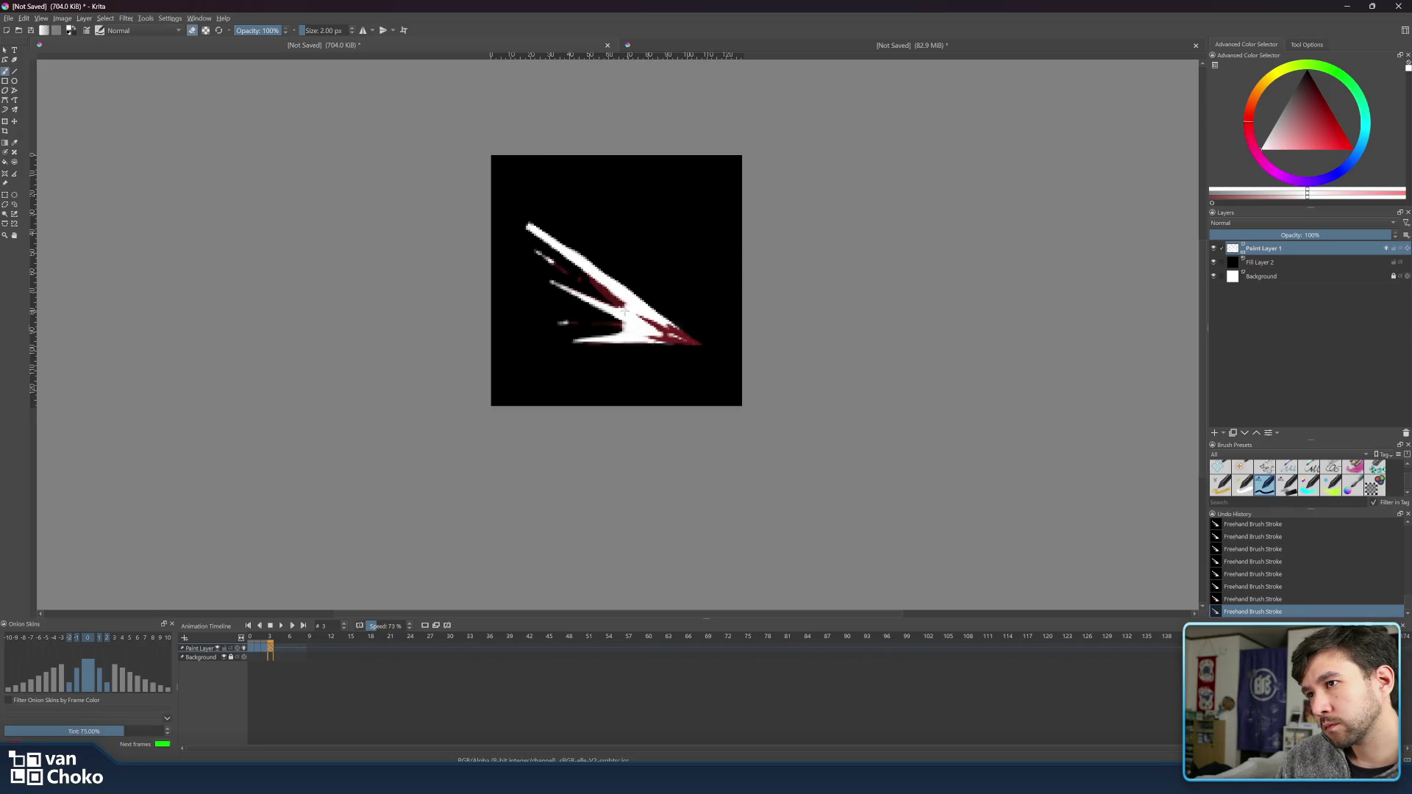
- Leave the brush in painting mode and move the playhead from frame 3 back to frame 2
key(e)
key(e)
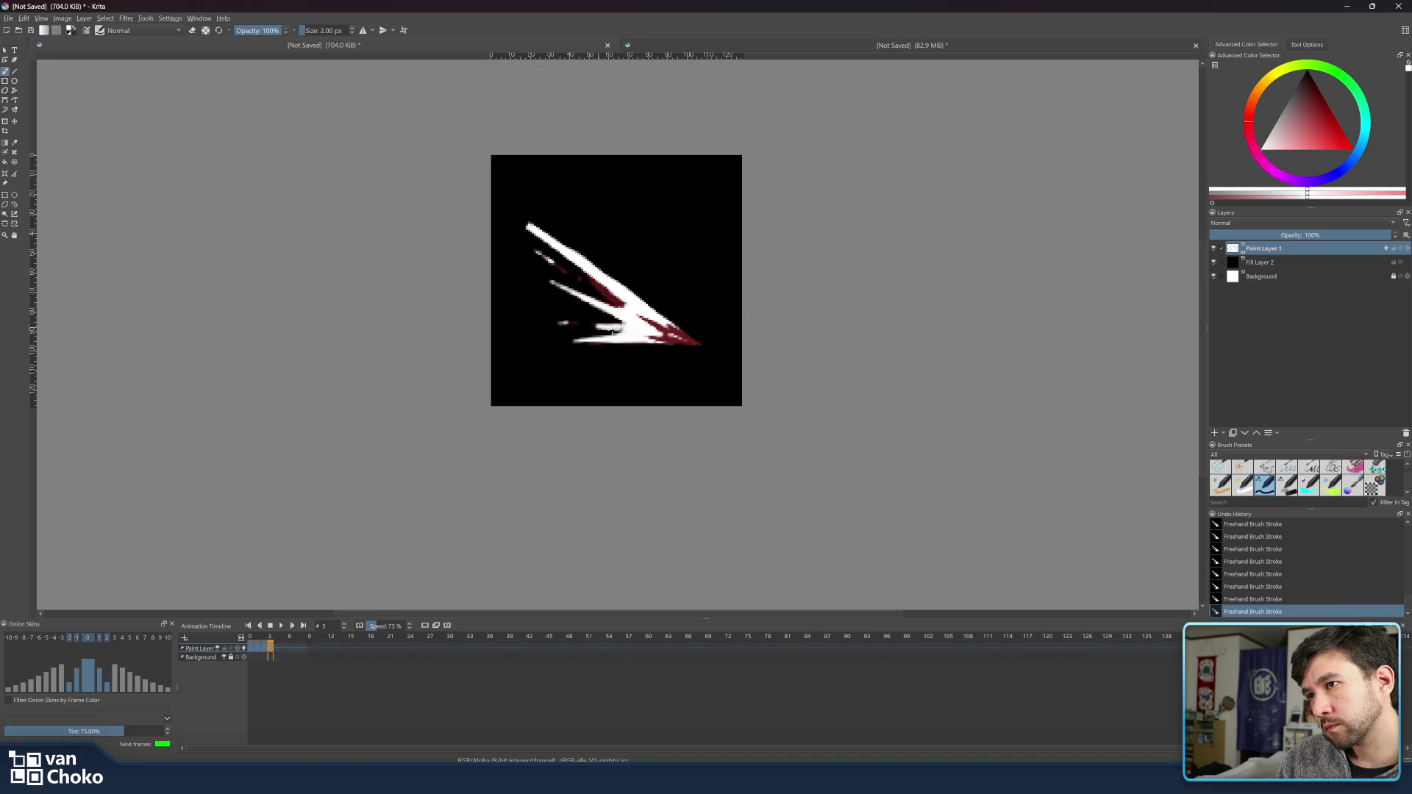
key(e)
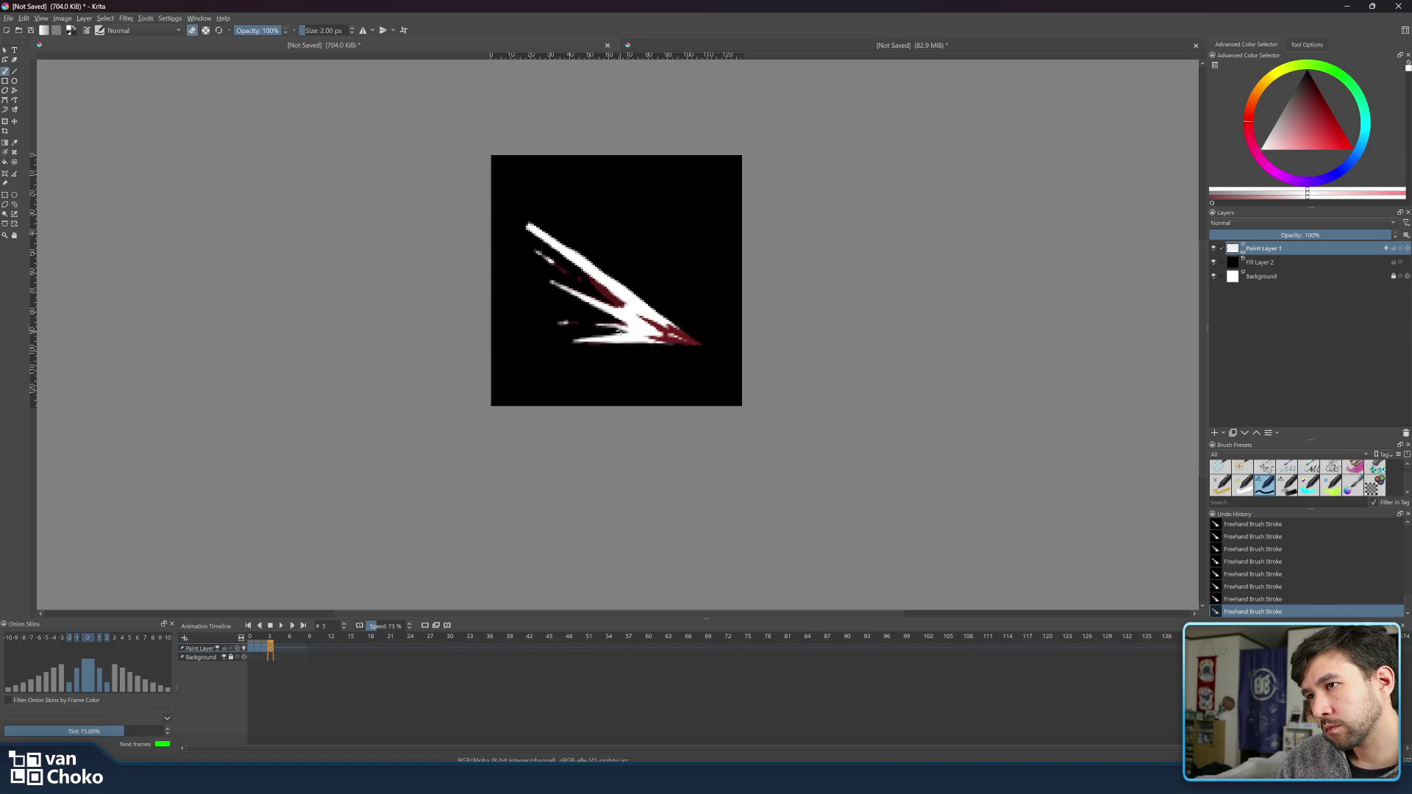
key(e)
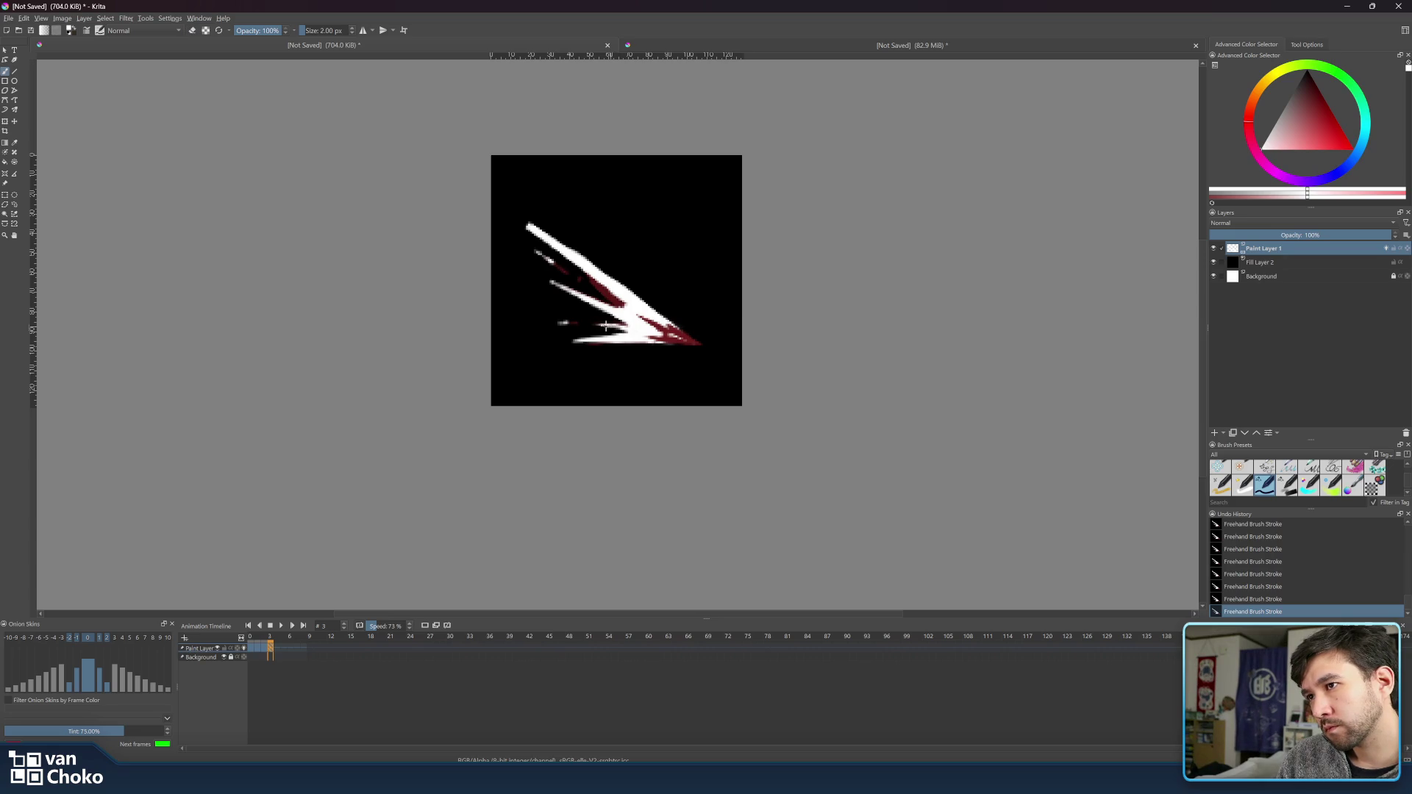
key(e)
key(e)
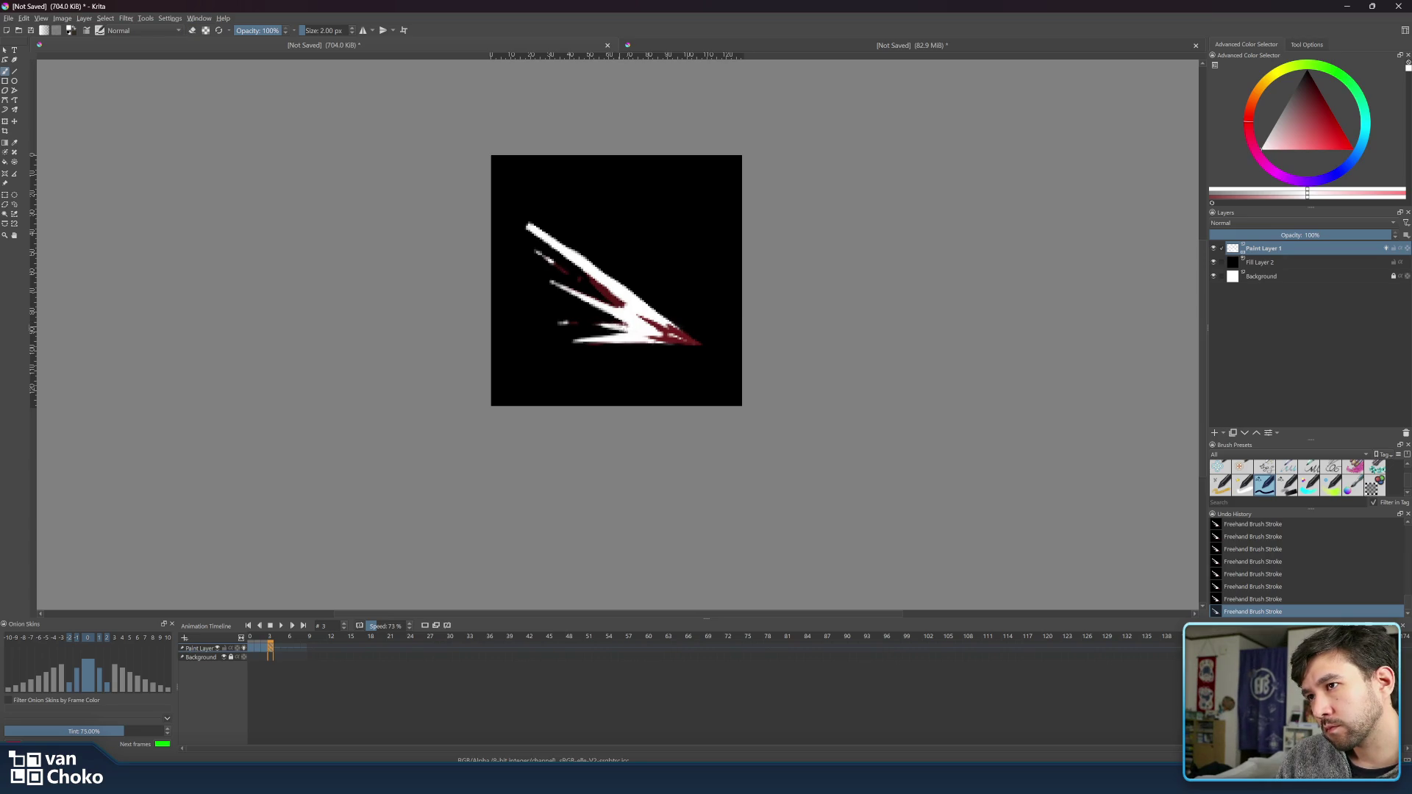
key(e)
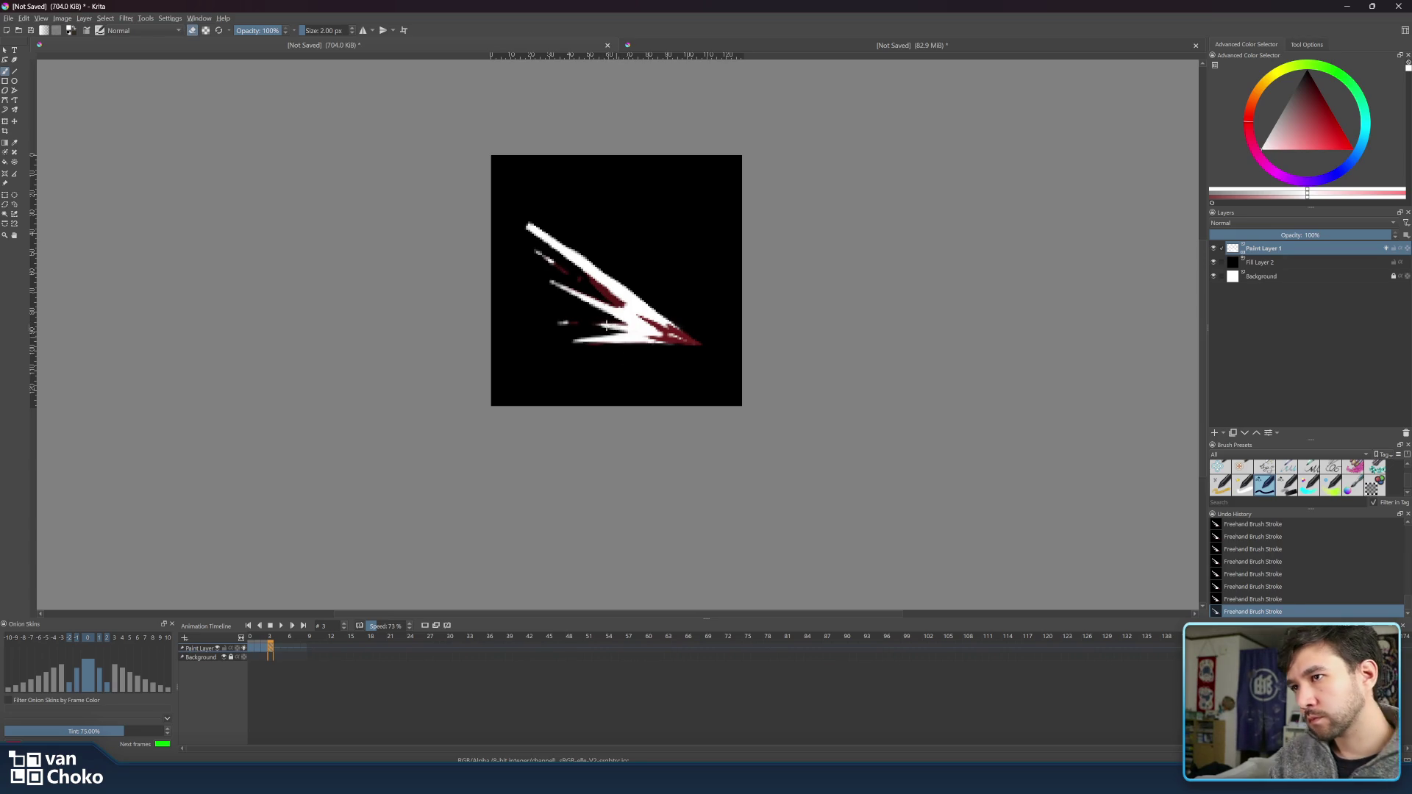
drag(267, 637, 267, 641)
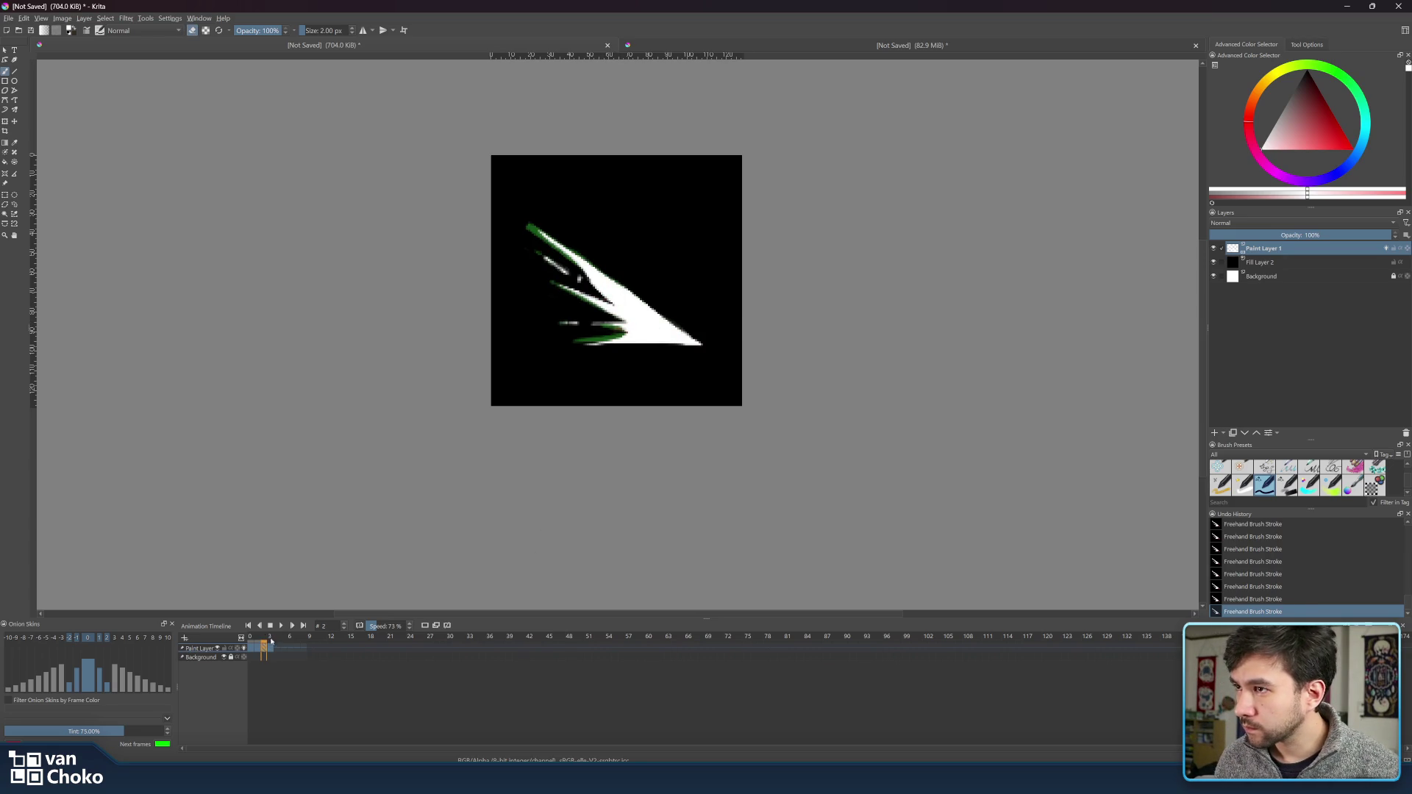
- Flip between frames 2 and 3, settle on frame 3, and stroke over the upper streaks
key(period)
key(comma)
key(period)
key(e)
drag(559, 237, 577, 254)
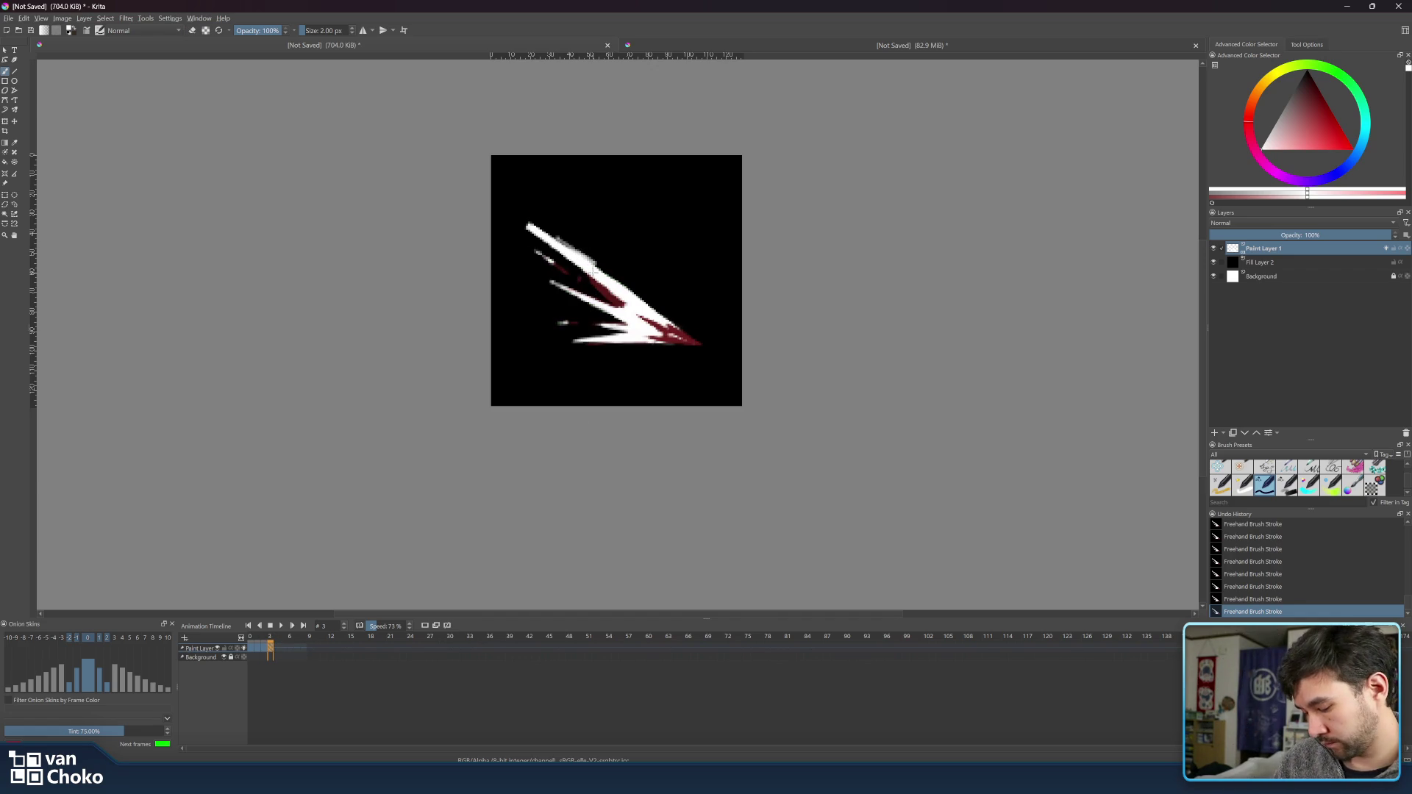
- Switch to the eraser and take the brush from 8 px down to 1 px
key(bracketright)
key(bracketright)
key(bracketright)
key(e)
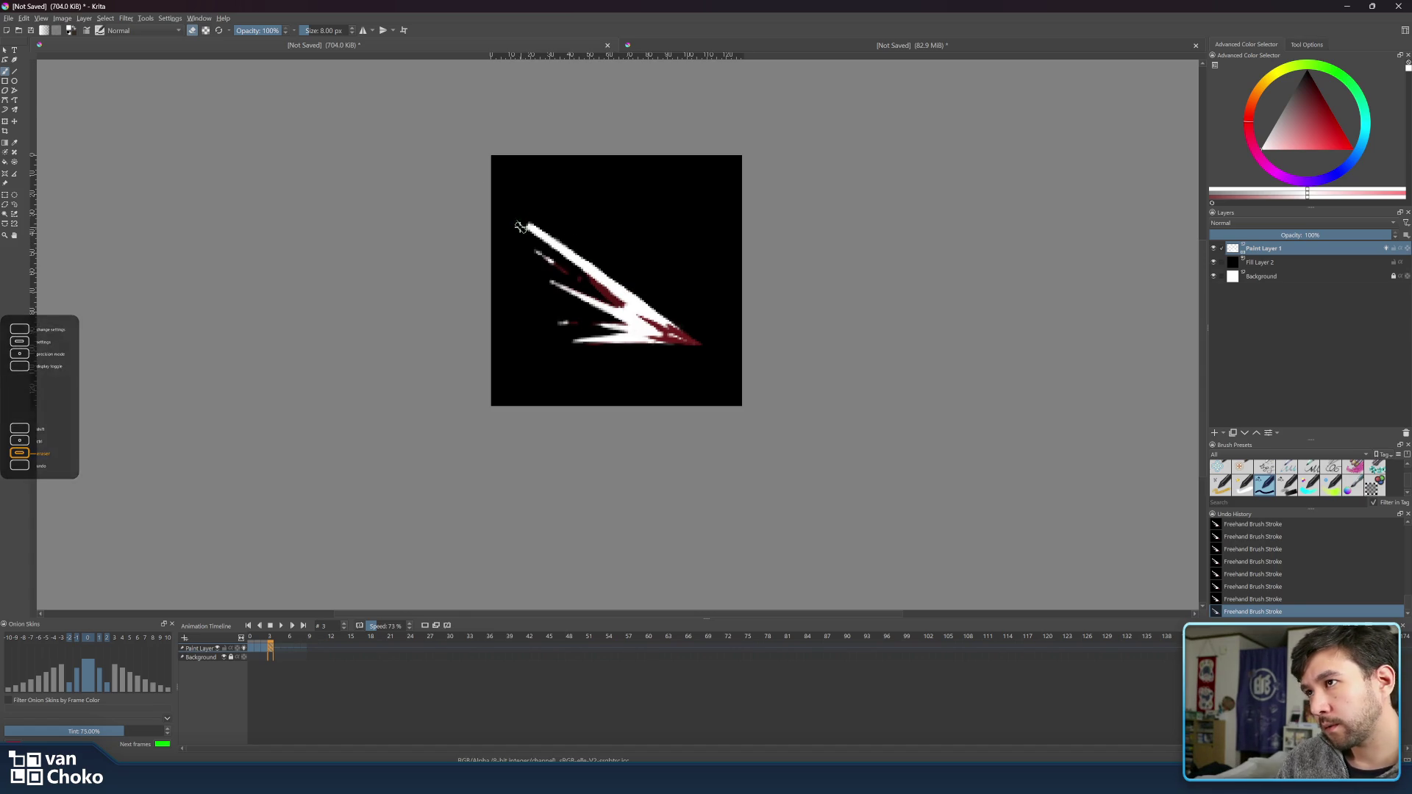
key(bracketleft)
key(bracketleft)
key(bracketleft)
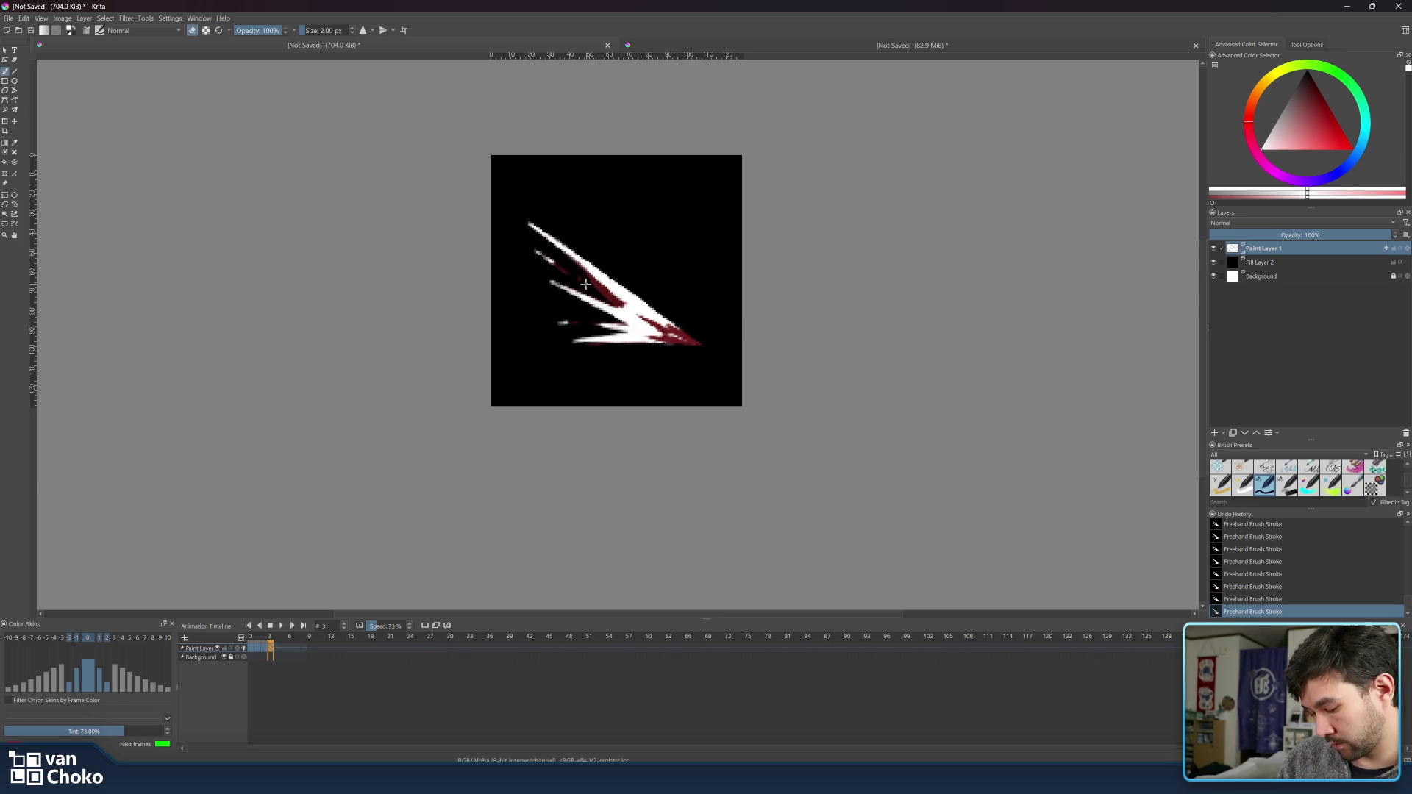
key(bracketleft)
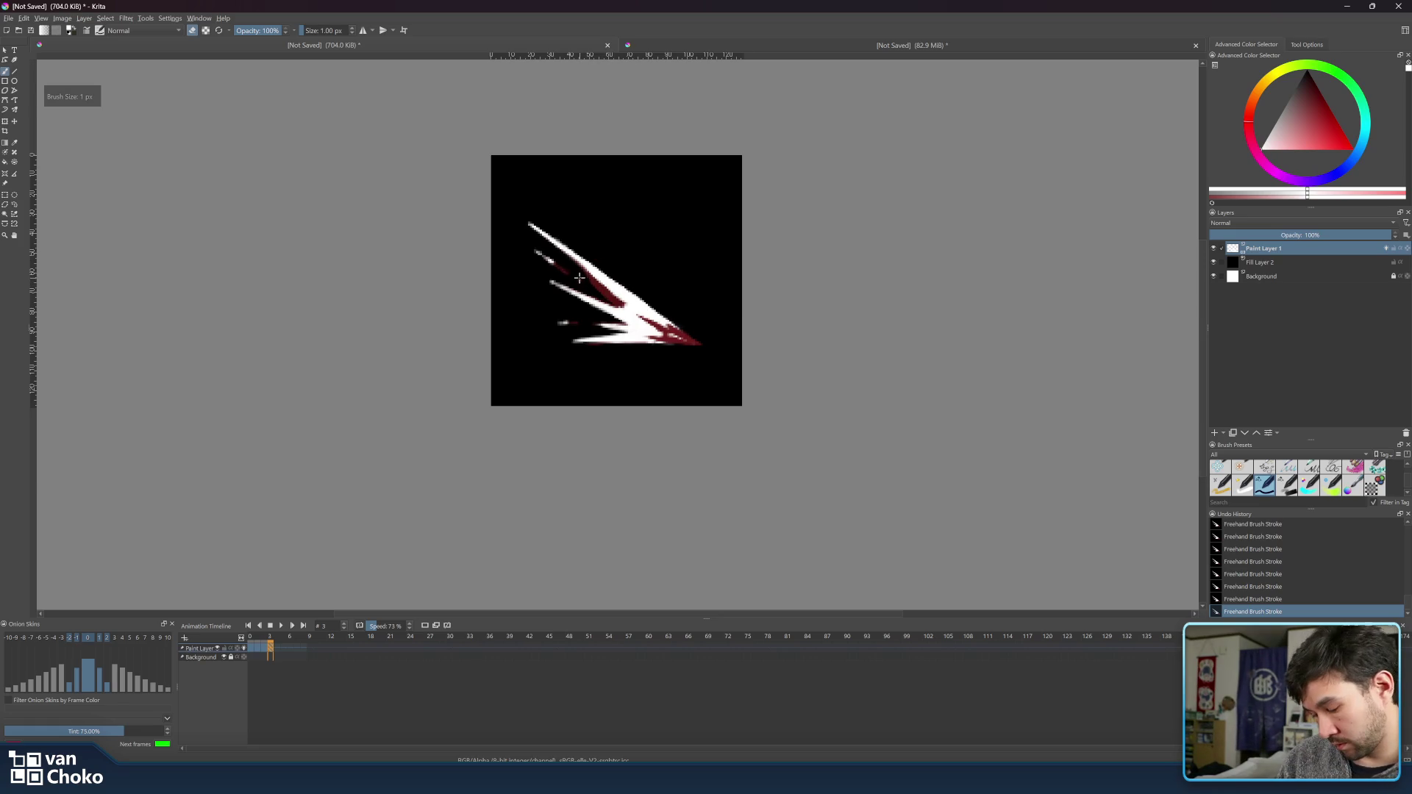
- Alternate painting and erasing on the upper streaks, raise the brush to 3 px, end in eraser mode
key(e)
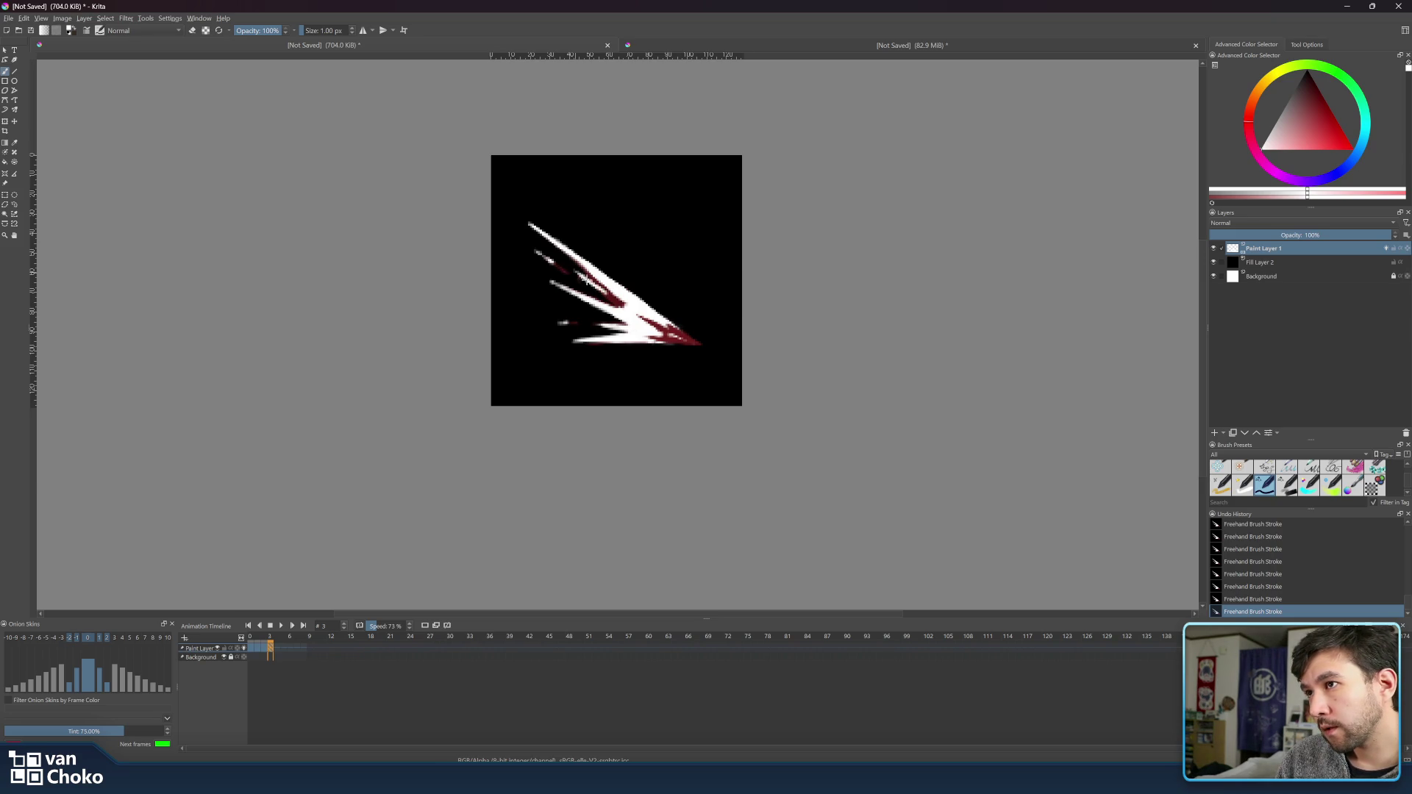
key(e)
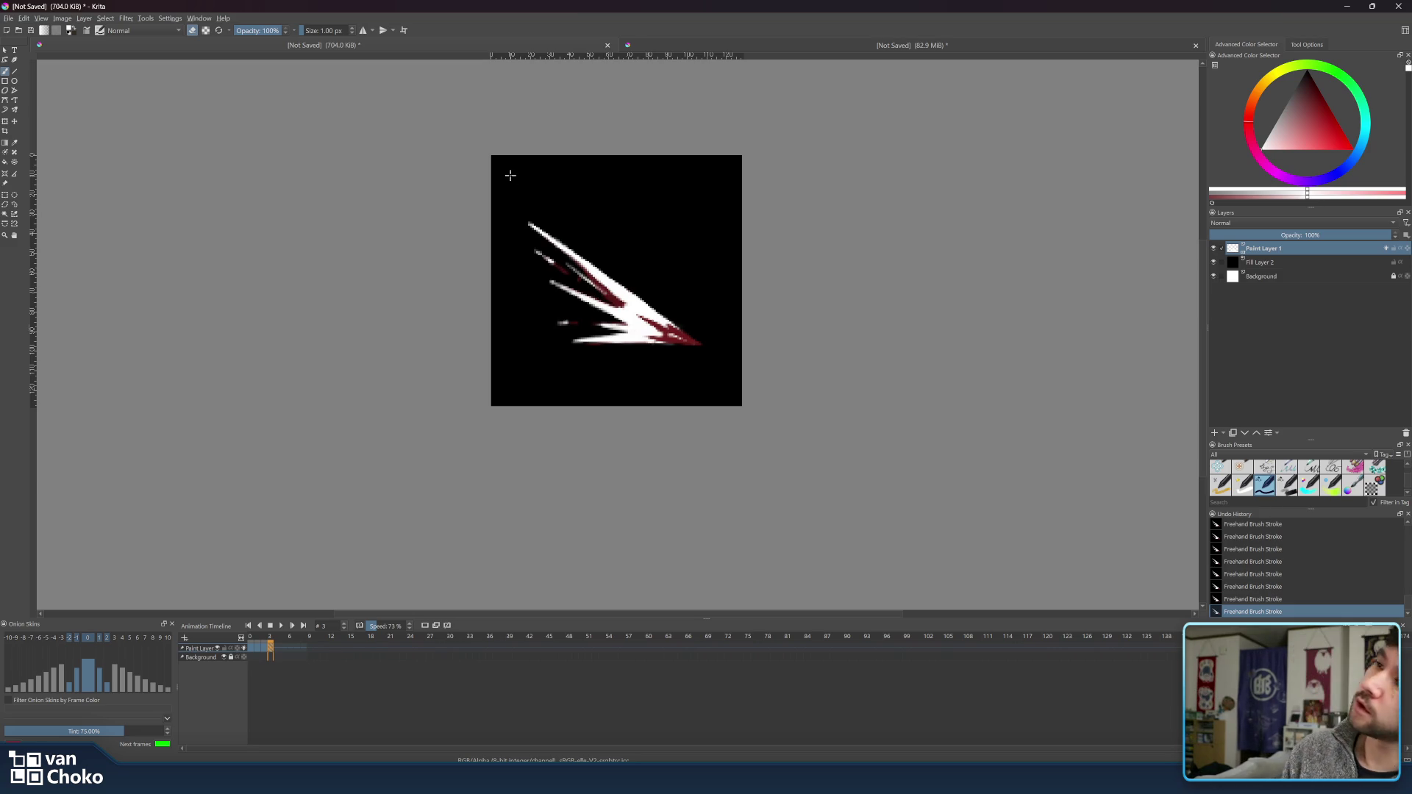
key(e)
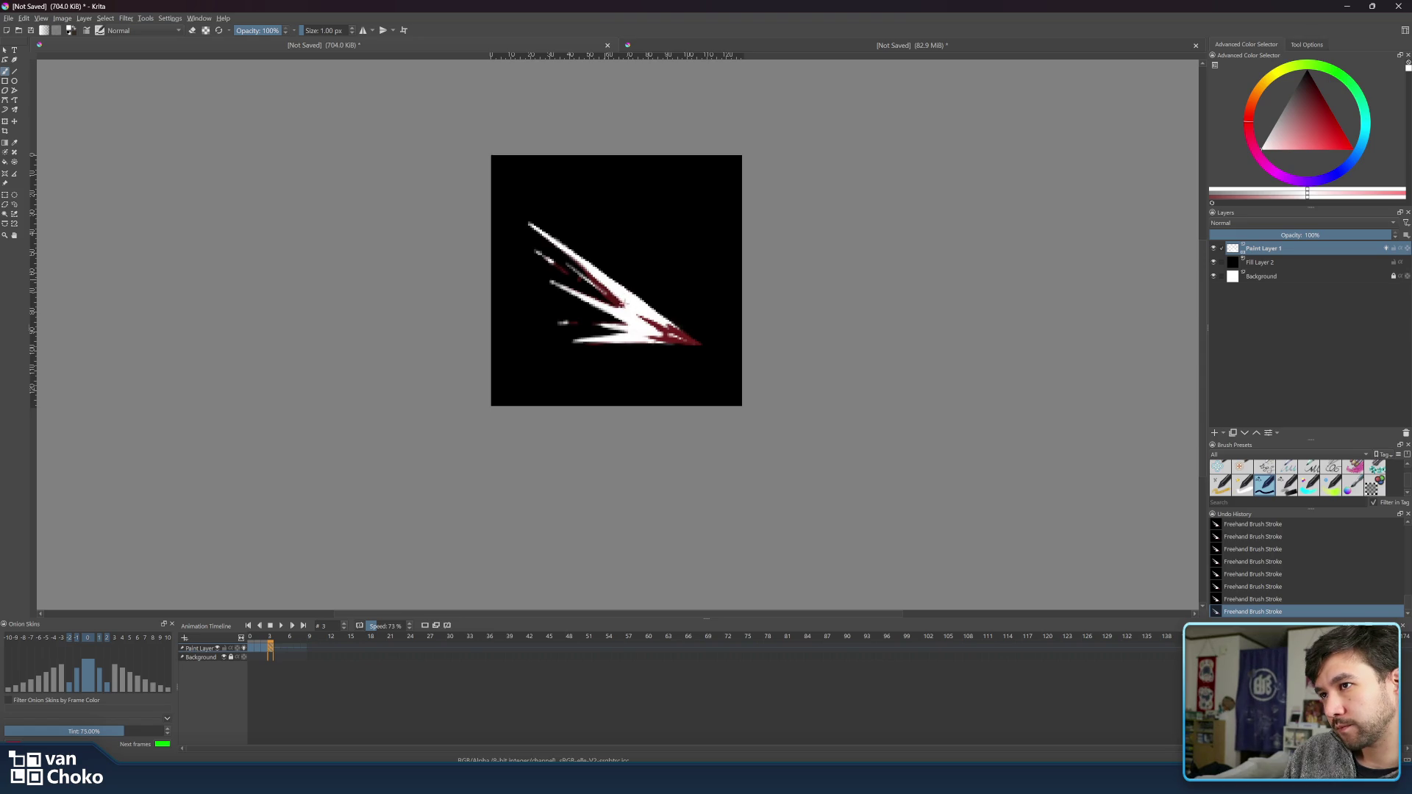
key(bracketright)
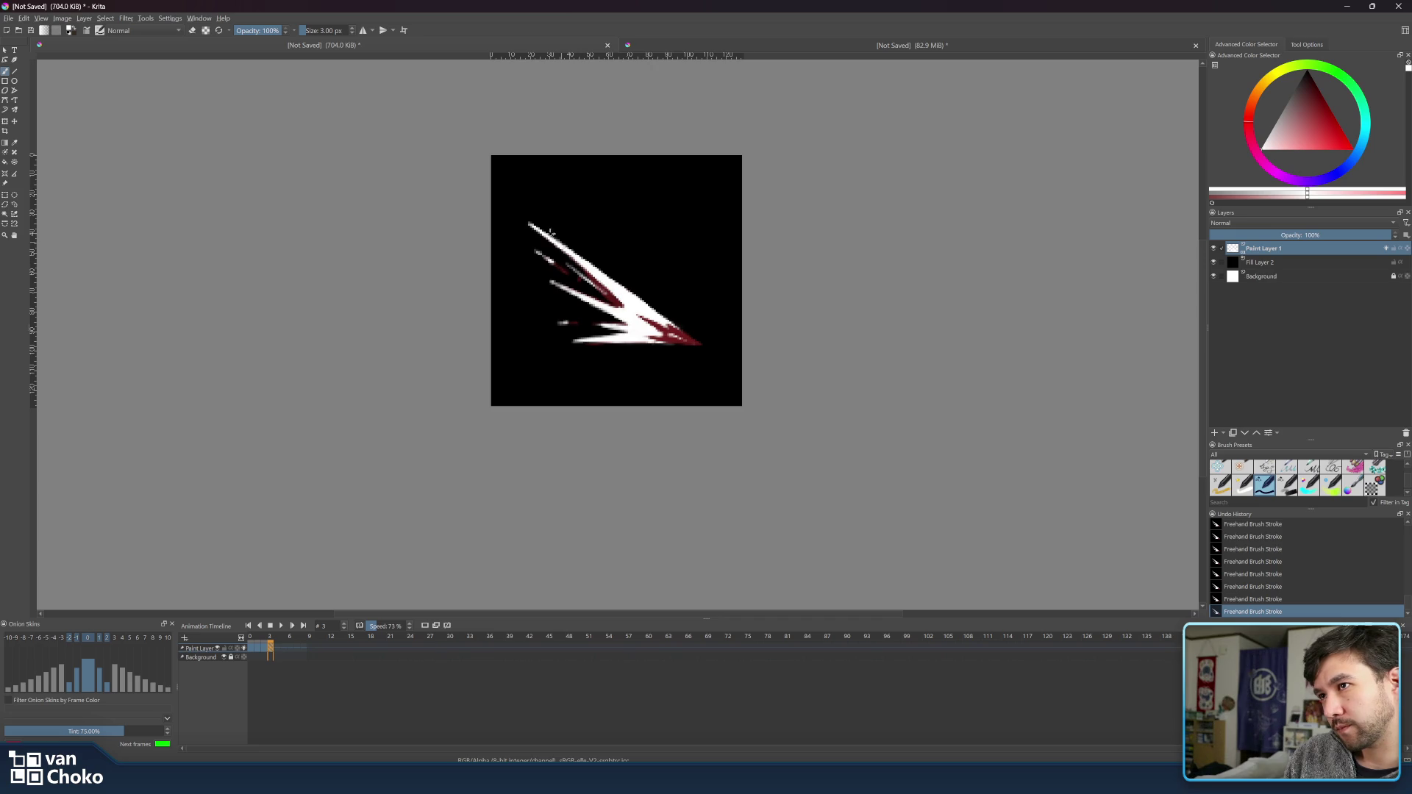
key(e)
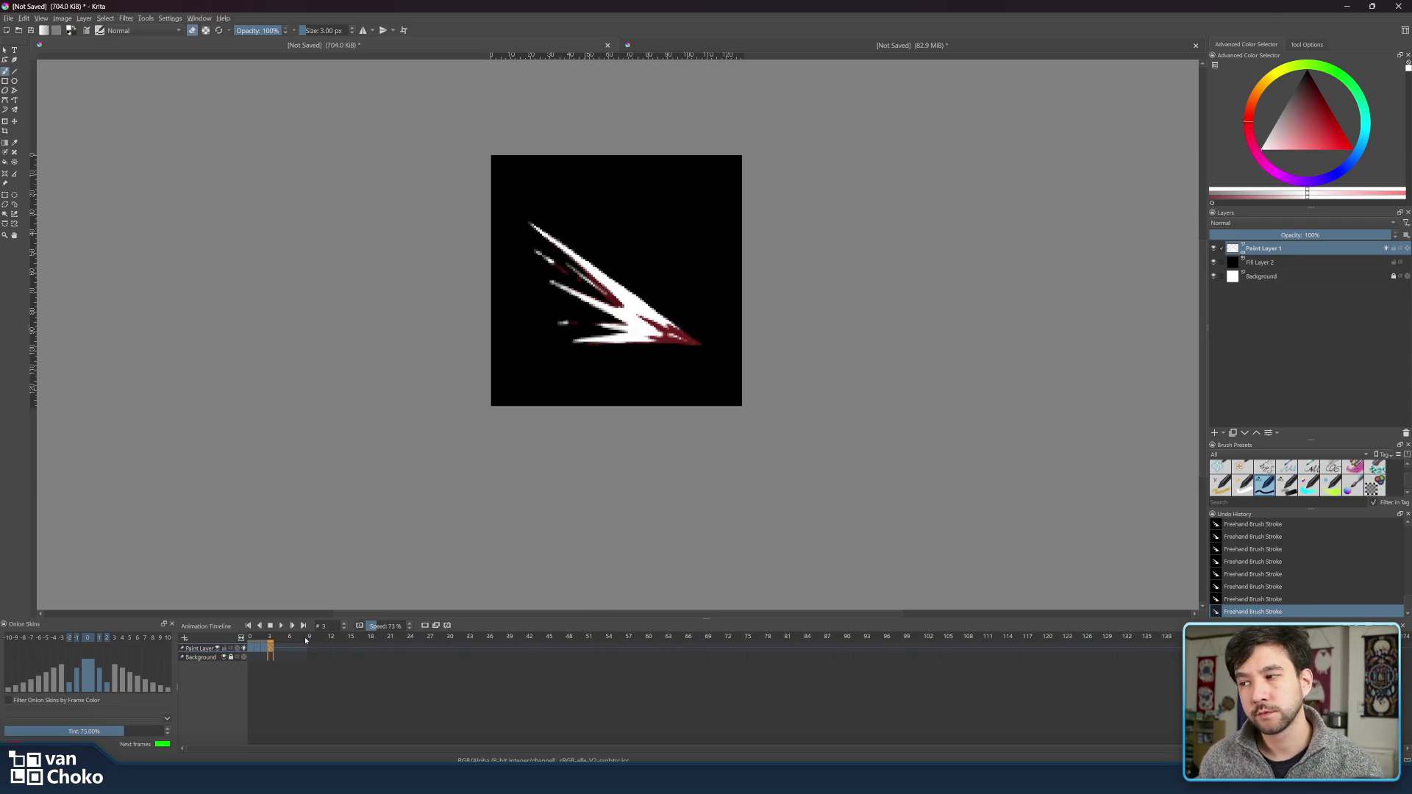
drag(264, 638, 264, 644)
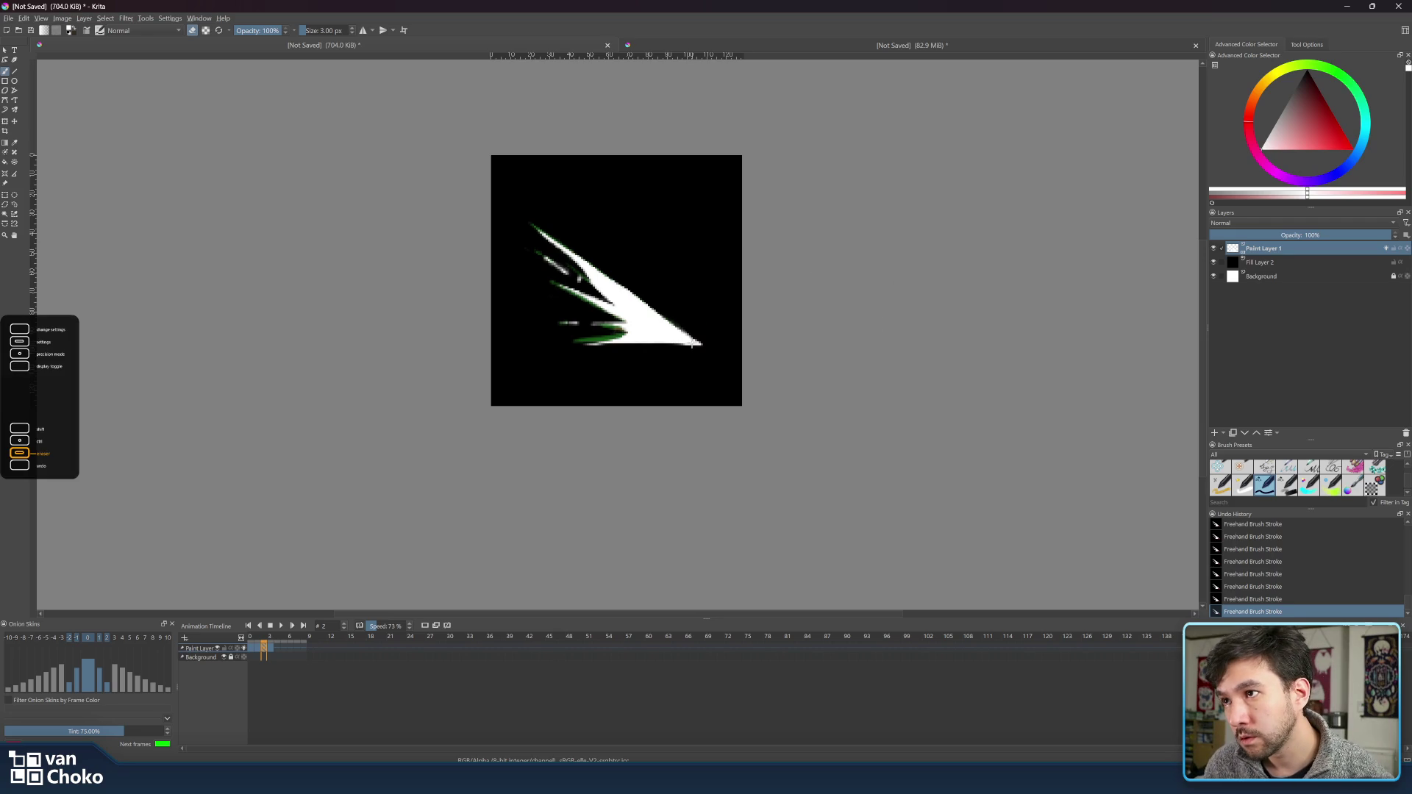
key(bracketleft)
key(bracketleft)
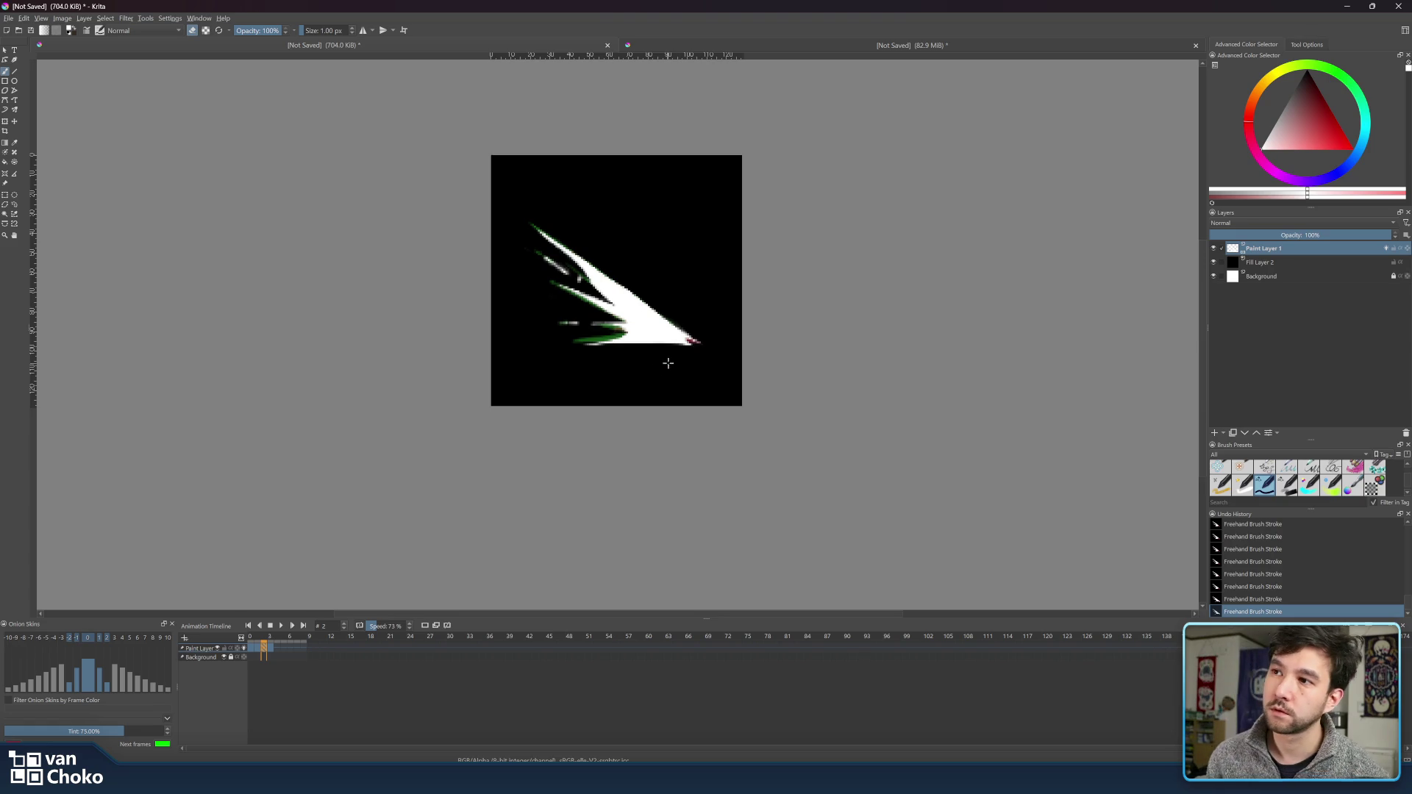
mouse_move(263, 637)
mouse_down()
mouse_move(250, 644)
mouse_move(271, 644)
mouse_up()
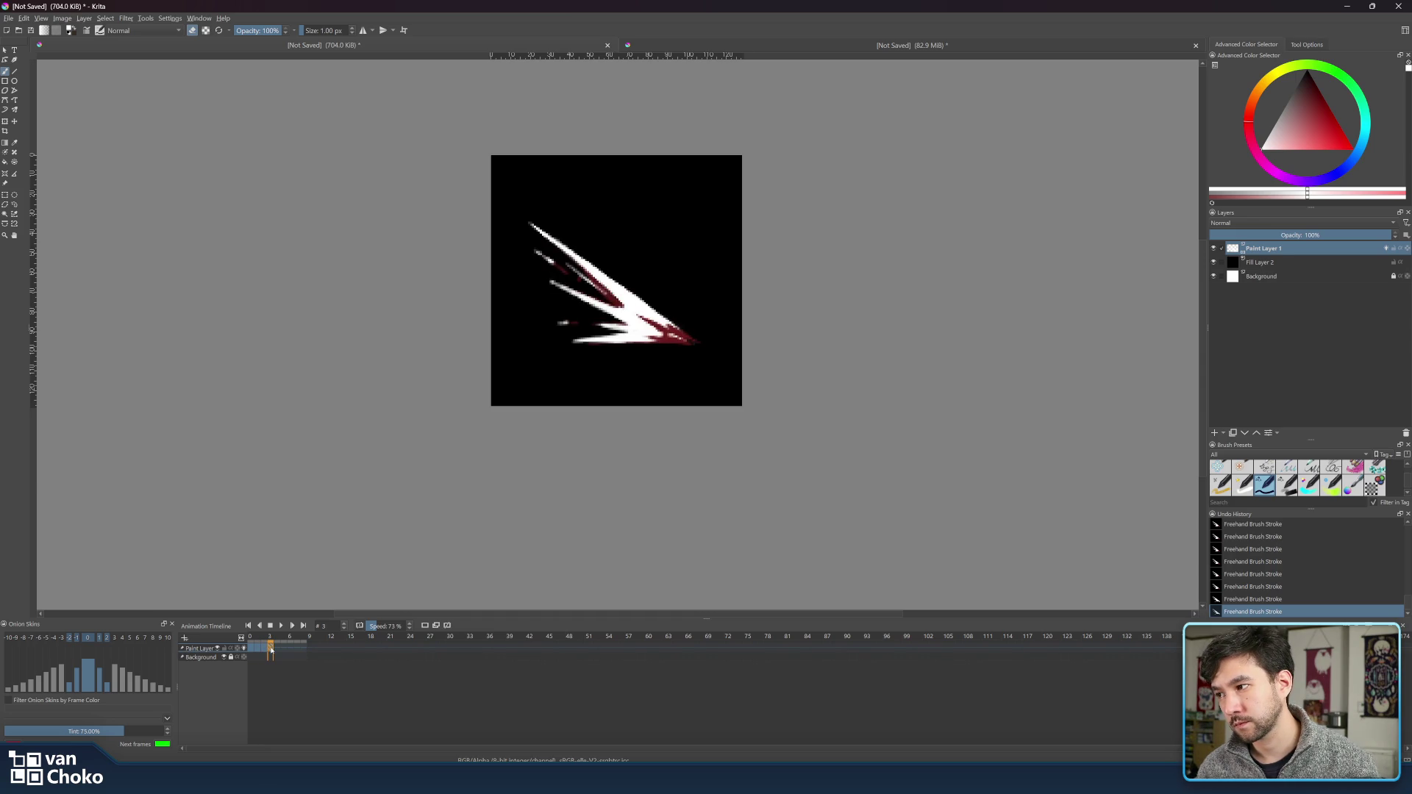
- Set the brush to 4 px and touch up the slash shape, alternating painting and erasing
key(bracketleft)
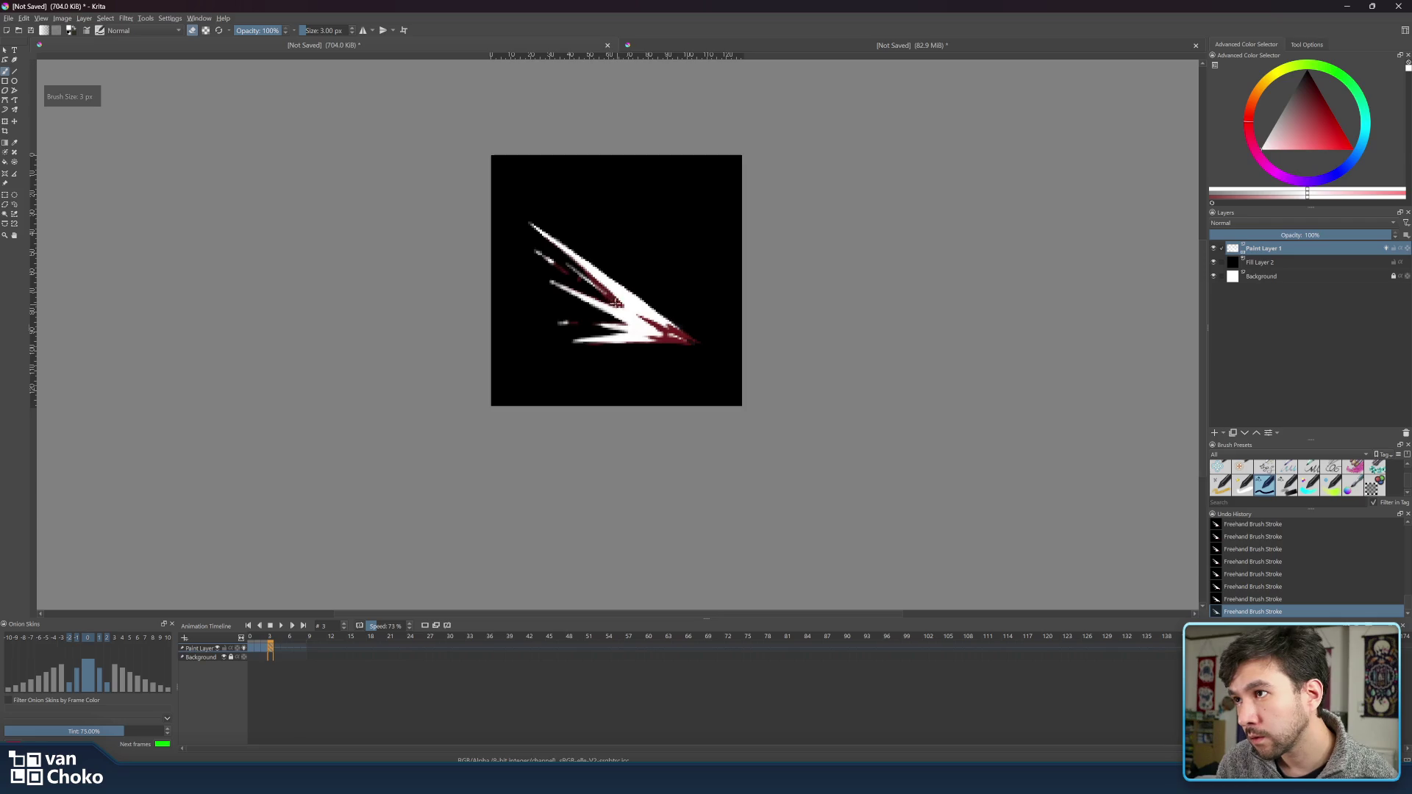
key(bracketright)
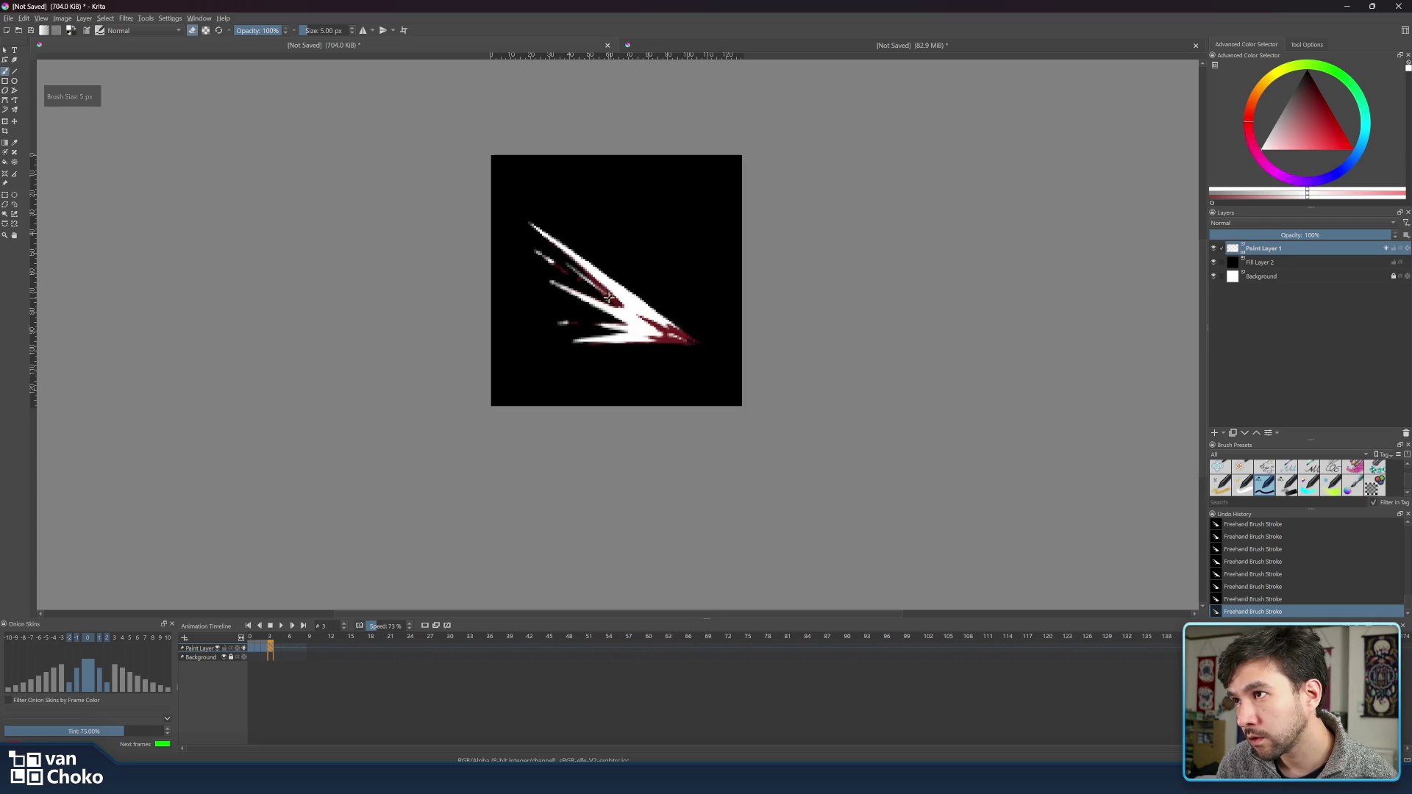
key(bracketleft)
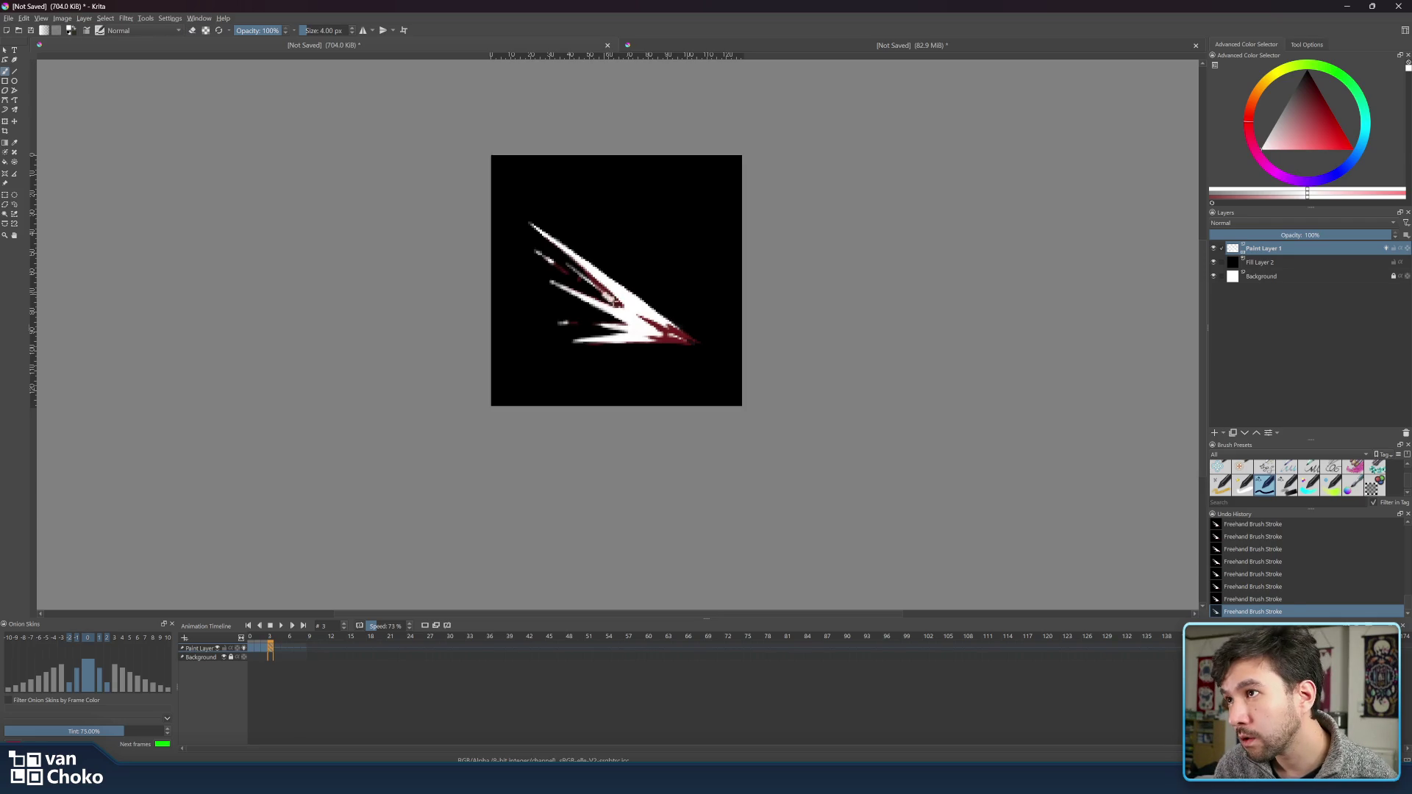
key(e)
drag(600, 288, 597, 285)
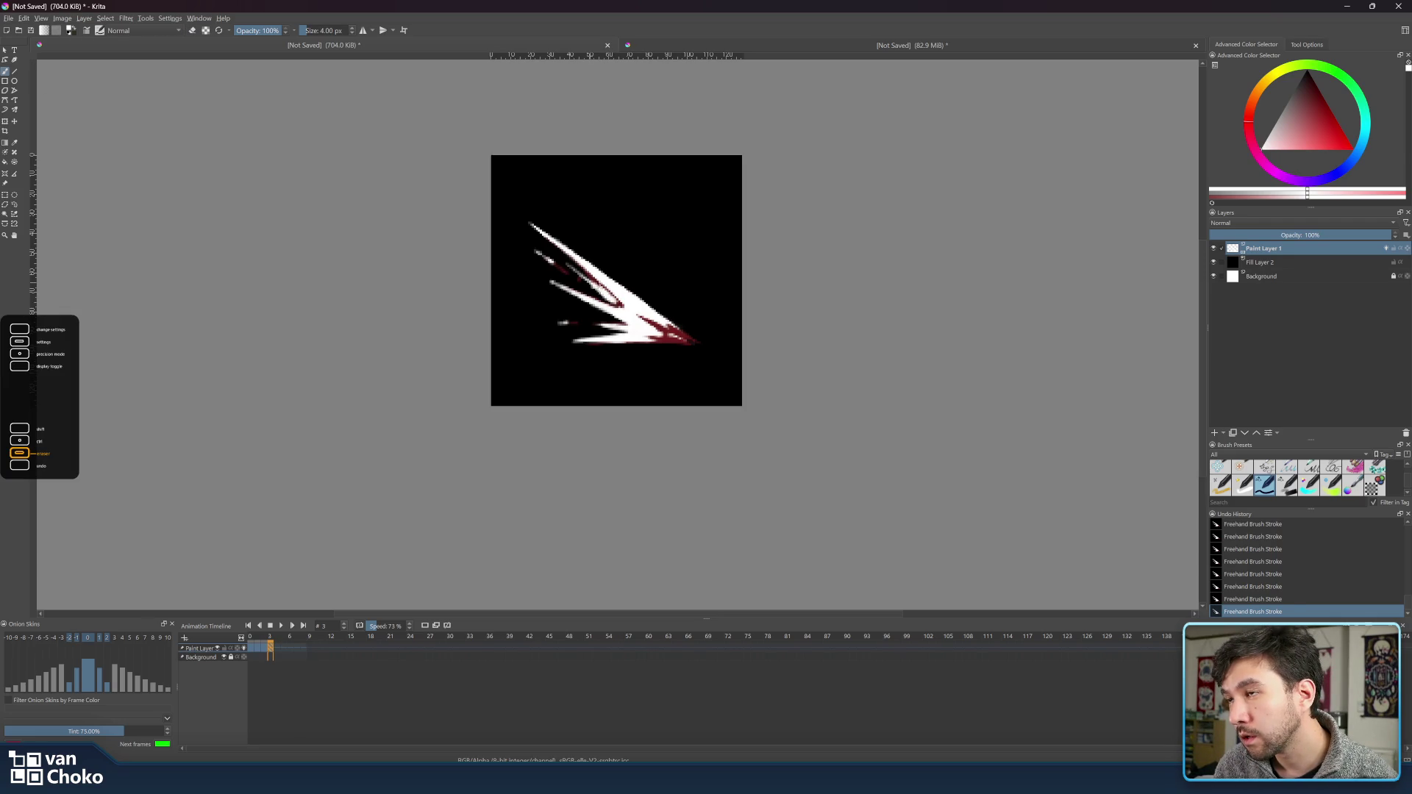
key(e)
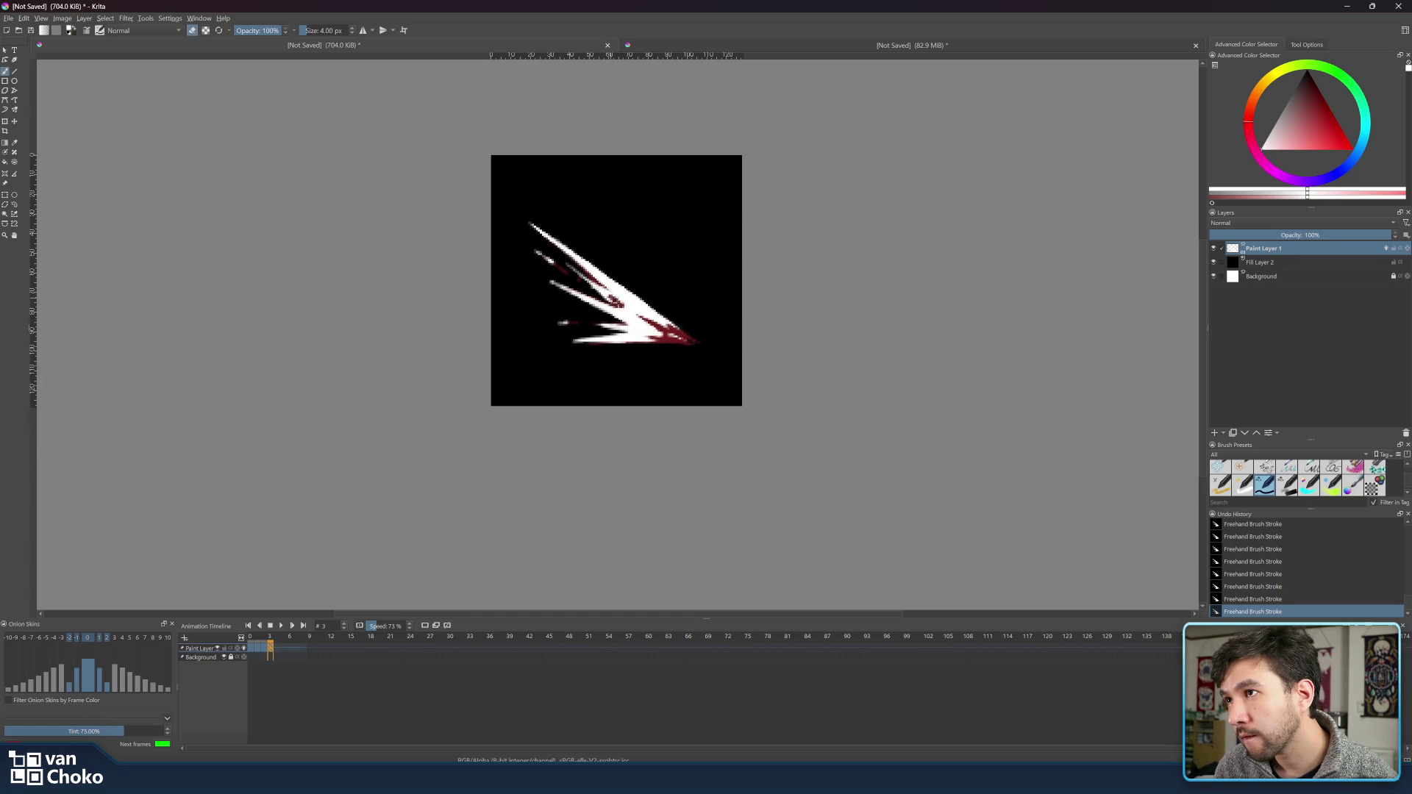
key(e)
key(e)
key(e)
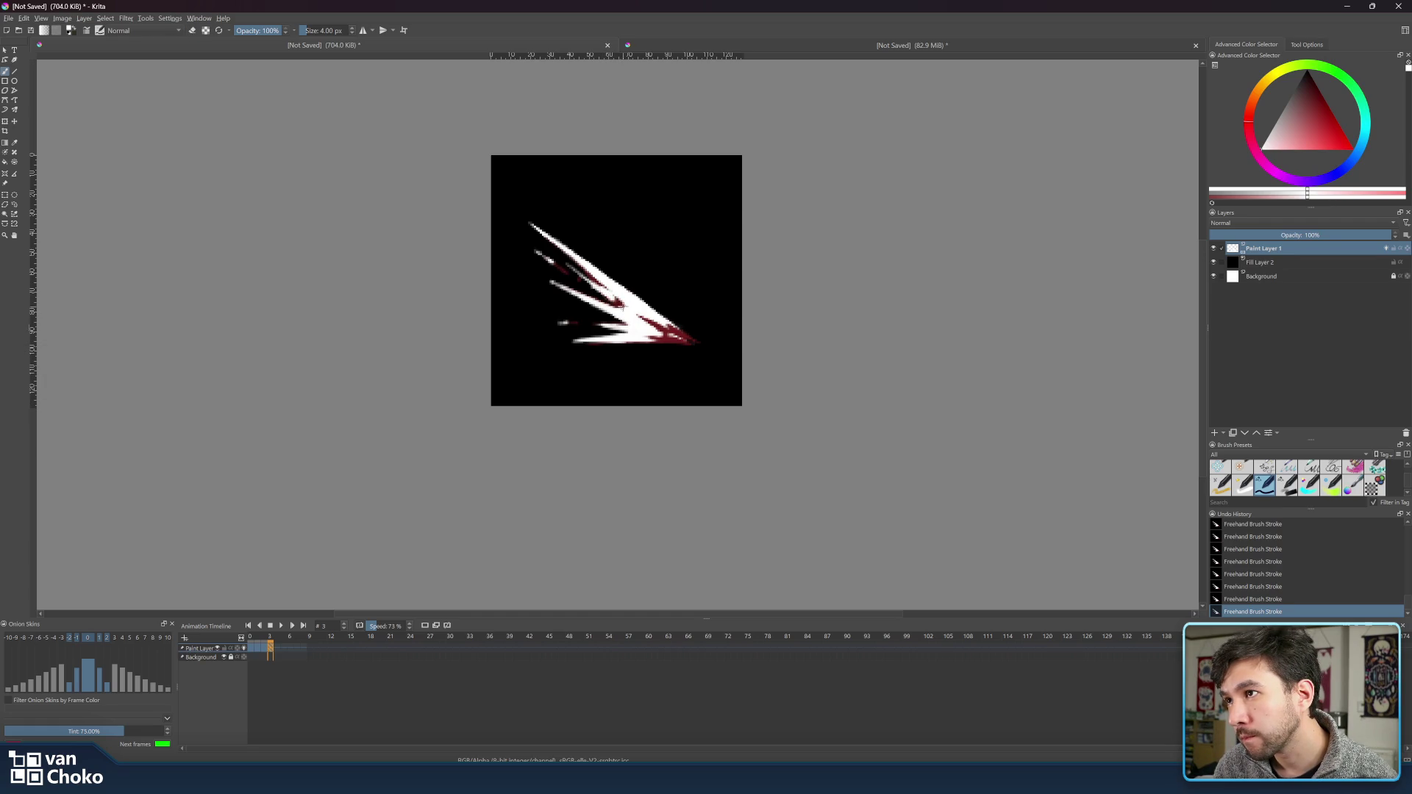
key(e)
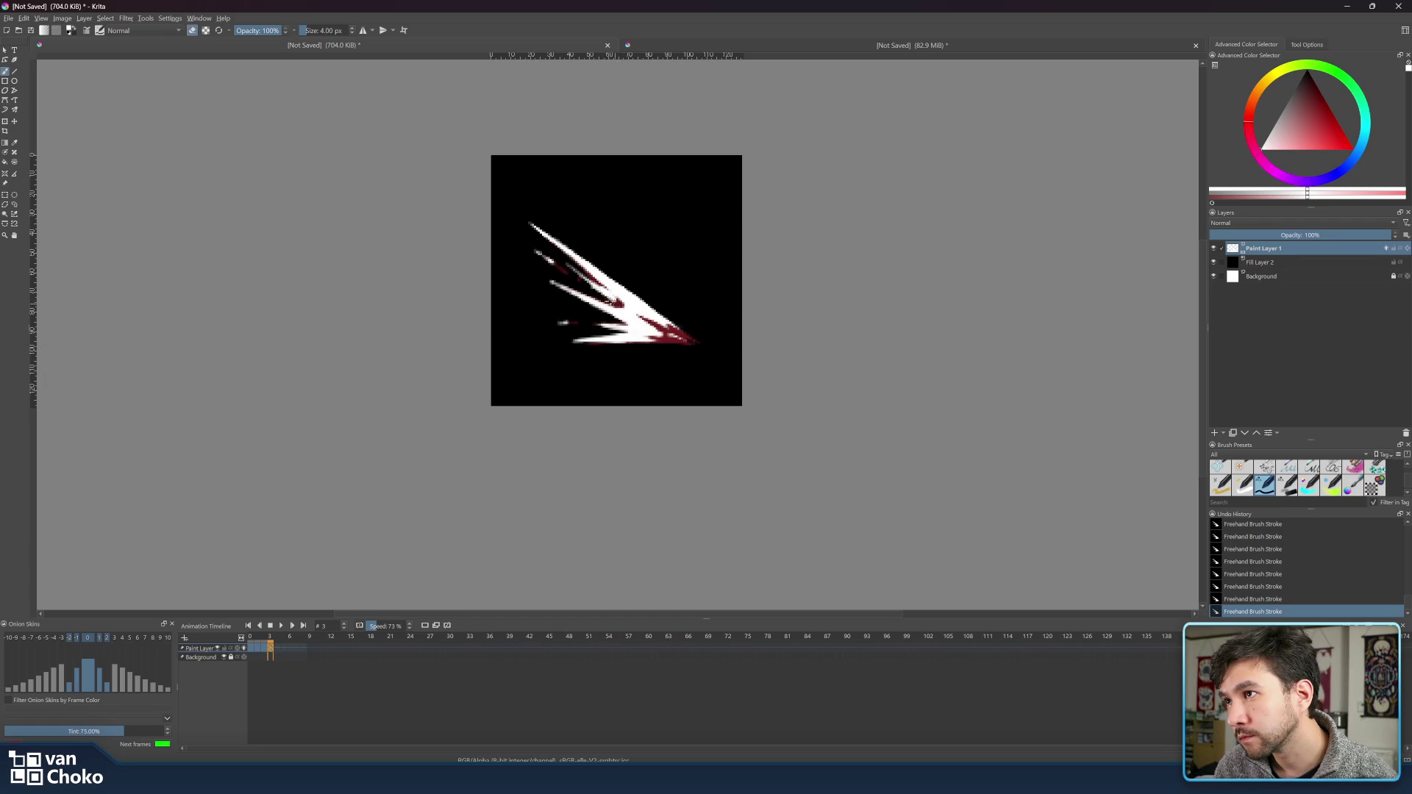
key(e)
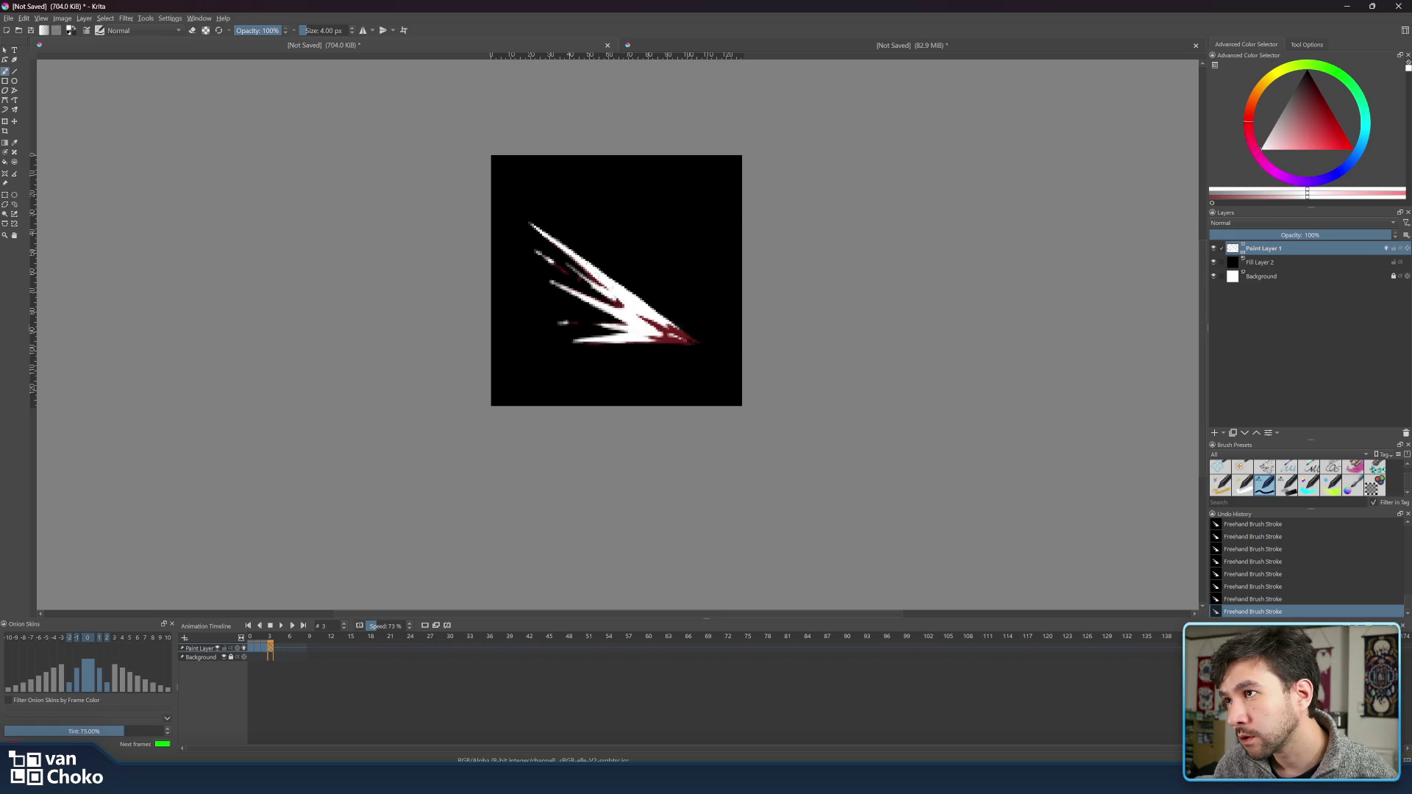
key(e)
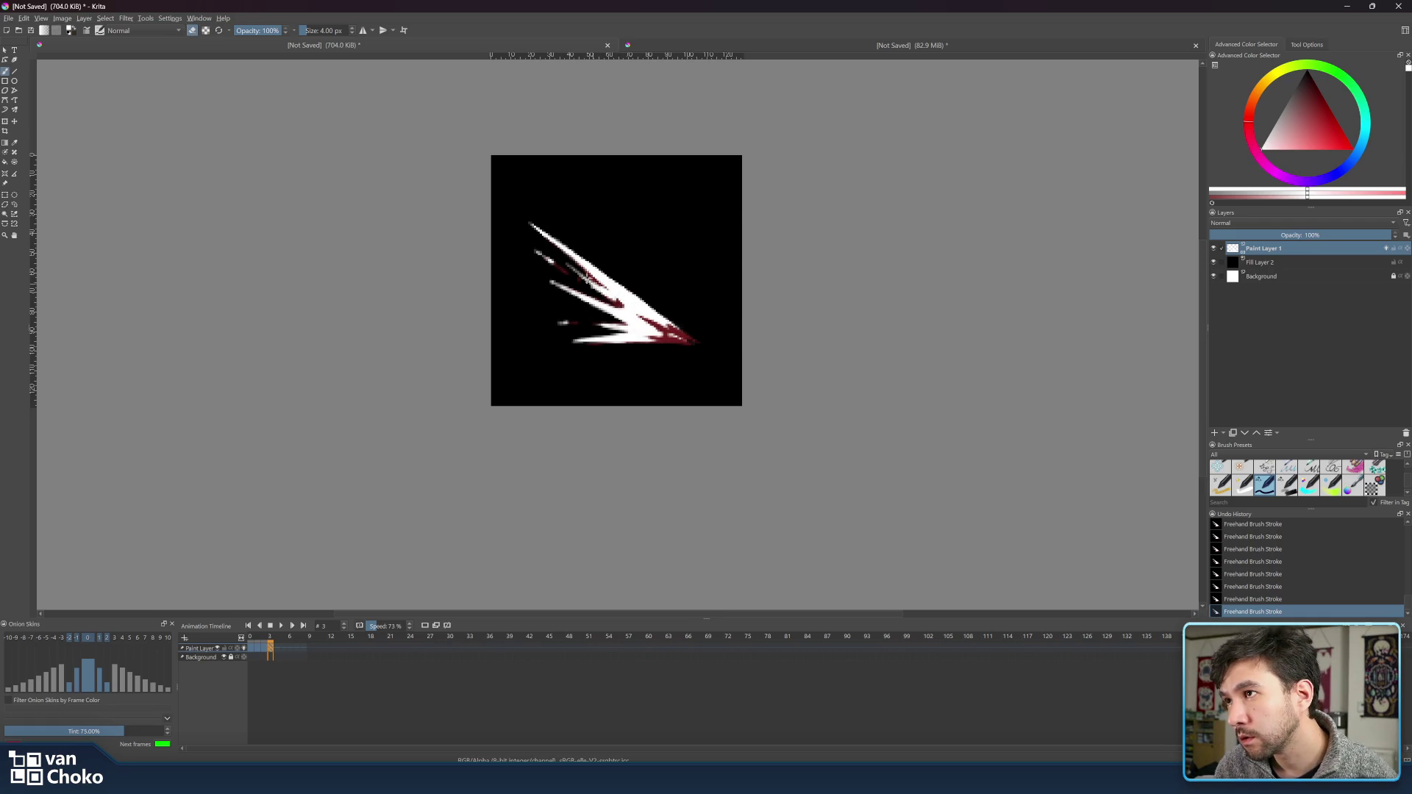
key(e)
key(e)
- Set the brush to 3 px in painting mode and scrub ahead to frame 4
key(bracketright)
key(bracketright)
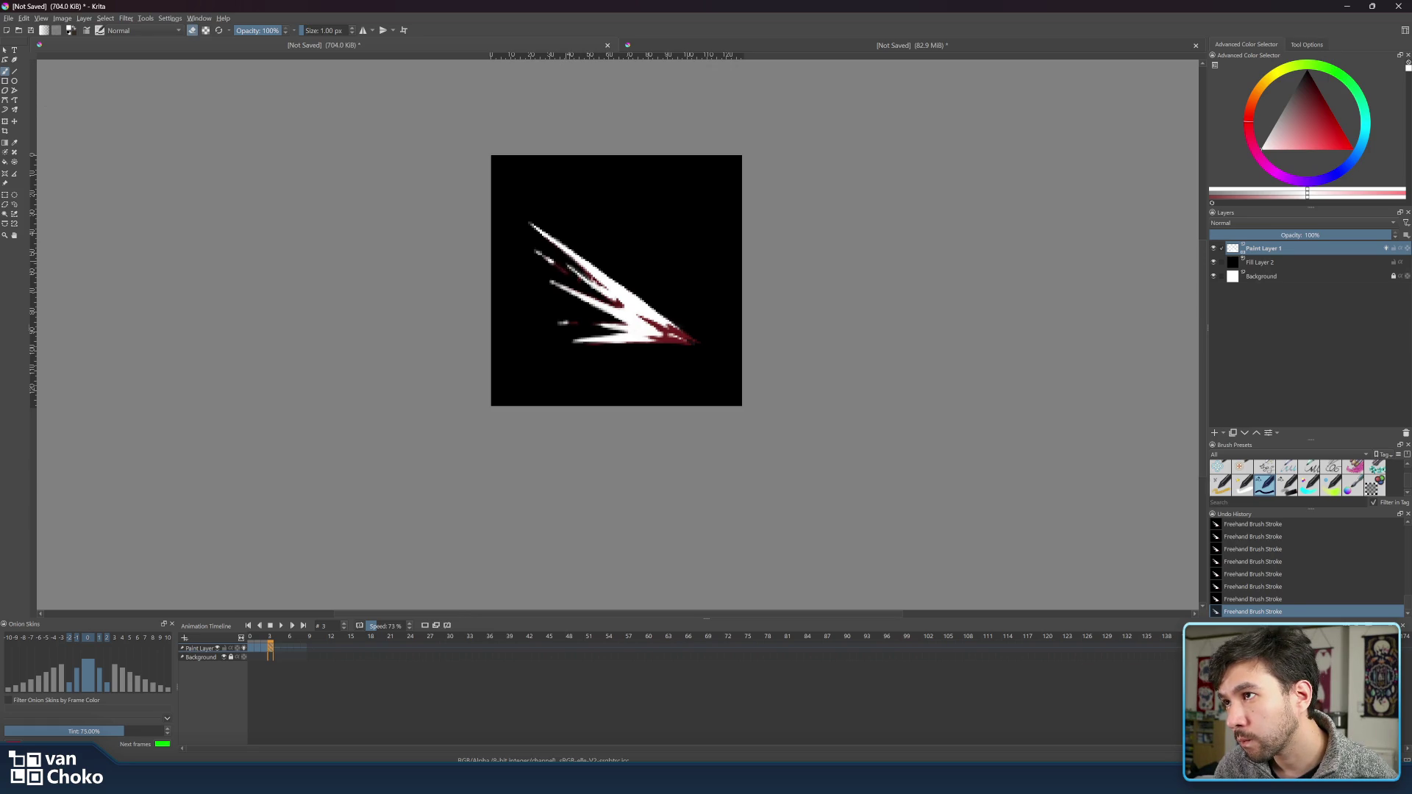
key(bracketleft)
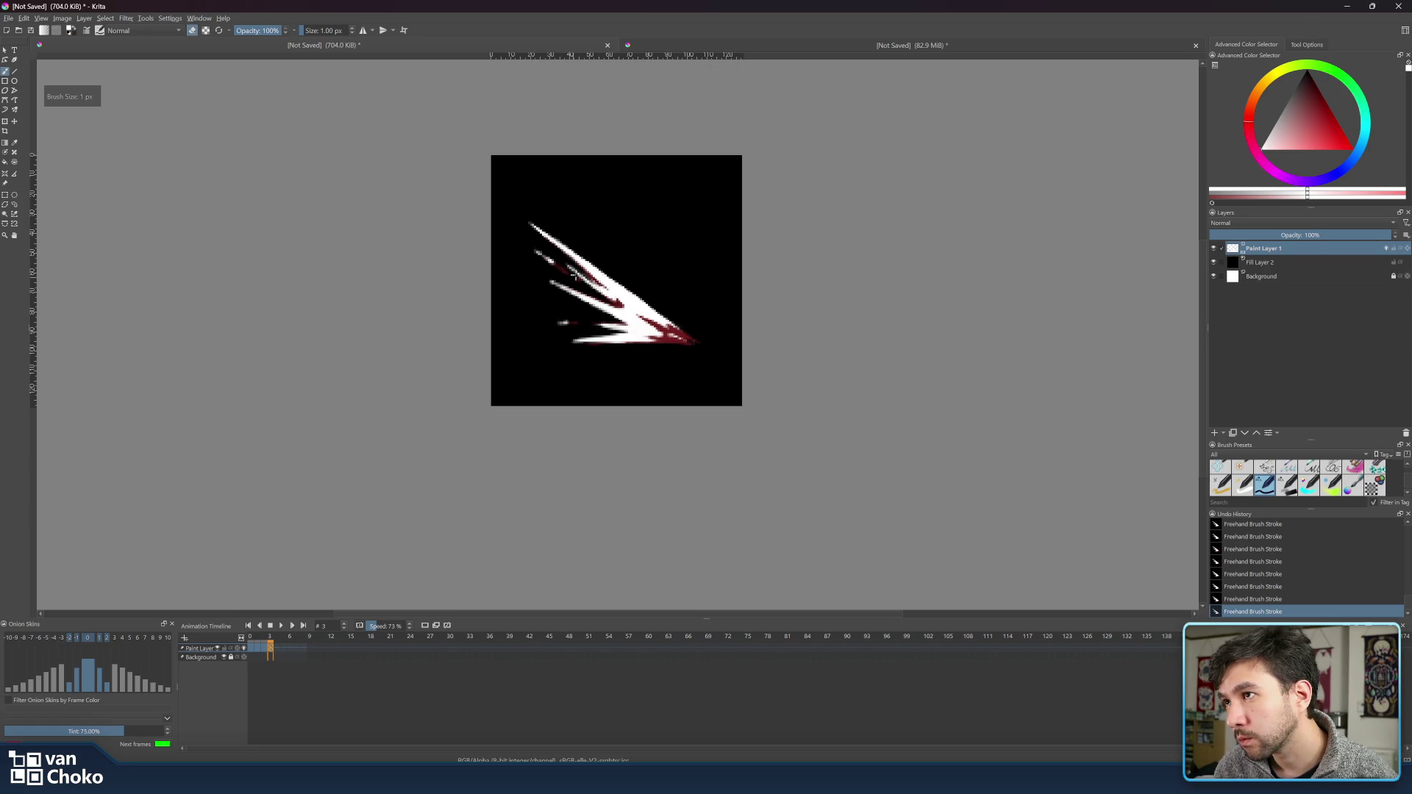
key(bracketright)
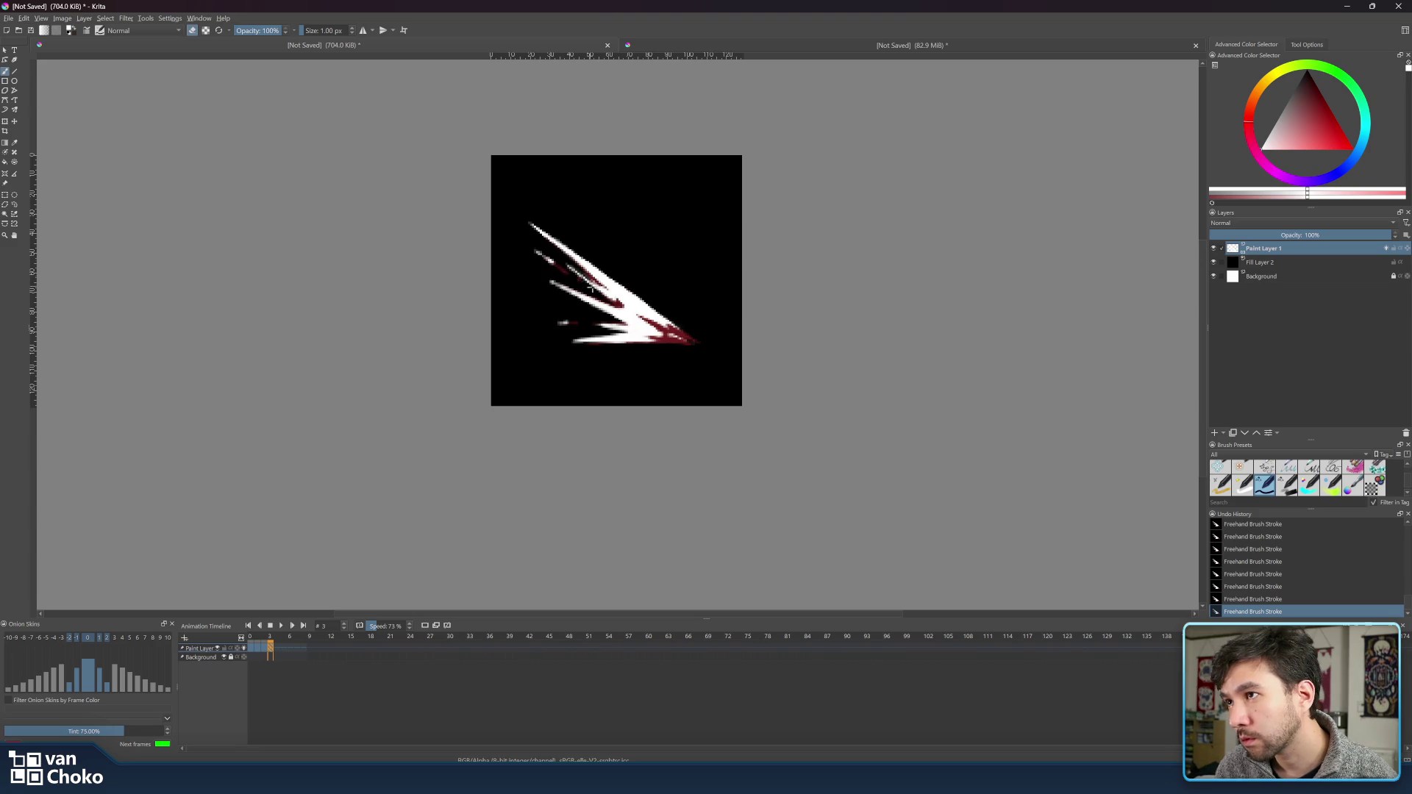
key(bracketright)
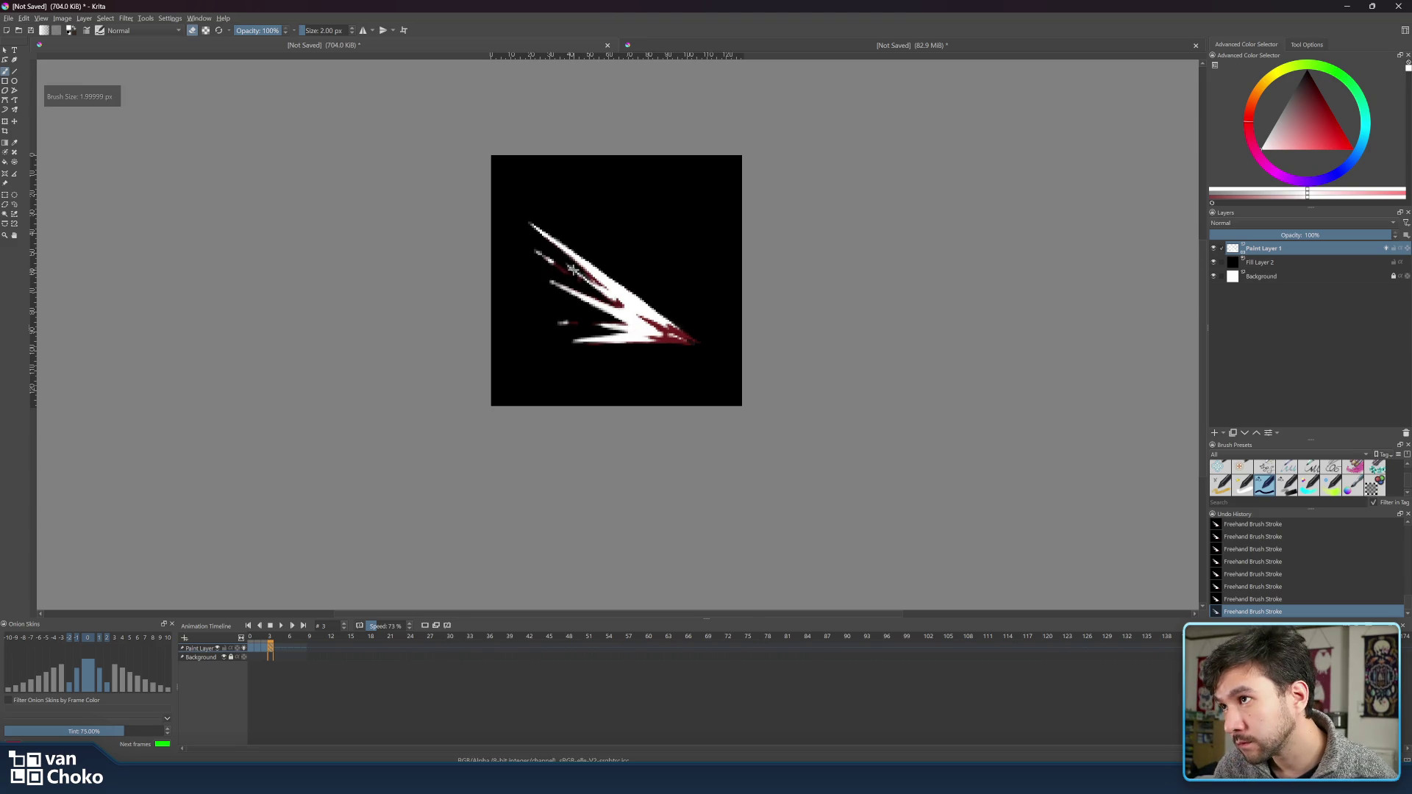
key(e)
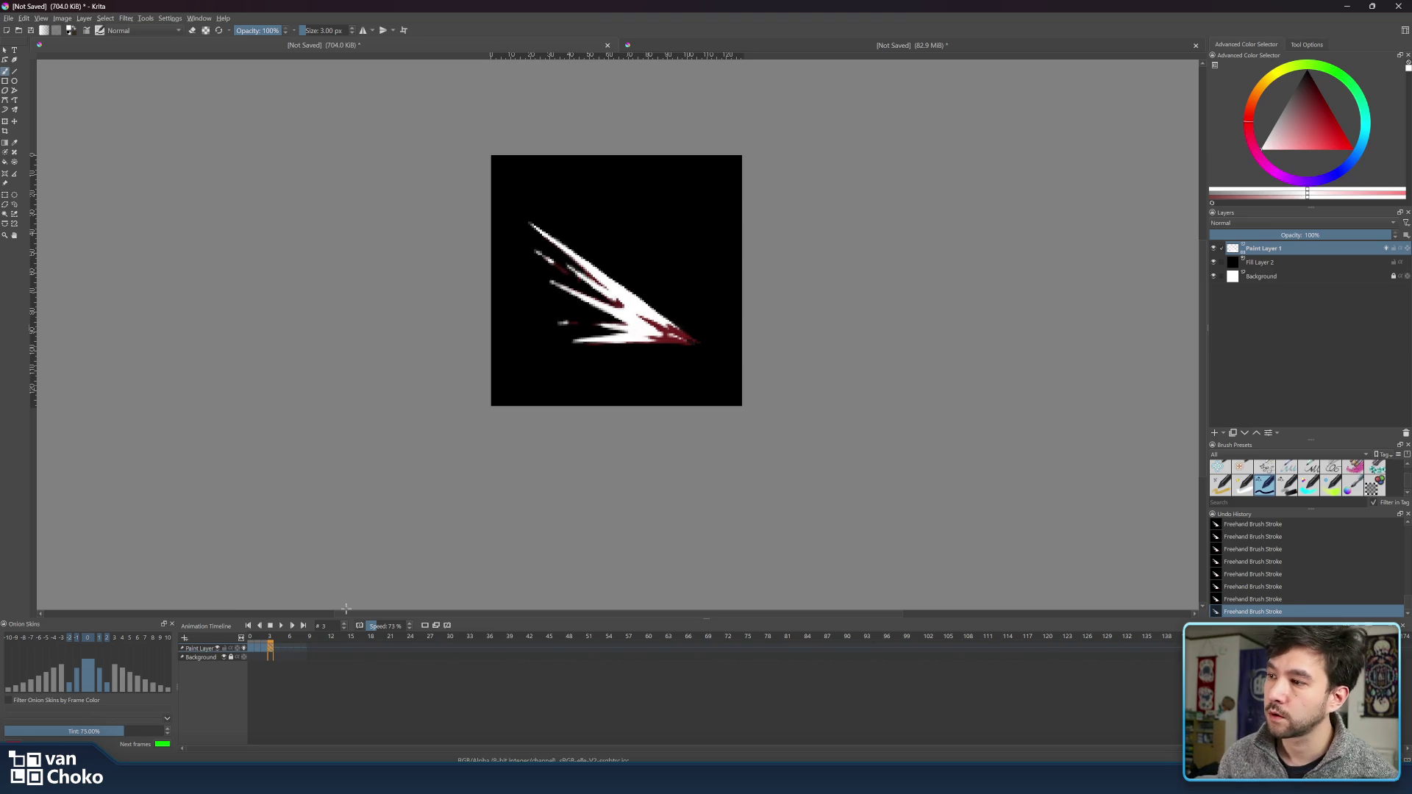
drag(270, 639, 283, 639)
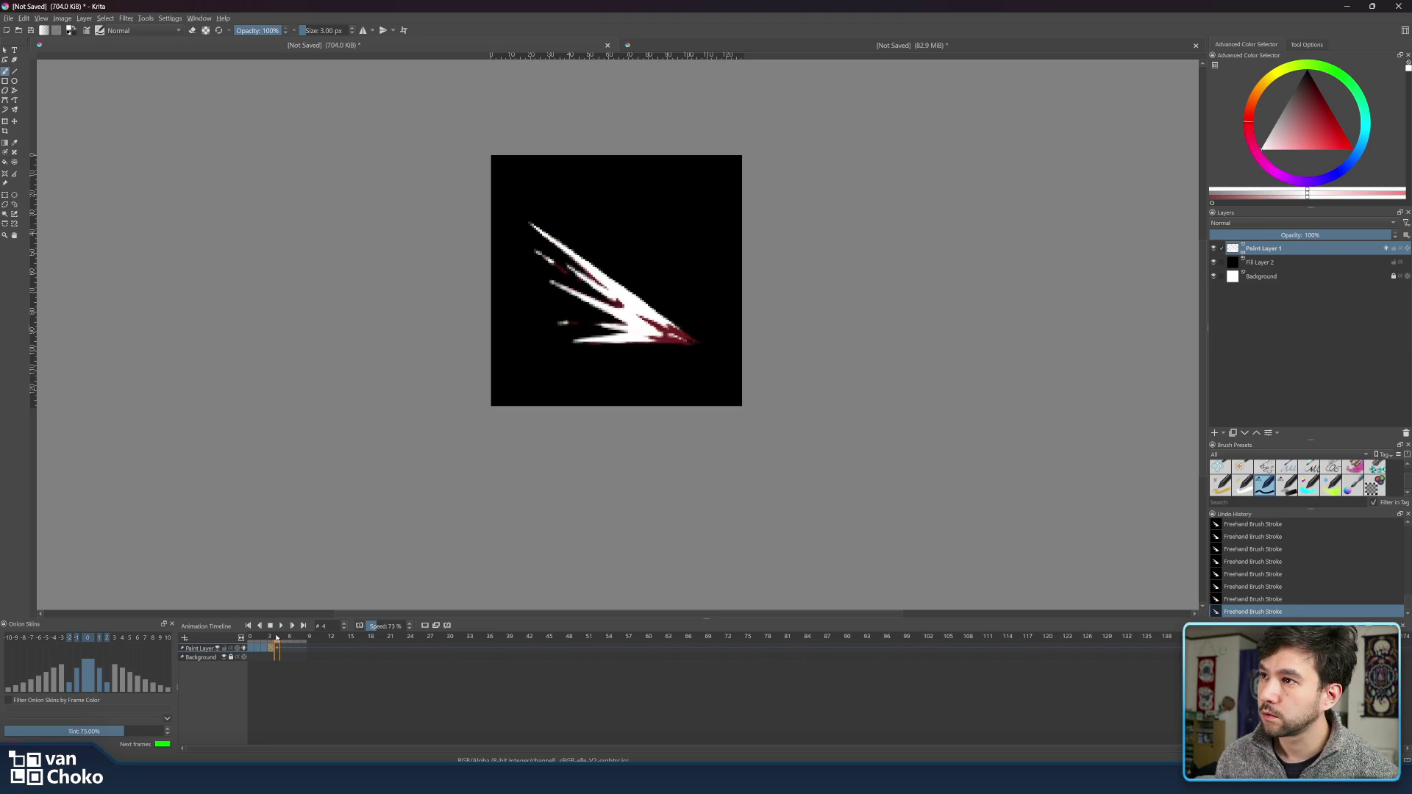
- Rework frame 4 into jagged white streaks without red edges, comparing against frames 2 and 3
drag(257, 637, 269, 640)
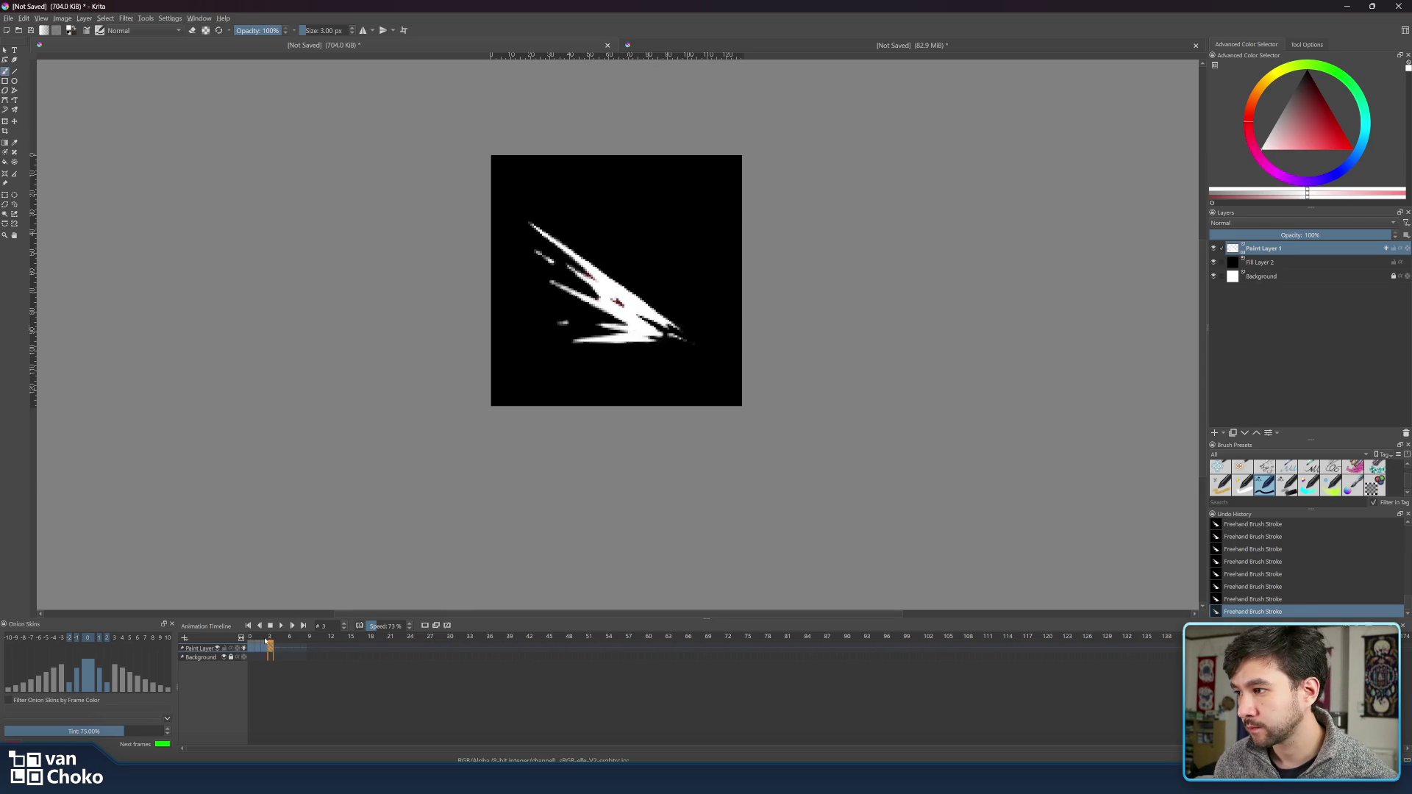
drag(270, 638, 270, 642)
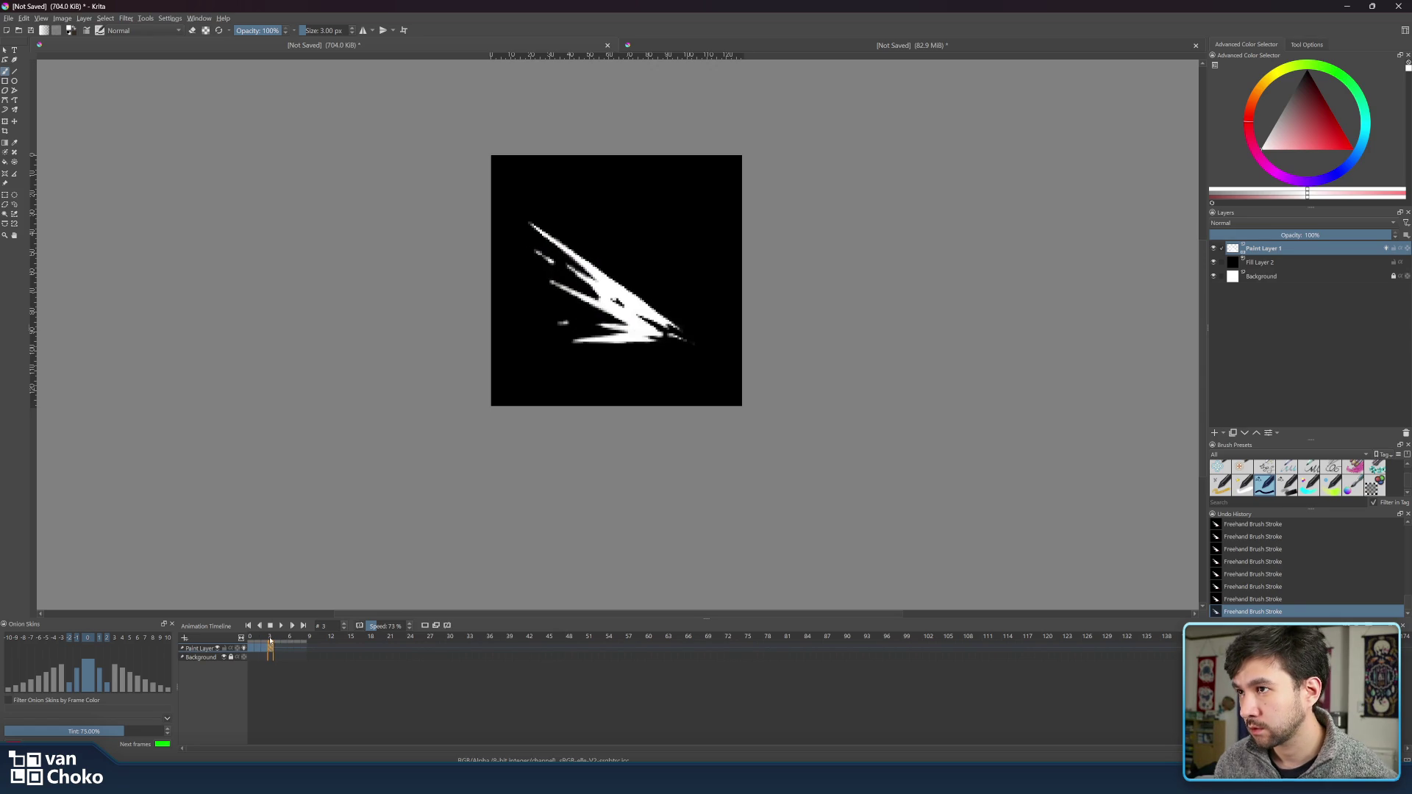
key(e)
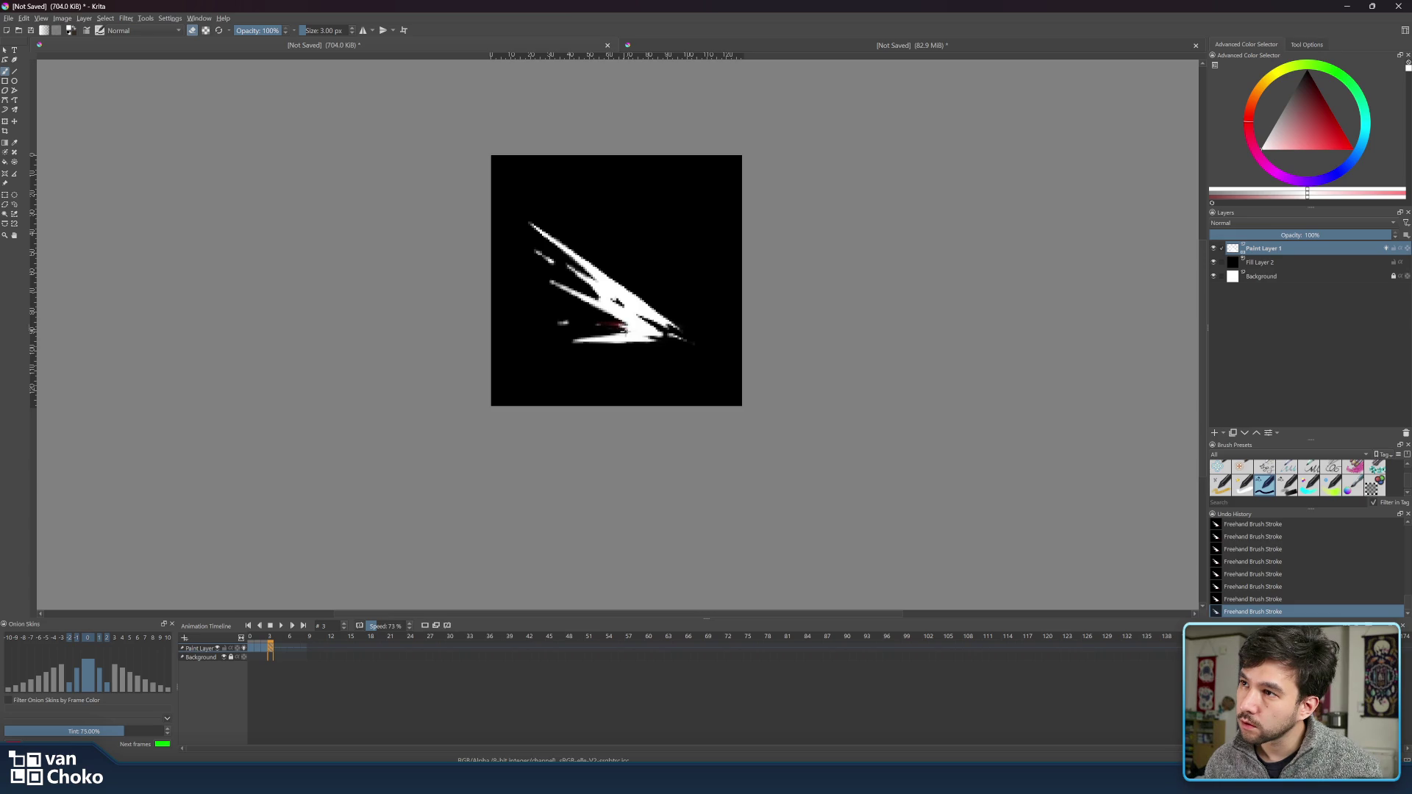
key(e)
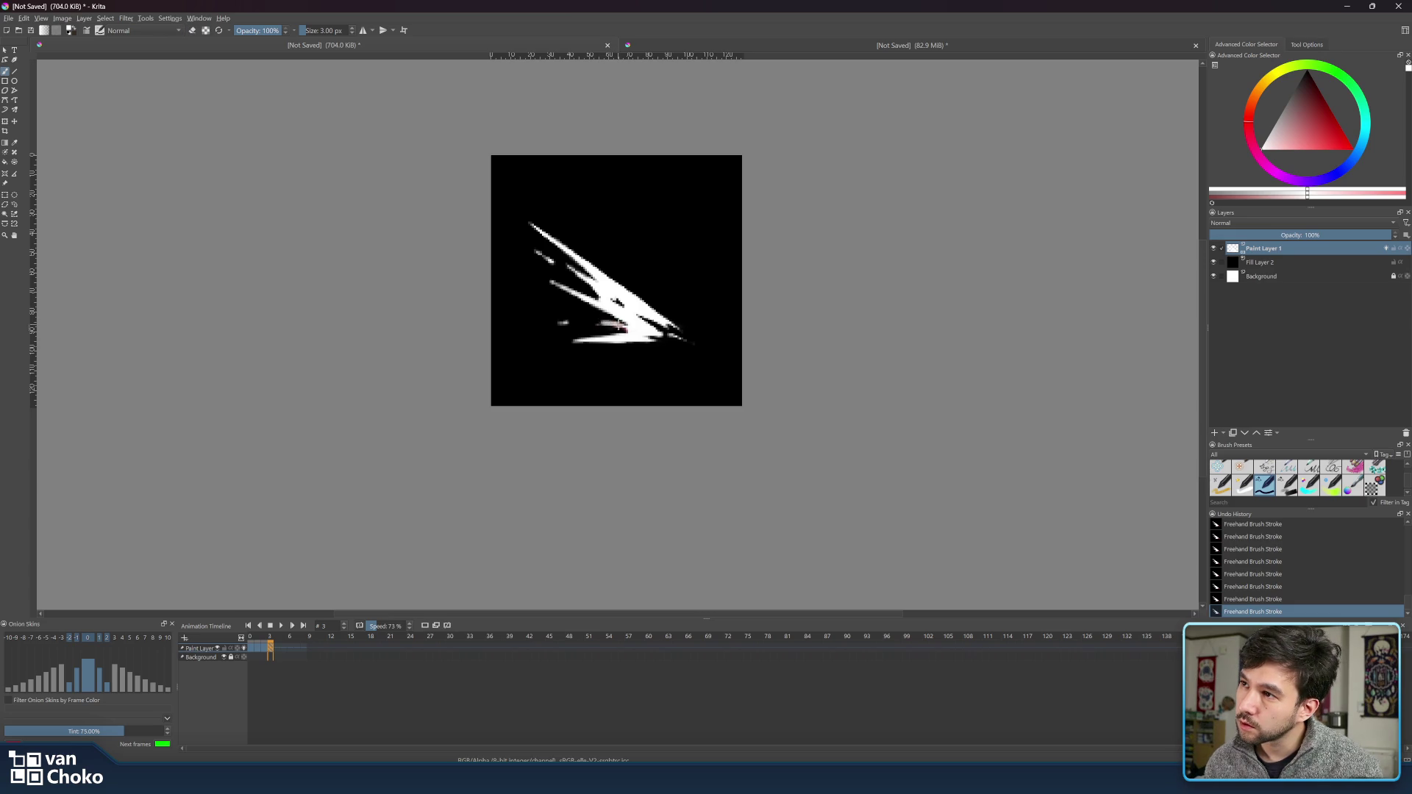
key(e)
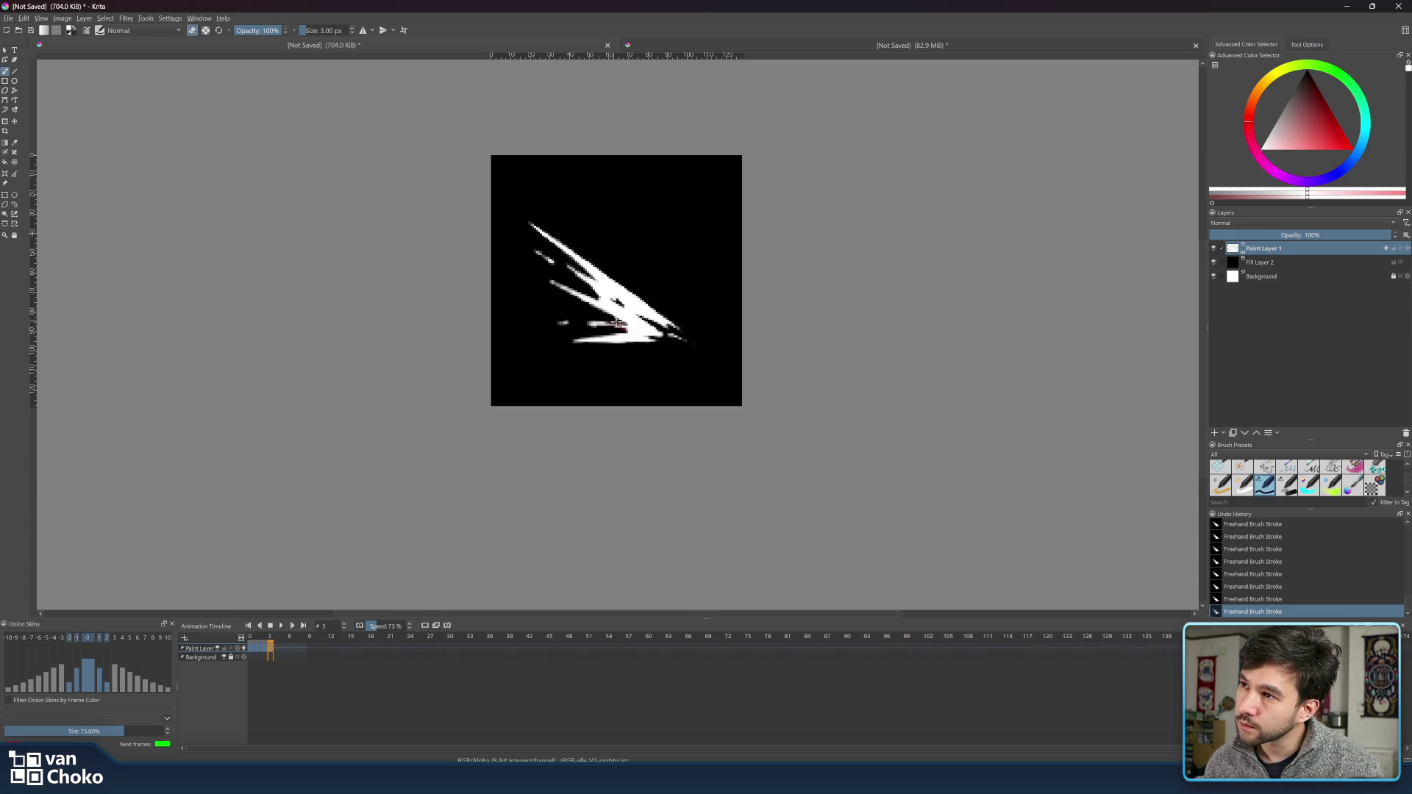
key(e)
key(e)
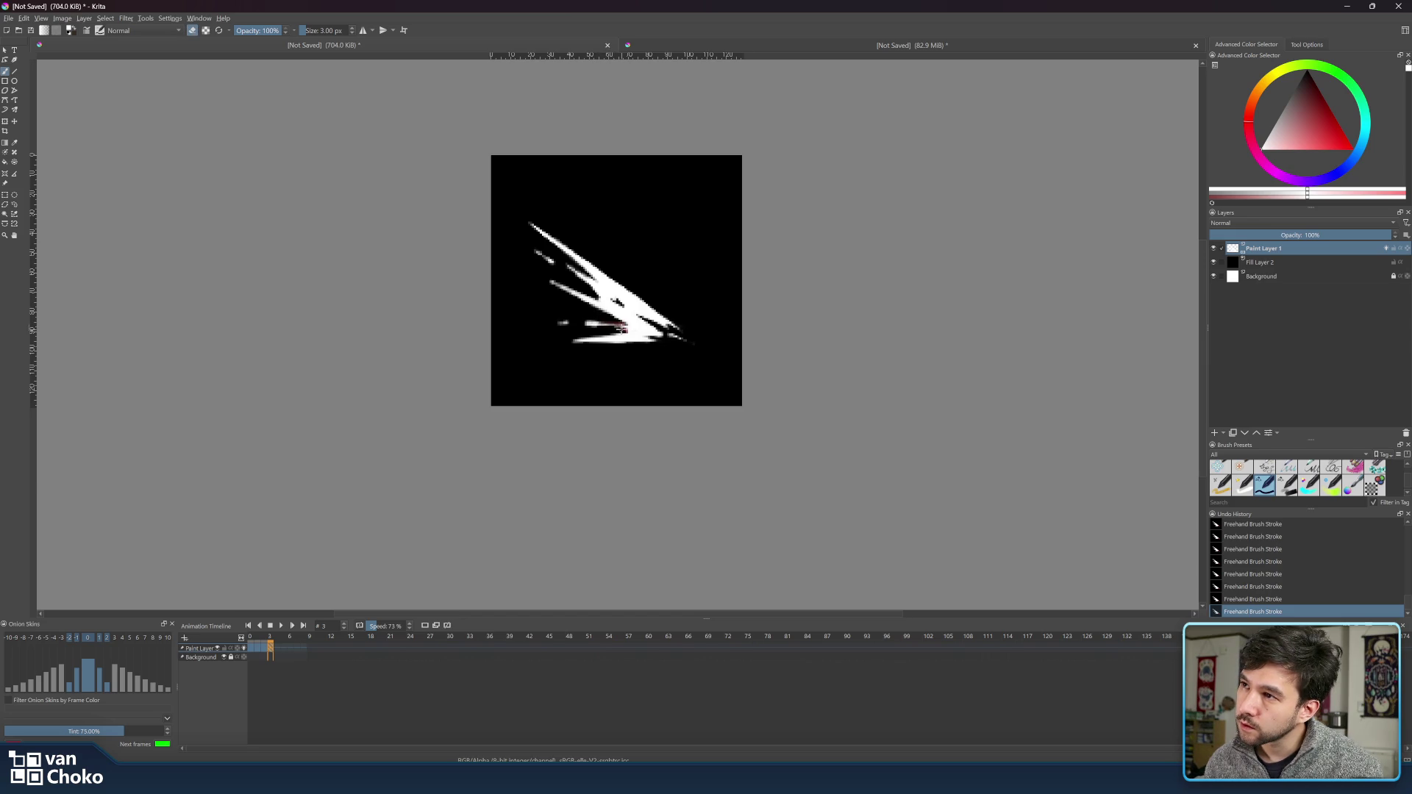
key(e)
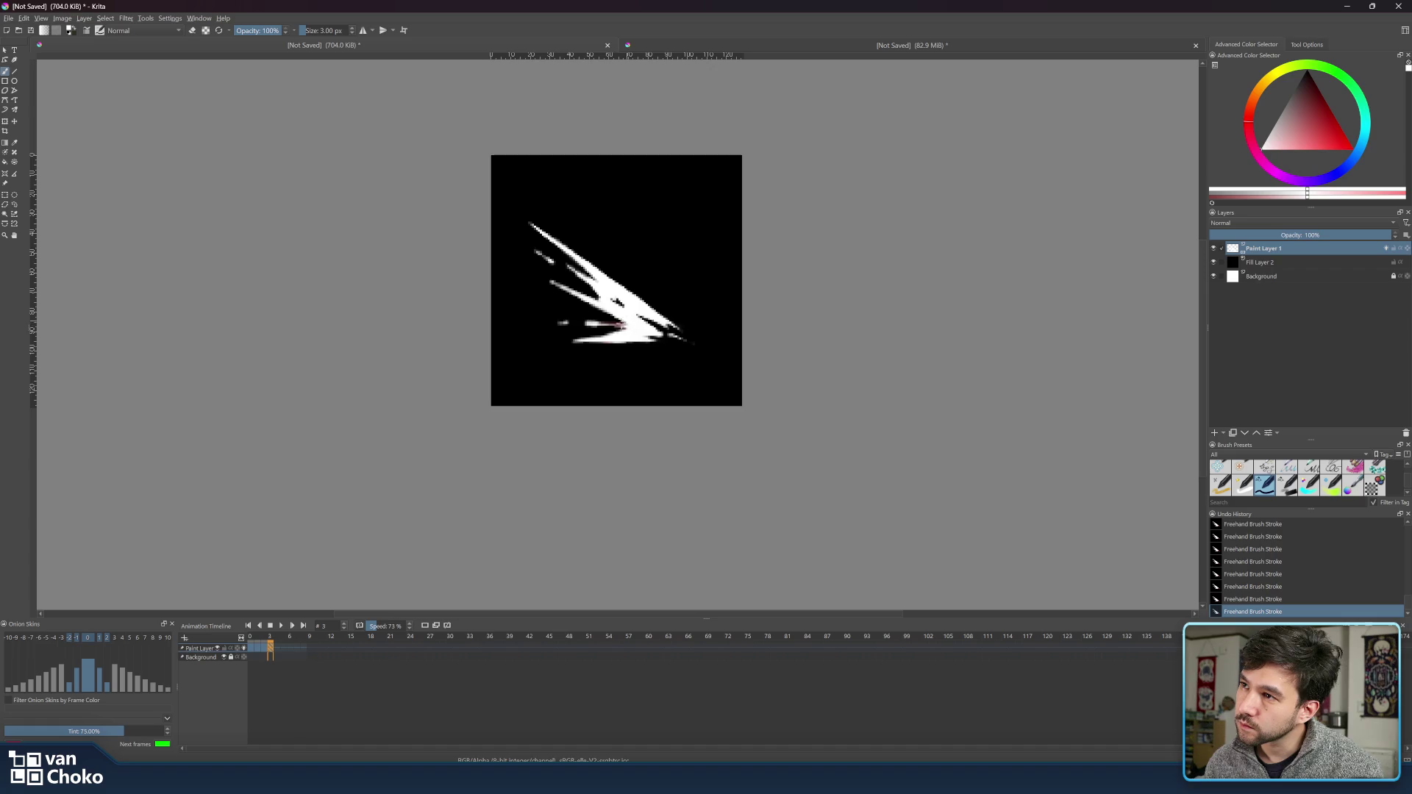
key(e)
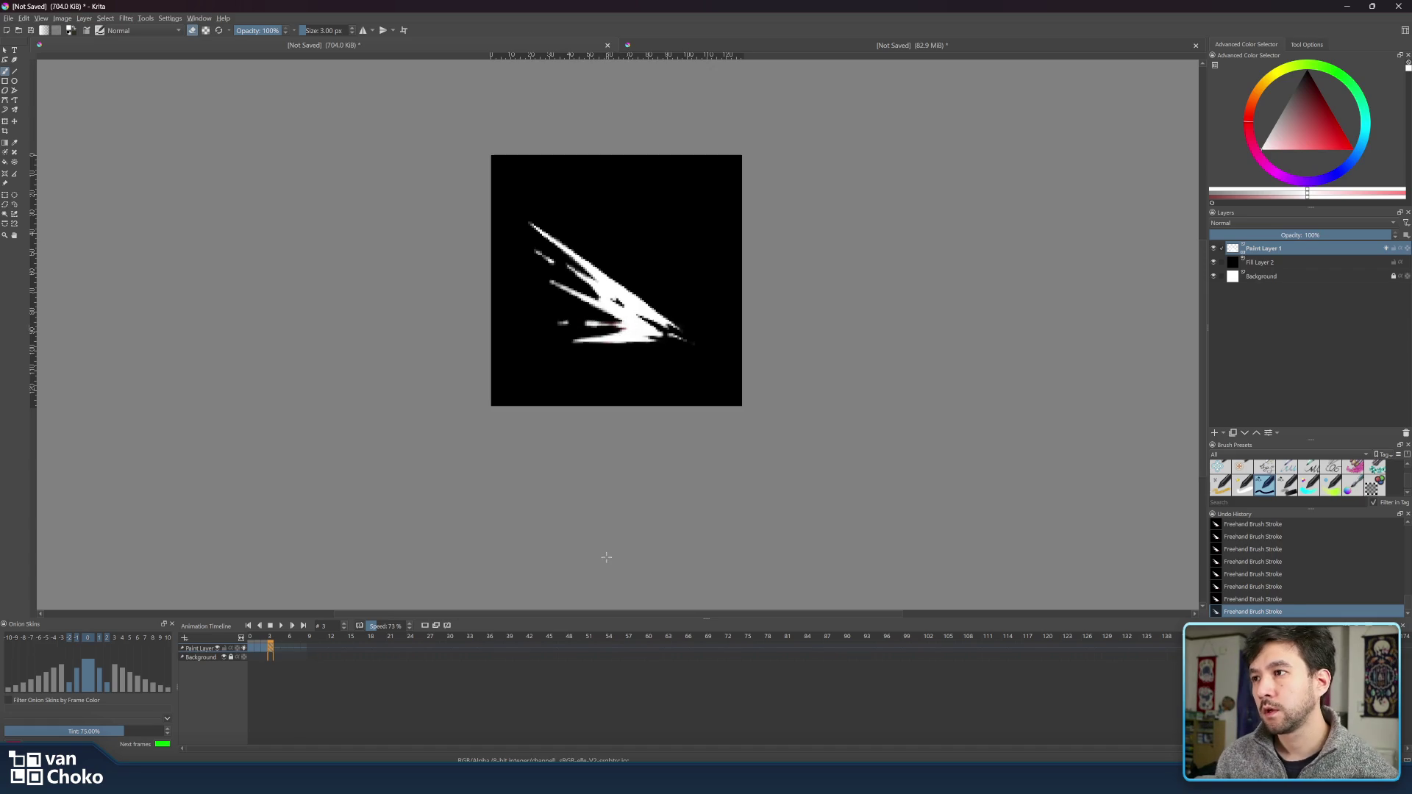
click(266, 638)
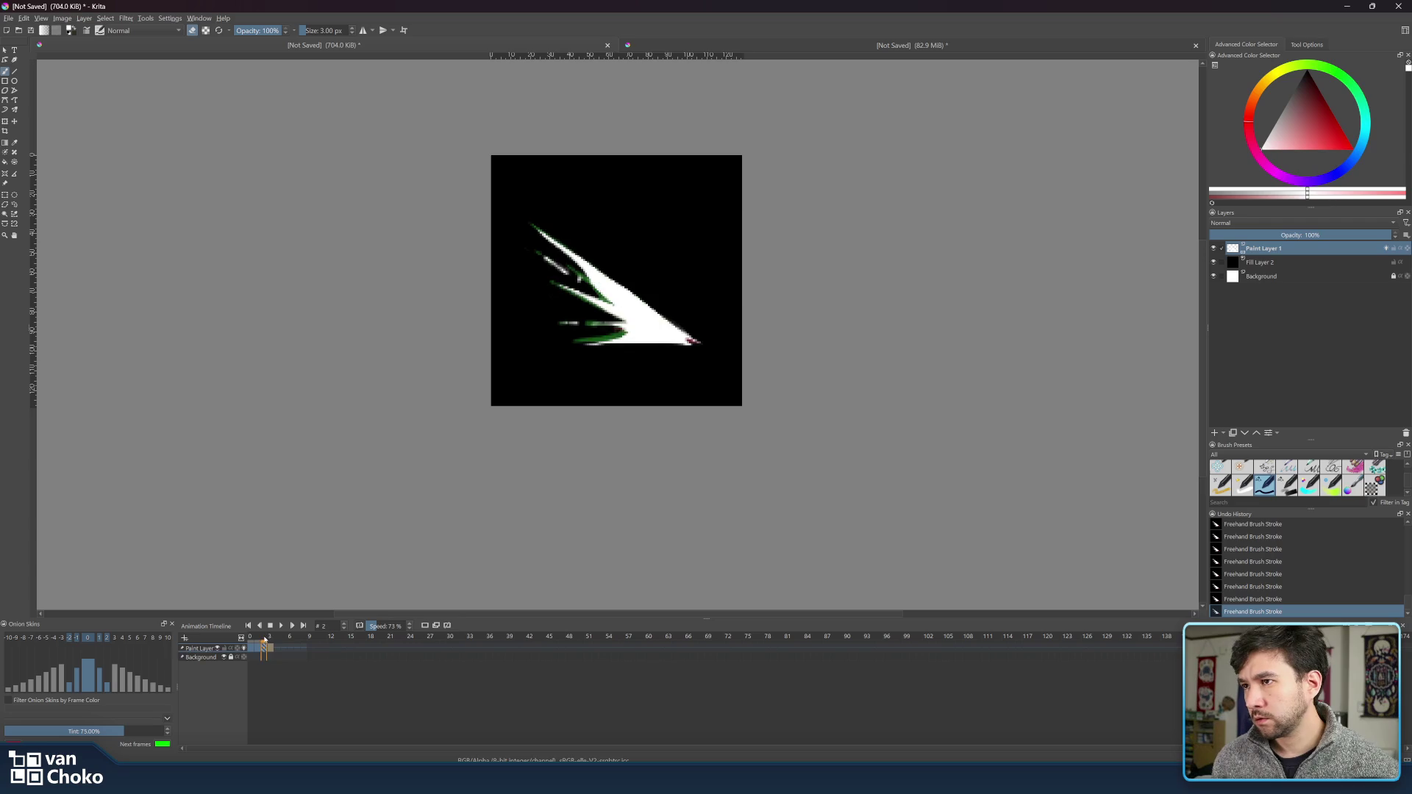
drag(270, 638, 275, 649)
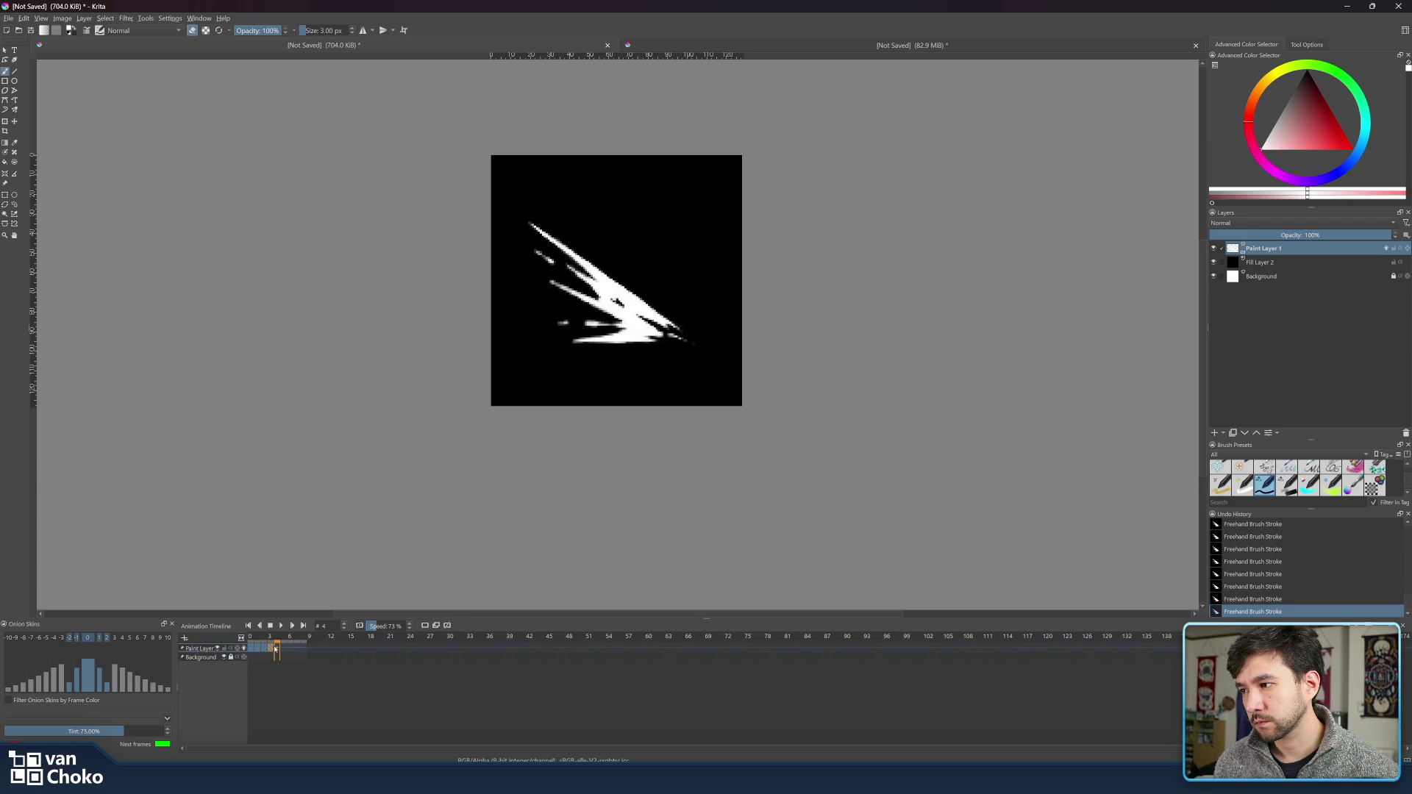
- From frame 3's timeline menu, choose Keyframes > Insert Keyframe Right
click(272, 639)
right_click(272, 651)
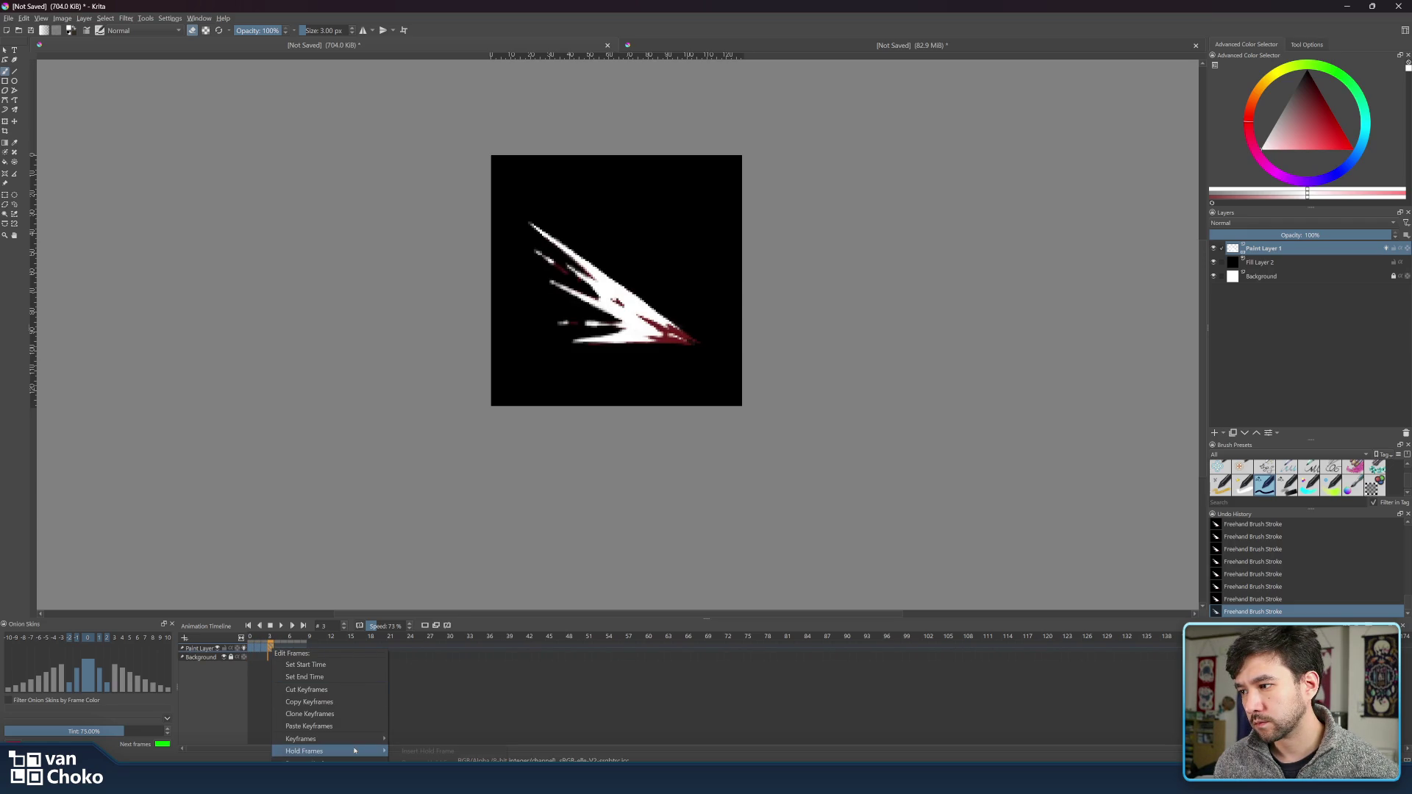
mouse_move(338, 739)
click(449, 749)
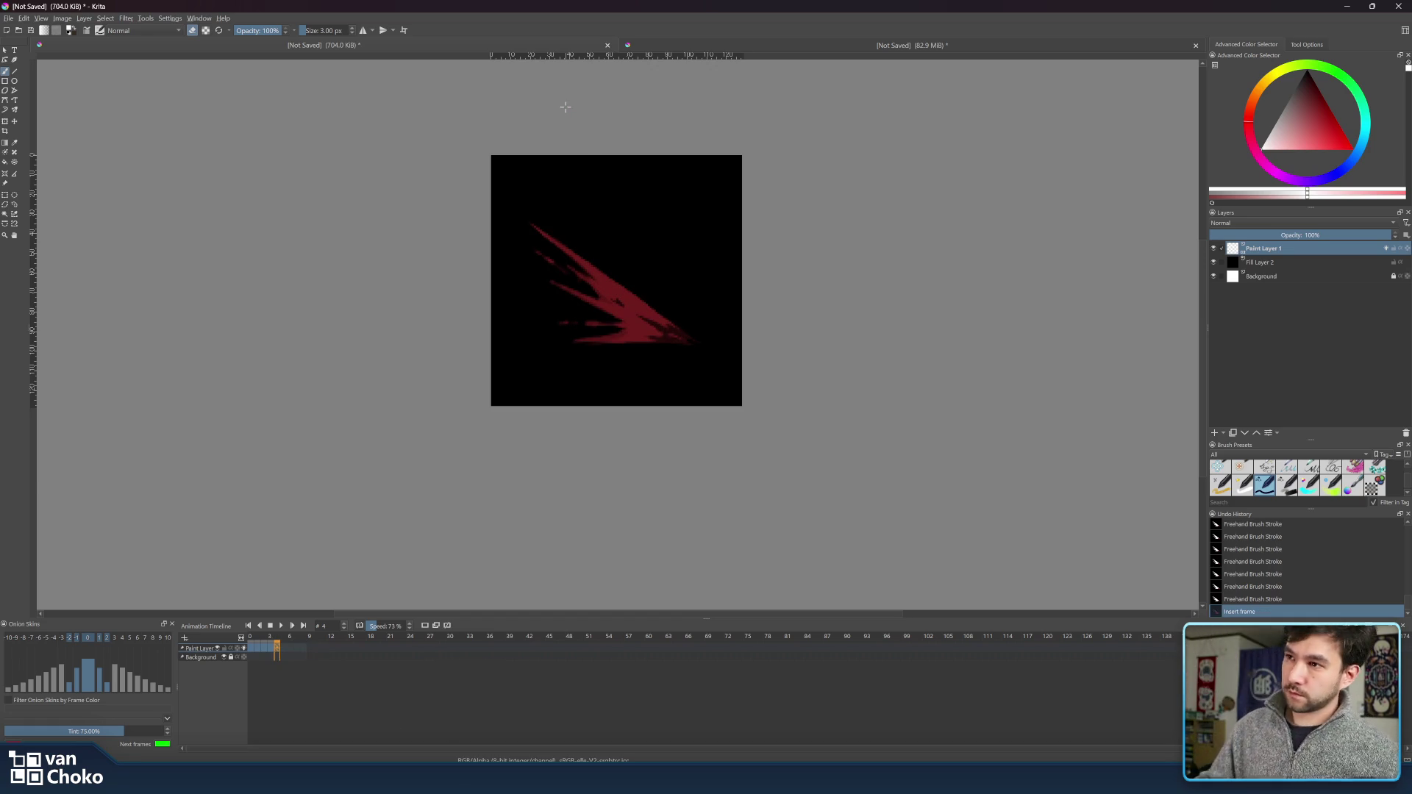
- Set the brush to 6 px in painting mode
key(bracketleft)
key(bracketleft)
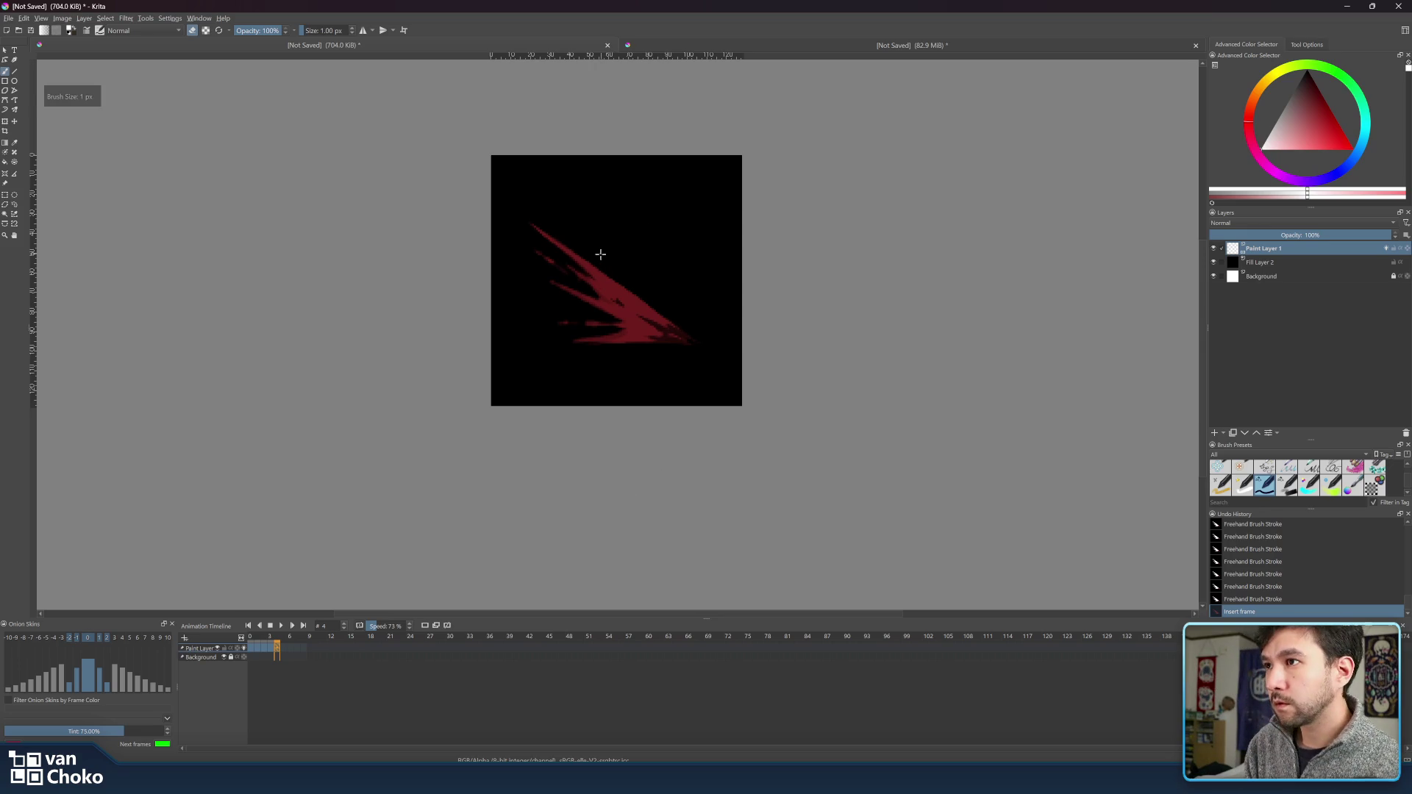
key(bracketright)
key(bracketright)
key(bracketright)
key(bracketright)
key(bracketright)
key(e)
key(e)
key(e)
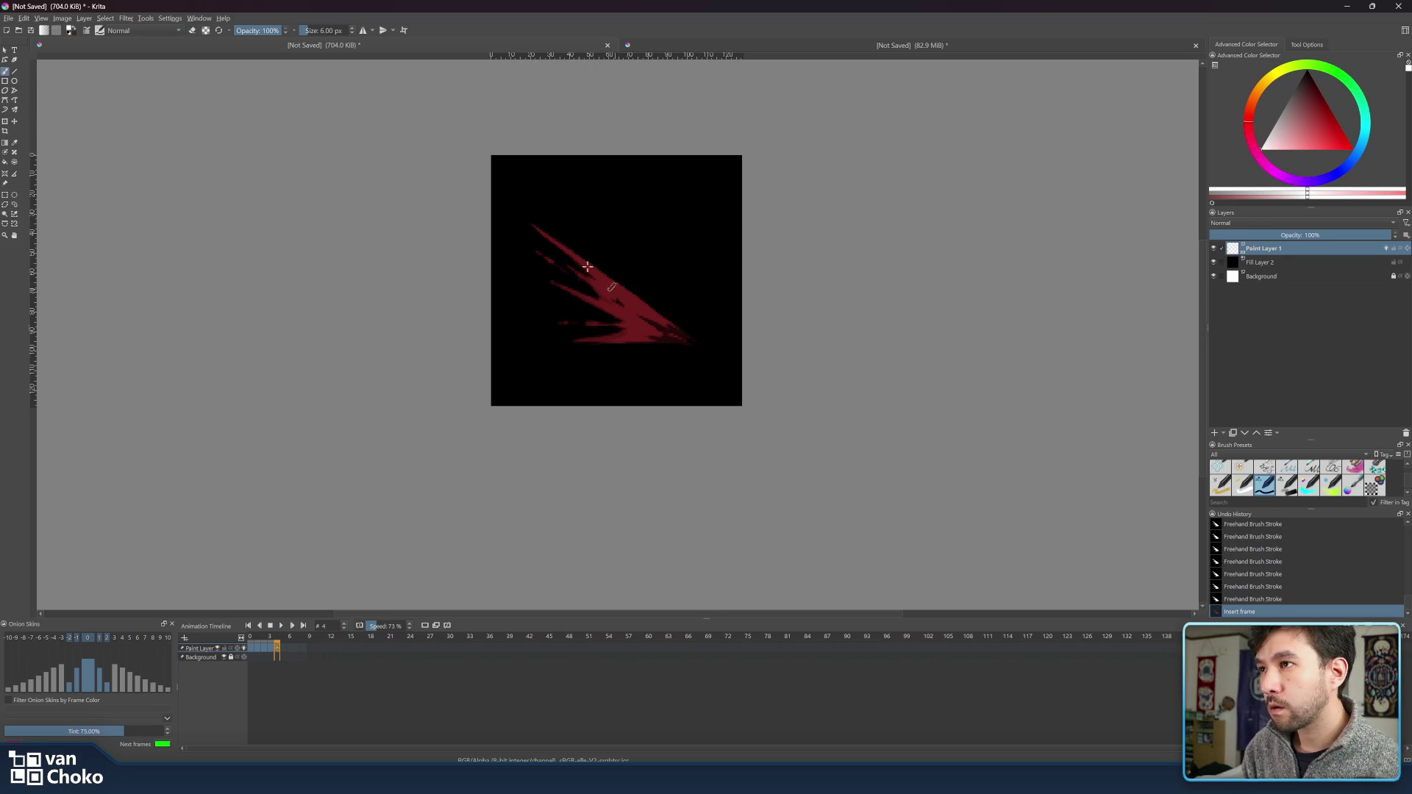
- Paint a white streak along the slash's upper edge and trim its lower-right tip
drag(526, 220, 642, 307)
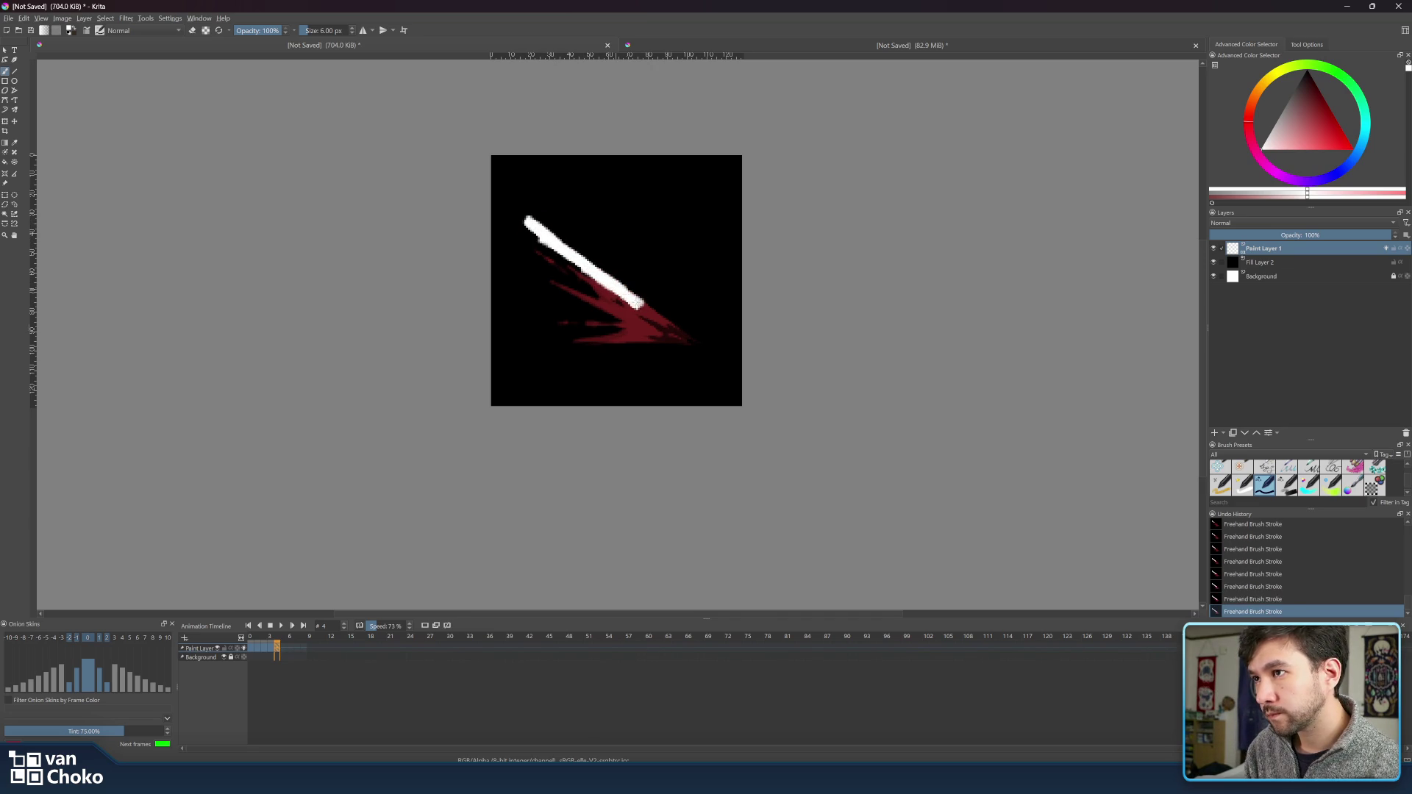
key(e)
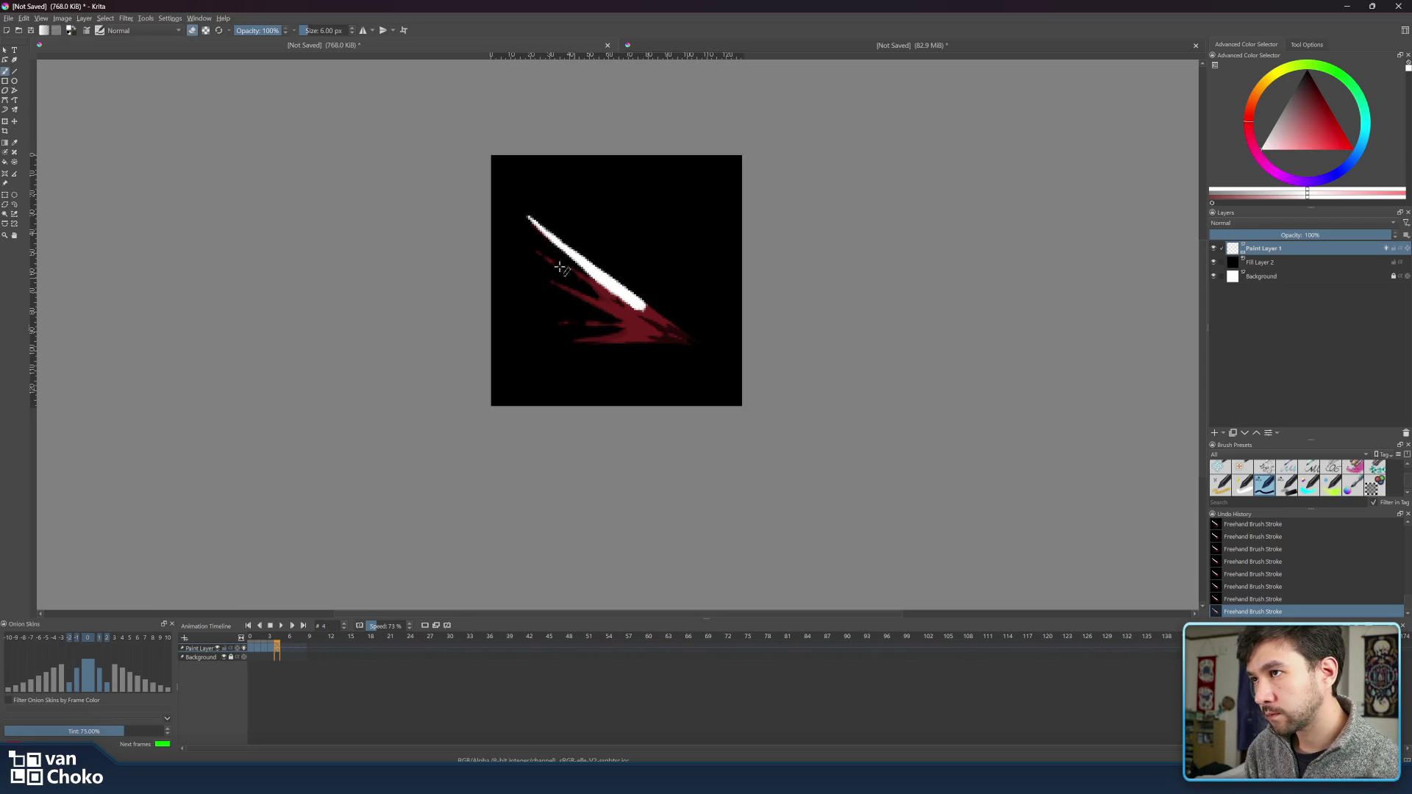
key(e)
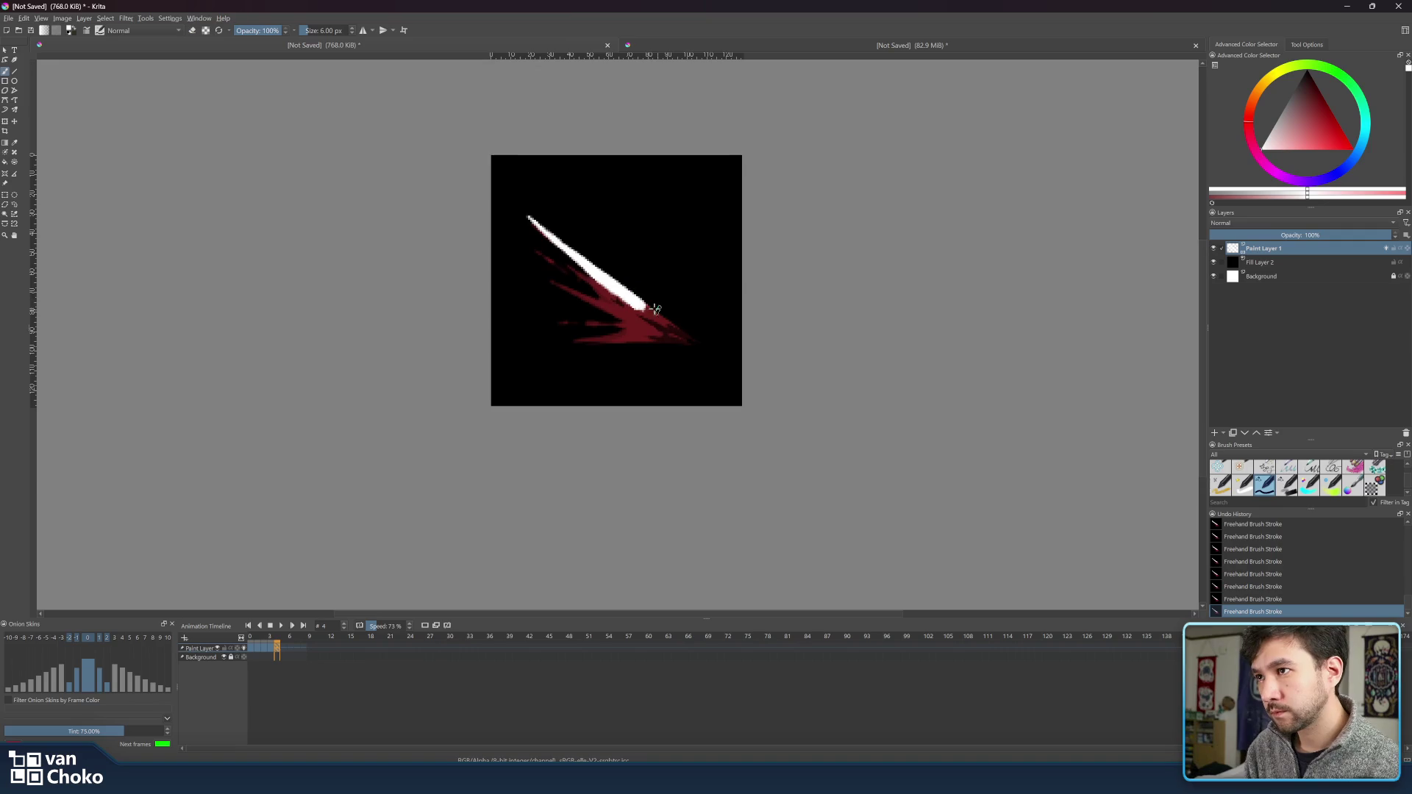
key(e)
key(e)
drag(631, 298, 655, 316)
key(e)
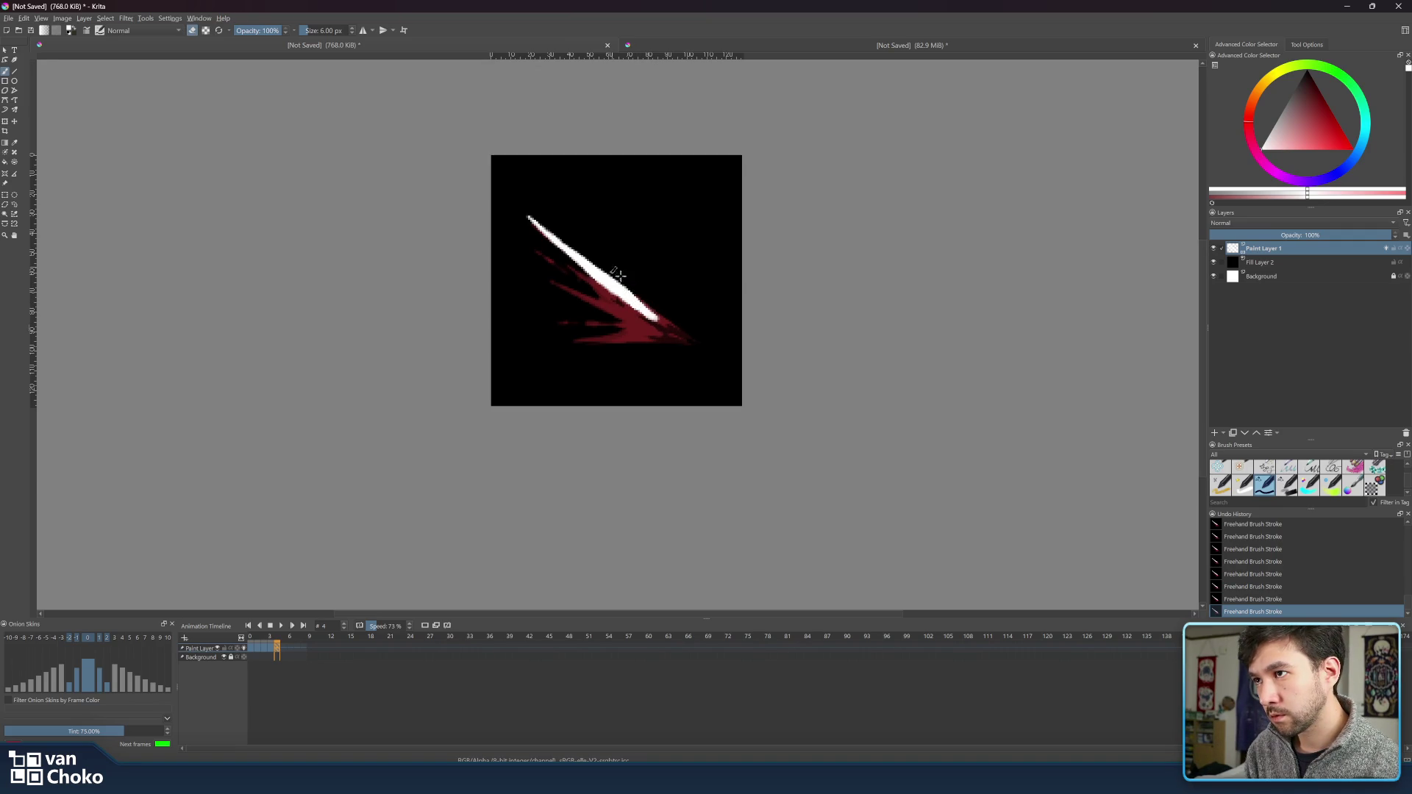
key(e)
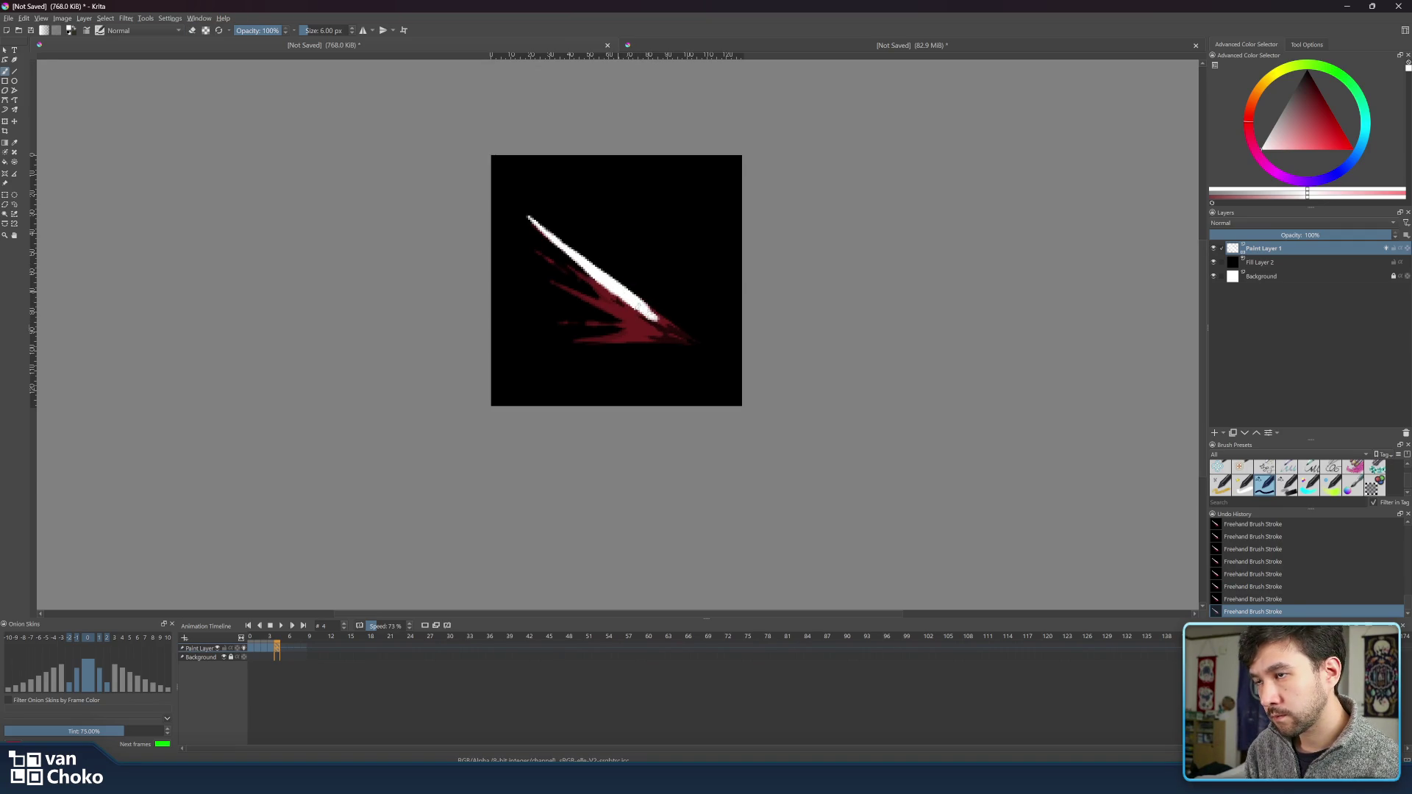
key(e)
drag(656, 318, 630, 302)
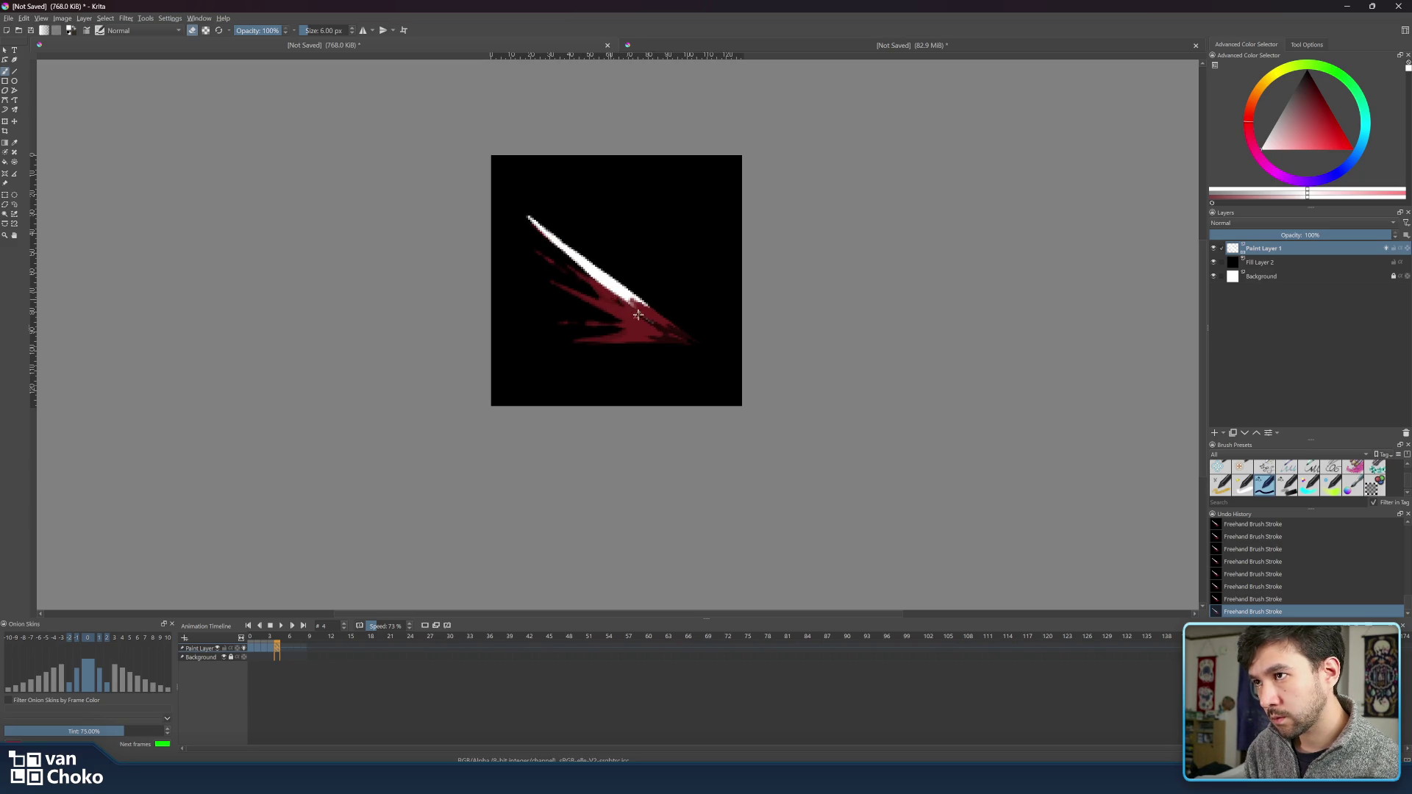
key(e)
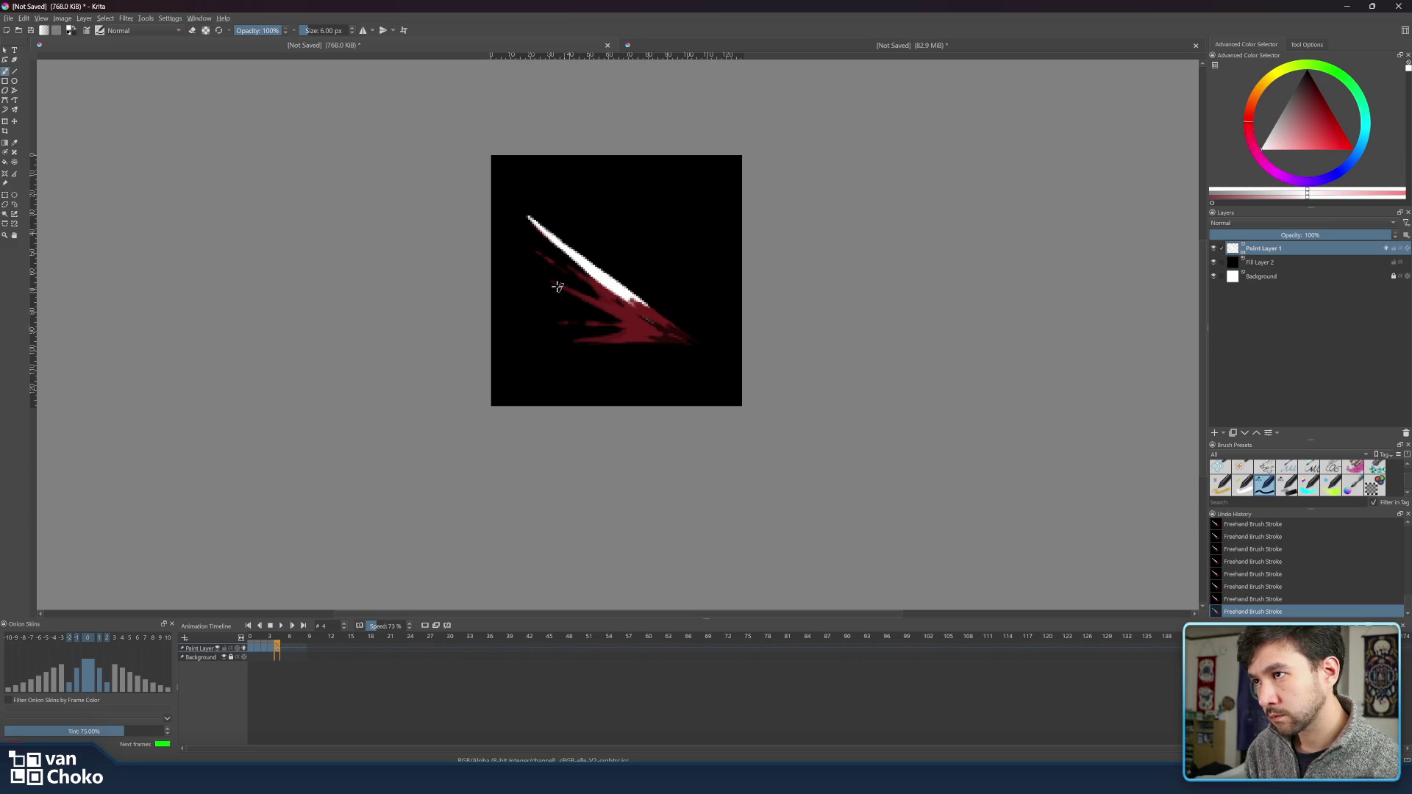
- Paint a second white streak along the red slash's middle and reduce the brush to 5 px
drag(559, 292, 624, 317)
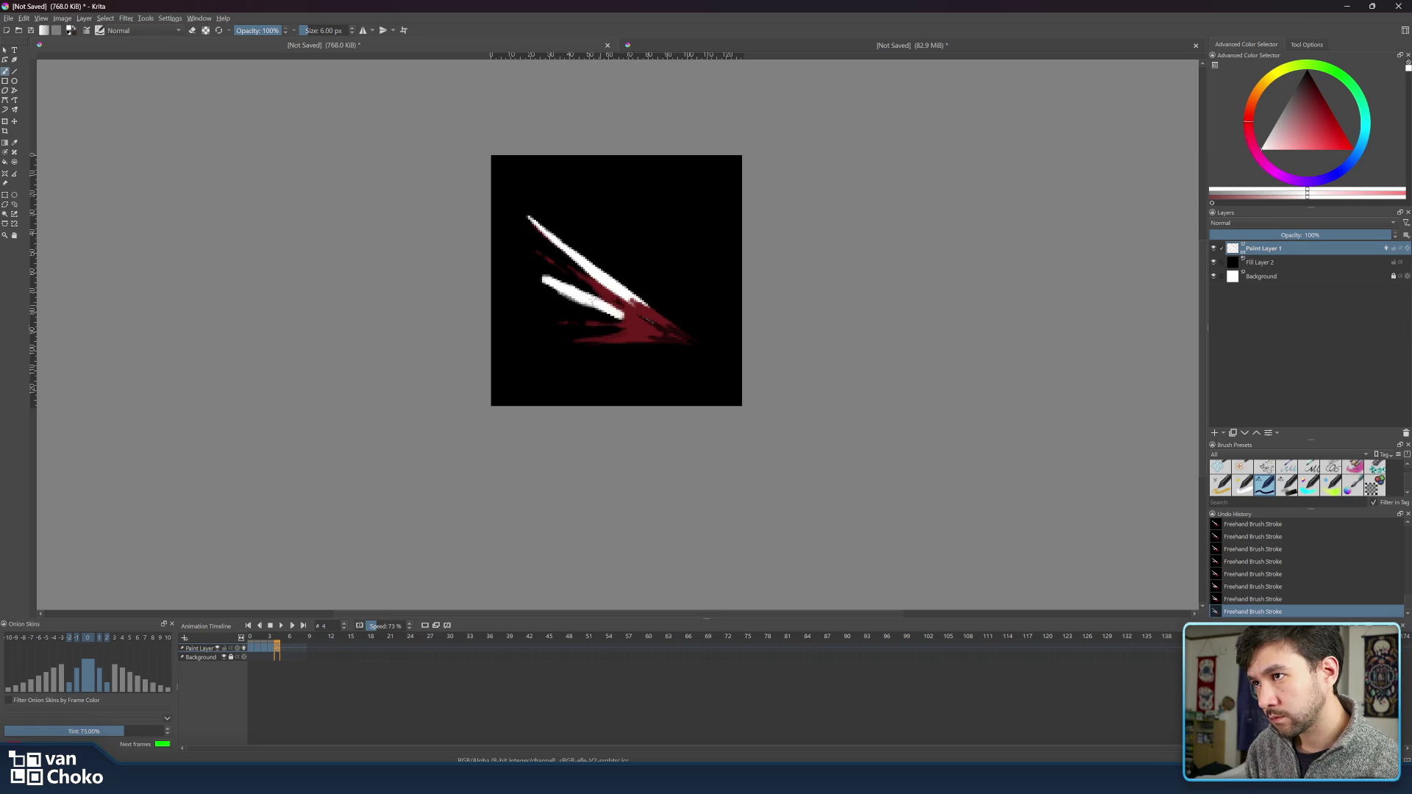
key(e)
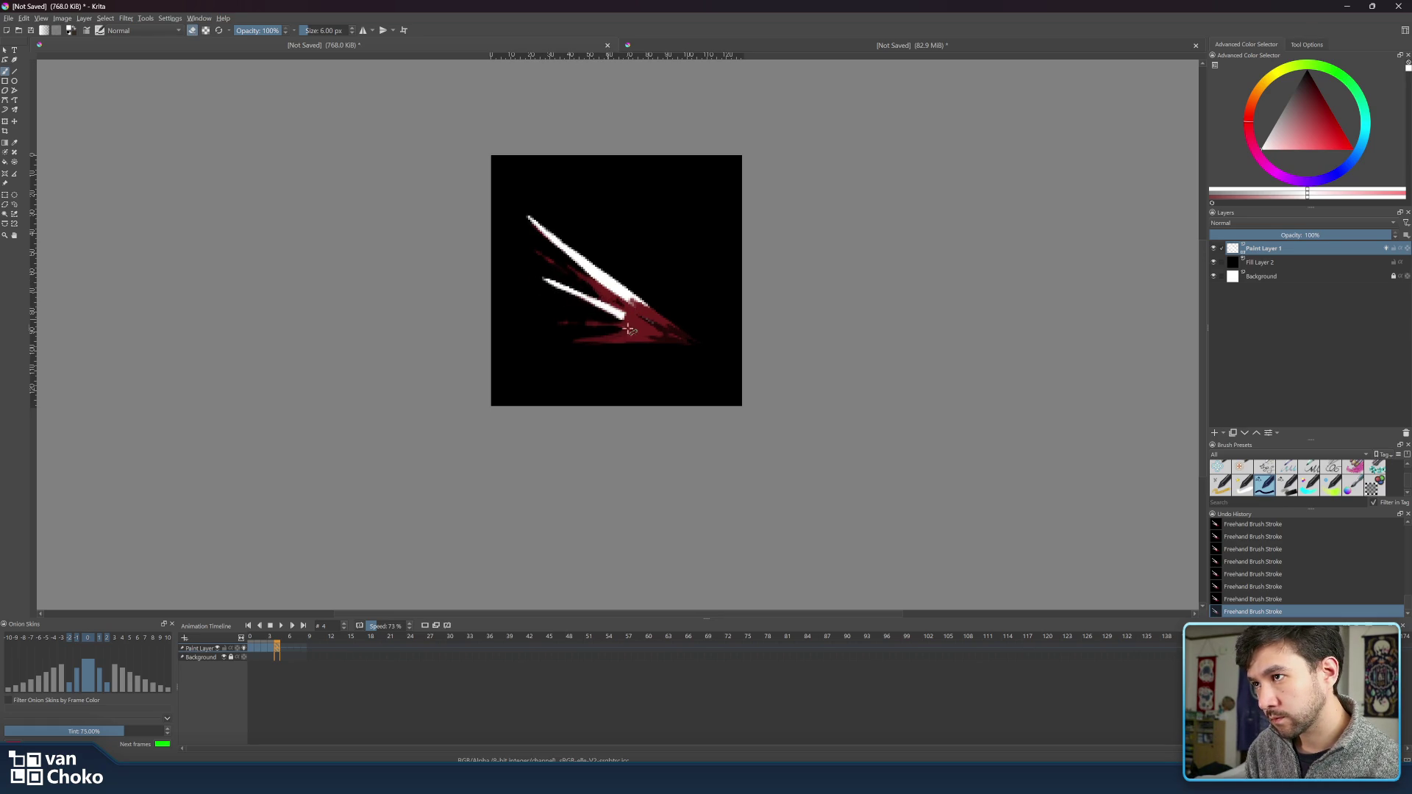
key(e)
key(bracketleft)
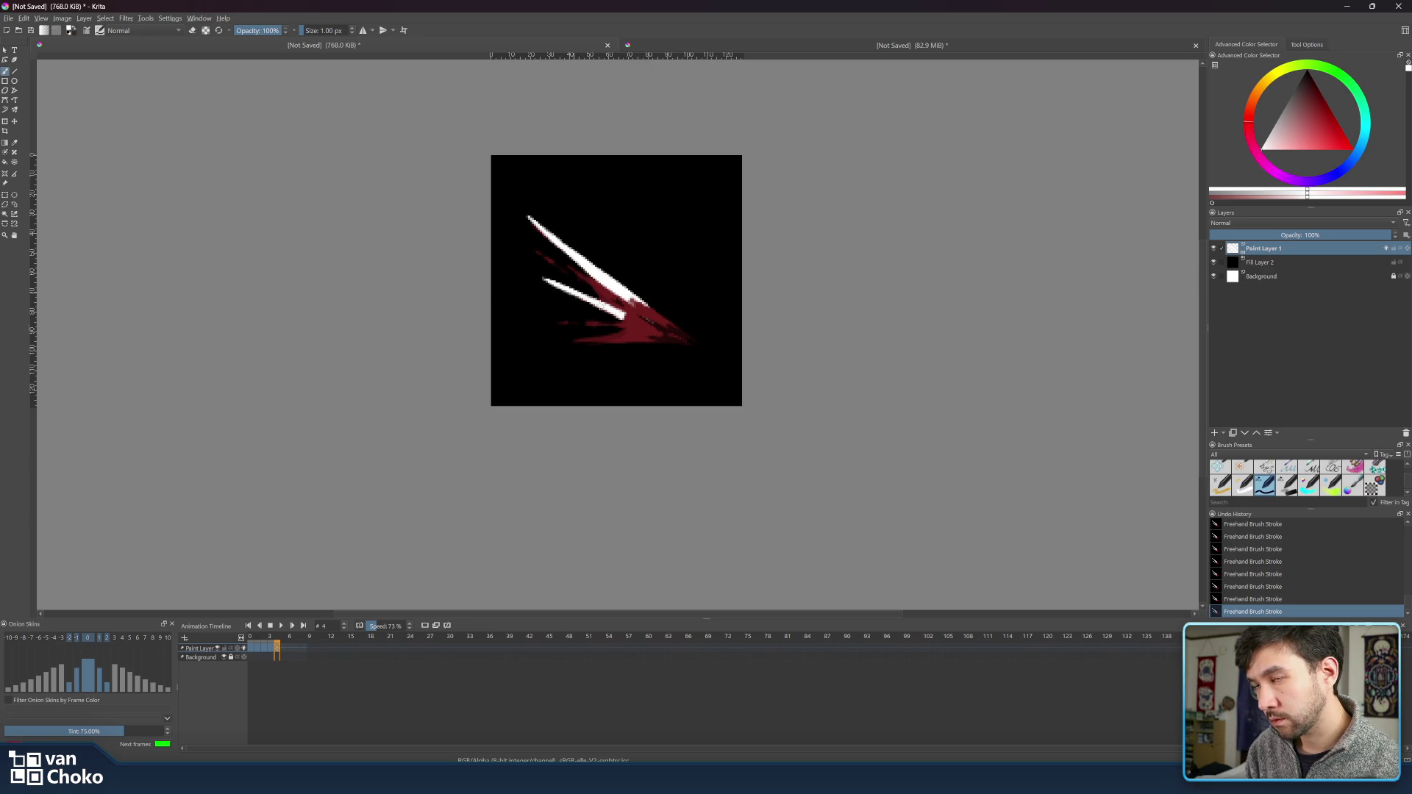
key(e)
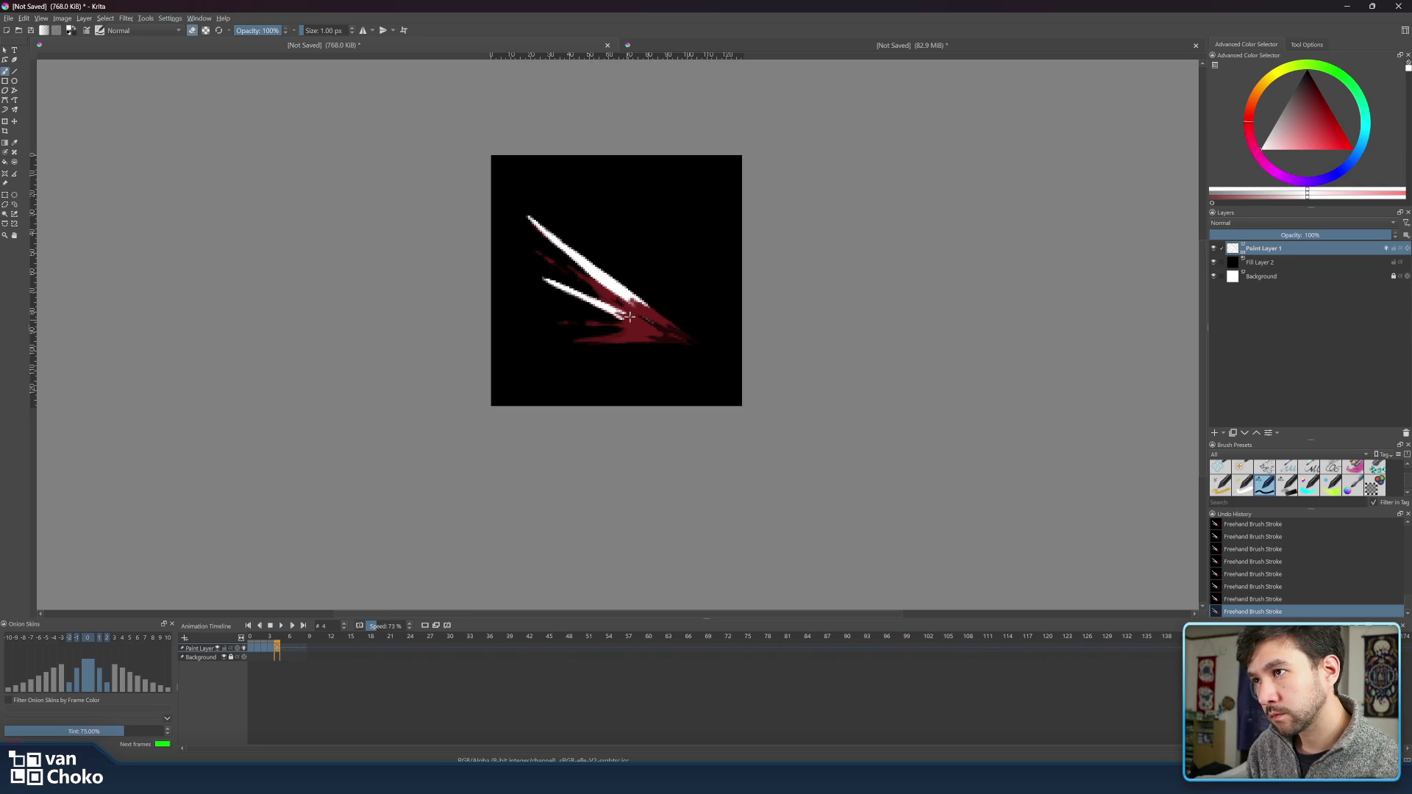
key(e)
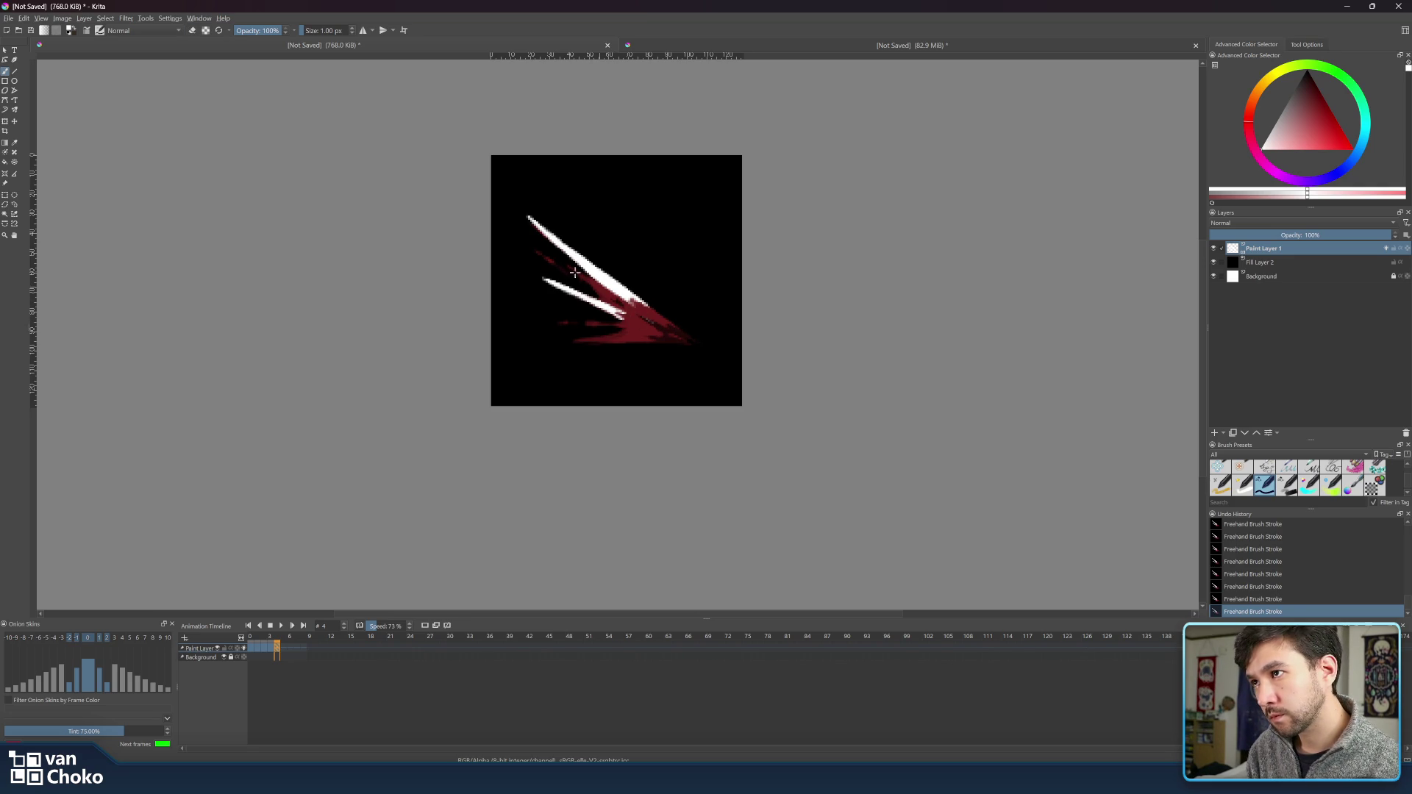
- At 3 px, paint a thin white spike between the two streaks and trim its edges
key(bracketright)
key(bracketright)
key(bracketright)
drag(567, 266, 603, 296)
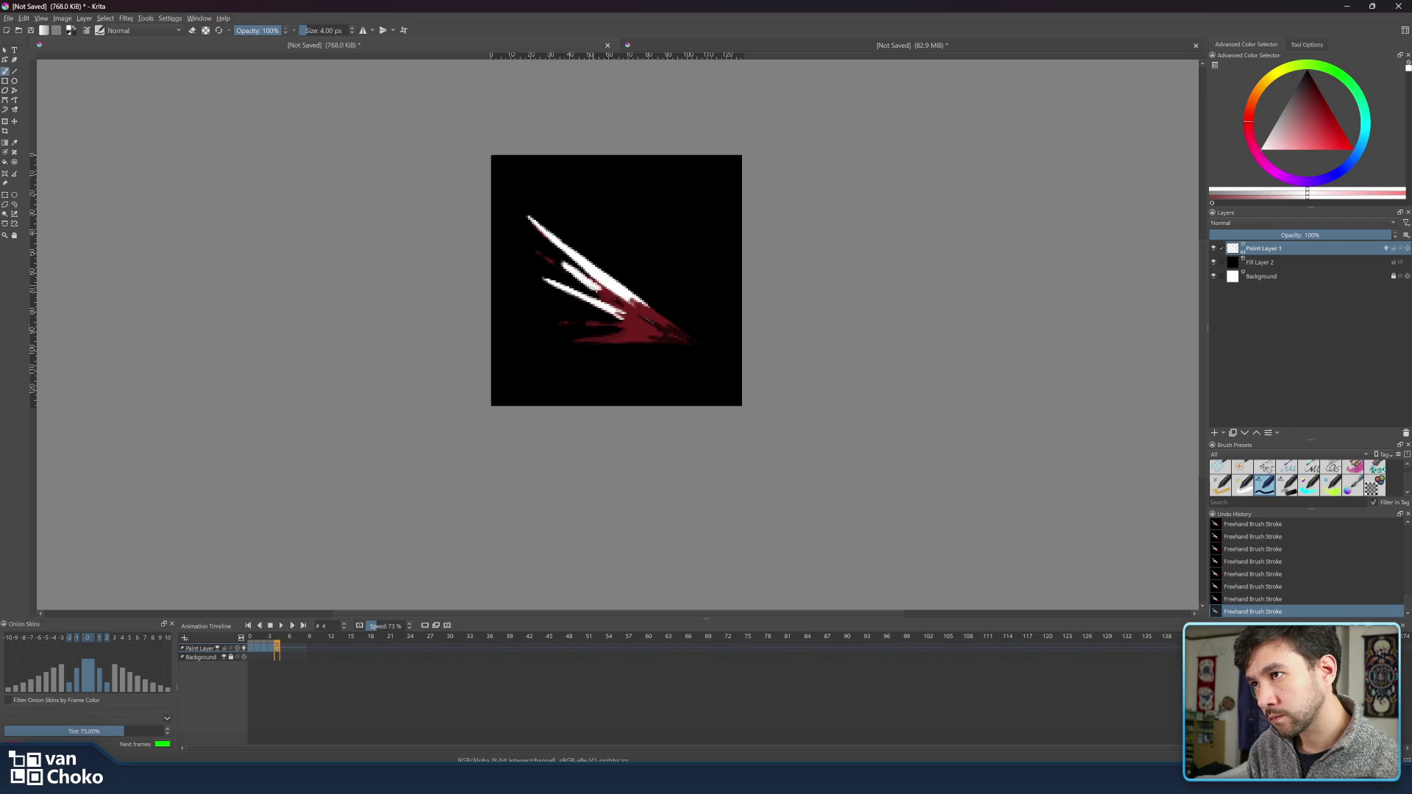
key(e)
drag(556, 260, 601, 295)
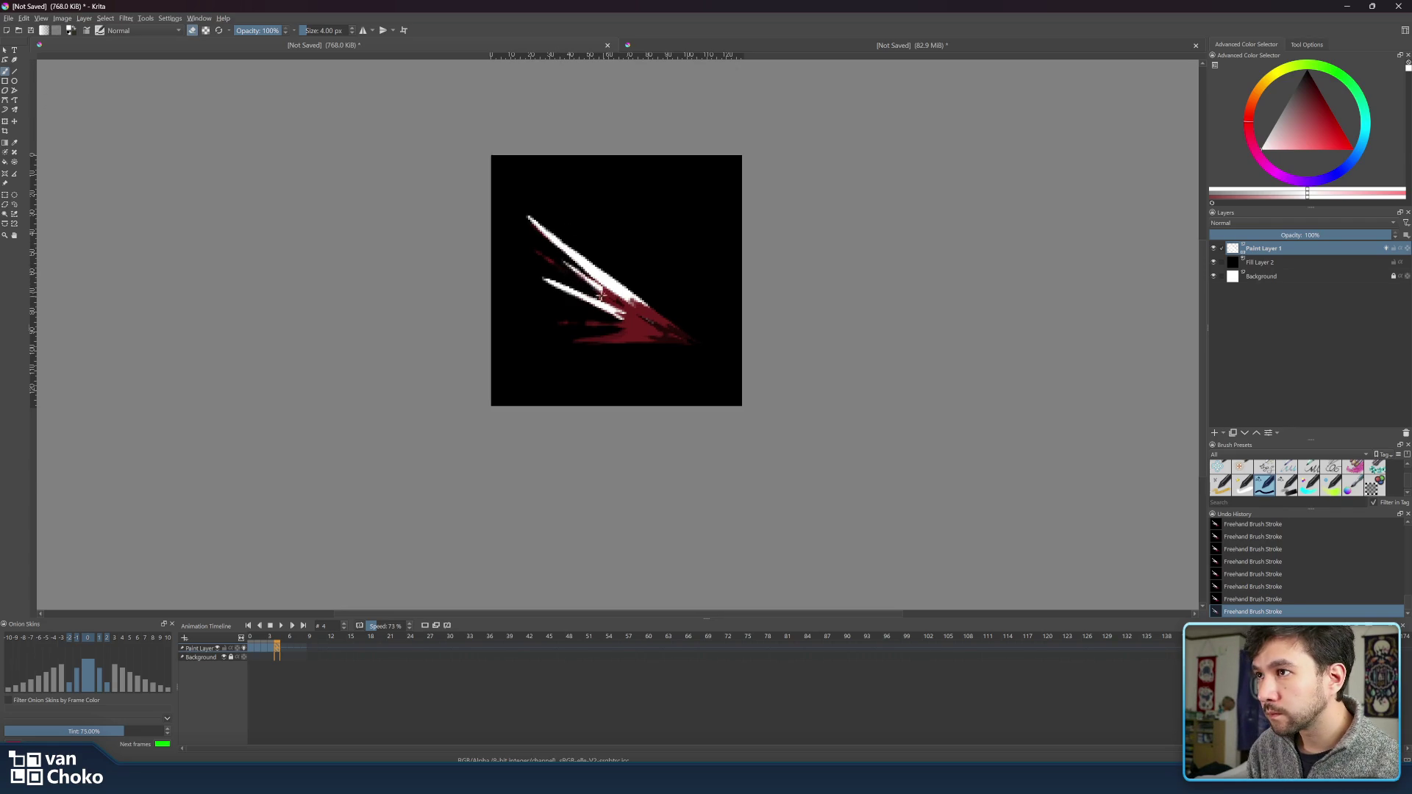
key(e)
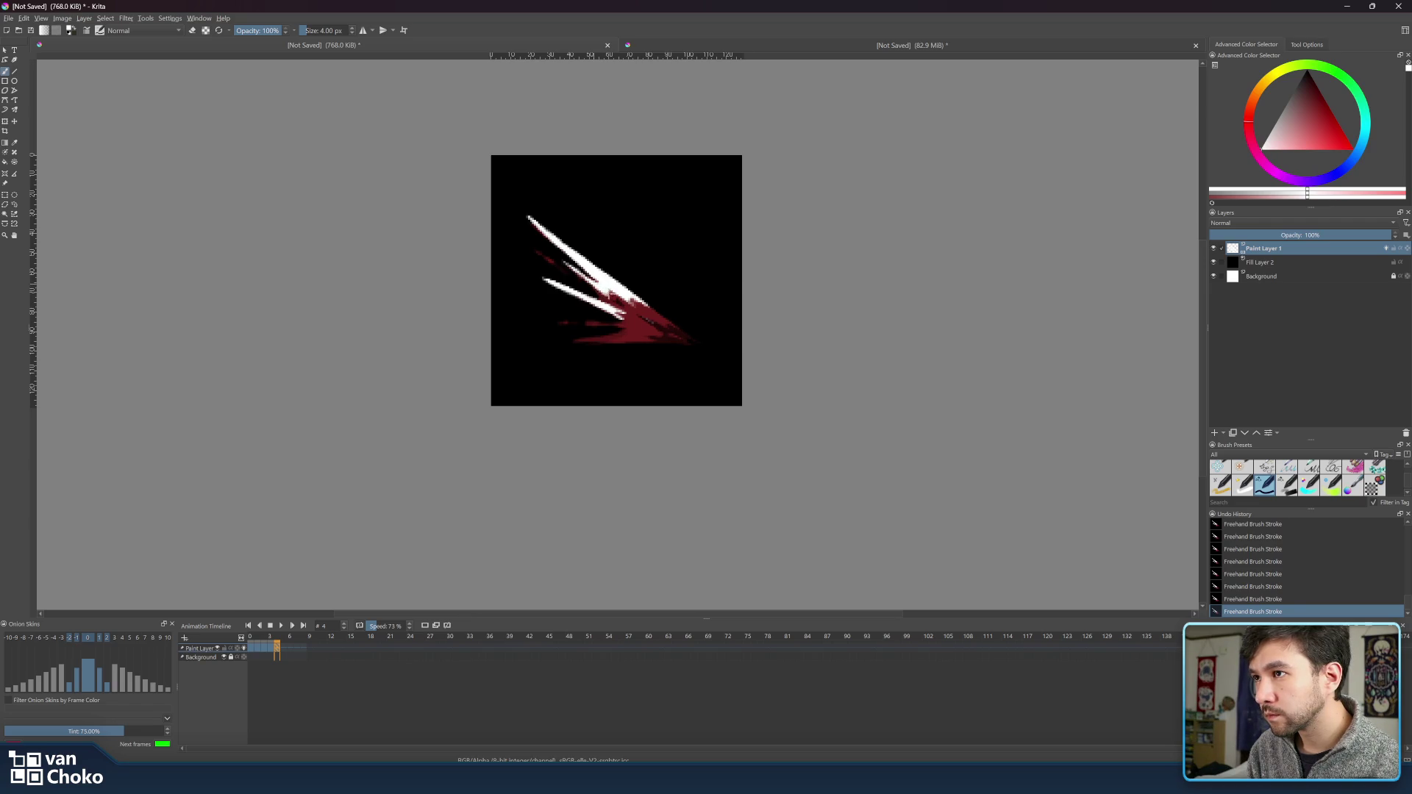
- Add short white streaks and small highlights across the lower red shape, erasing mistakes
key(e)
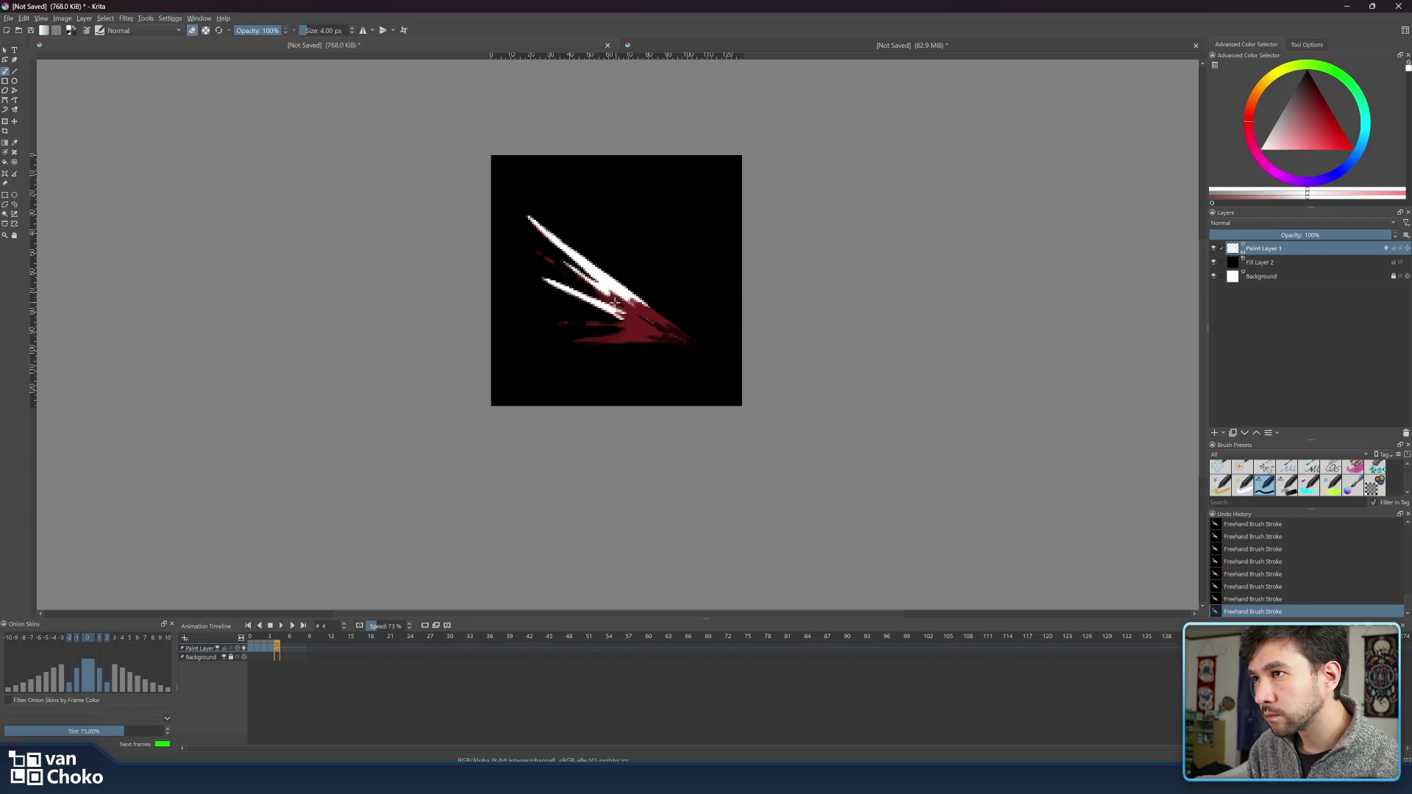
key(e)
key(e)
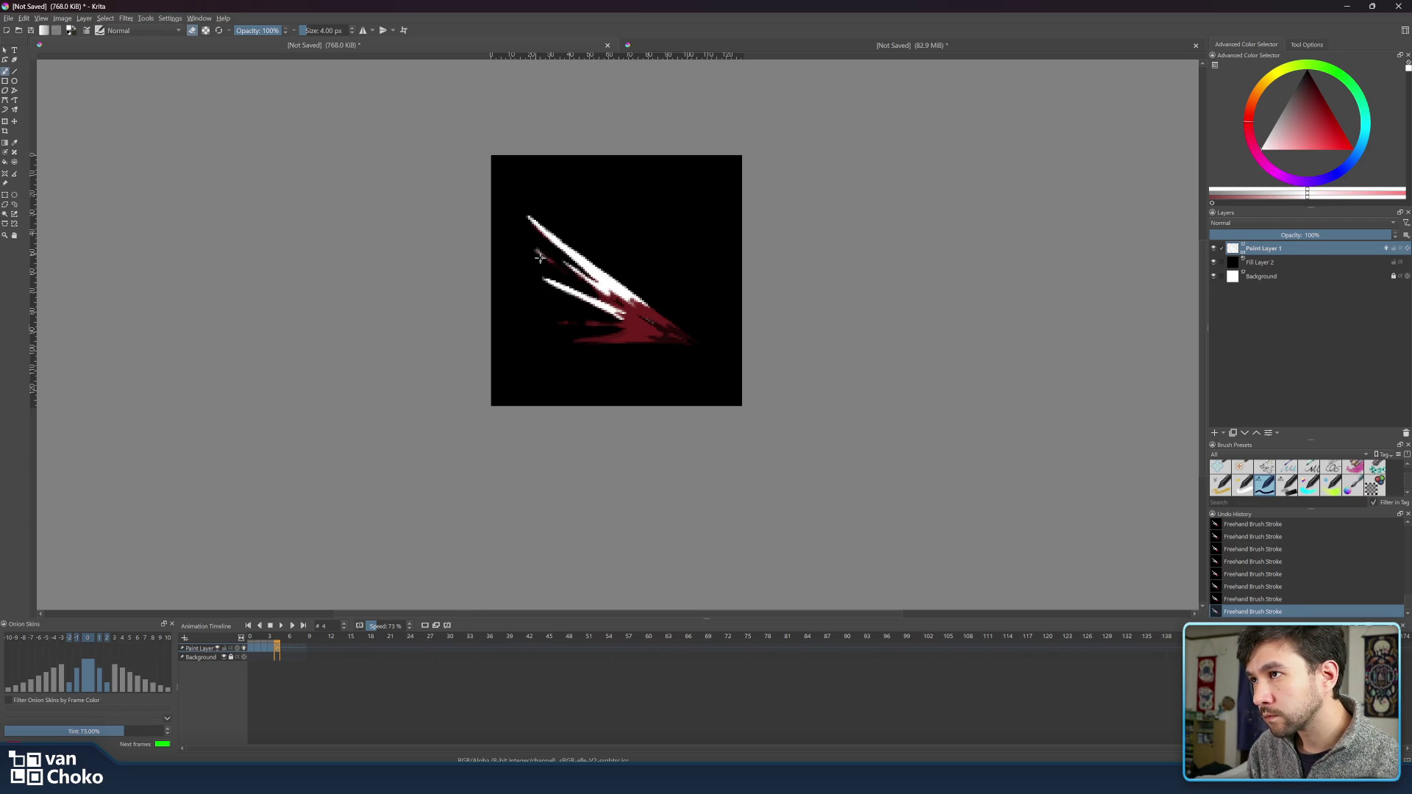
key(e)
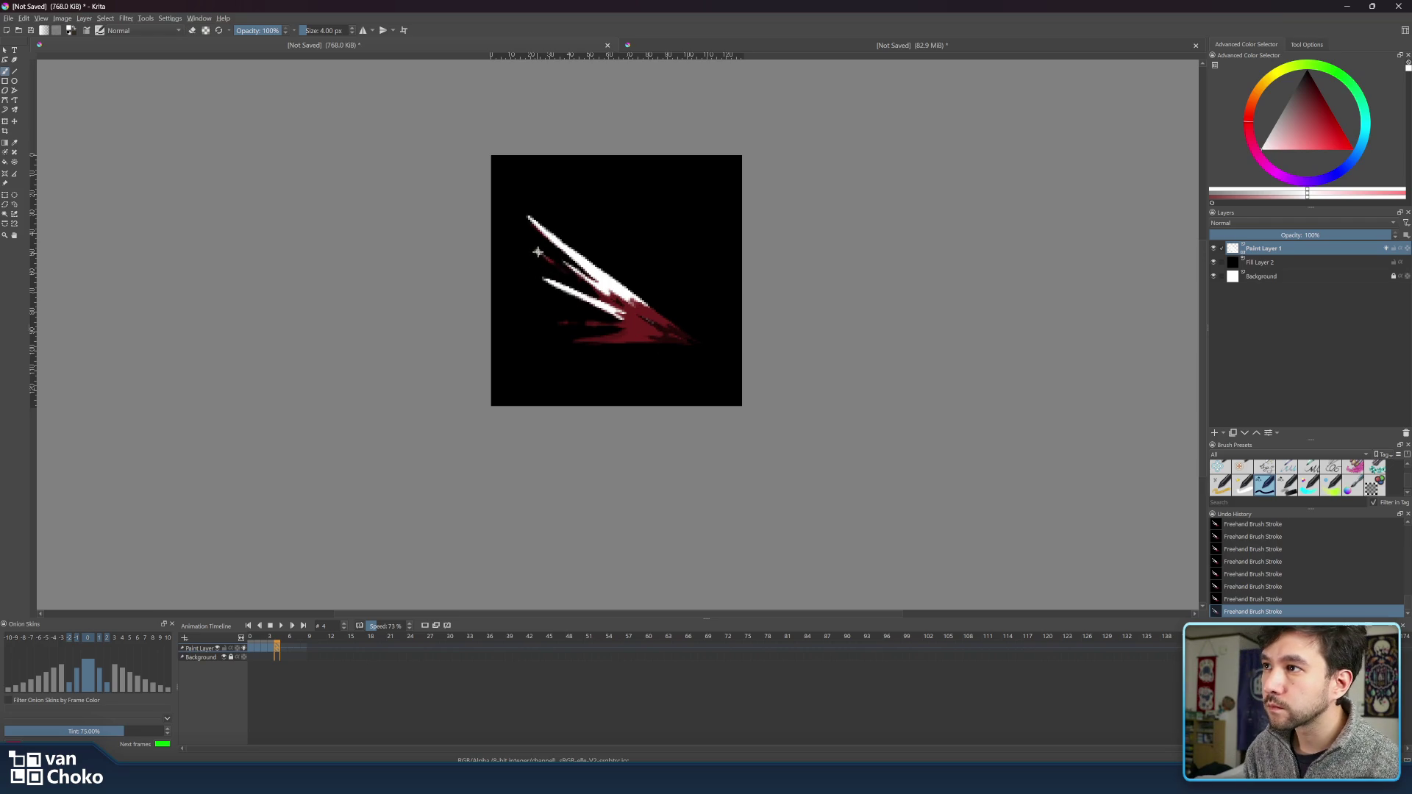
key(e)
key(e)
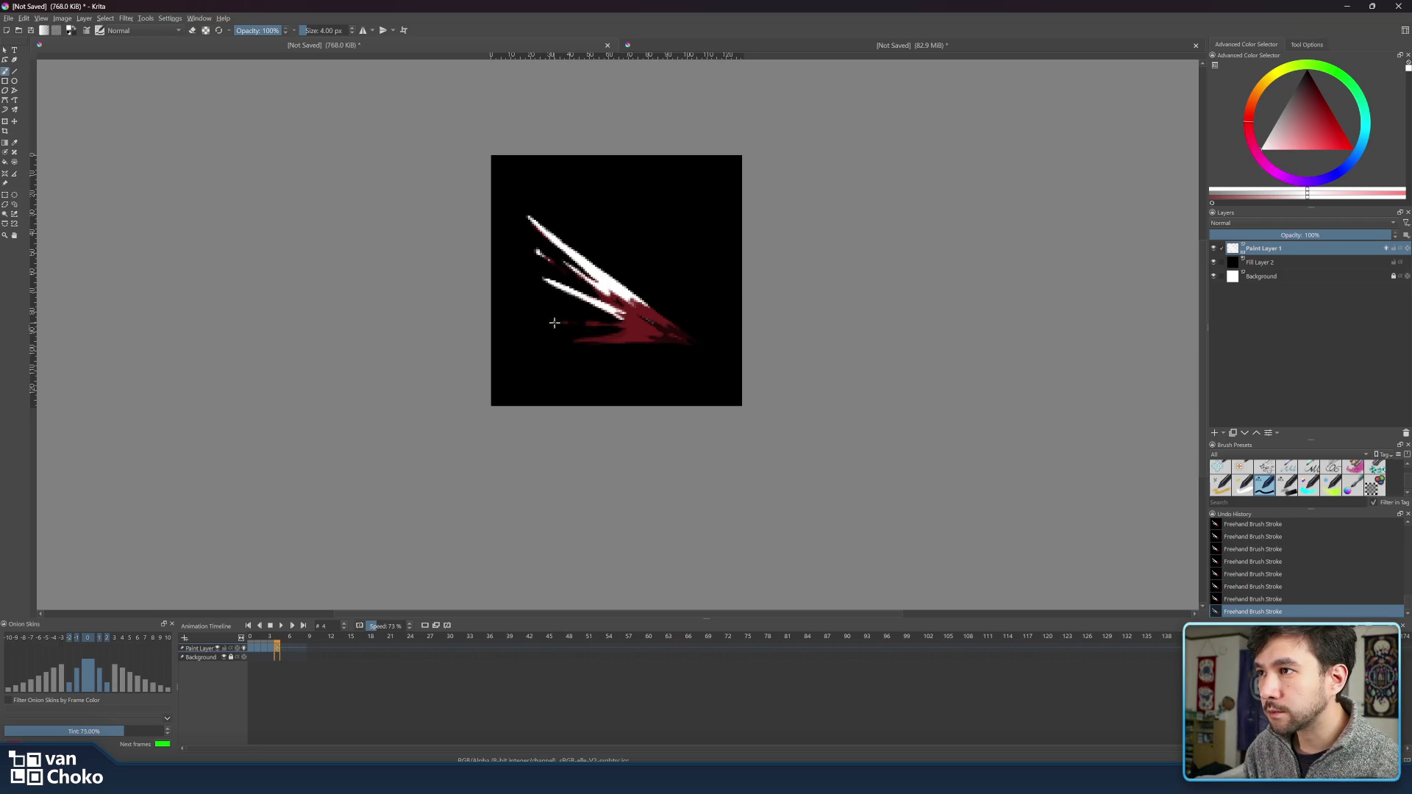
key(e)
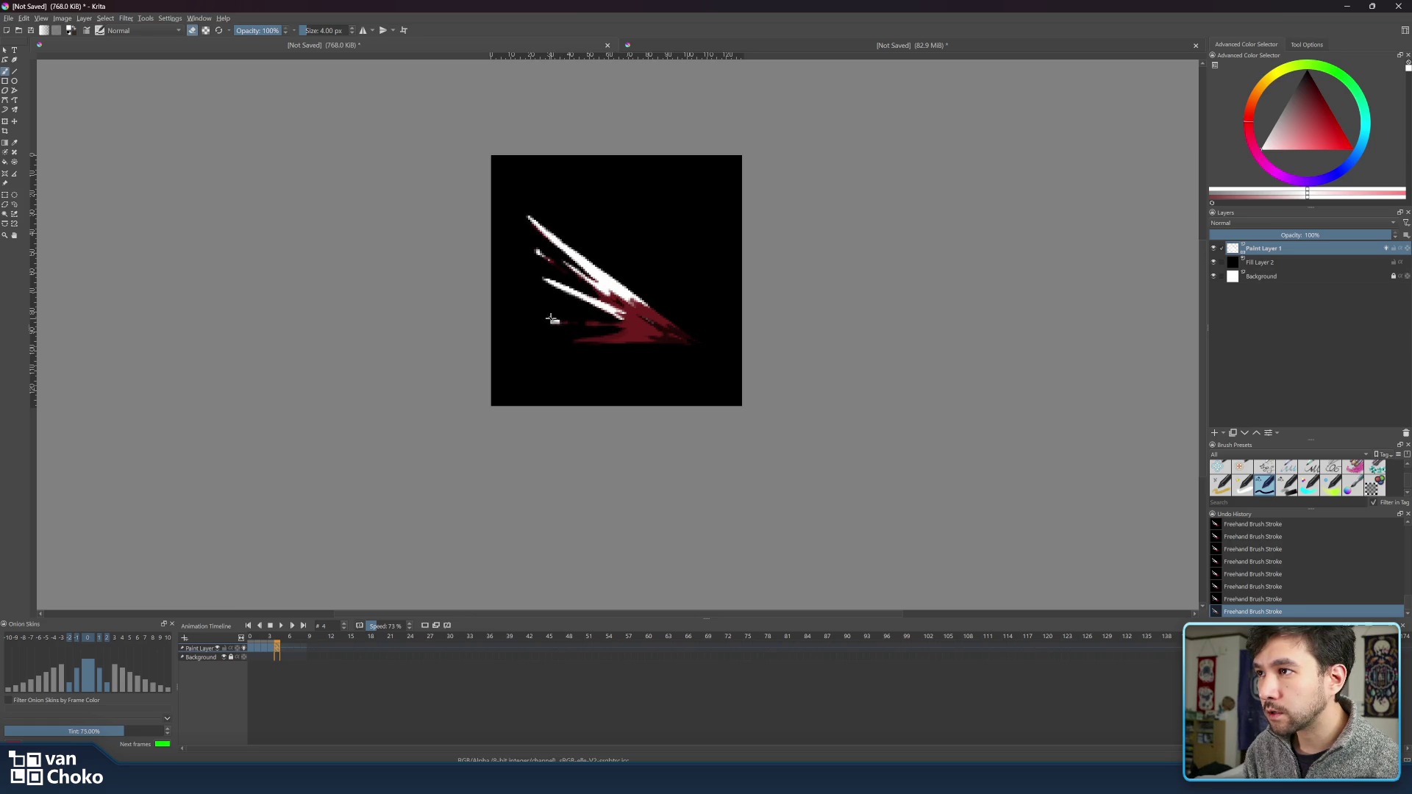
key(e)
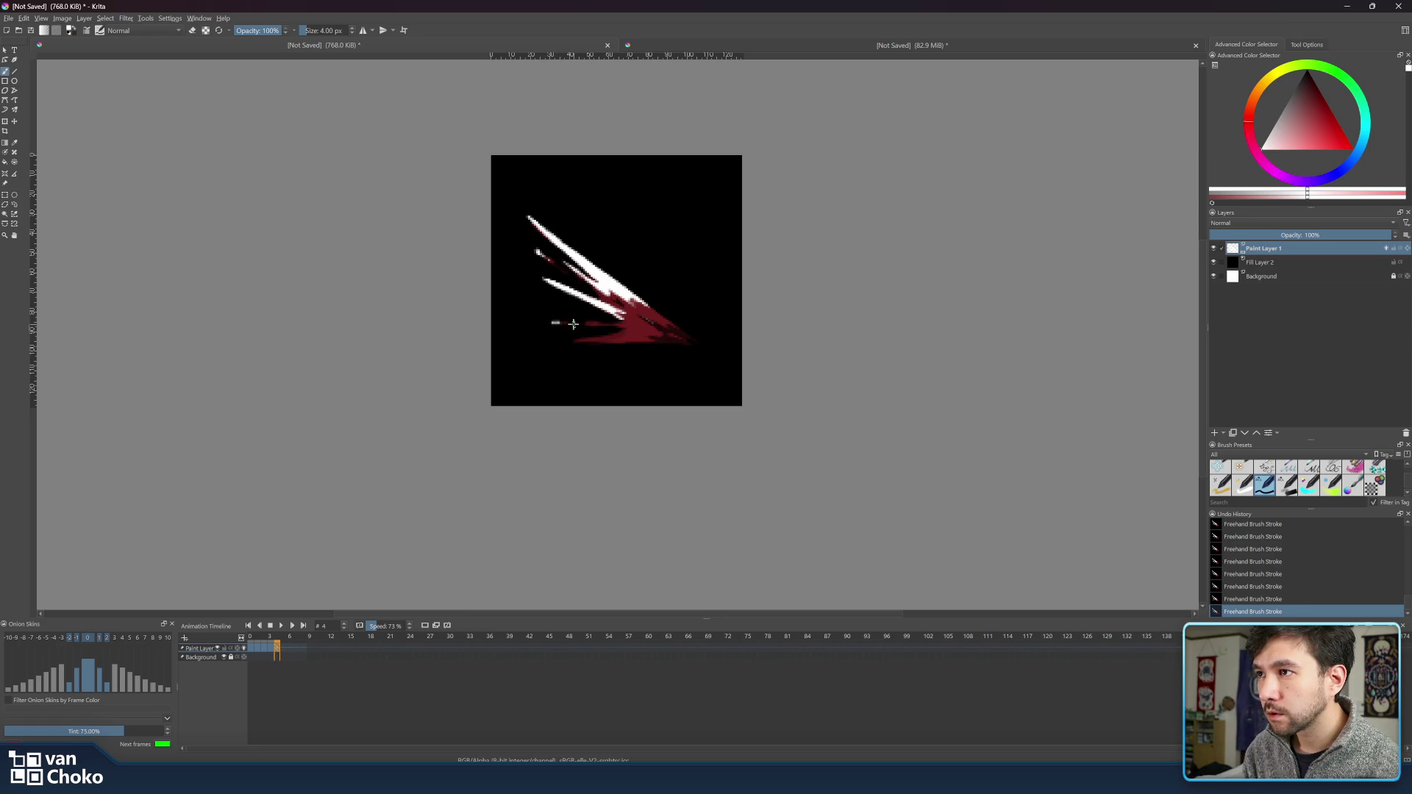
mouse_move(572, 323)
mouse_down()
mouse_move(602, 329)
mouse_move(575, 319)
mouse_up()
key(e)
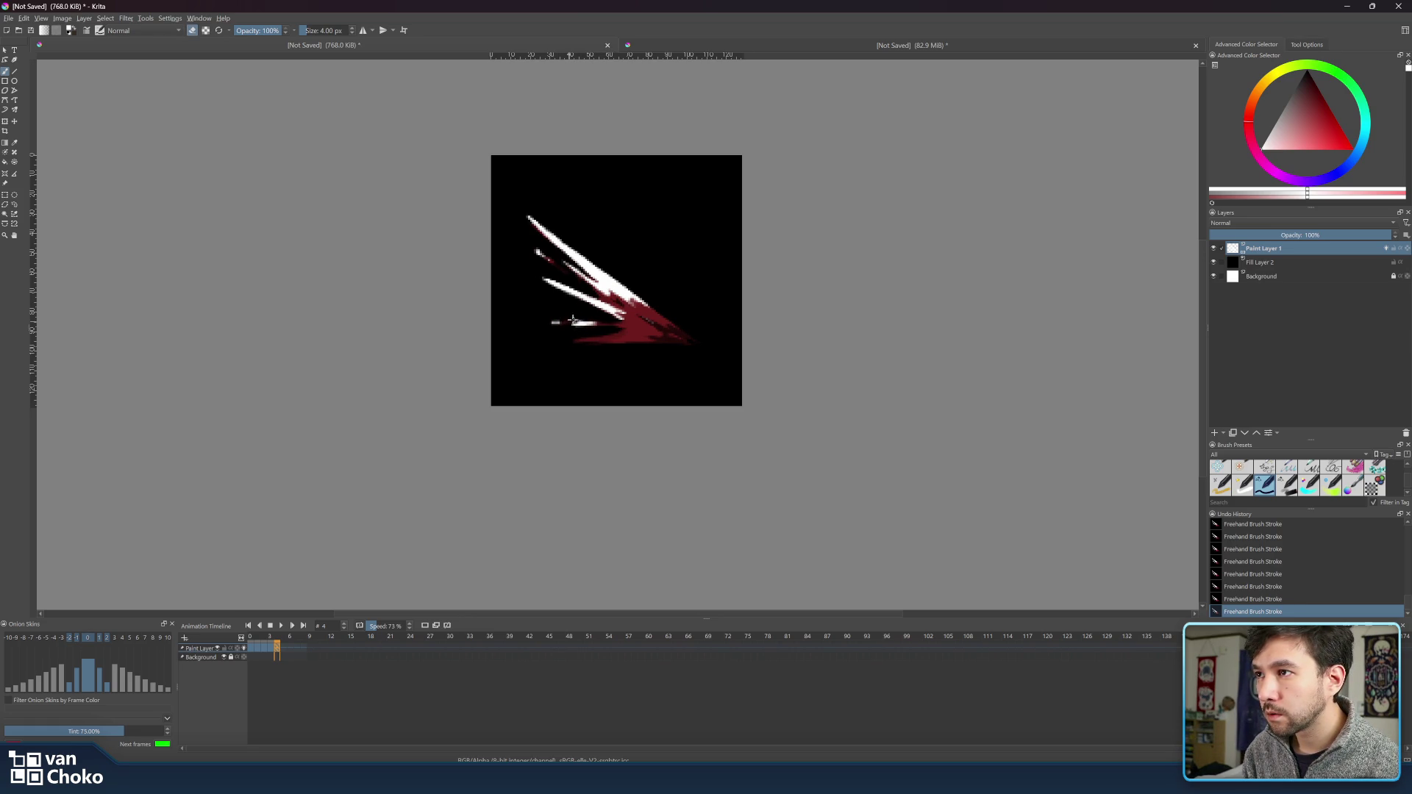
key(e)
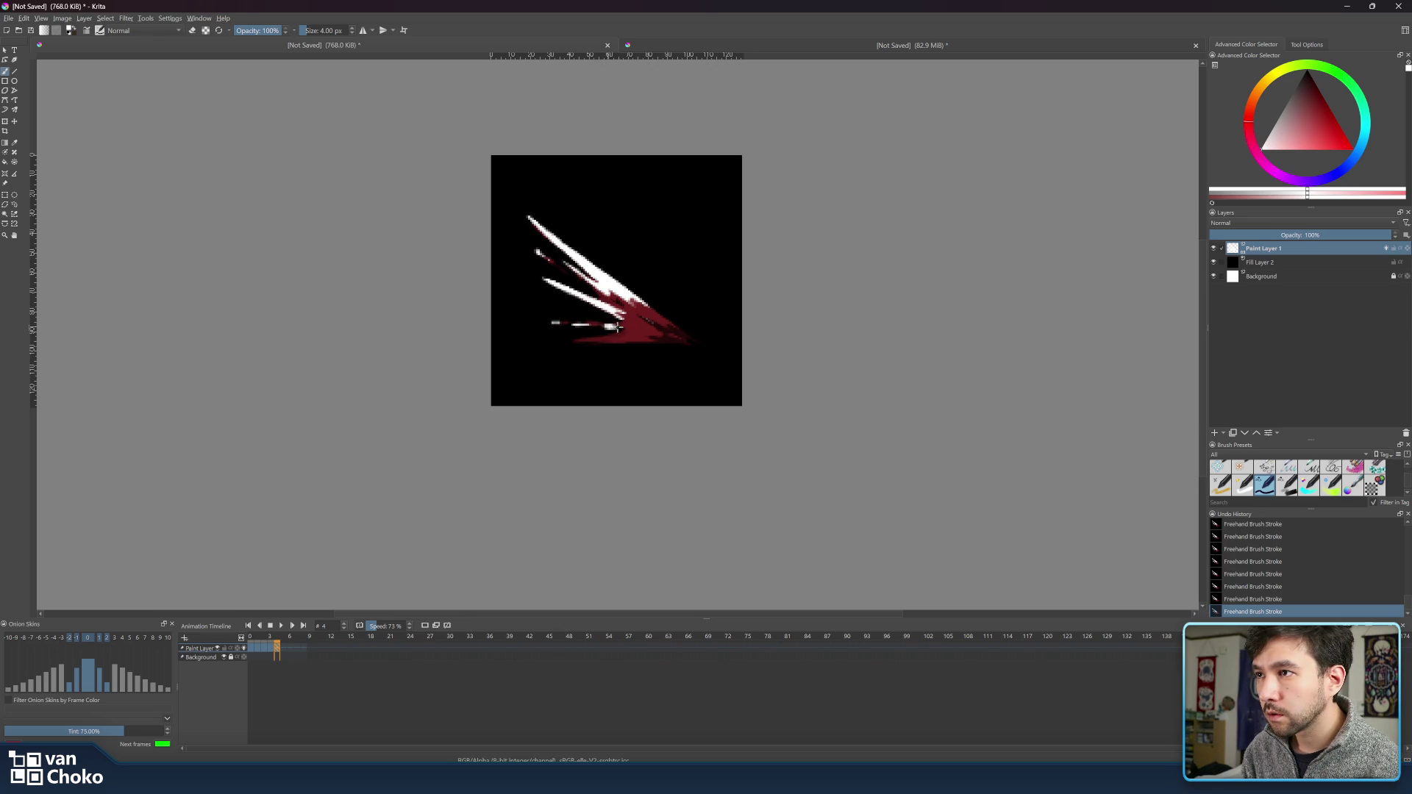
key(e)
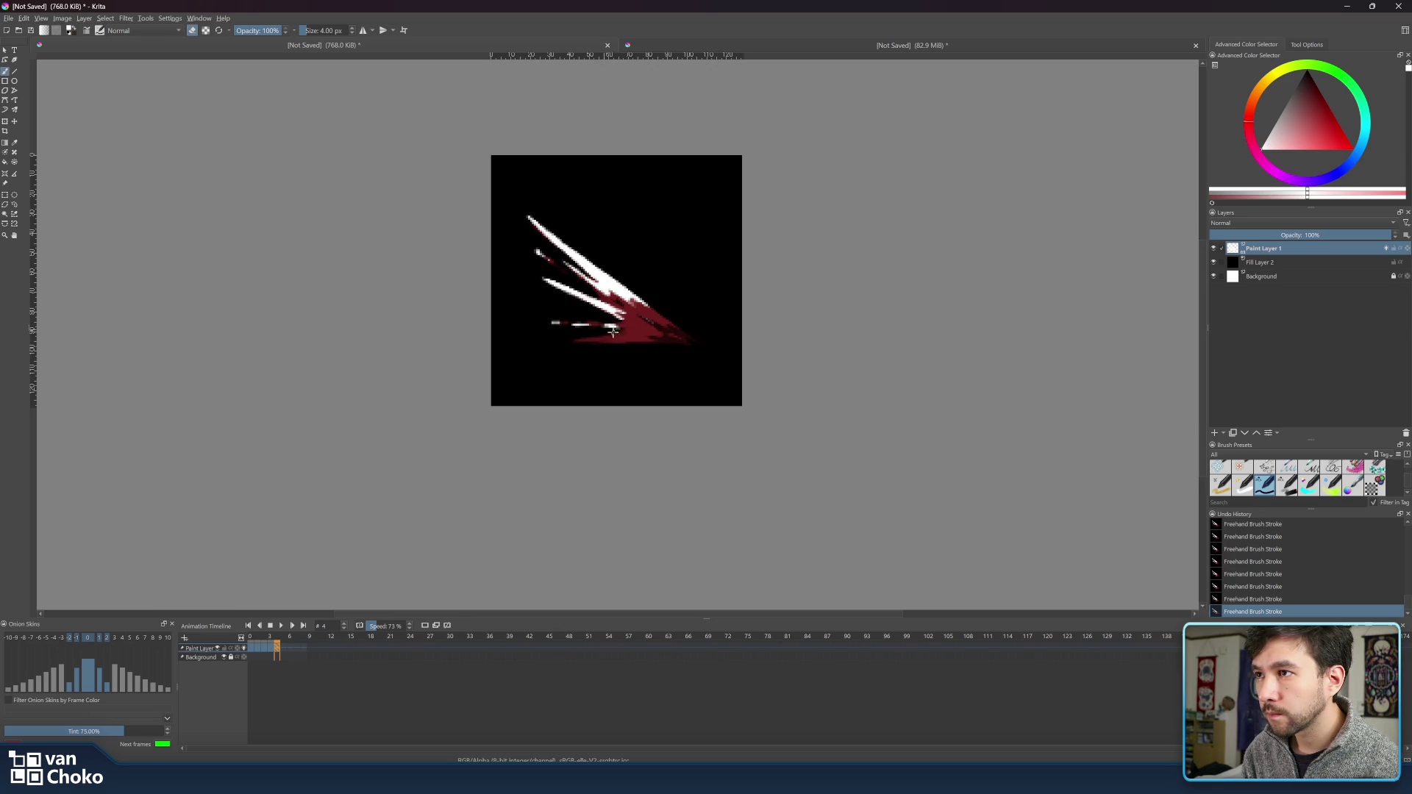
key(e)
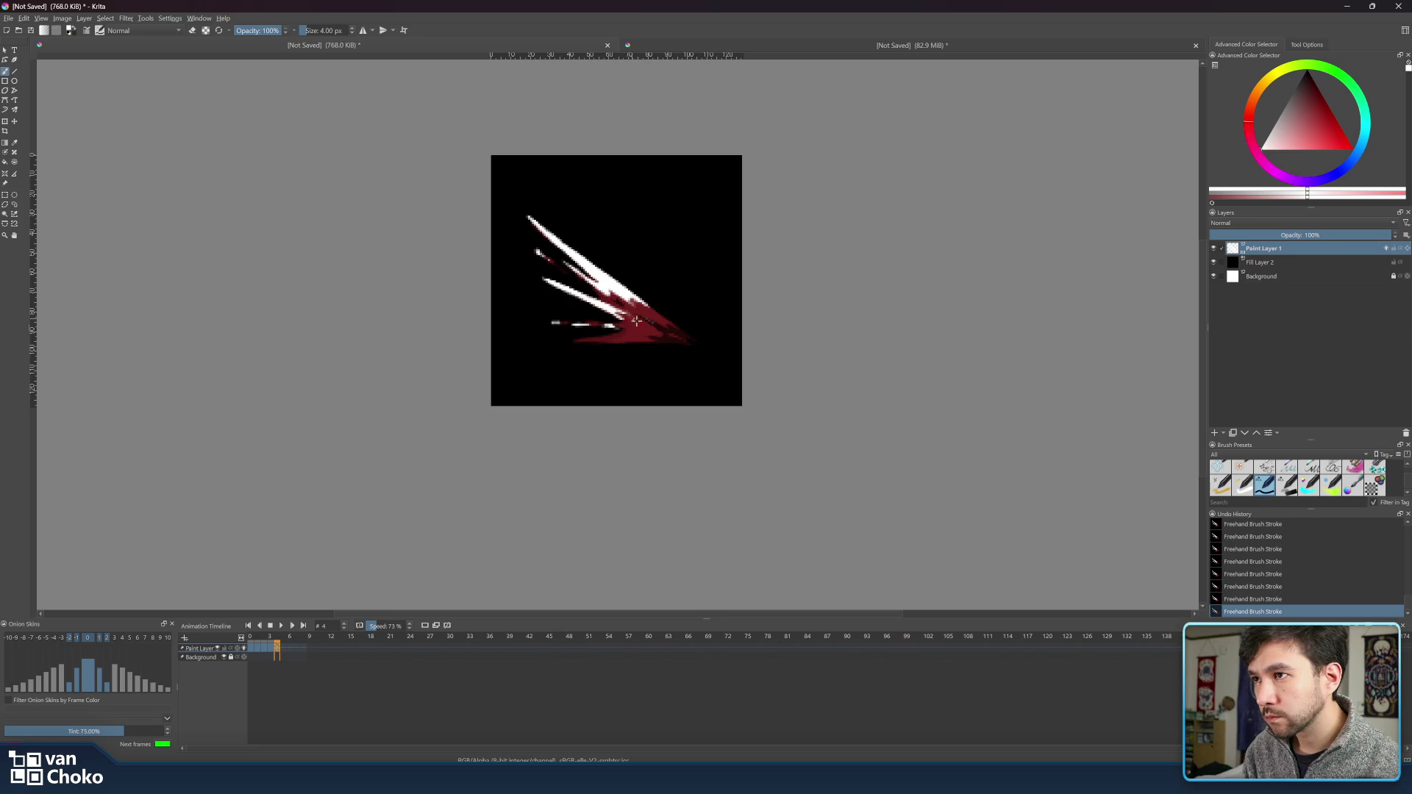
drag(633, 319, 629, 325)
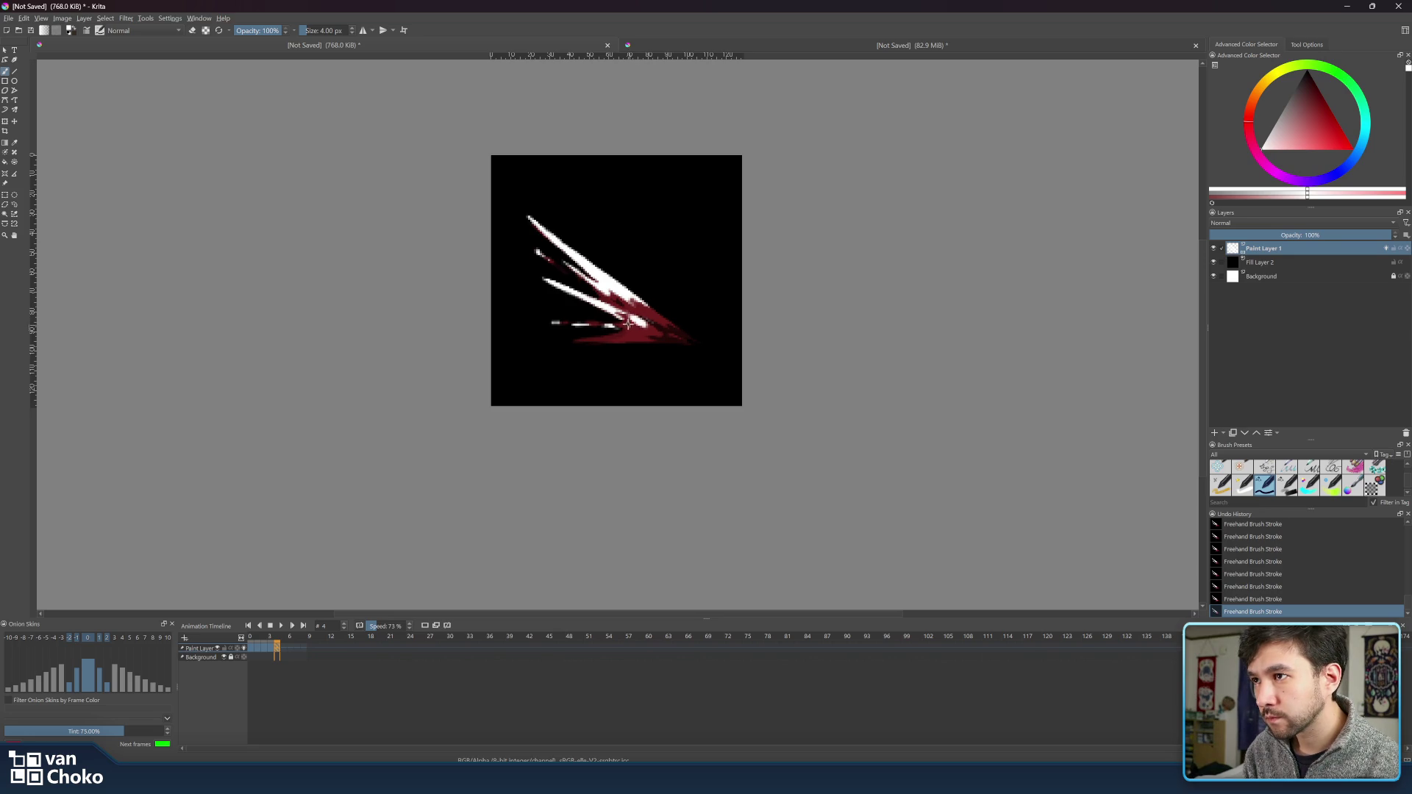
- Erase part of the white highlights near the tip and repaint them
key(e)
drag(637, 318, 631, 315)
key(e)
key(e)
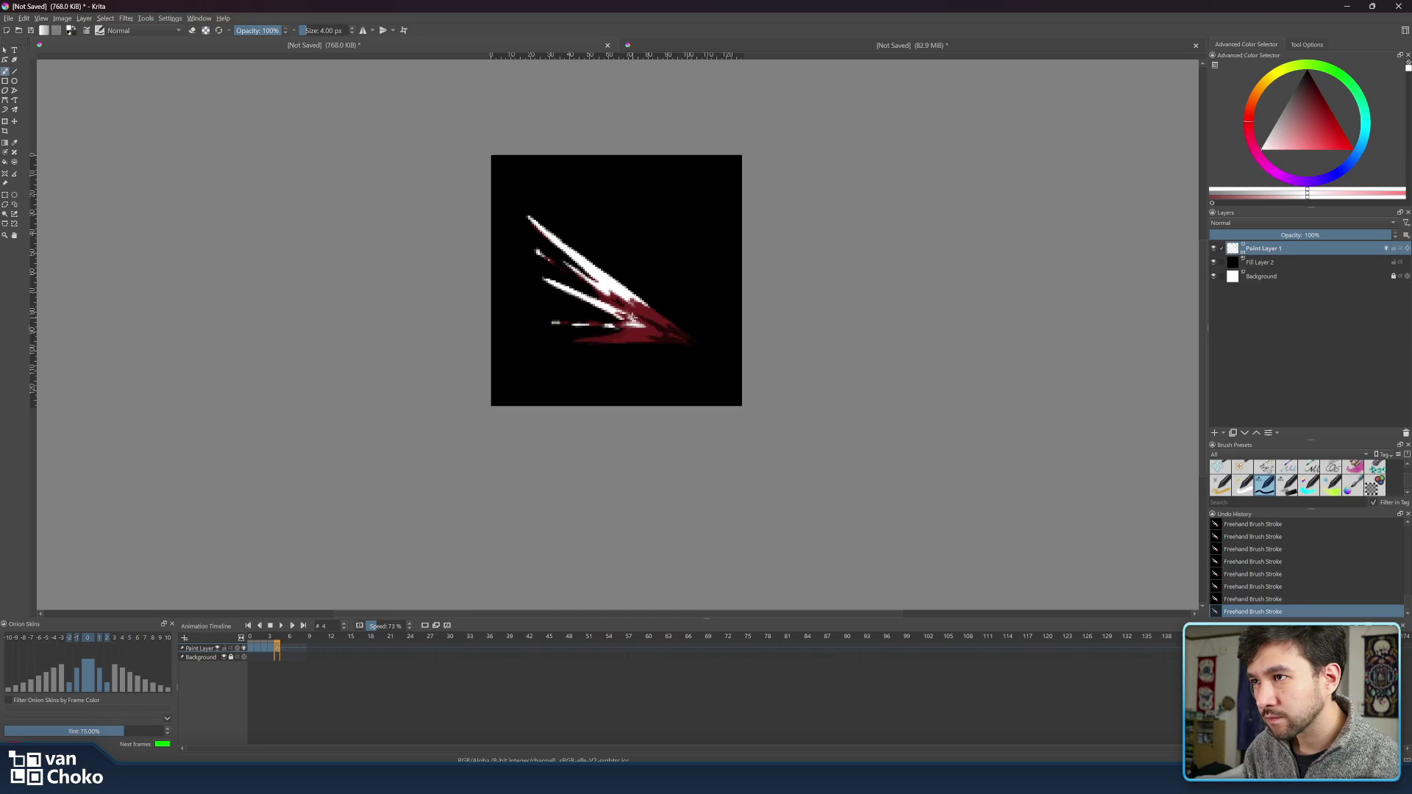
key(e)
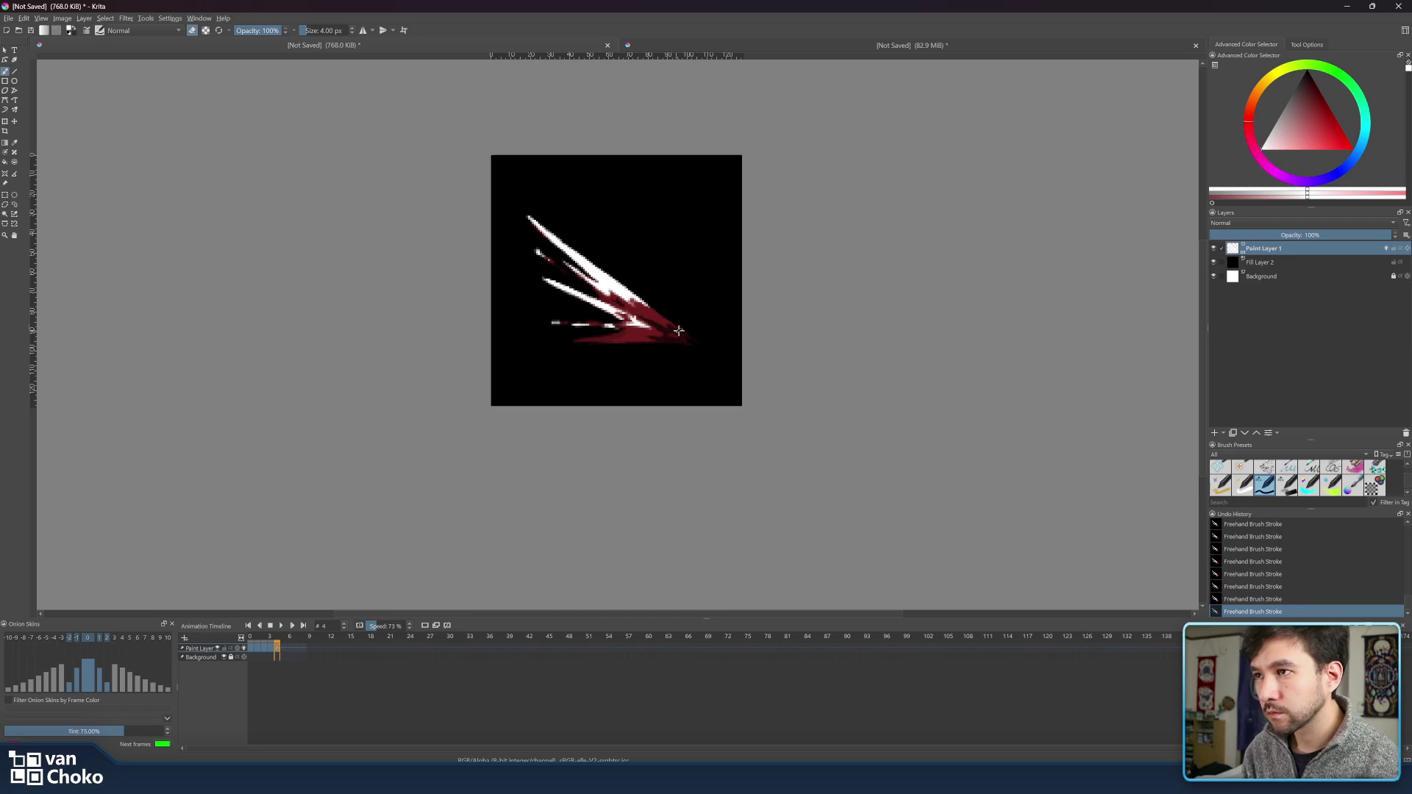
key(e)
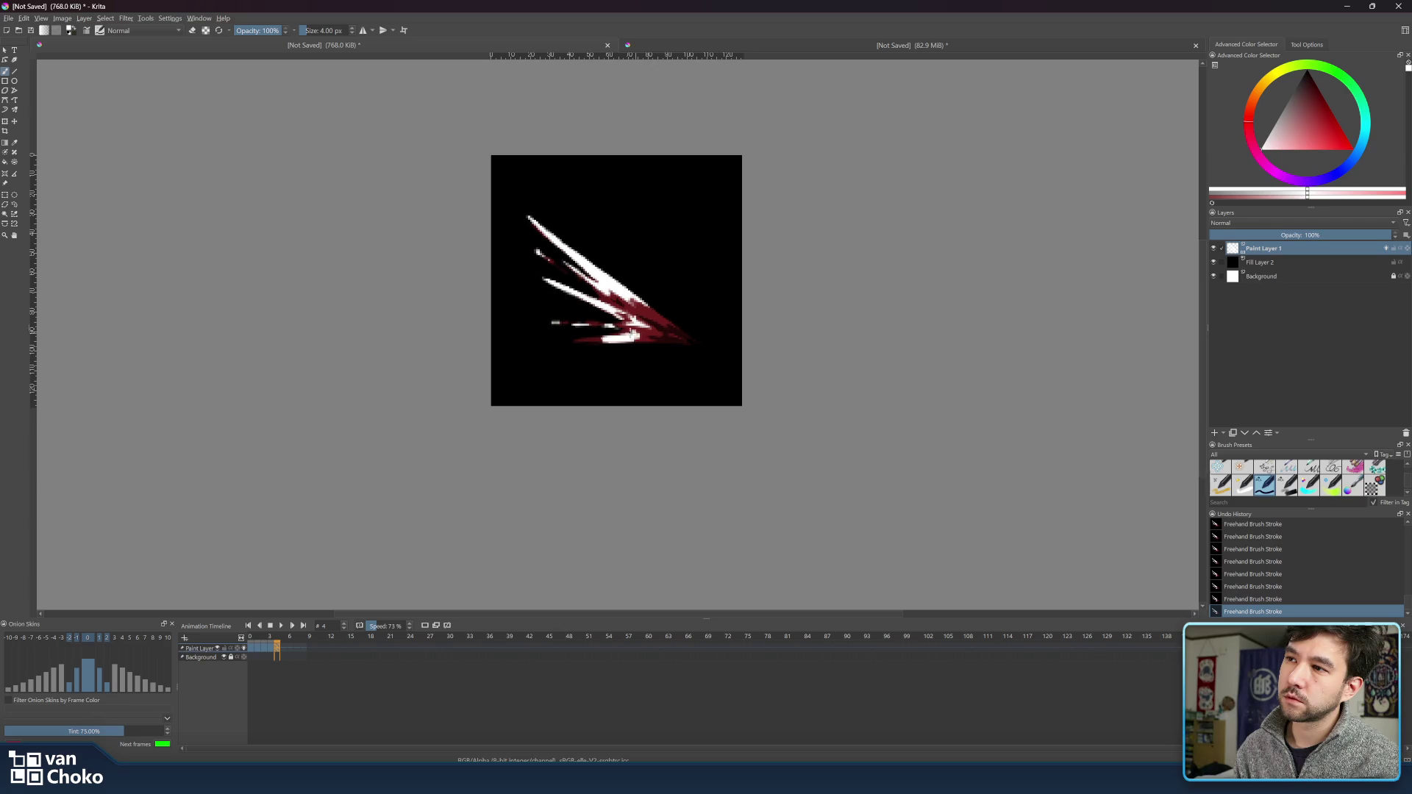
key(e)
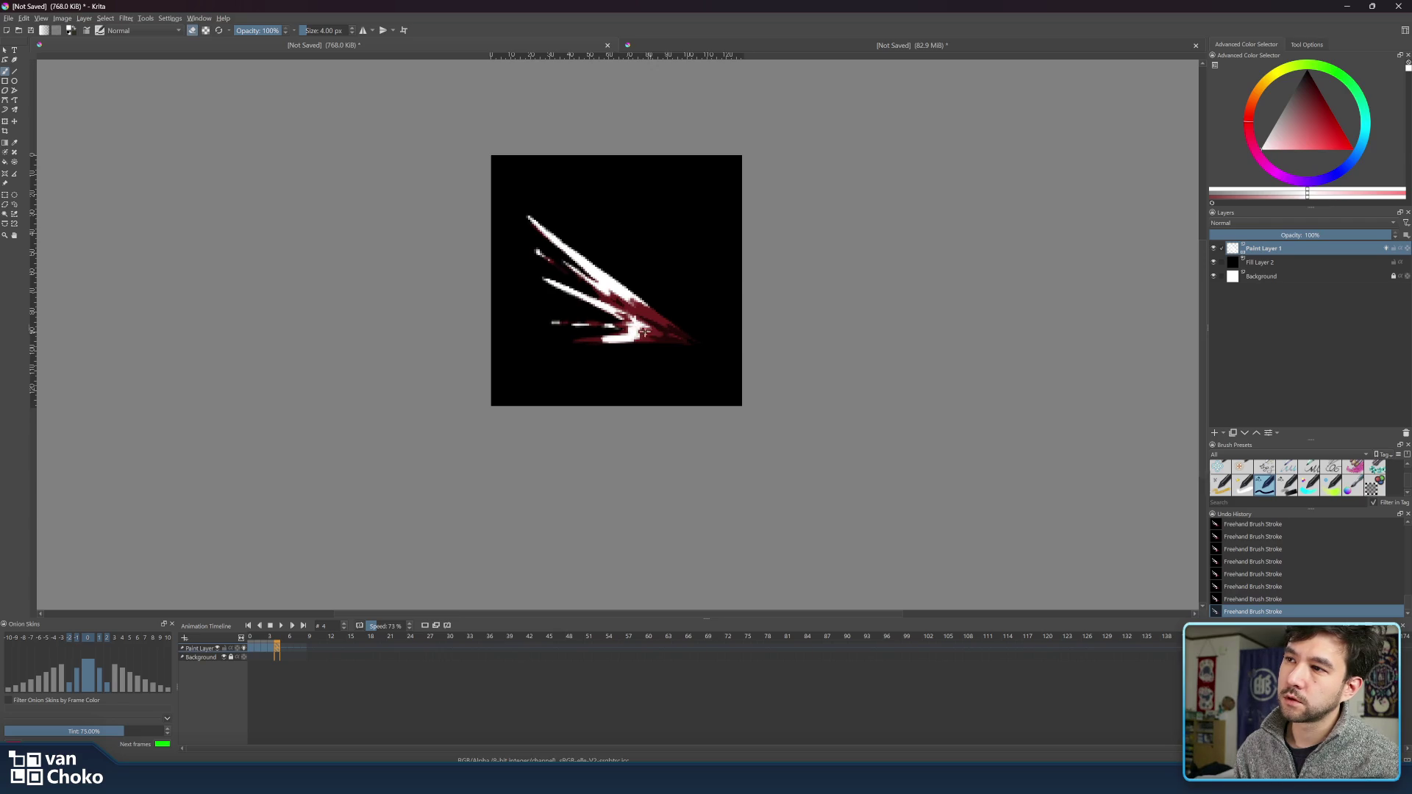
key(e)
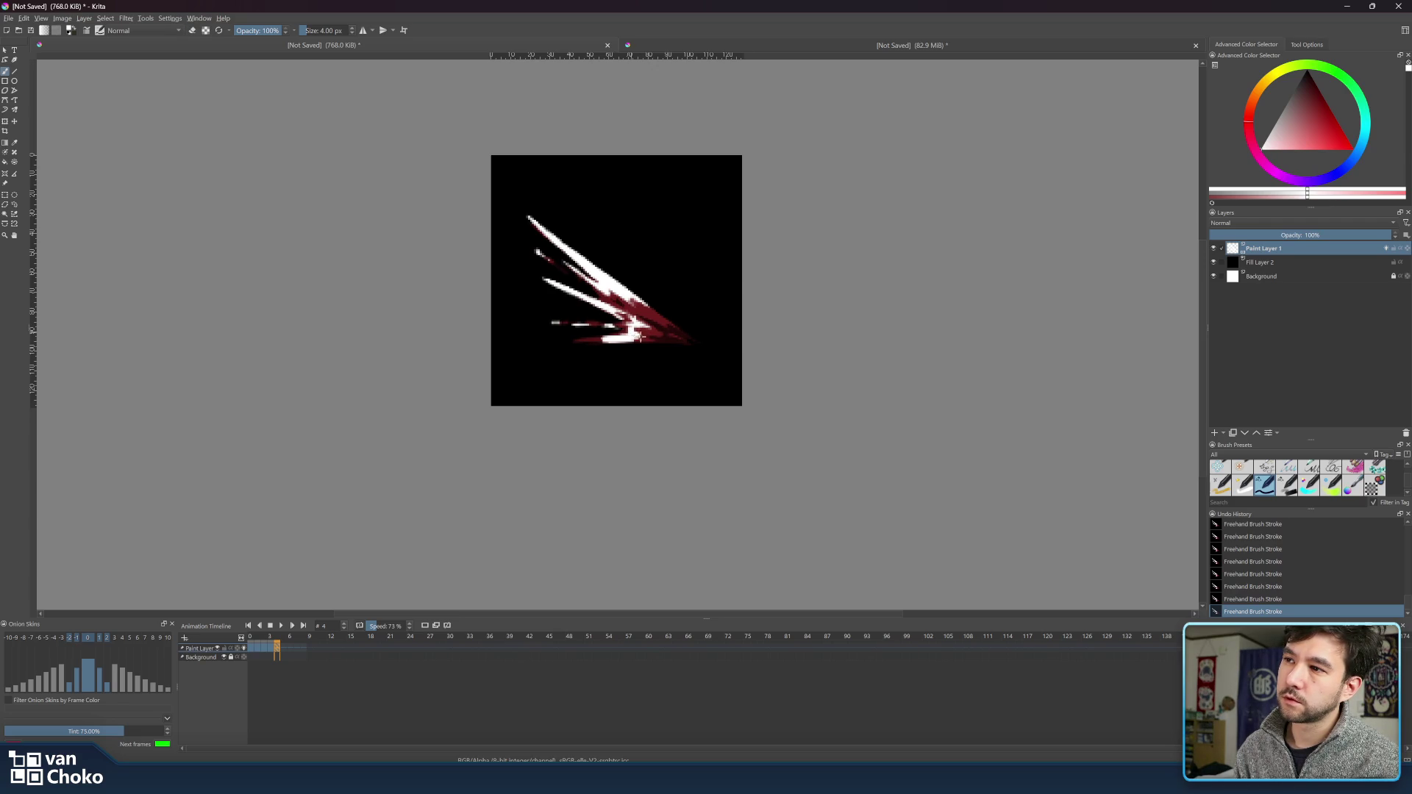
- Add a few more small dashes at the lower-left tail, then flip between frames 3 and 4
key(e)
key(e)
key(e)
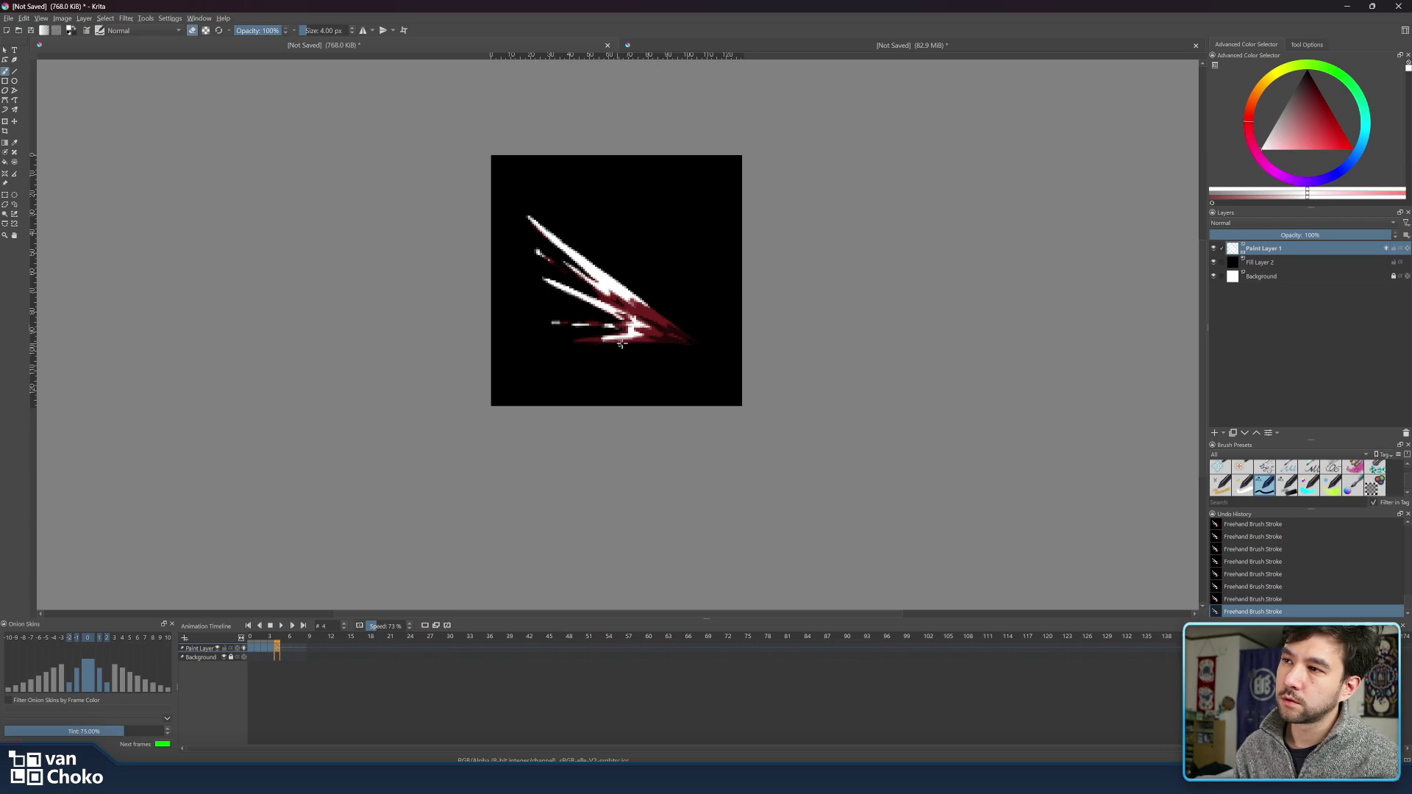
key(e)
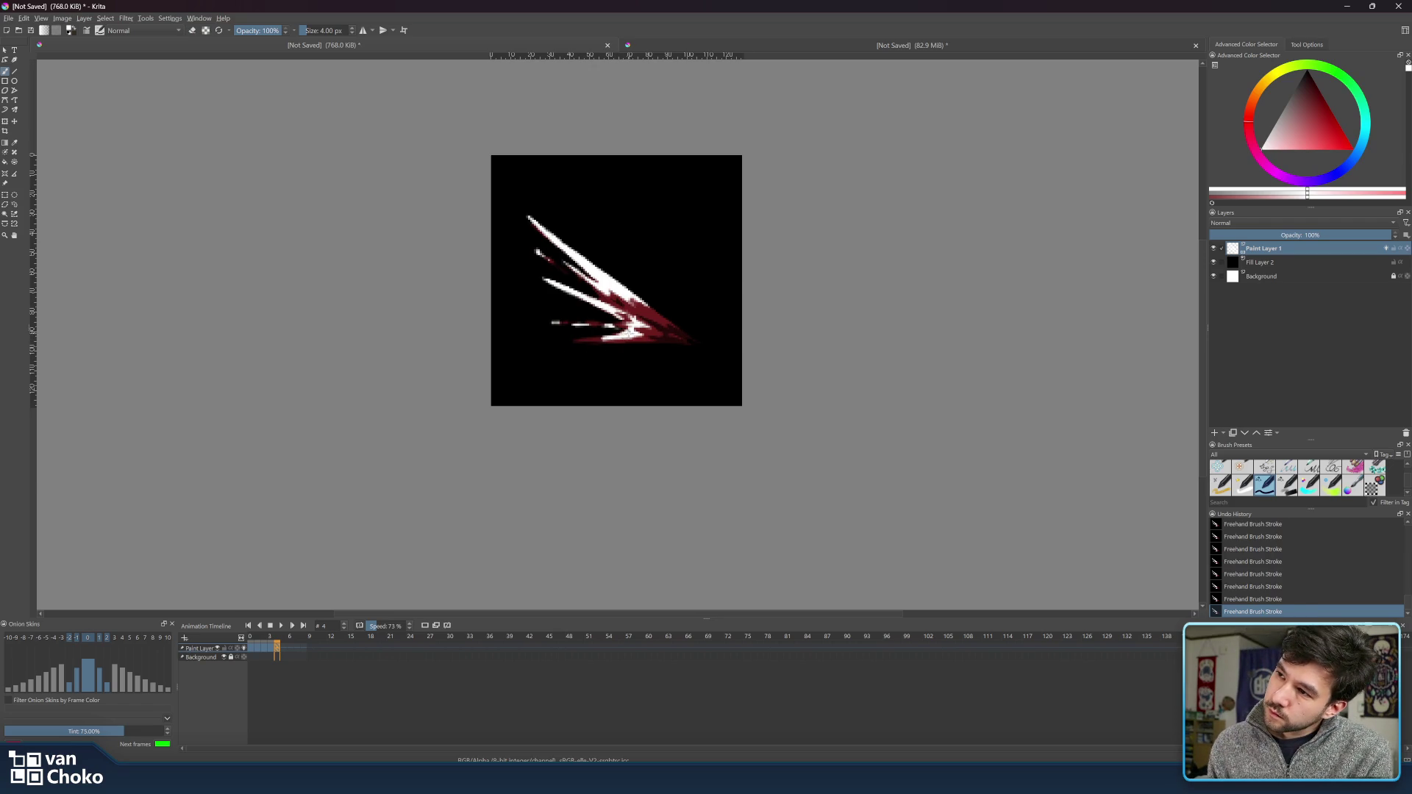
key(e)
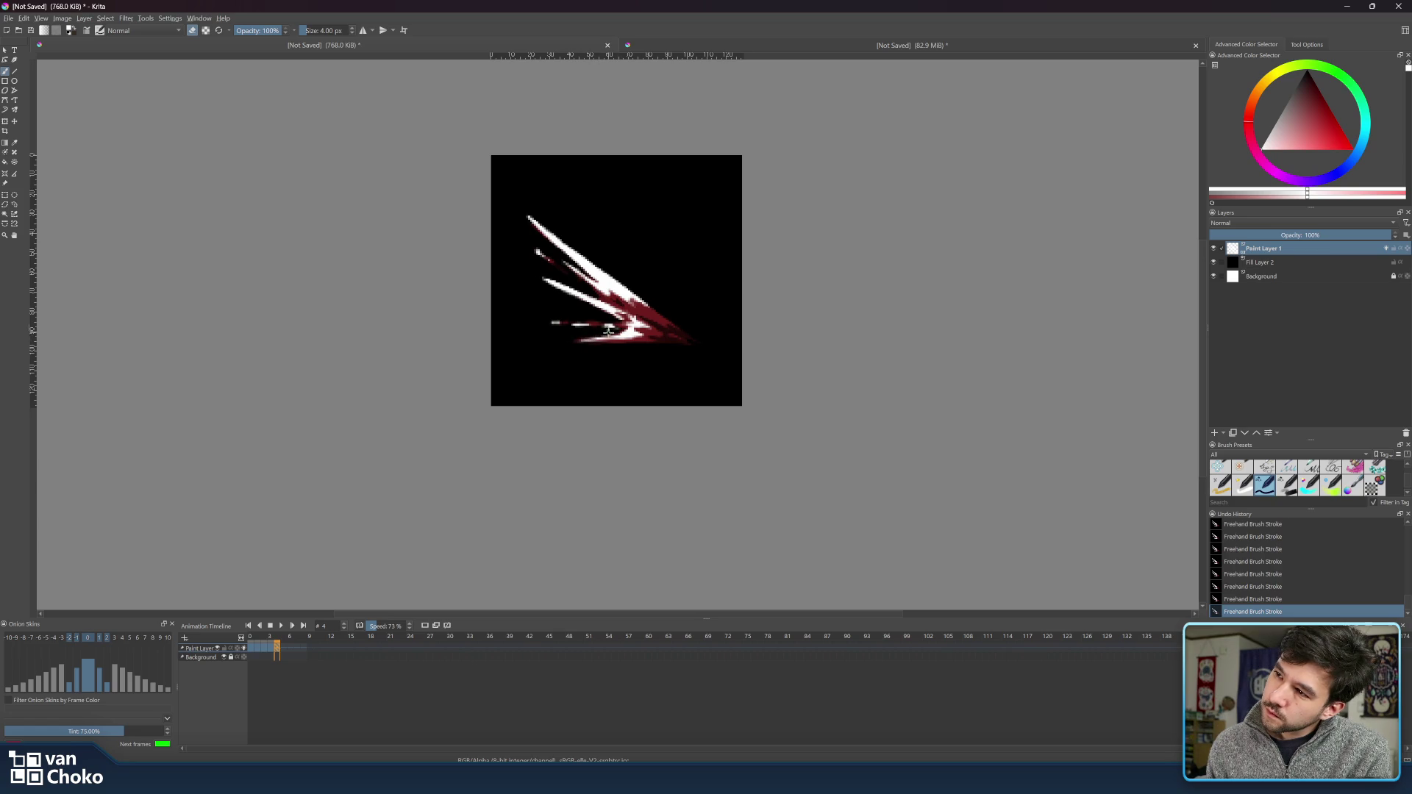
key(e)
key(e)
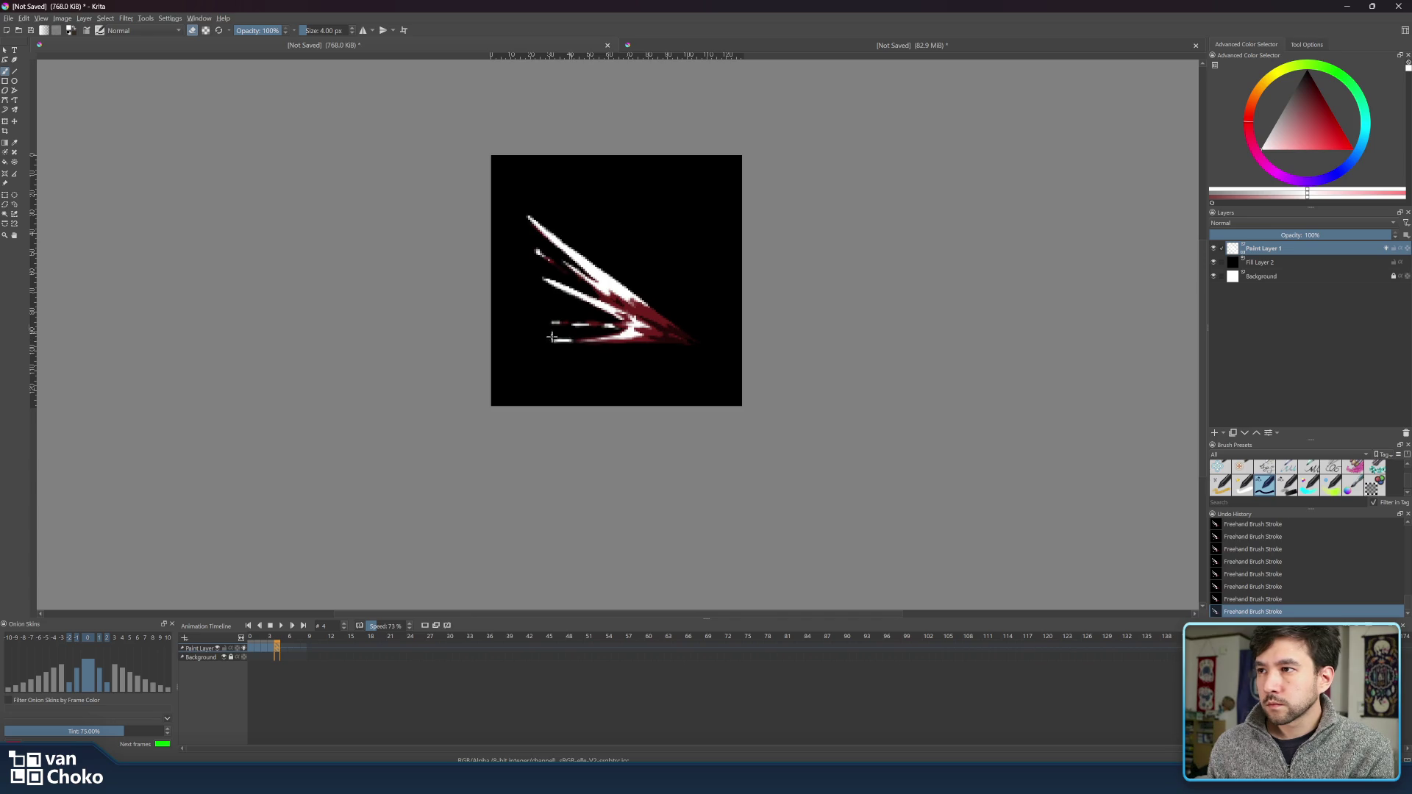
key(e)
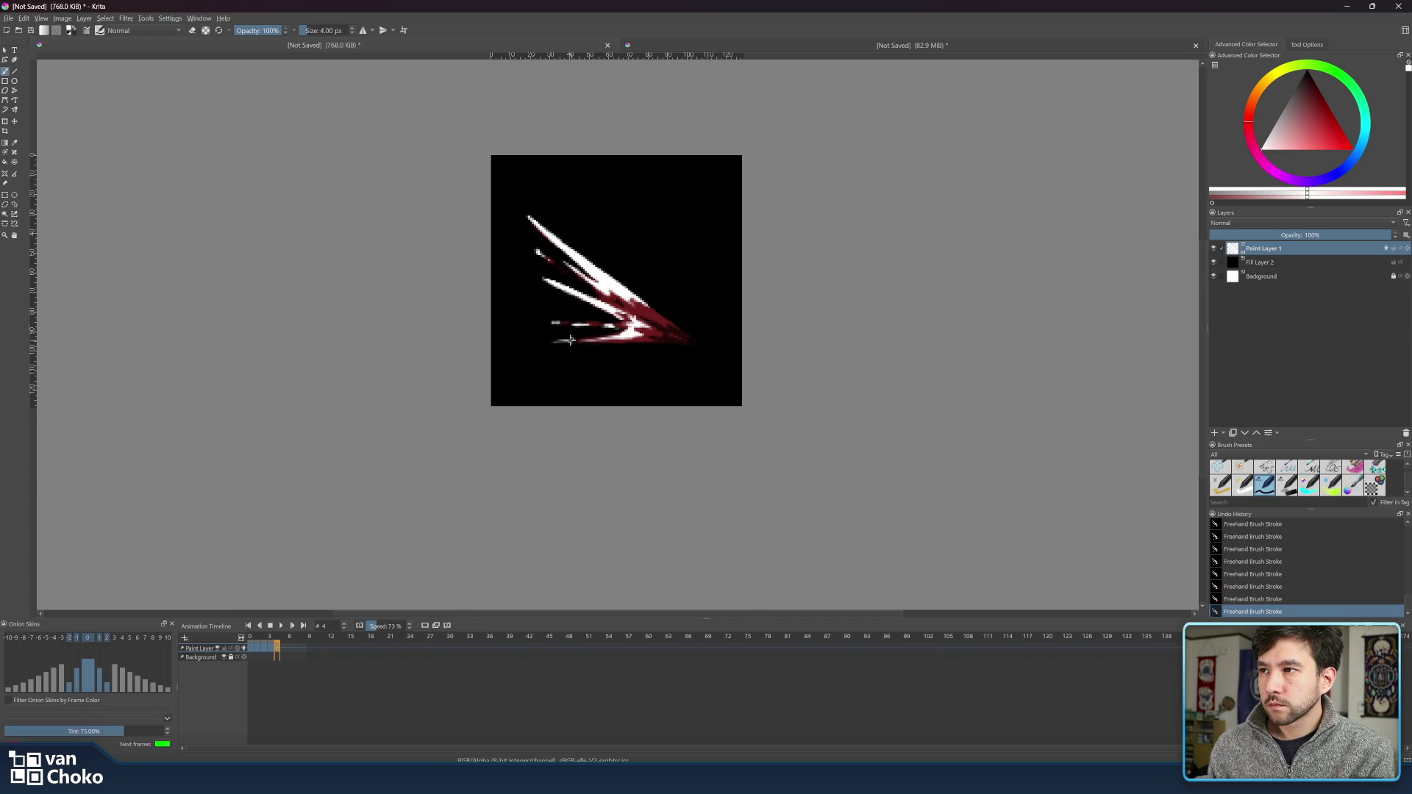
key(e)
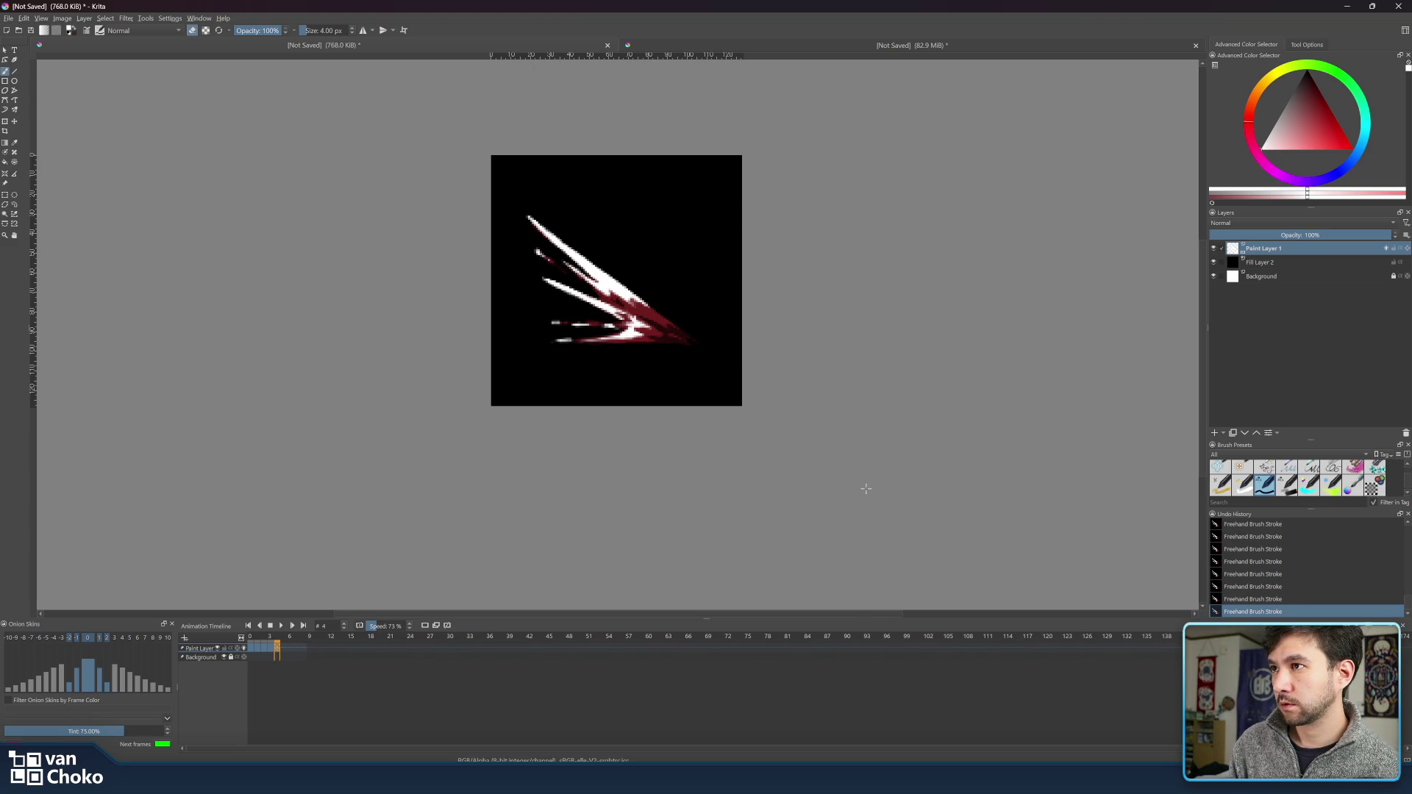
mouse_move(275, 638)
mouse_down()
mouse_move(257, 637)
mouse_move(281, 640)
mouse_up()
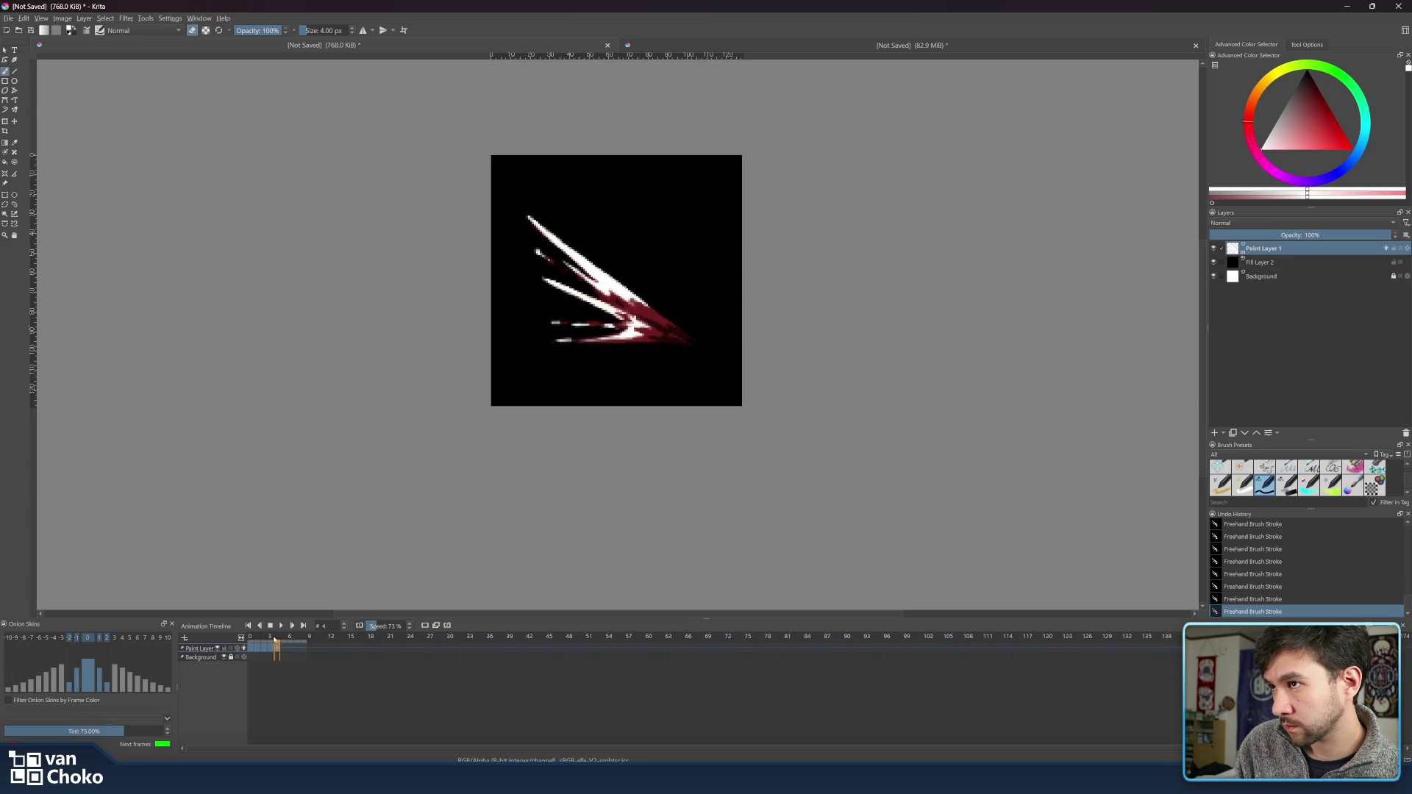
- On frame 4, paint a light stroke at the slash's top tip and trim it
click(277, 637)
key(e)
mouse_move(553, 226)
mouse_down()
mouse_move(528, 211)
mouse_move(564, 233)
mouse_up()
key(e)
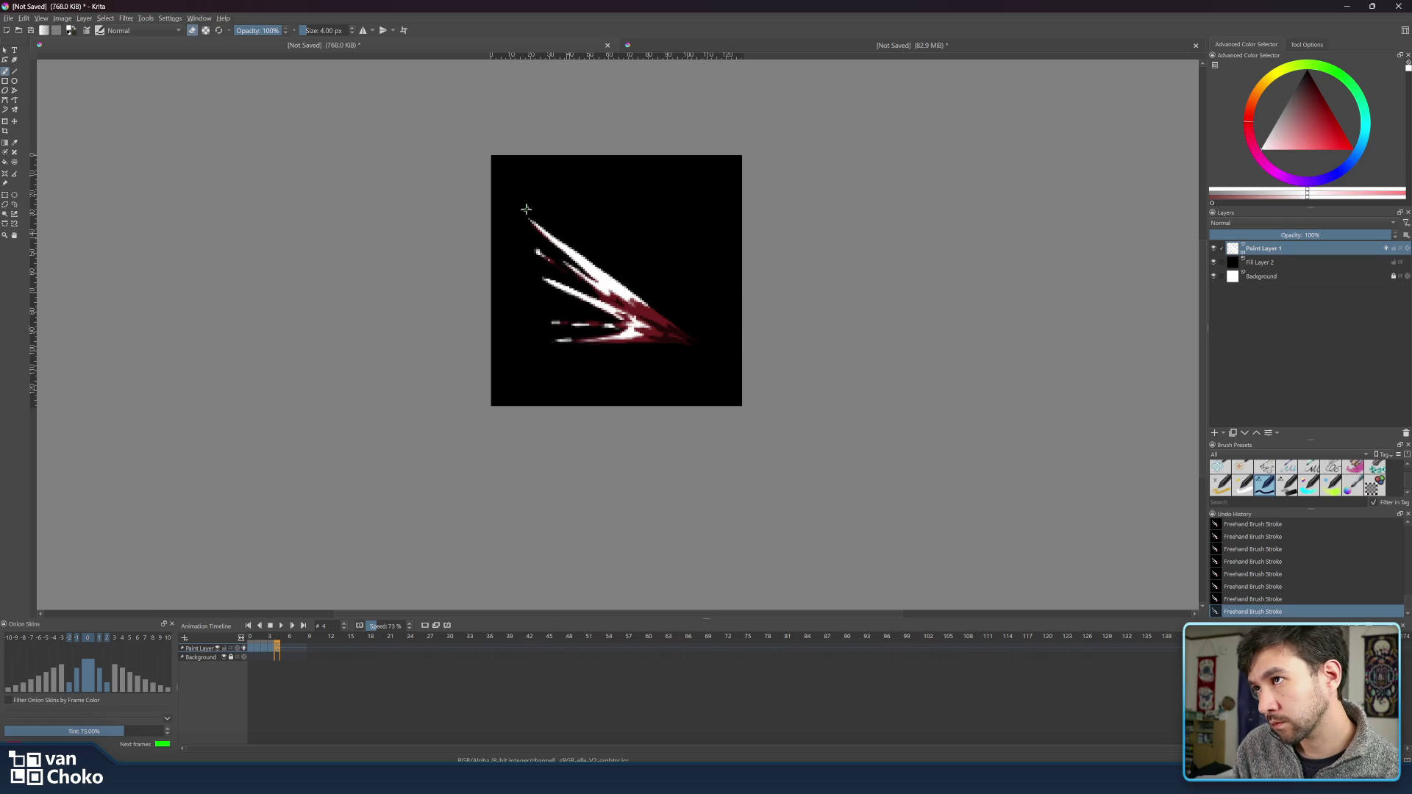
key(e)
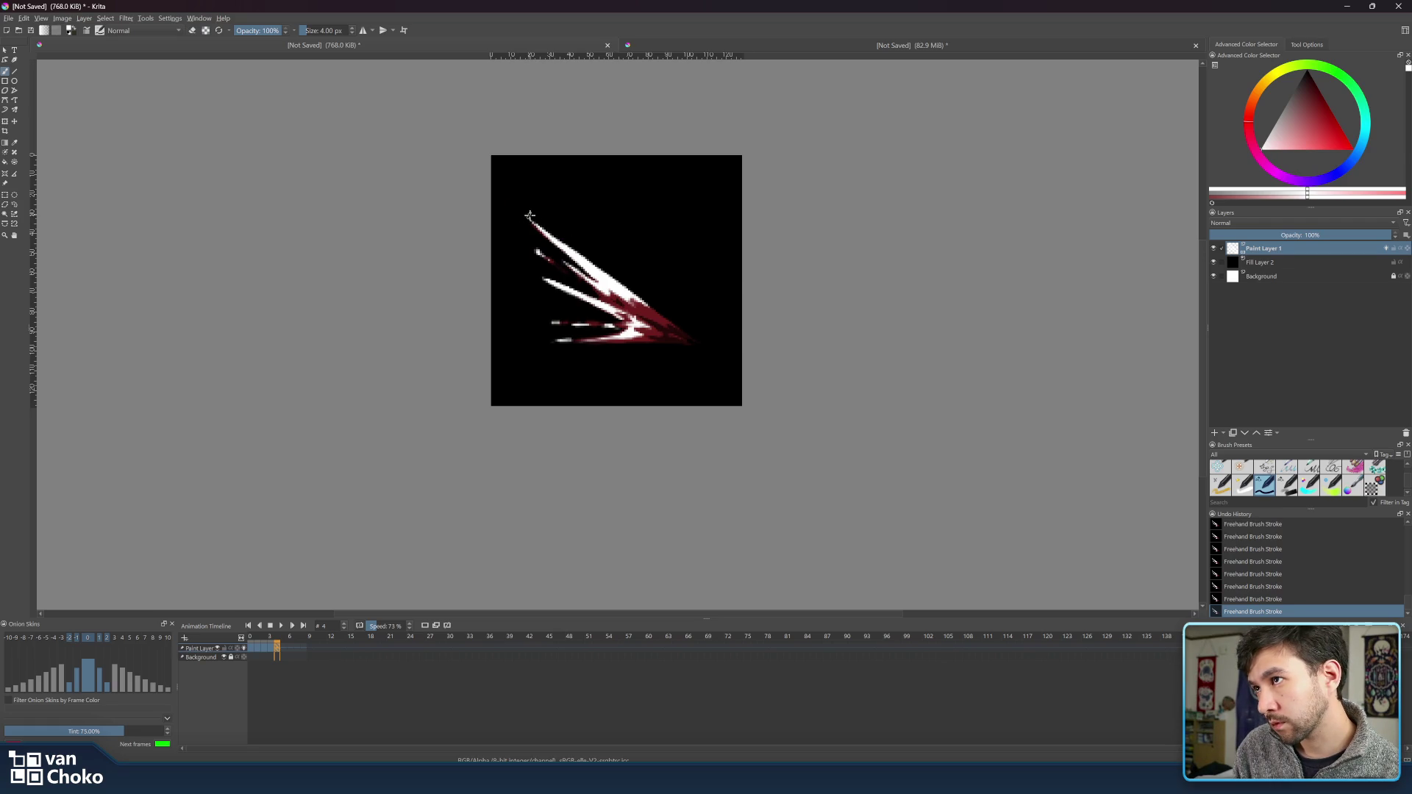
- Check the neighbouring frame, then erase a small stray dab from the white streak
drag(273, 638, 276, 643)
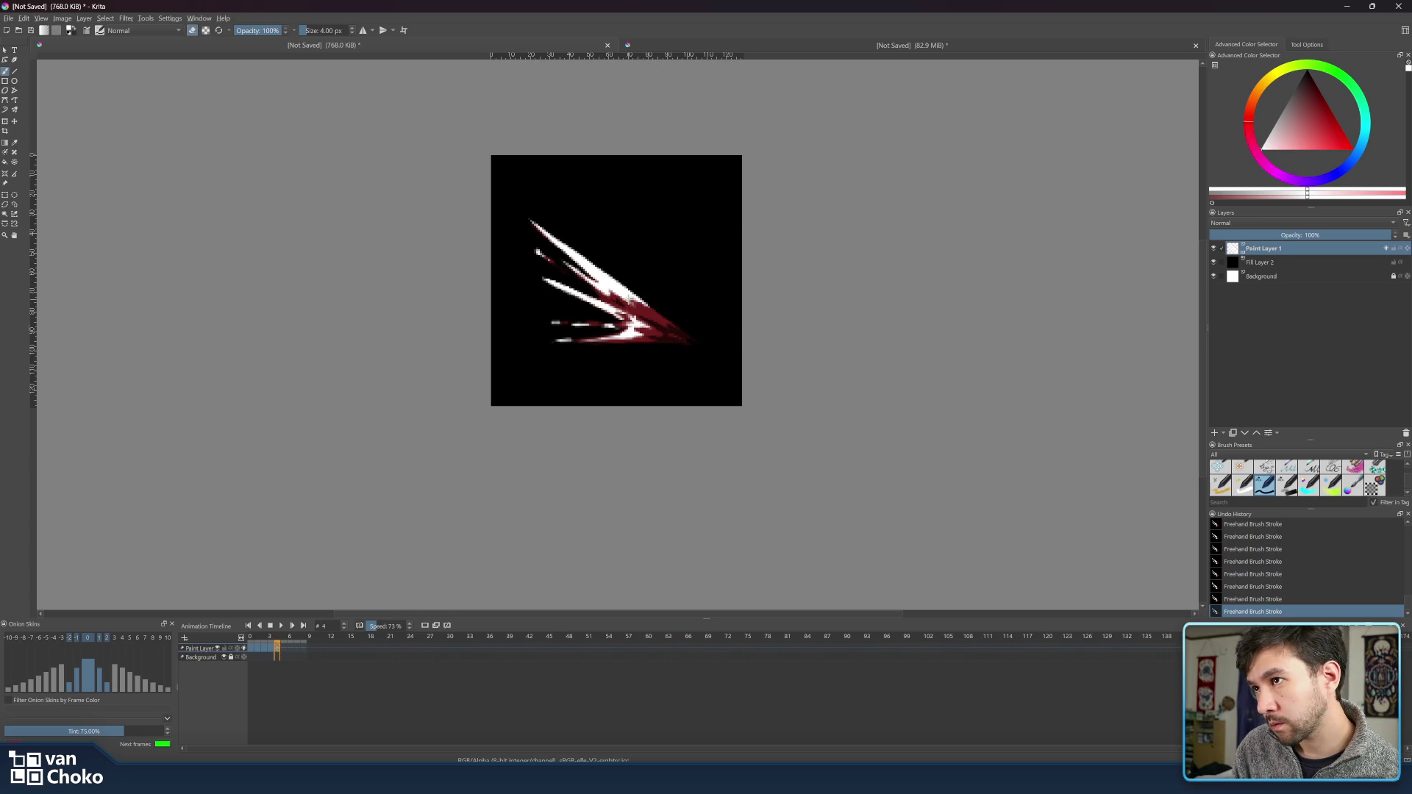
key(e)
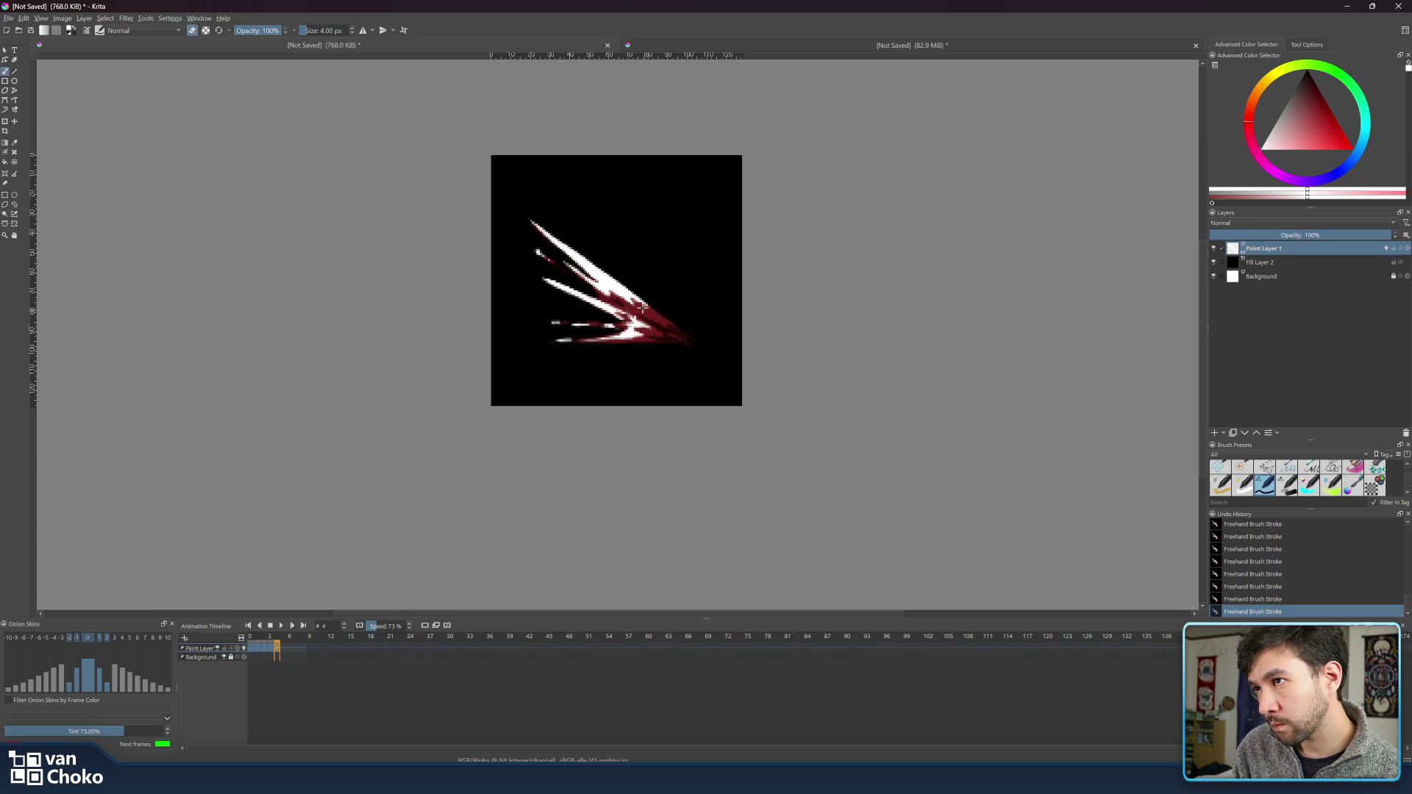
click(637, 304)
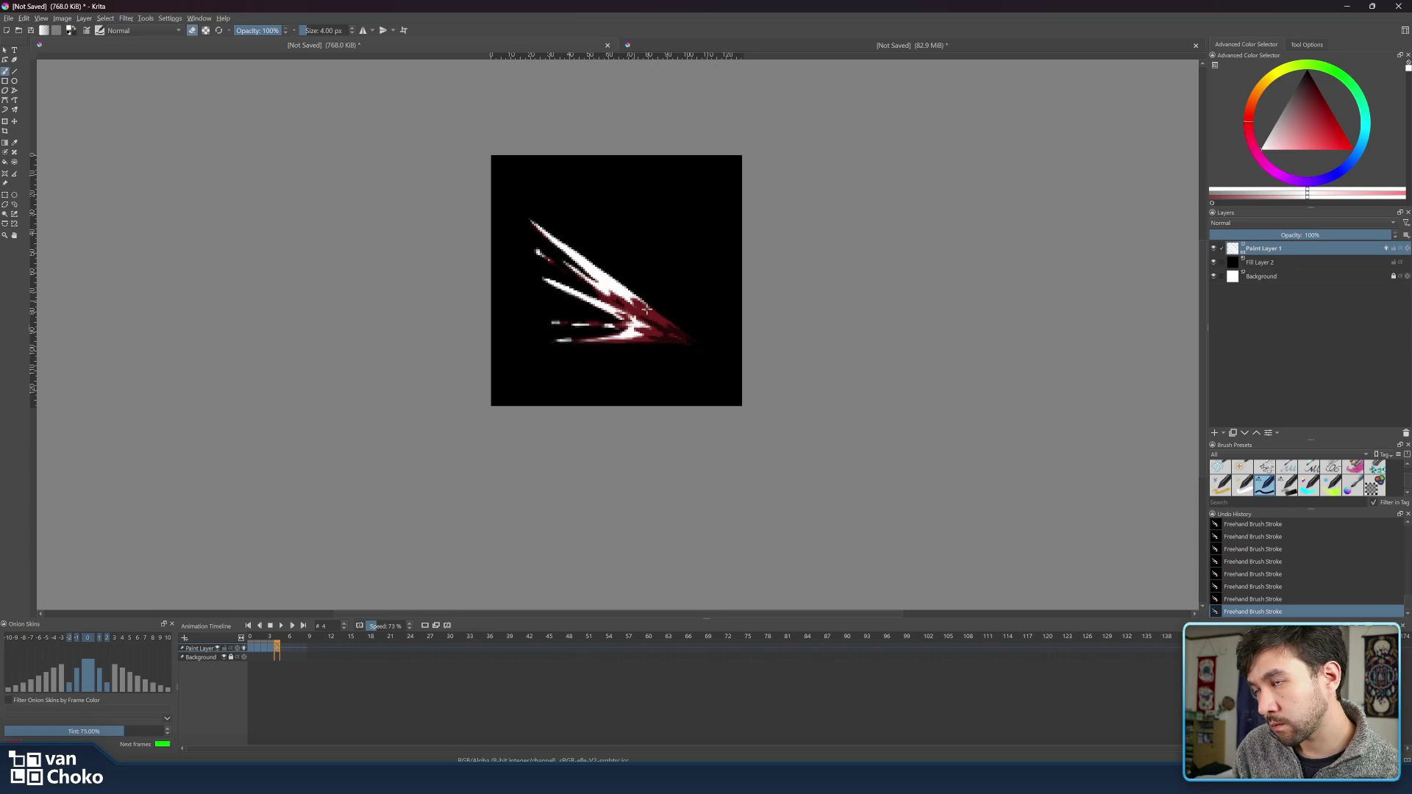
key(e)
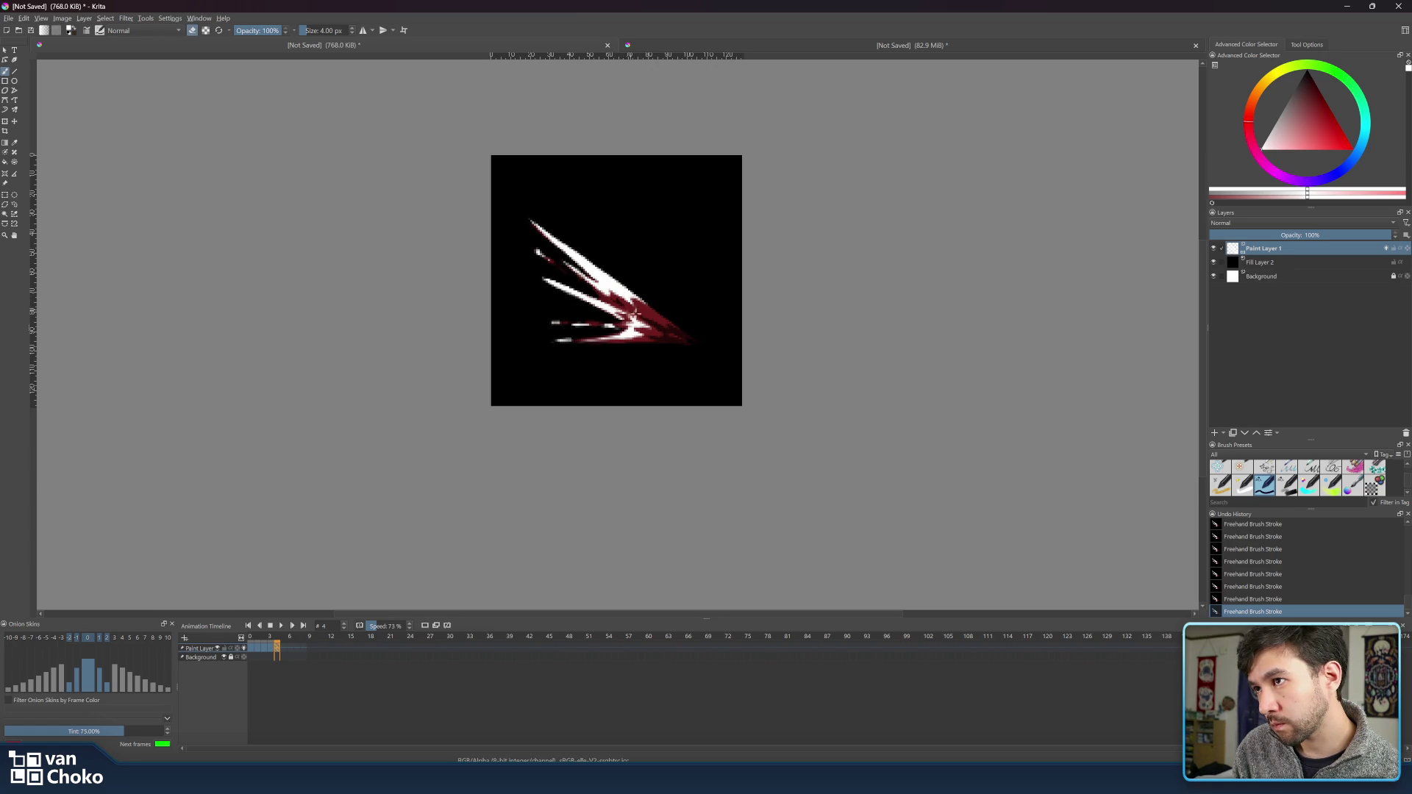
key(e)
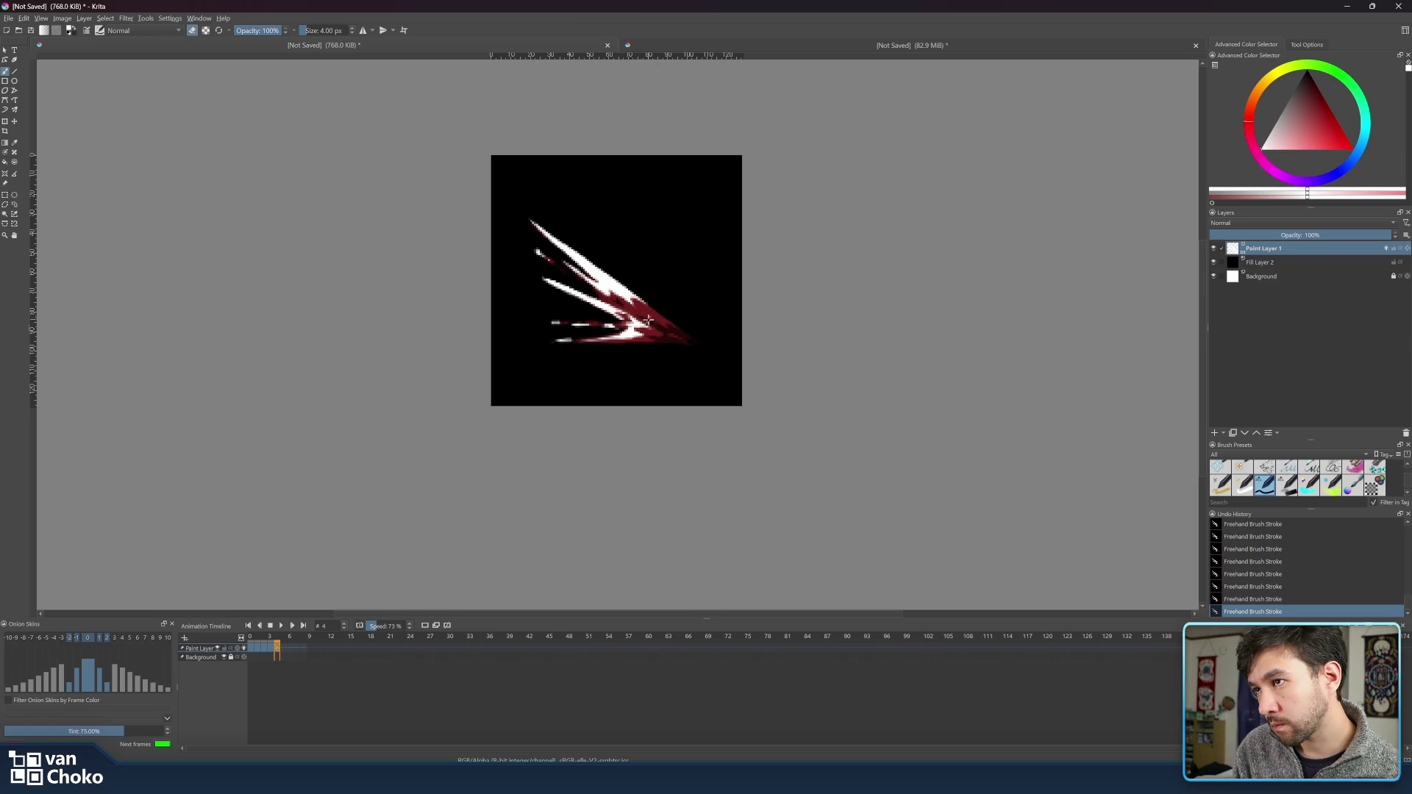
- Insert a blank keyframe at frame 5 after frame 4's slash and dab a test mark on it
key(e)
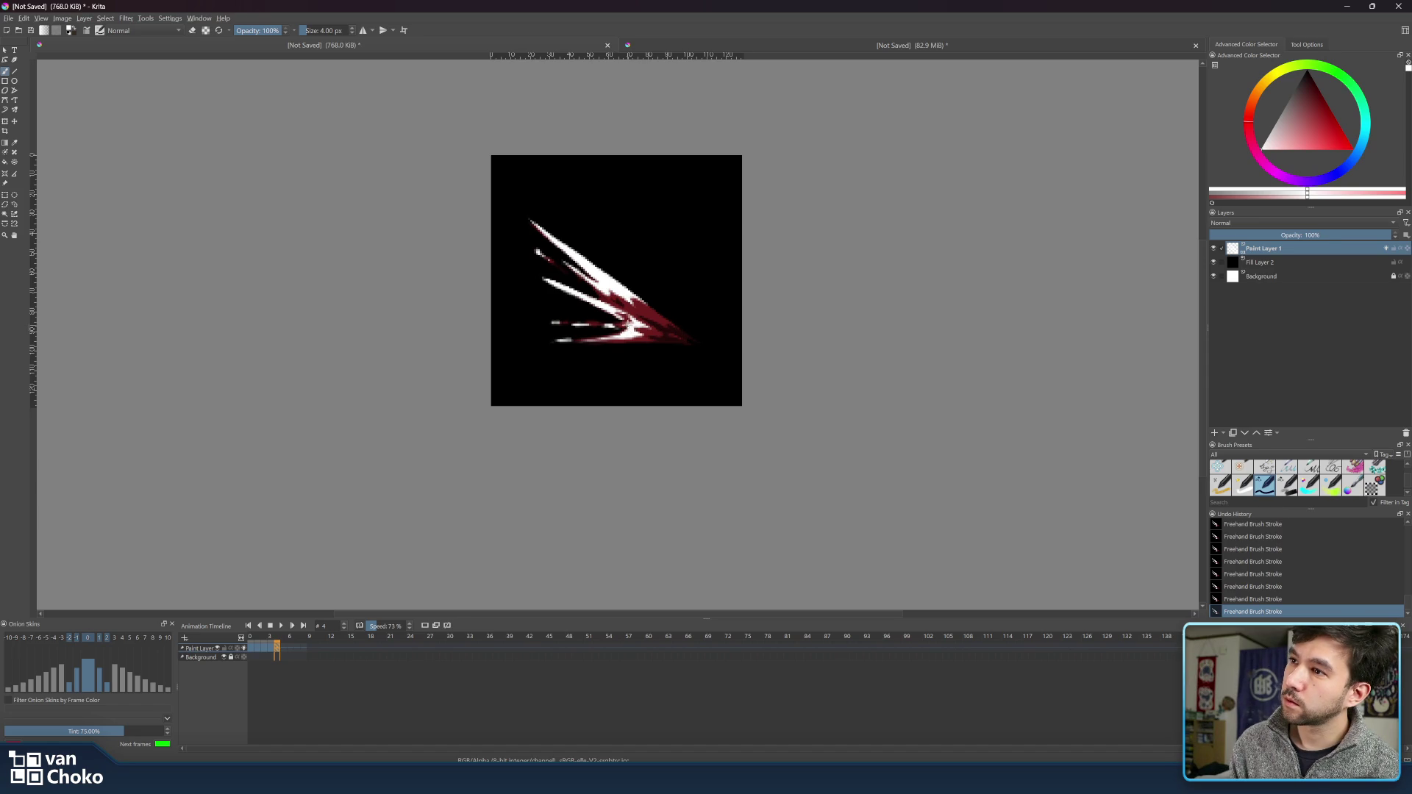
key(e)
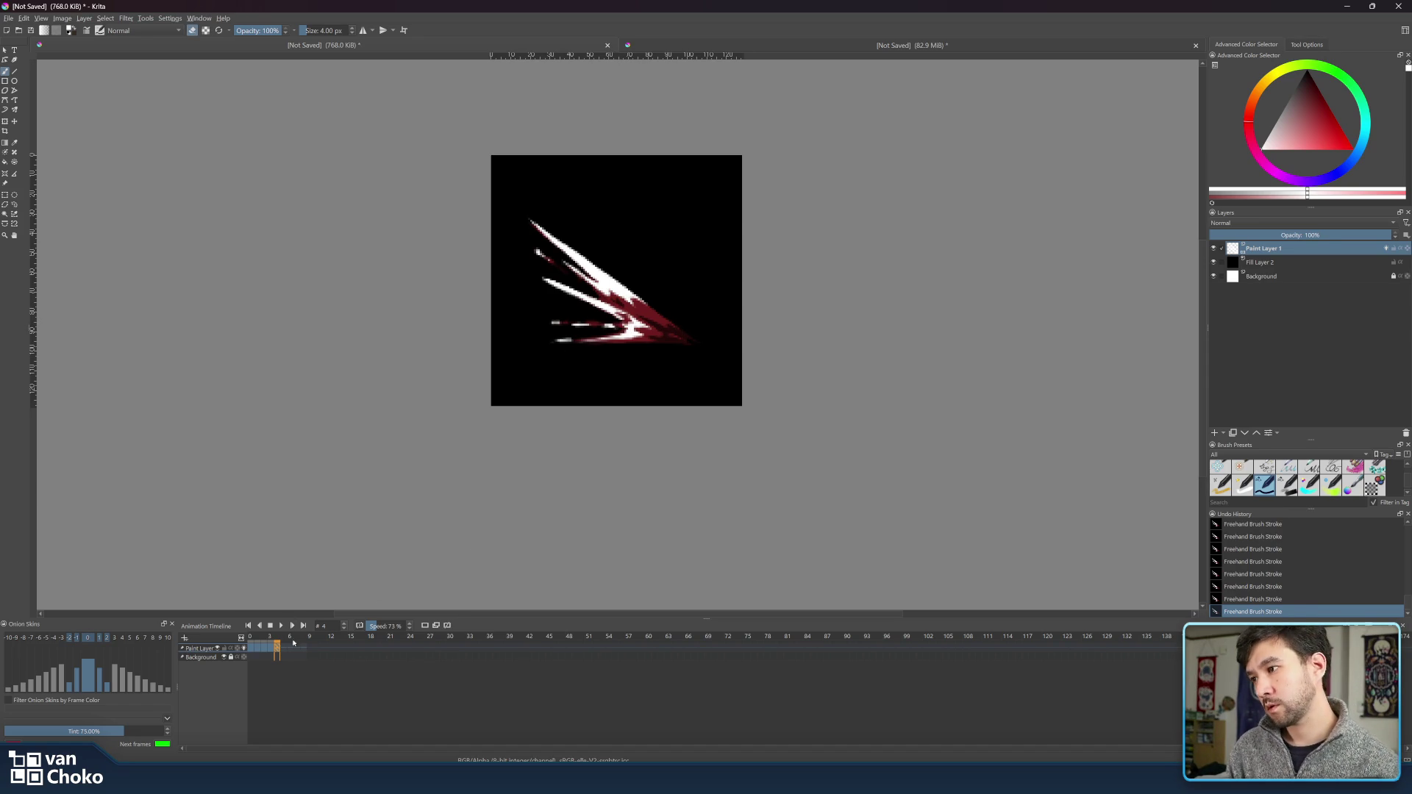
click(283, 638)
click(277, 648)
right_click(278, 647)
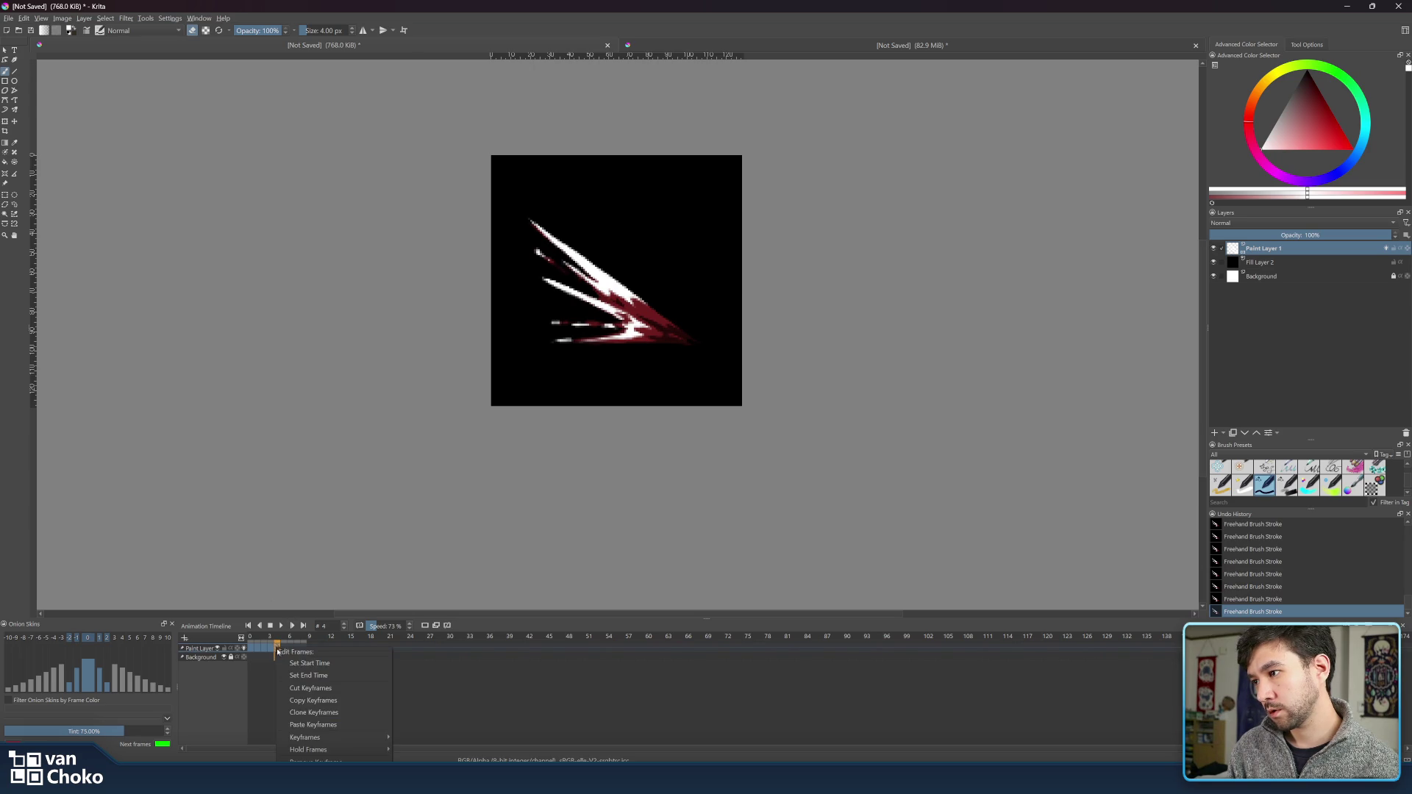
mouse_move(338, 738)
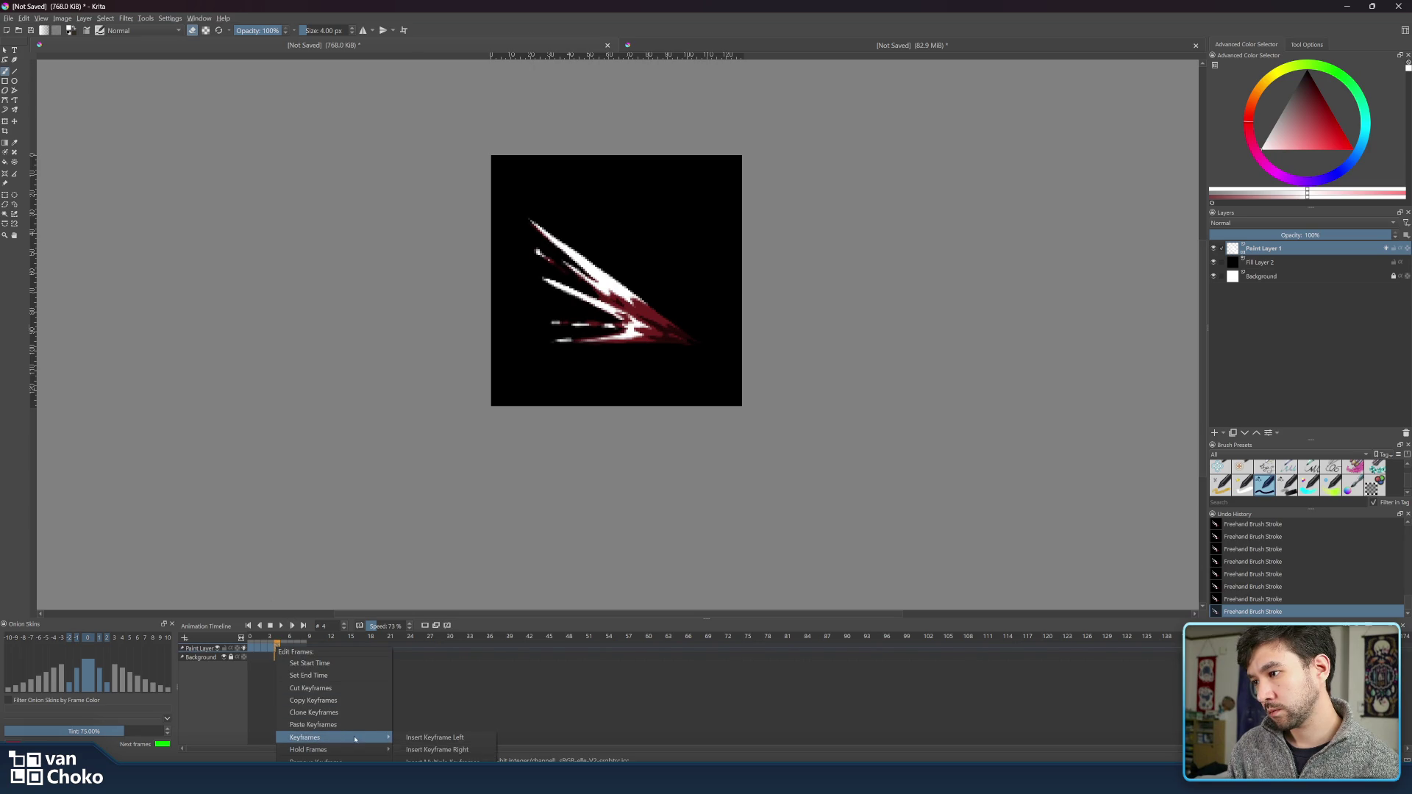
click(457, 750)
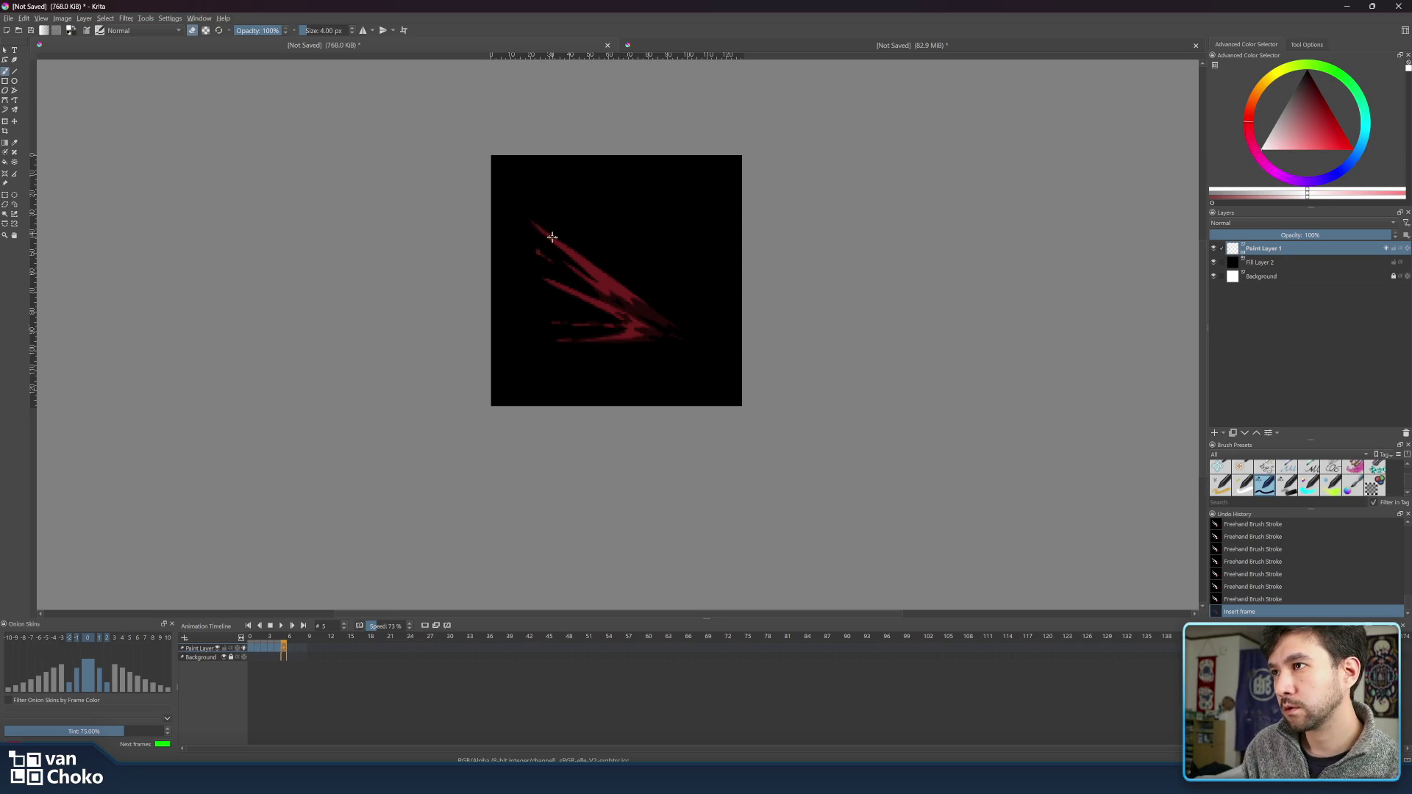
click(532, 221)
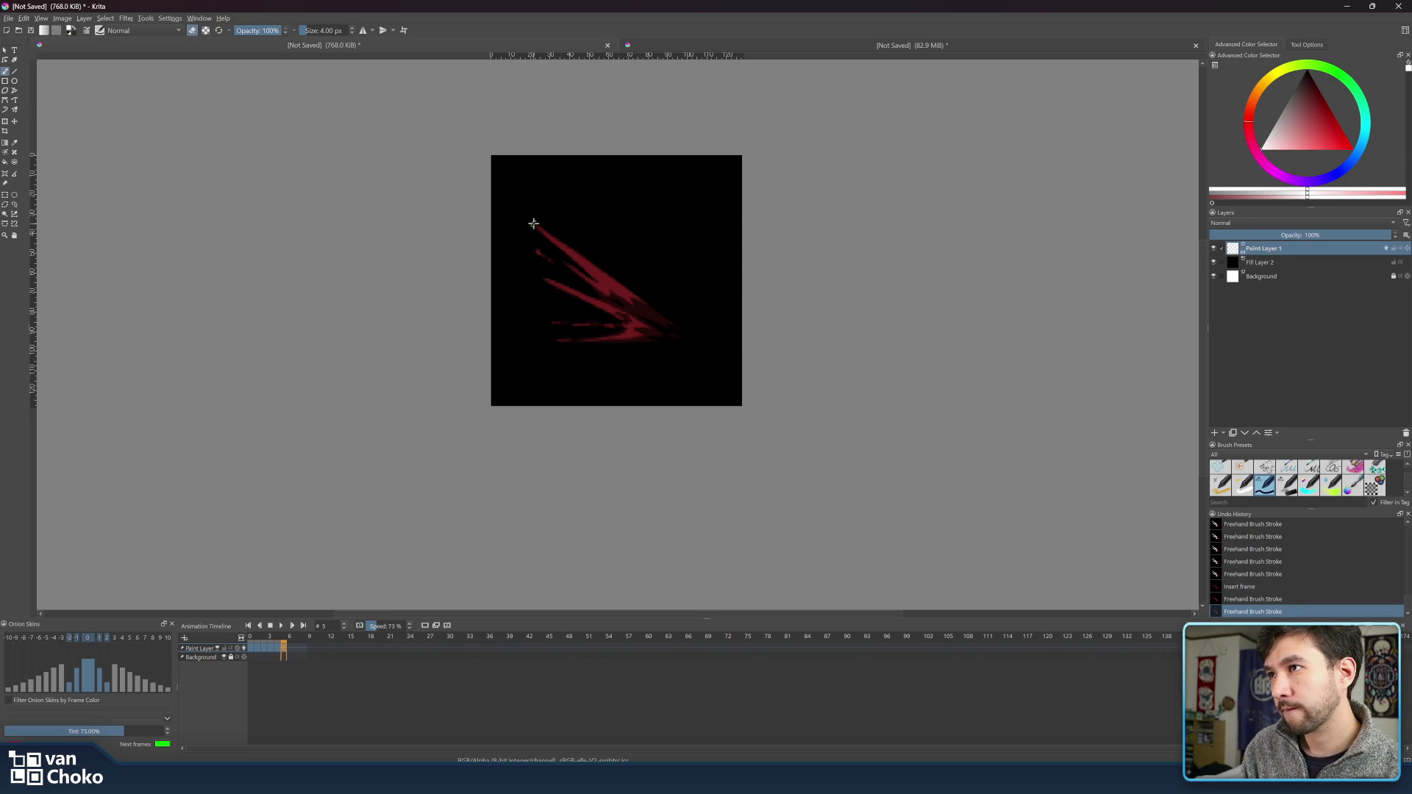
- Paint a tapered white streak along the top onion-skin slash strand on frame 5, cleaning it with the eraser
key(e)
drag(528, 220, 593, 268)
drag(531, 222, 601, 274)
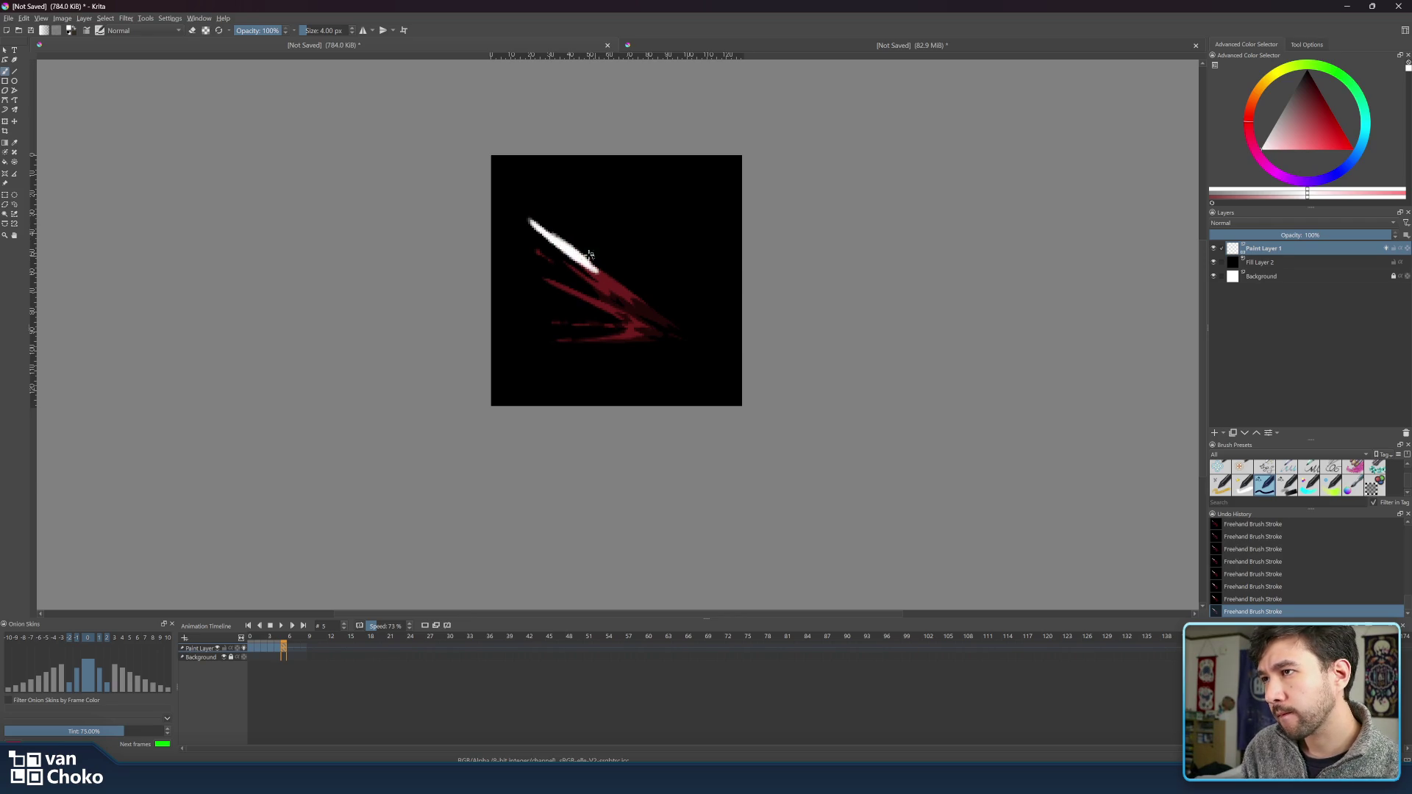
drag(529, 221, 603, 275)
key(e)
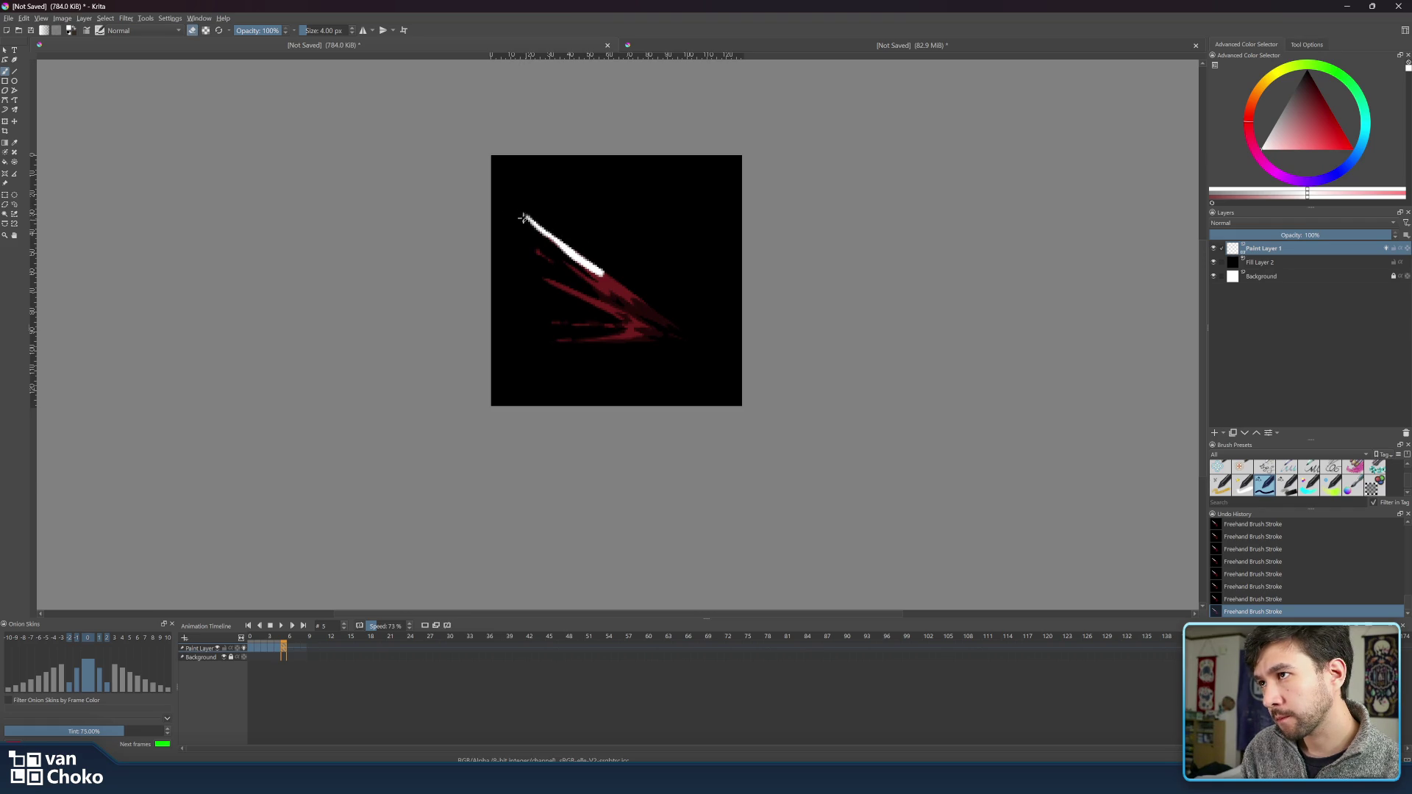
key(e)
key(e)
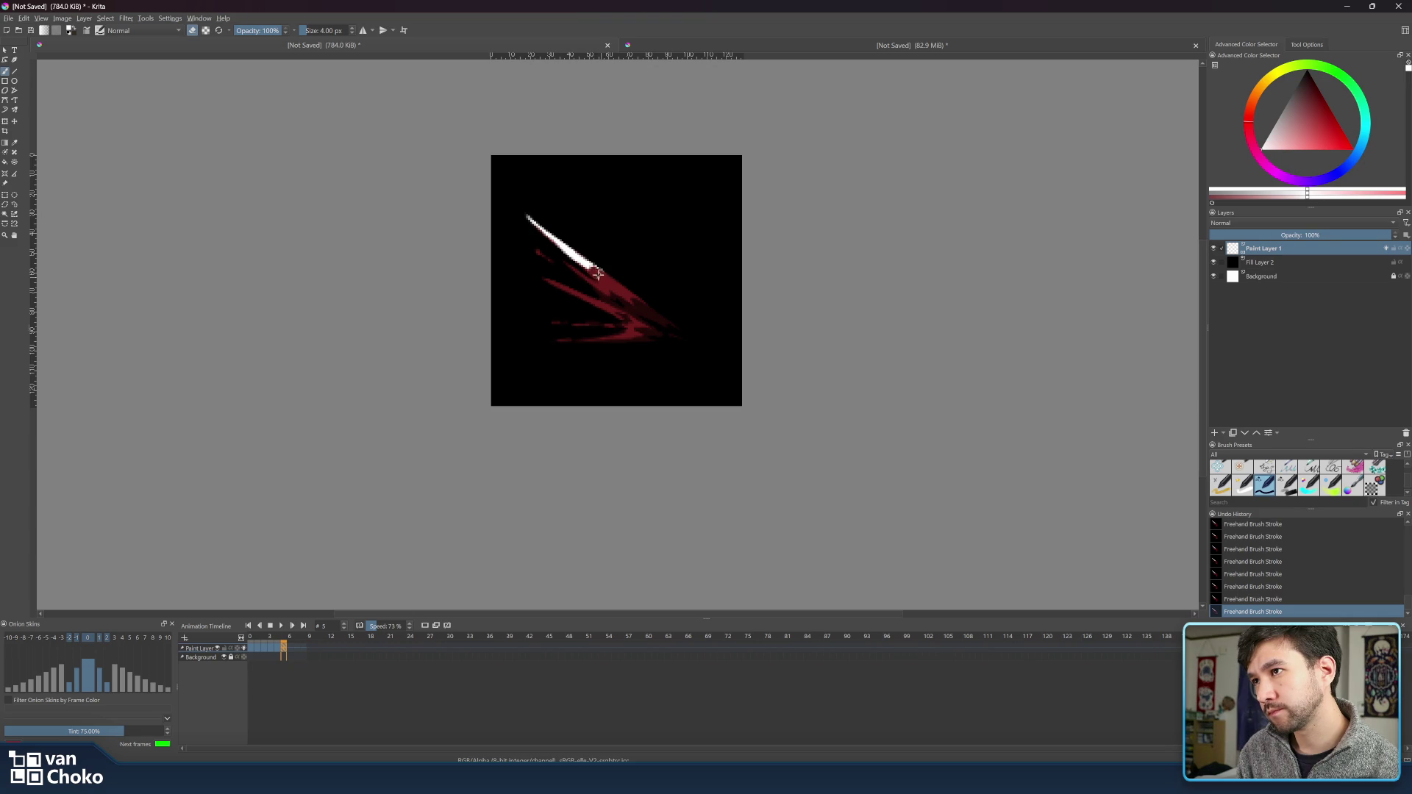
key(e)
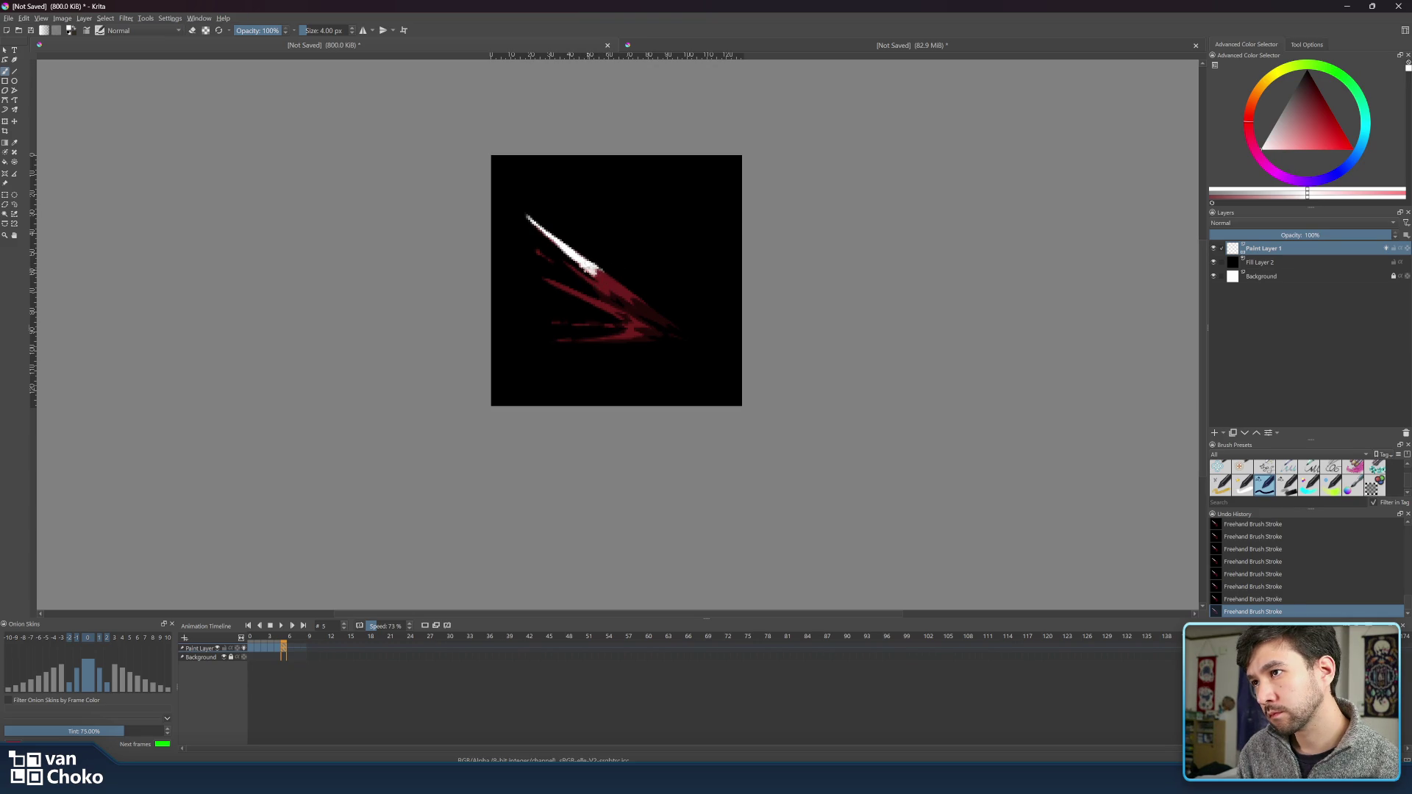
key(e)
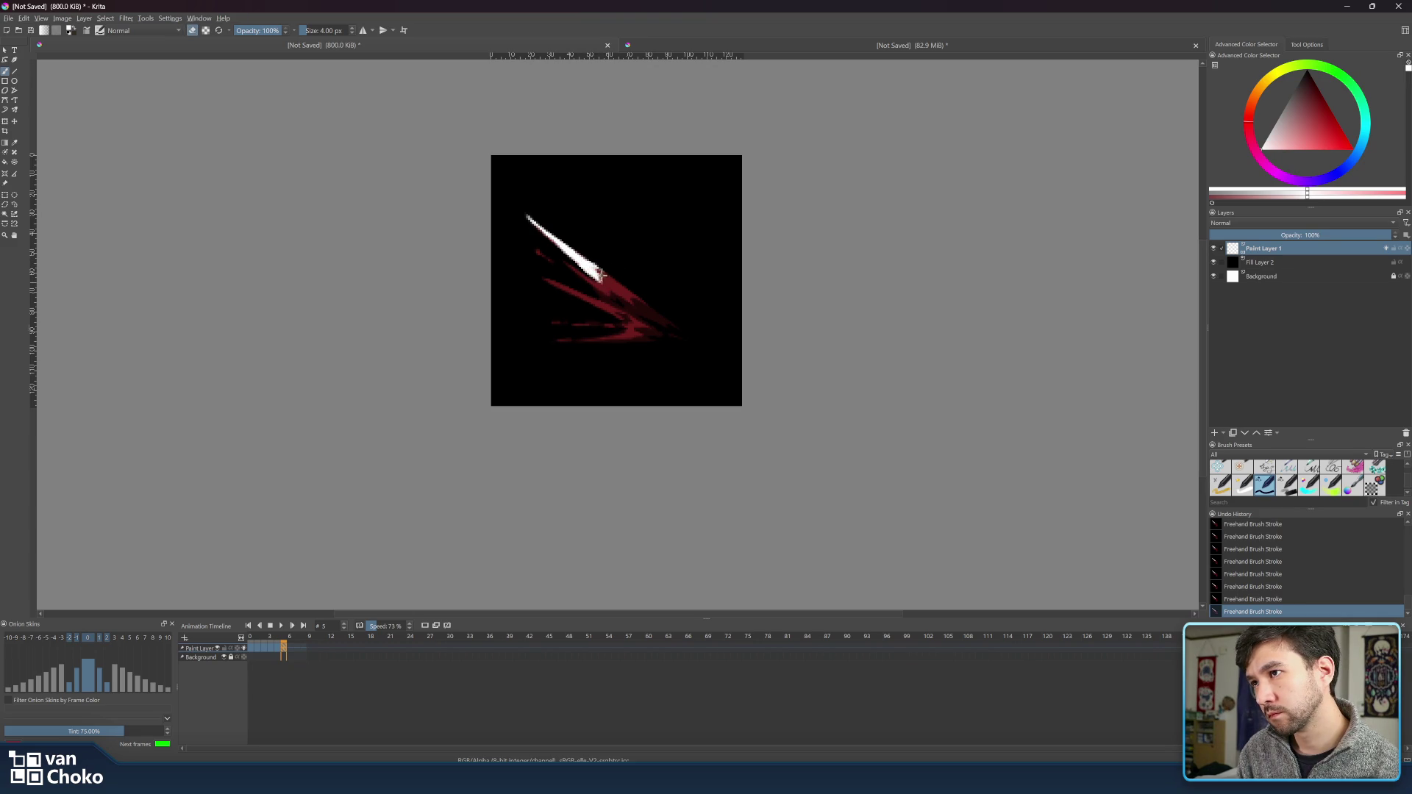
key(e)
key(e)
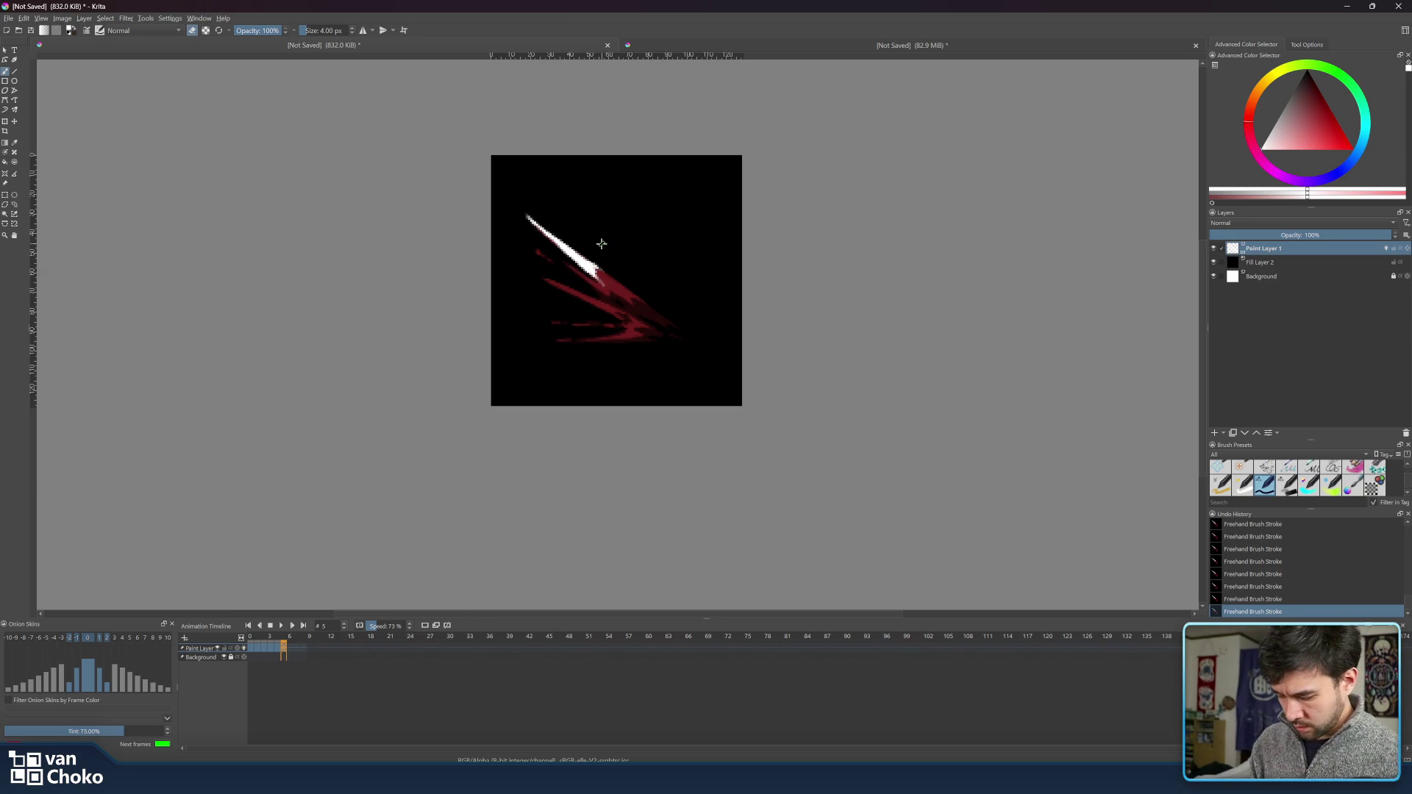
- Paint a second, shorter white streak and a few white dabs beneath the top streak on frame 5
key(ctrl)
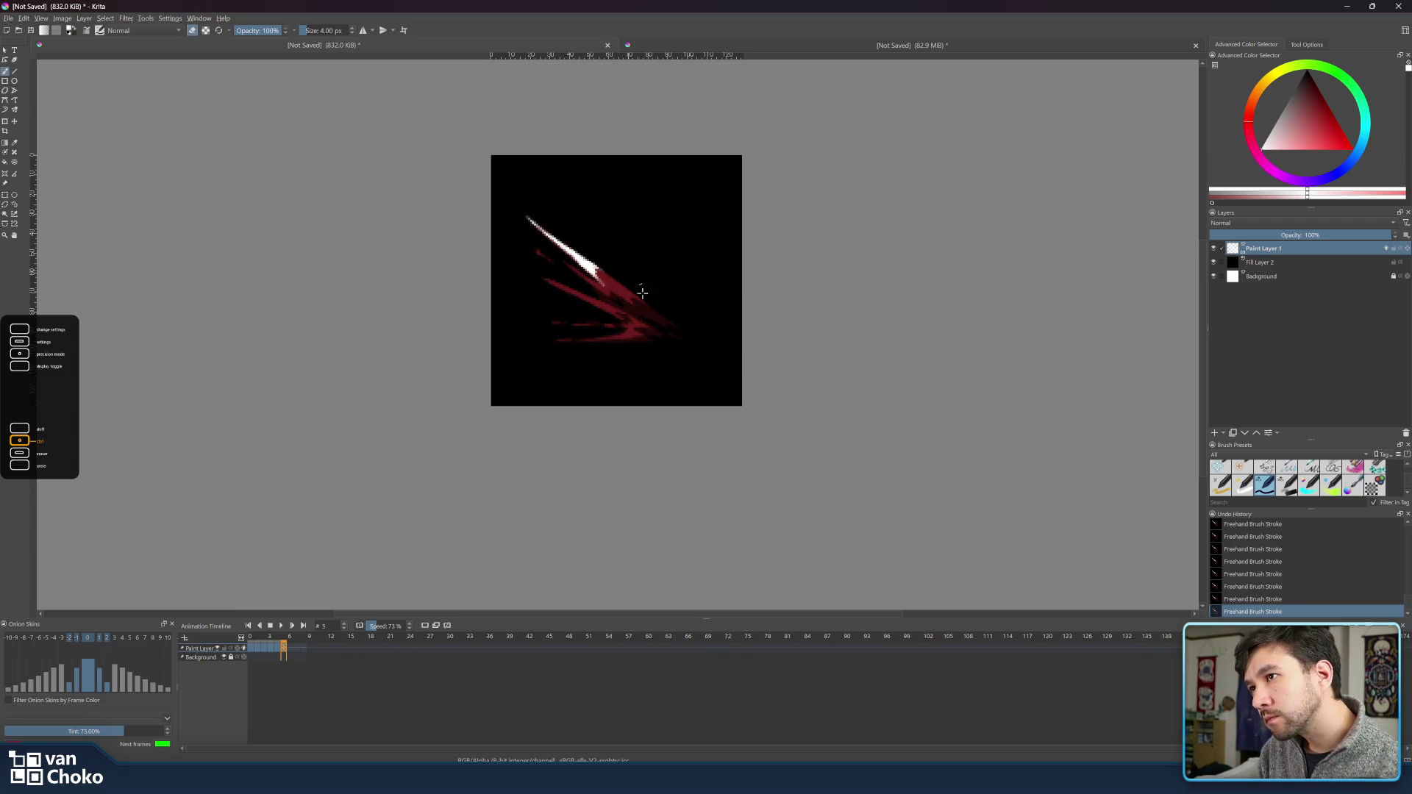
key(e)
key(e)
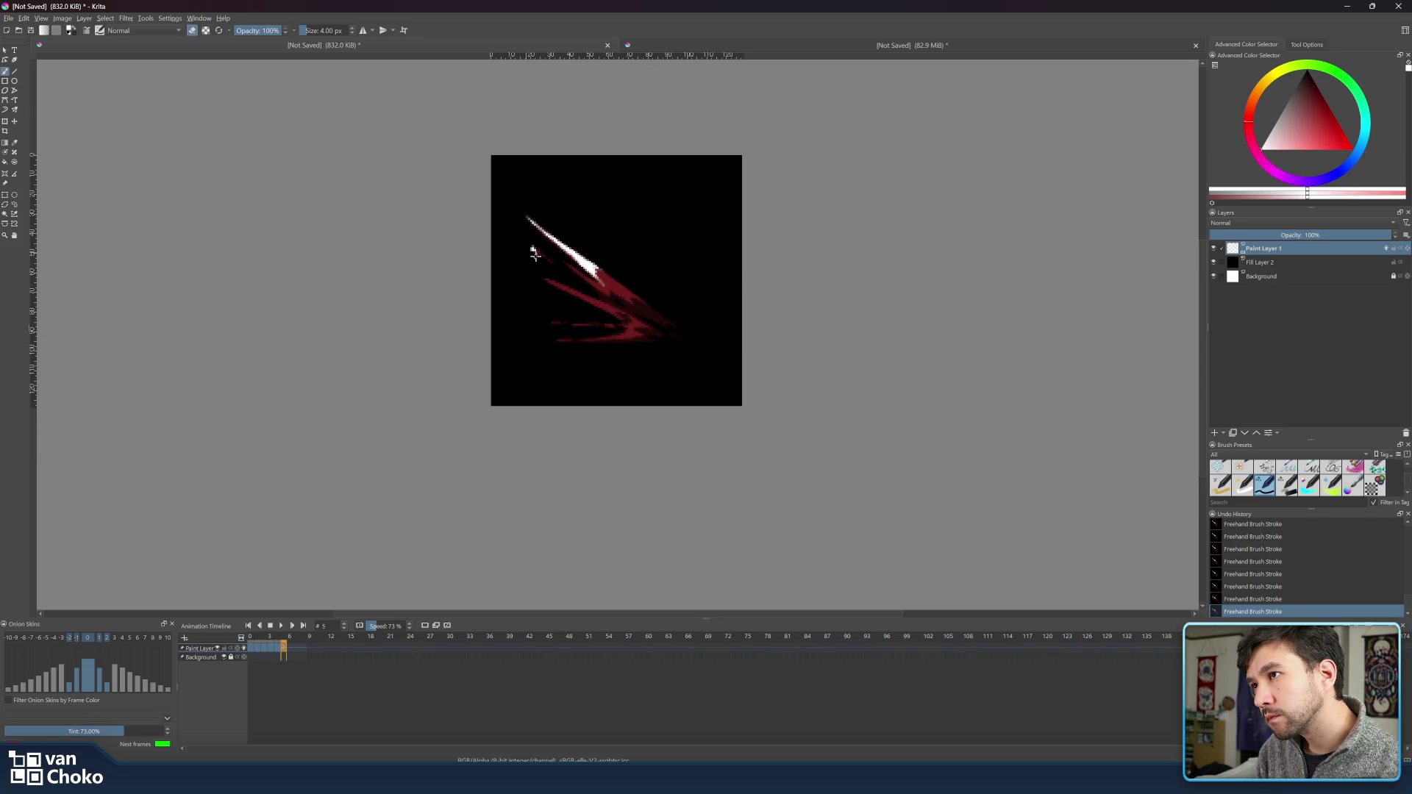
key(e)
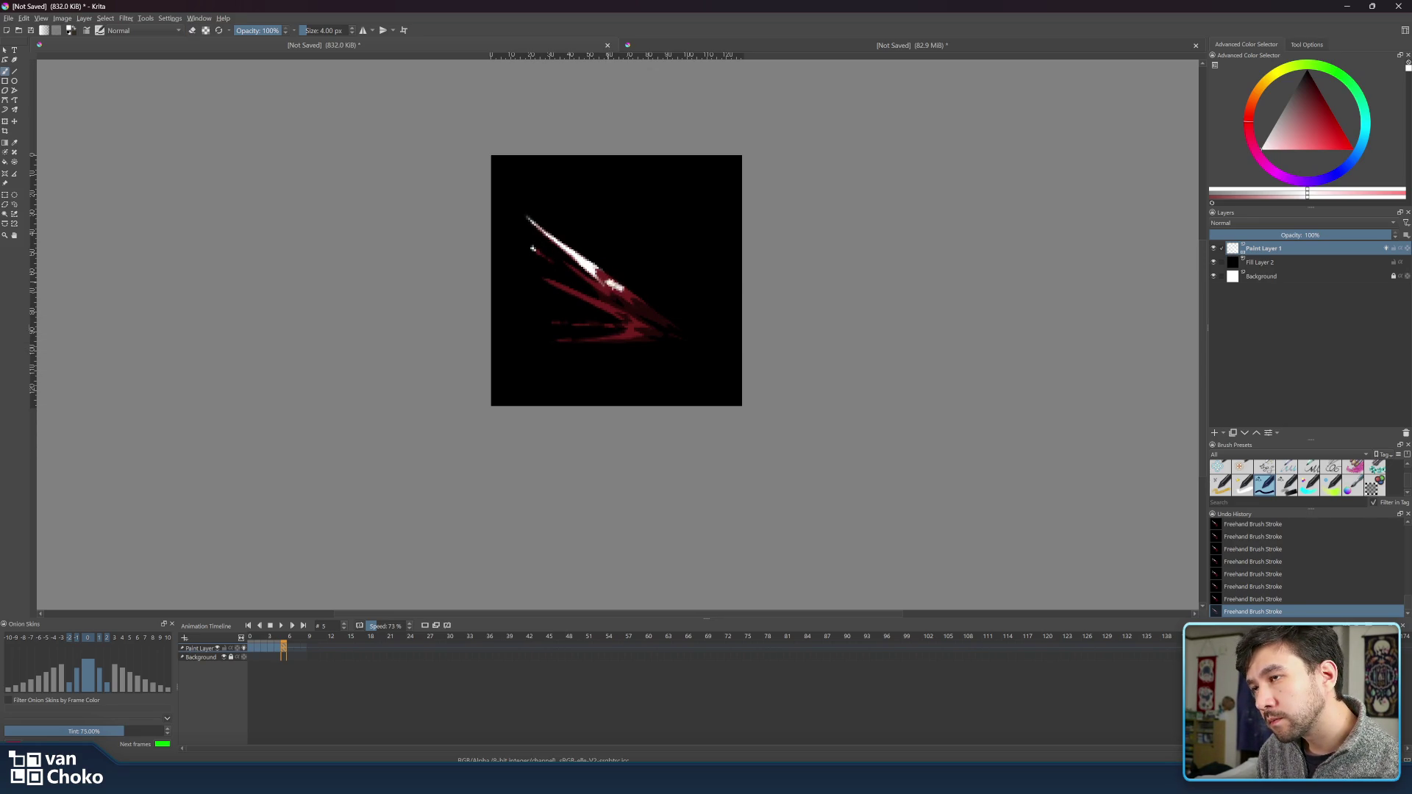
key(e)
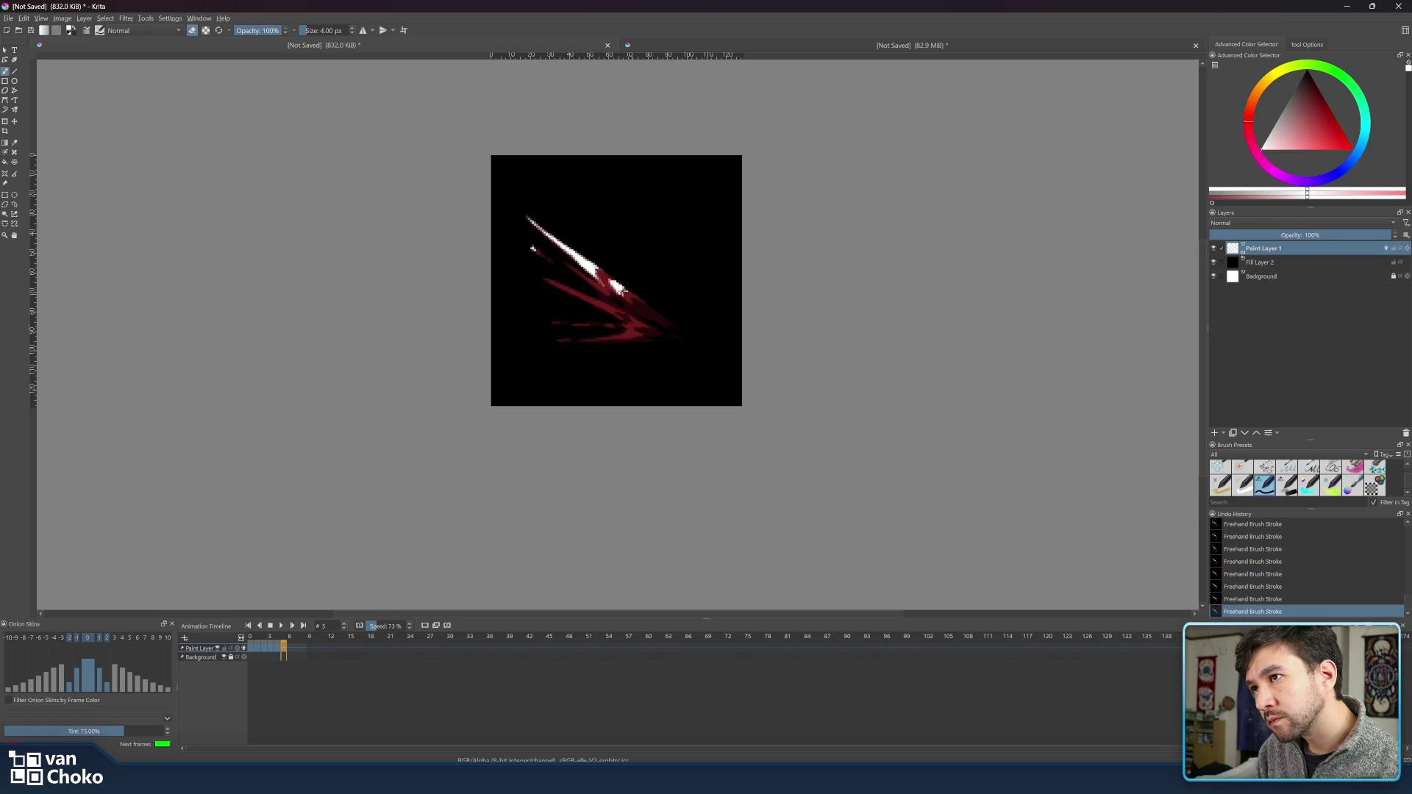
key(e)
key(e)
key(e)
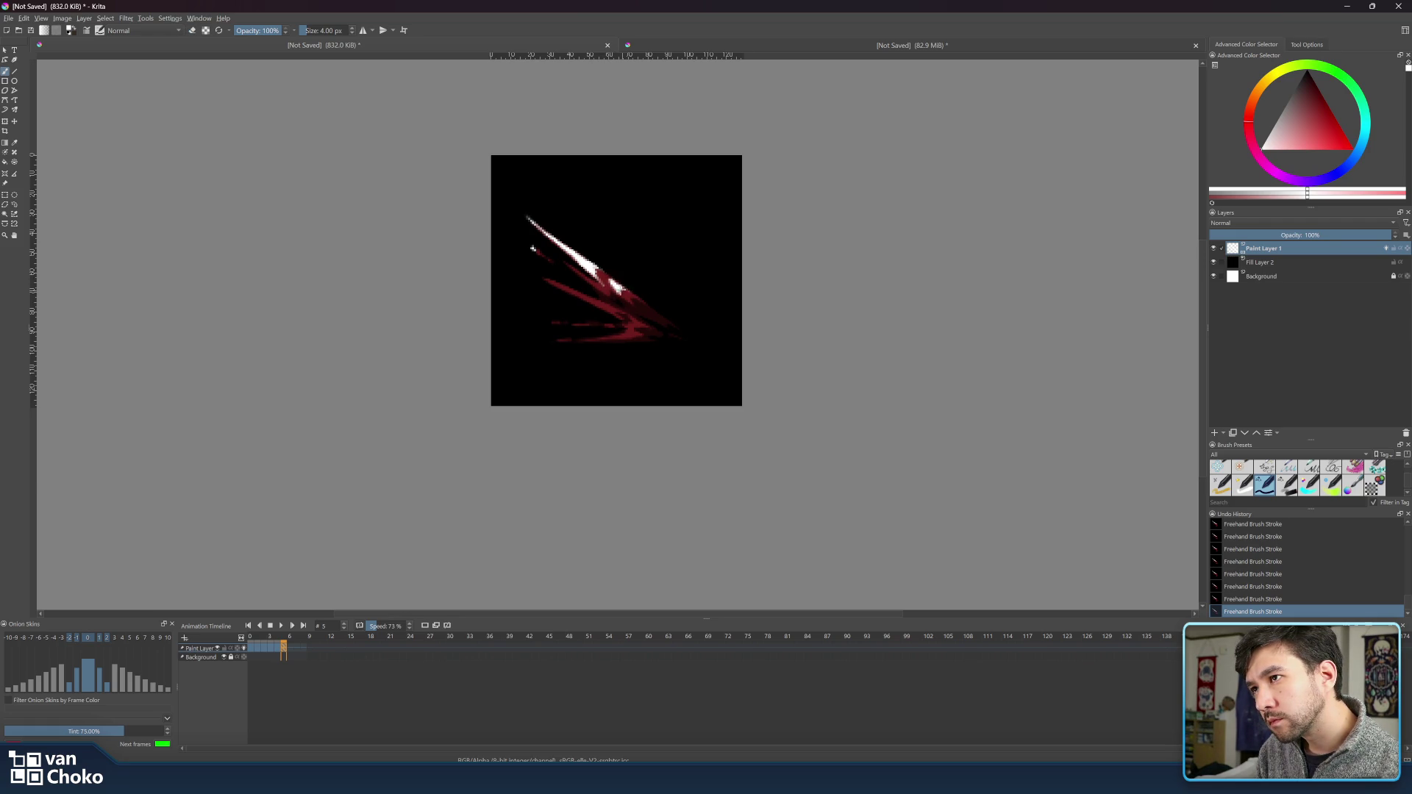
key(e)
key(e)
key(e)
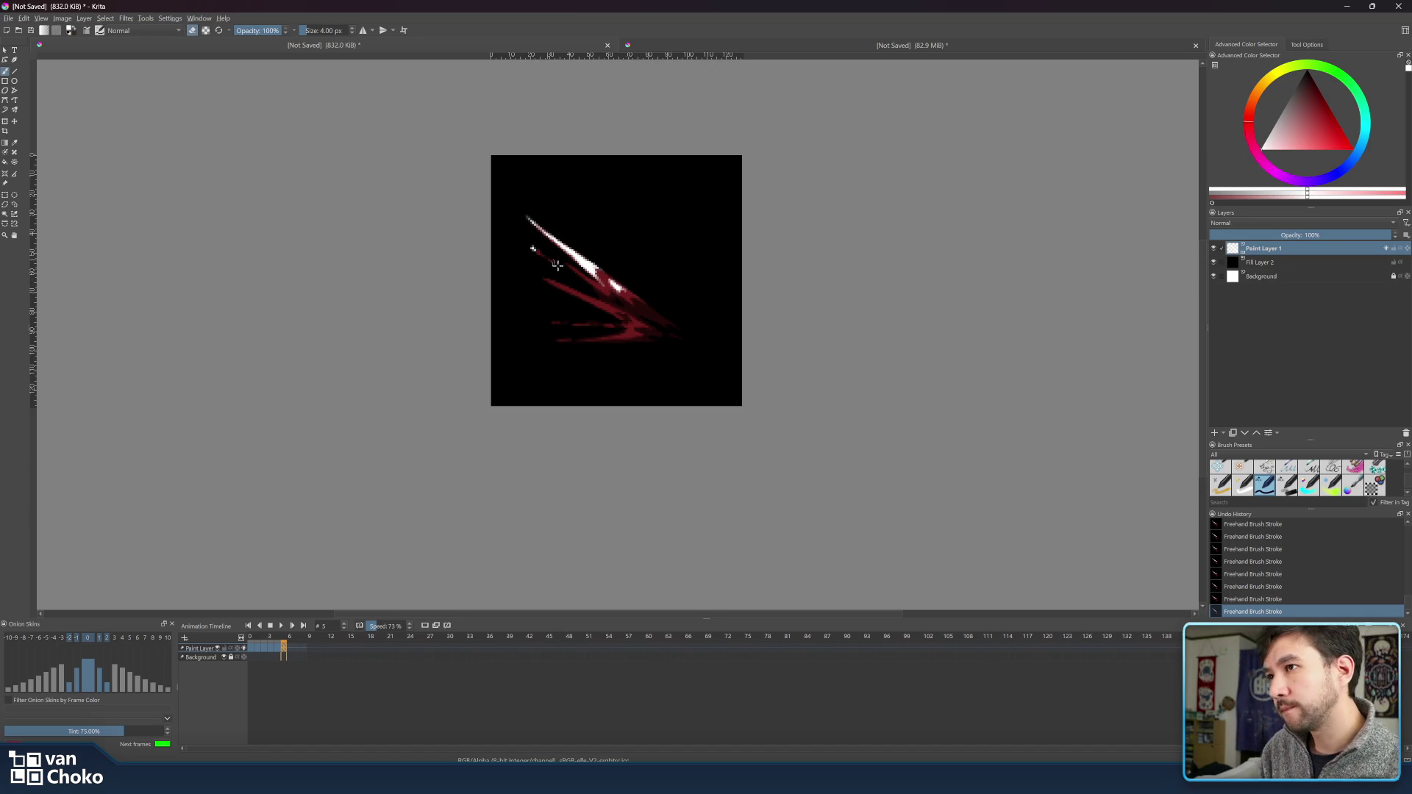
key(e)
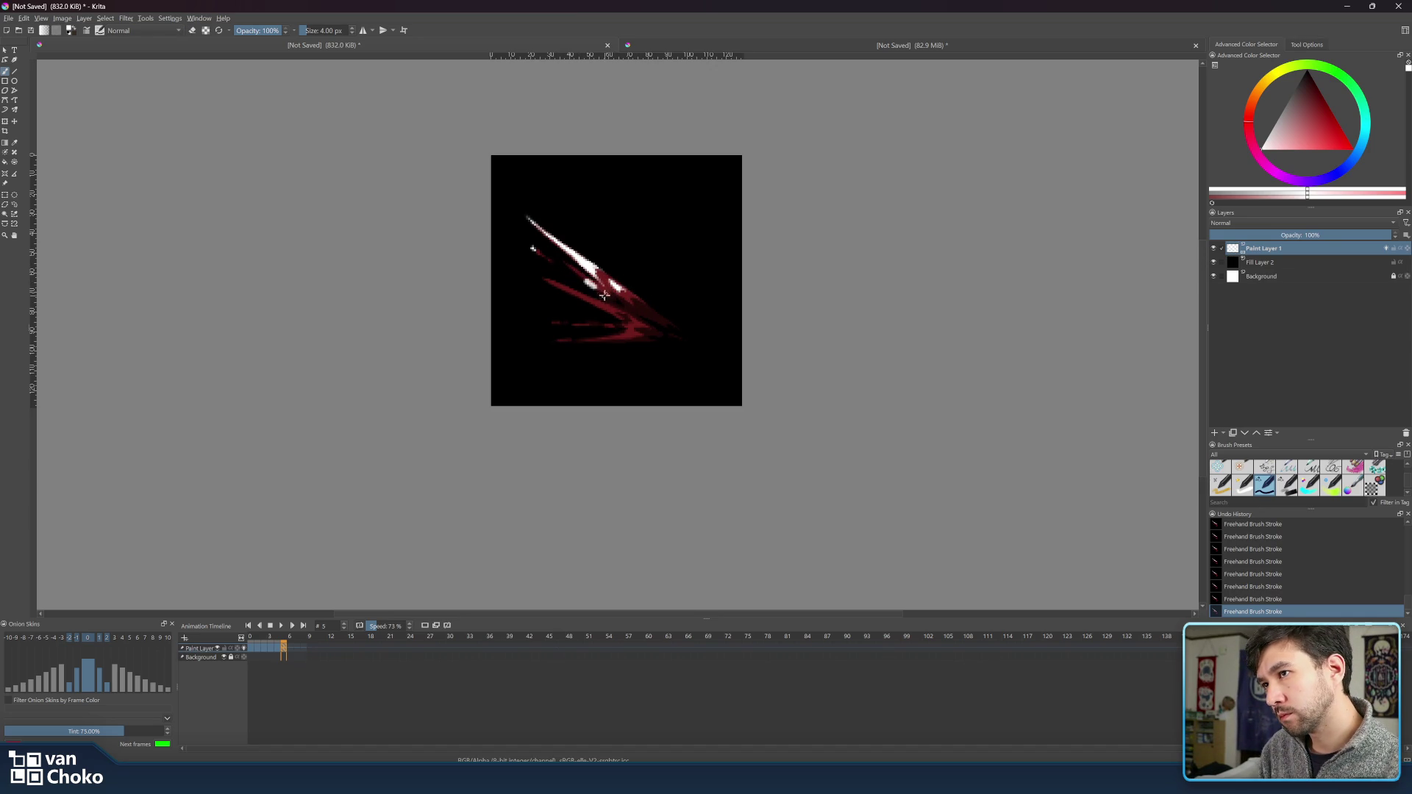
key(e)
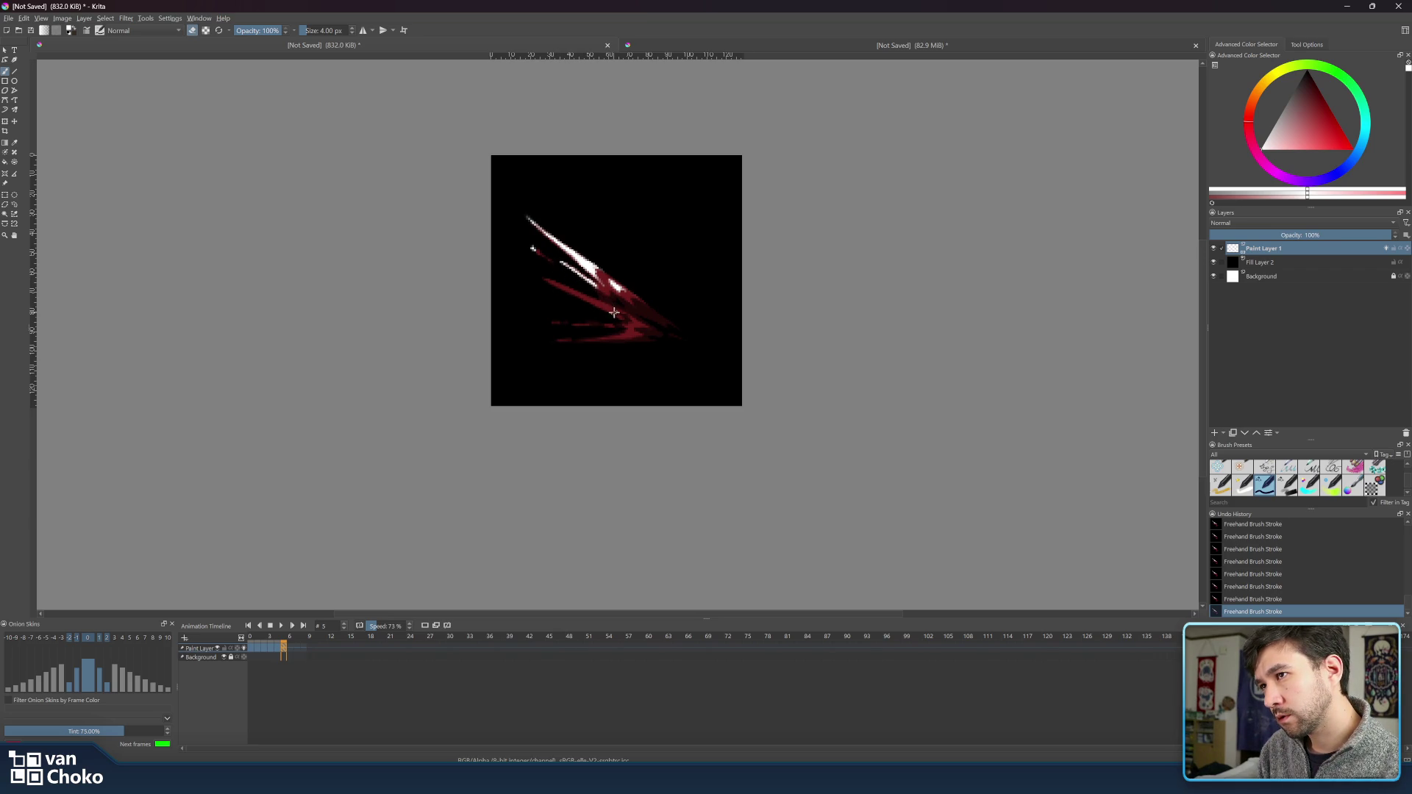
key(e)
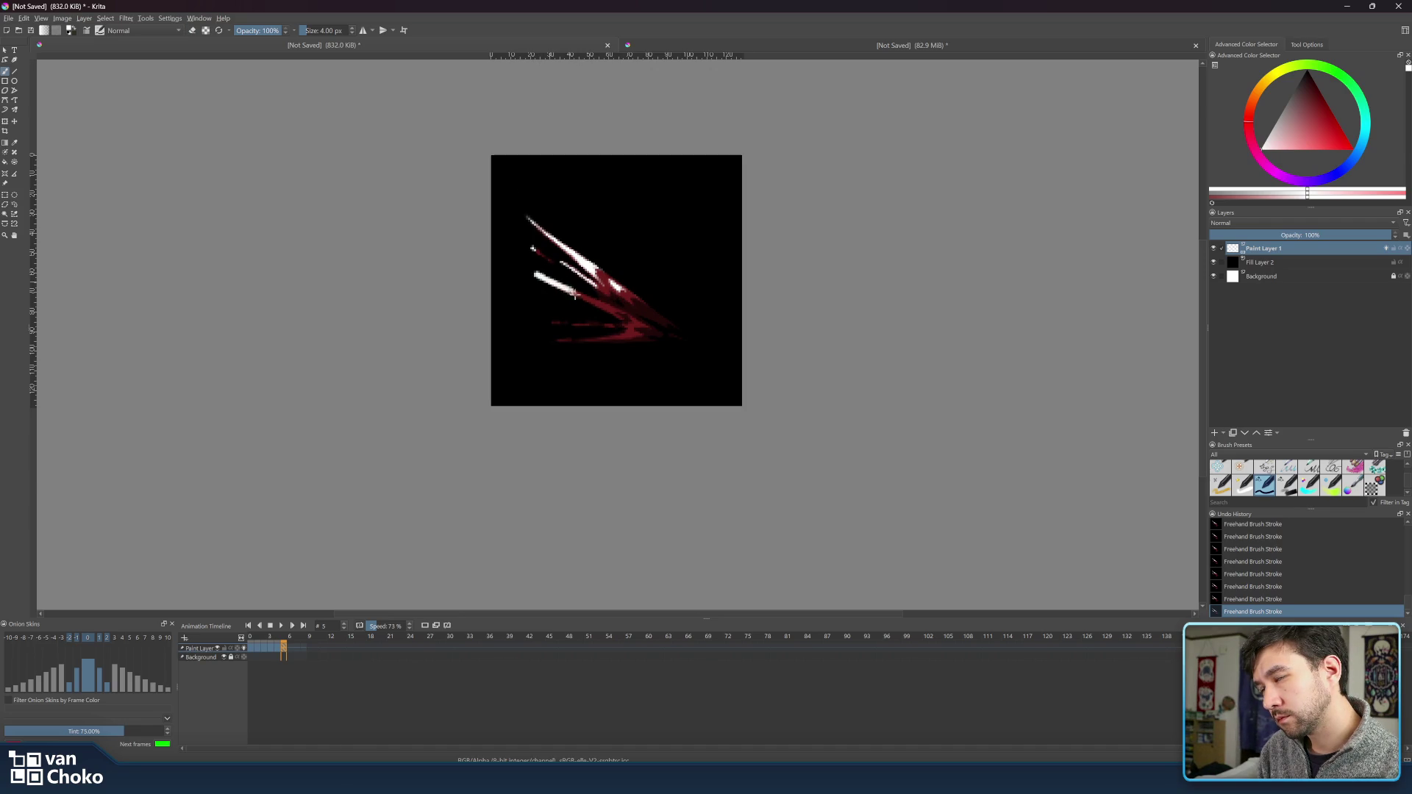
- Dab a small white highlight near the lower end of the second streak on frame 5
key(e)
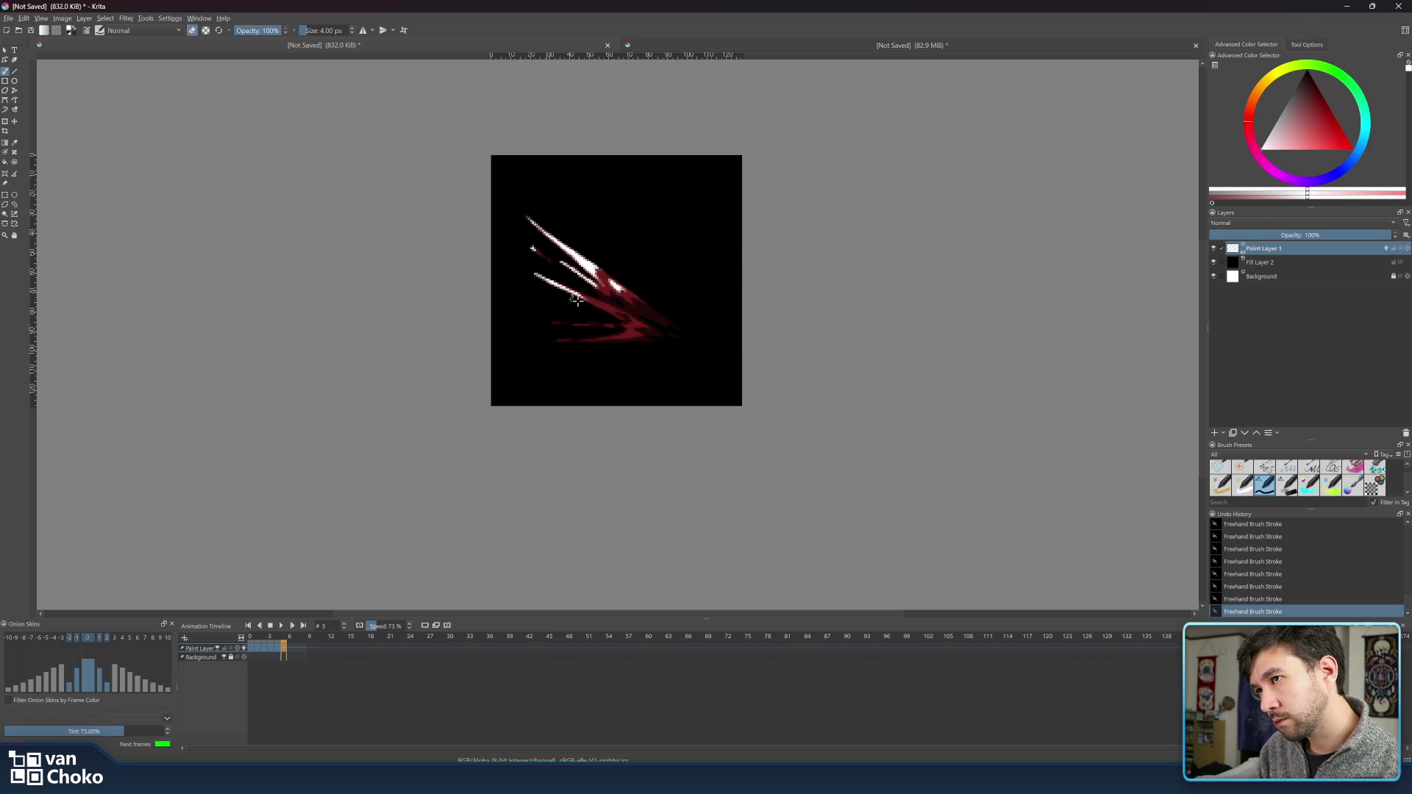
key(e)
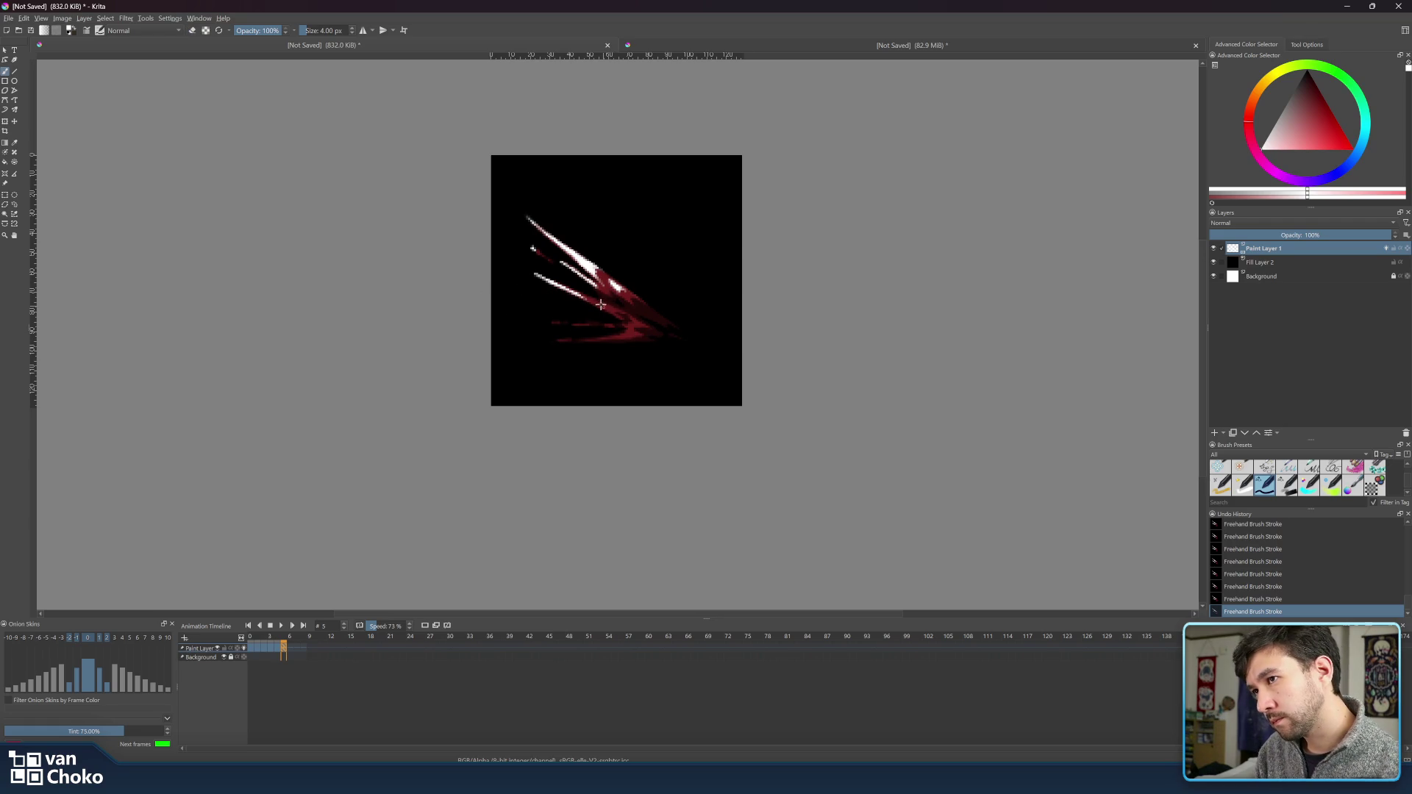
click(602, 305)
key(e)
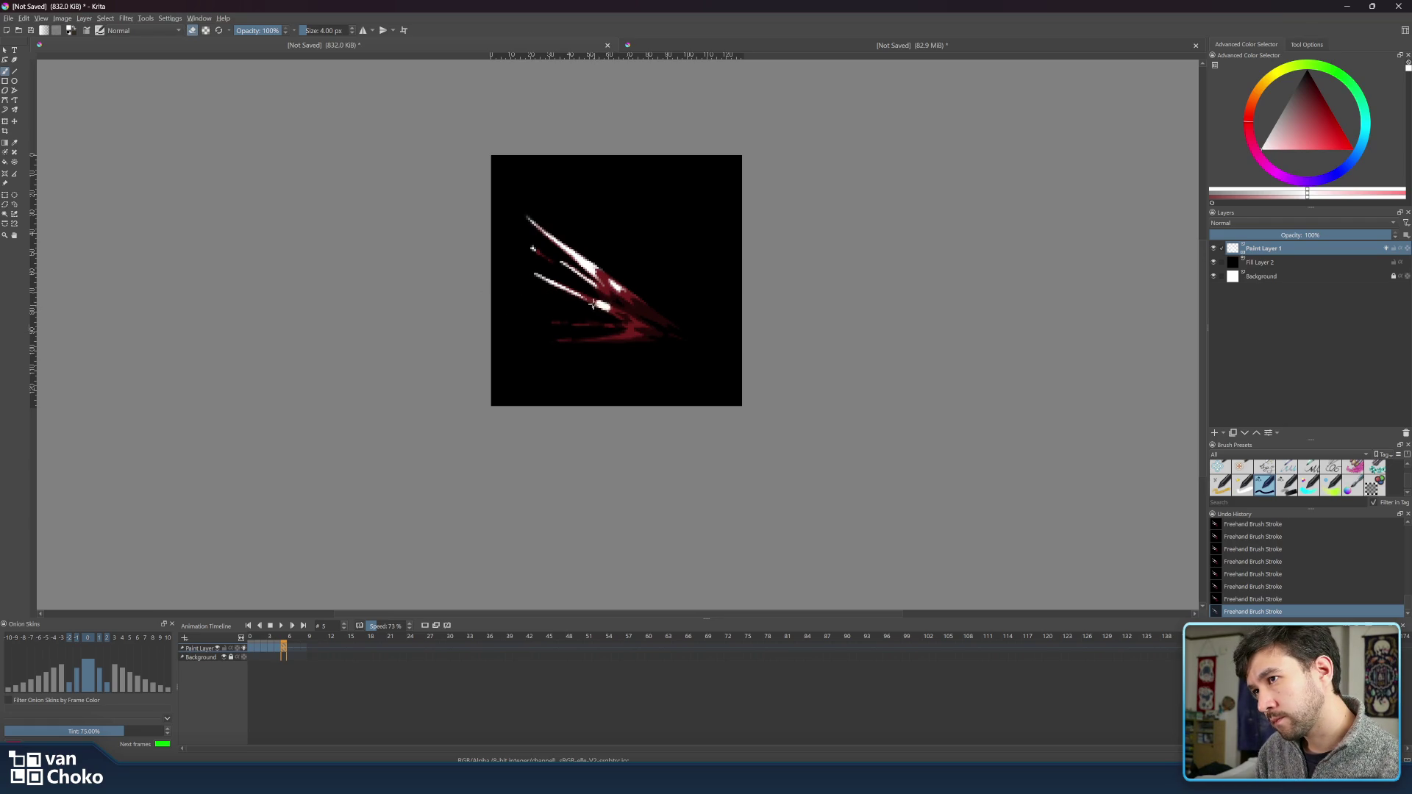
key(e)
key(e)
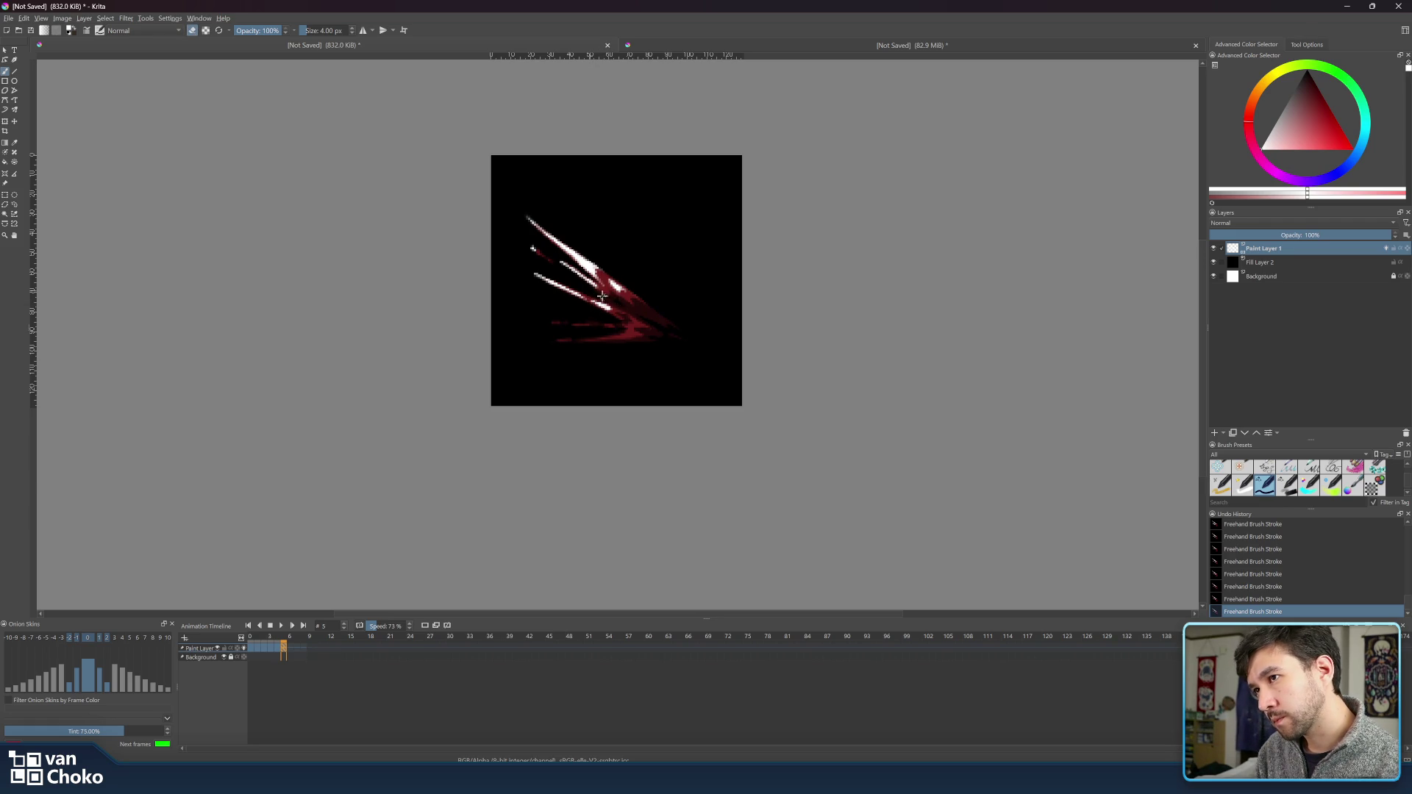
key(e)
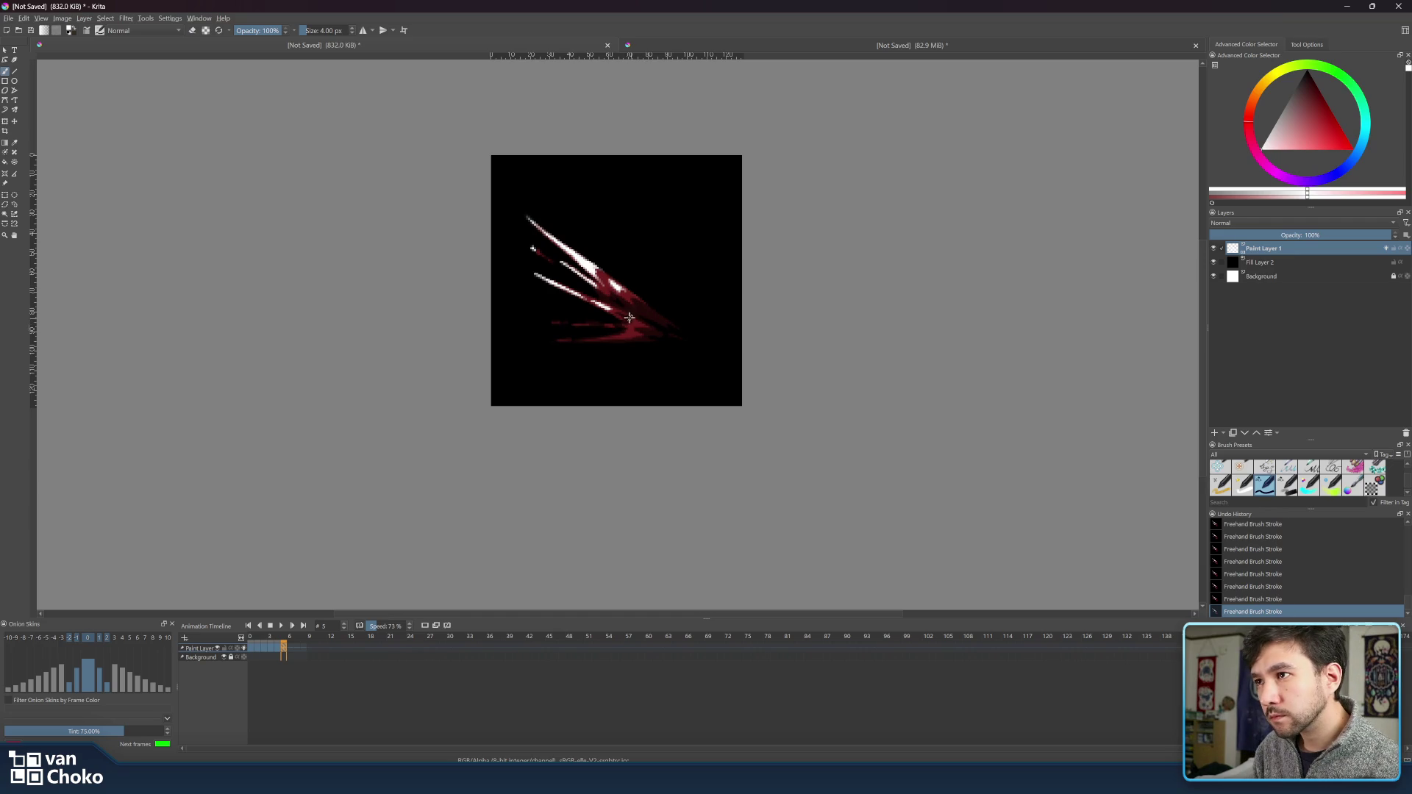
key(e)
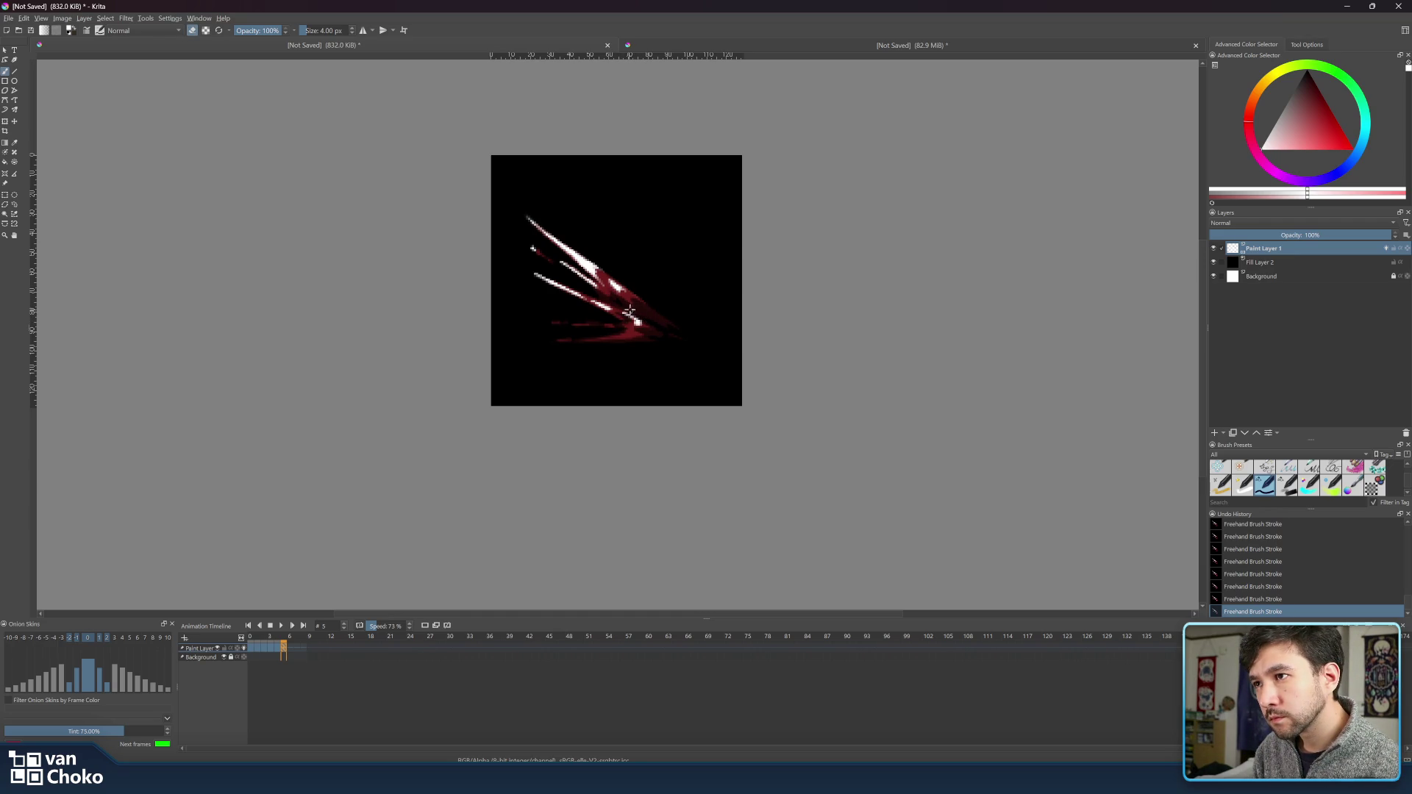
key(e)
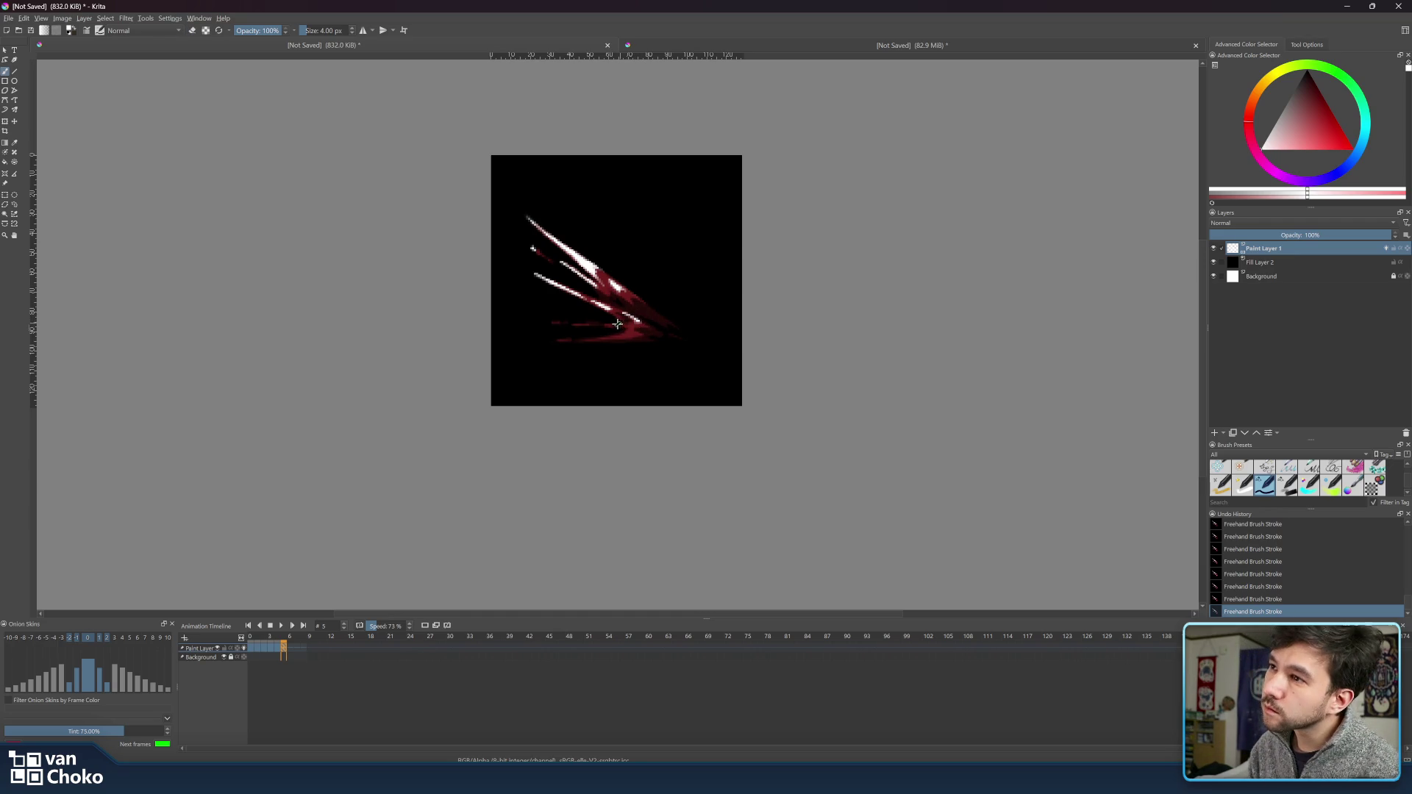
- Lay a row of white dashes along frame 5's lowest red streak, then compare against frame 4
drag(627, 333, 599, 340)
key(e)
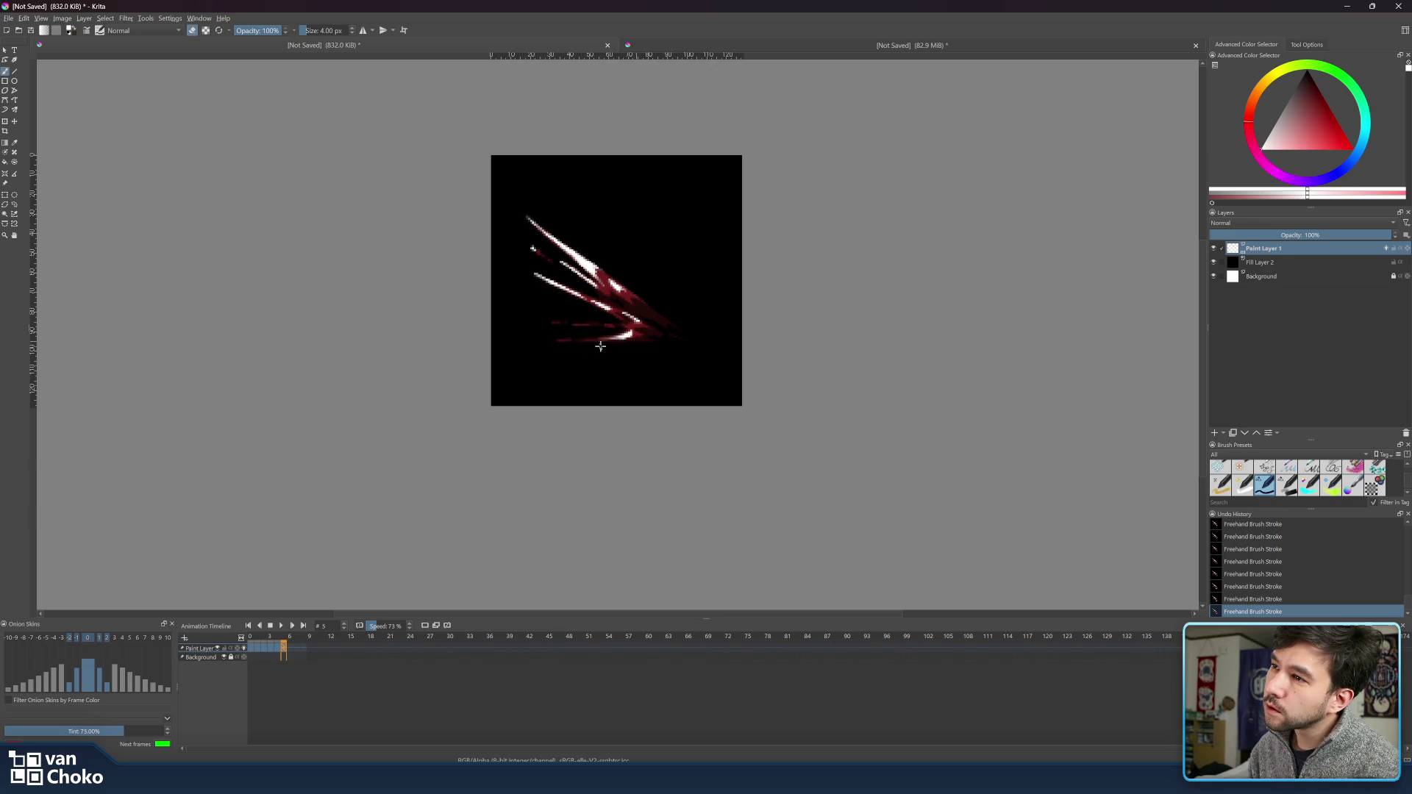
key(e)
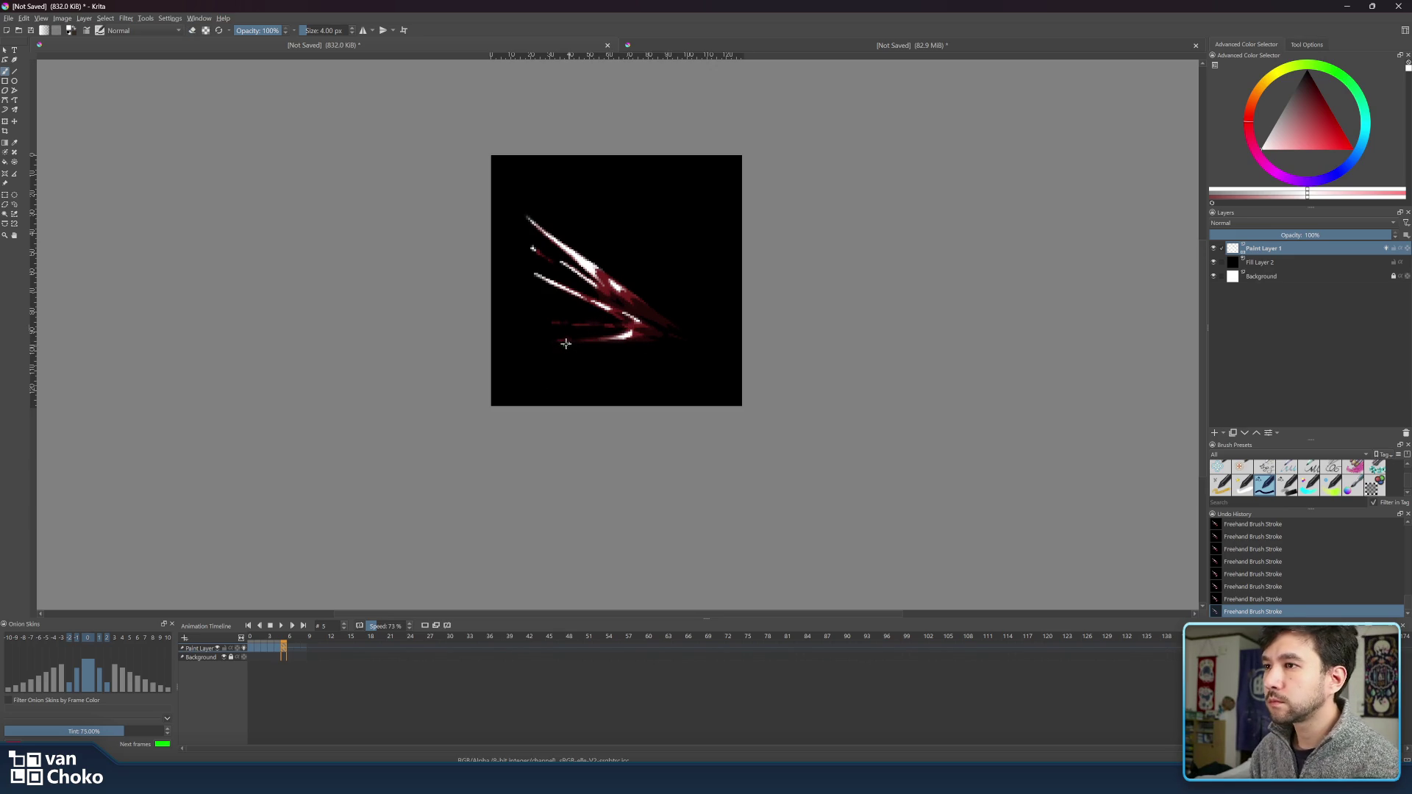
key(e)
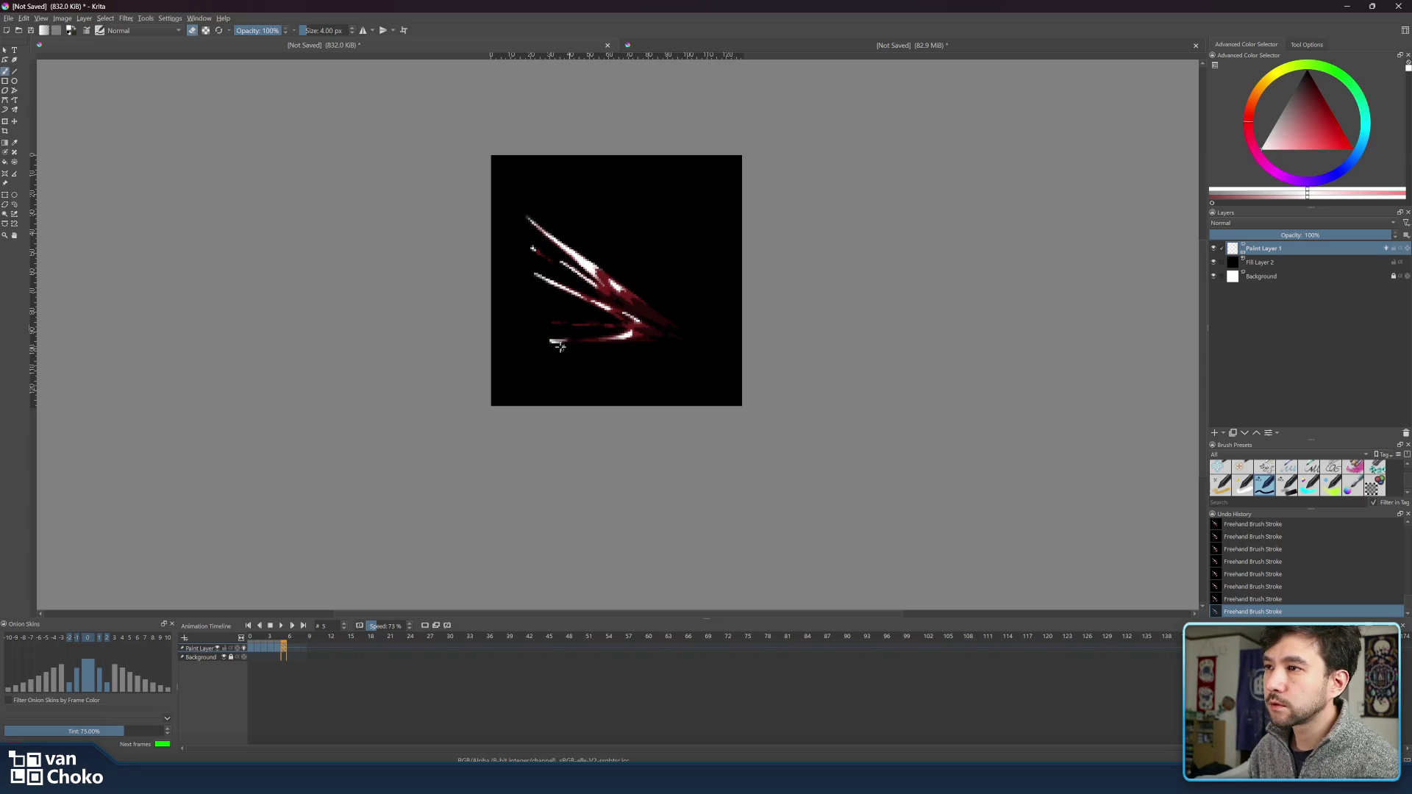
key(e)
key(e)
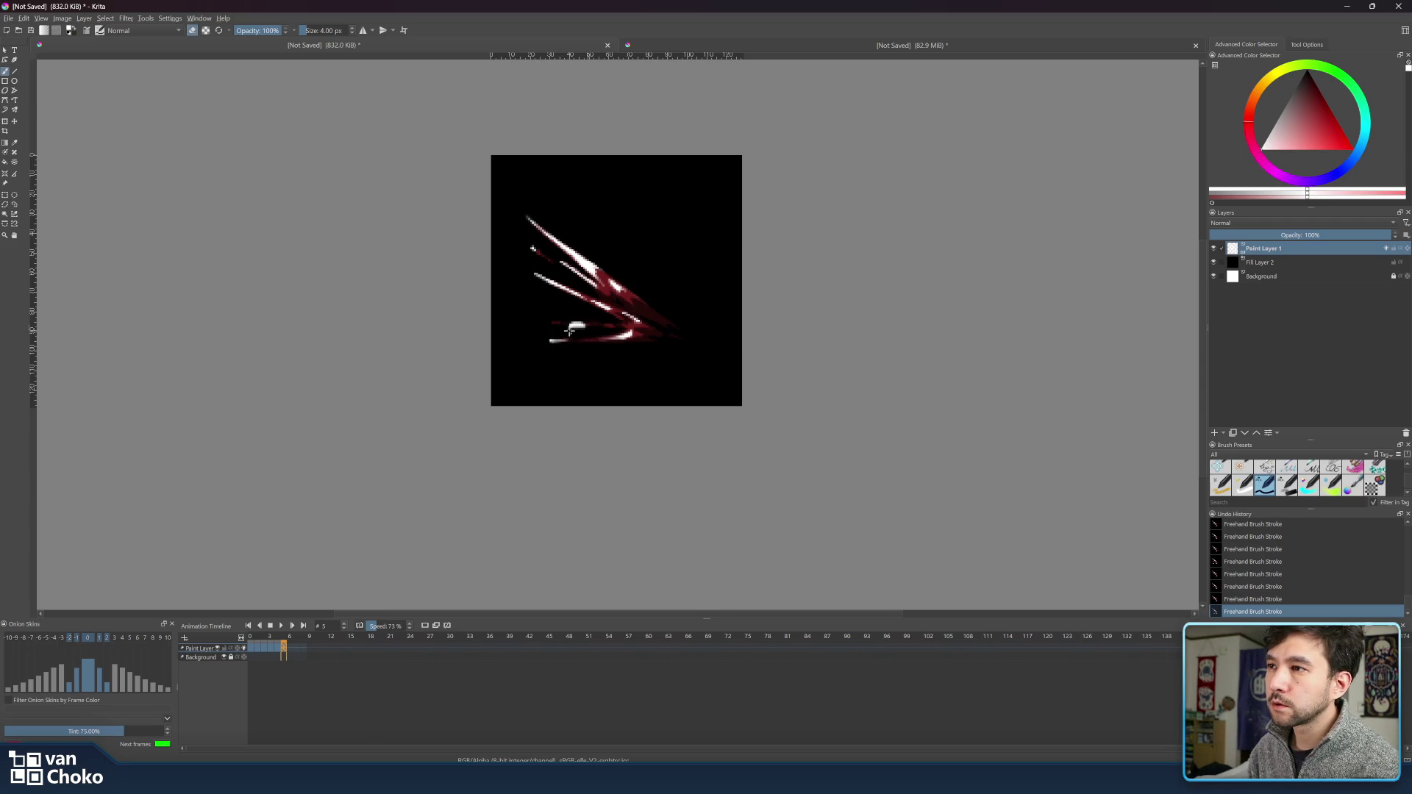
key(e)
drag(597, 325, 607, 327)
key(e)
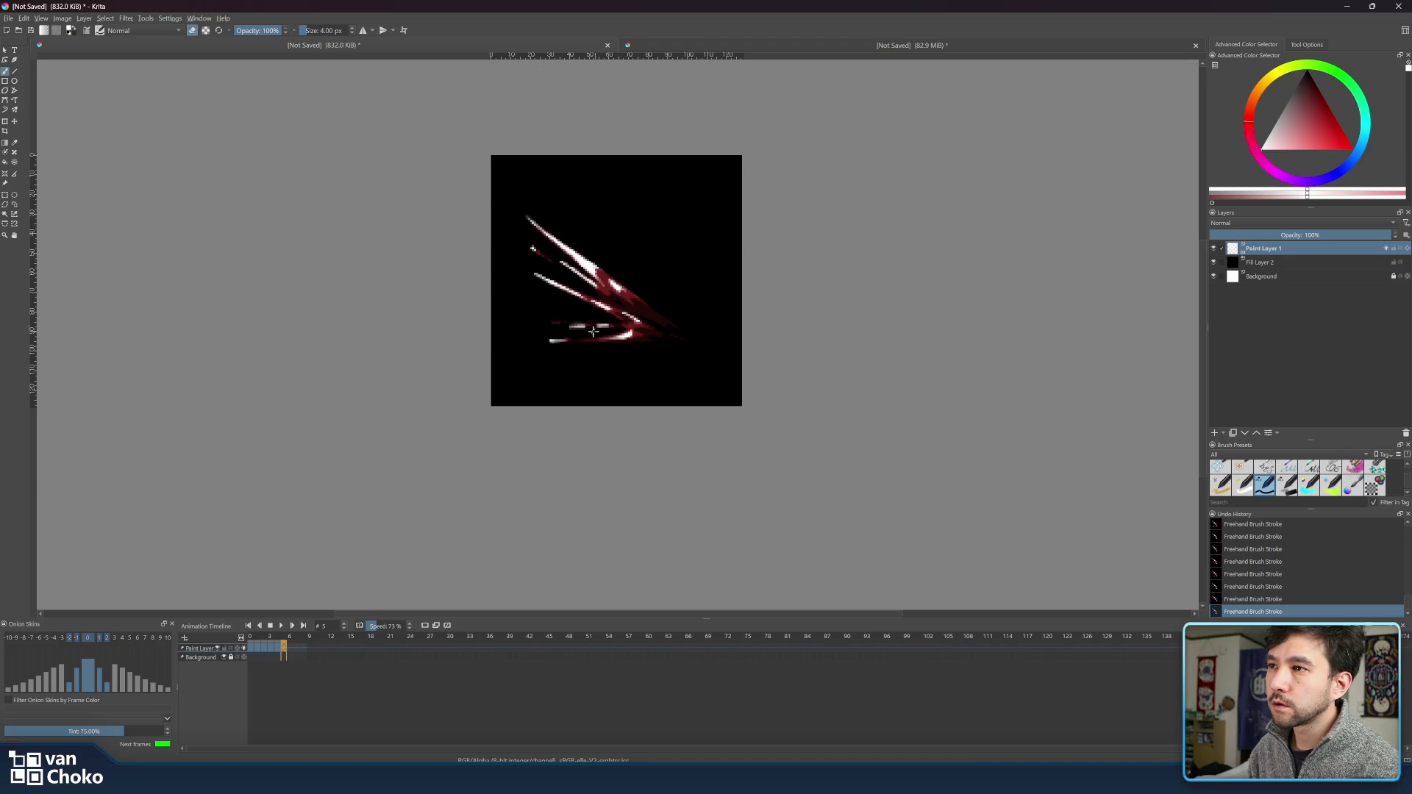
key(e)
key(e)
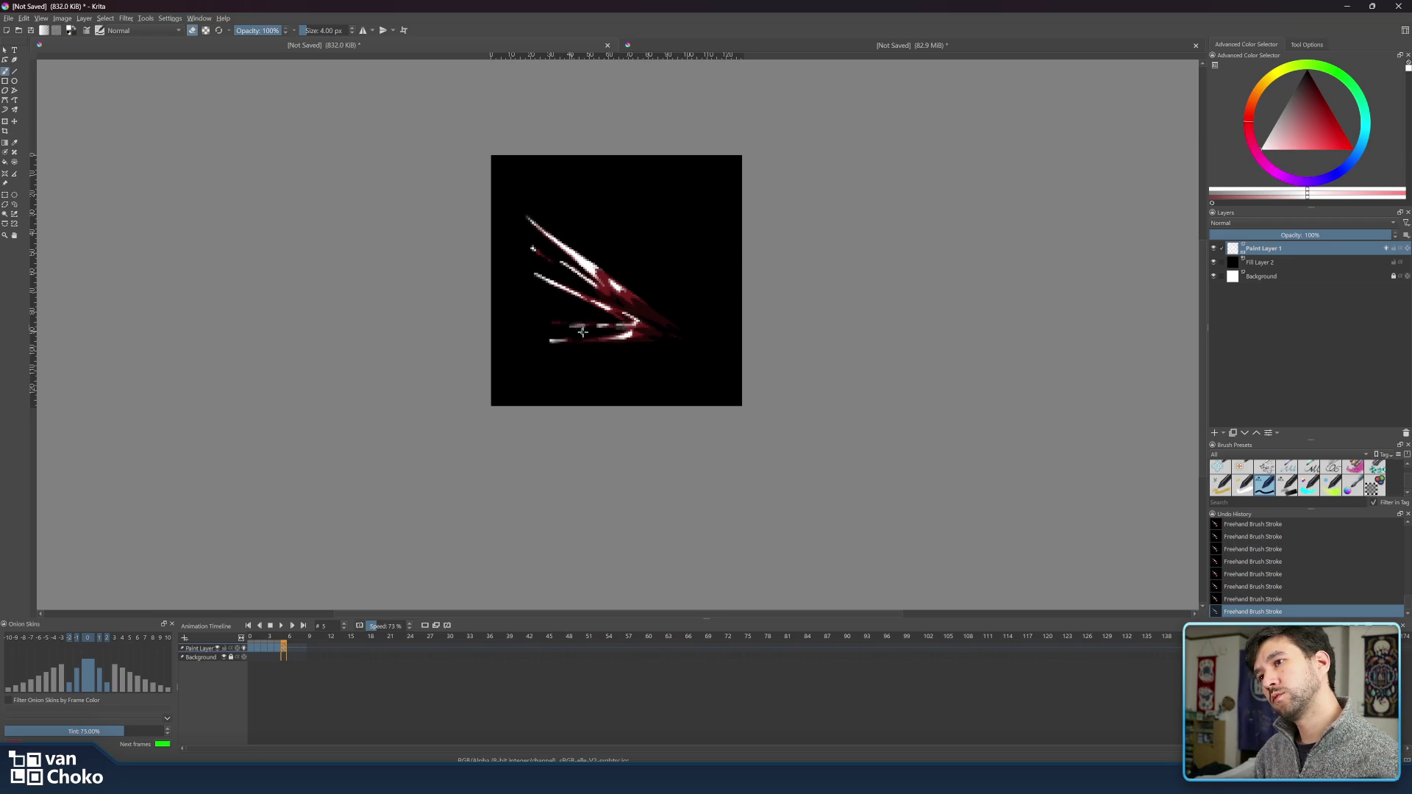
key(e)
key(e)
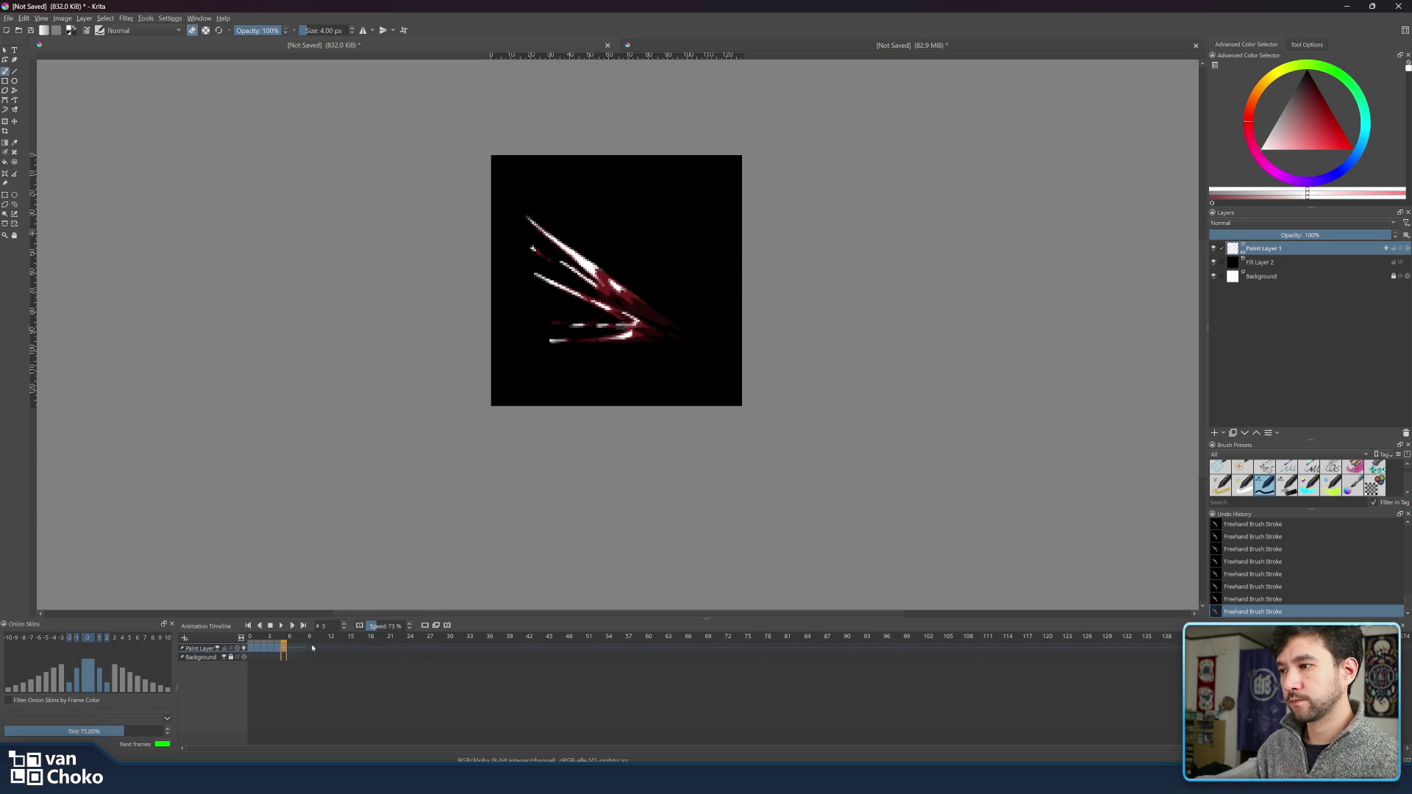
click(276, 639)
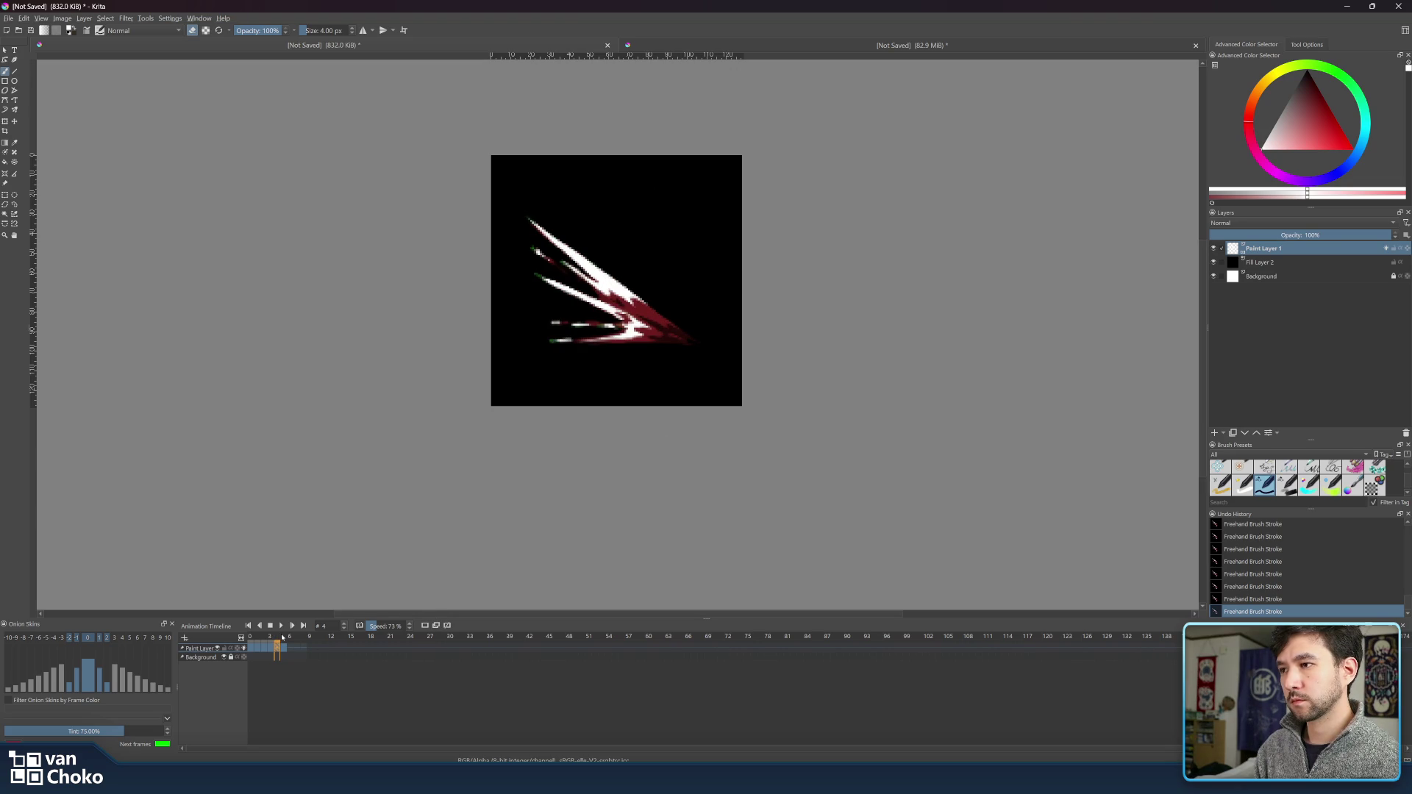
- Flip between frames 4 and 5, then insert an empty keyframe right after frame 5
click(282, 637)
click(277, 638)
click(284, 637)
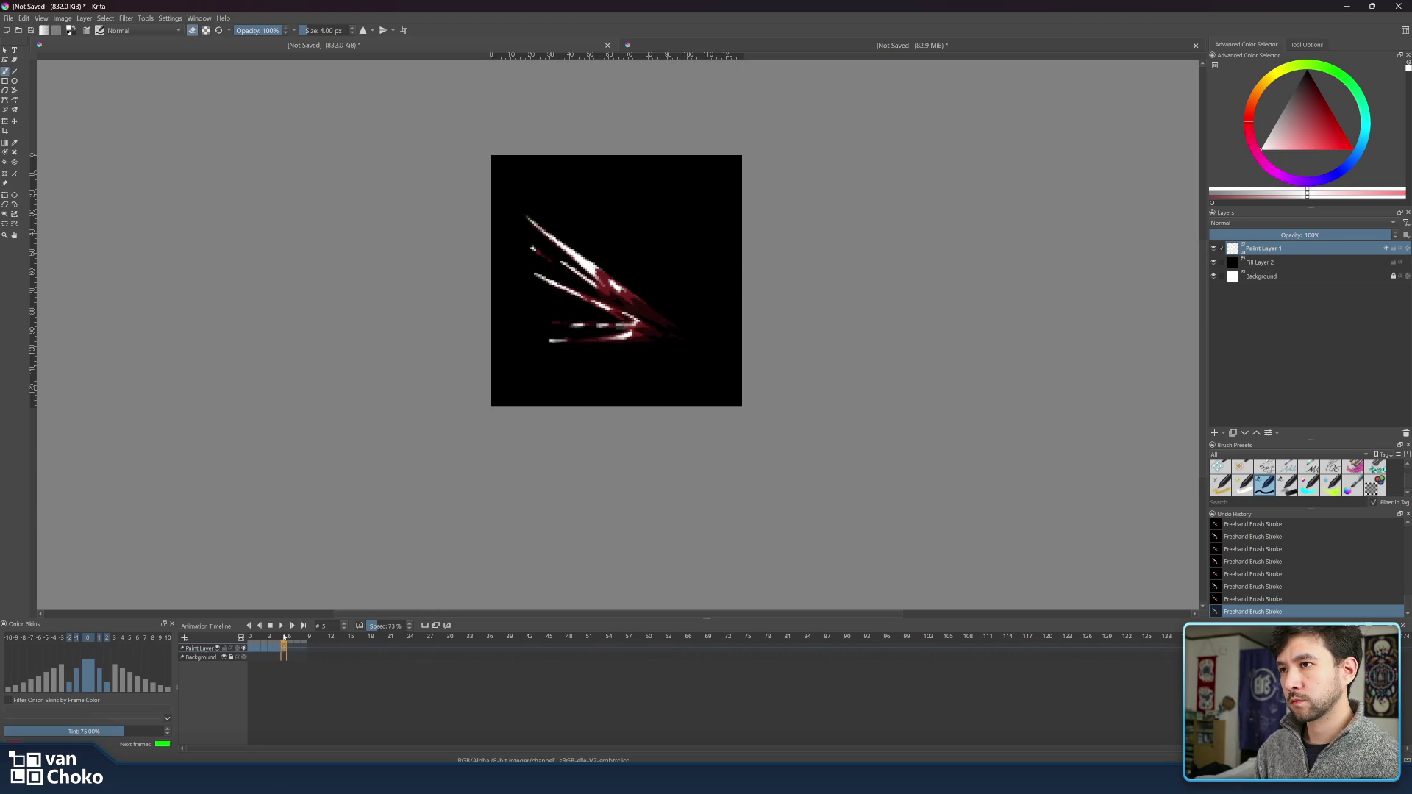
click(291, 648)
right_click(291, 651)
mouse_move(323, 714)
click(282, 638)
right_click(283, 637)
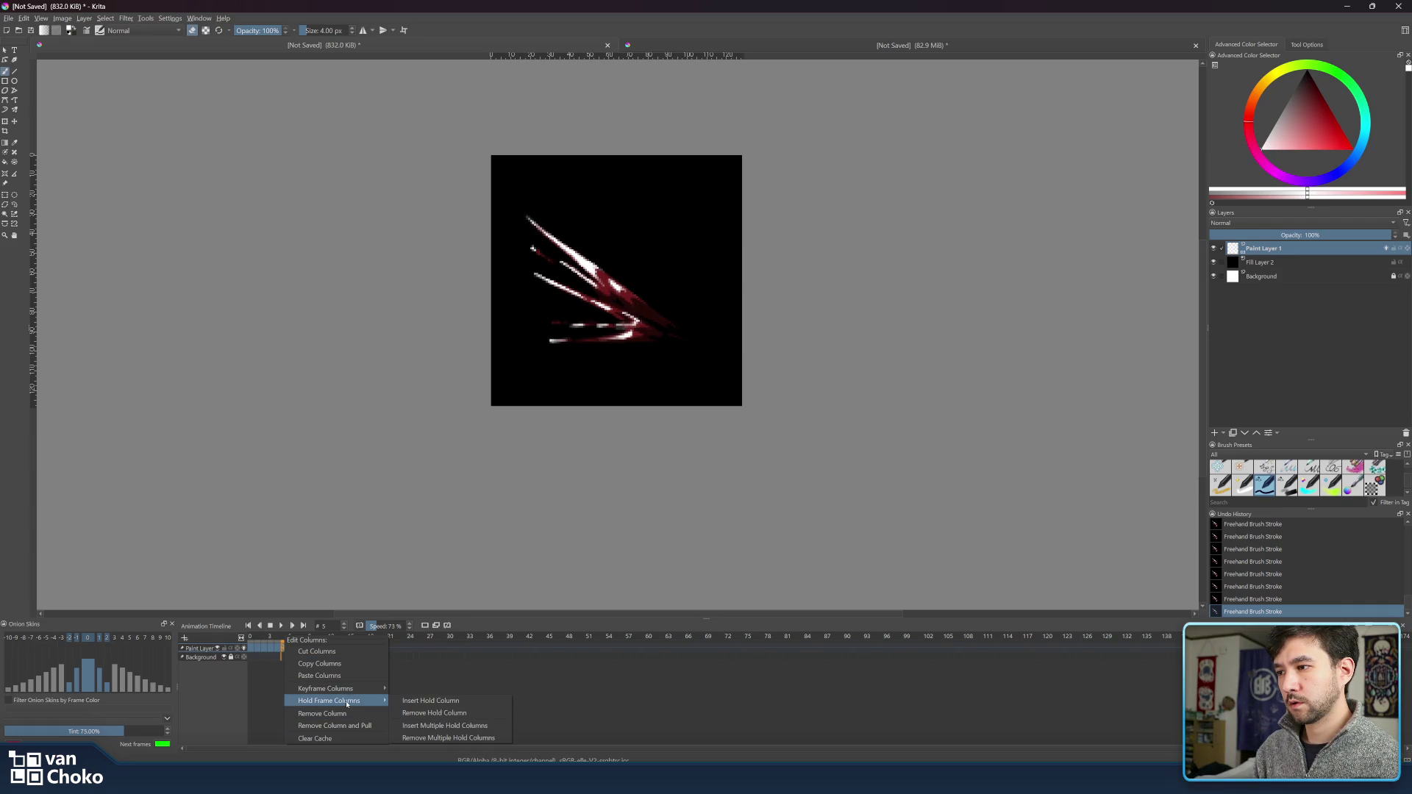
click(278, 692)
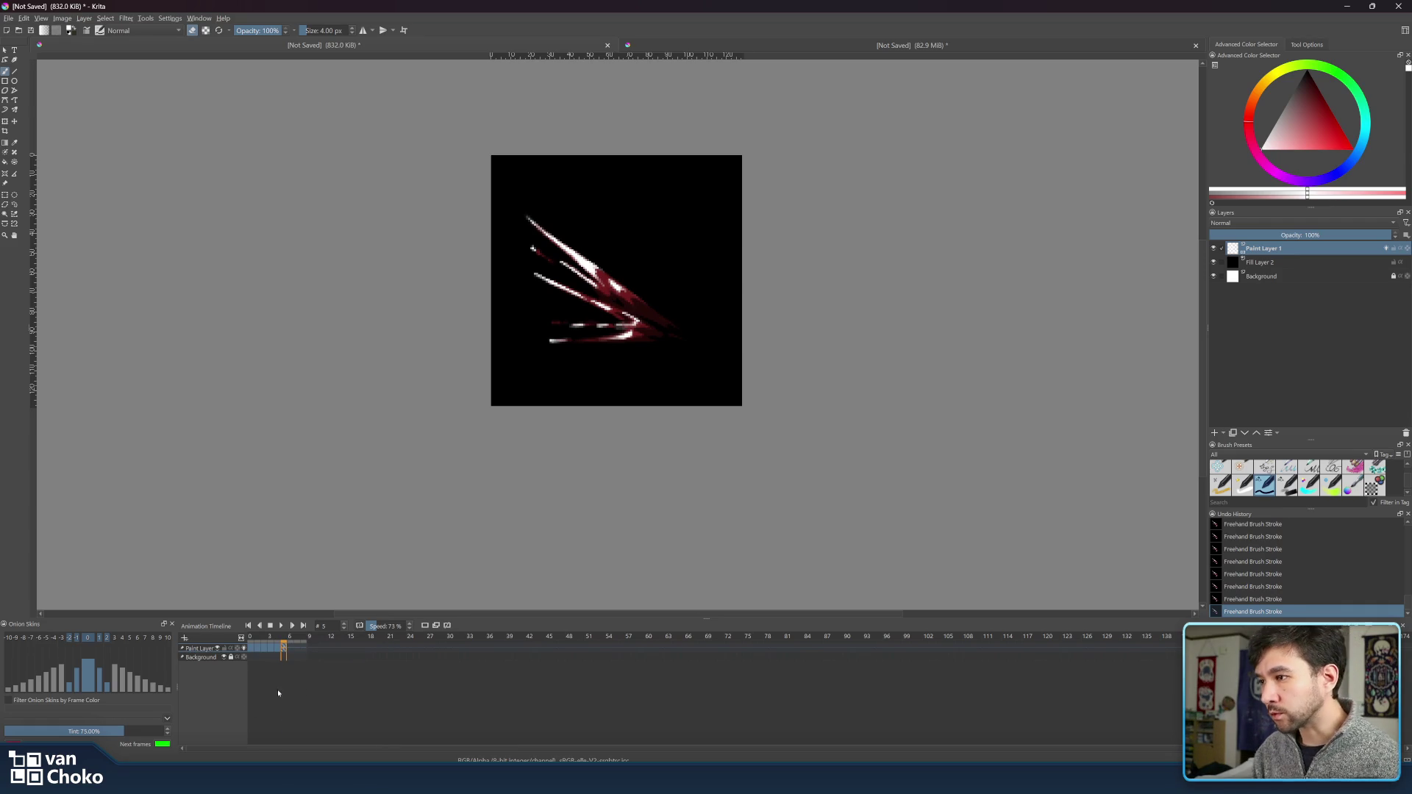
mouse_move(338, 738)
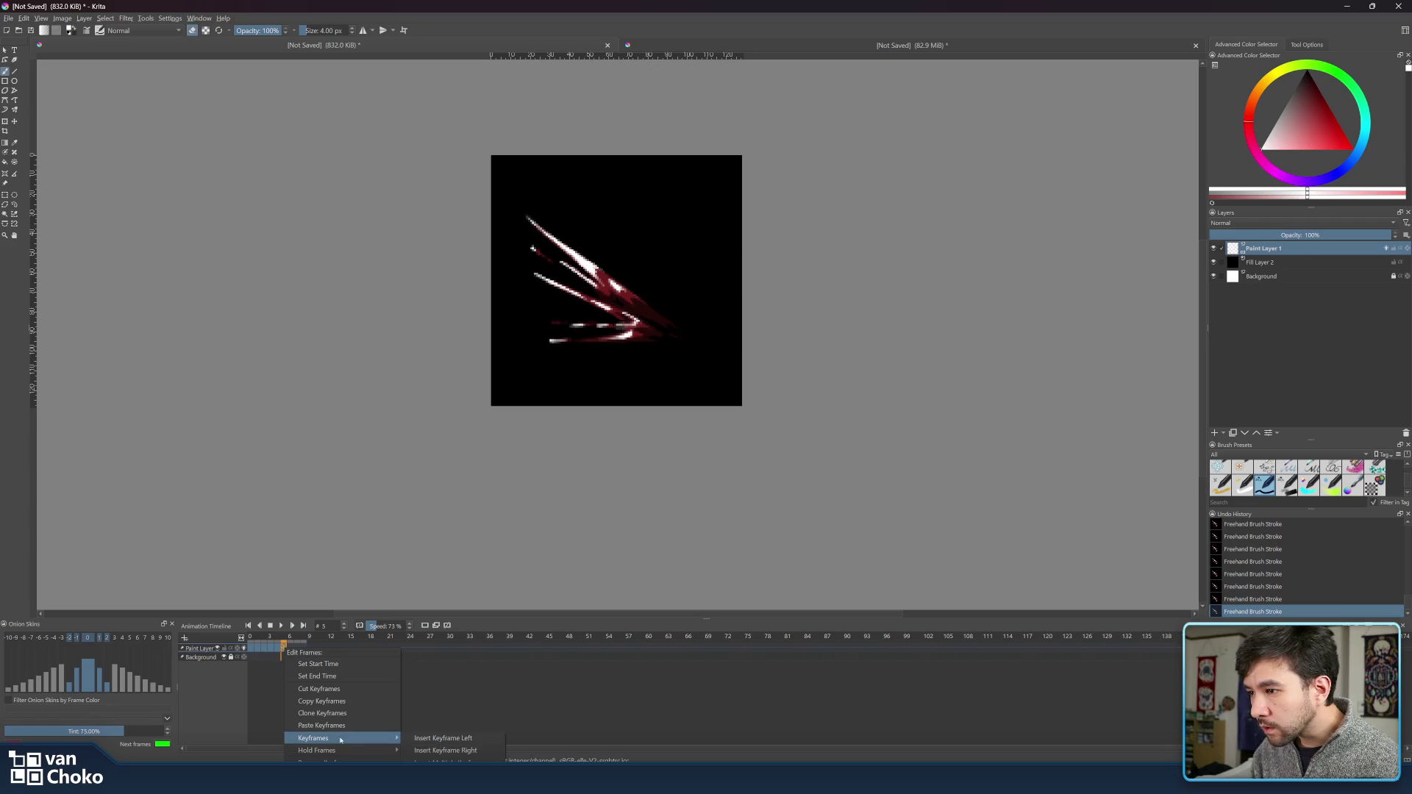
click(474, 751)
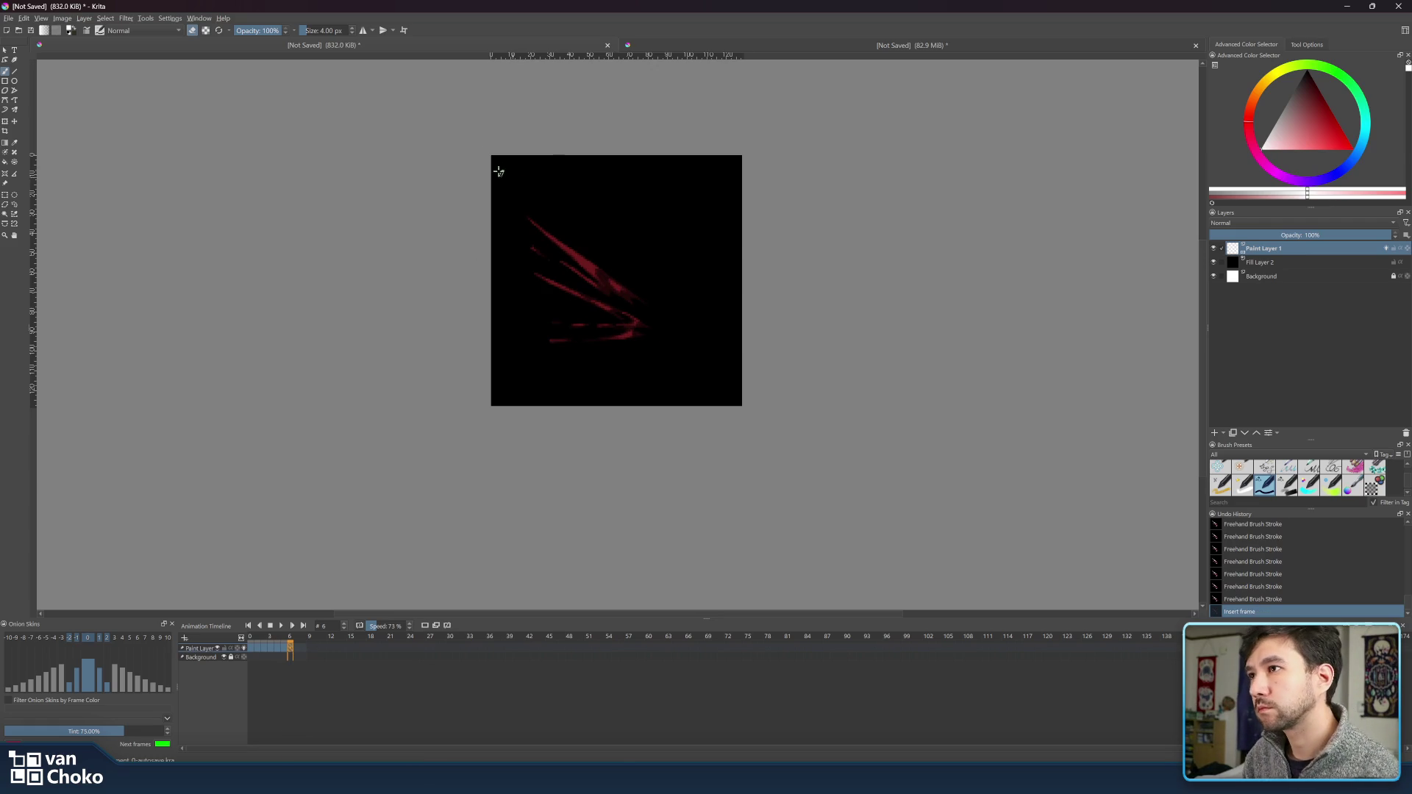
- Draw the first white streak along the top onion-skin strand on frame 6
mouse_move(517, 210)
mouse_down()
mouse_move(572, 255)
mouse_move(540, 234)
mouse_up()
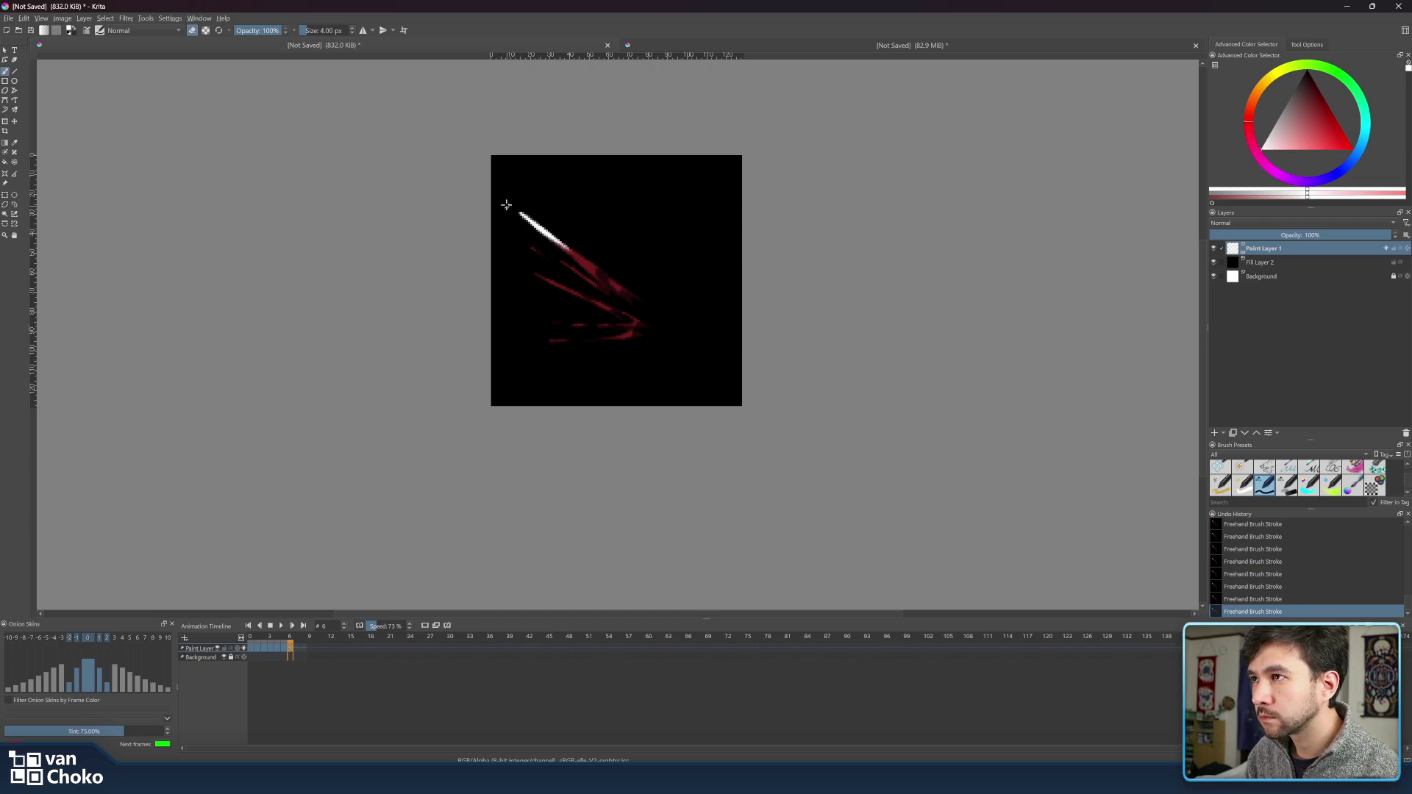
key(e)
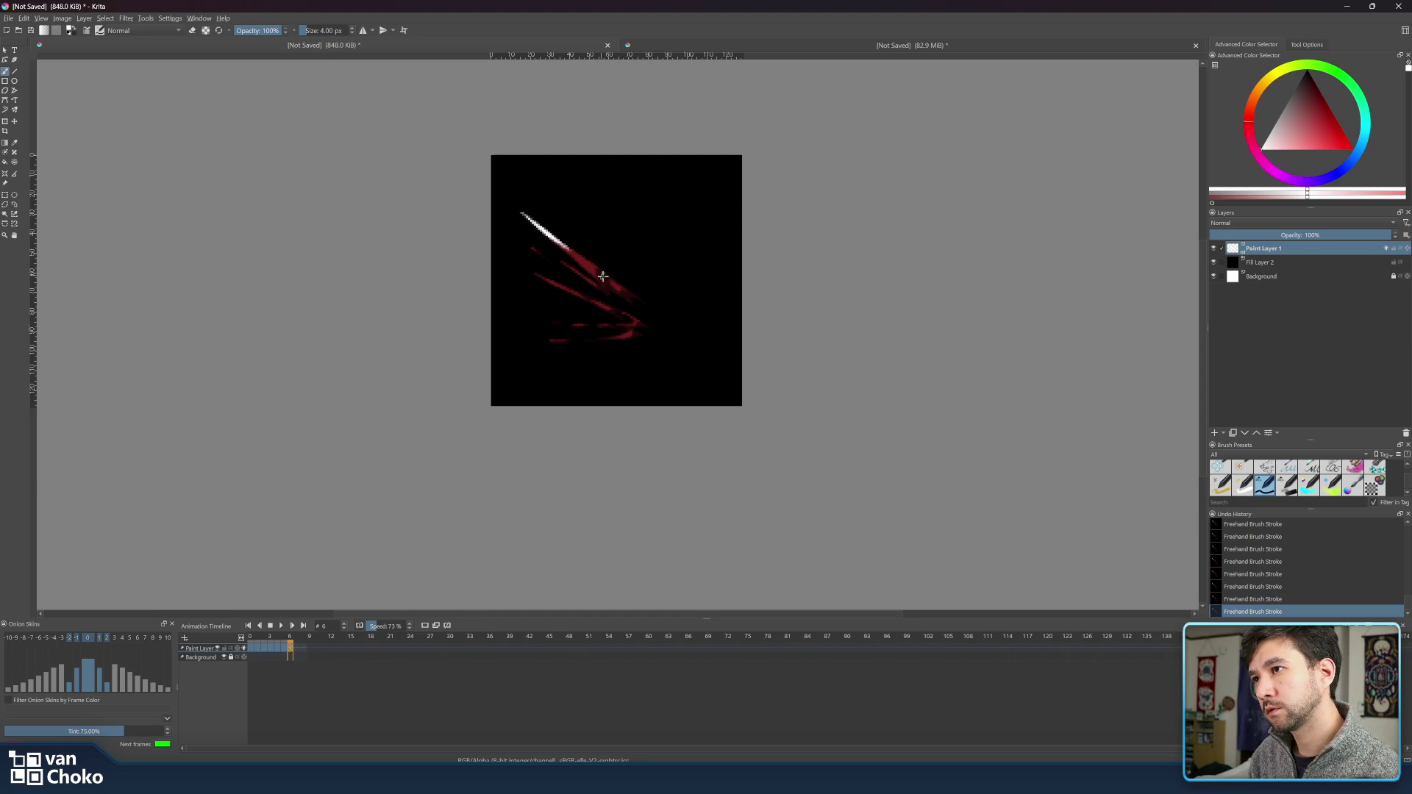
key(e)
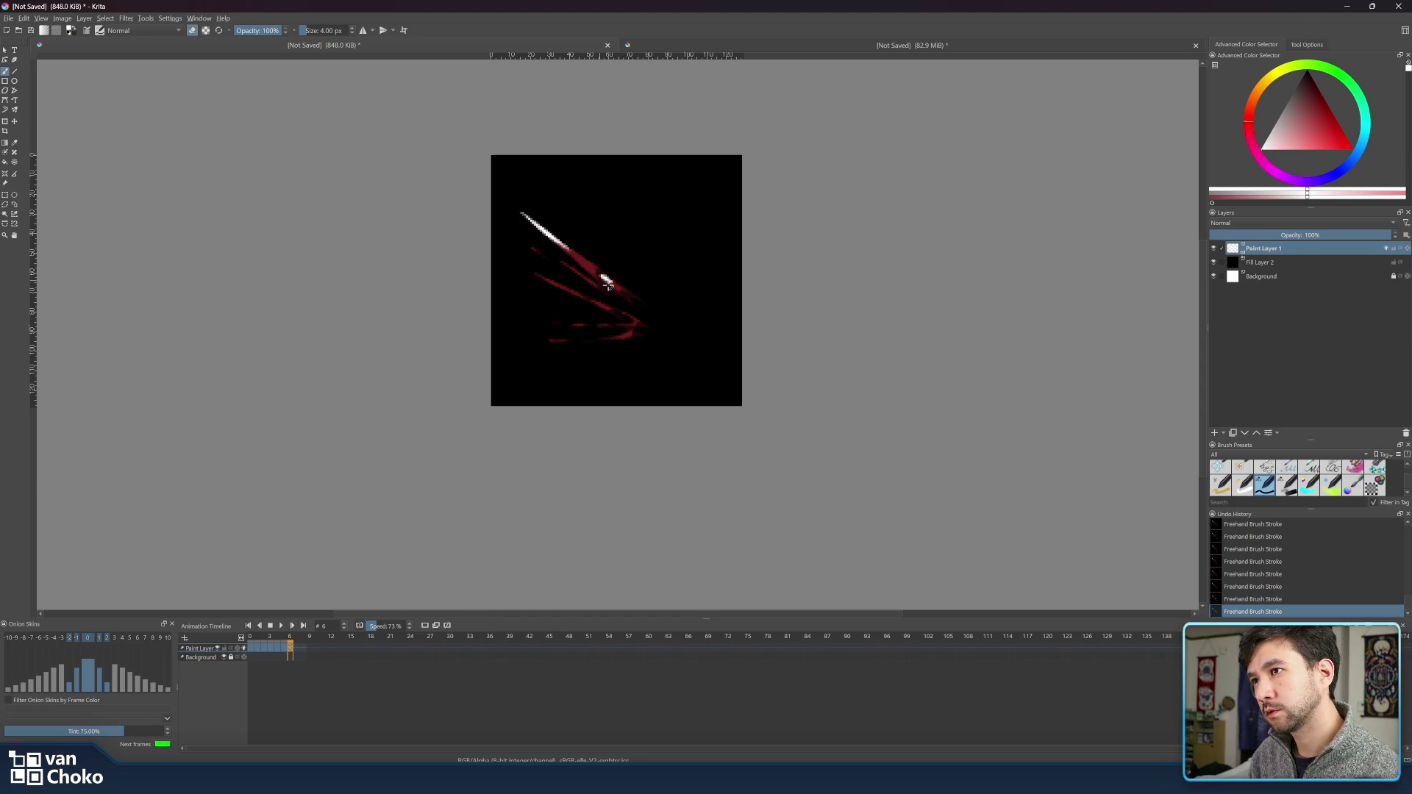
key(e)
key(e)
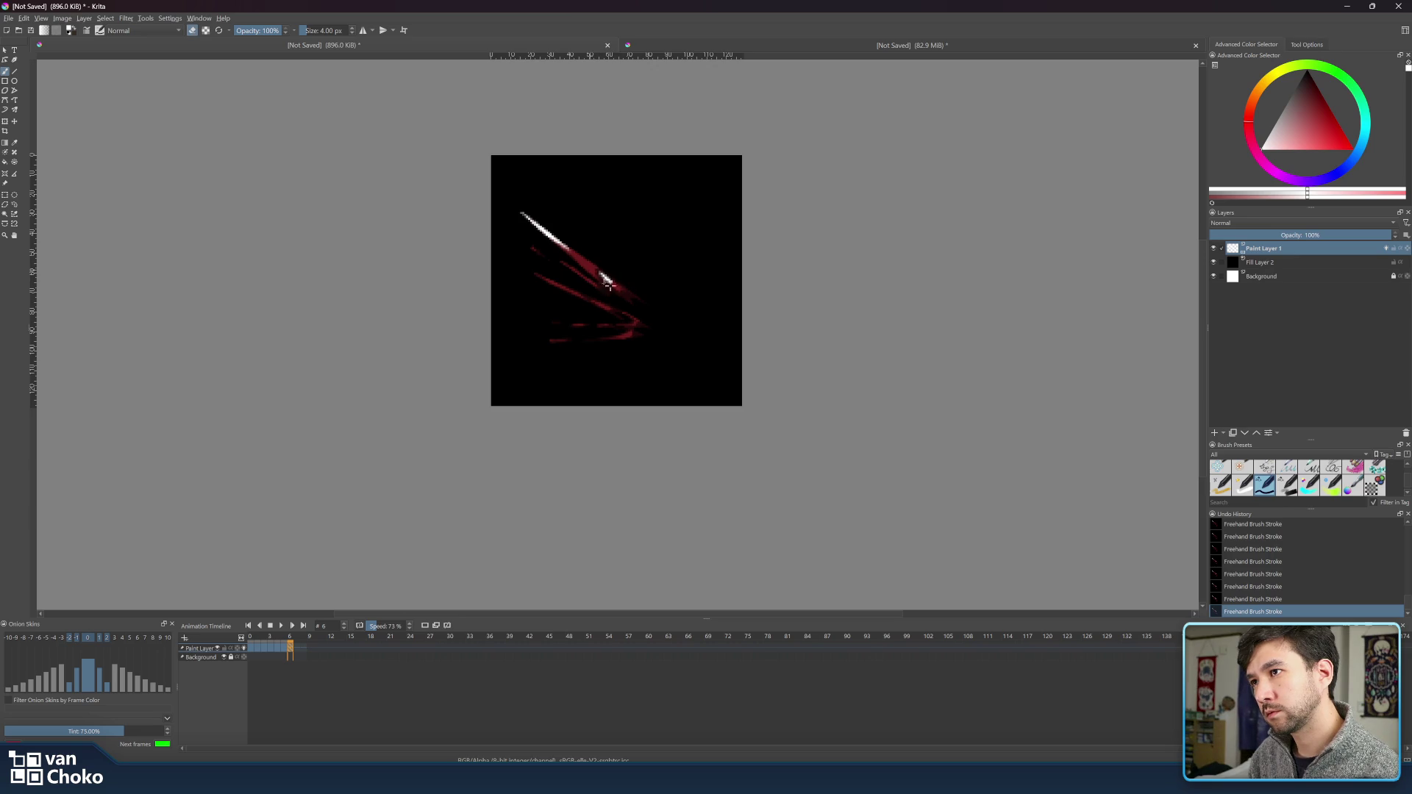
key(e)
key(e)
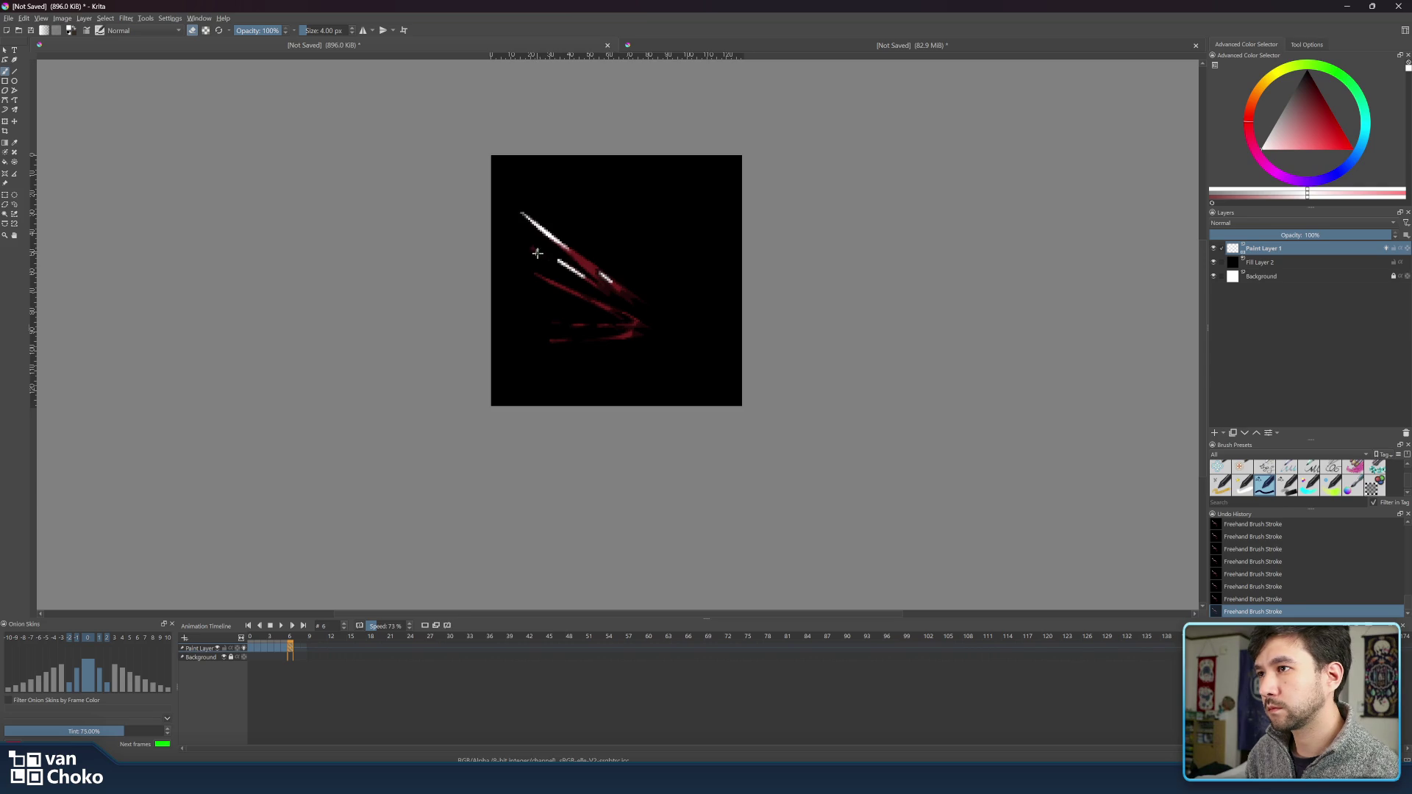
key(e)
- Add a white streak along the middle red strand and dashes along the lower tail, trimming with the eraser
drag(535, 277, 573, 289)
key(e)
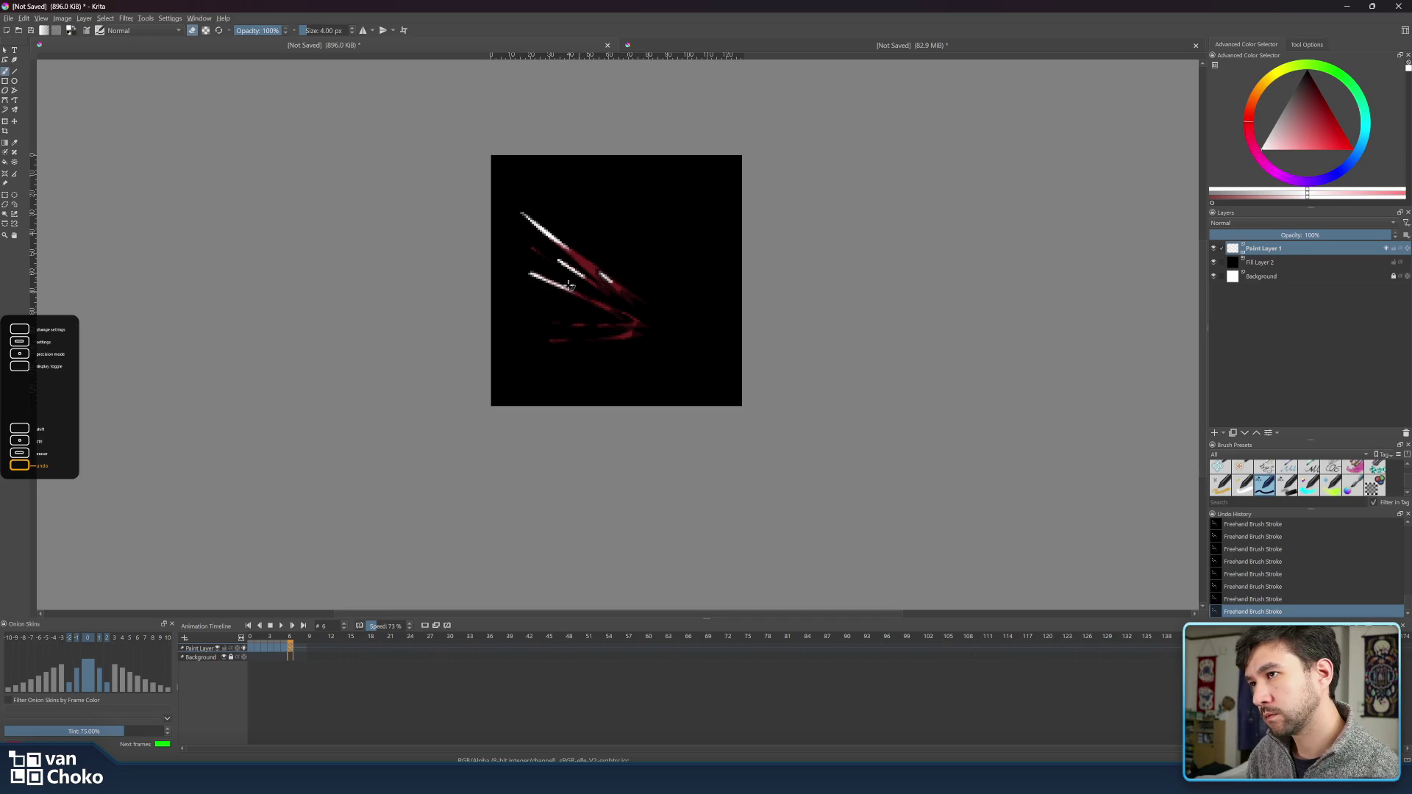
key(e)
key(e)
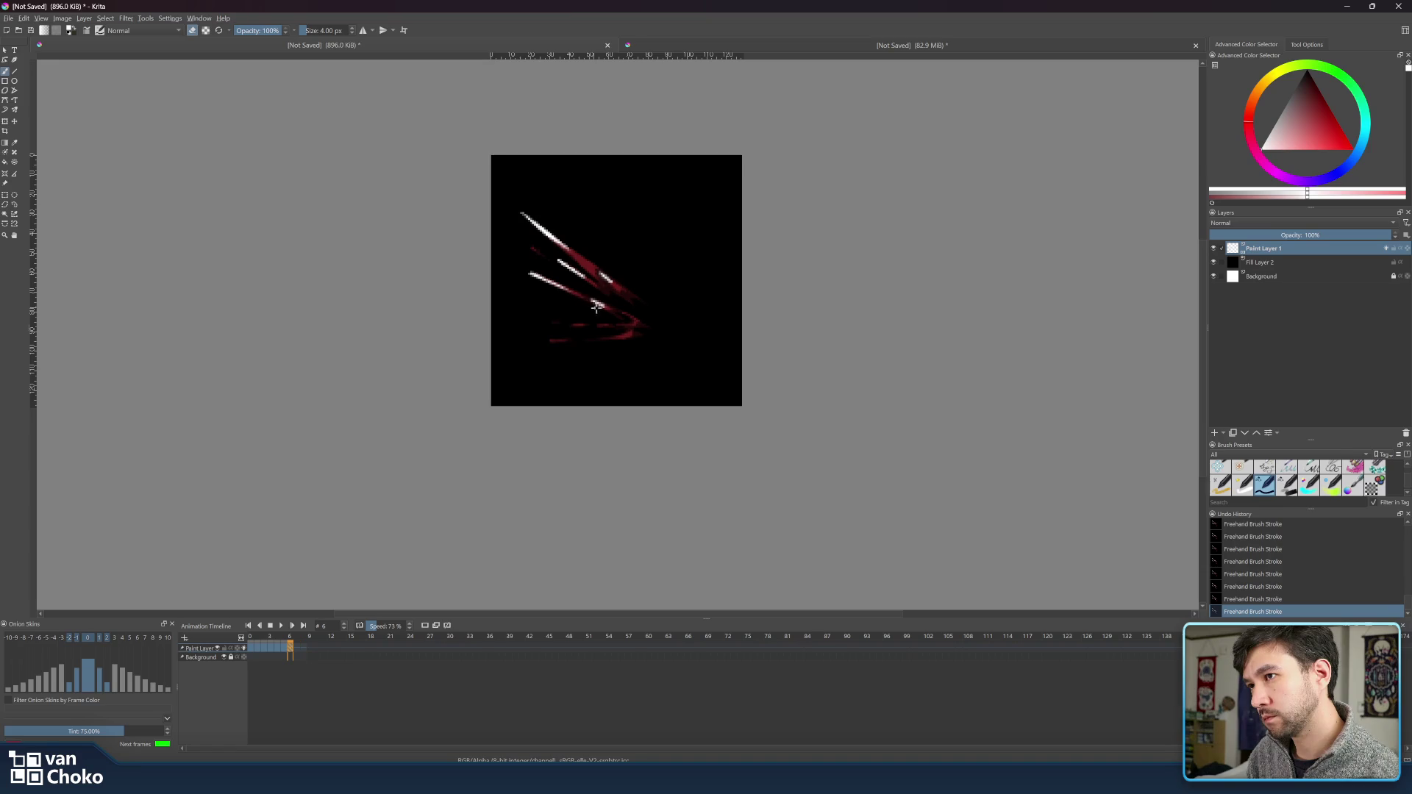
key(e)
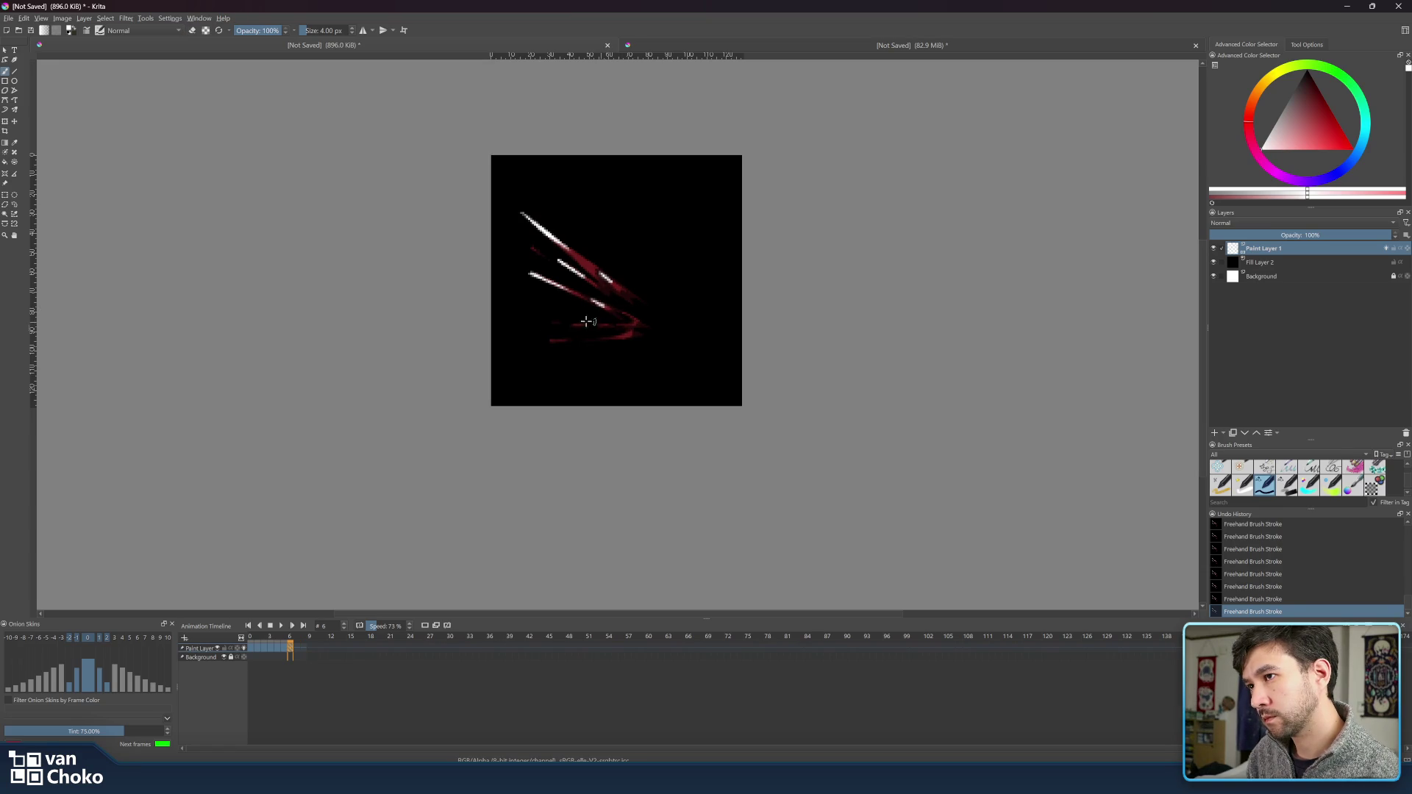
key(e)
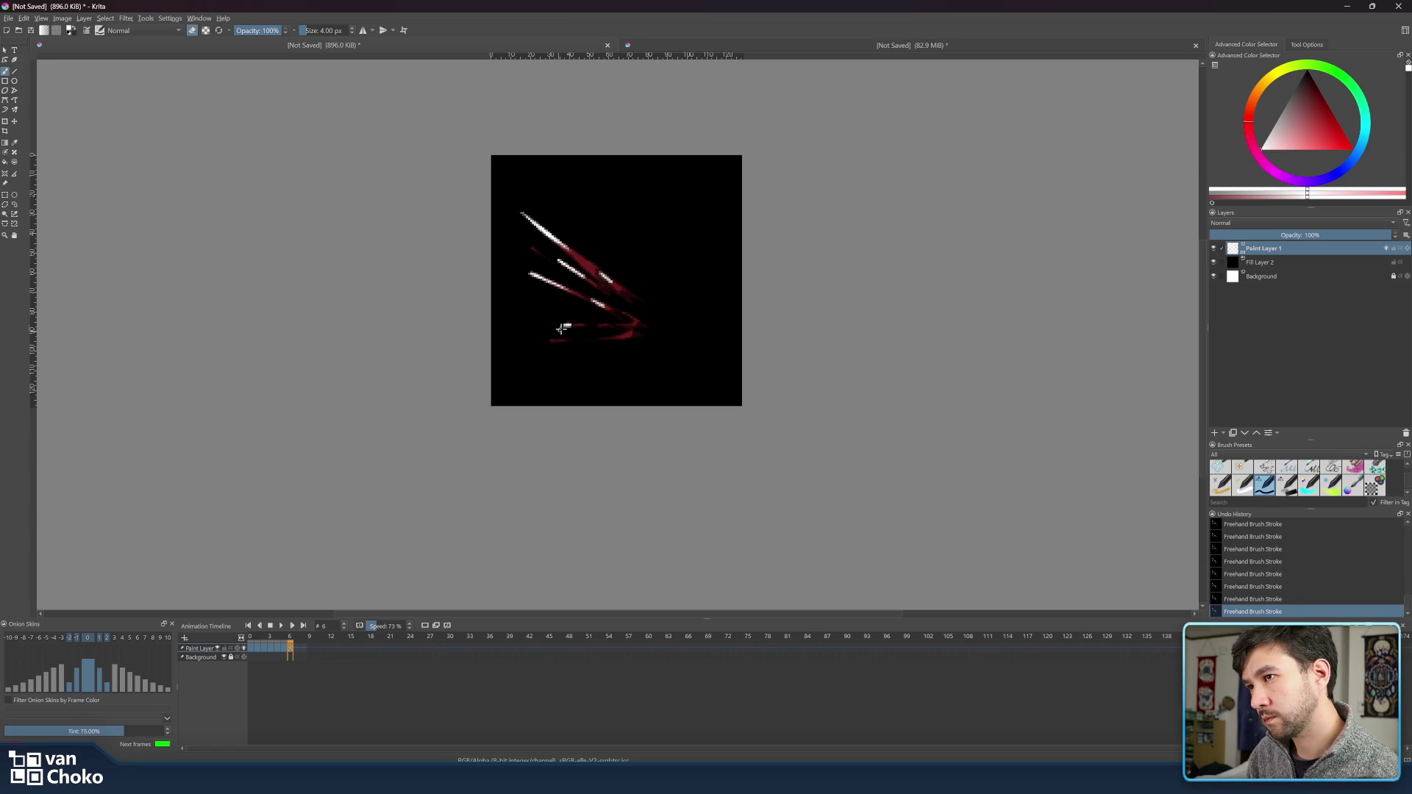
key(e)
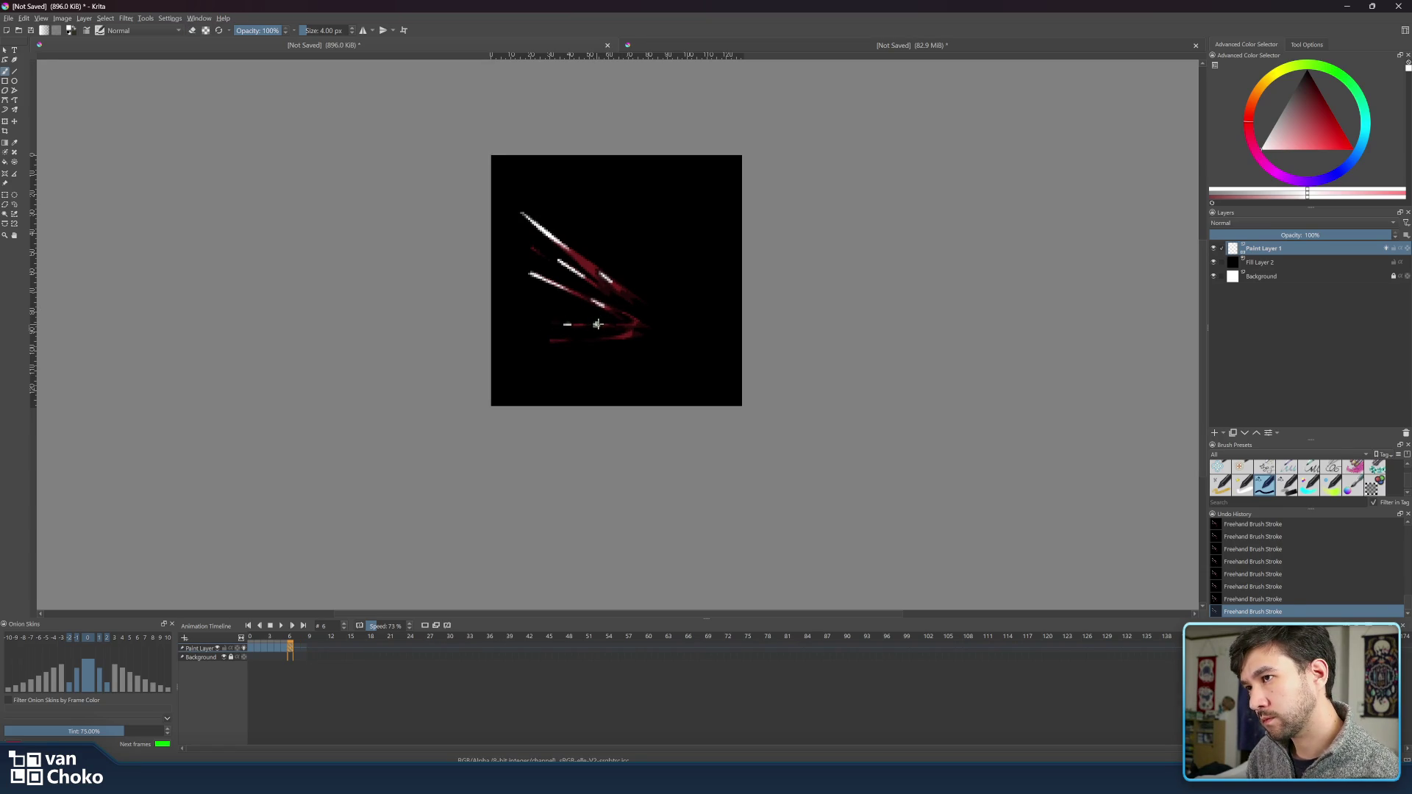
key(e)
key(e)
key(e)
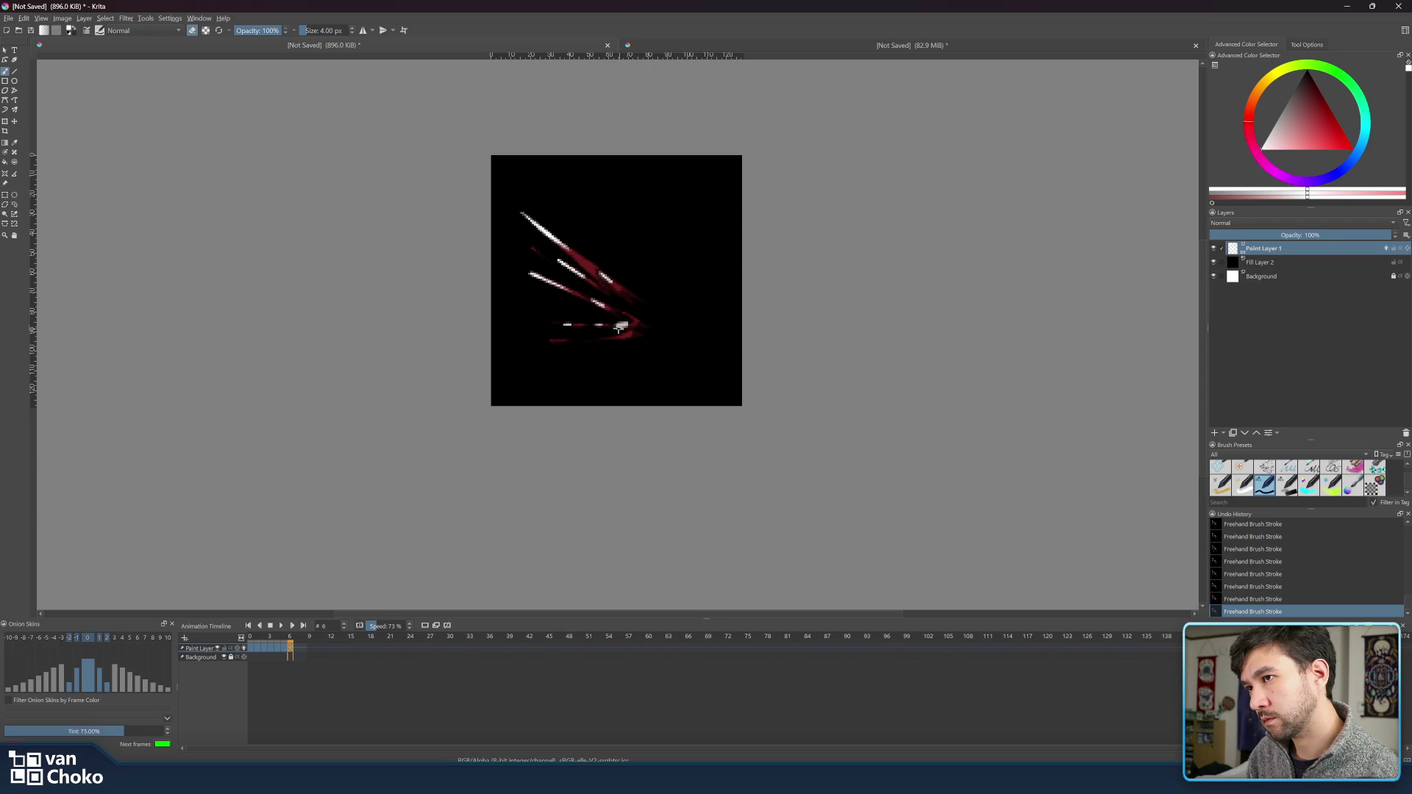
key(e)
key(e)
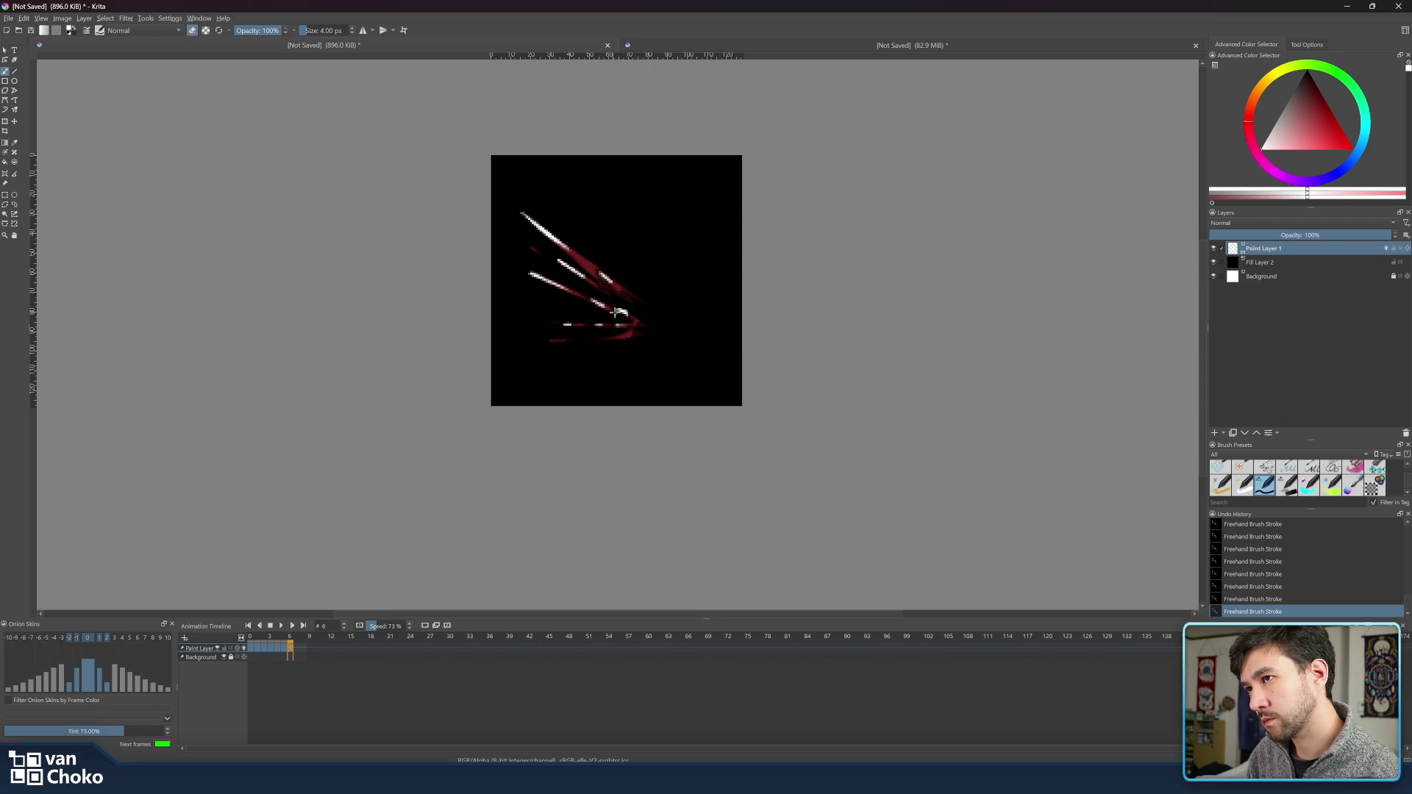
key(e)
key(e)
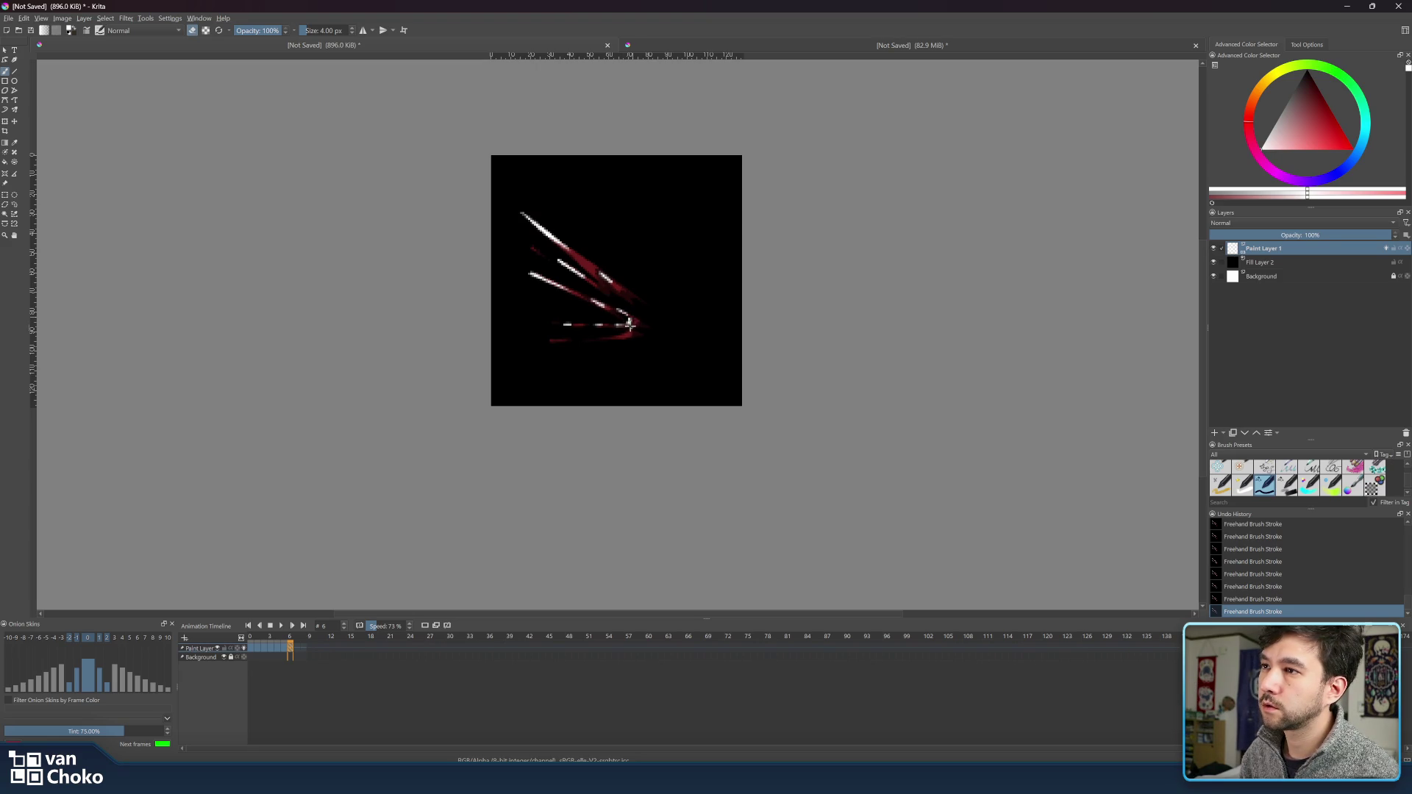
key(e)
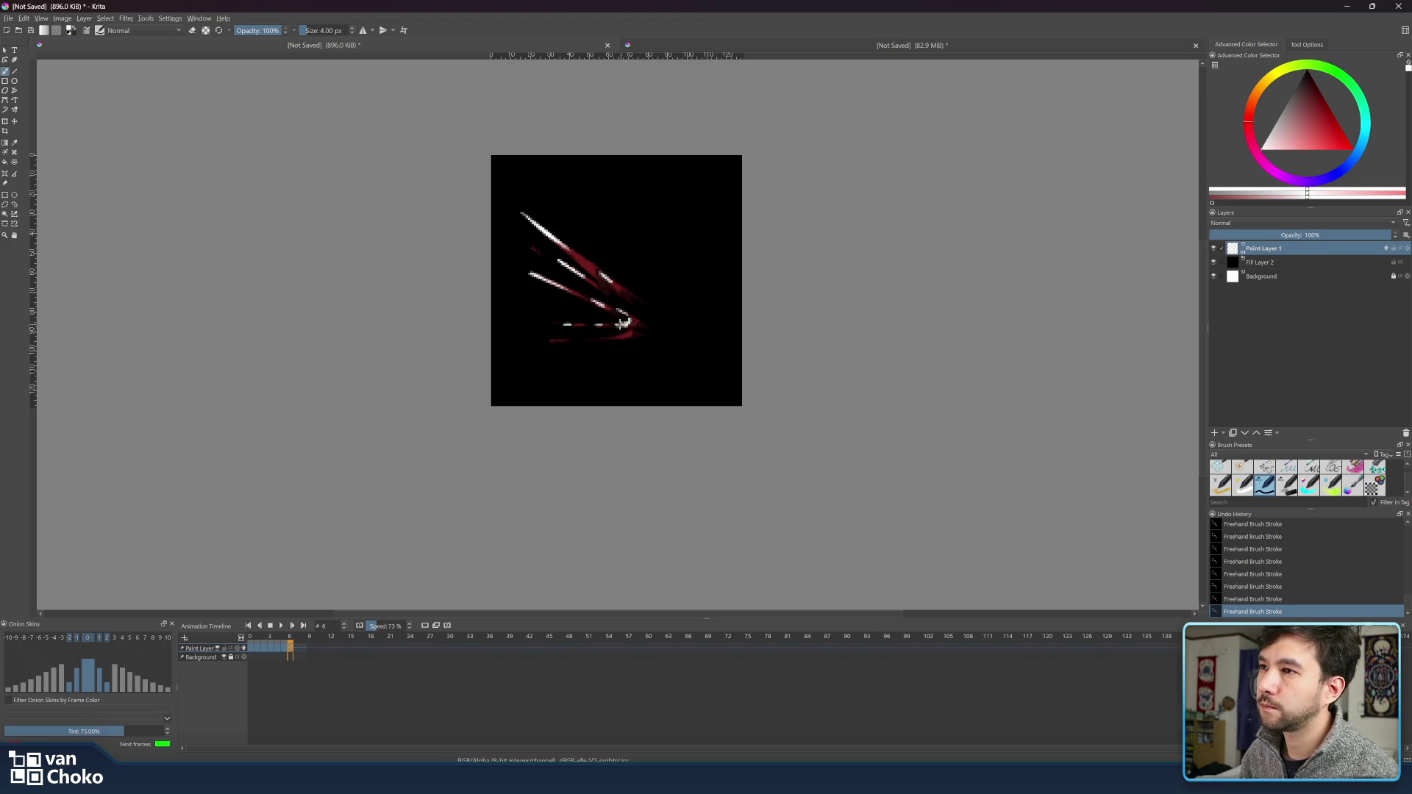
key(e)
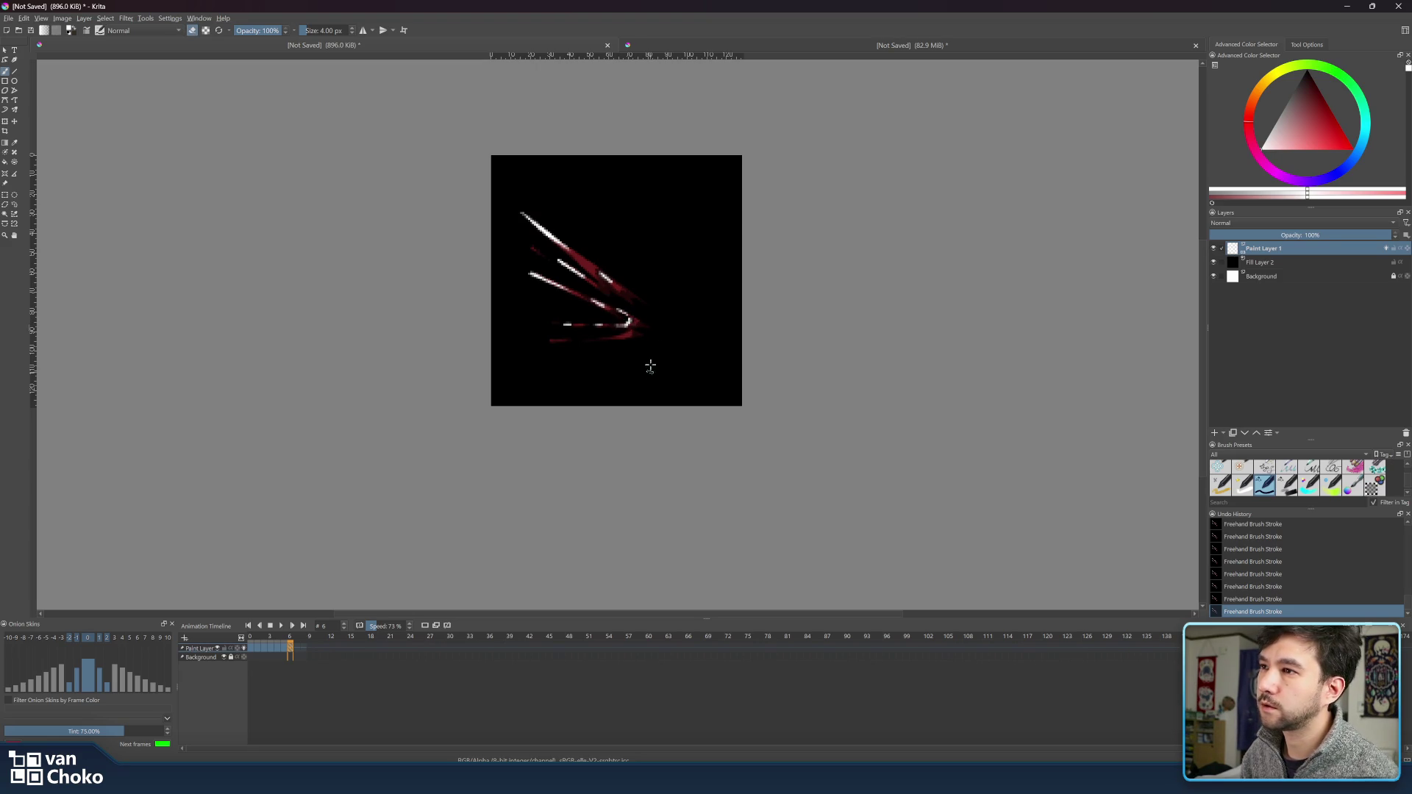
key(e)
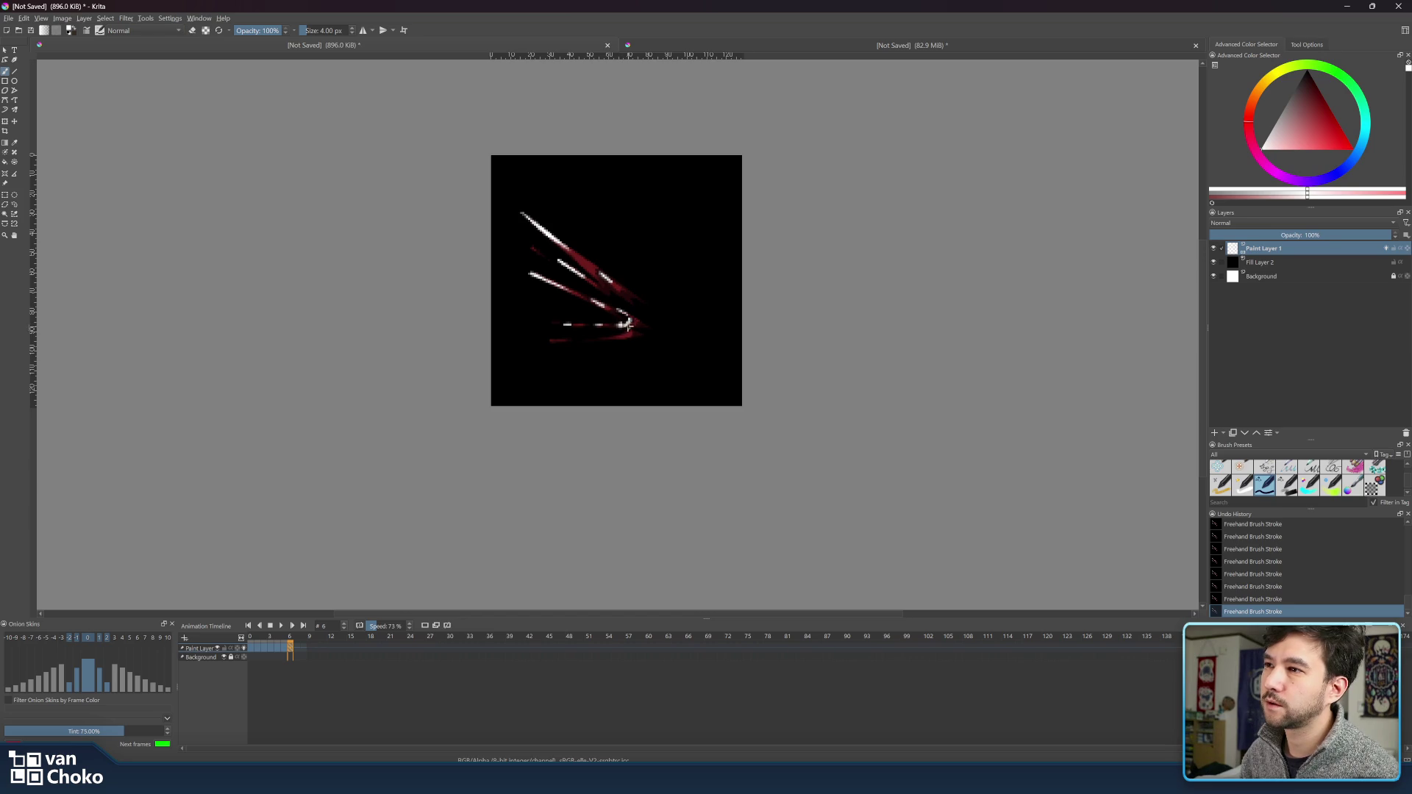
key(e)
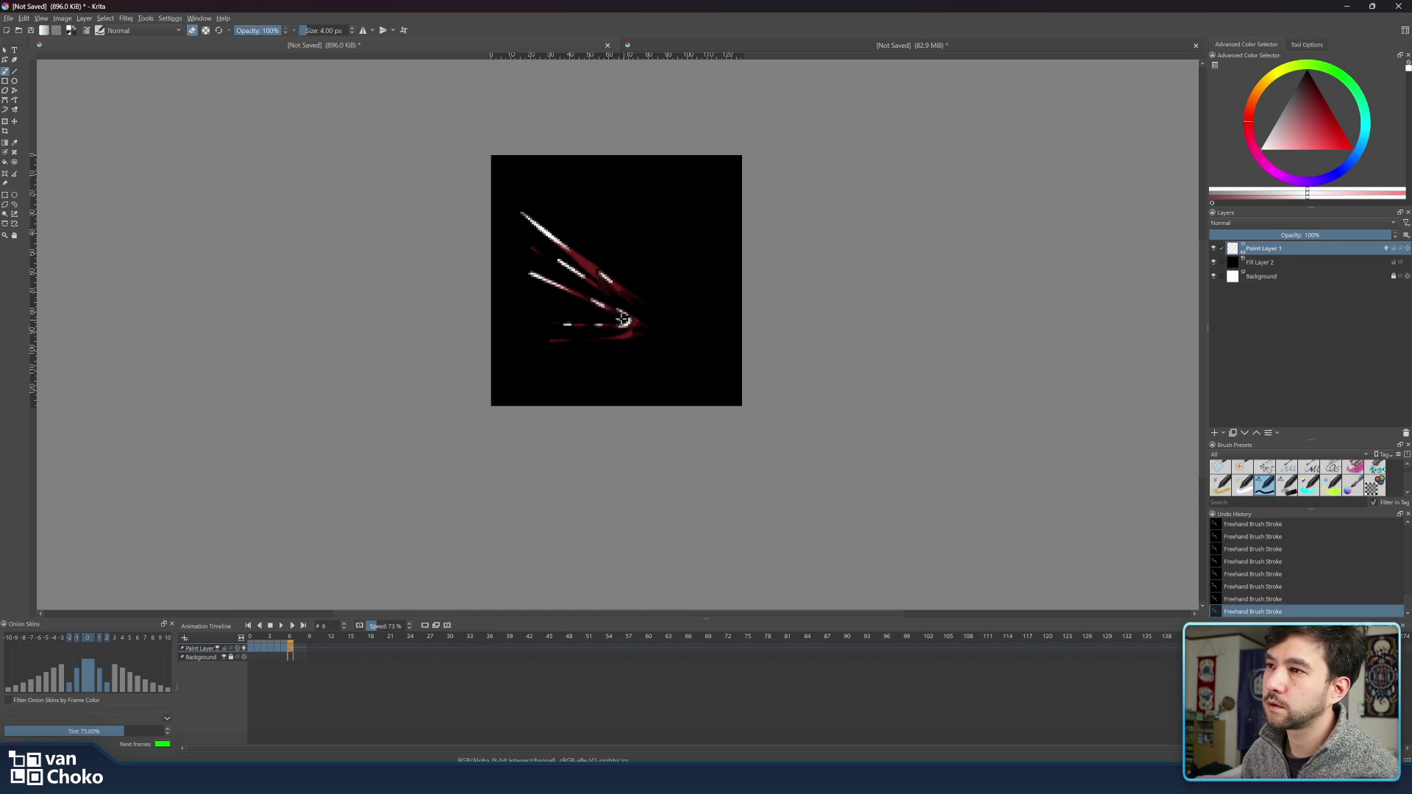
key(e)
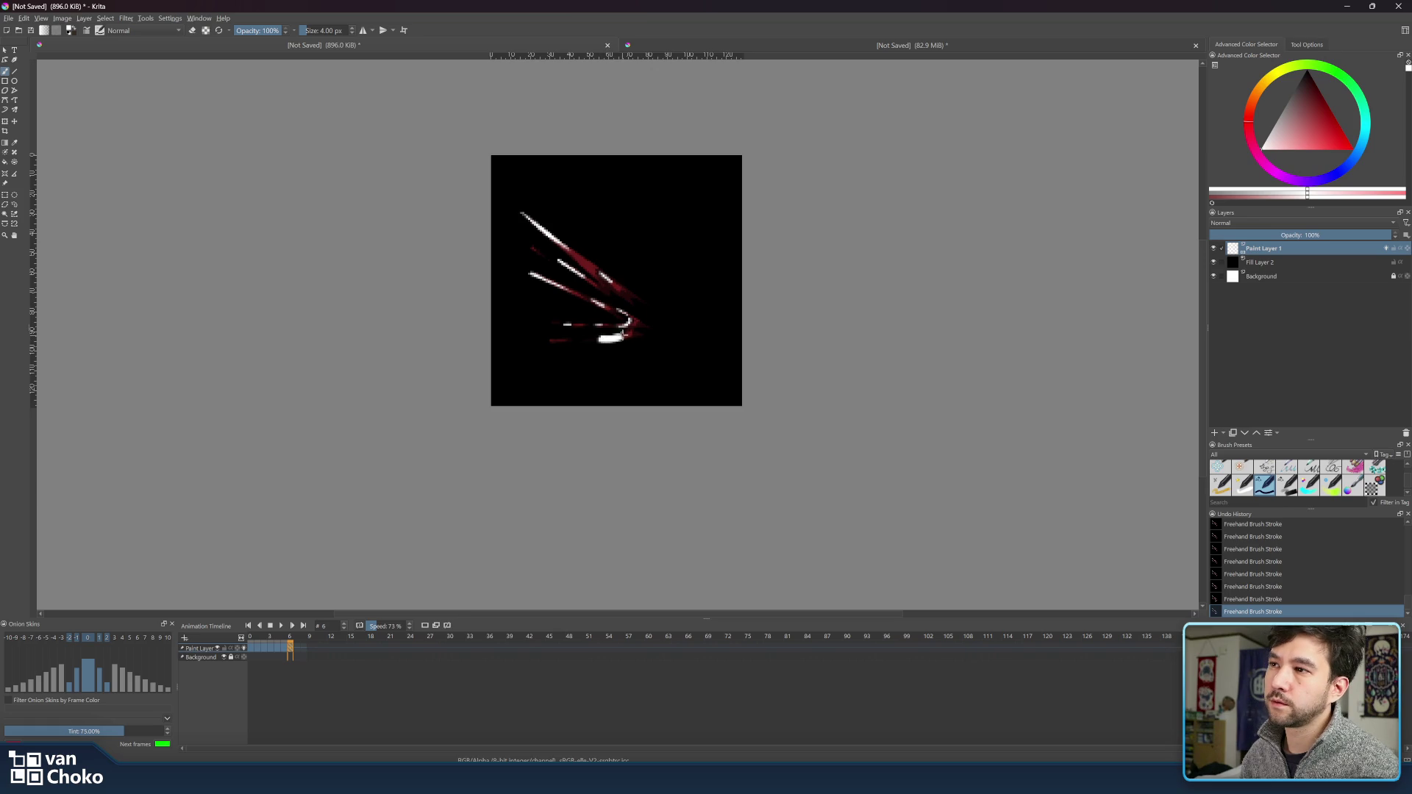
key(e)
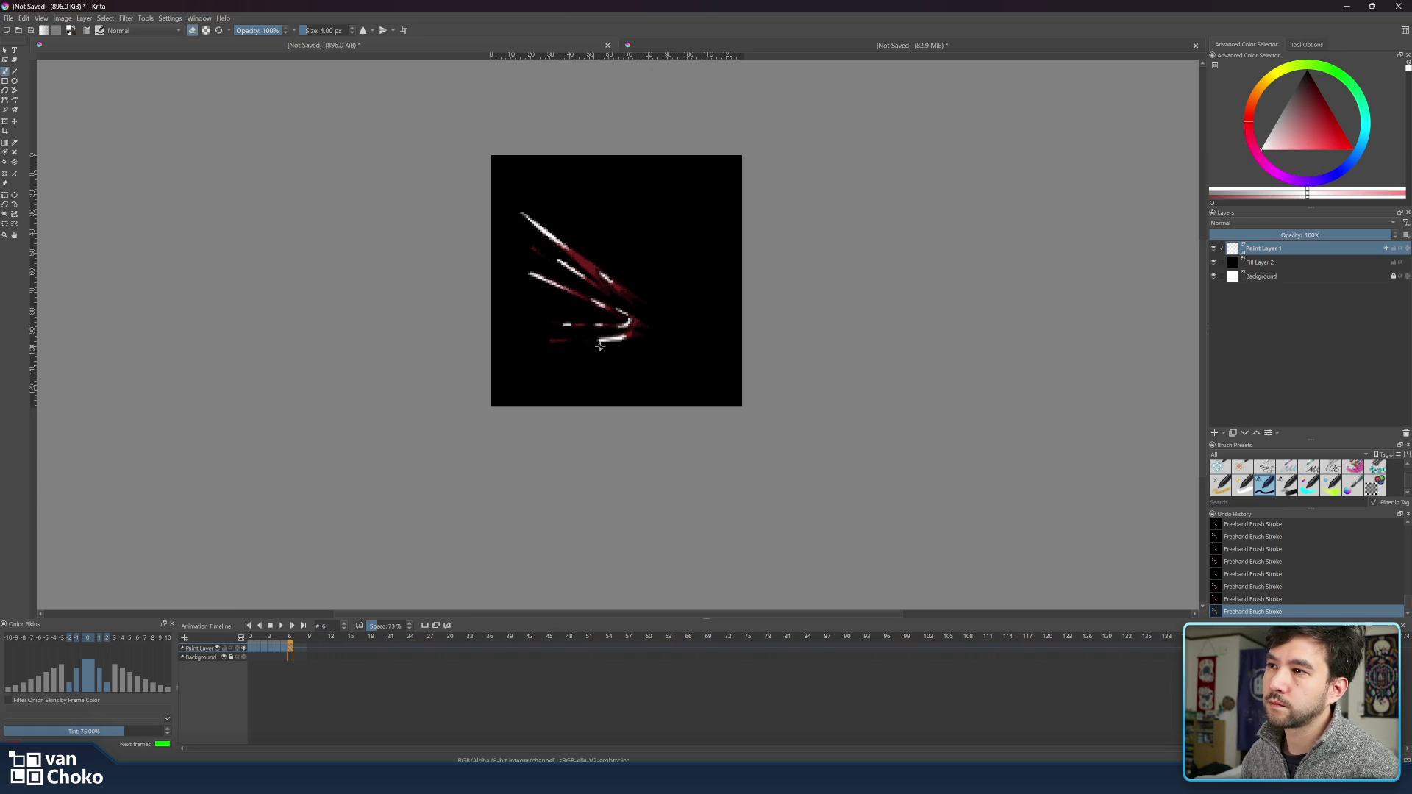
key(e)
key(e)
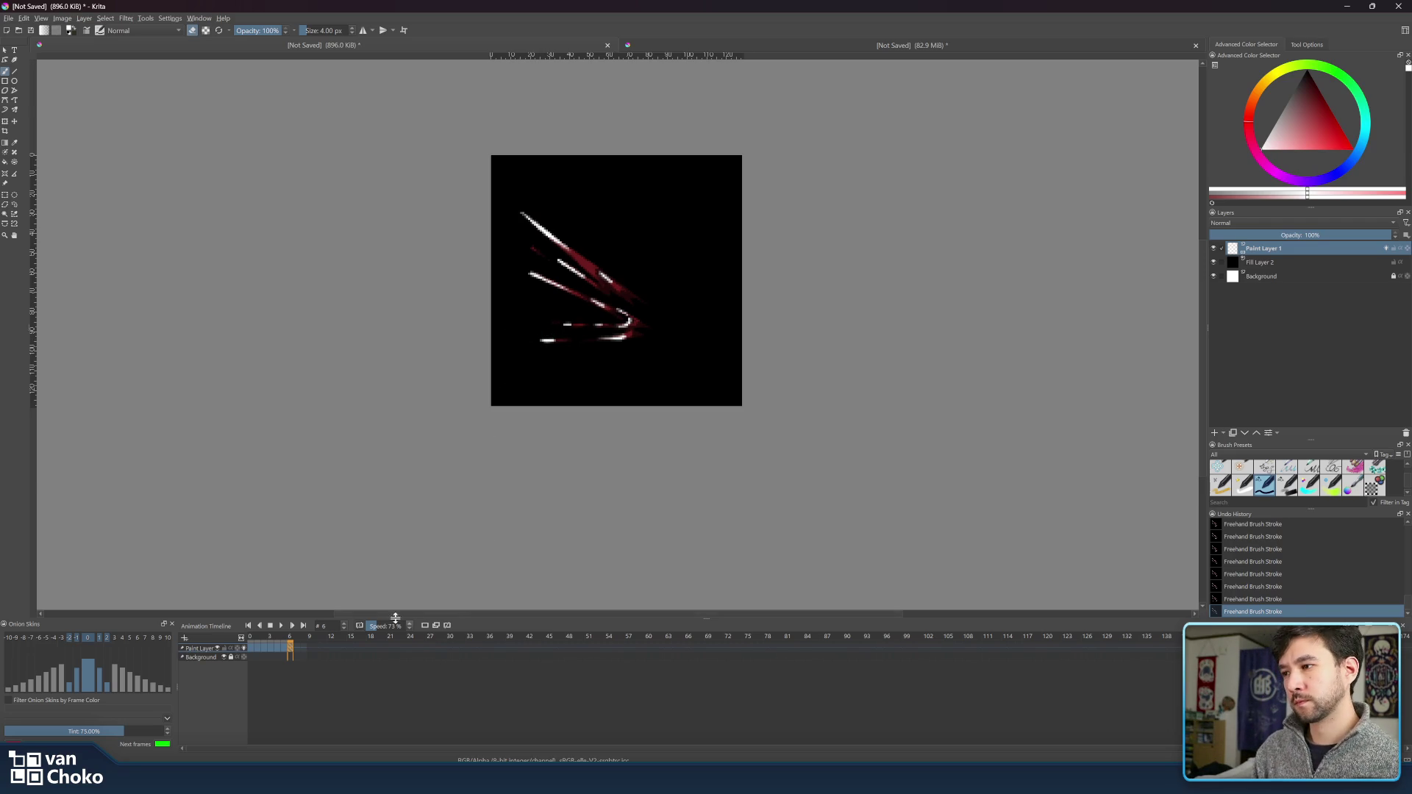
- Play through frames 3 to 6 to check motion, then insert a new keyframe after frame 6
drag(290, 639, 269, 637)
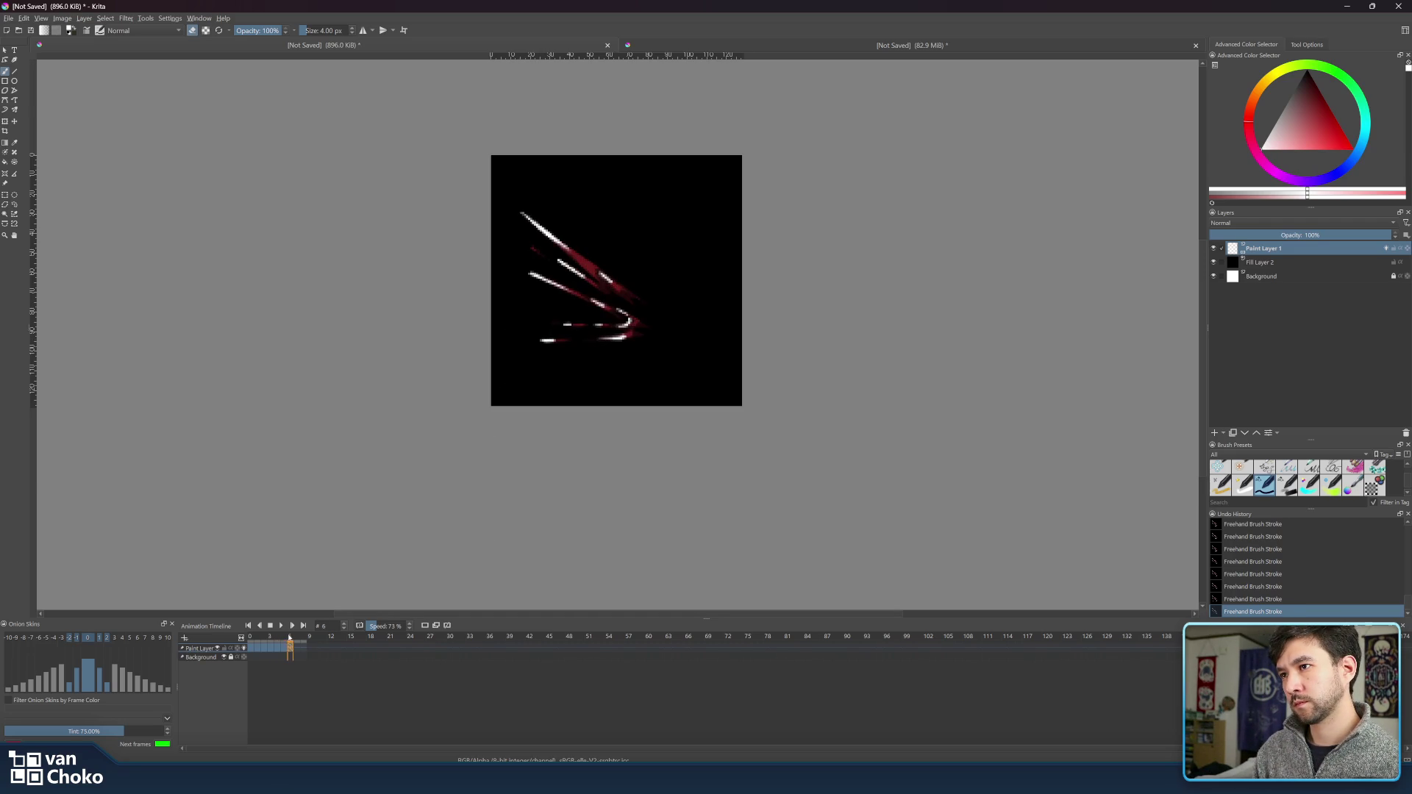
mouse_move(269, 637)
mouse_down()
mouse_move(293, 639)
mouse_move(251, 638)
mouse_move(295, 645)
mouse_up()
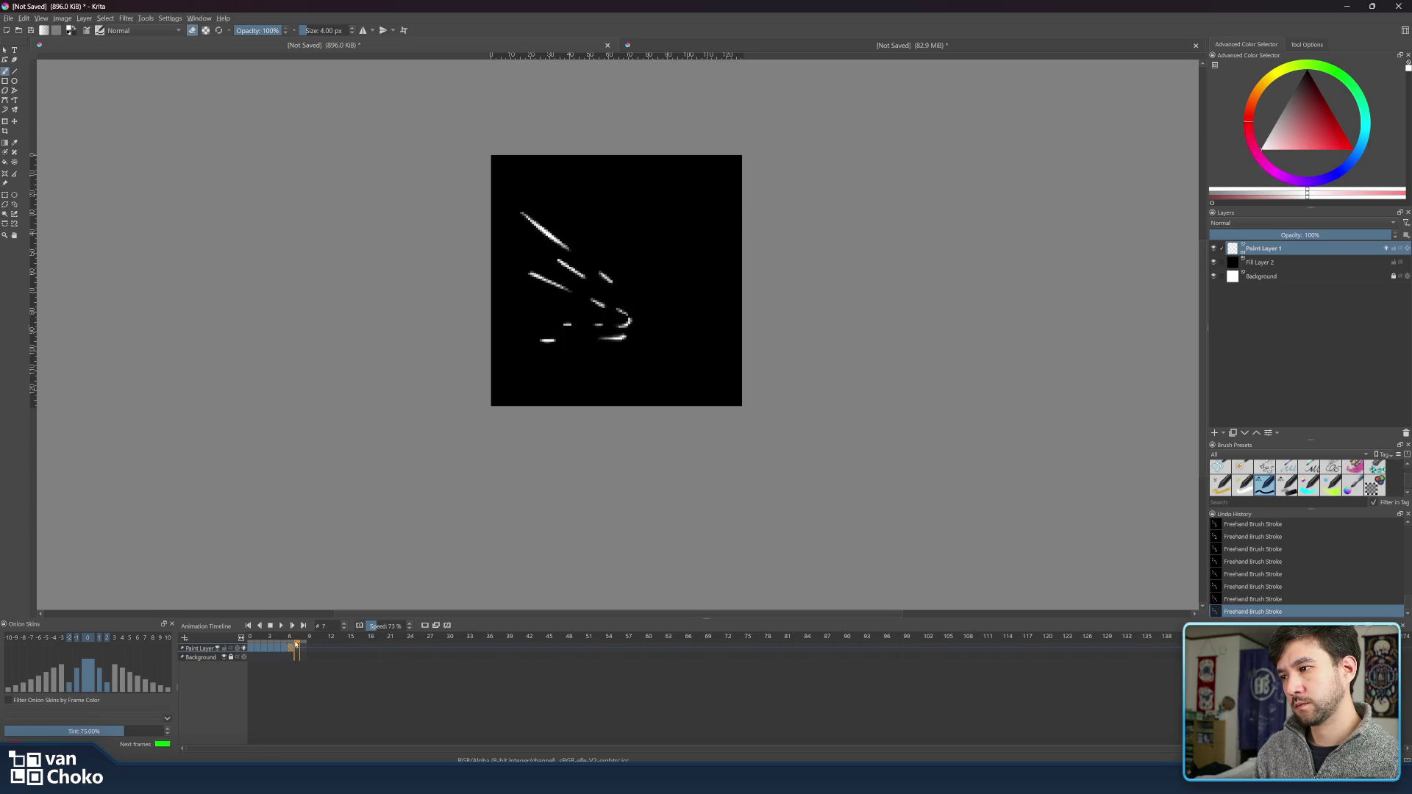
right_click(290, 649)
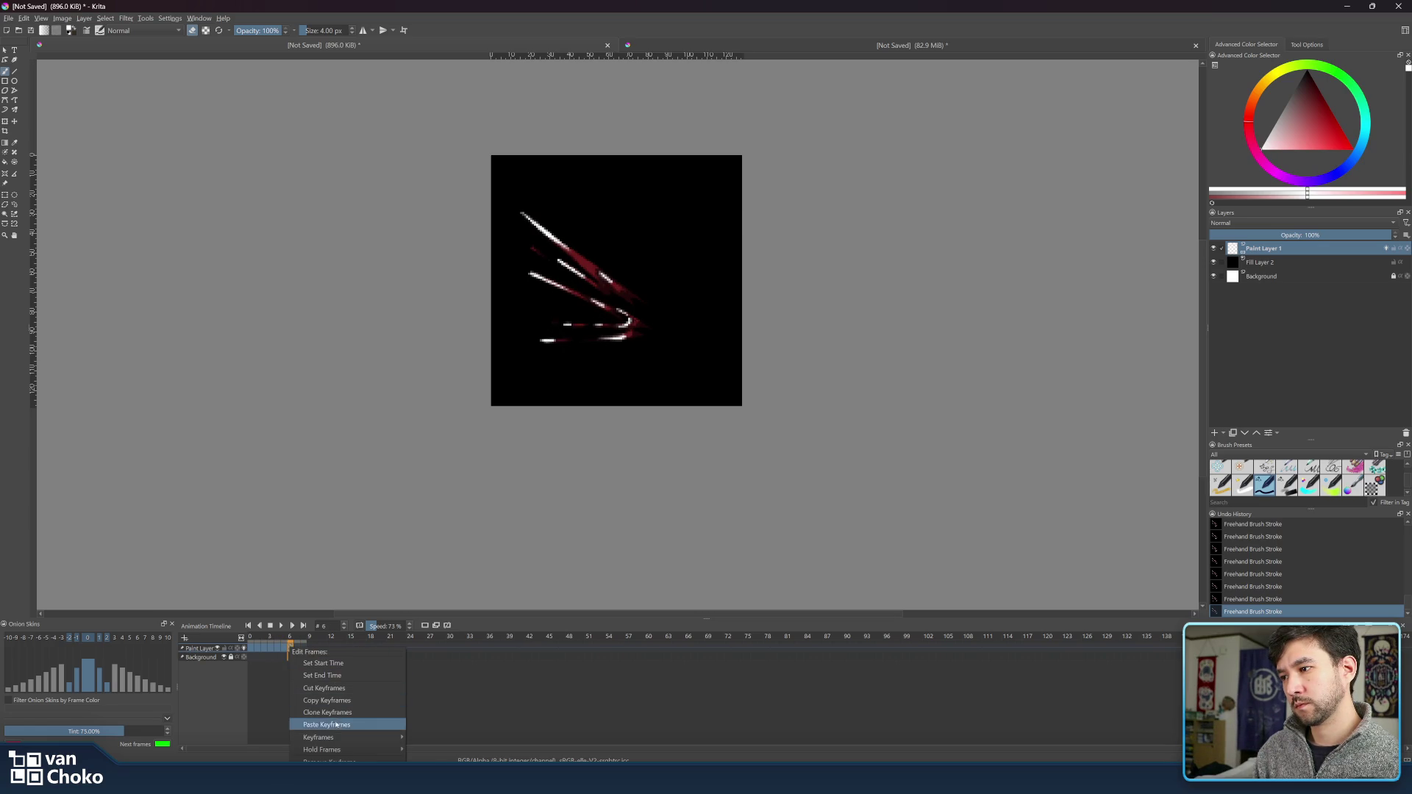
mouse_move(337, 738)
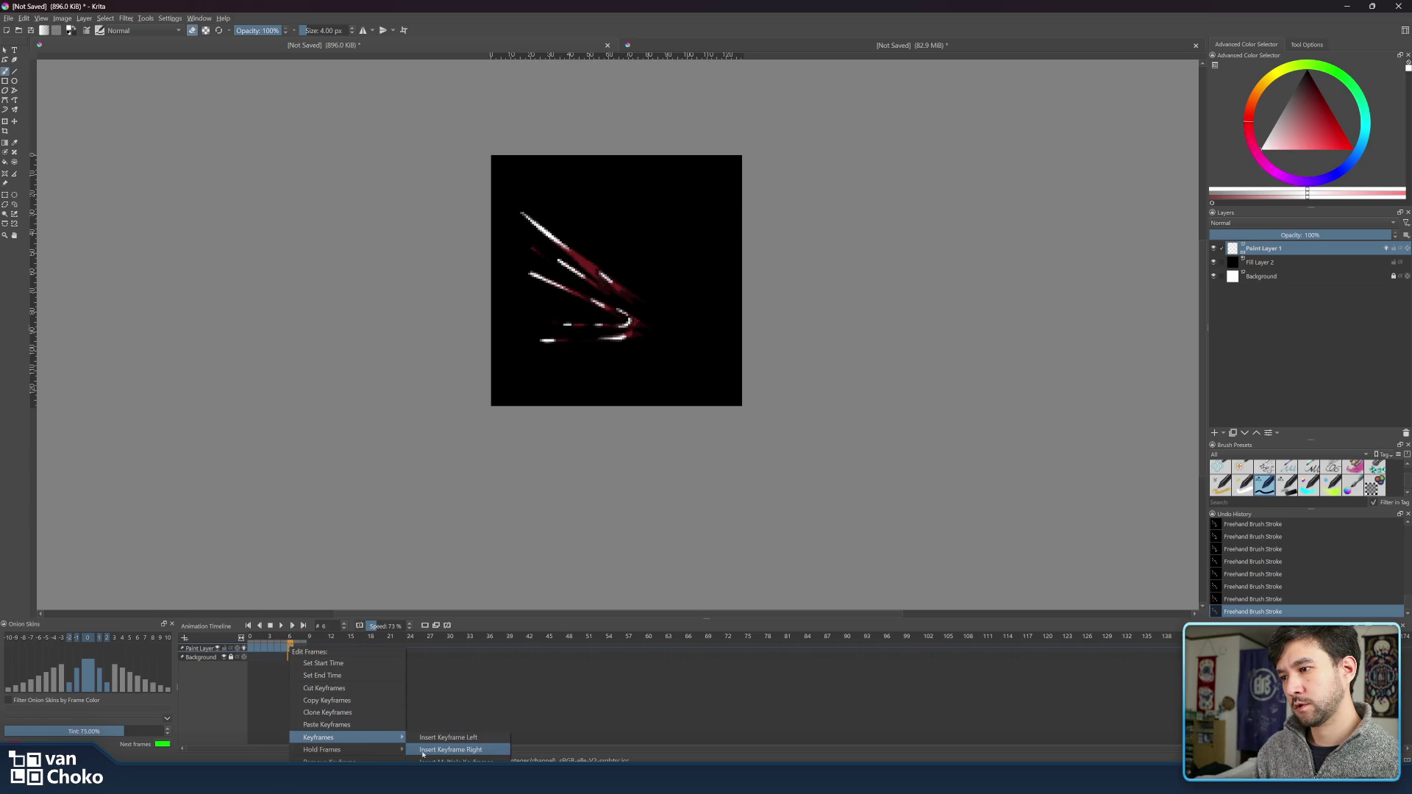
click(445, 750)
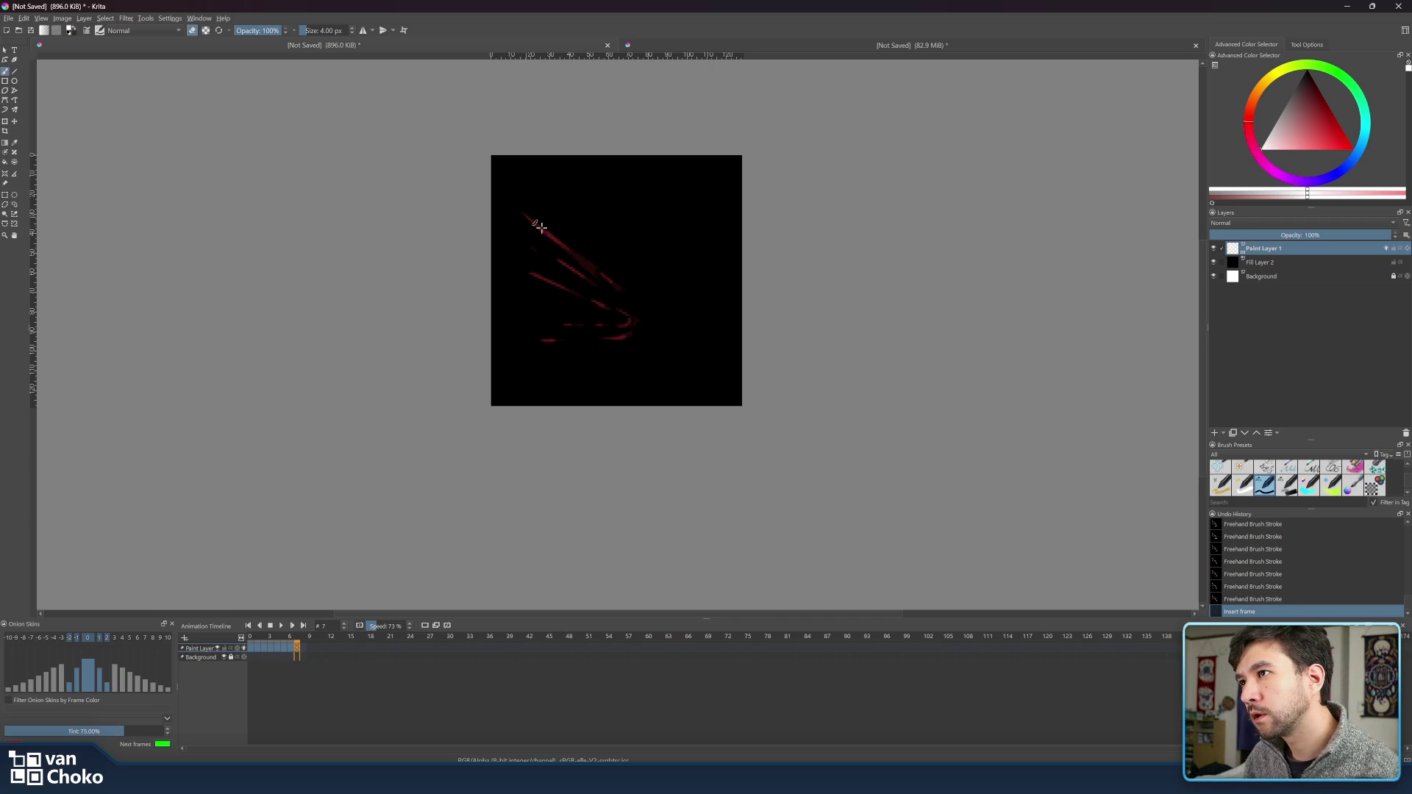
- Start a short white streak at the top tip of the onion-skin slash on frame 7
key(e)
mouse_move(539, 228)
mouse_down()
mouse_move(524, 205)
mouse_move(551, 236)
mouse_move(522, 216)
mouse_up()
key(e)
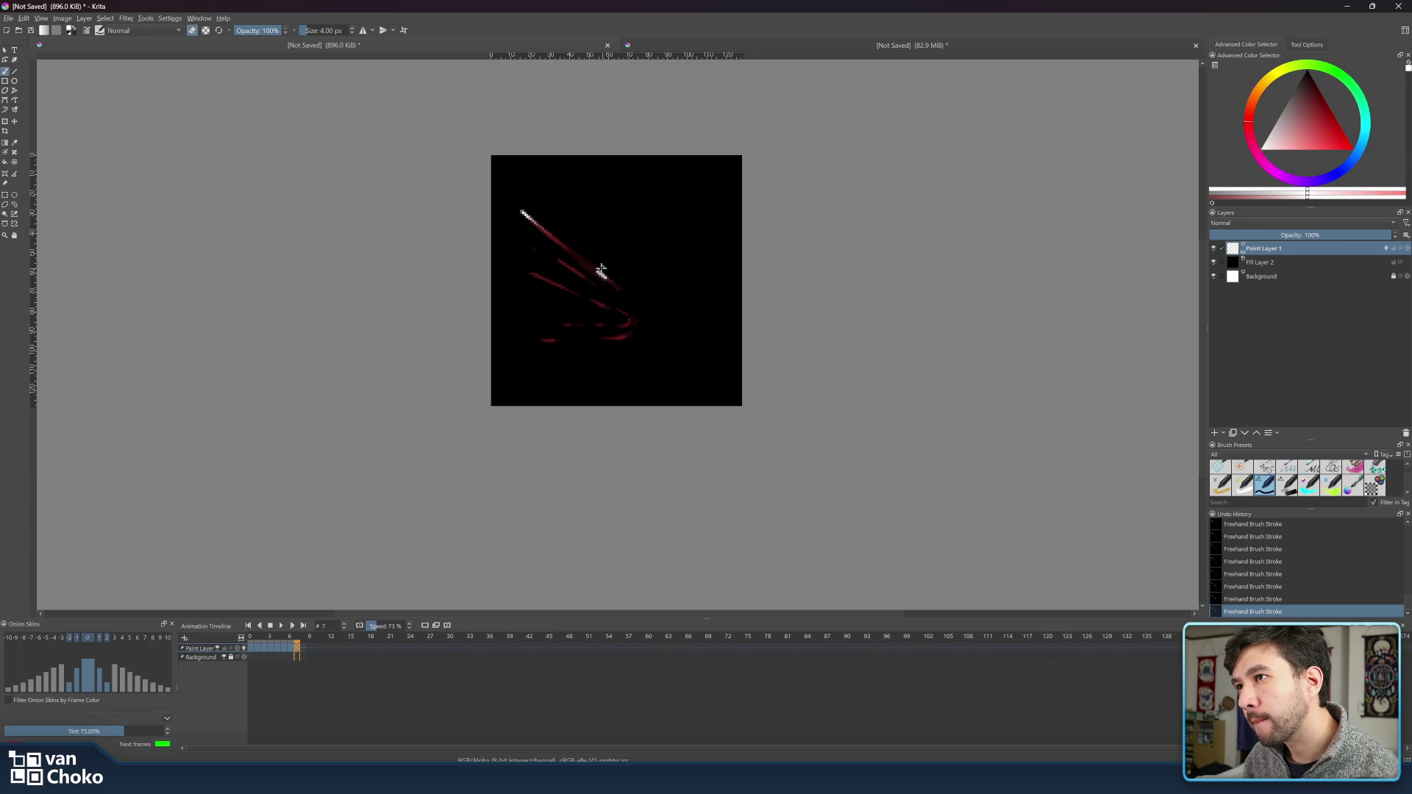
- Redo the top slash line on frame 7 as a short white-tipped streak
key(ctrl+z)
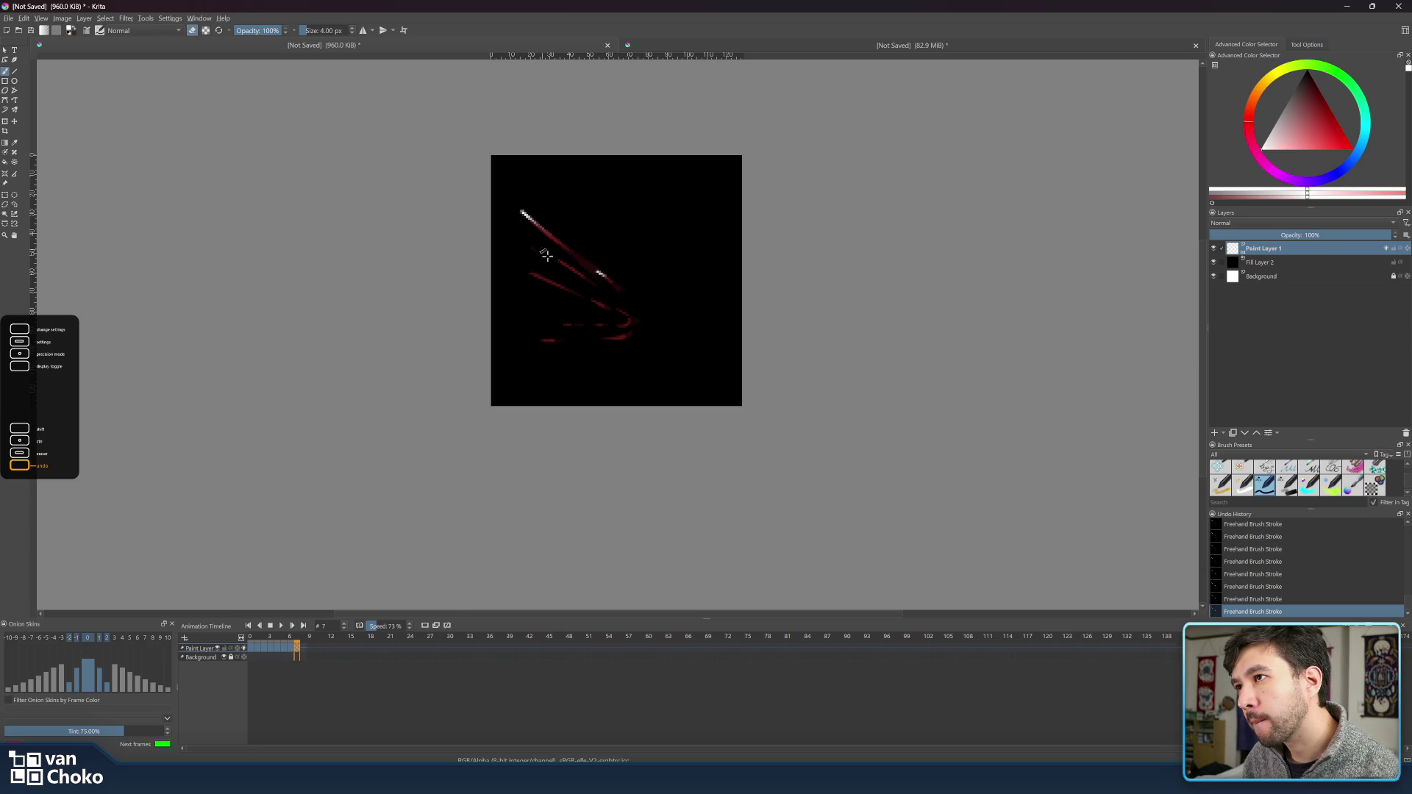
mouse_move(551, 257)
mouse_down()
mouse_move(574, 276)
mouse_move(519, 266)
mouse_up()
key(e)
key(e)
key(e)
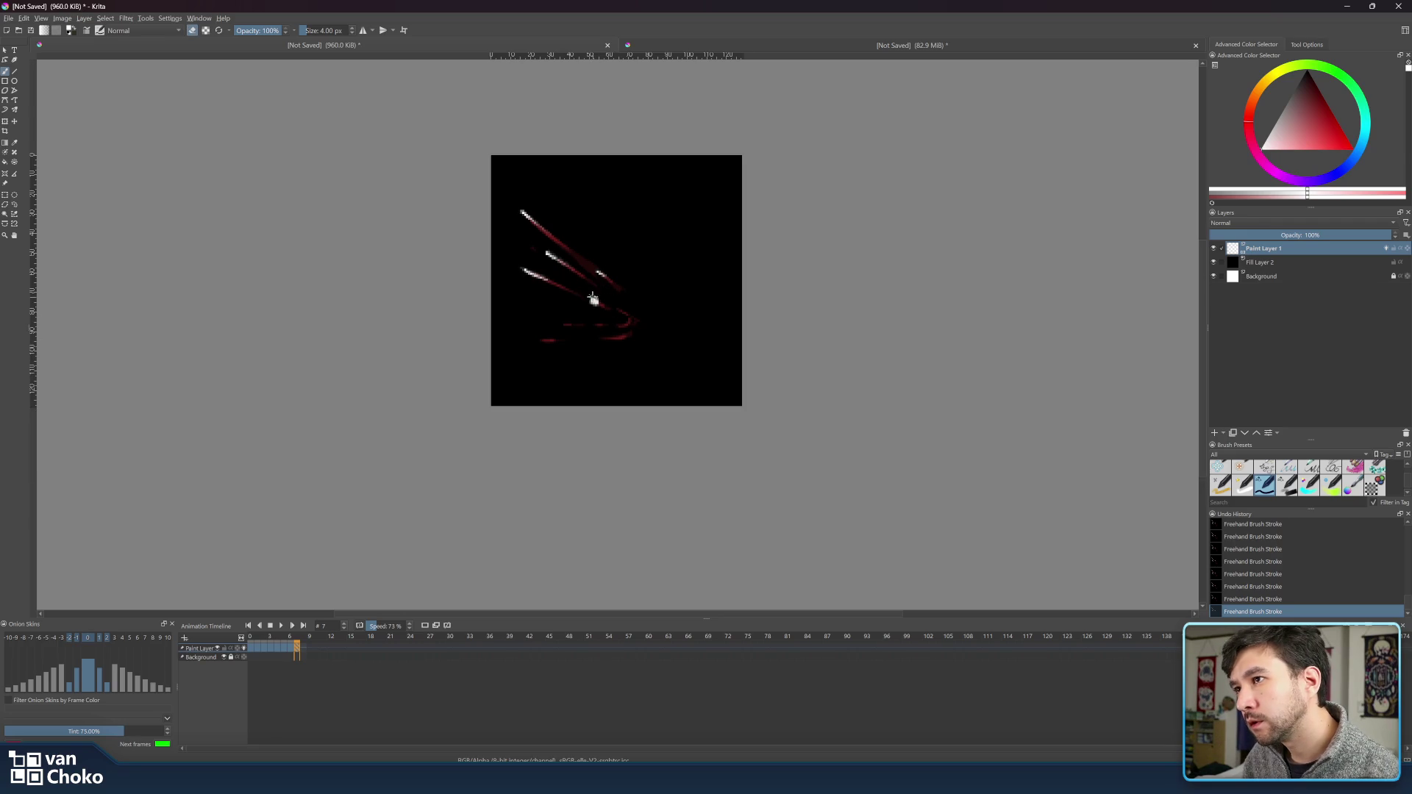
key(e)
key(e)
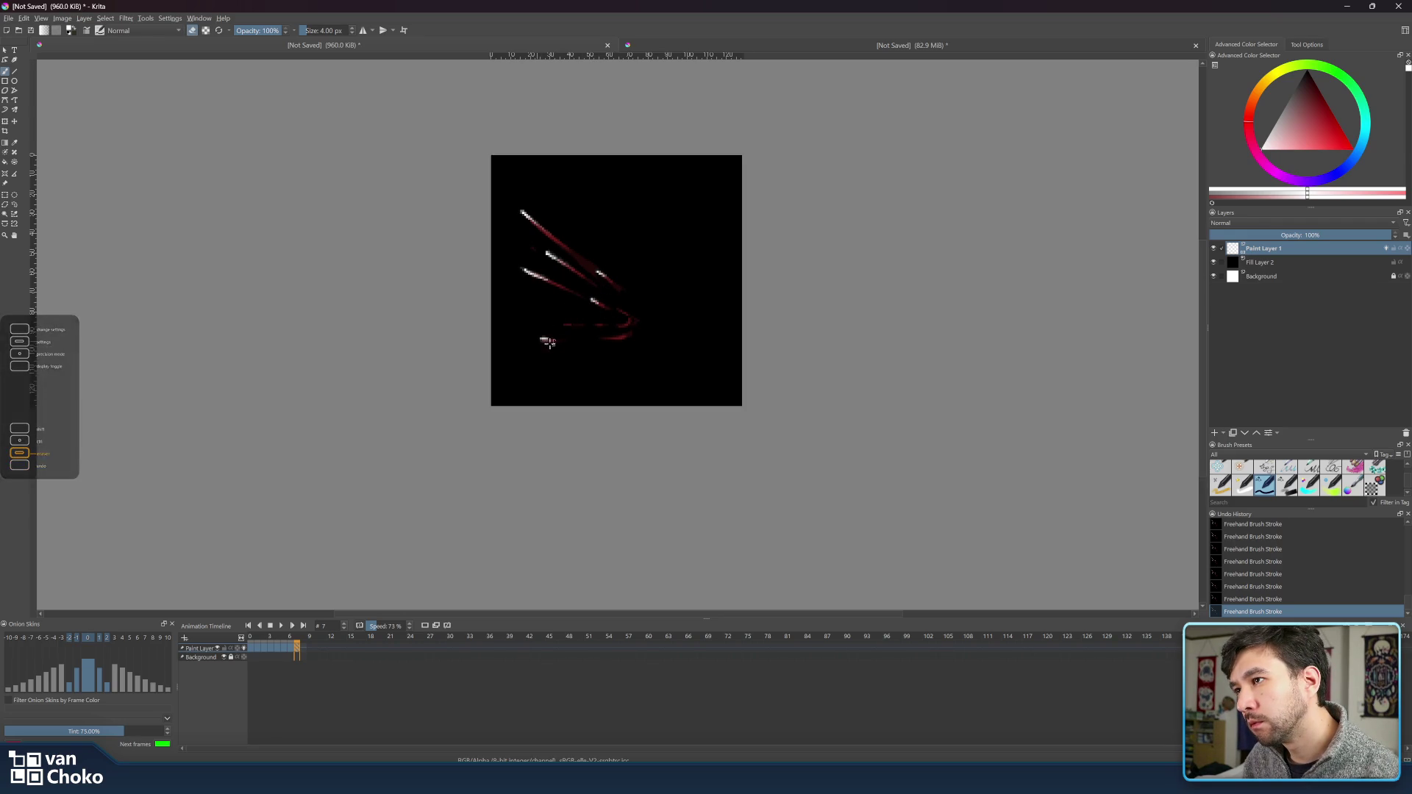
- Add white fragments at the lower left and right of the slash and brighten the middle-left line
key(e)
drag(537, 338, 551, 339)
key(e)
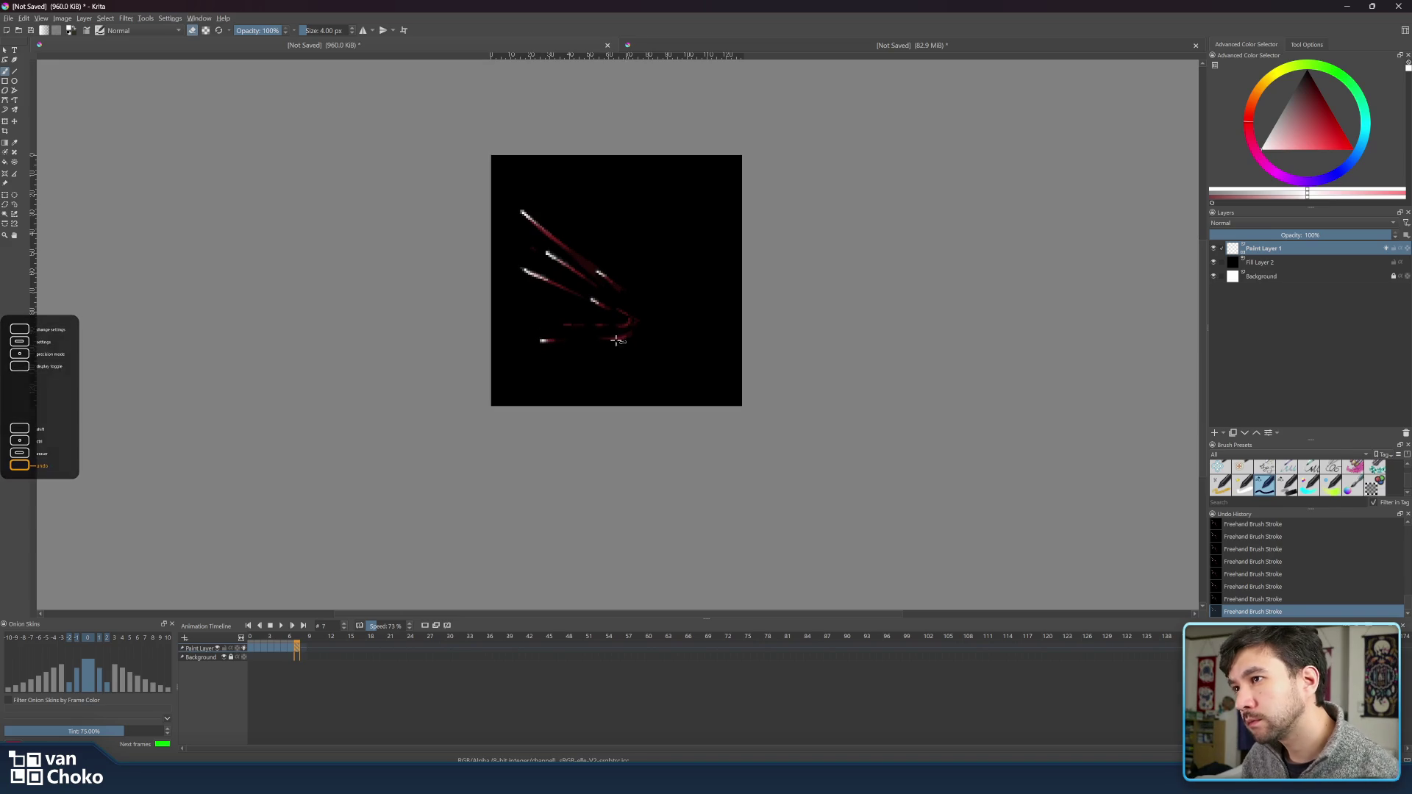
key(e)
key(e)
drag(600, 340, 618, 337)
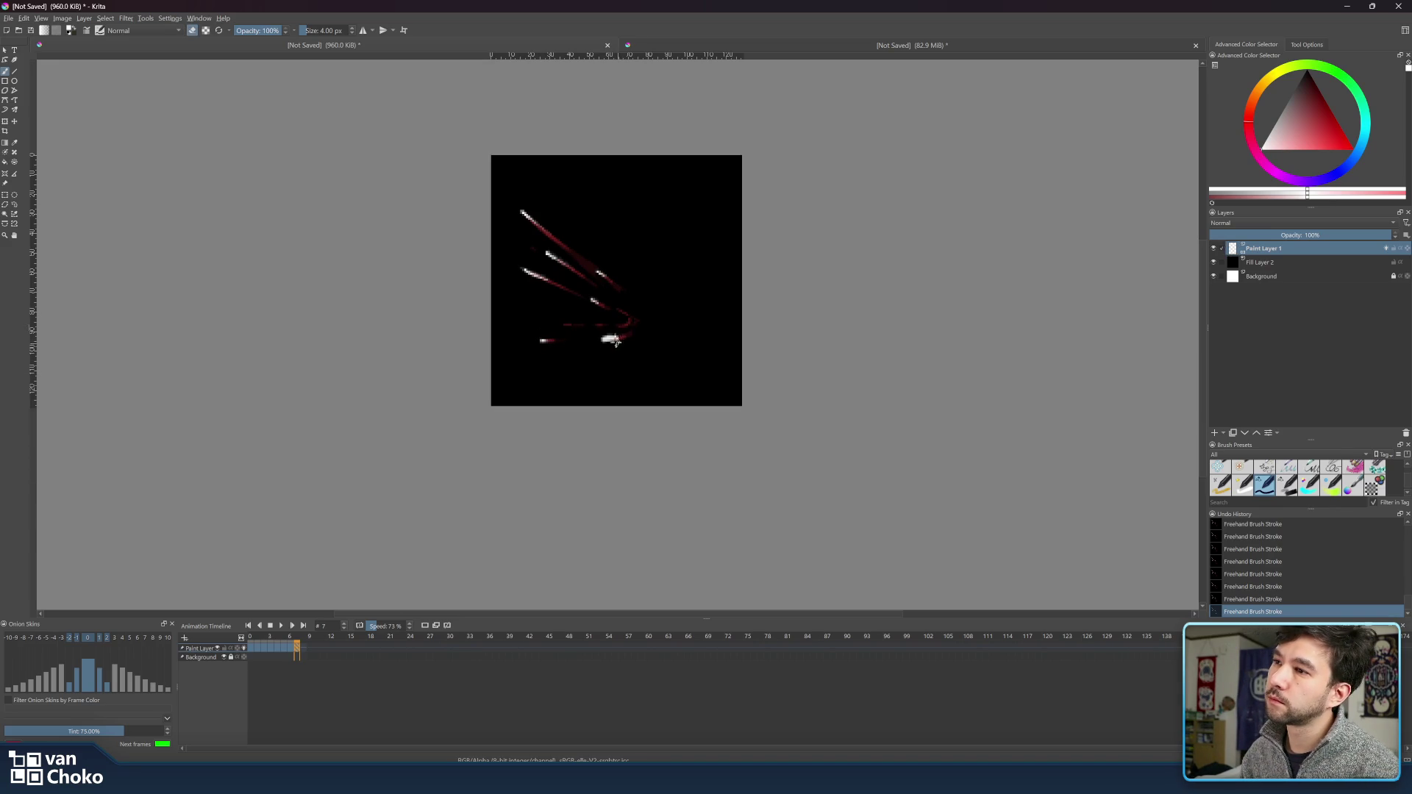
key(e)
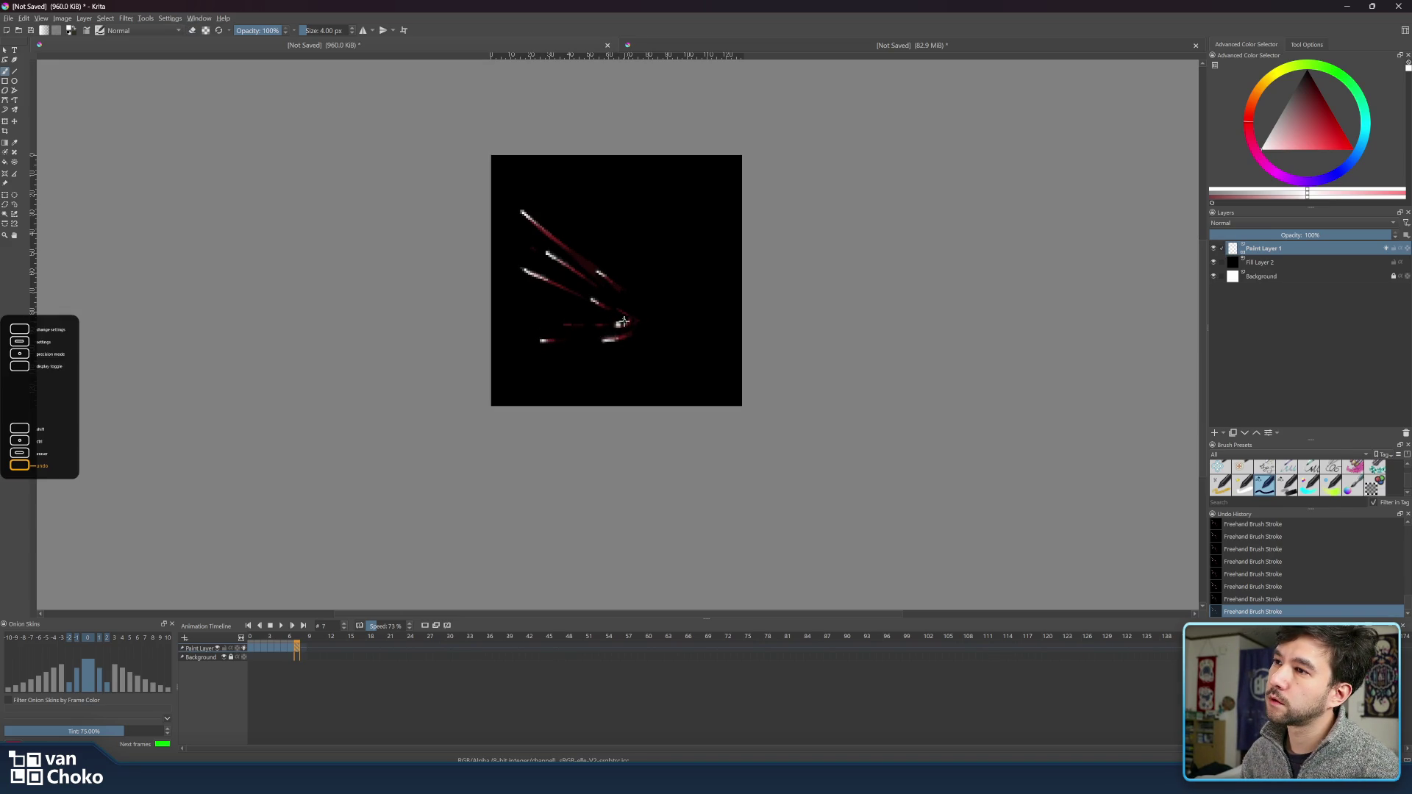
key(e)
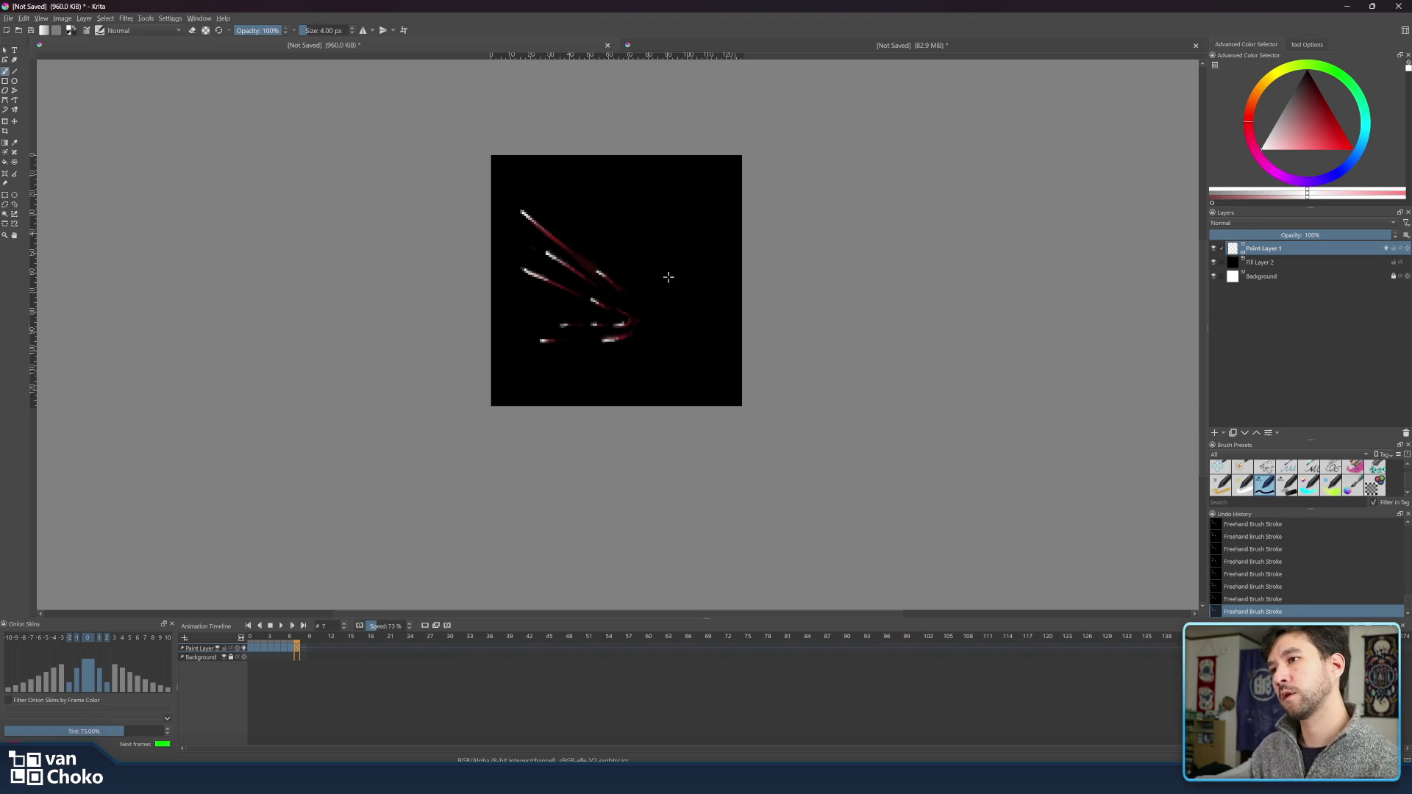
drag(548, 335, 541, 334)
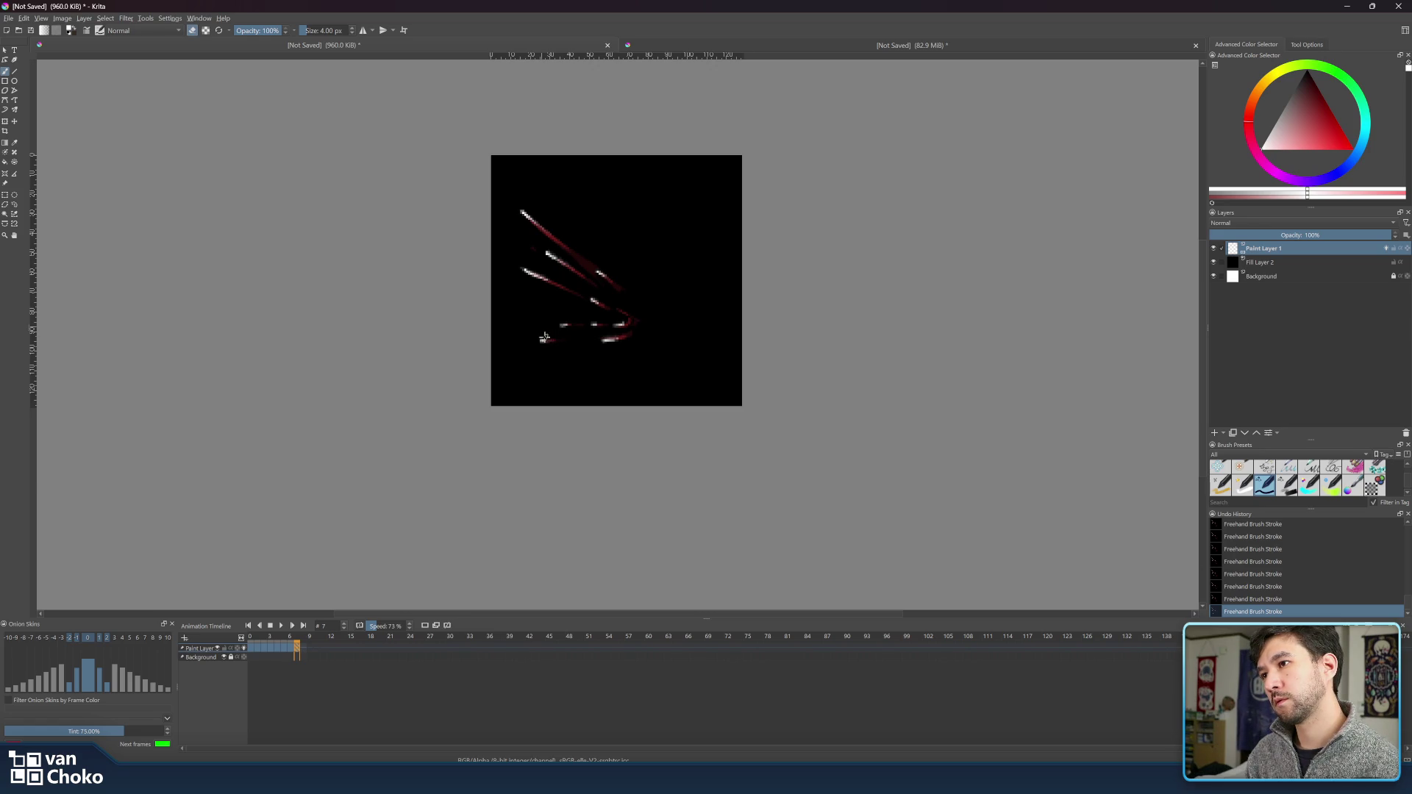
key(e)
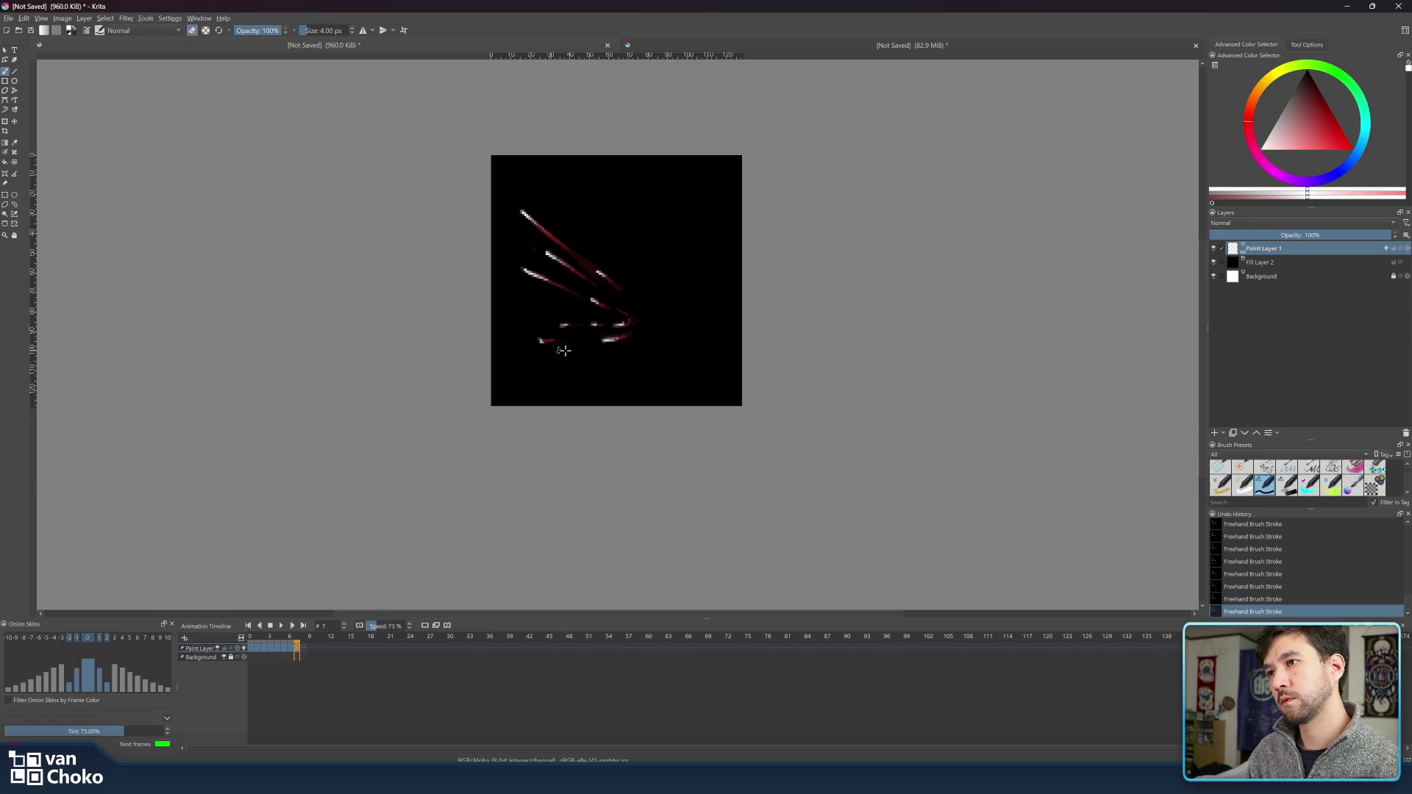
key(e)
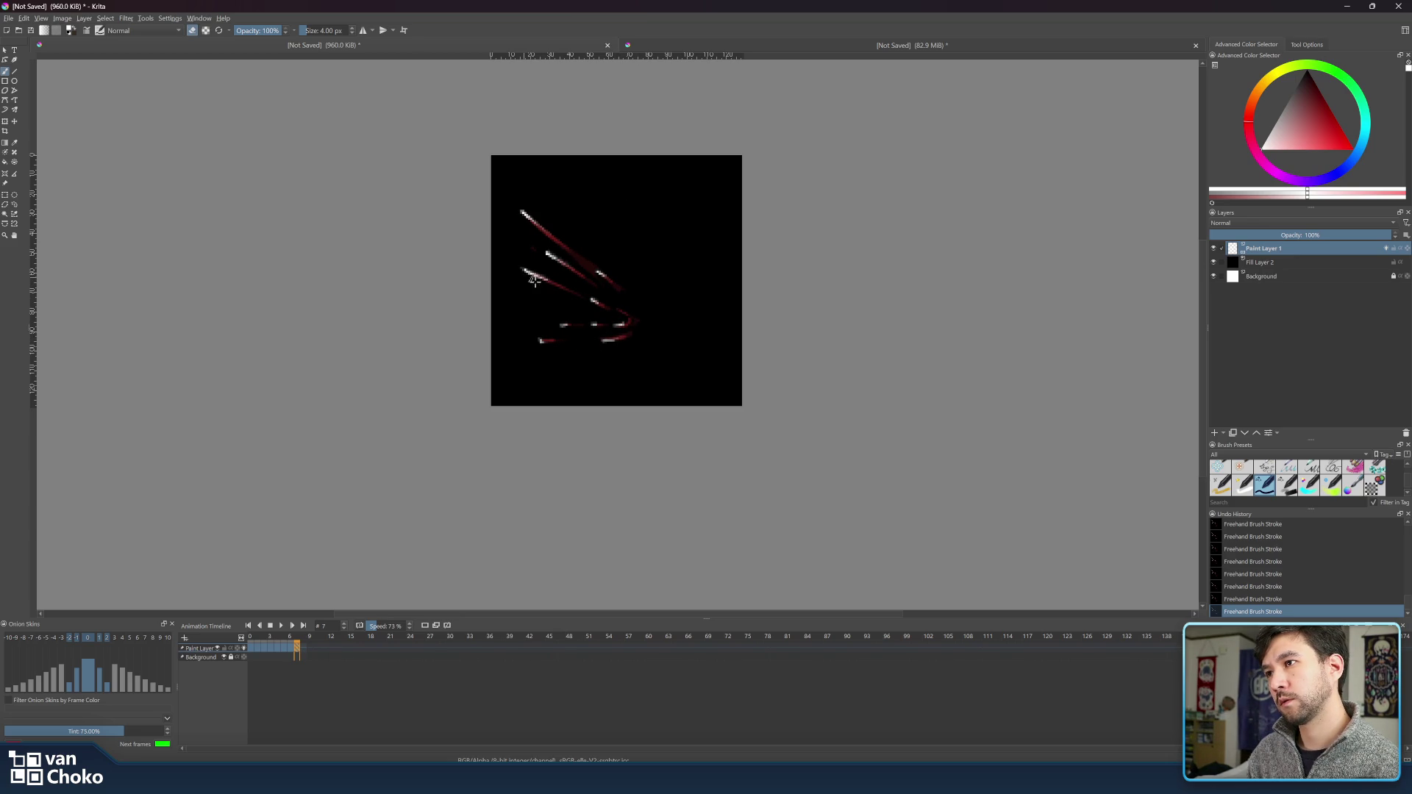
drag(525, 271, 543, 283)
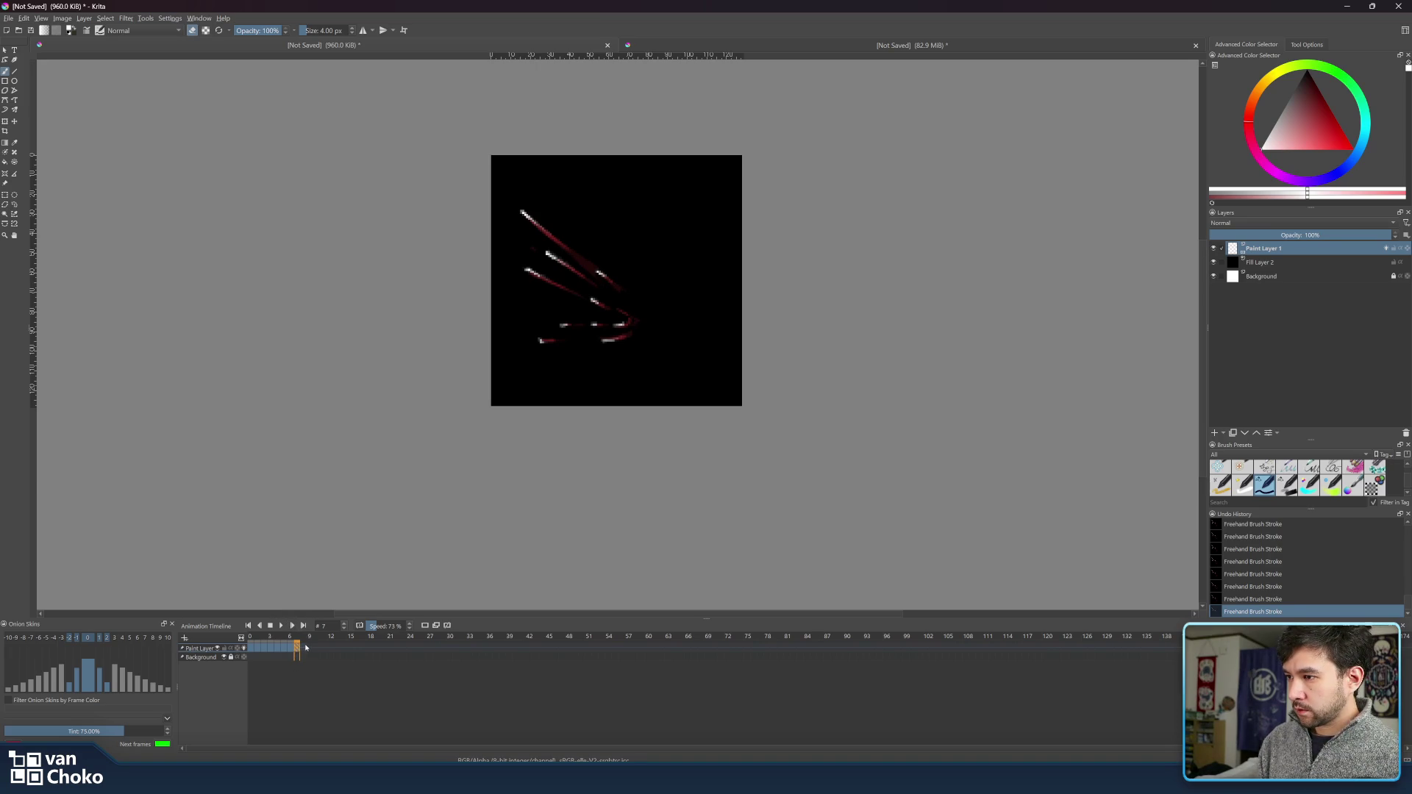
mouse_move(291, 637)
mouse_down()
mouse_move(270, 637)
mouse_move(297, 637)
mouse_up()
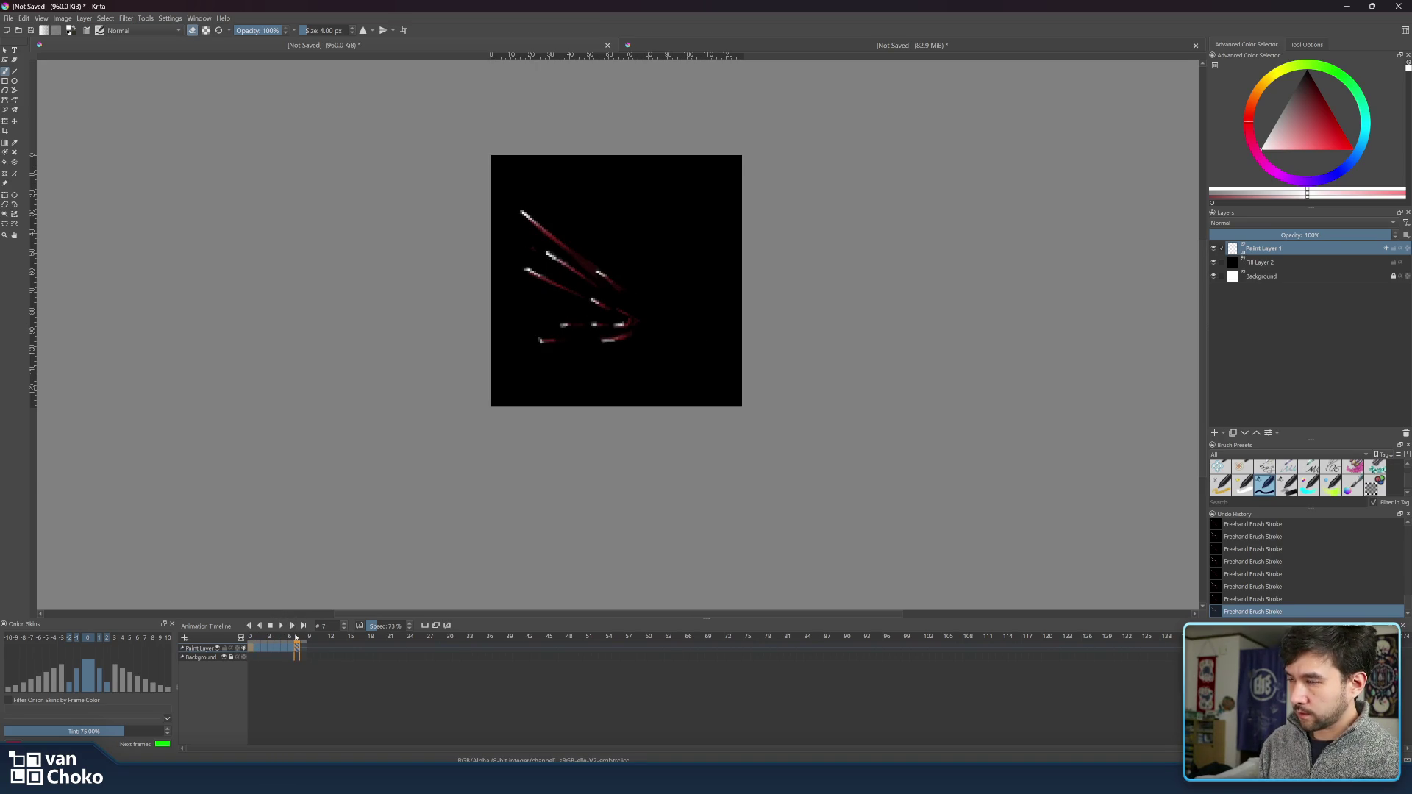
right_click(303, 648)
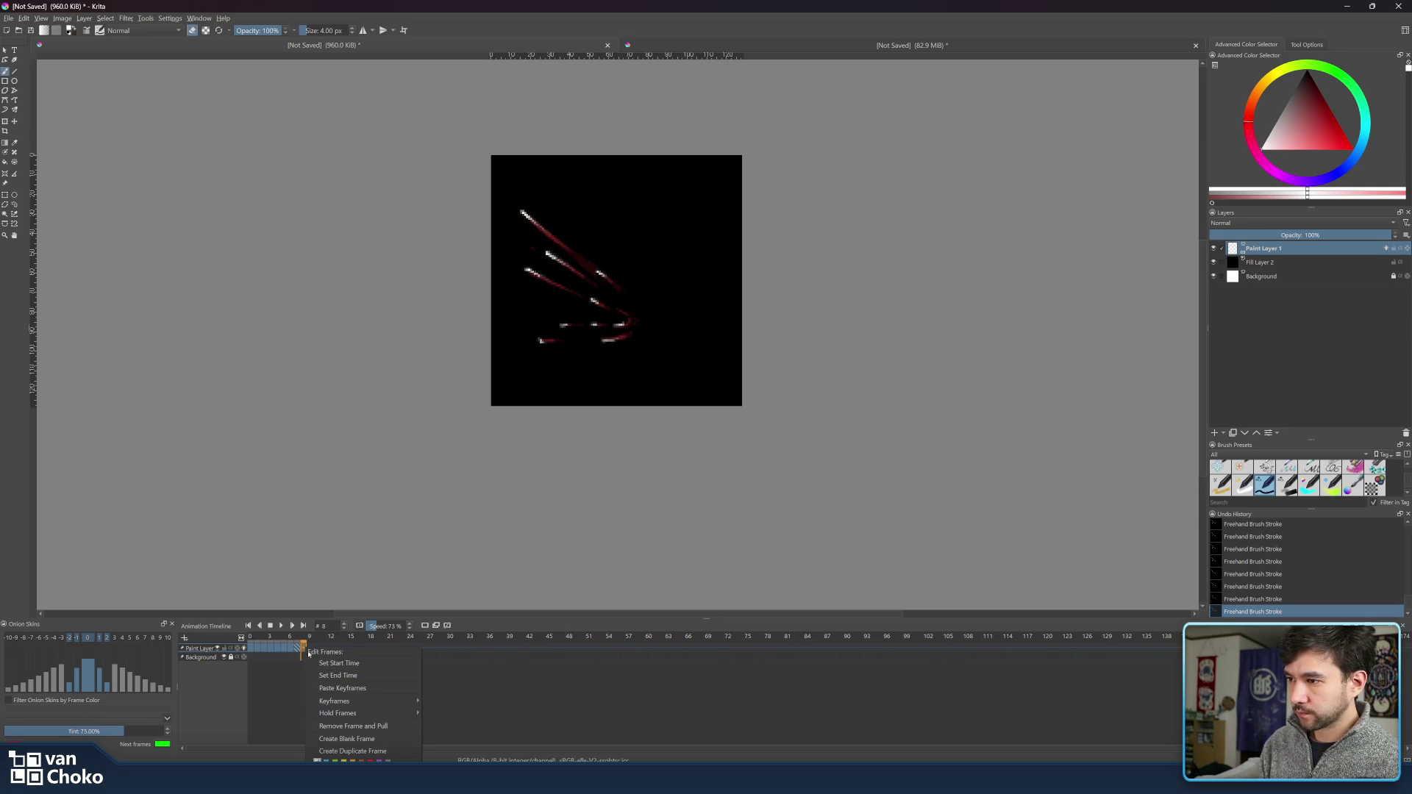
click(191, 694)
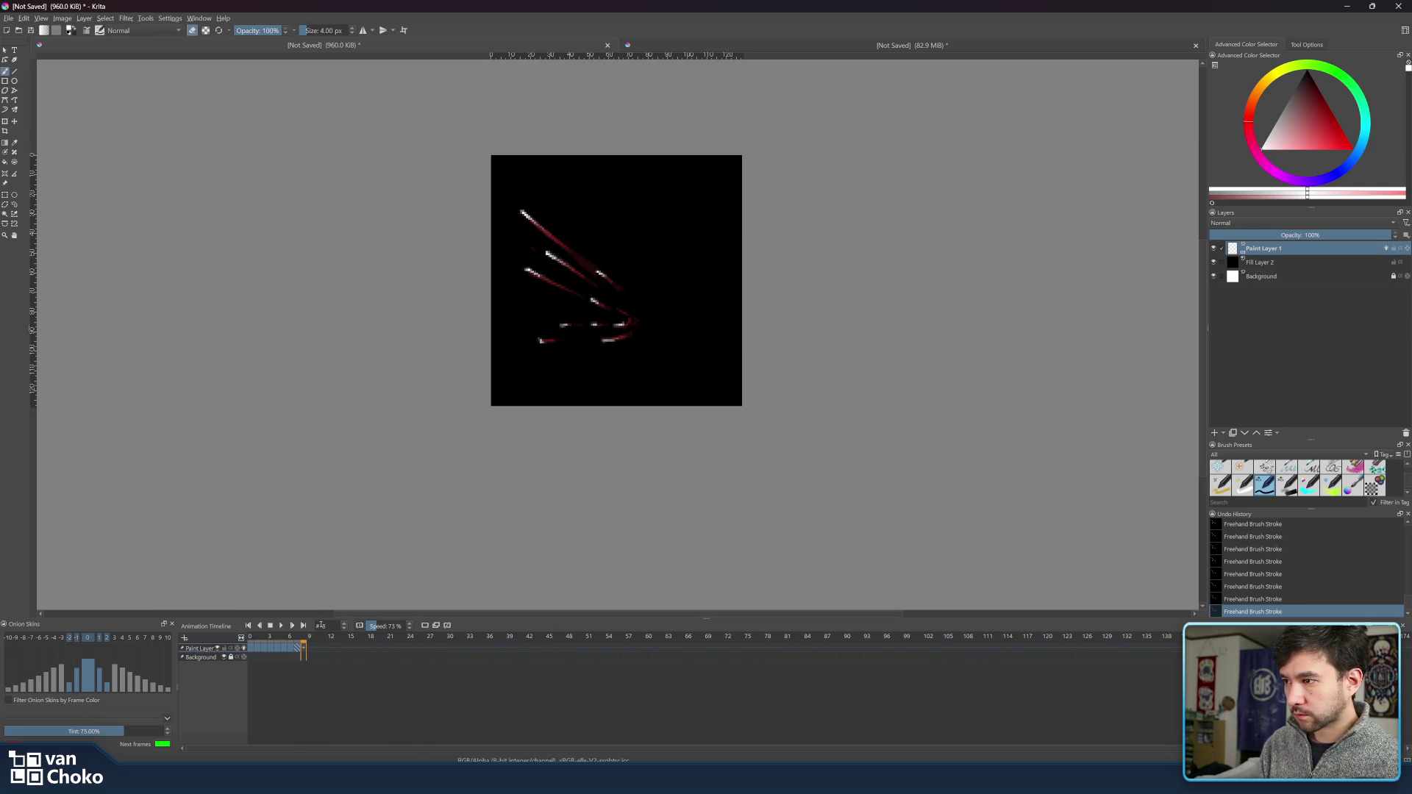
click(282, 626)
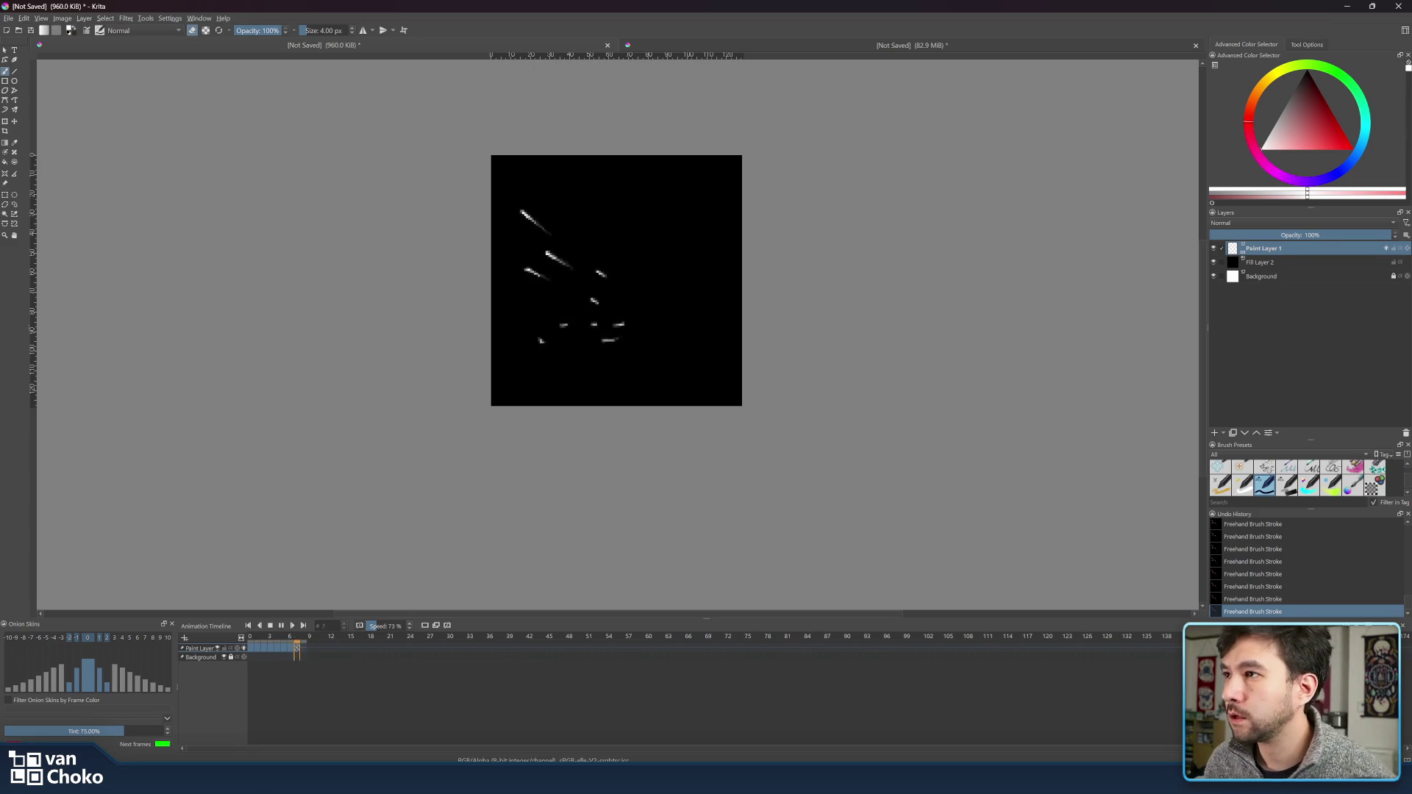
click(281, 627)
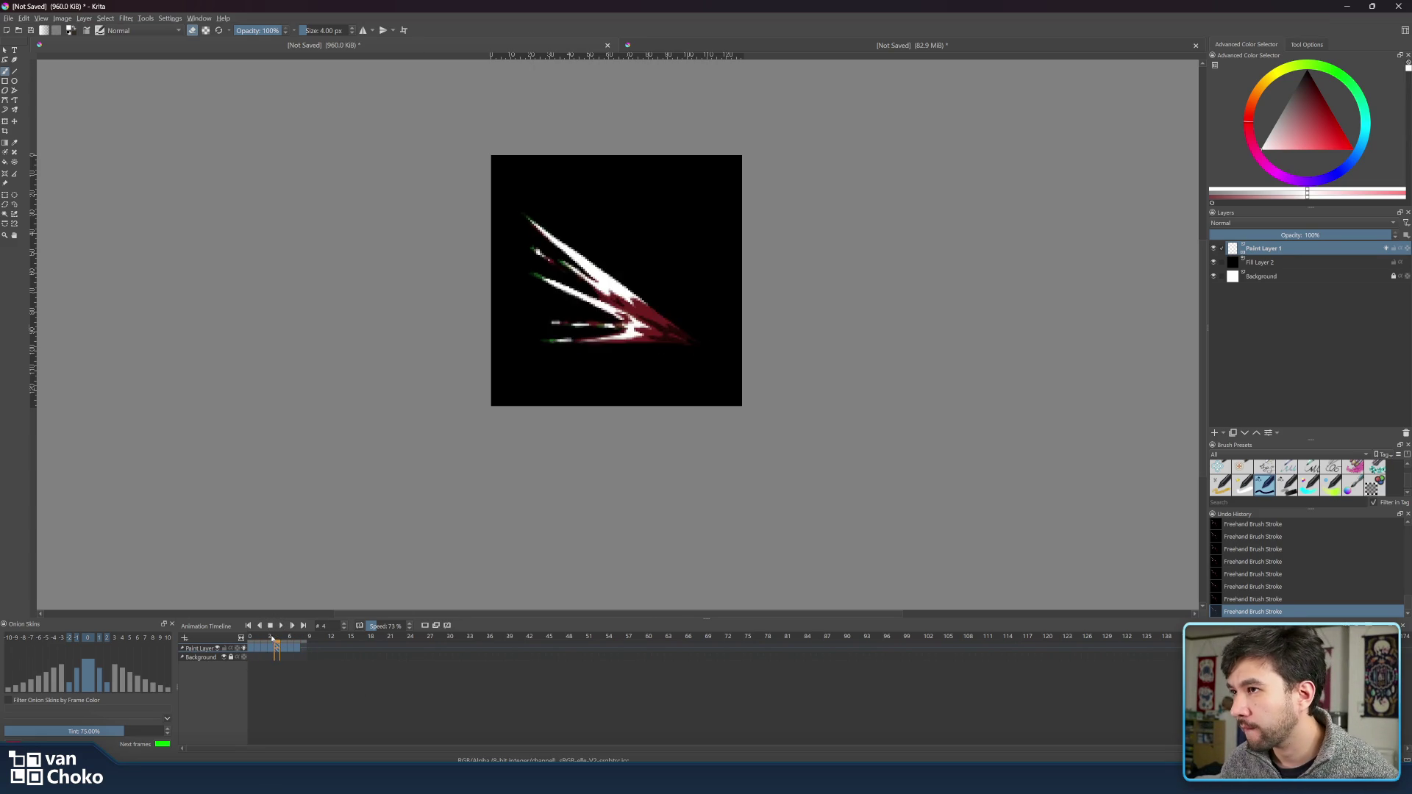
click(263, 648)
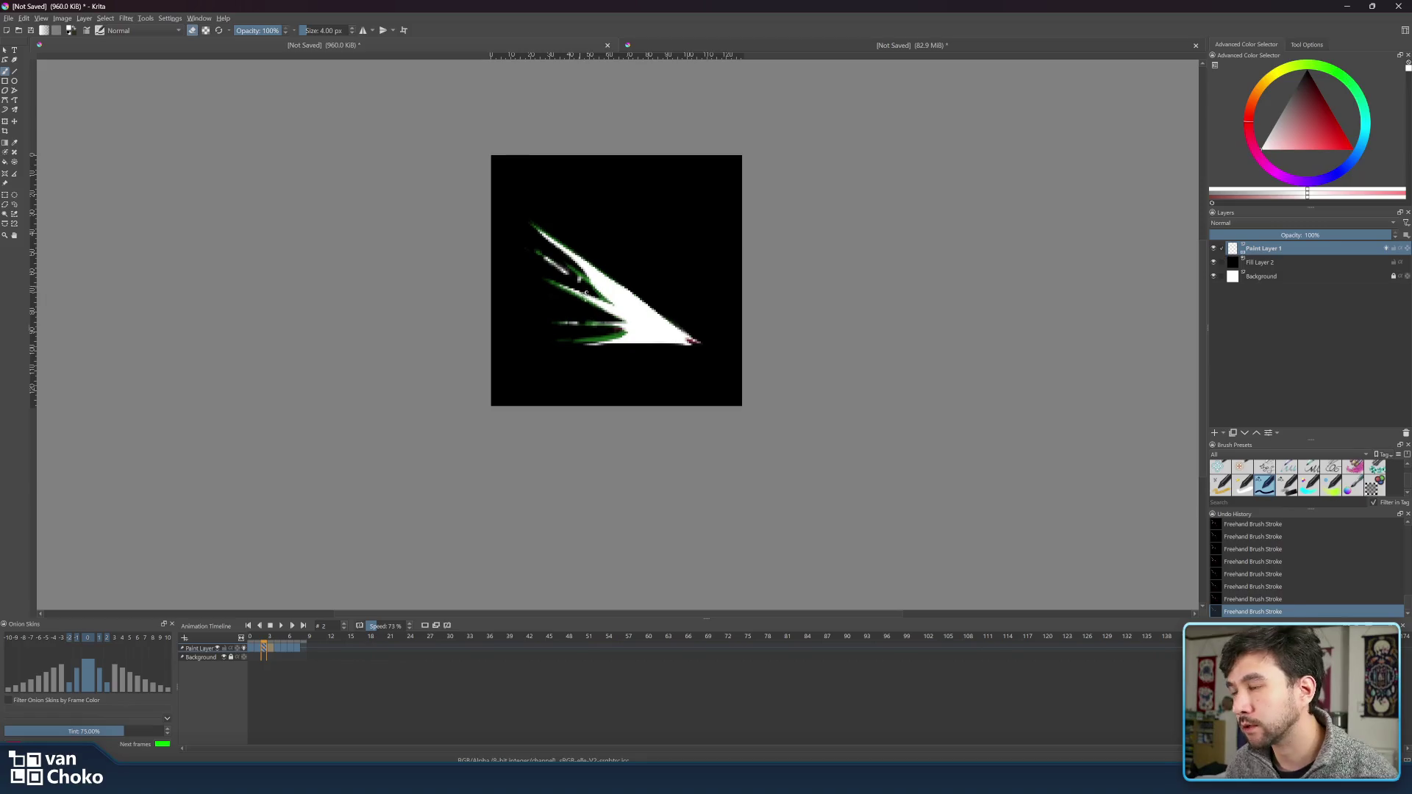
key(e)
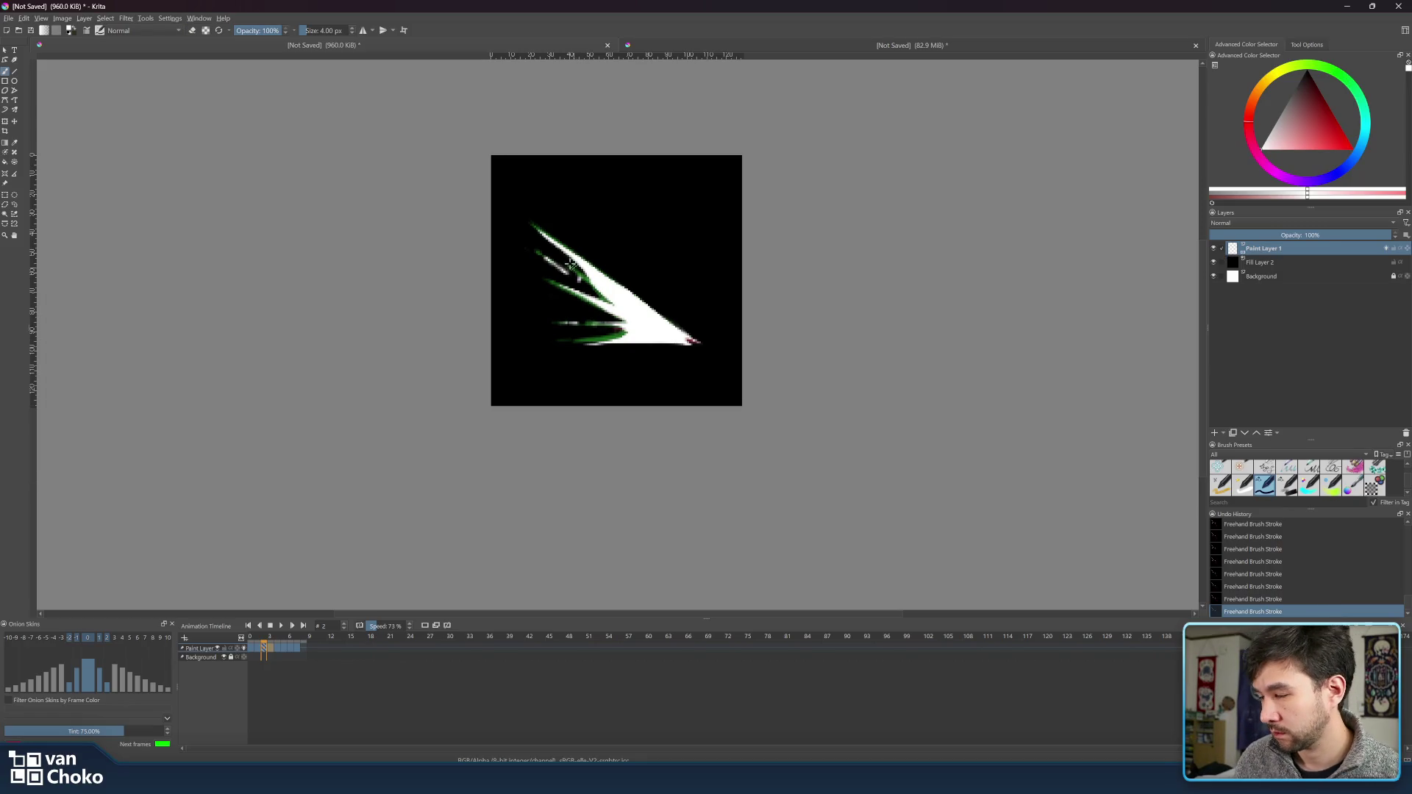
key(e)
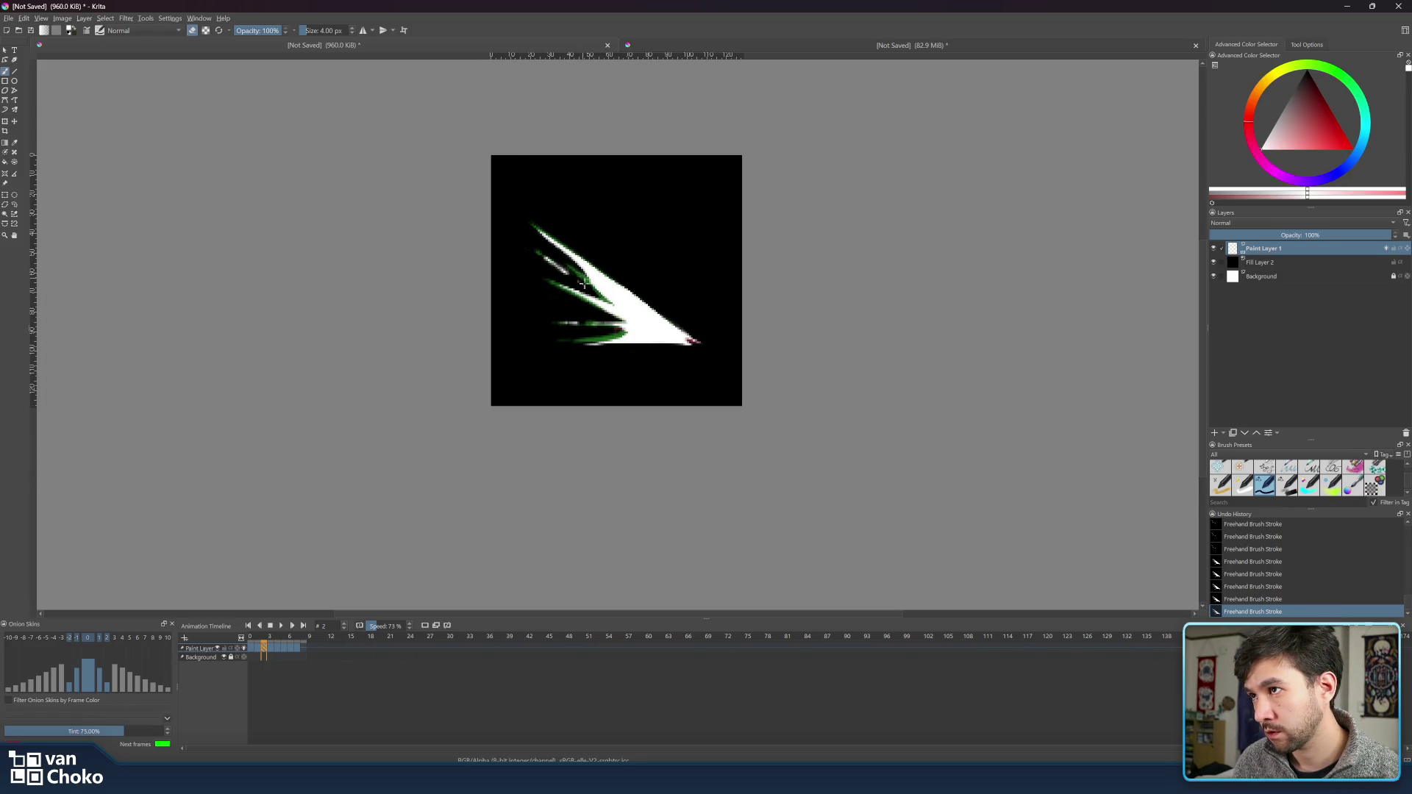
key(e)
key(e)
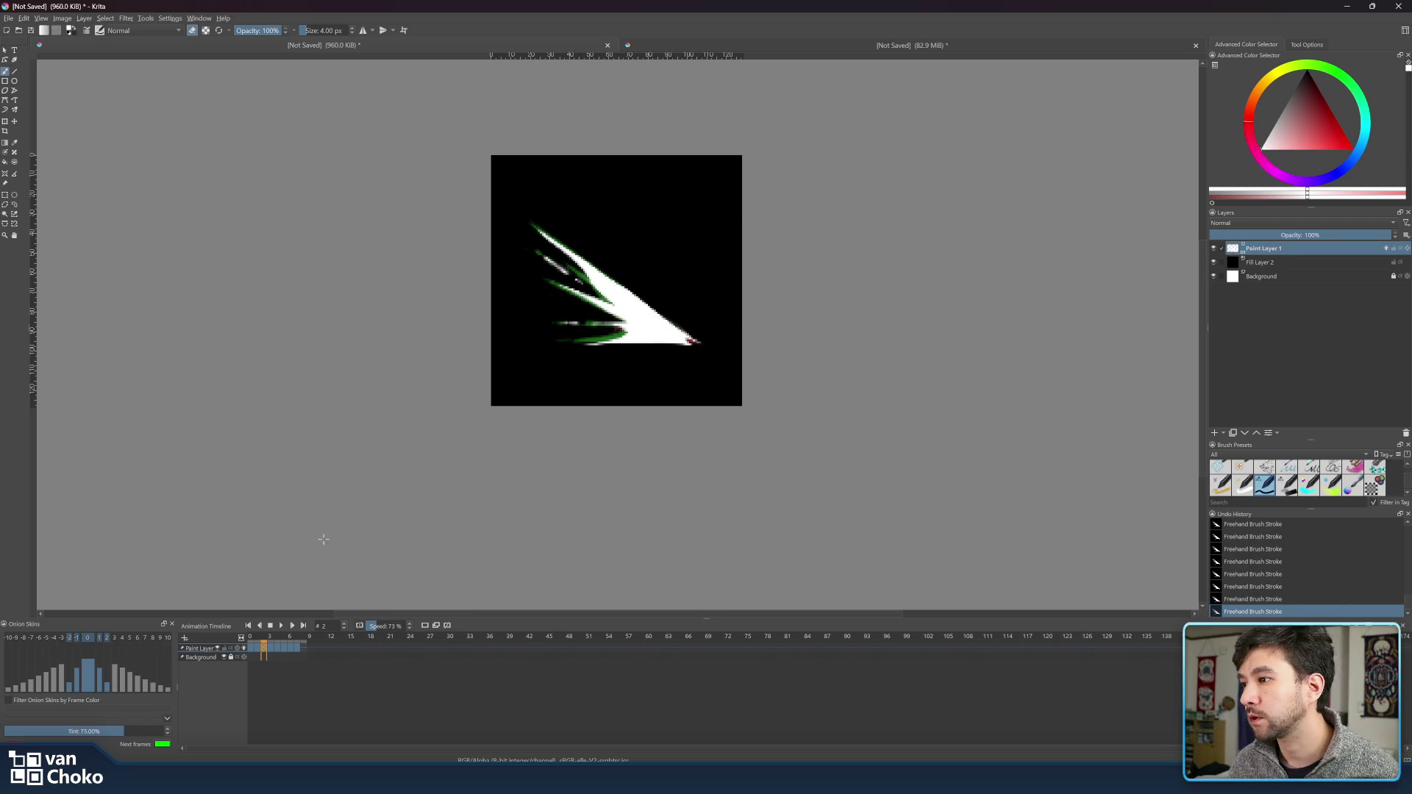
click(271, 638)
click(264, 638)
click(269, 639)
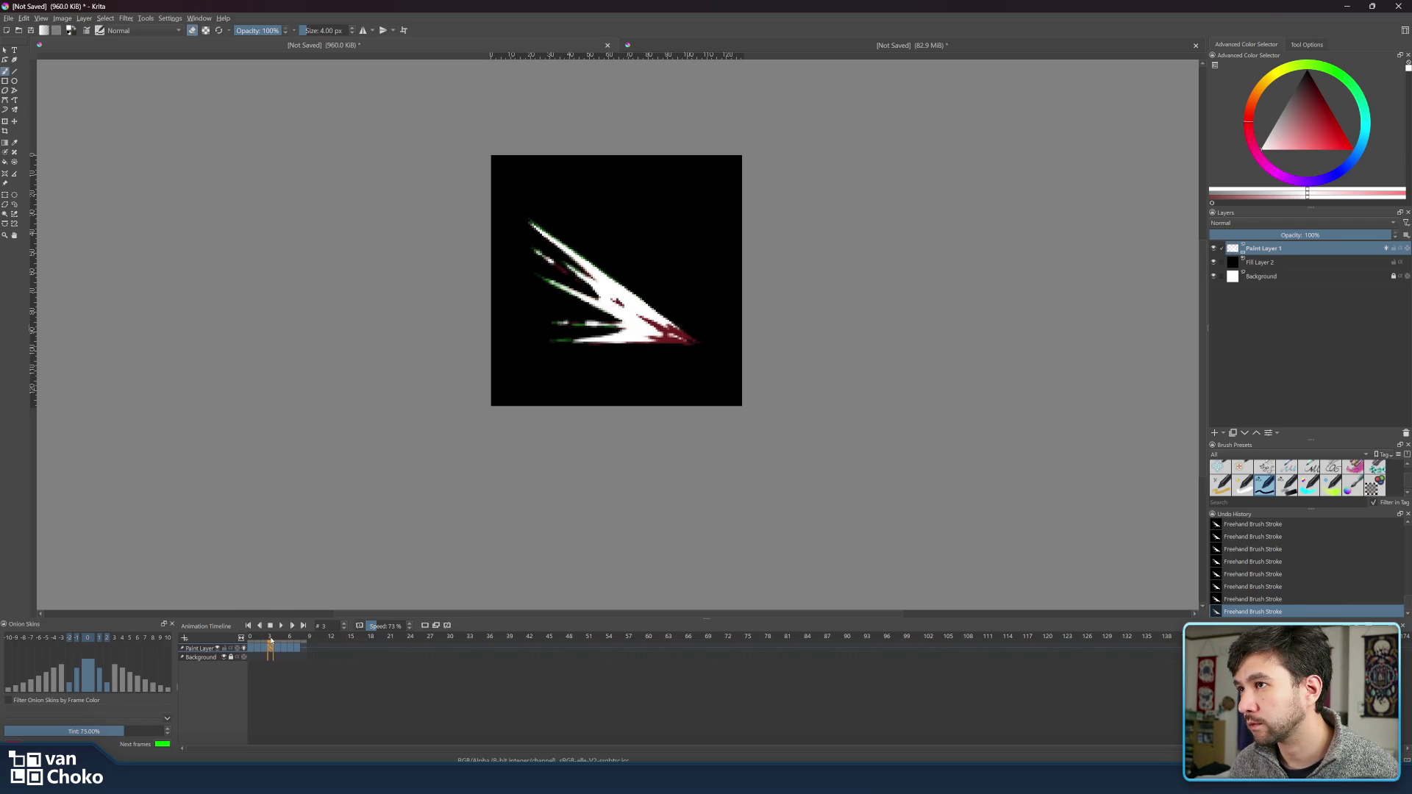
click(265, 638)
click(271, 639)
click(279, 637)
click(284, 638)
click(291, 638)
click(297, 638)
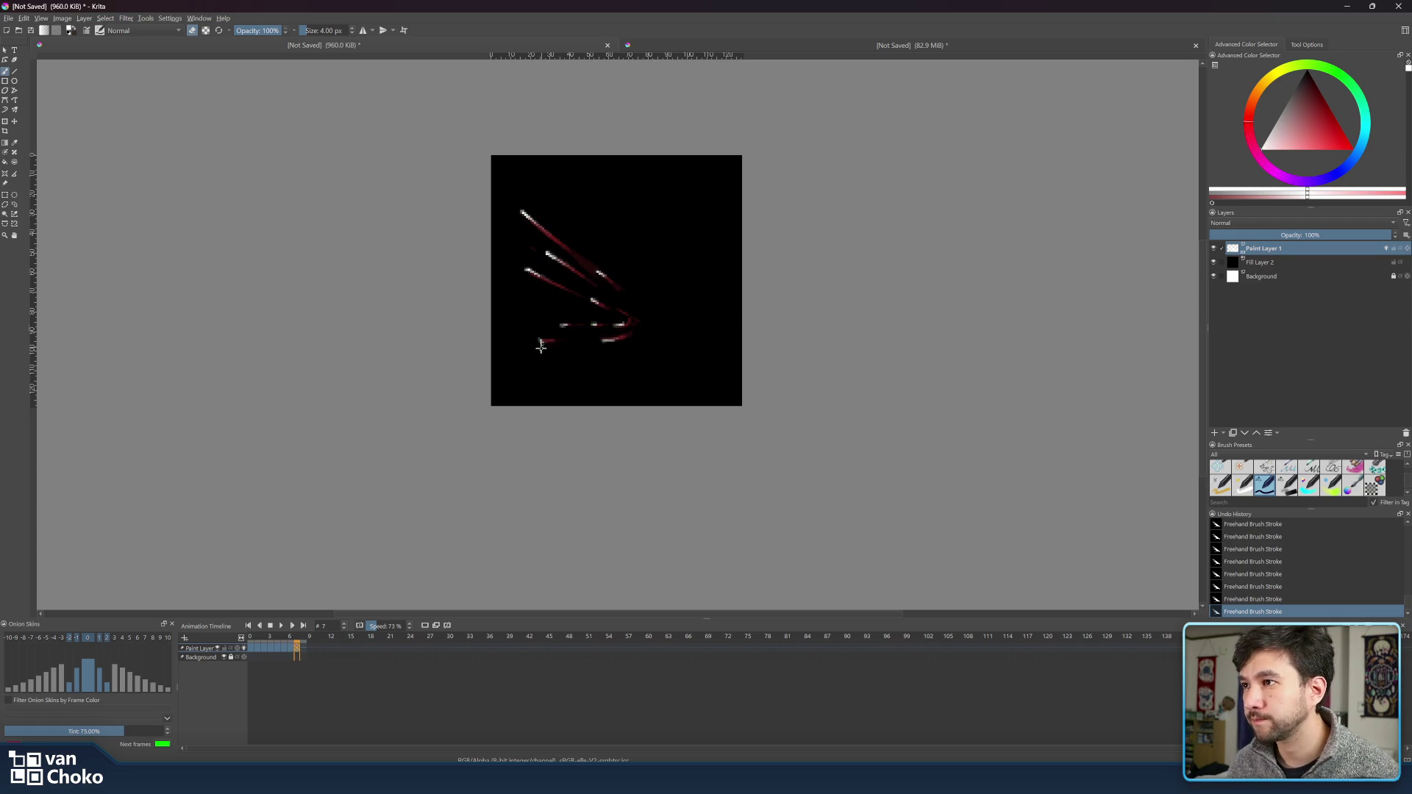
- Zoom the canvas out to about 16.7% and recenter it to preview the eight-frame slash small
key(e)
key(e)
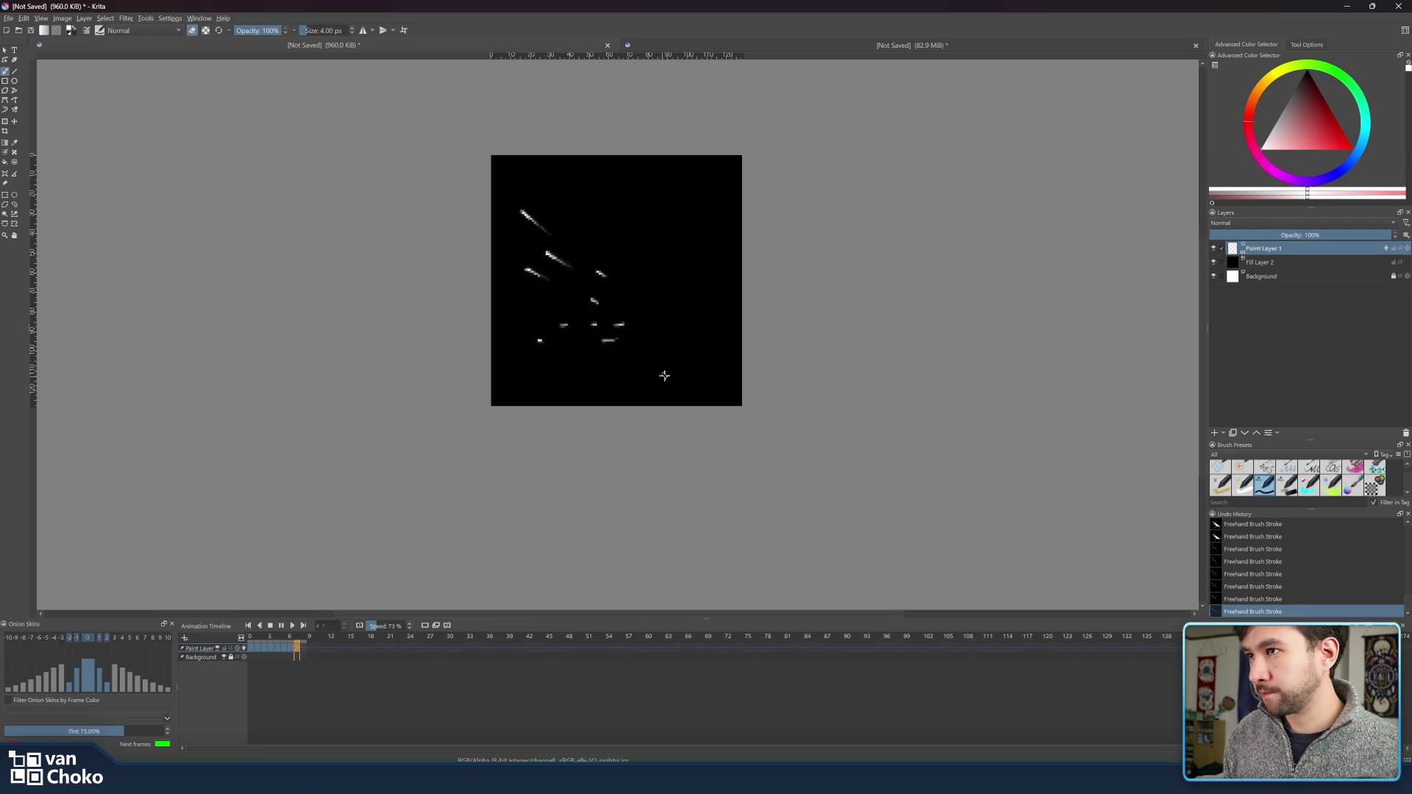
scroll(662, 375, down, 8)
scroll(795, 387, down, 4)
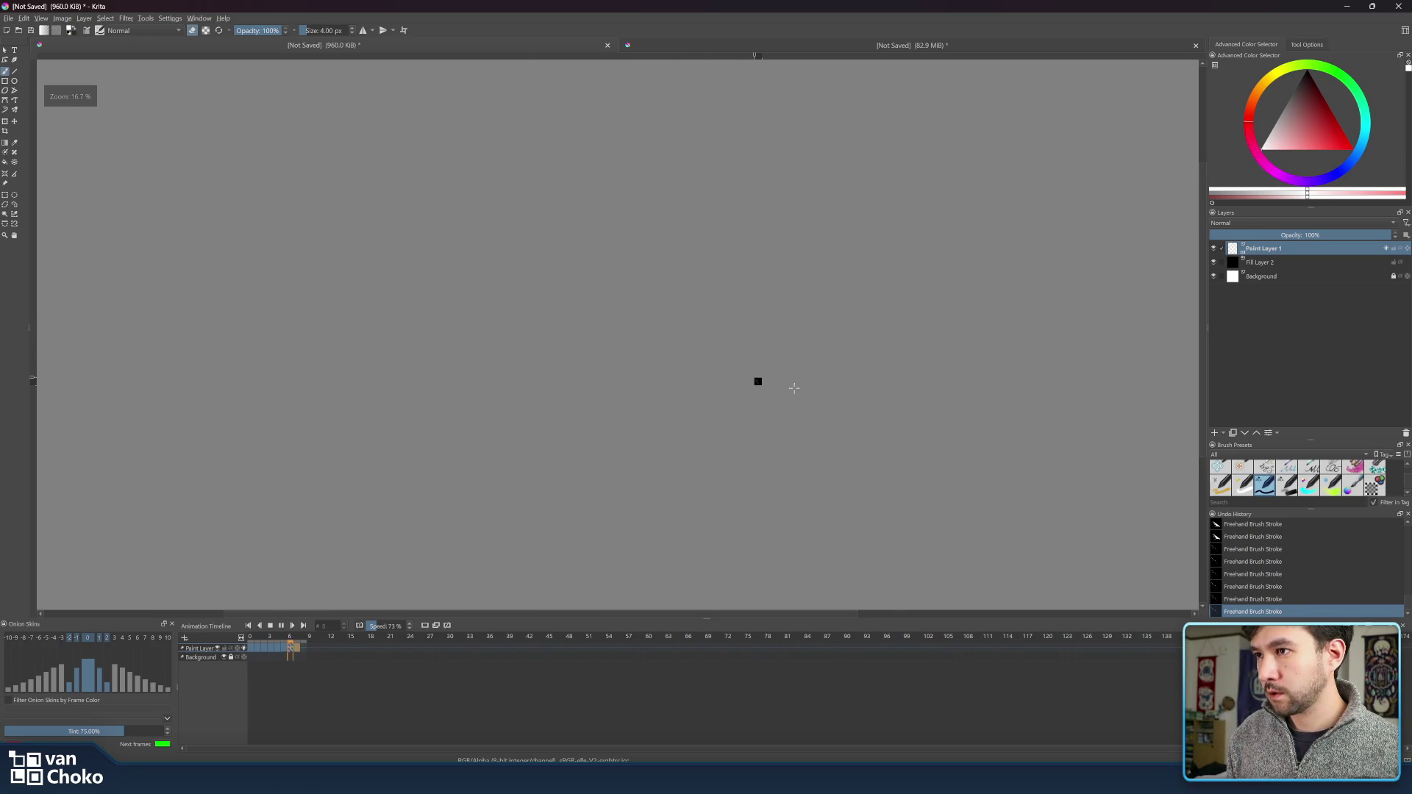
scroll(794, 388, up, 2)
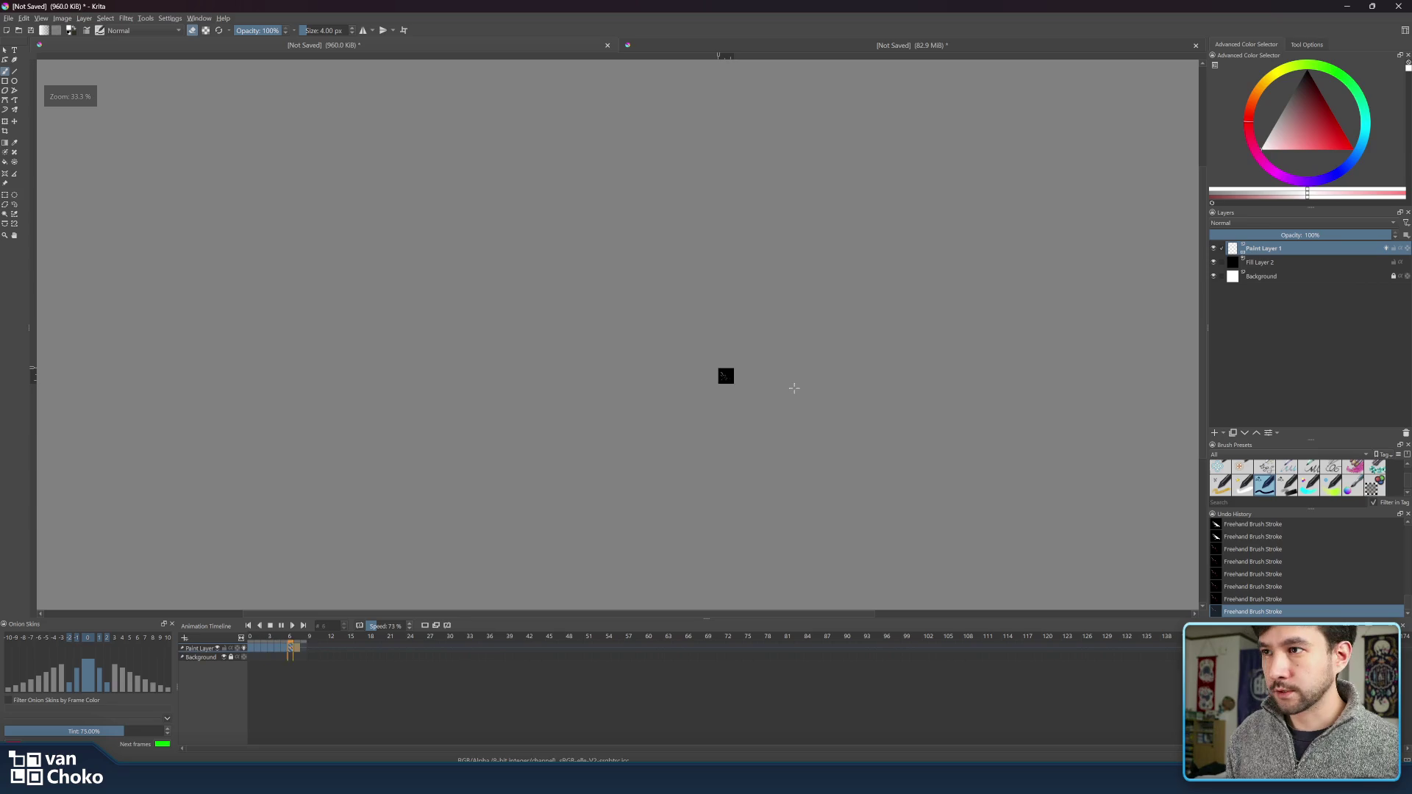
drag(794, 388, 754, 375)
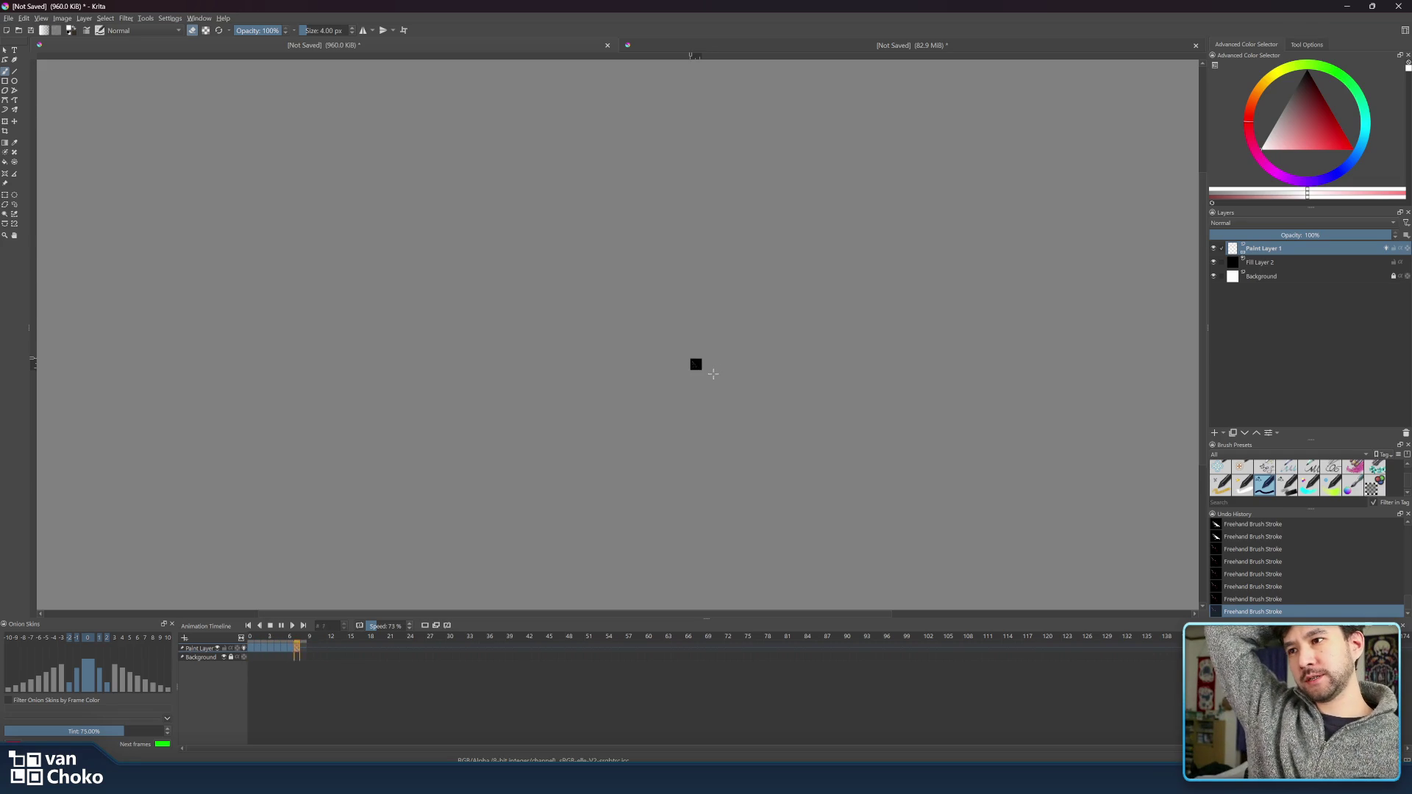
scroll(714, 373, up, 6)
- Stop the slash animation, rewind to frame 0, and play it again
click(281, 625)
click(263, 639)
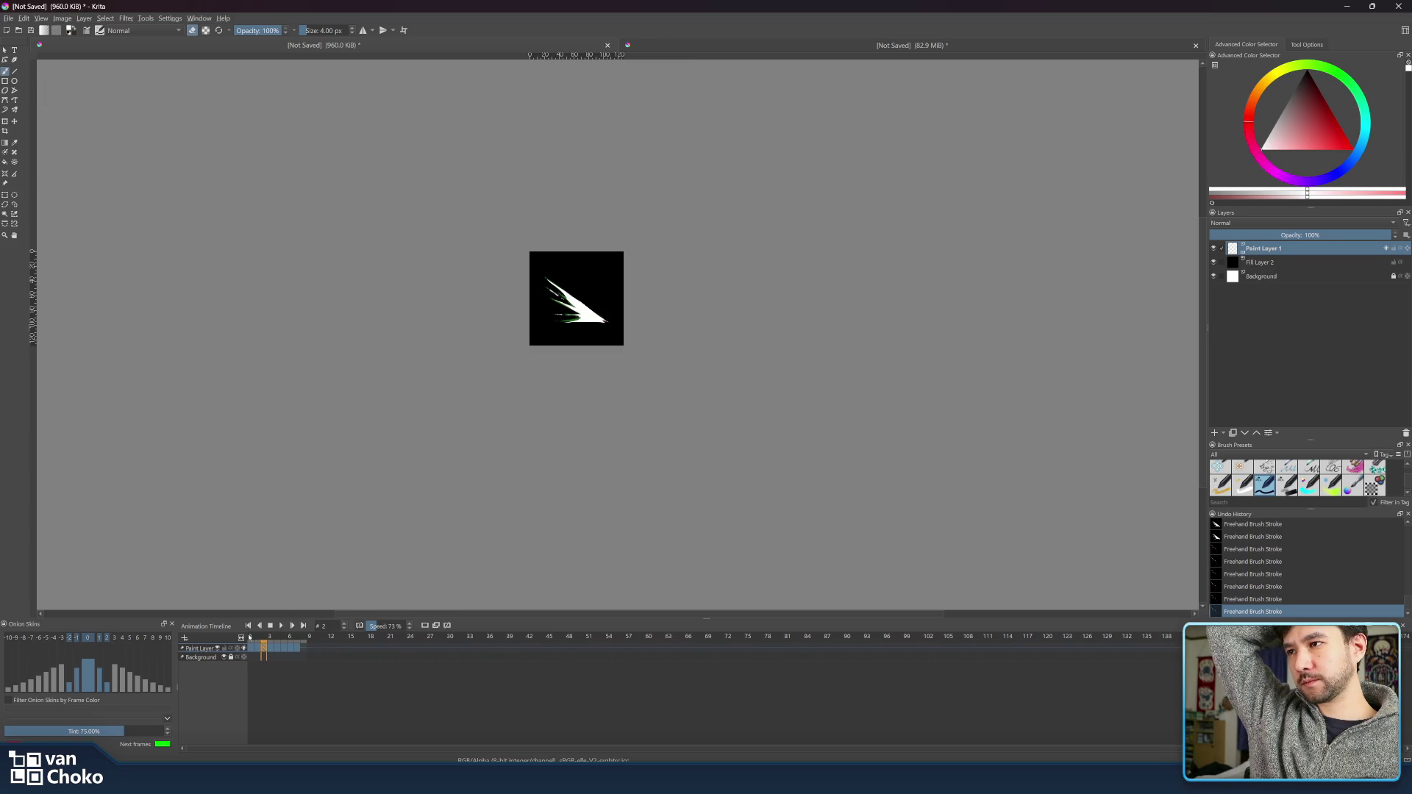
click(251, 638)
key(space)
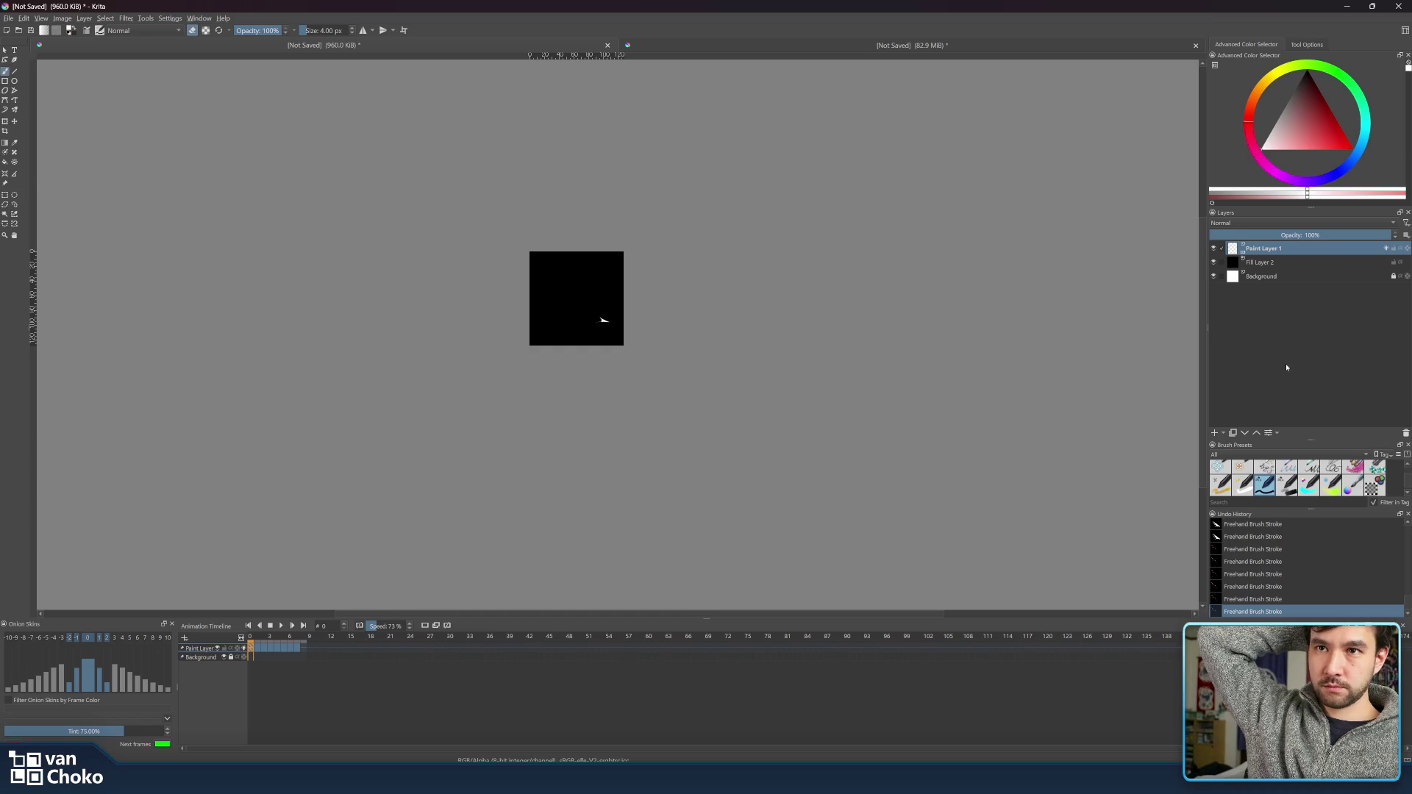
- Hide Fill Layer 2 and the Background layer, then scrub frames to check the strokes
click(1263, 266)
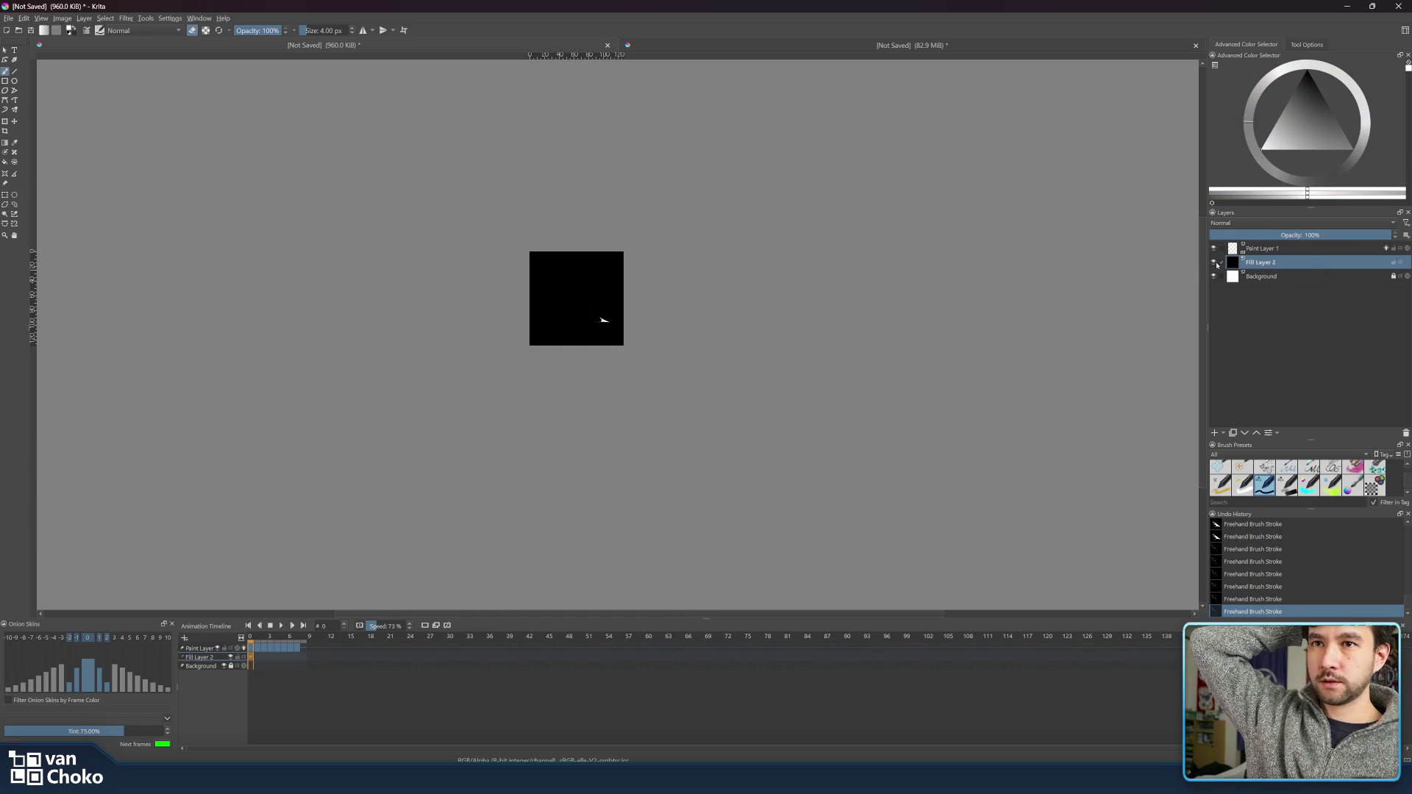
mouse_move(1218, 267)
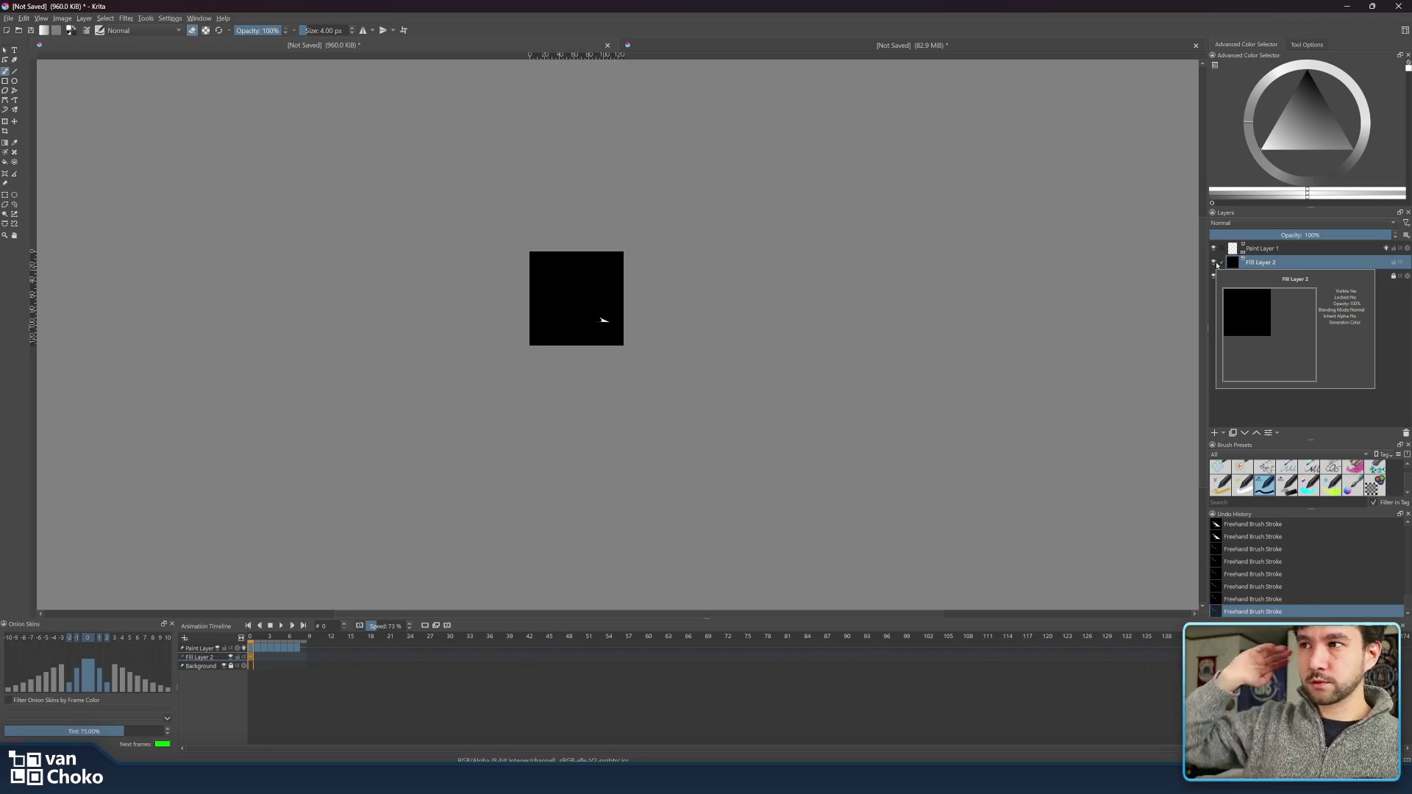
click(1214, 263)
click(1213, 276)
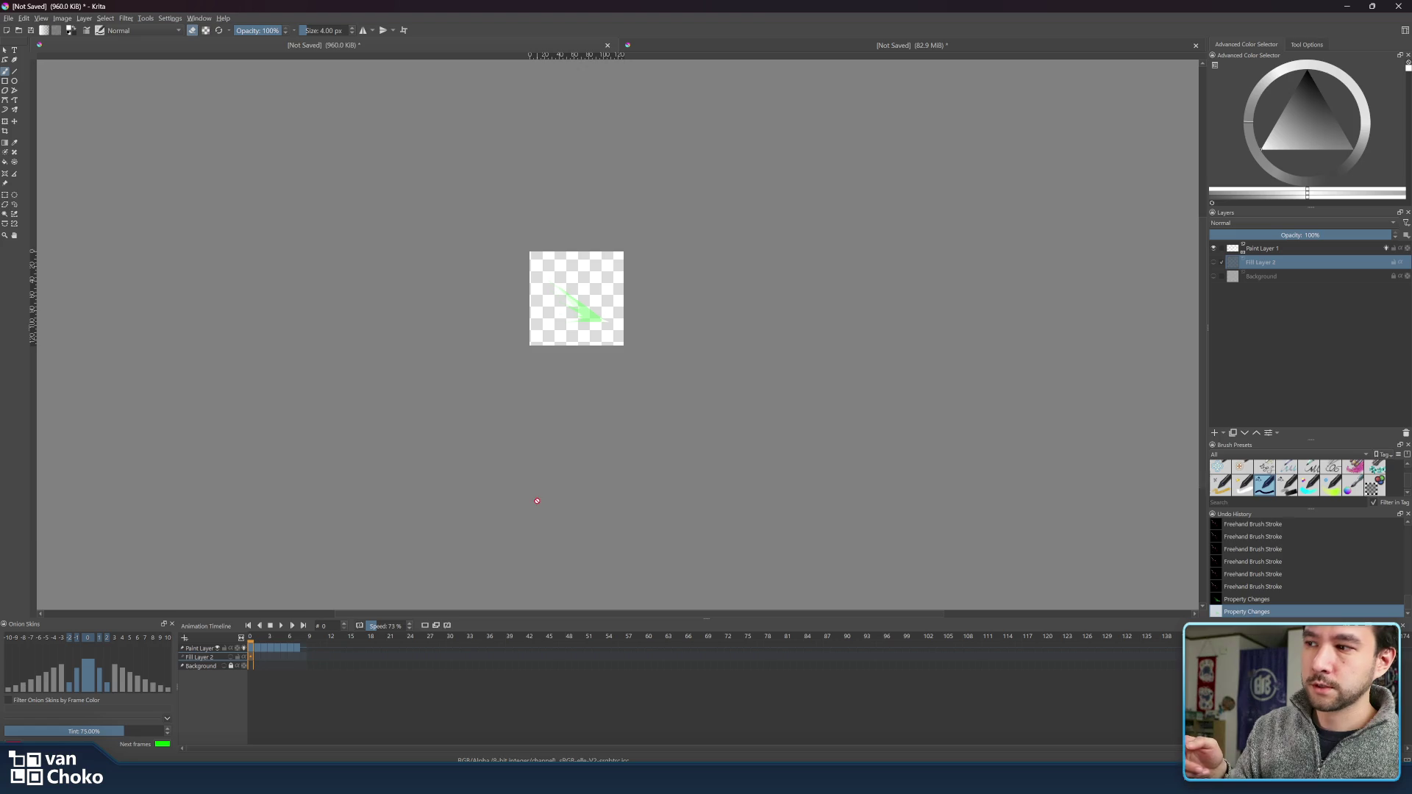
drag(260, 642, 264, 644)
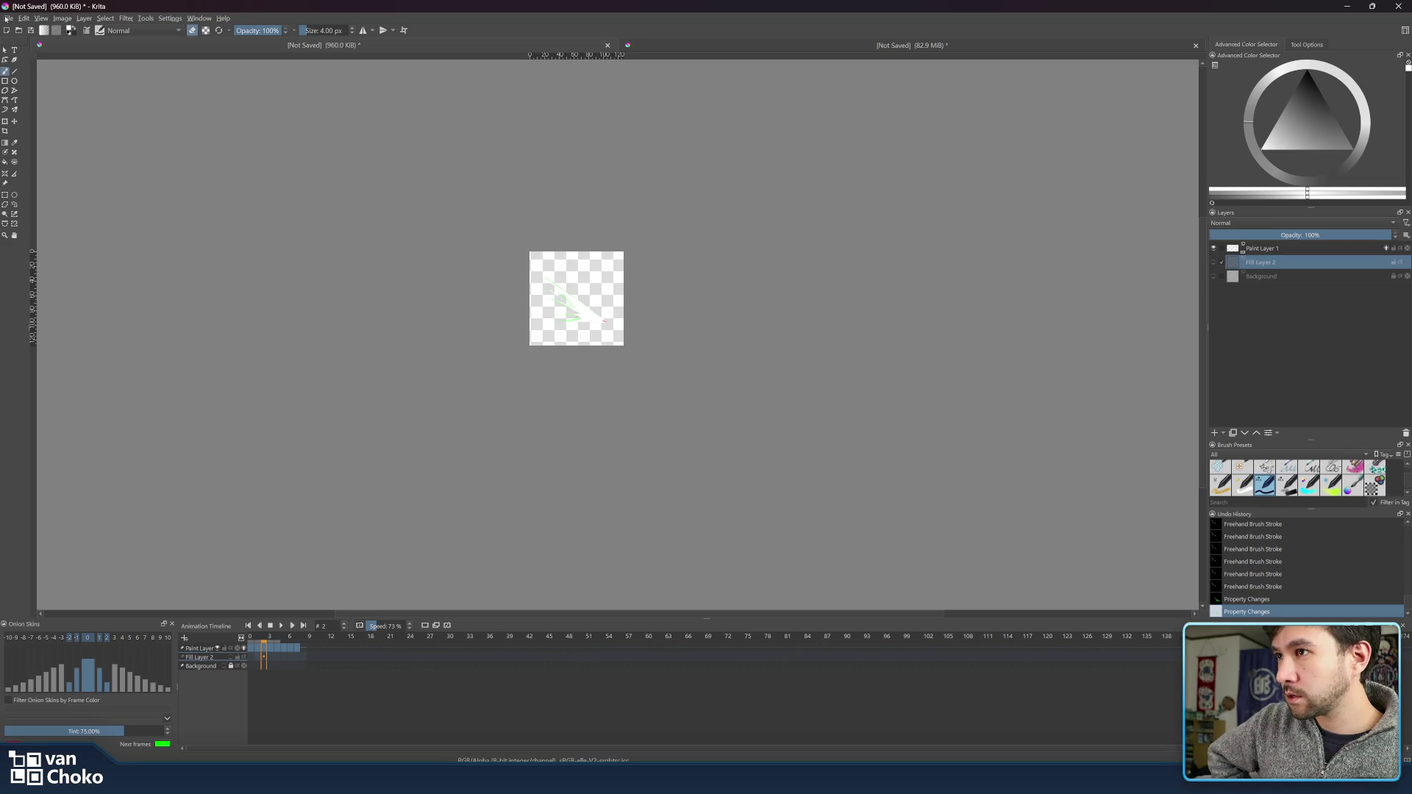
click(6, 19)
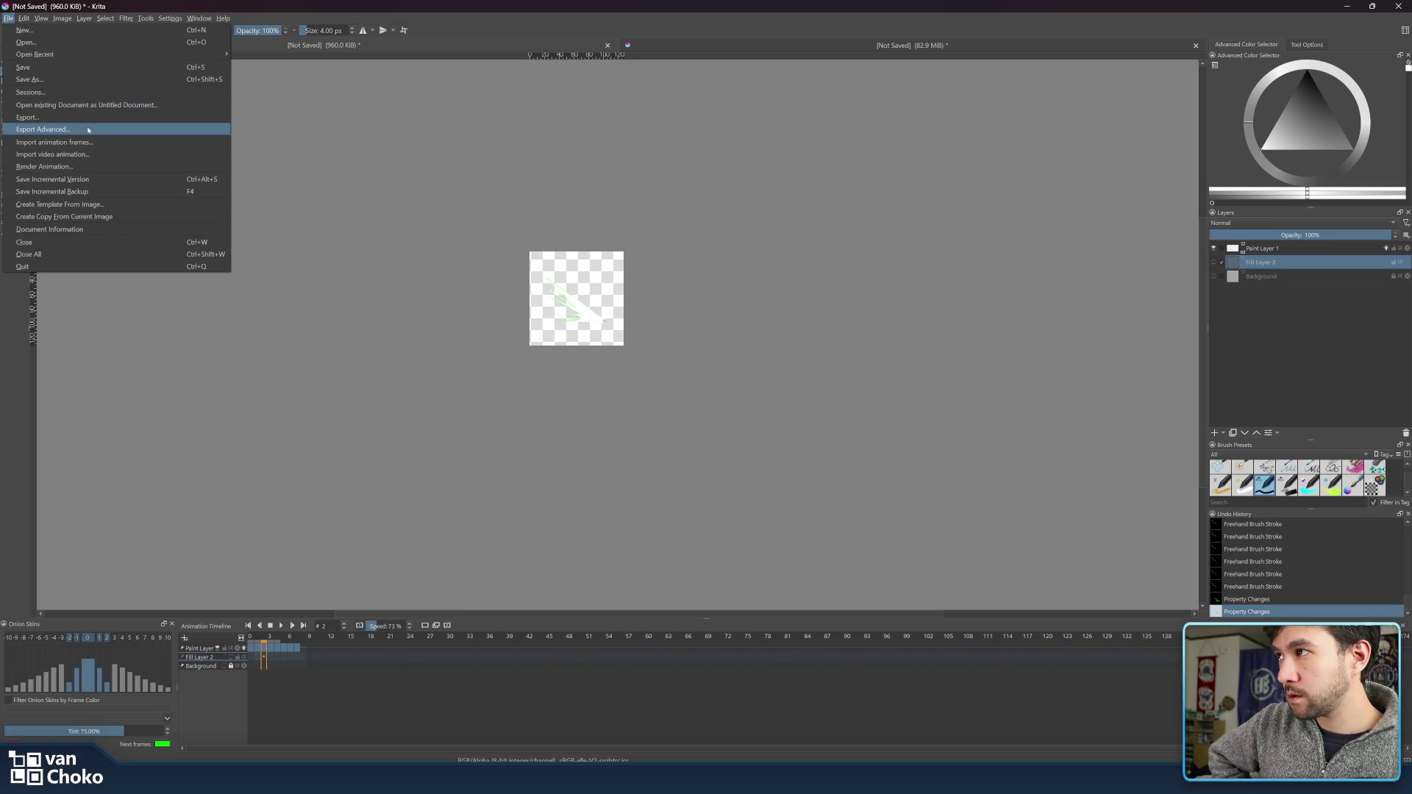
- Open Render Animation for a PNG image-sequence export and browse for the image save location
click(102, 168)
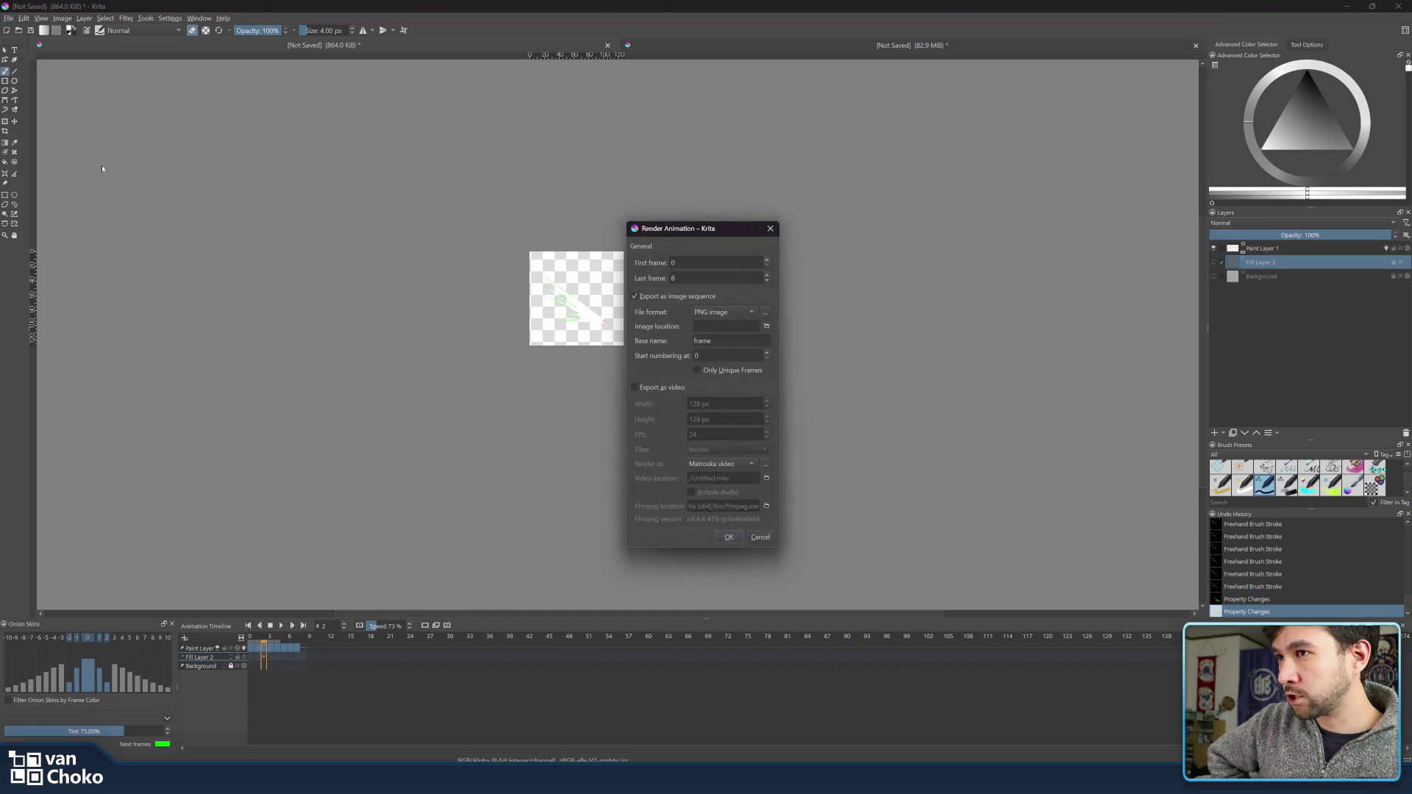
drag(685, 229, 883, 239)
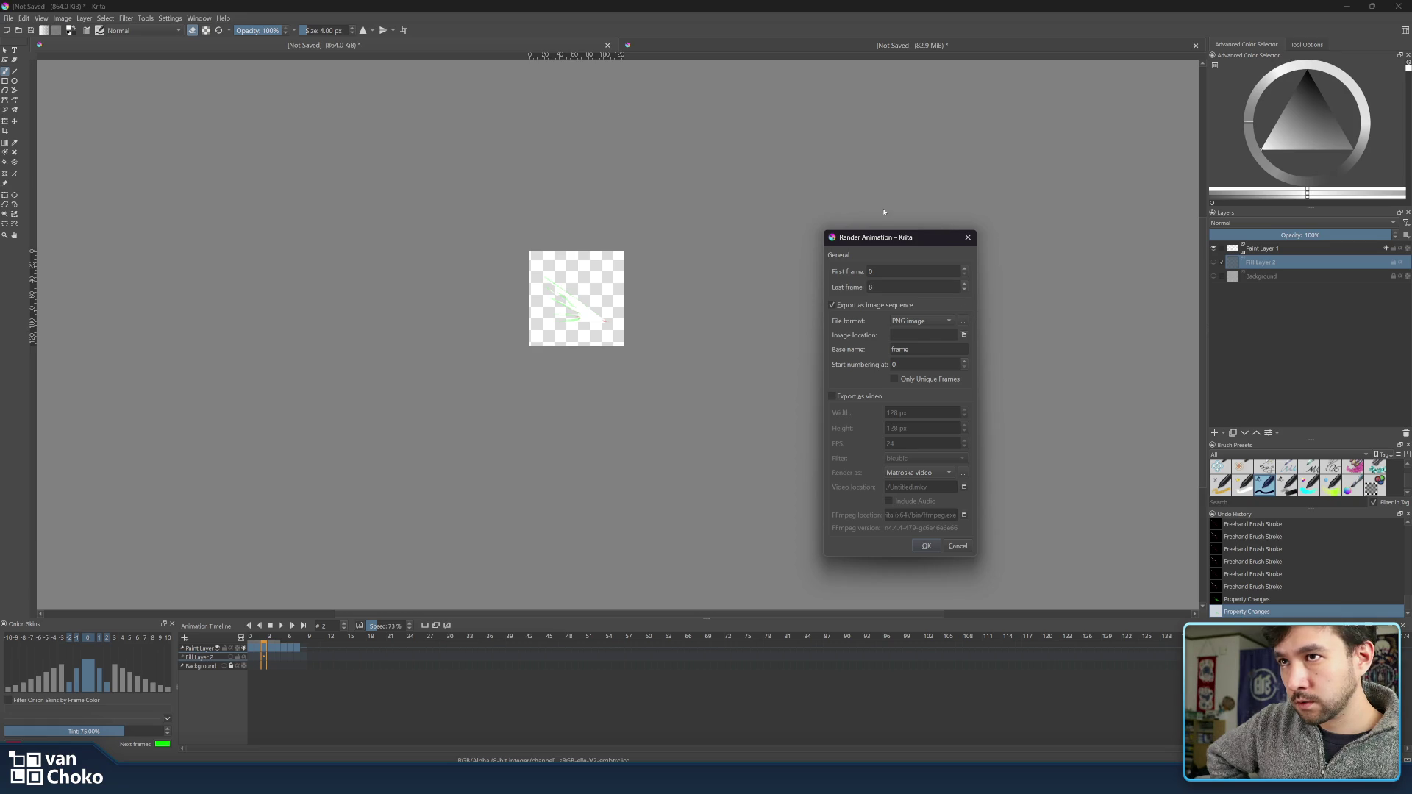
click(964, 336)
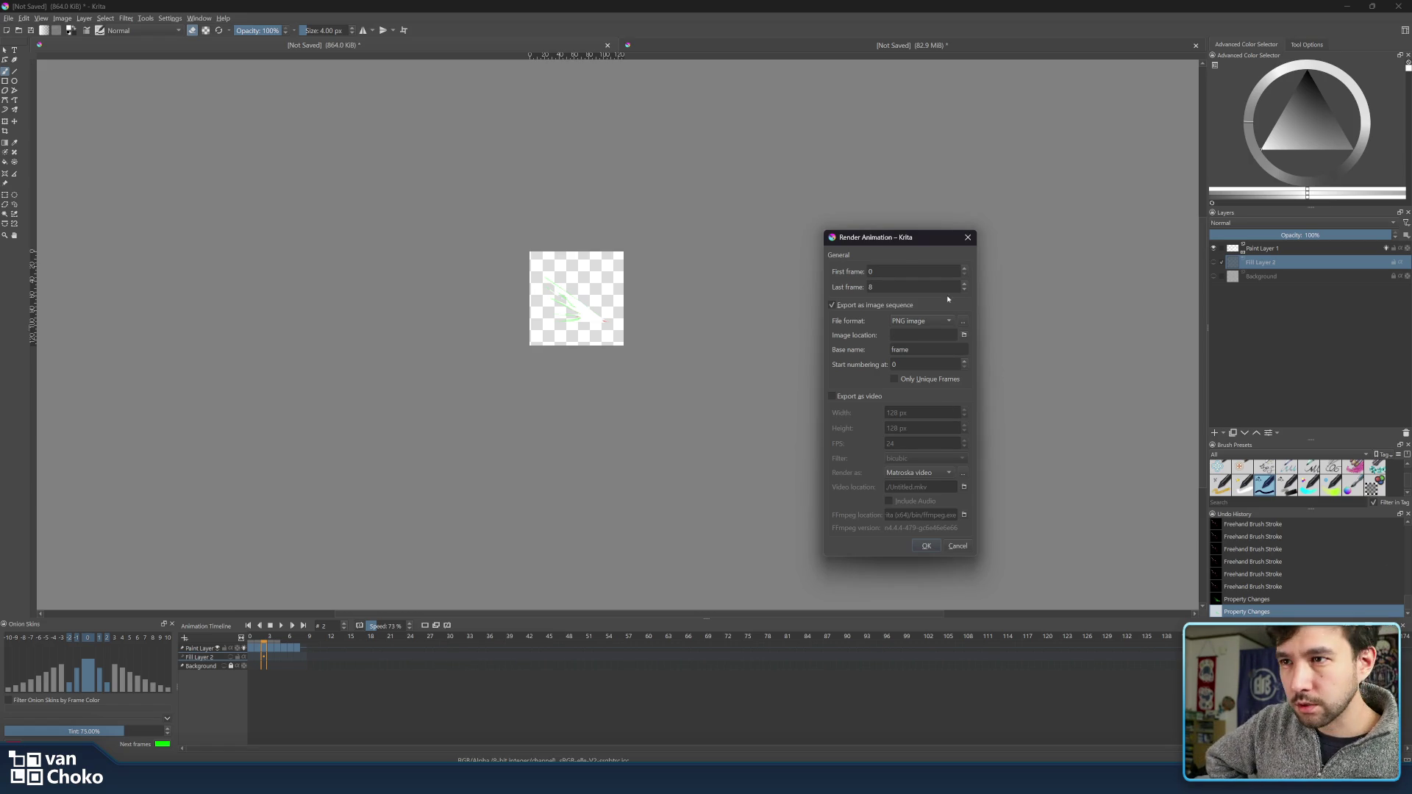
drag(910, 248, 907, 218)
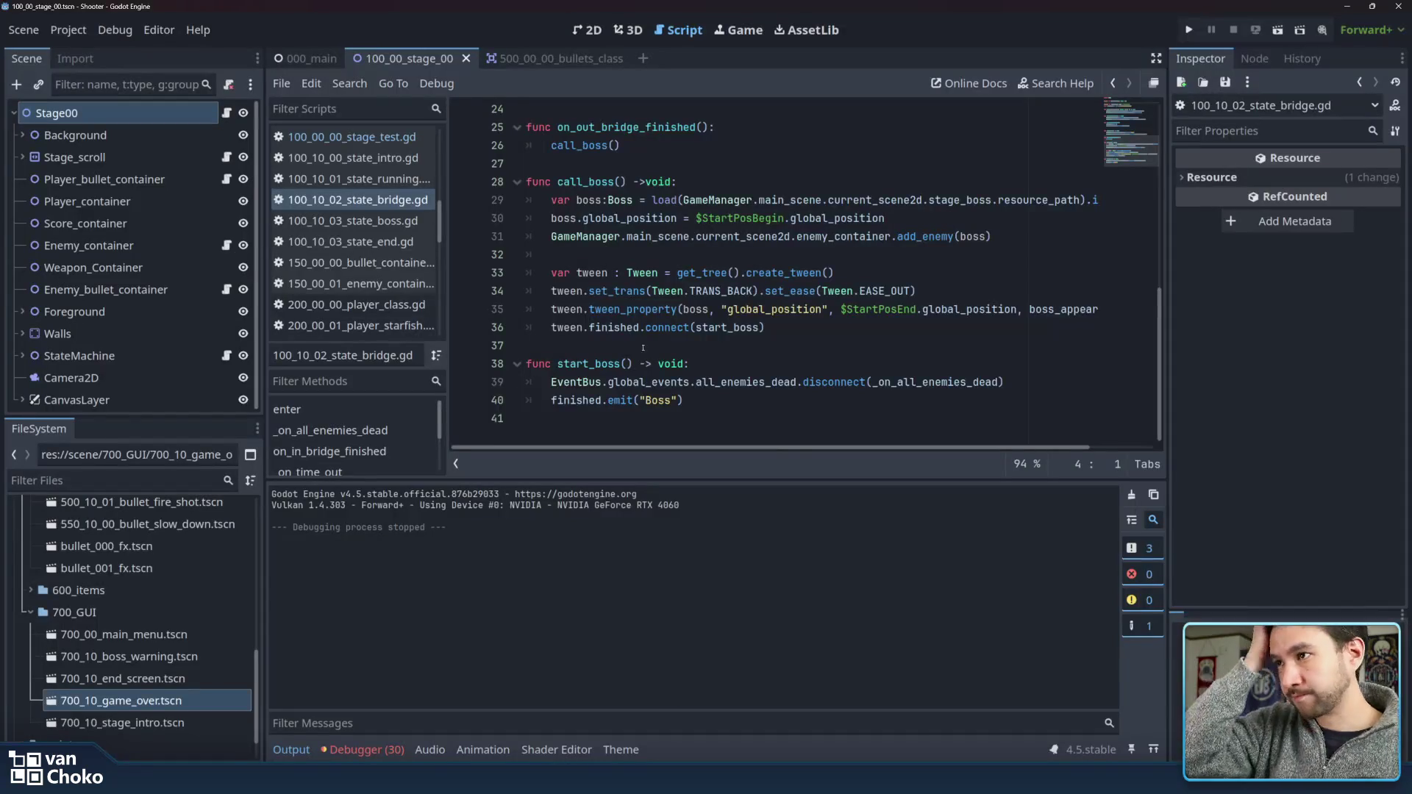
- Start a new 2D scene with a root node named Node2D
click(587, 30)
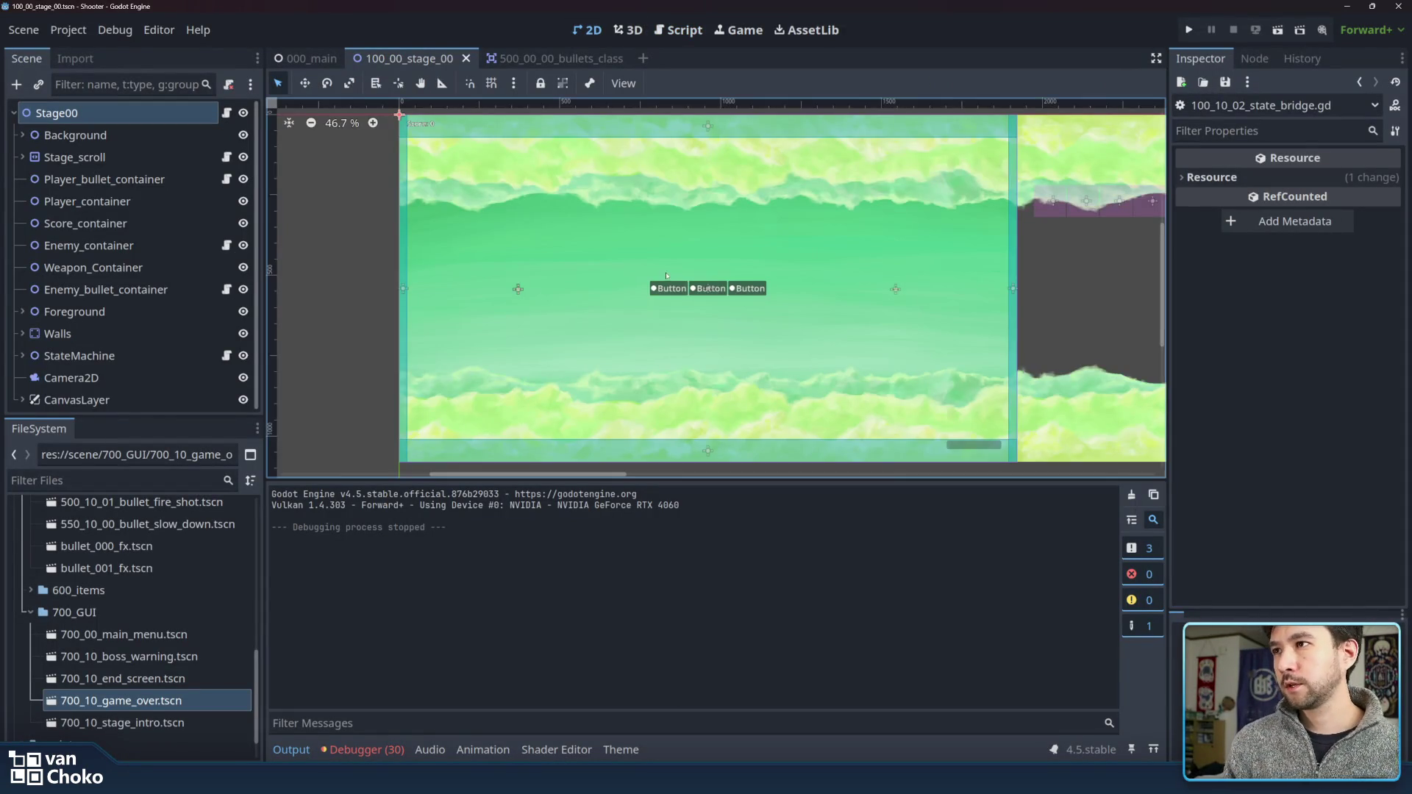
click(643, 58)
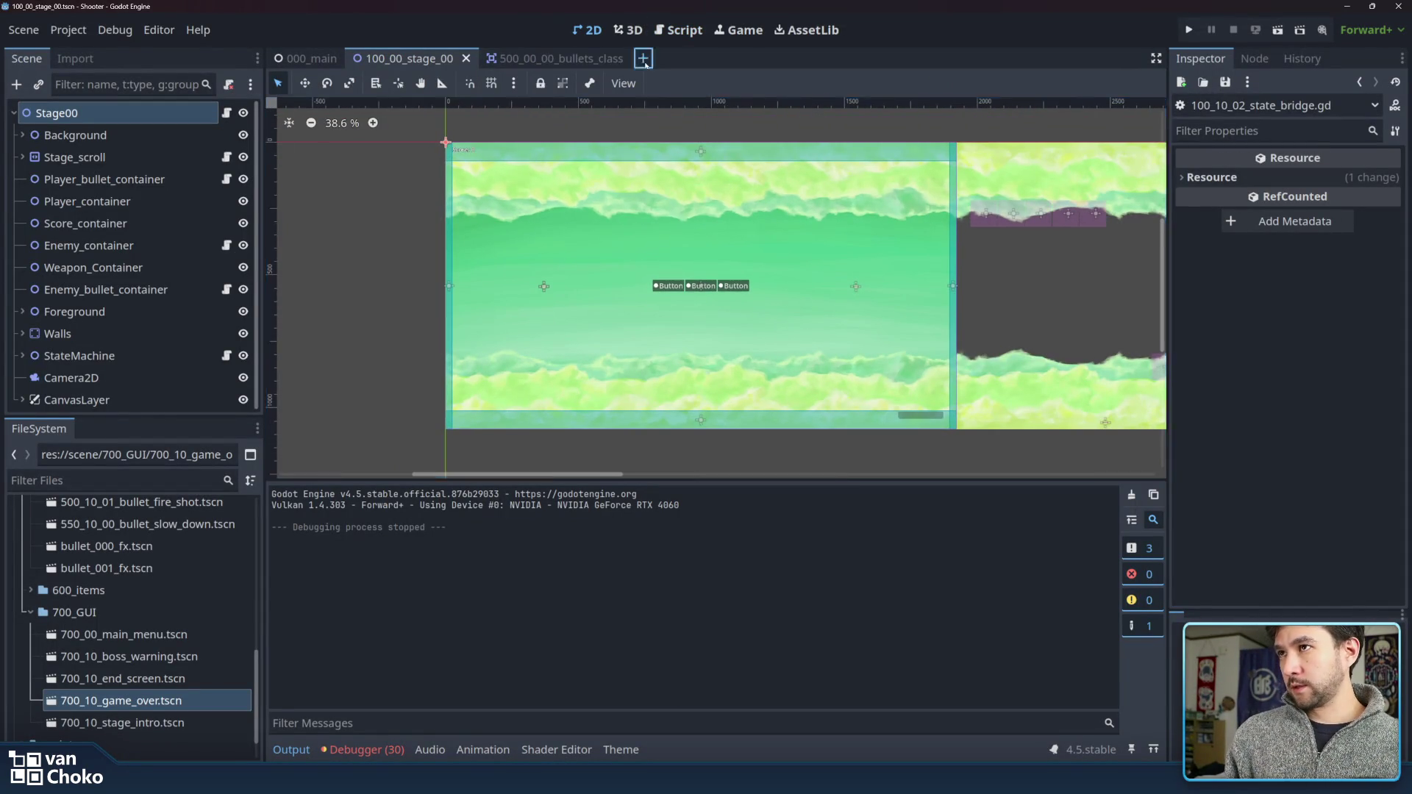
click(140, 135)
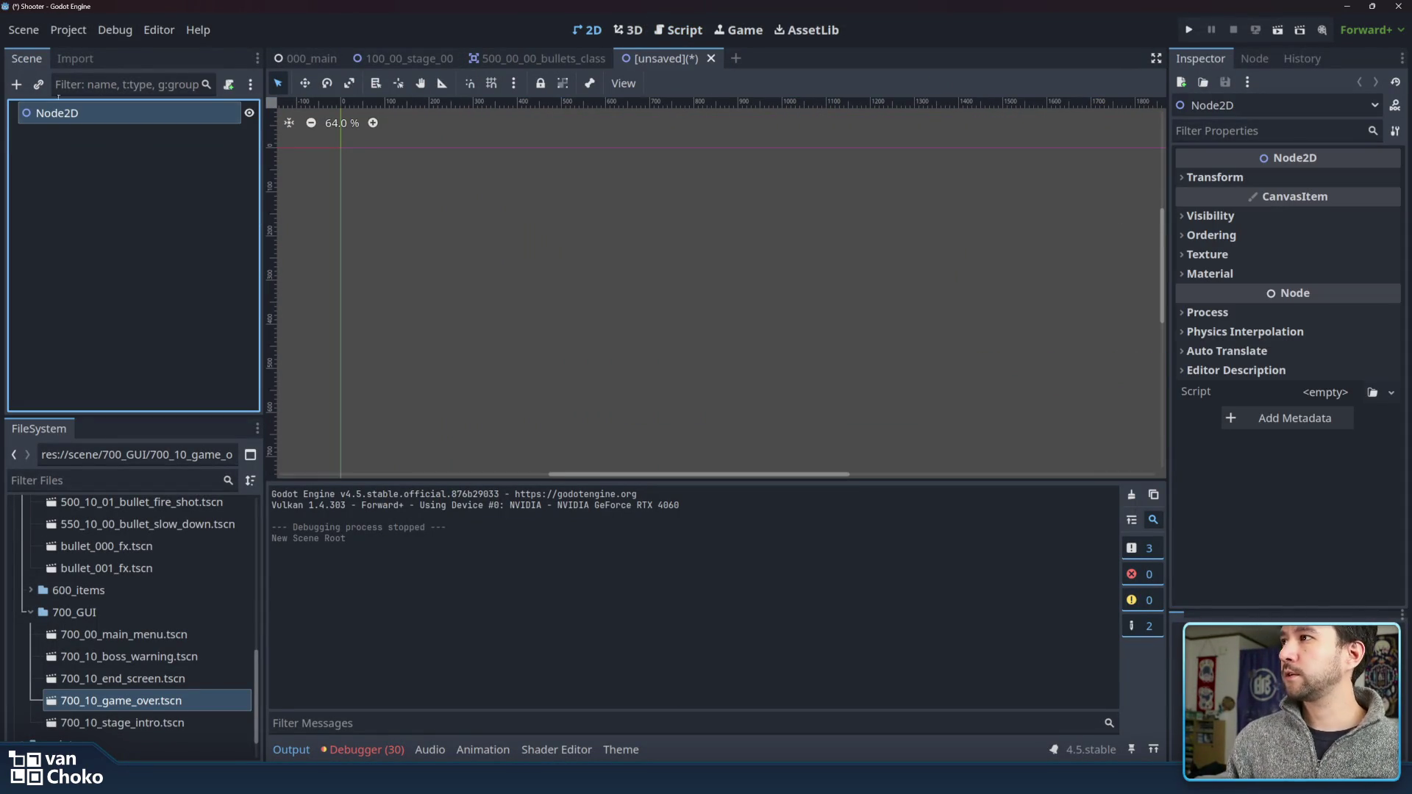
double_click(71, 115)
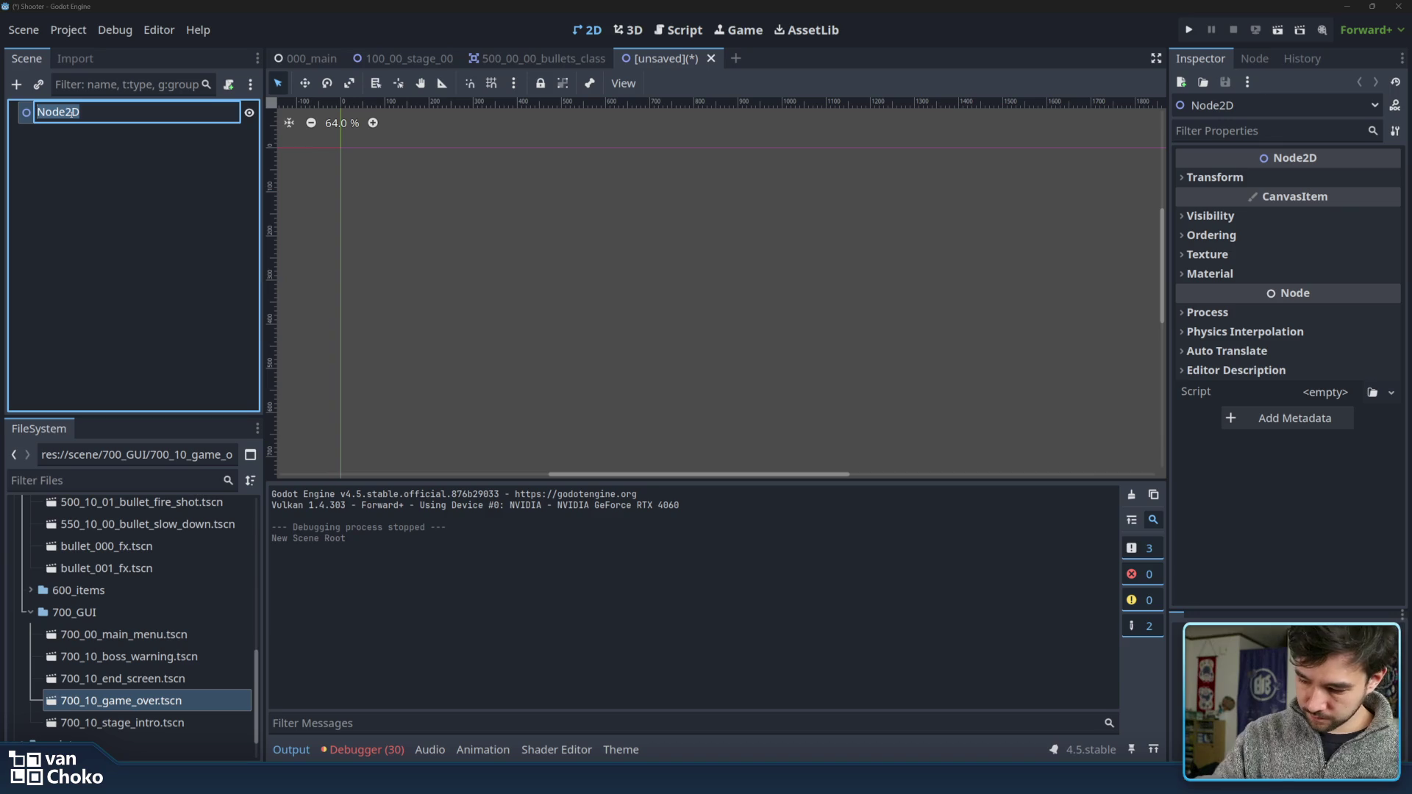
click(144, 183)
- Add a GPUParticles2D child node under Node2D by searching 'particle'
key(ctrl+a)
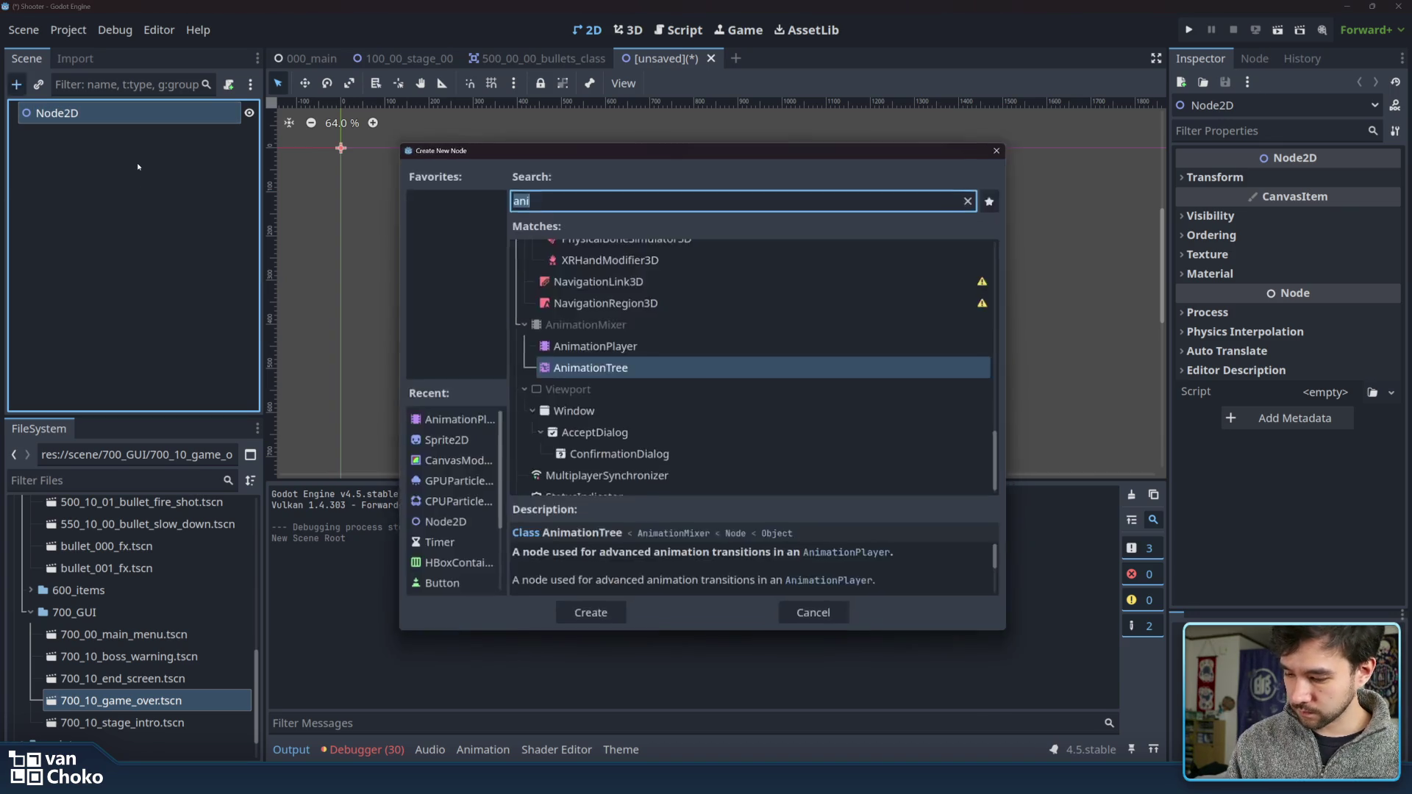
text(particle)
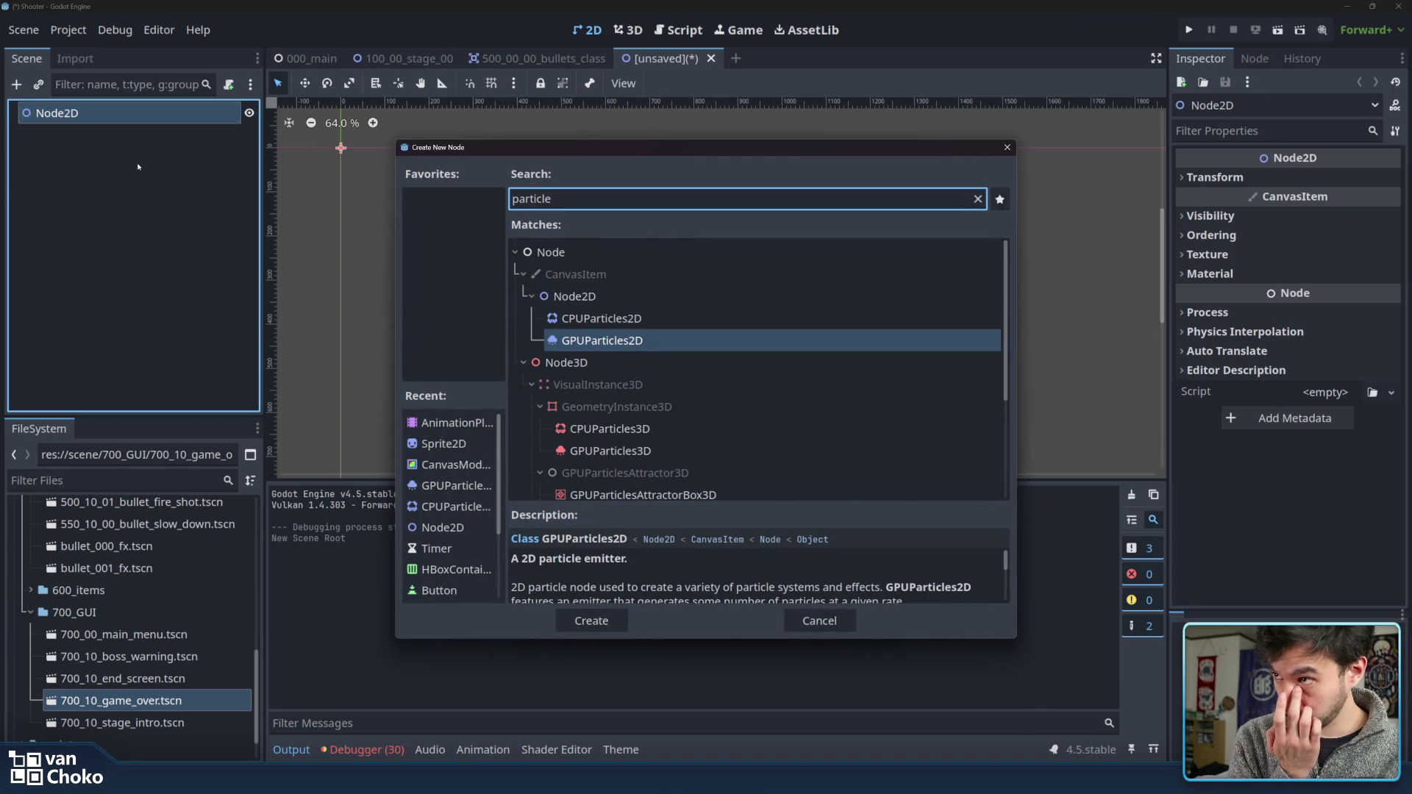
key(Up)
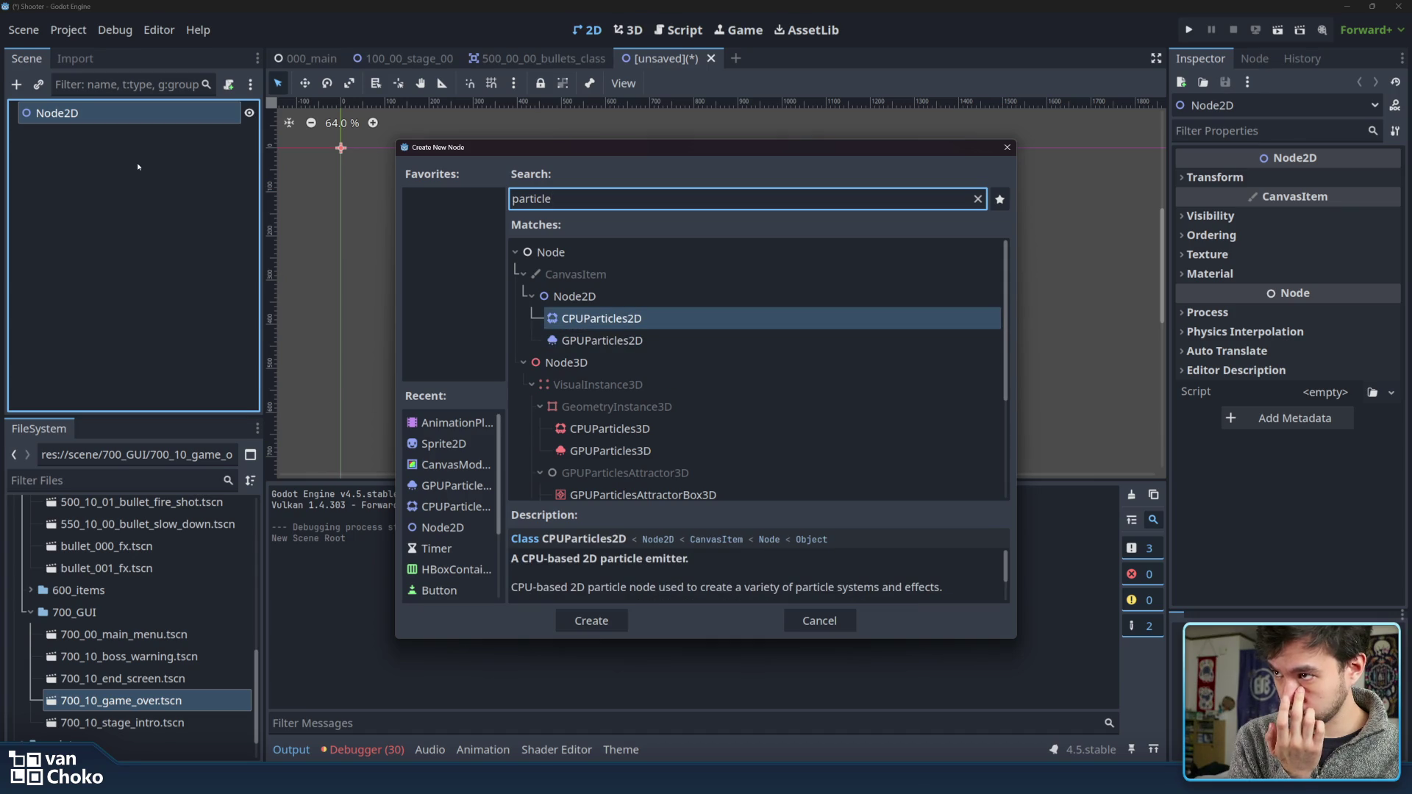
key(Down)
key(Return)
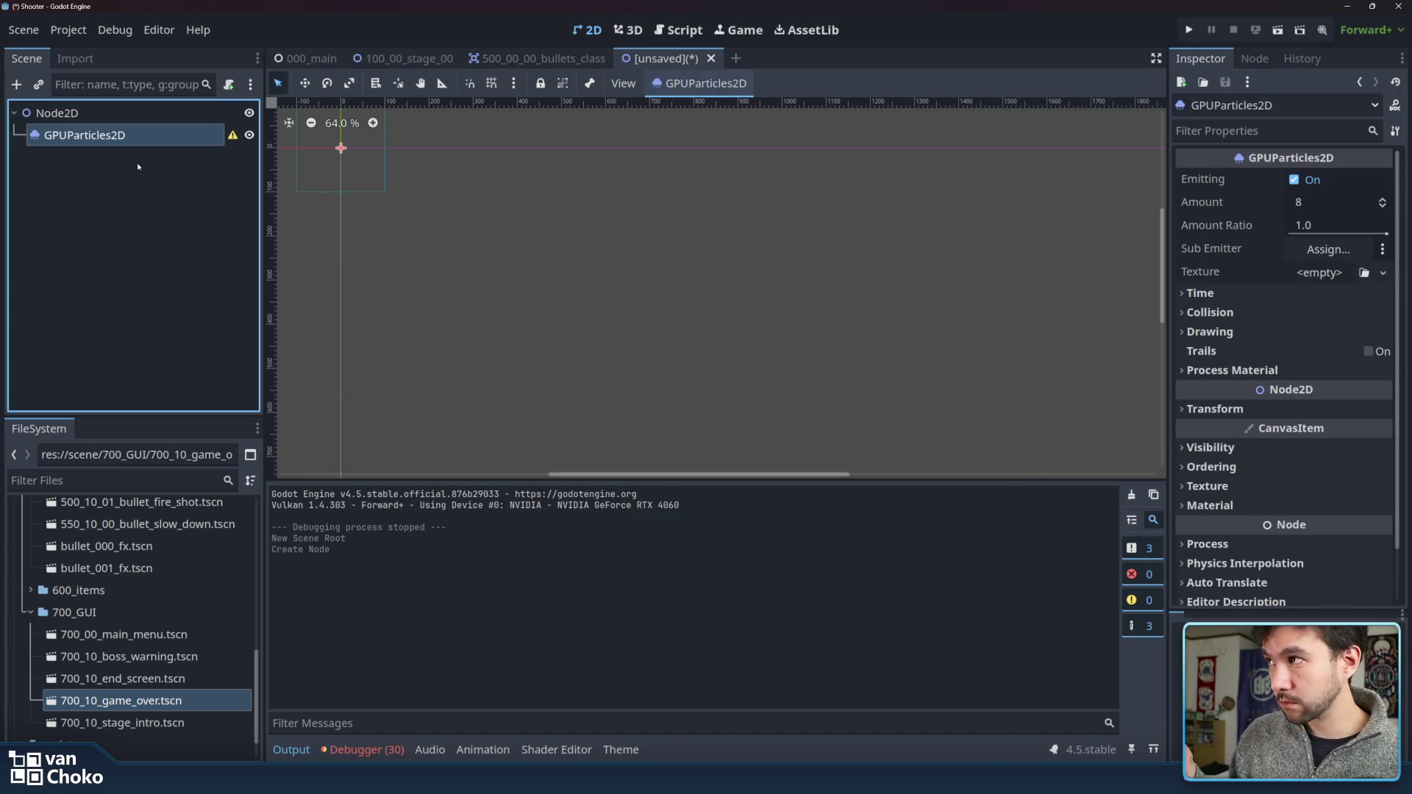
- Assign a new AnimatedTexture to the particles and widen the Inspector to show its properties
click(1316, 272)
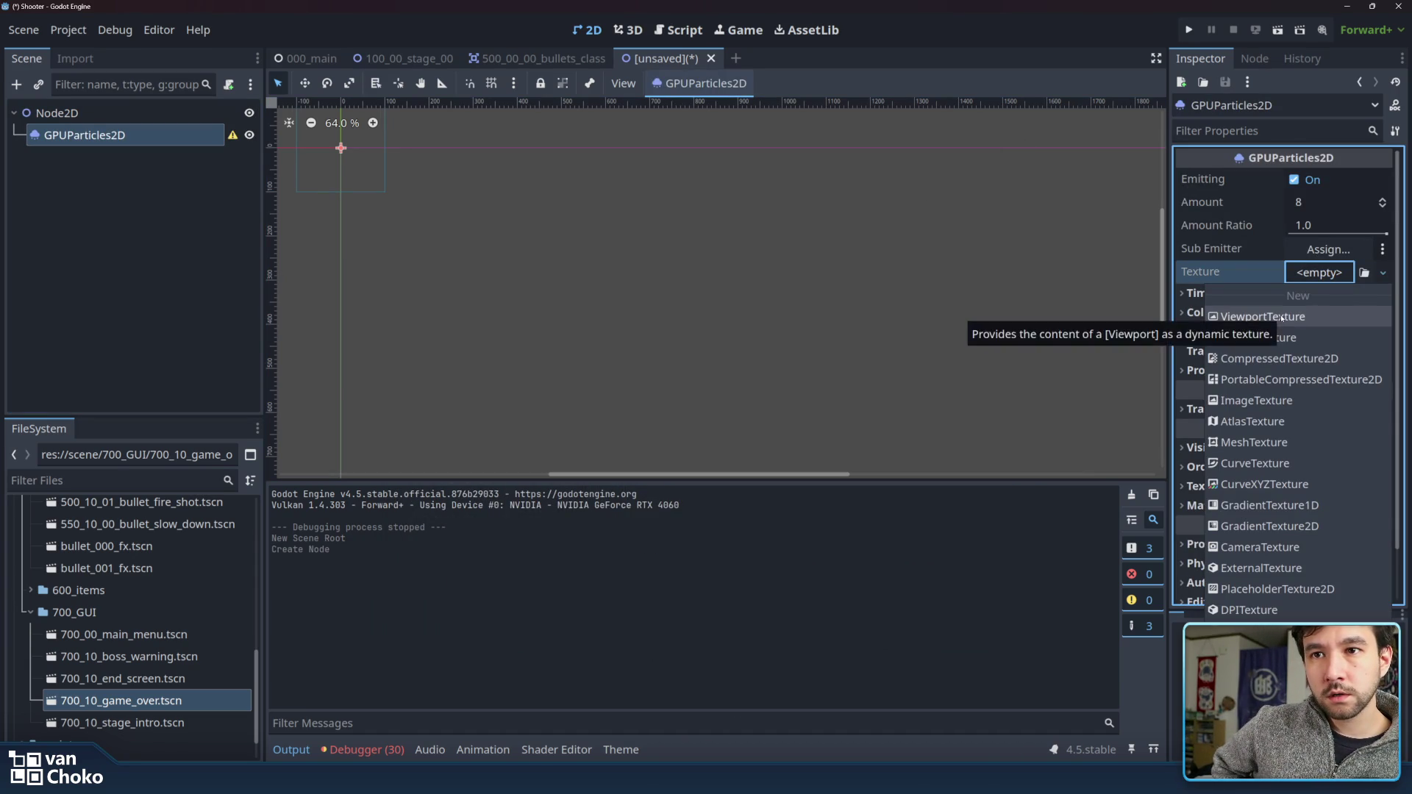
click(1248, 270)
click(1316, 272)
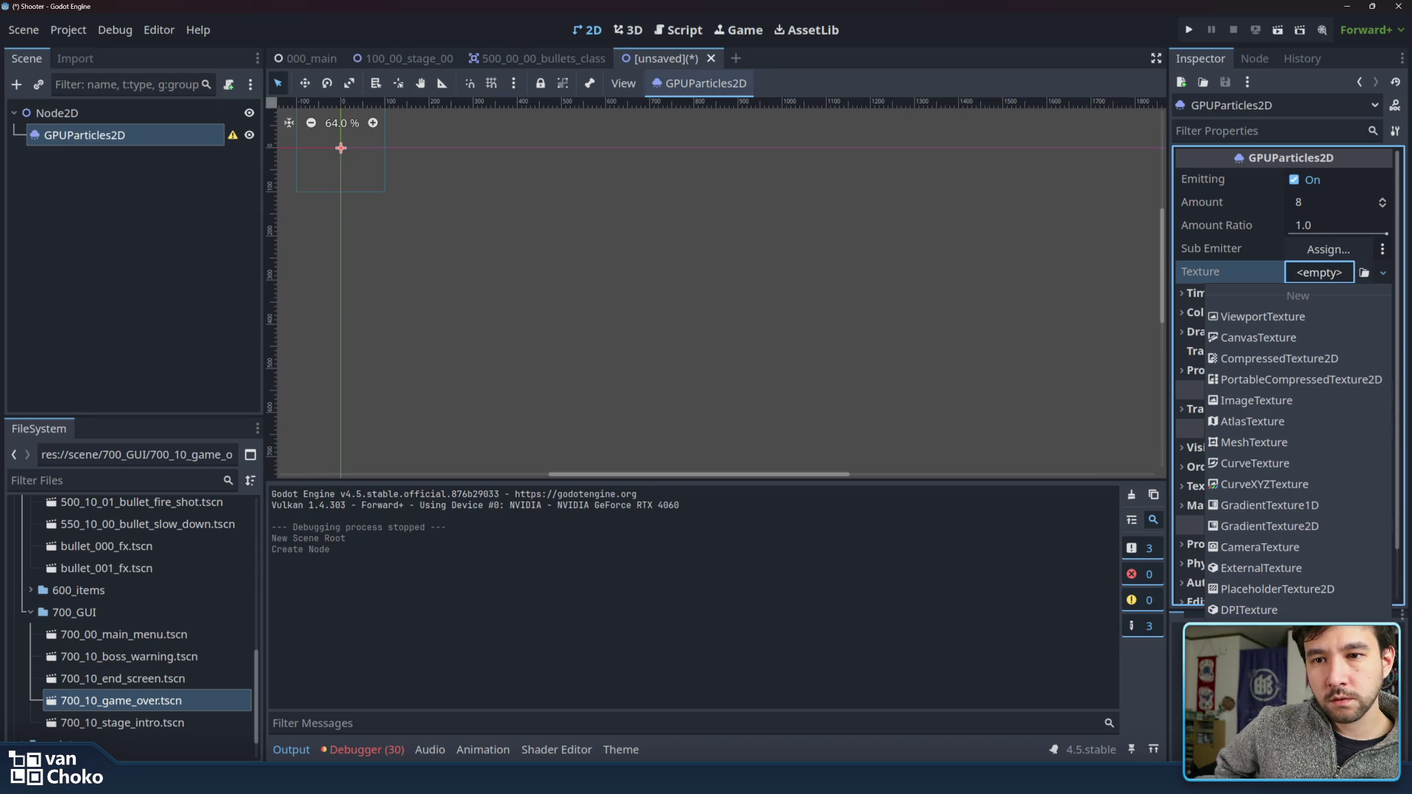
click(1265, 655)
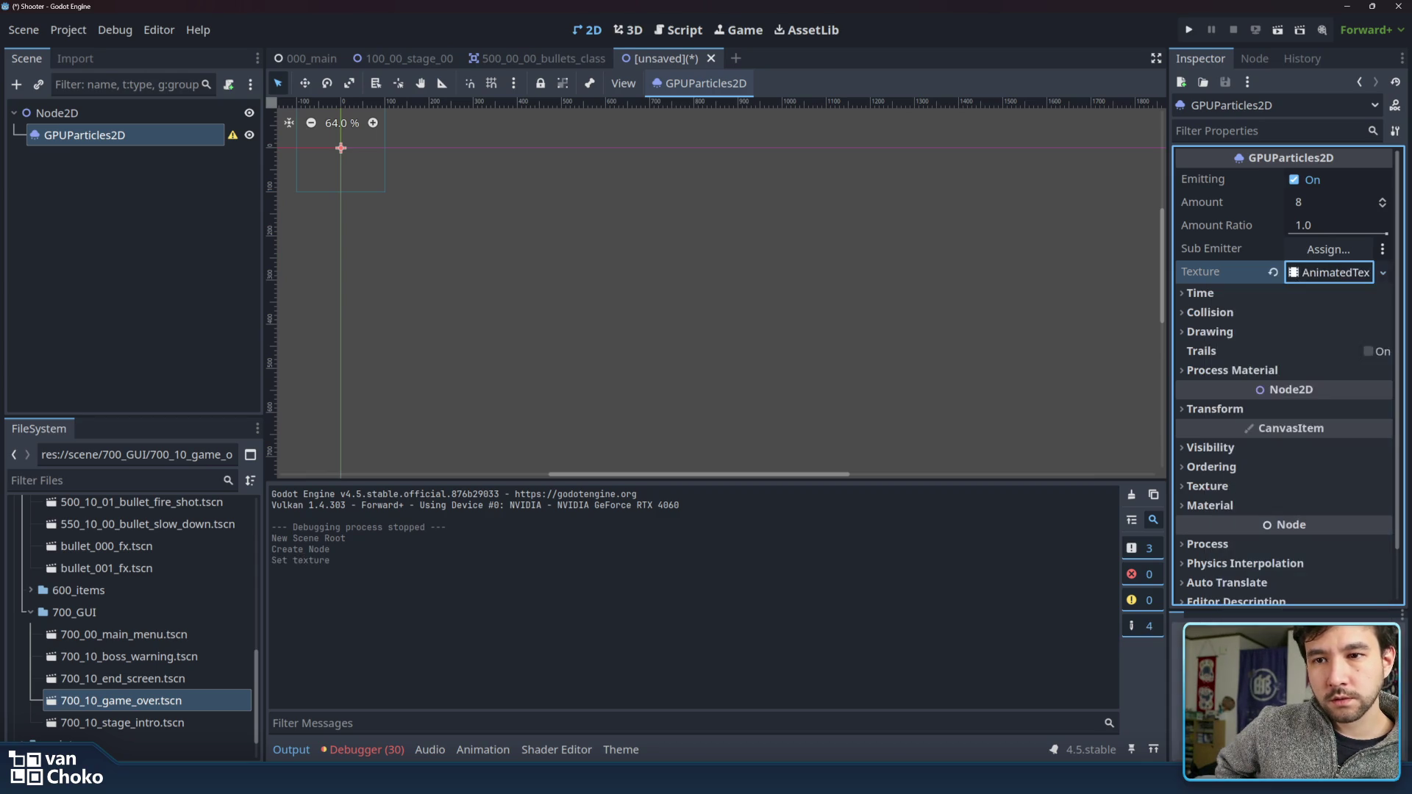
click(1356, 276)
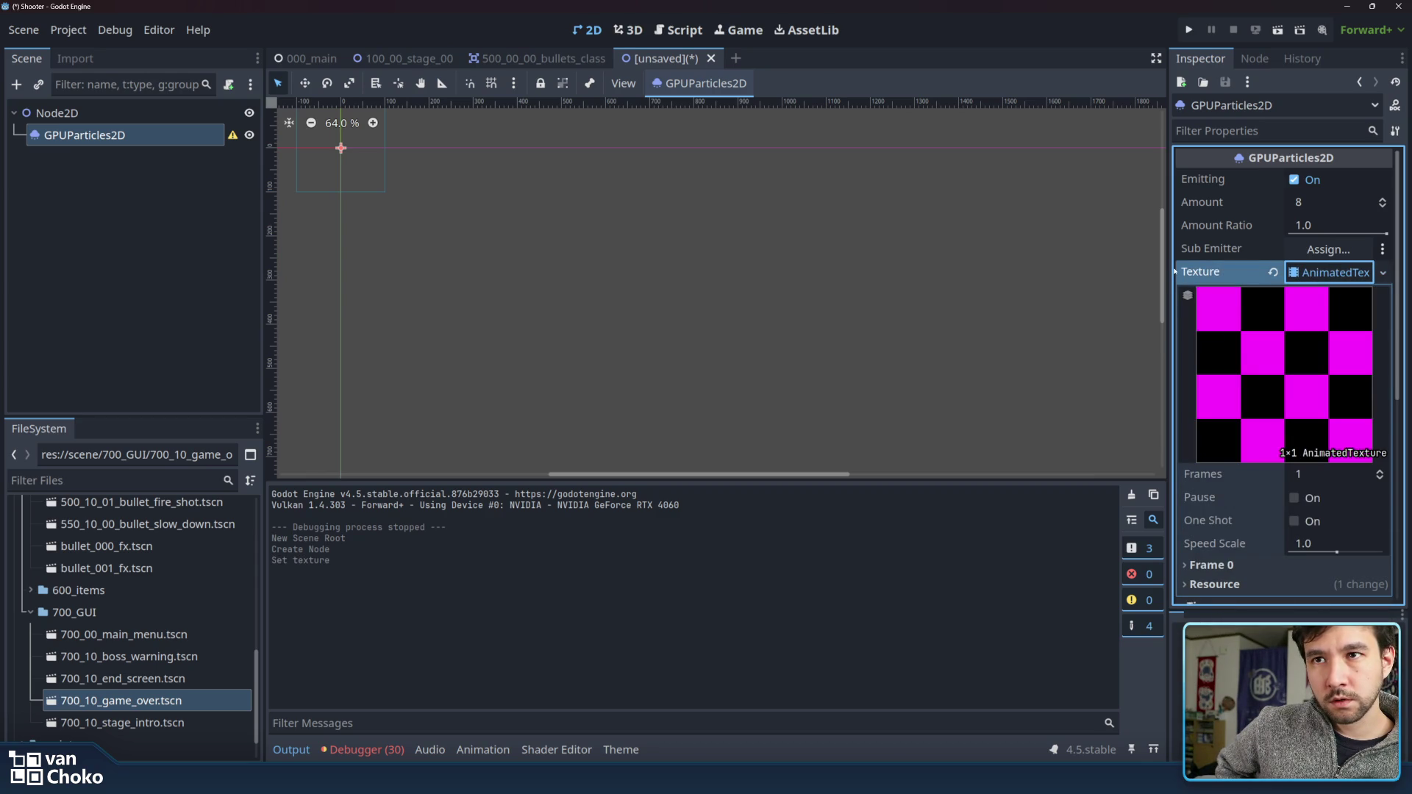
drag(1172, 270, 979, 266)
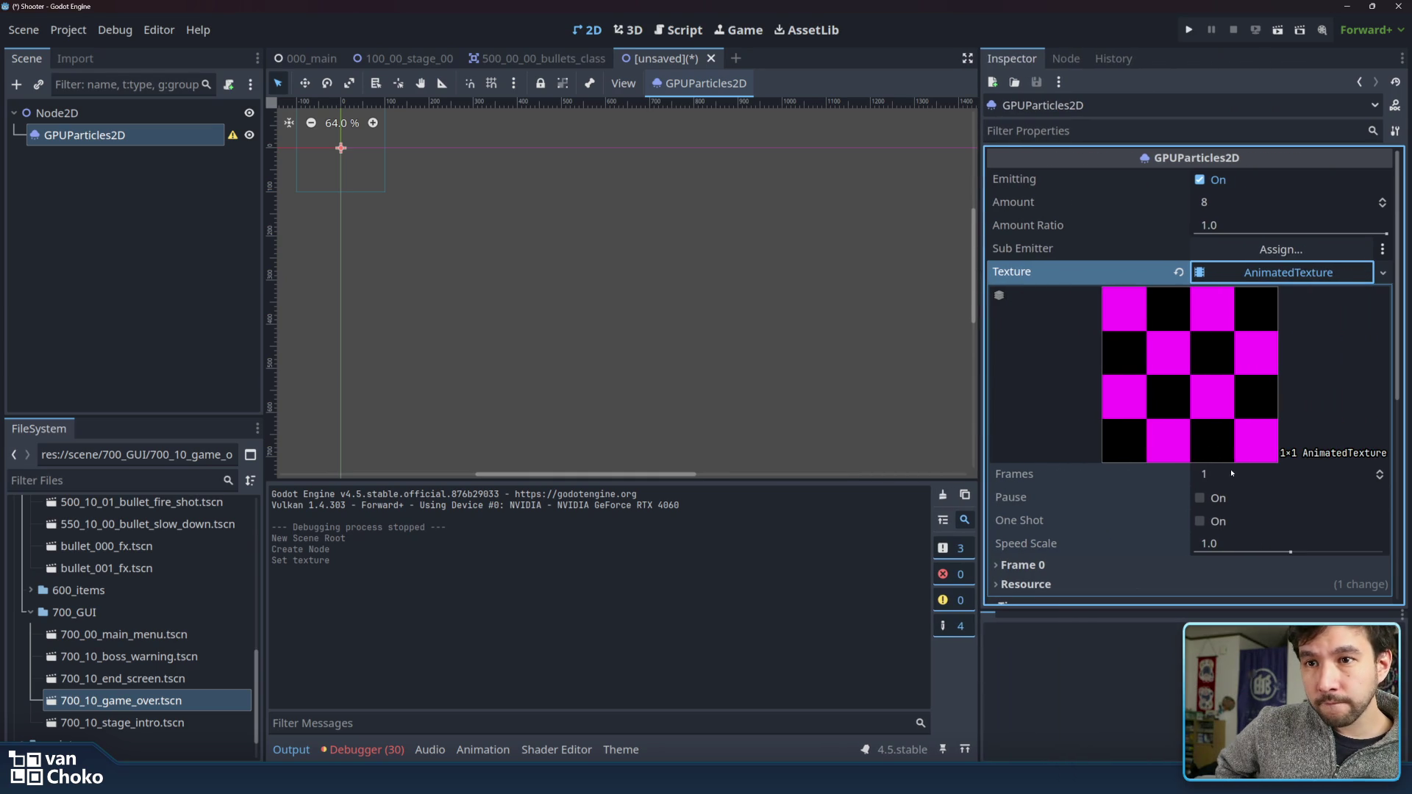
- Set the AnimatedTexture frame count to 2
click(1380, 472)
click(1381, 472)
click(1380, 473)
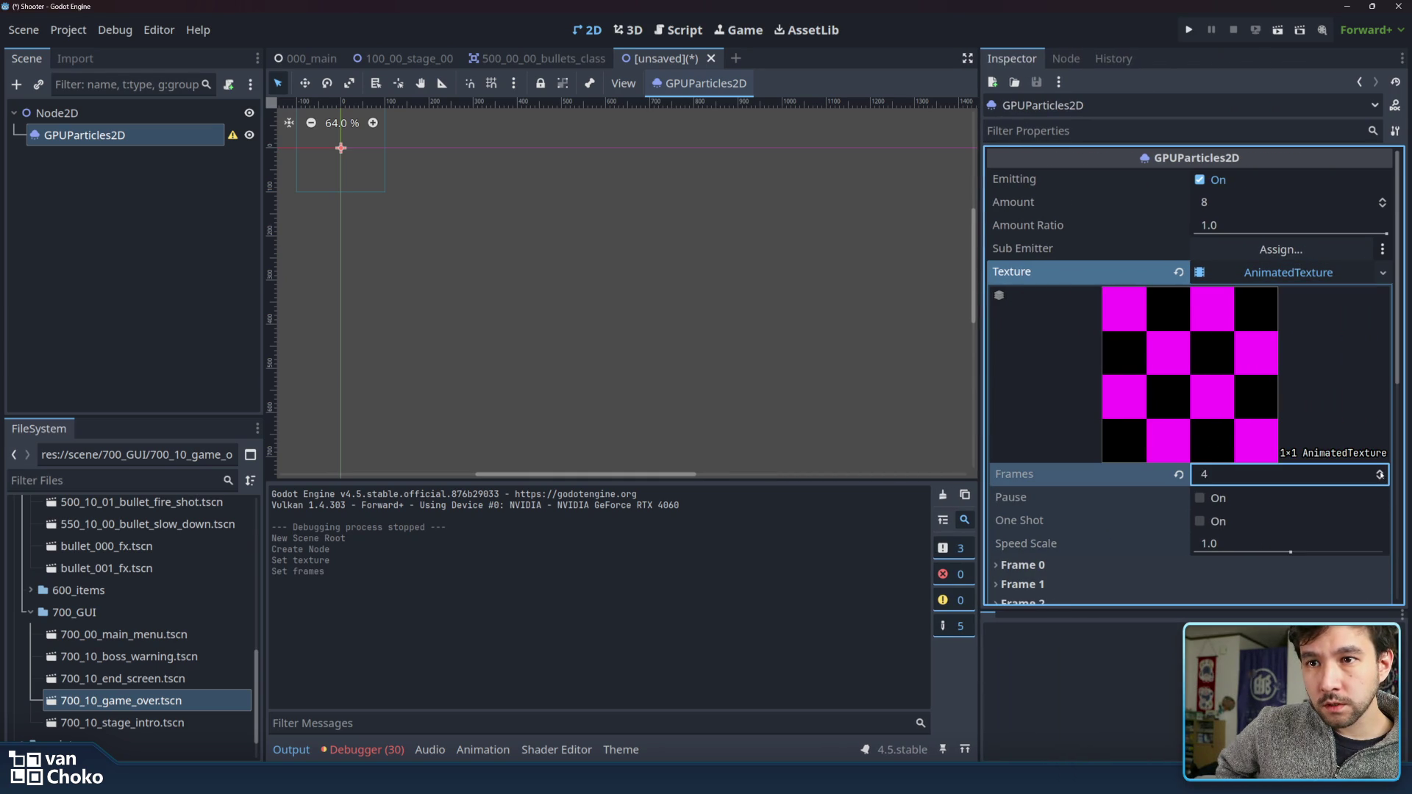
click(1380, 473)
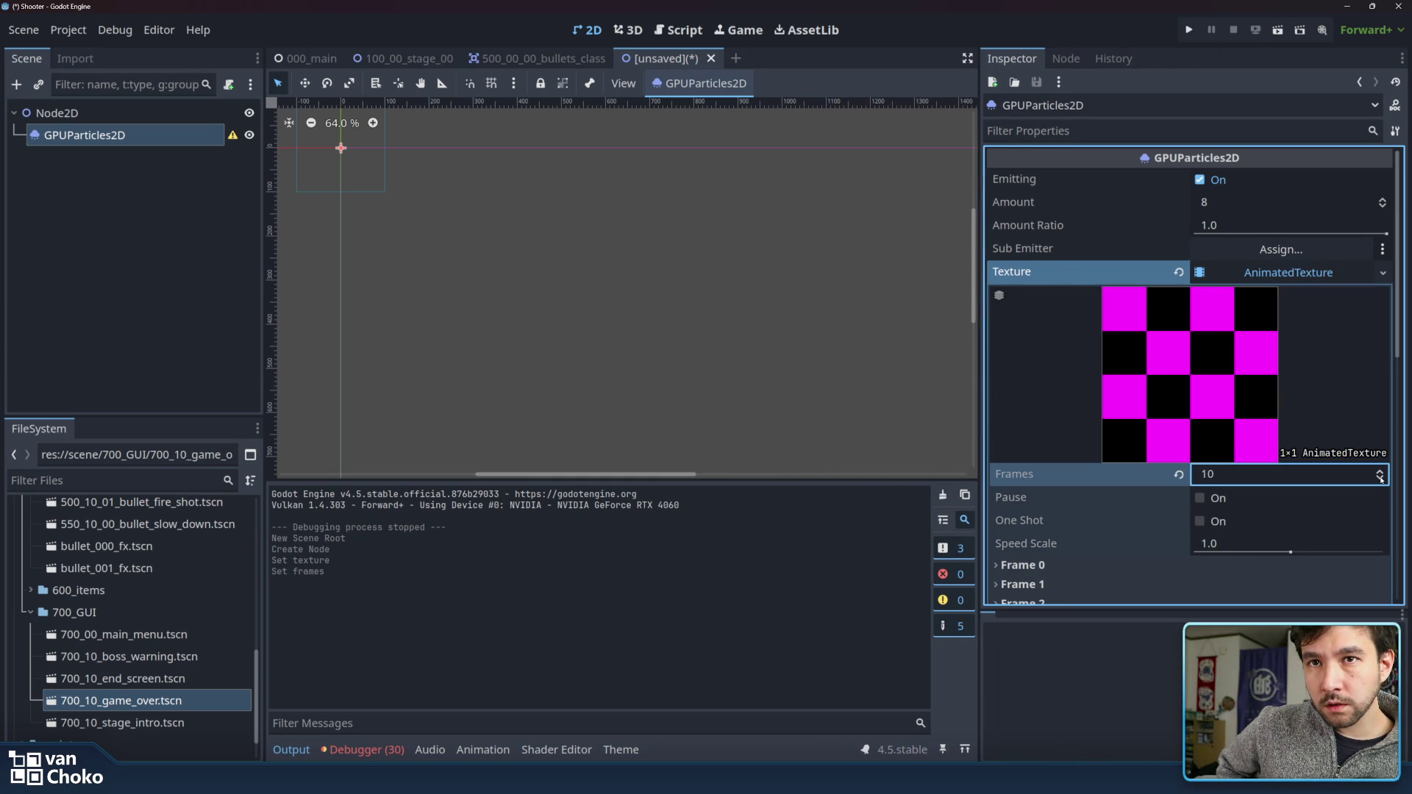
click(1380, 478)
click(1380, 478)
click(1380, 478)
click(1381, 478)
click(1380, 478)
click(1381, 478)
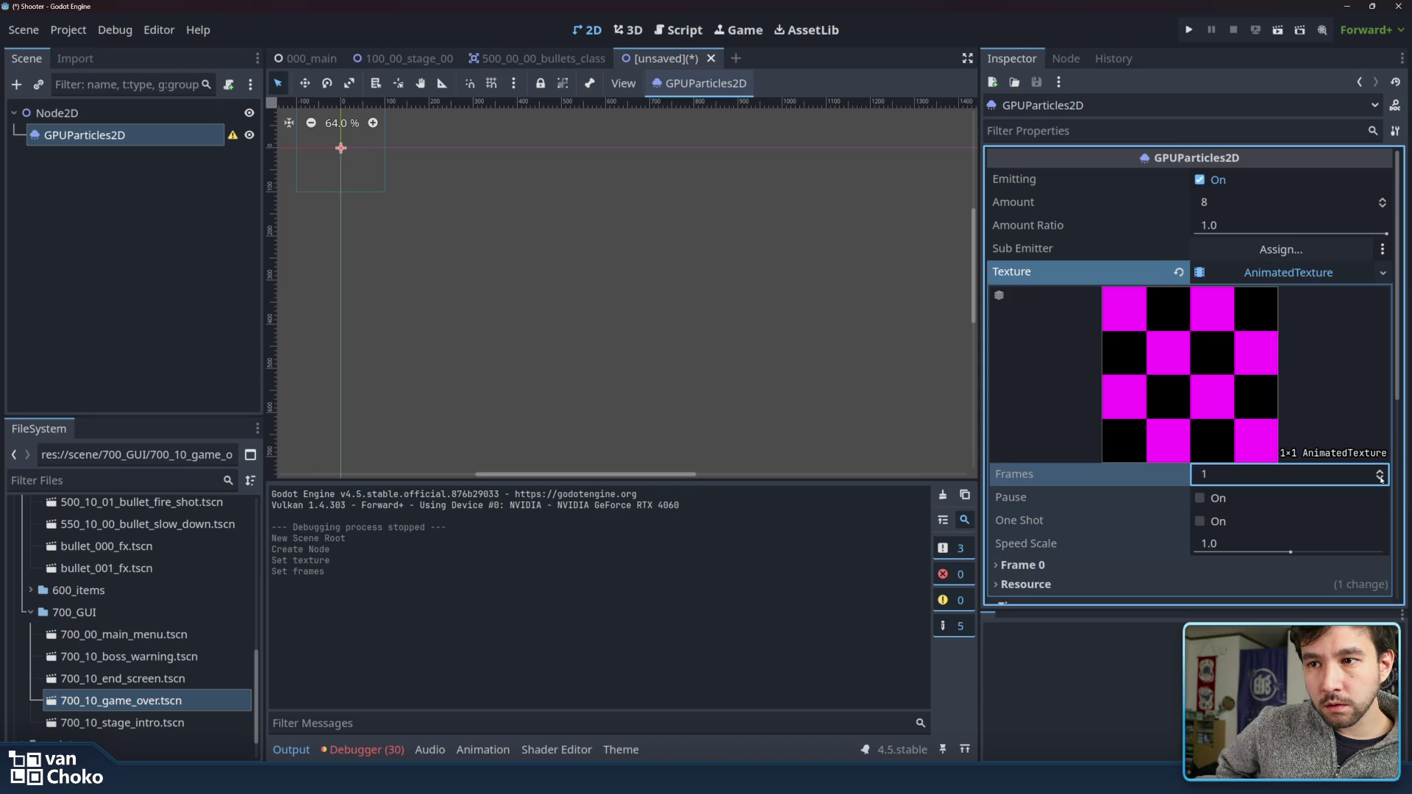
click(1380, 473)
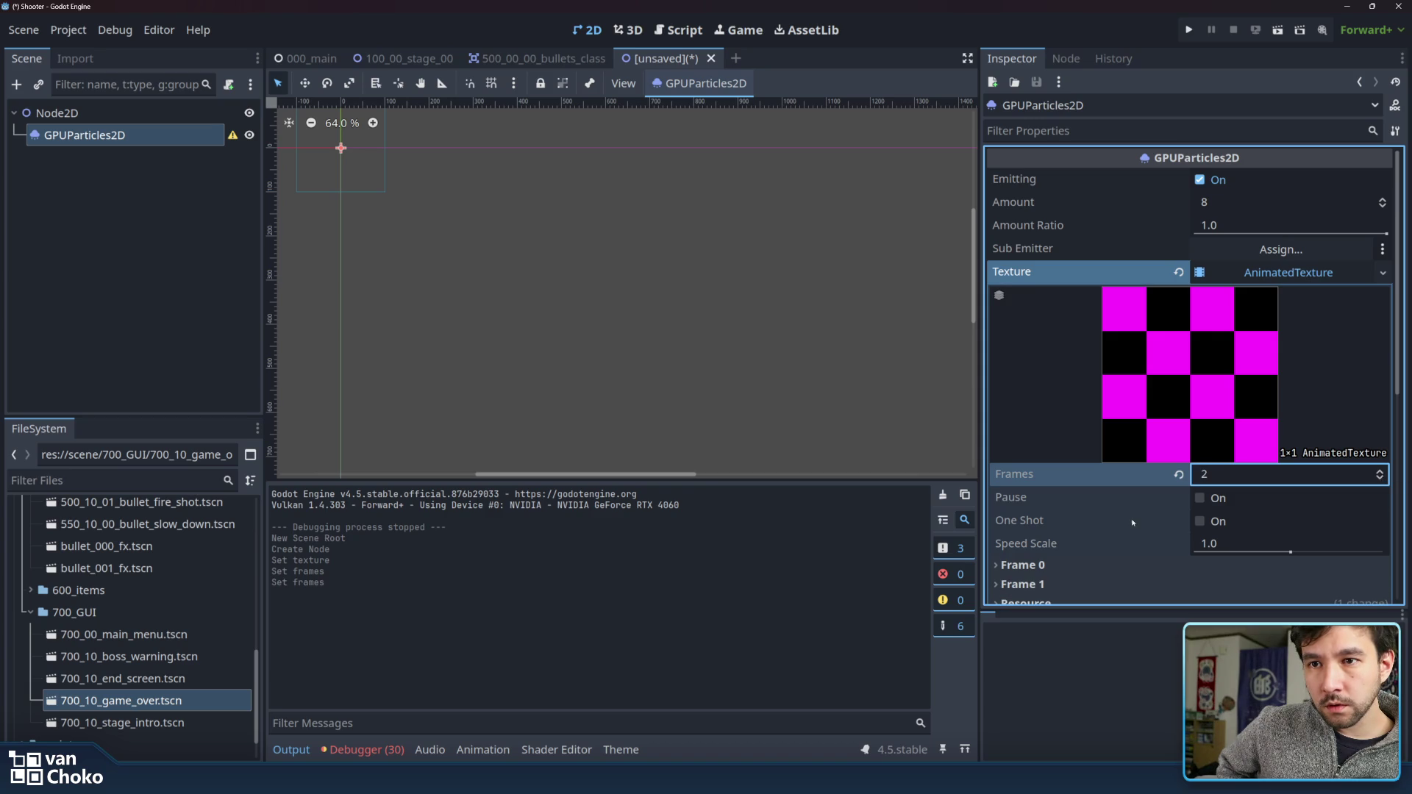
- Inspect the Frame 0 and Frame 1 settings, leaving both textures empty, then collapse them
scroll(1114, 485, down, 2)
click(1044, 509)
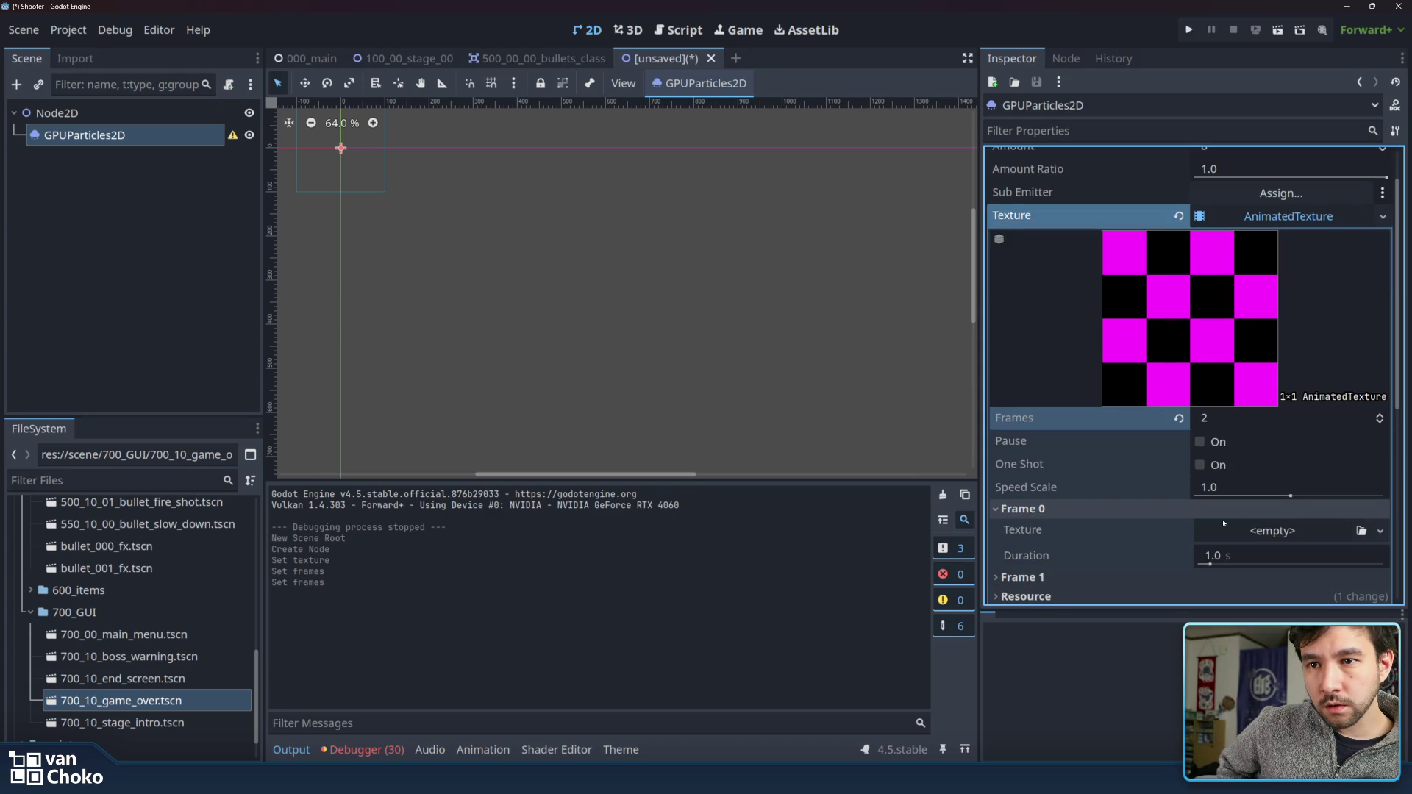
click(1022, 577)
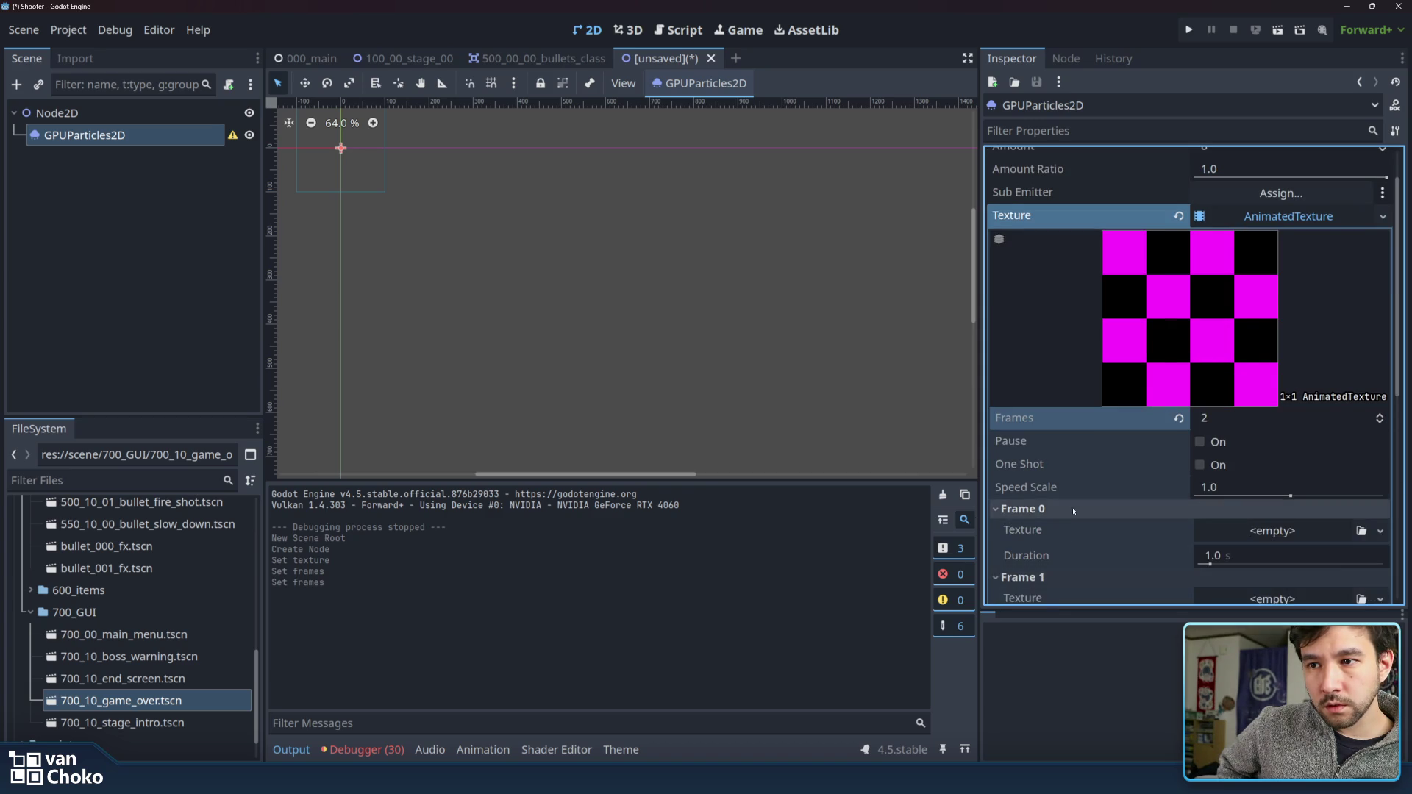
scroll(1275, 441, down, 3)
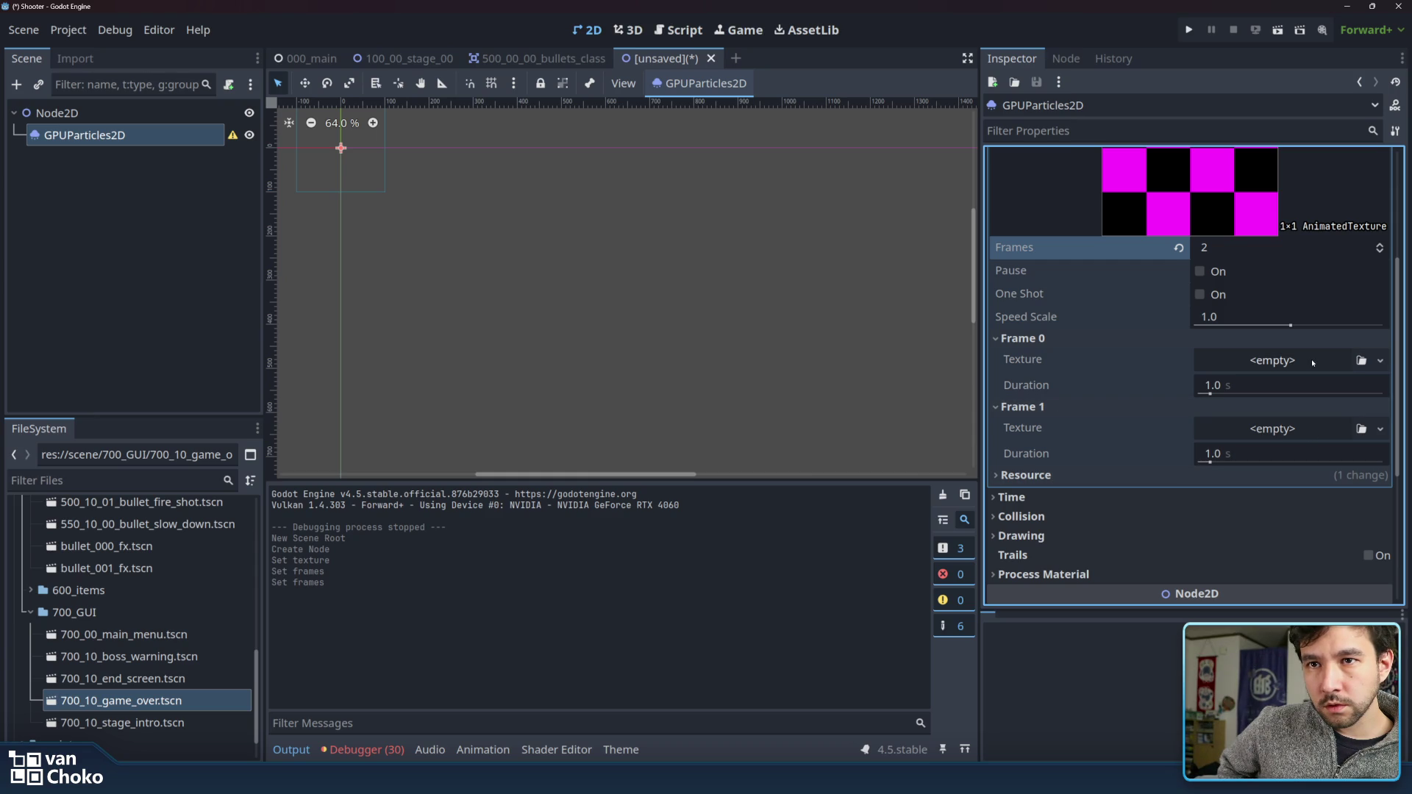
click(1249, 361)
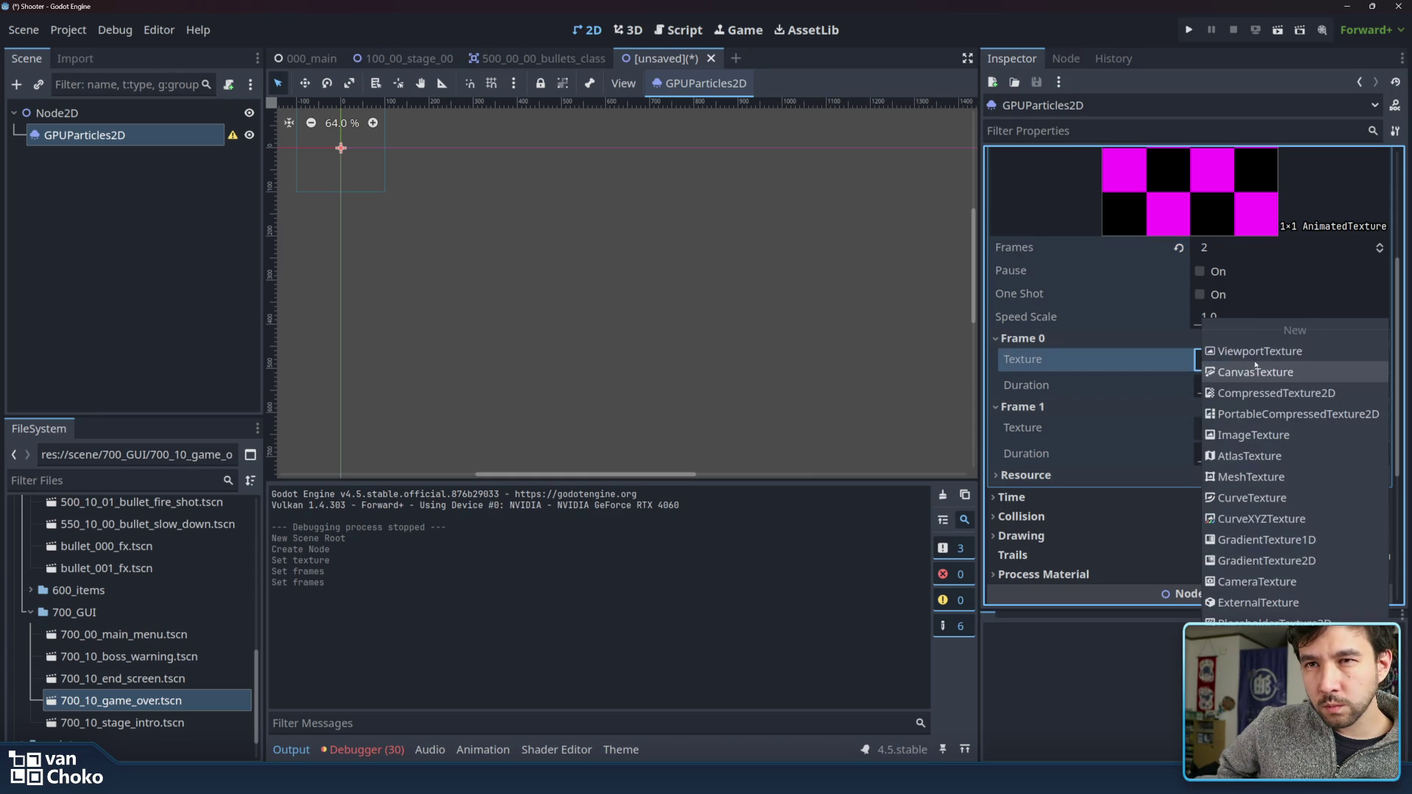
click(1128, 349)
click(1126, 339)
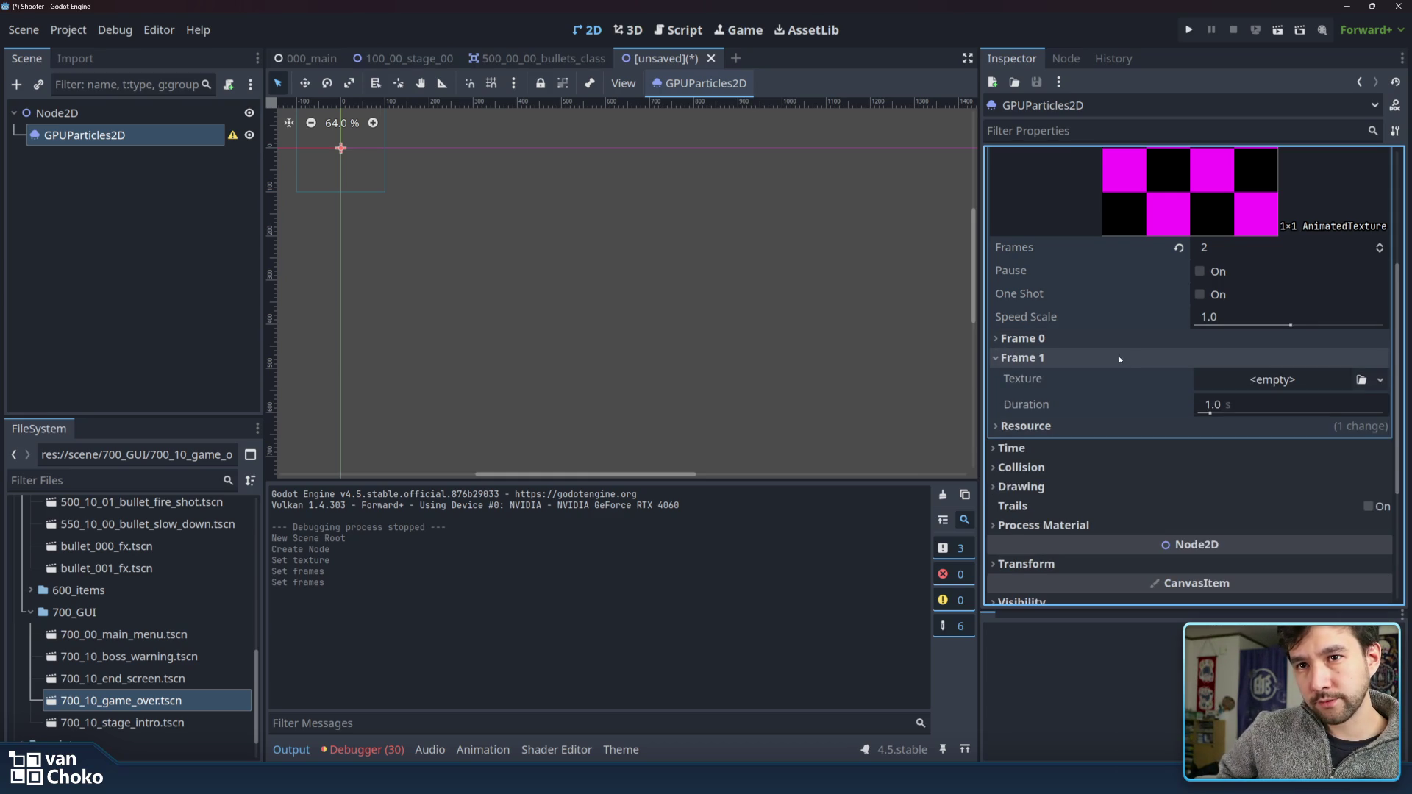
click(1125, 358)
scroll(1171, 367, up, 4)
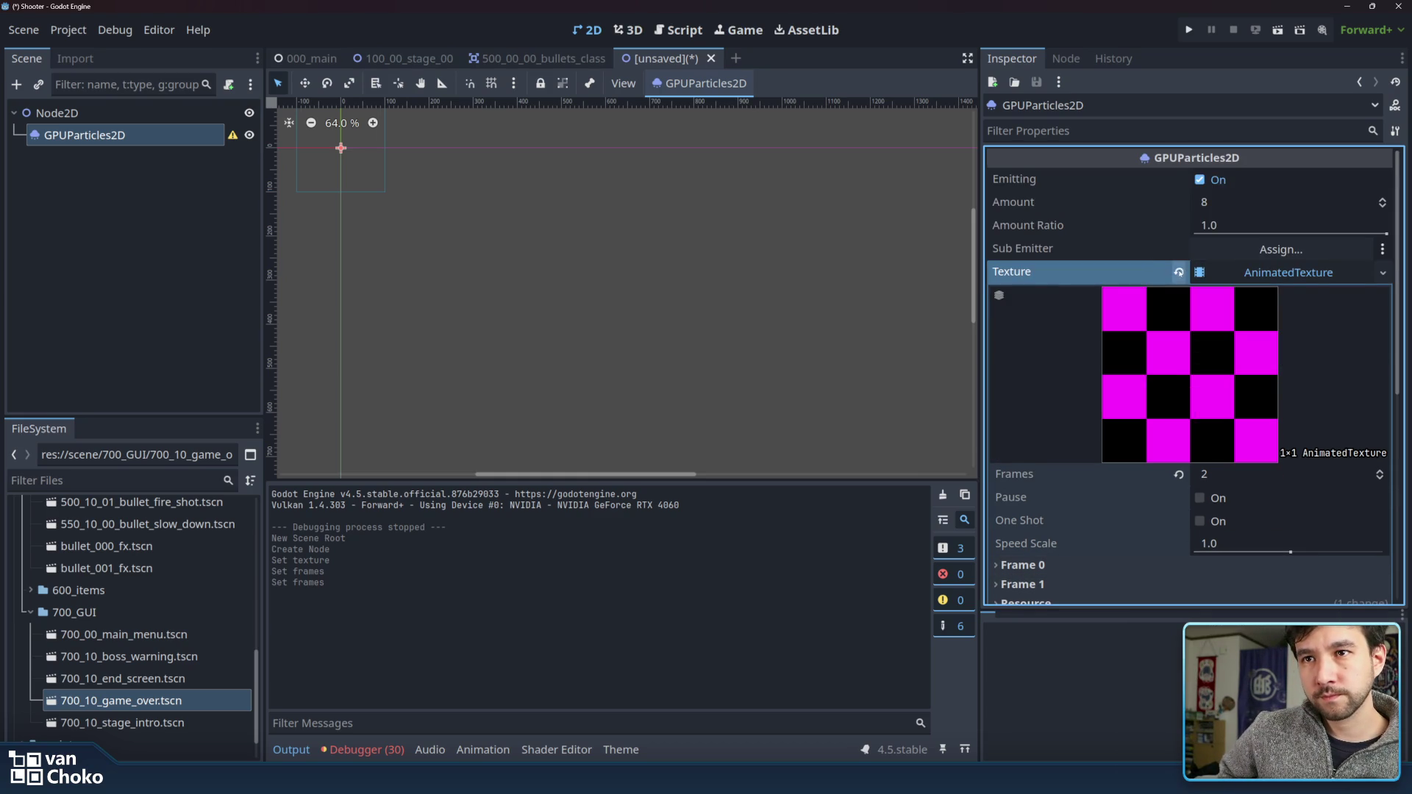
- Replace the particle AnimatedTexture with a new AtlasTexture
click(1178, 272)
click(1271, 272)
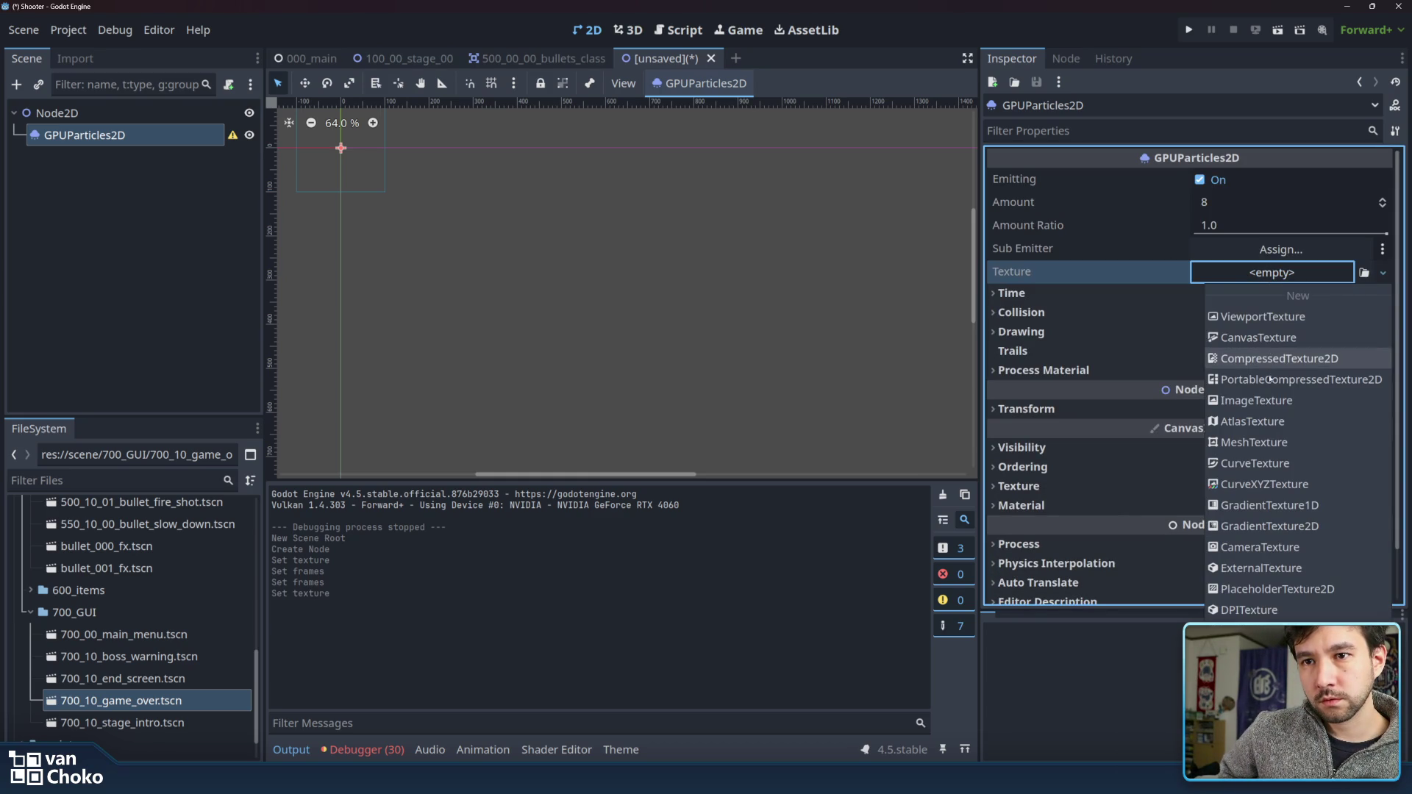
click(1270, 422)
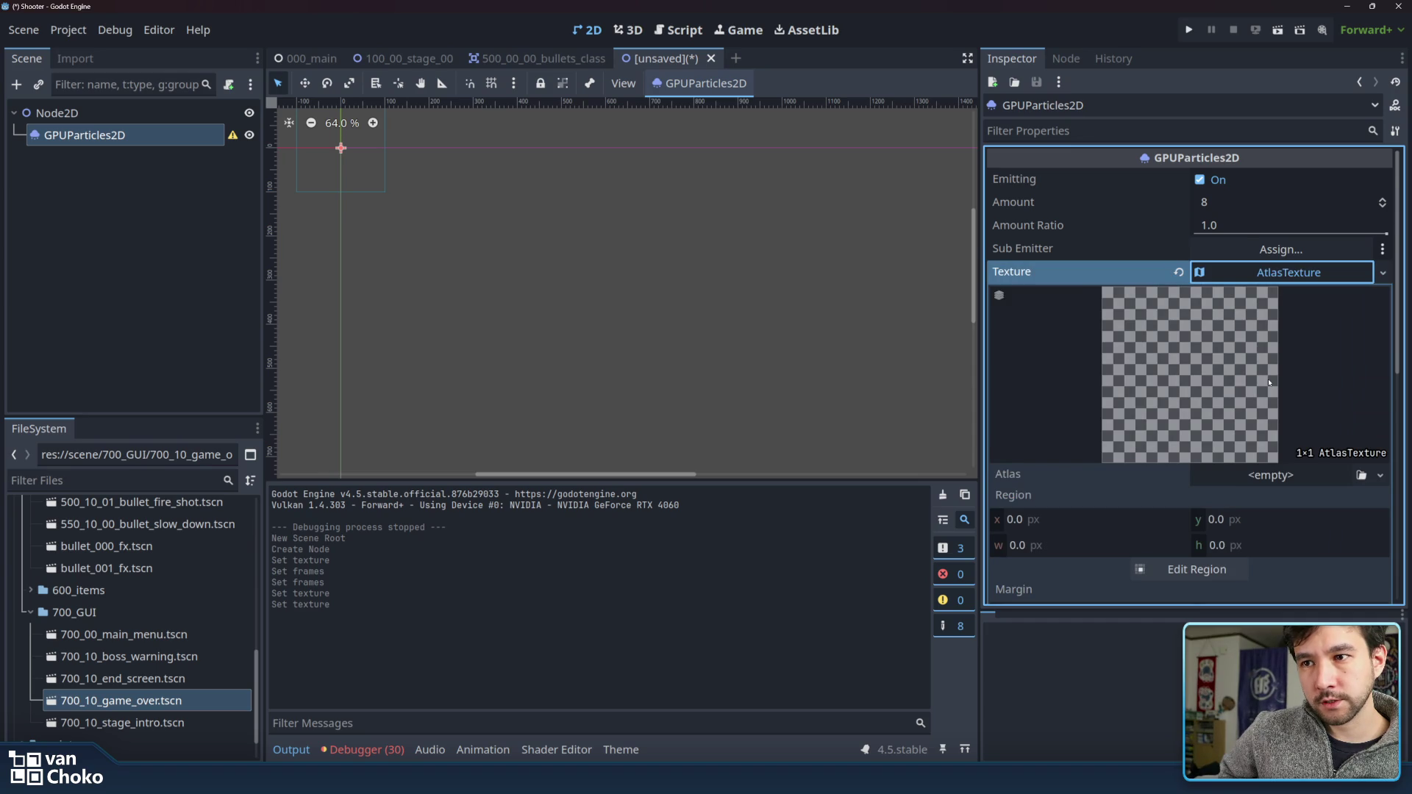
scroll(1269, 382, down, 2)
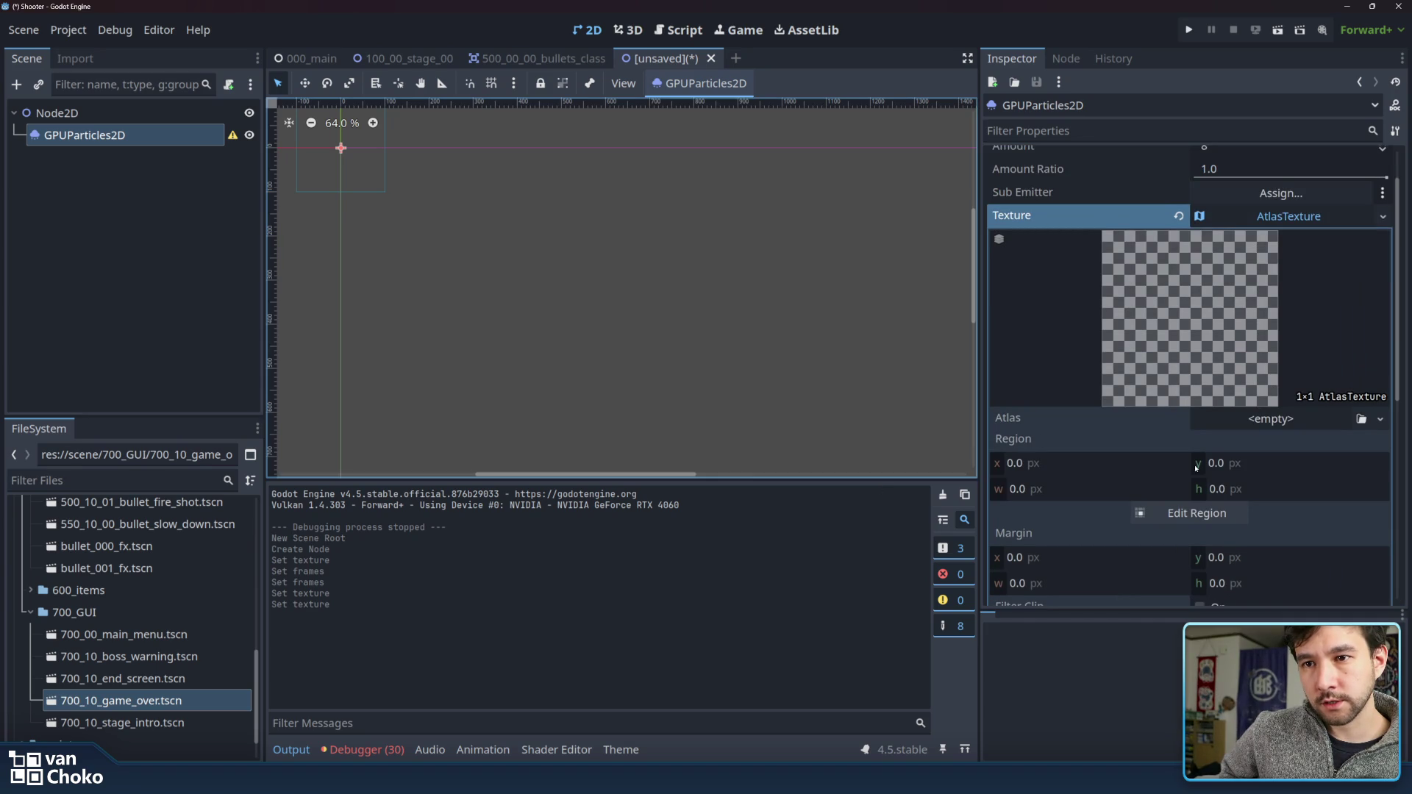
scroll(1189, 470, down, 4)
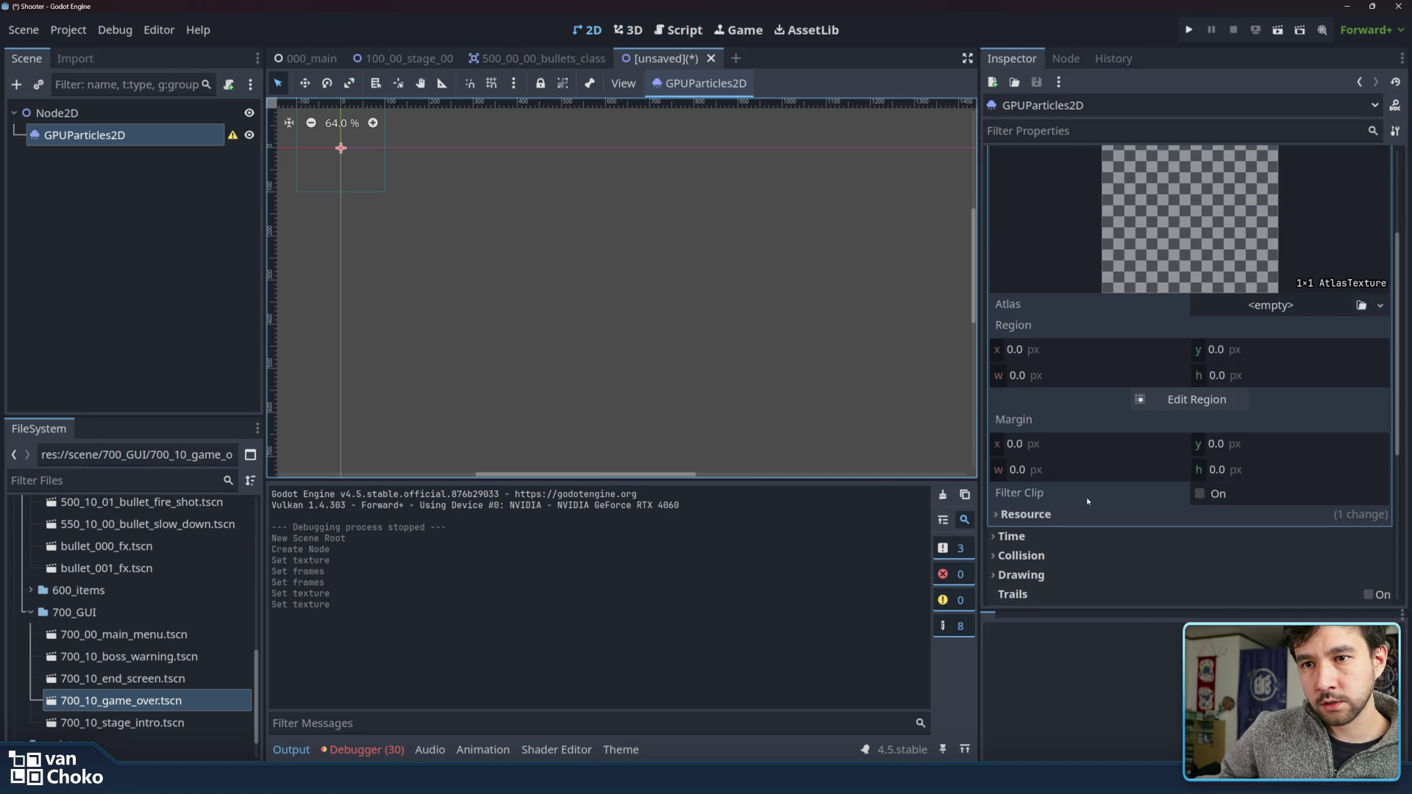
scroll(1306, 433, up, 4)
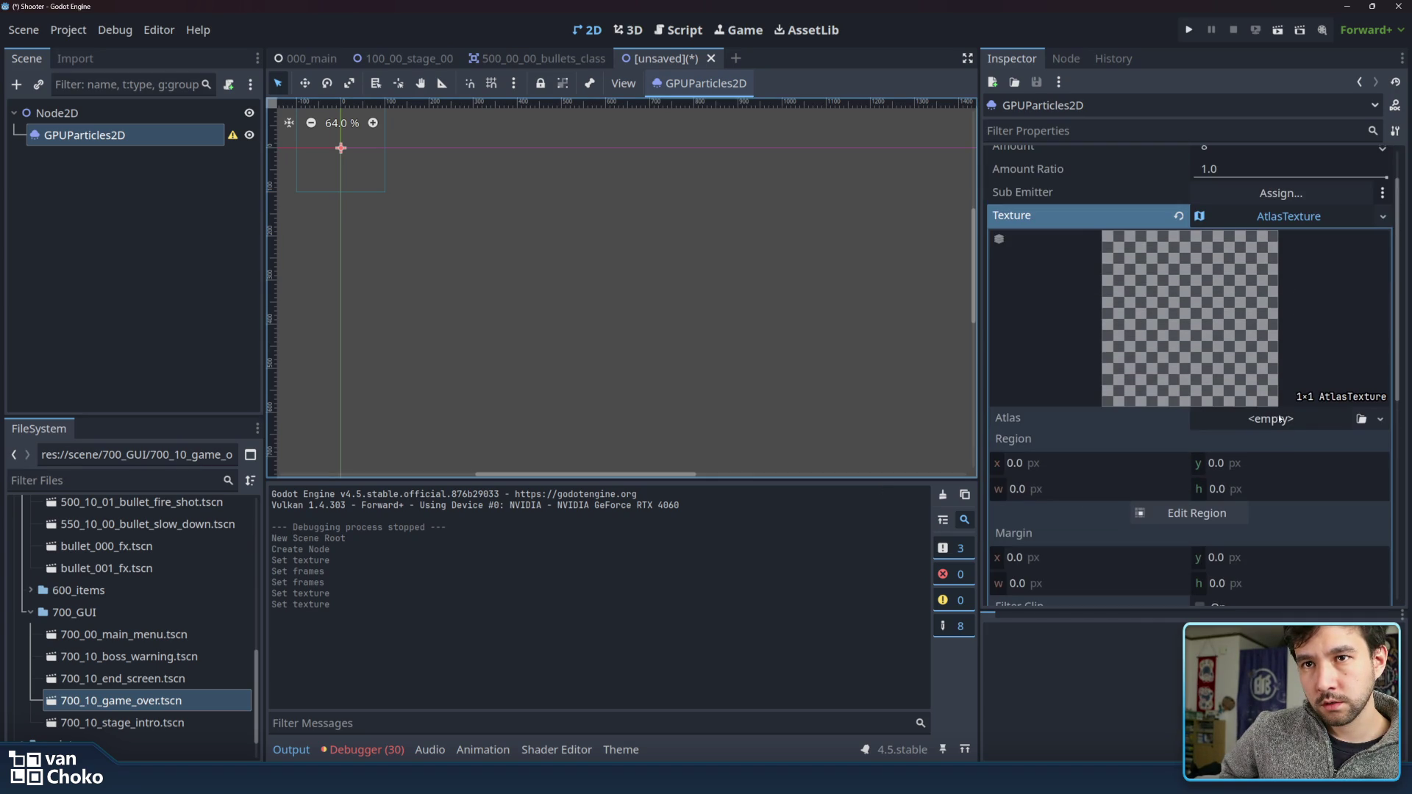
- Open the atlas Region editor with snap mode None, then close it unchanged
click(1082, 443)
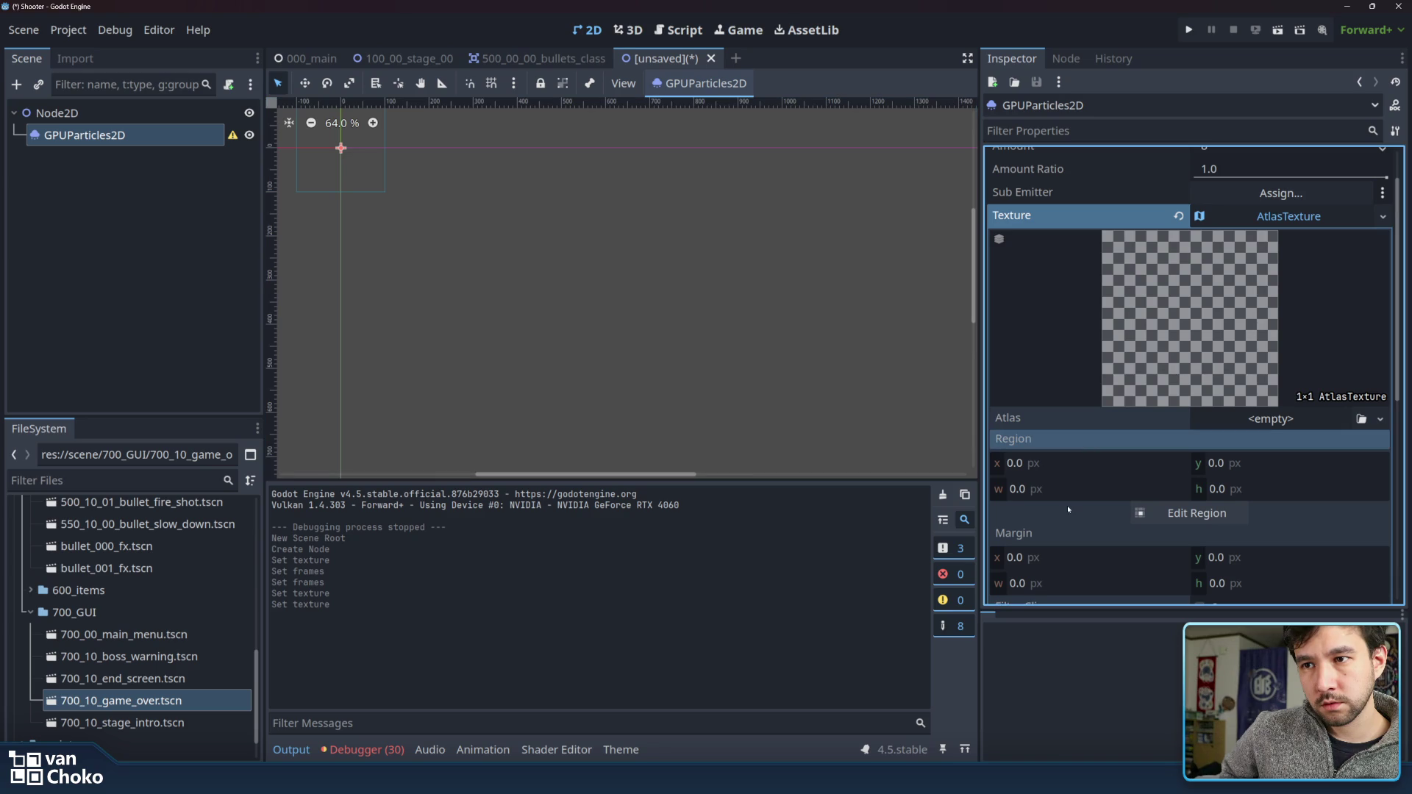
click(1177, 514)
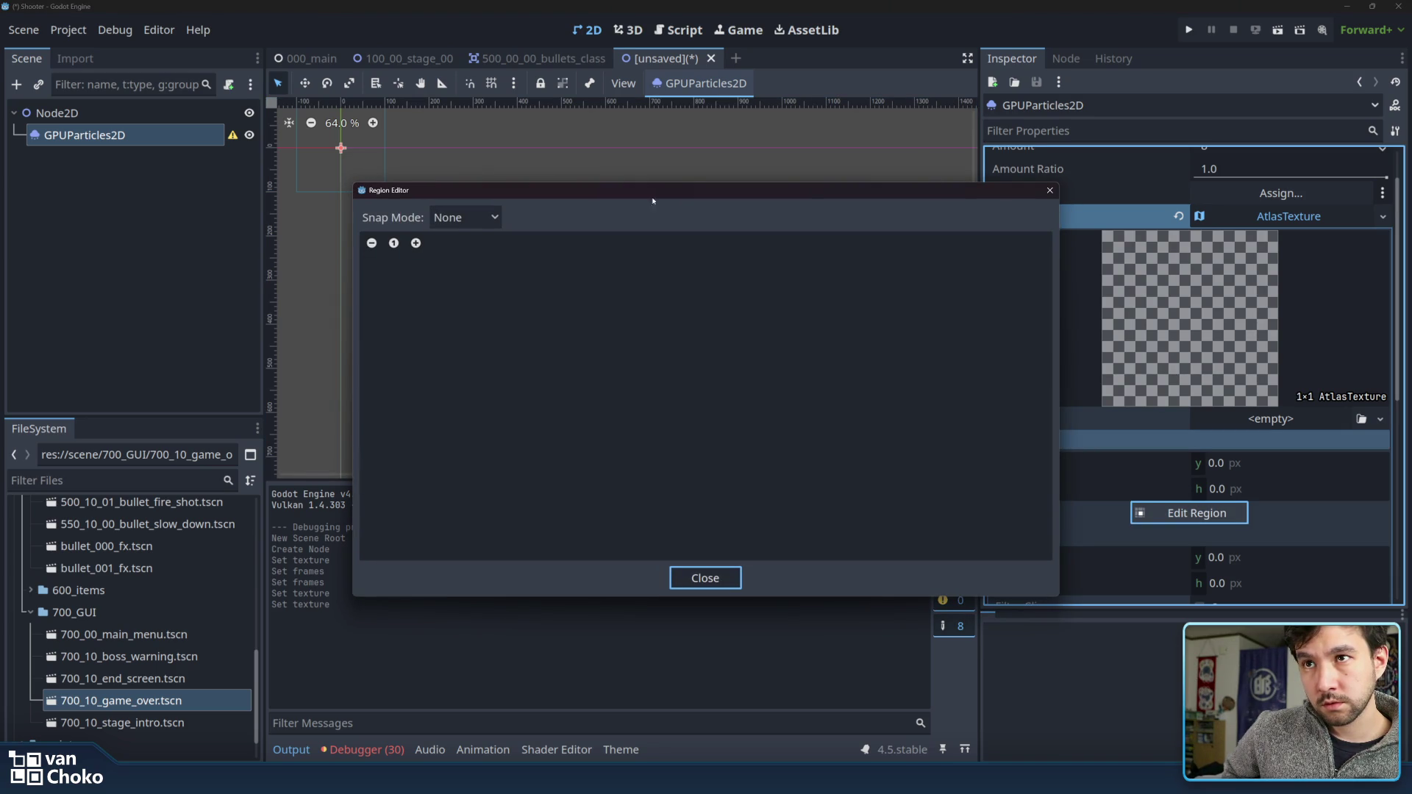
click(463, 218)
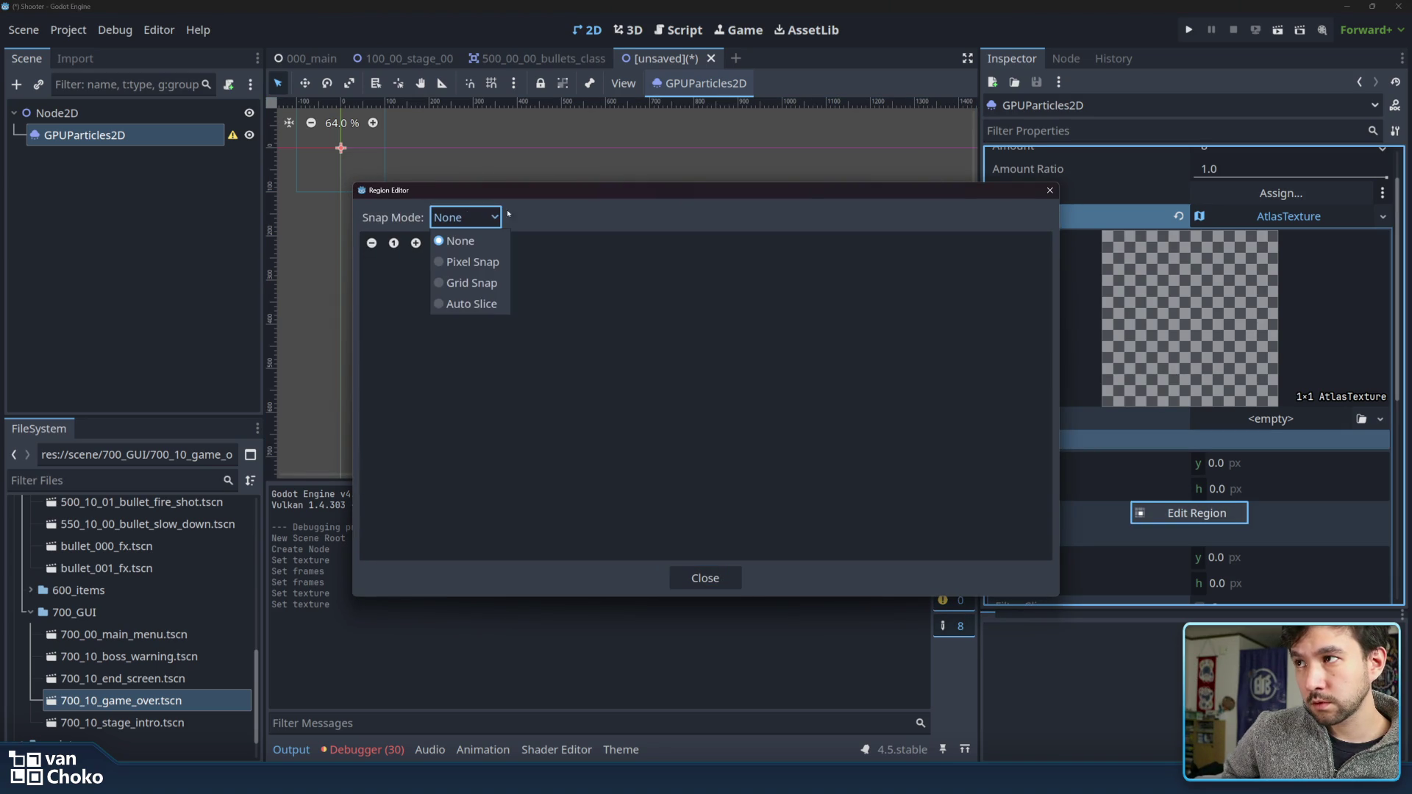
click(691, 214)
key(Escape)
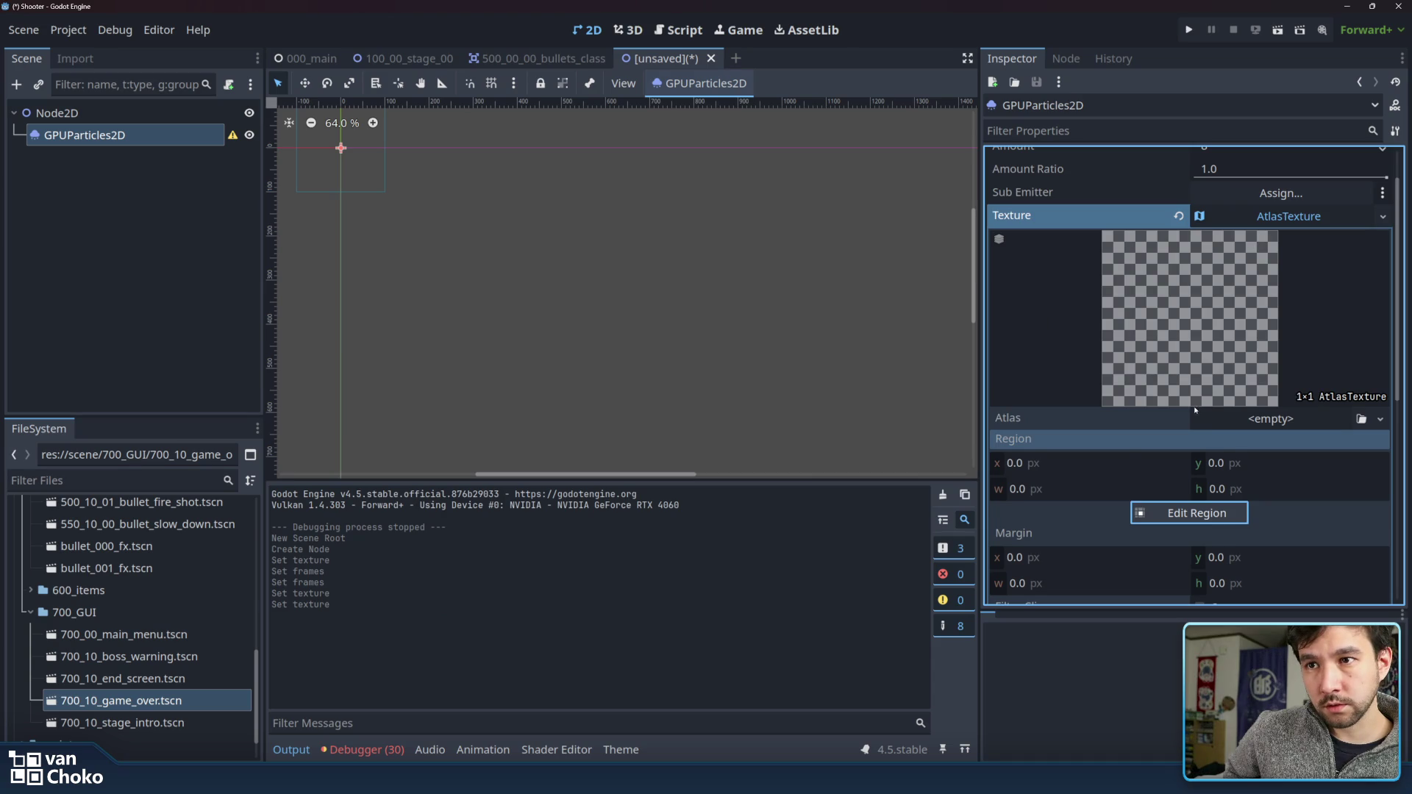
scroll(1195, 409, down, 5)
click(1096, 459)
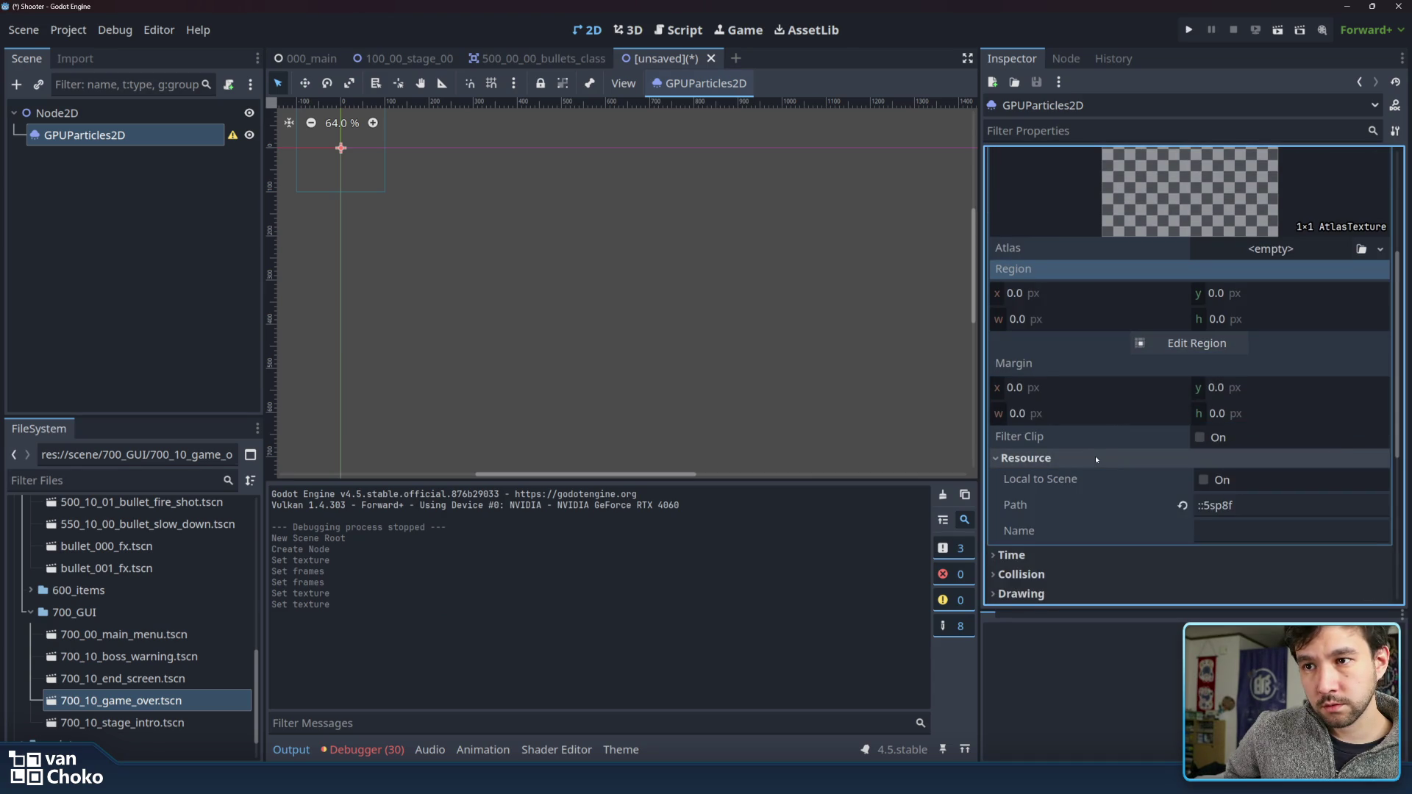
click(1096, 459)
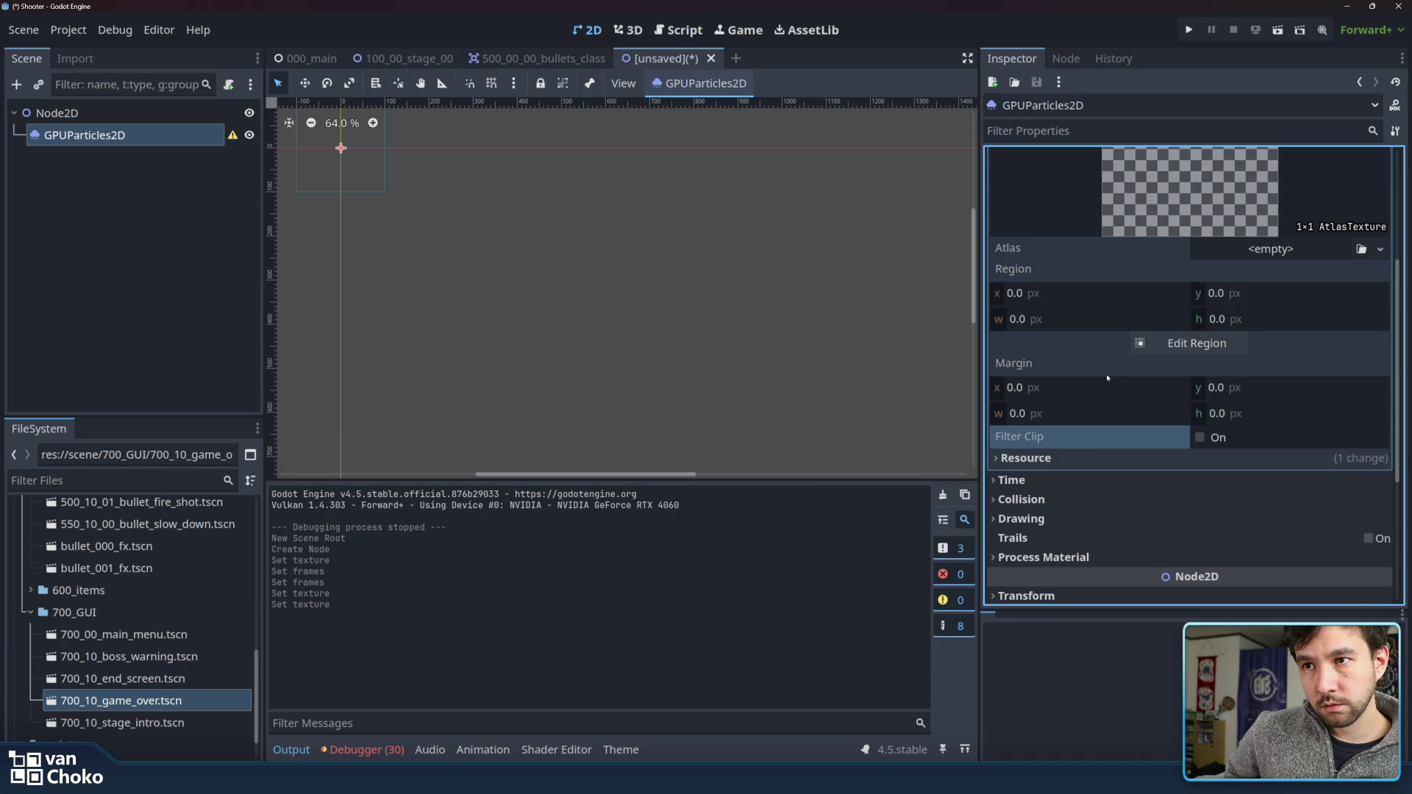
mouse_move(1107, 369)
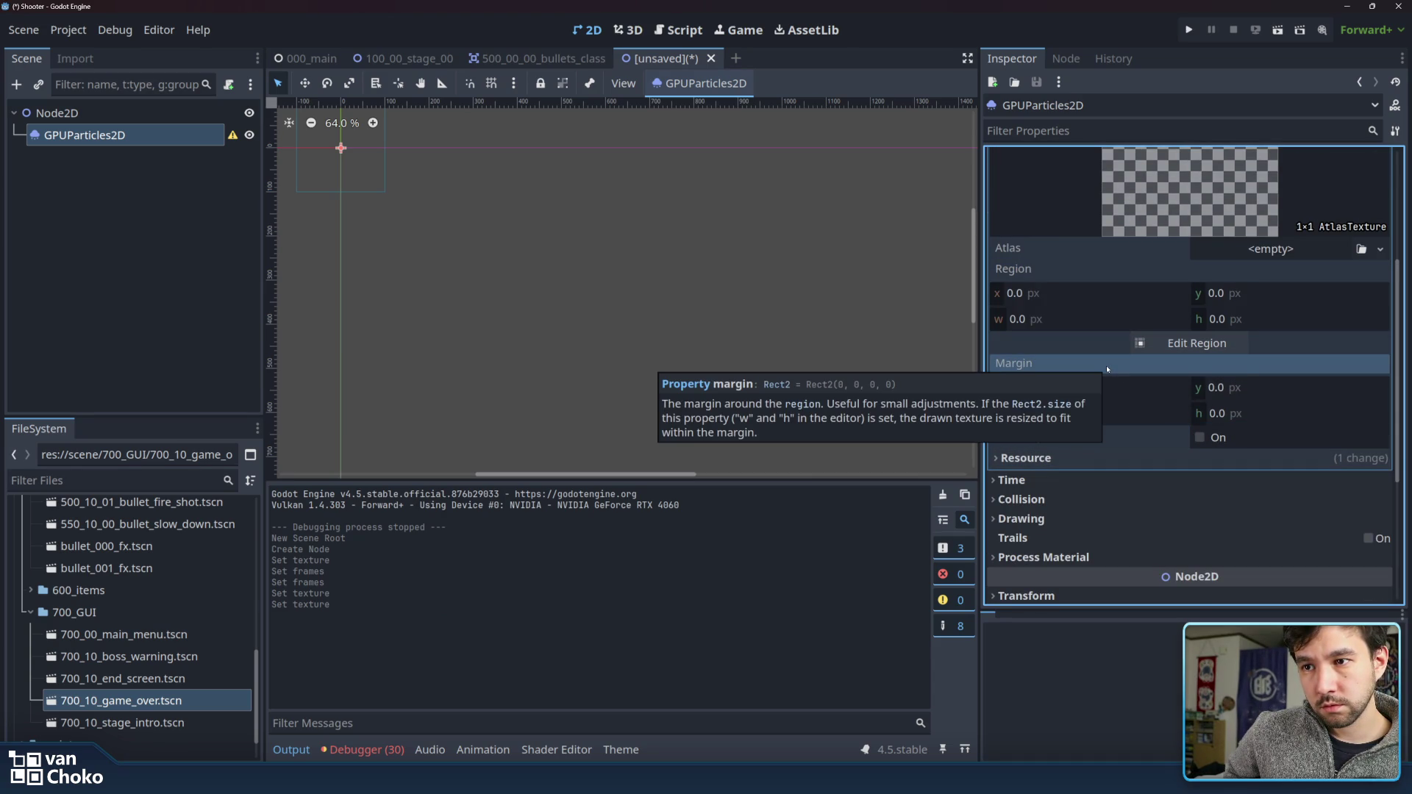
scroll(1316, 360, up, 5)
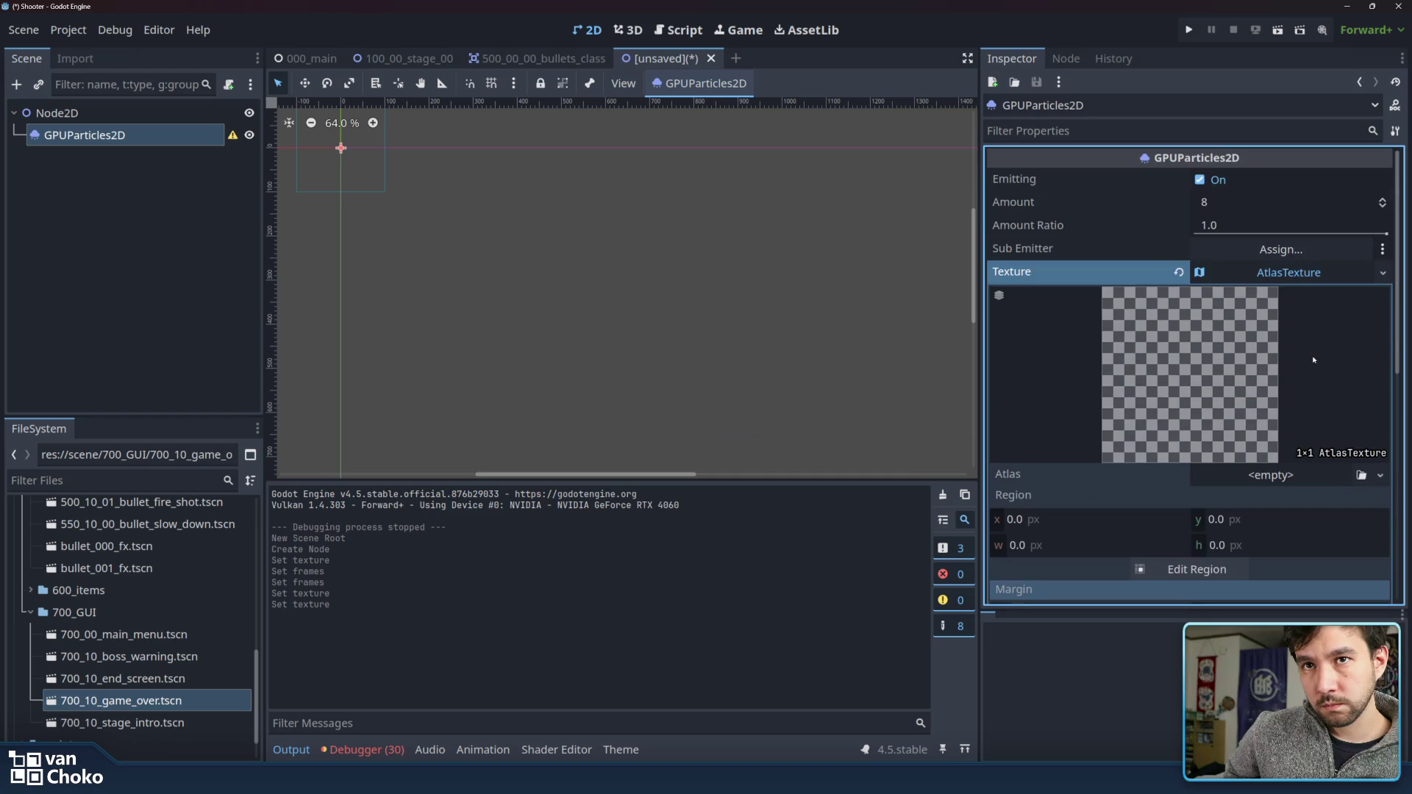
- Clear the particle texture to empty and collapse the bottom panel before switching to Krita
click(1178, 273)
click(1292, 274)
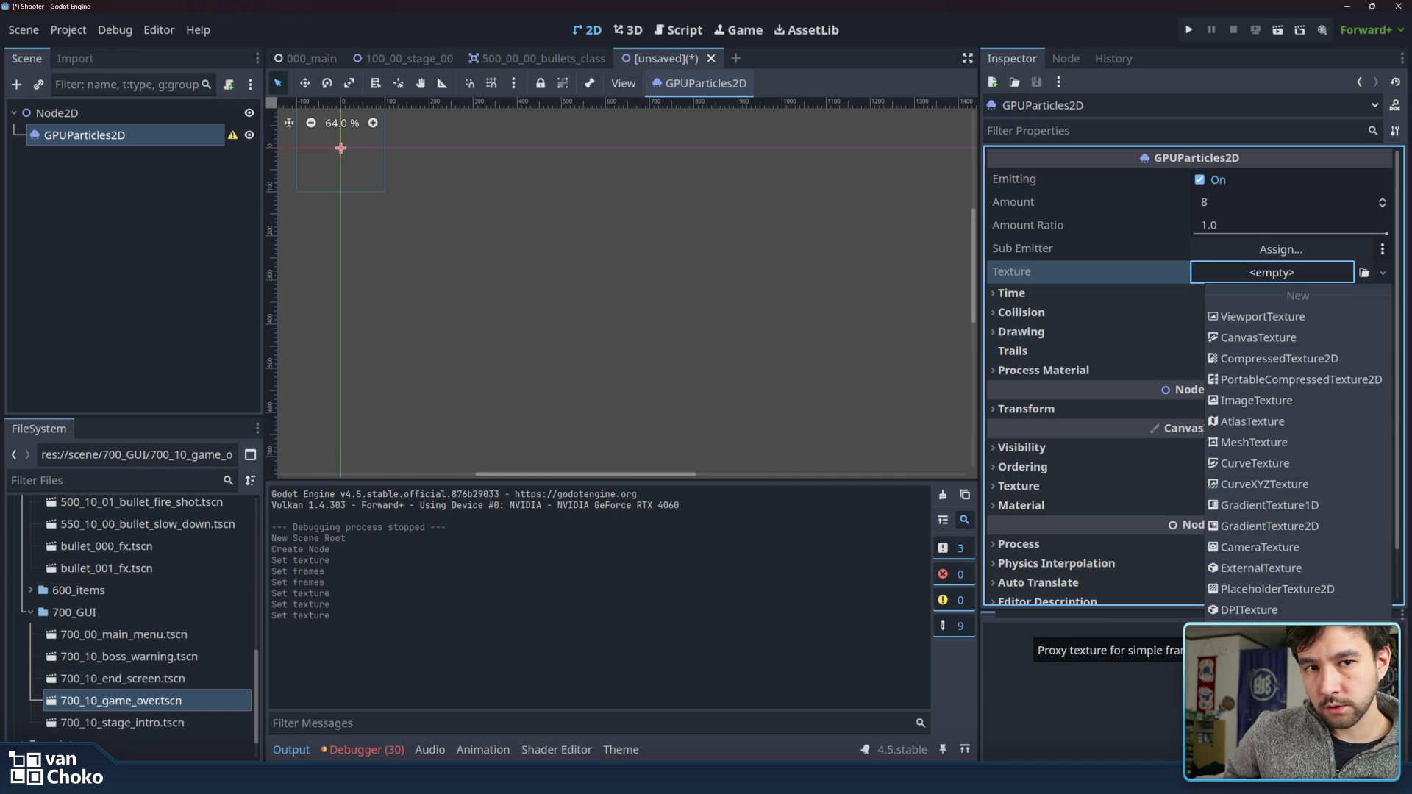
key(Escape)
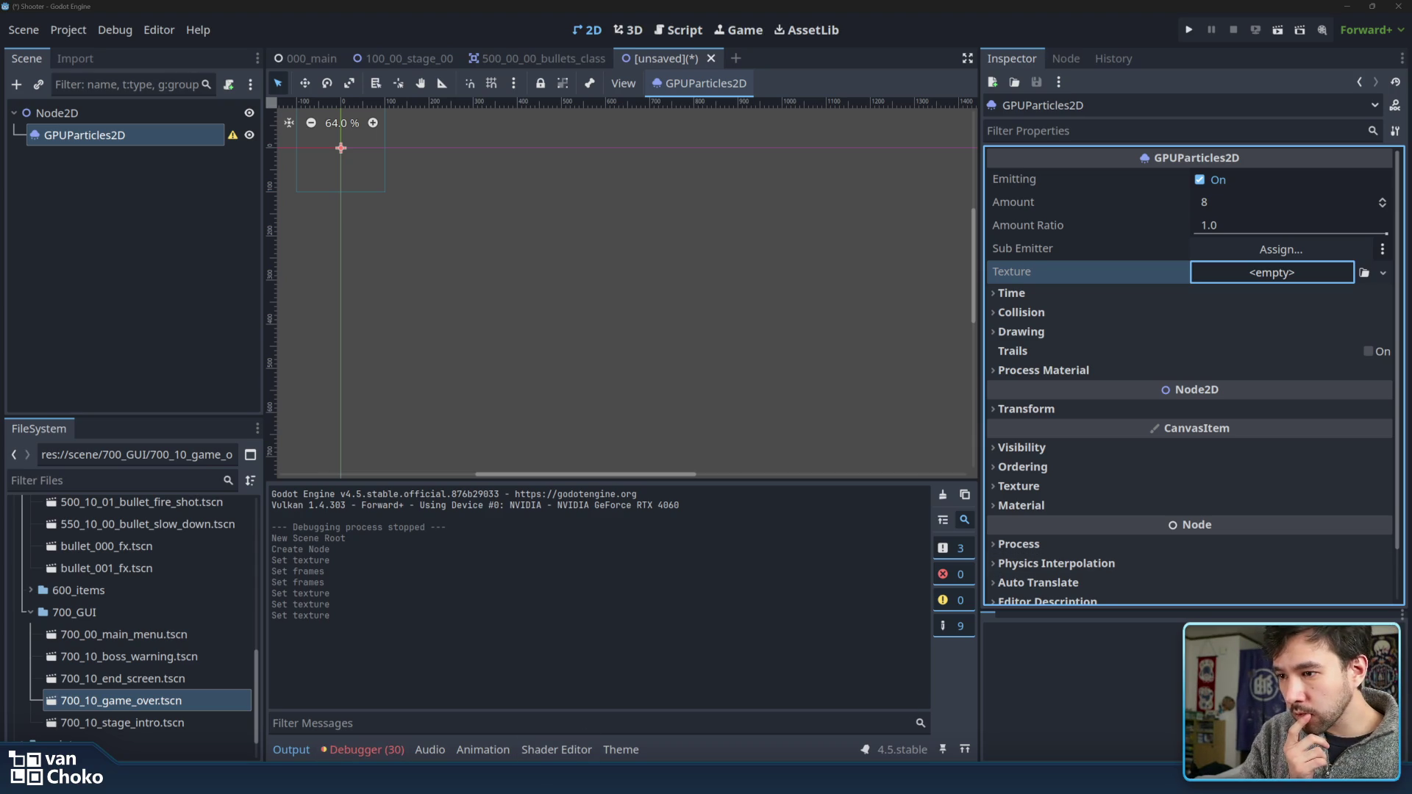
key(alt+d)
key(alt+d)
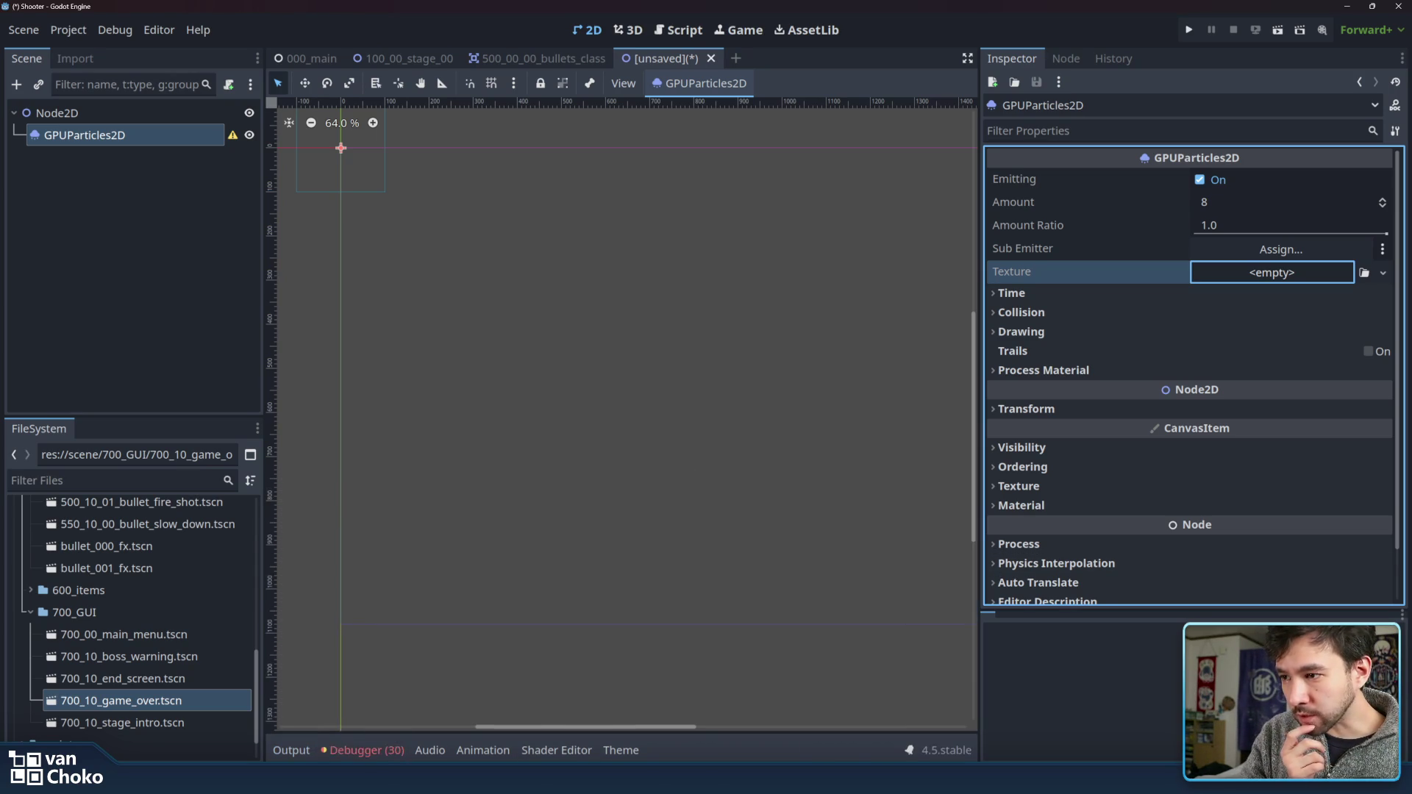
click(736, 725)
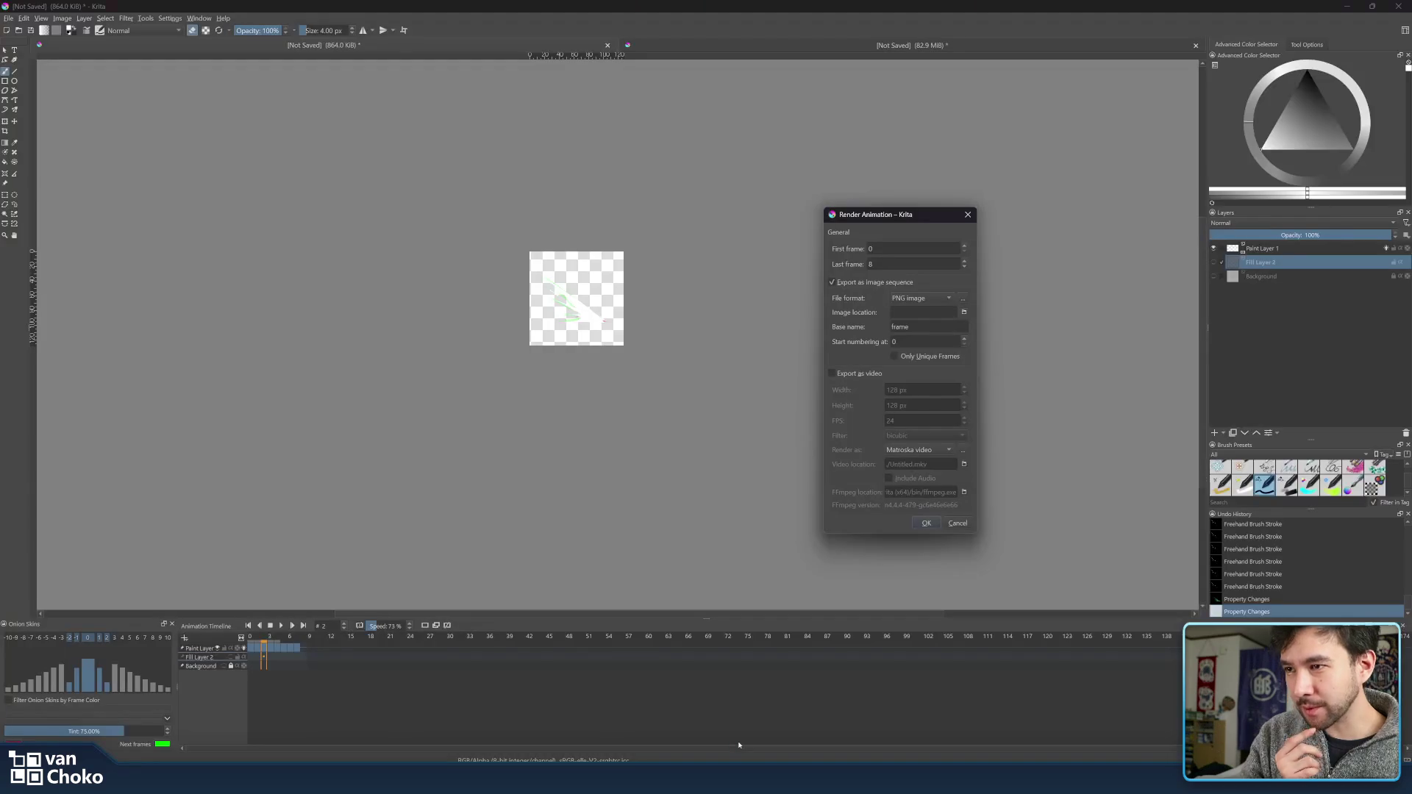
- Select the Base name field in Krita's Render Animation dialog, then return to Godot
double_click(944, 326)
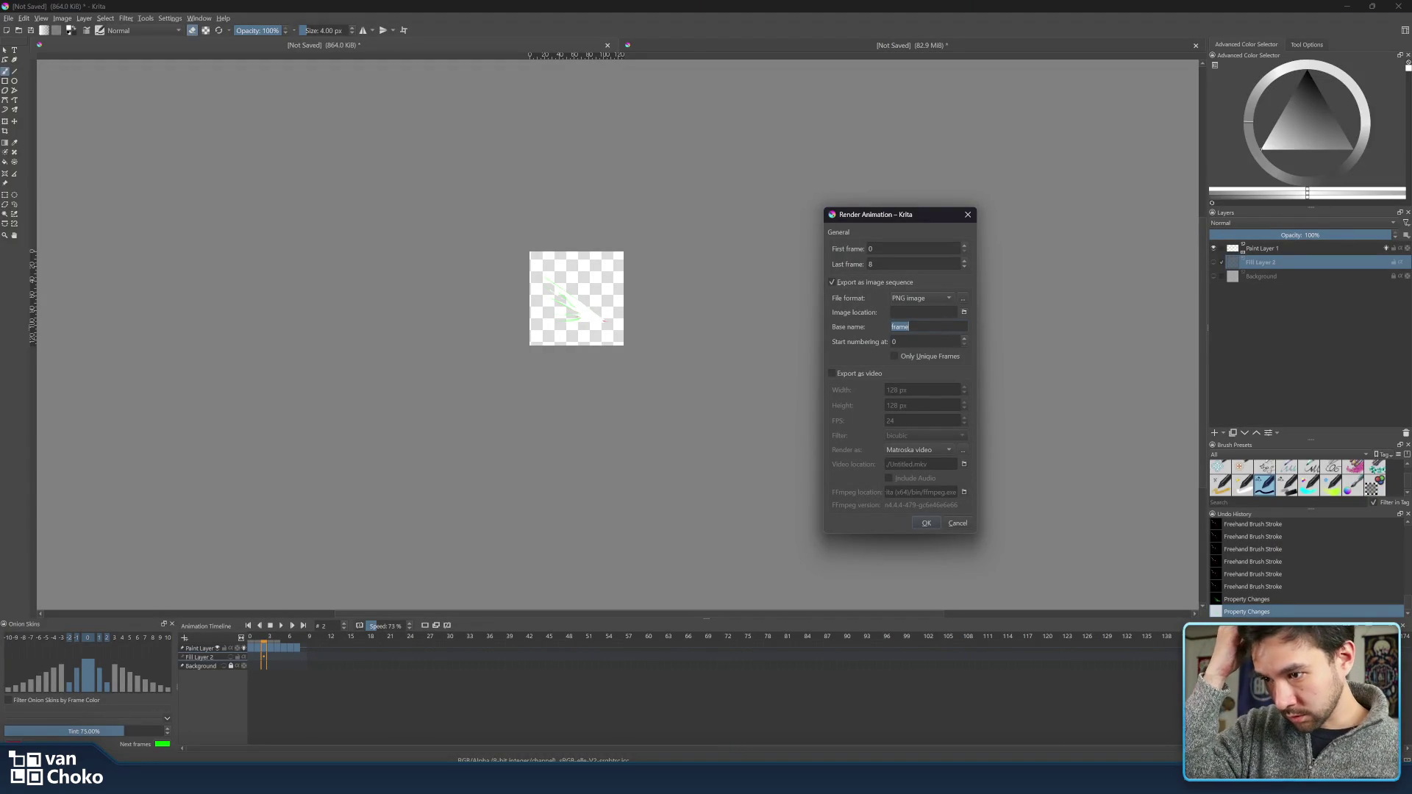
key(alt+Tab)
scroll(136, 598, down, 2)
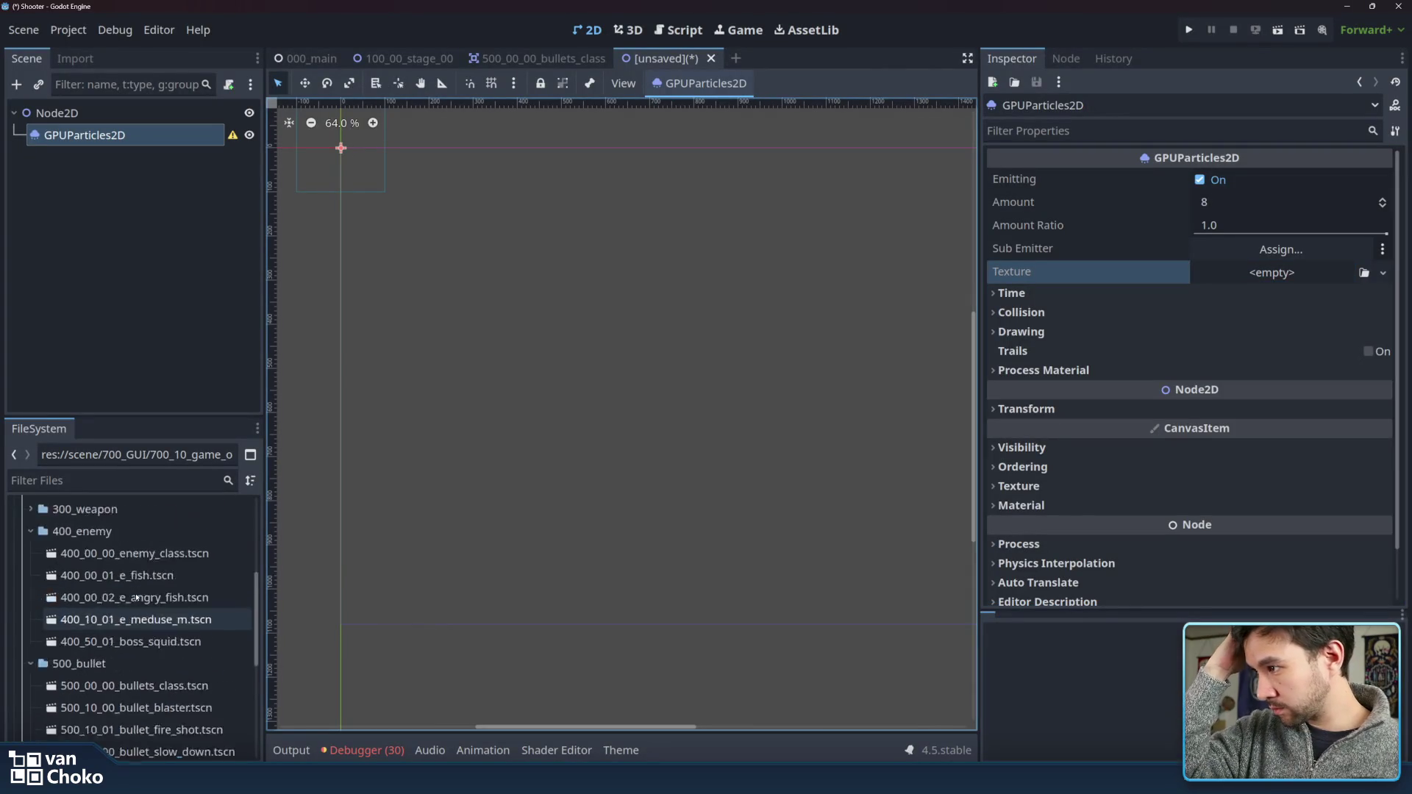
- Expand the 2D assets folders in the FileSystem dock and select 800_fx
scroll(136, 598, up, 5)
click(31, 597)
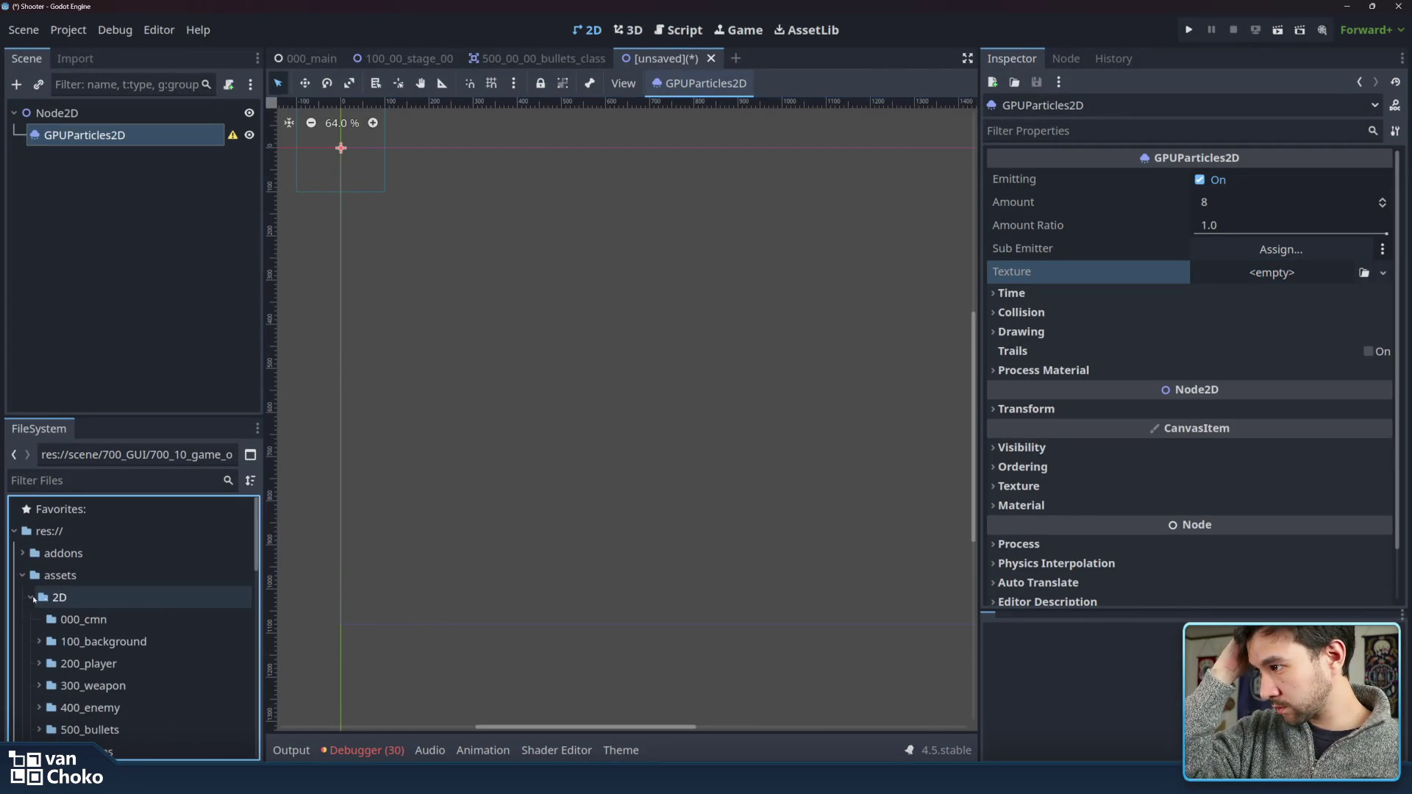
scroll(96, 633, down, 3)
click(89, 654)
click(81, 698)
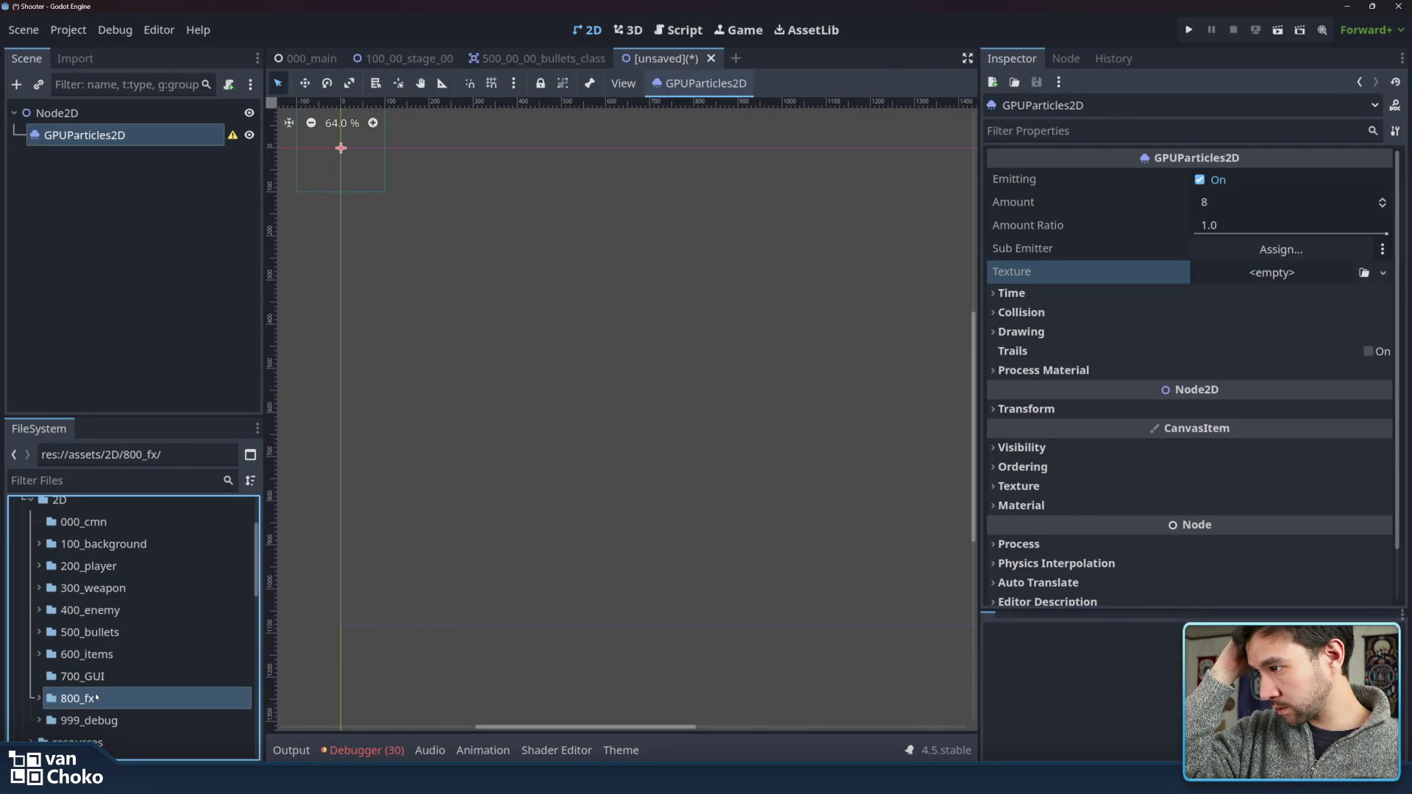
click(37, 699)
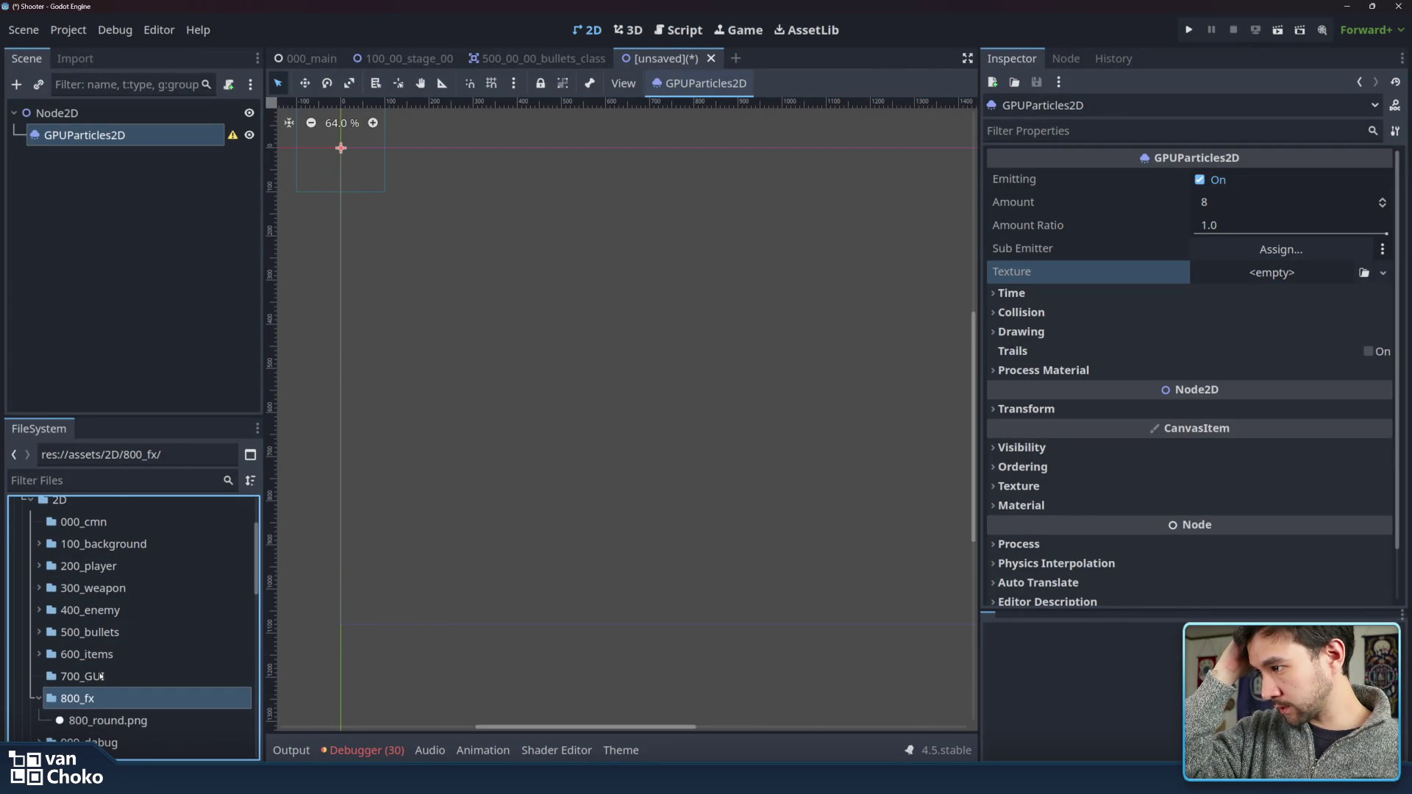
scroll(103, 625, down, 3)
- Start a new folder inside 800_fx named 800_000_geyser
right_click(107, 609)
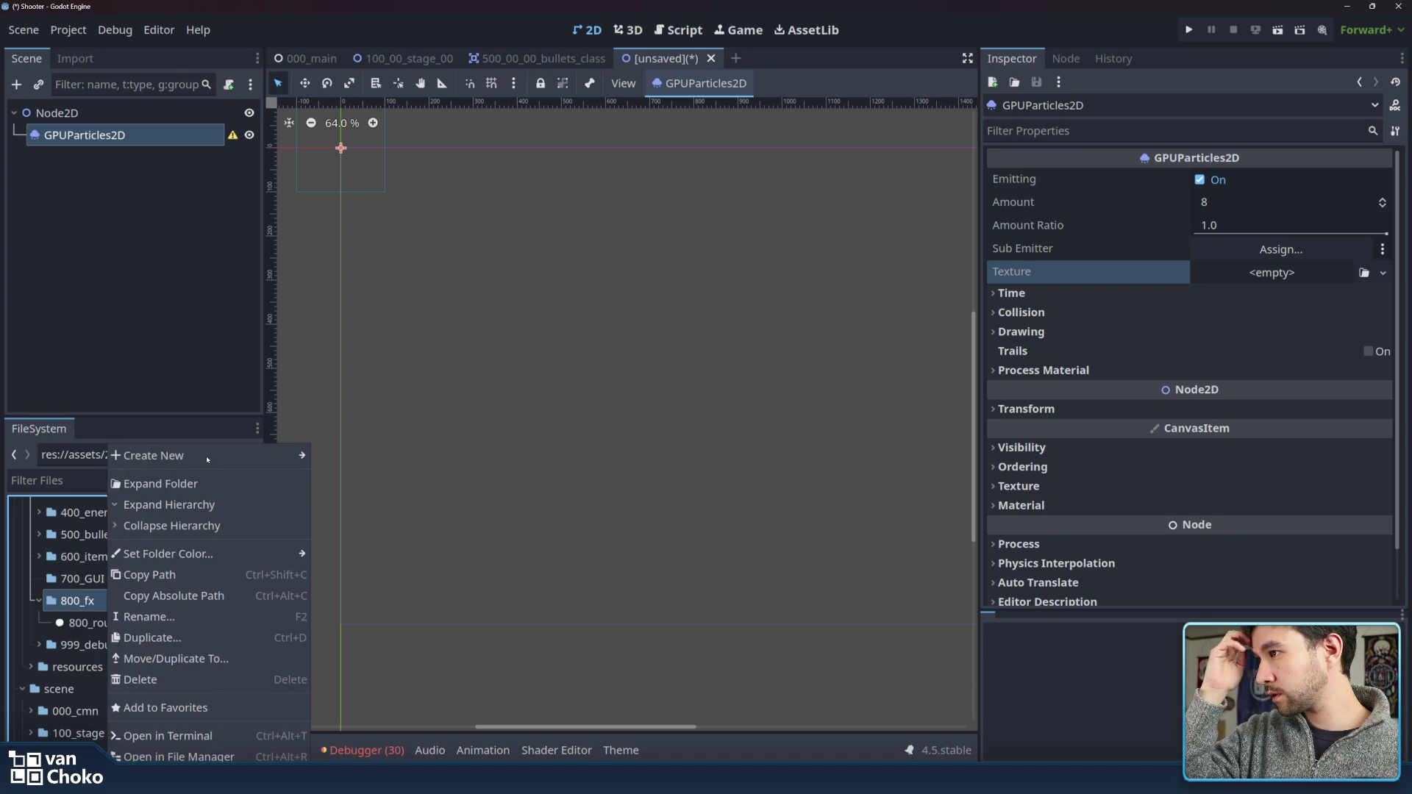
mouse_move(221, 455)
click(342, 454)
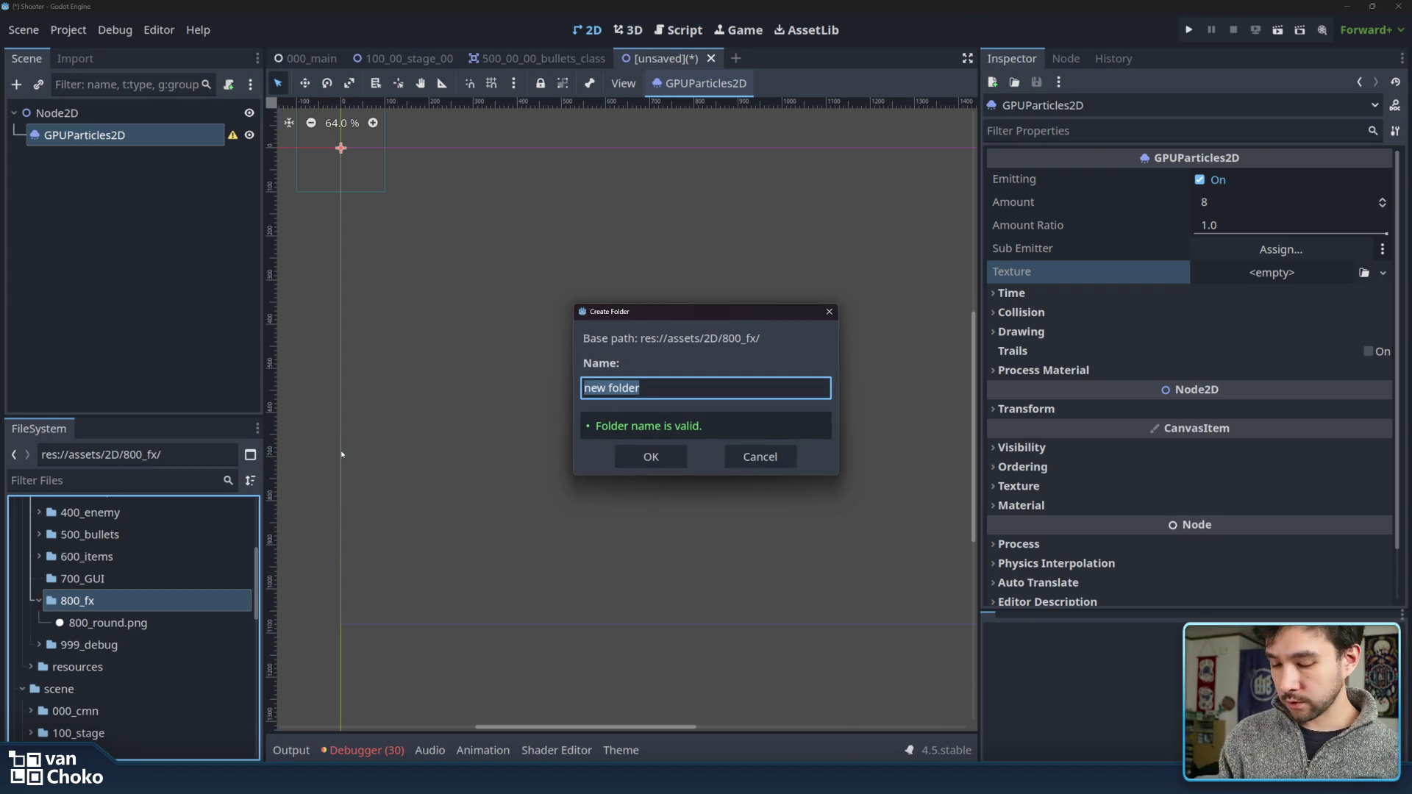
text(800_000)
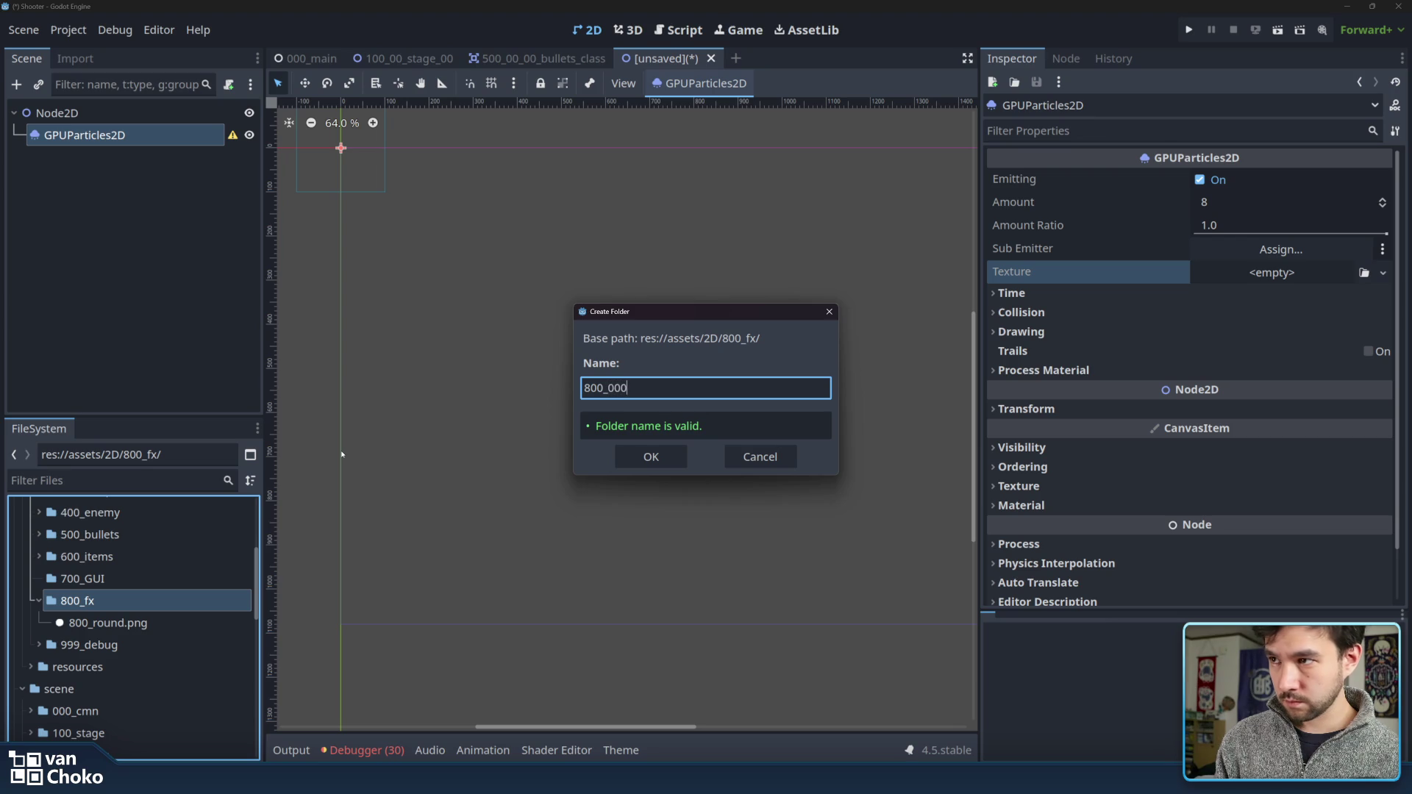
text(_)
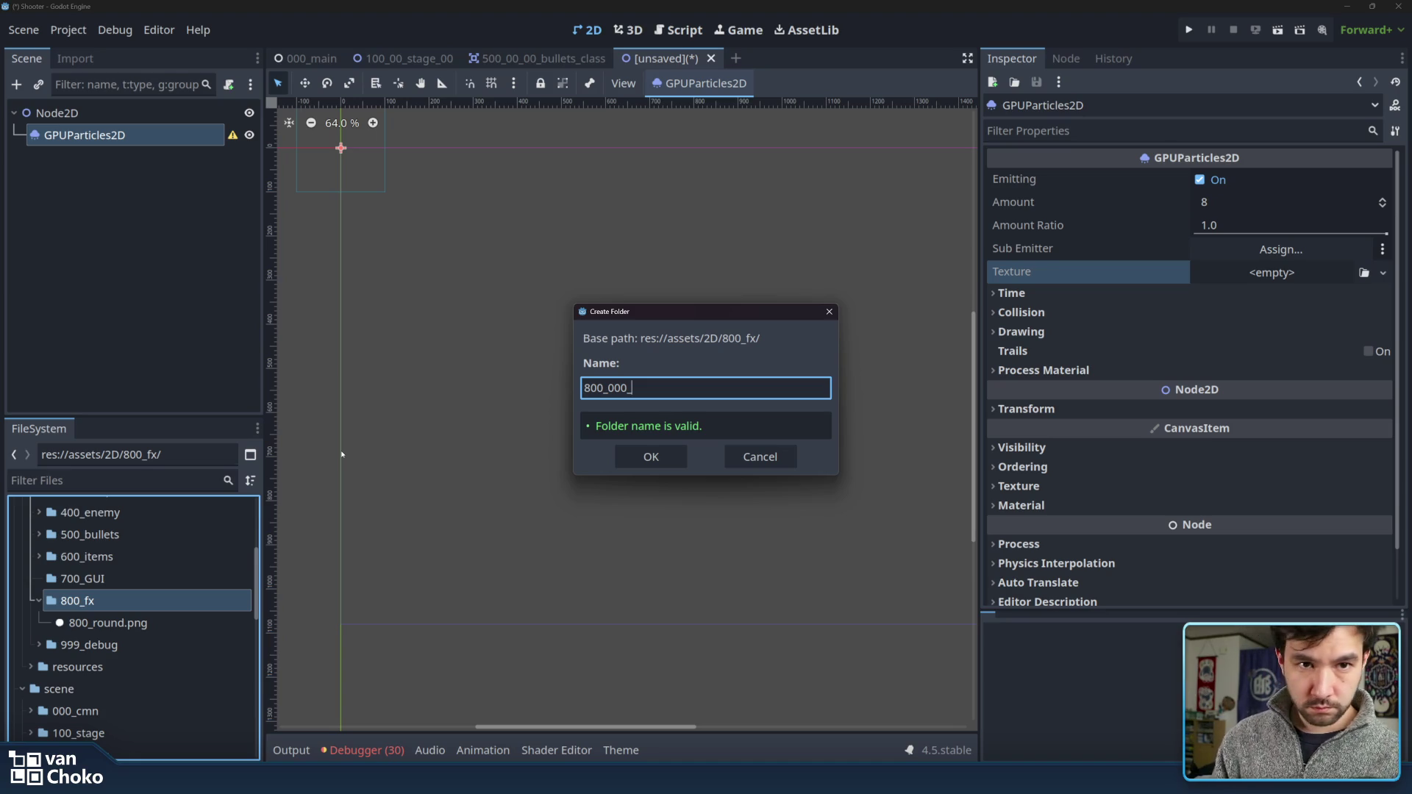
text(geyzer)
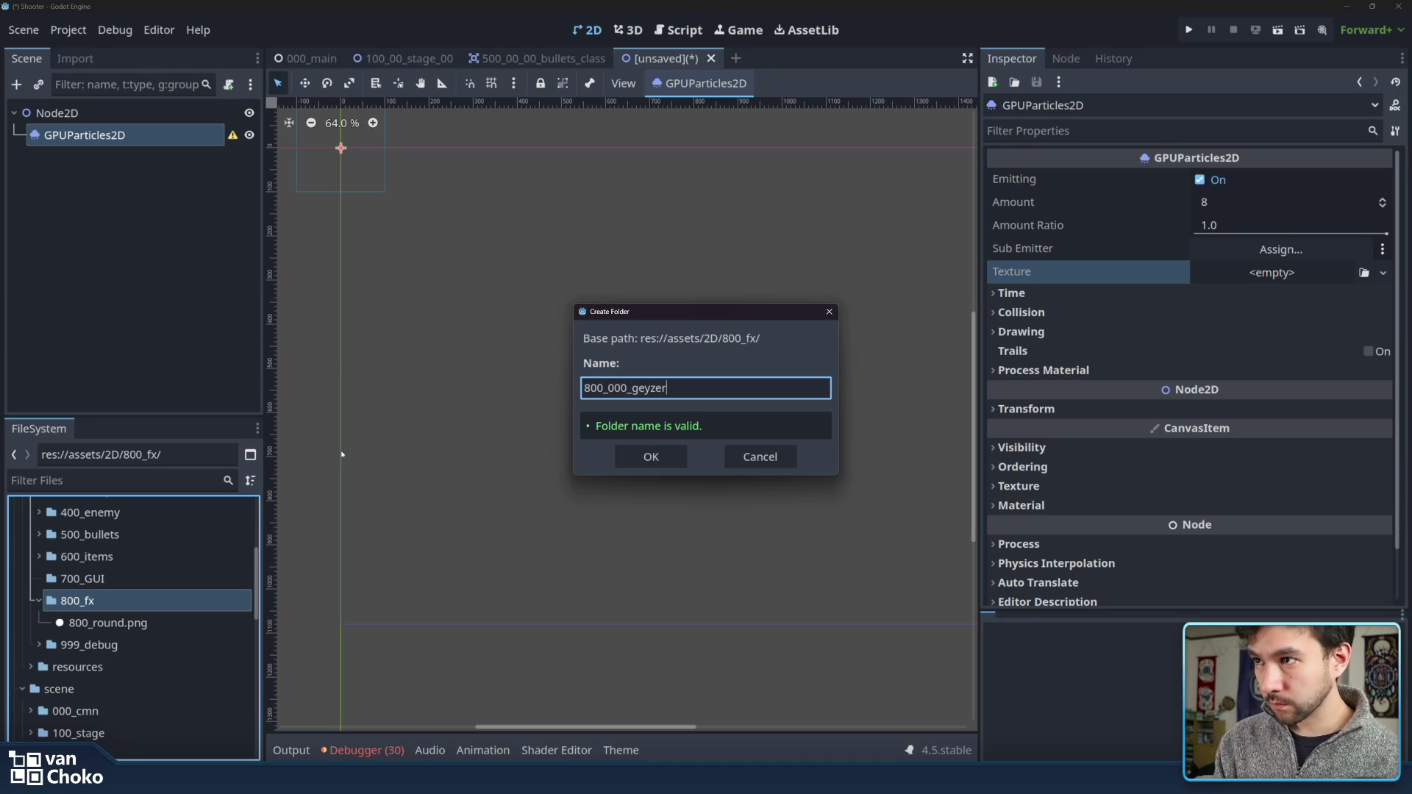
key(BackSpace)
key(BackSpace)
key(BackSpace)
text(ser)
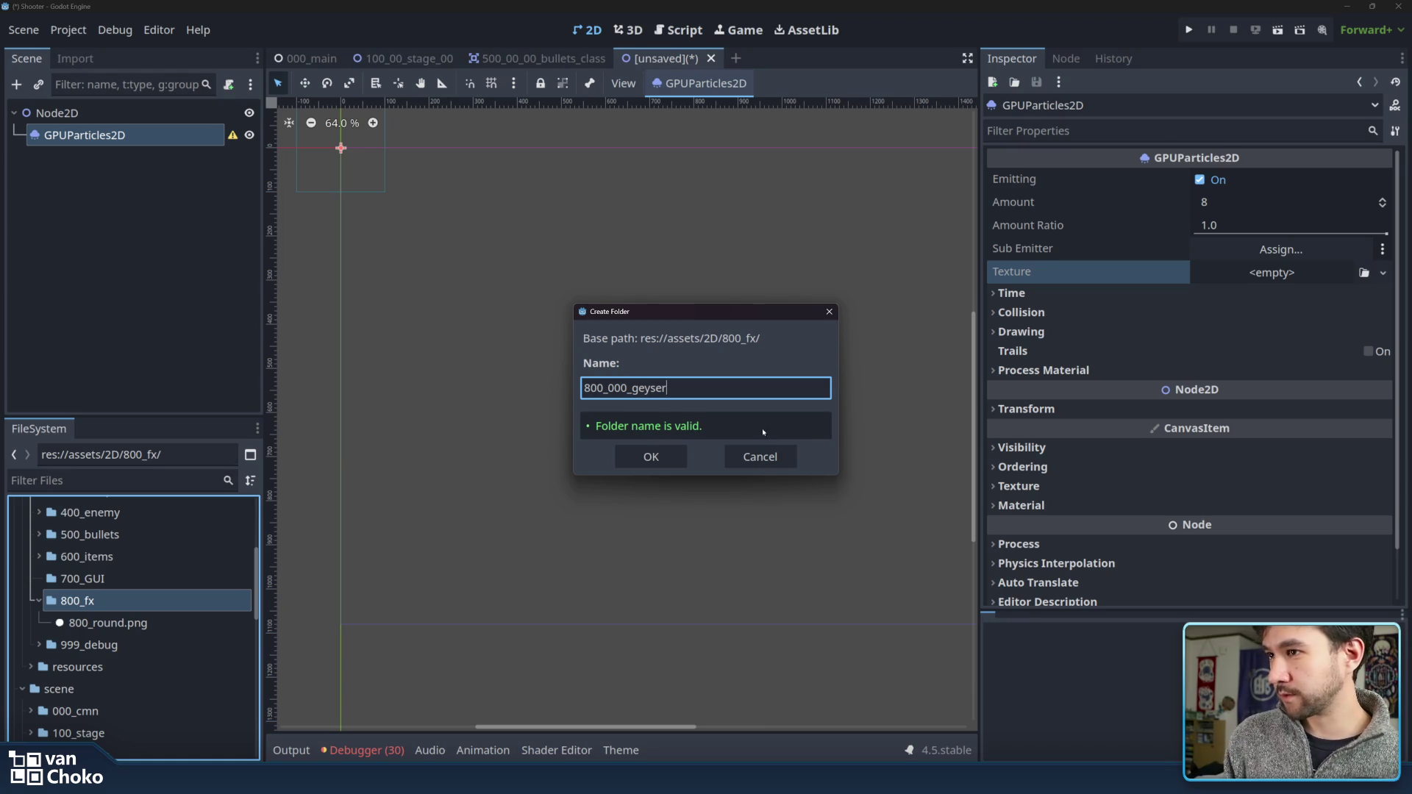
- Select just 'geyser' in the folder name, then switch to the browser
double_click(649, 386)
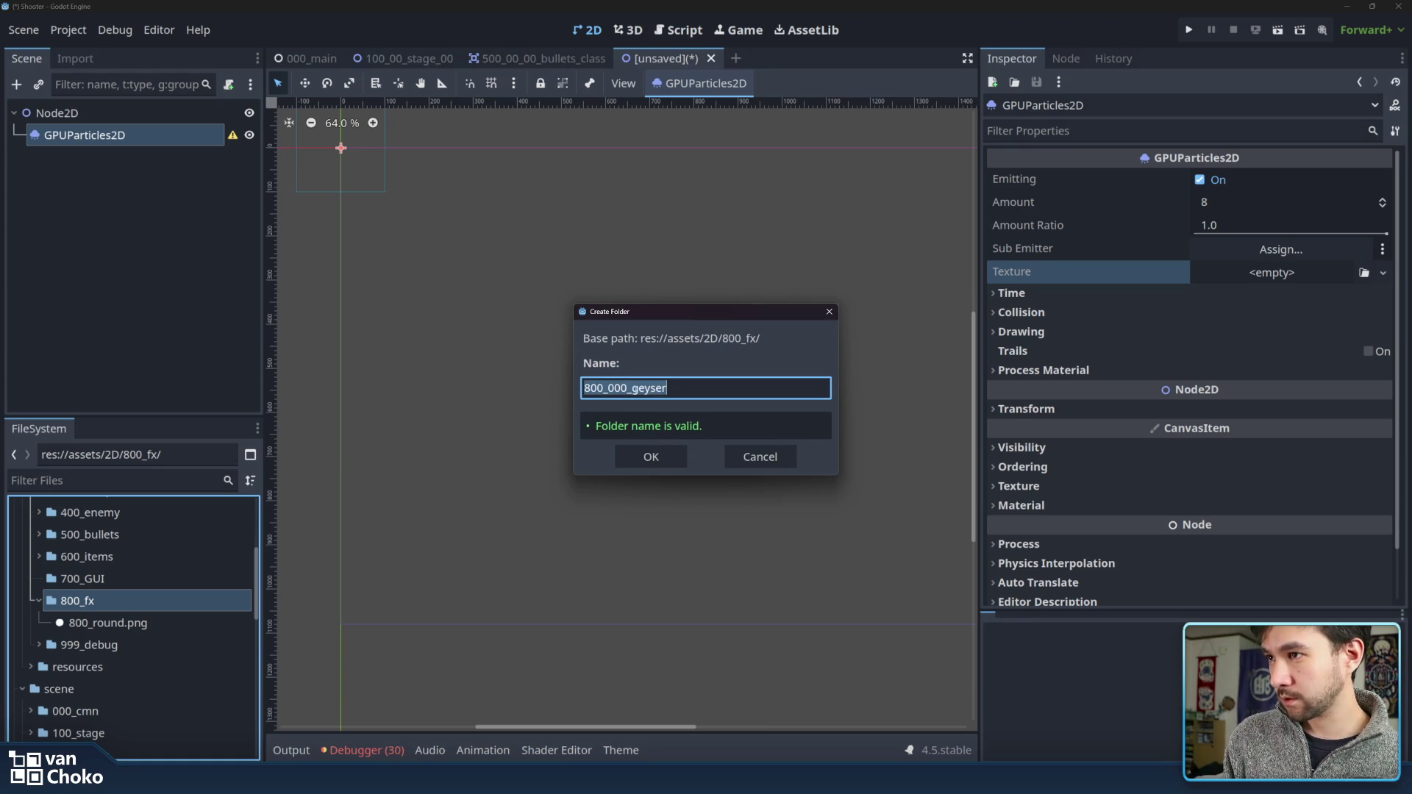
click(687, 388)
key(ctrl+shift+Left)
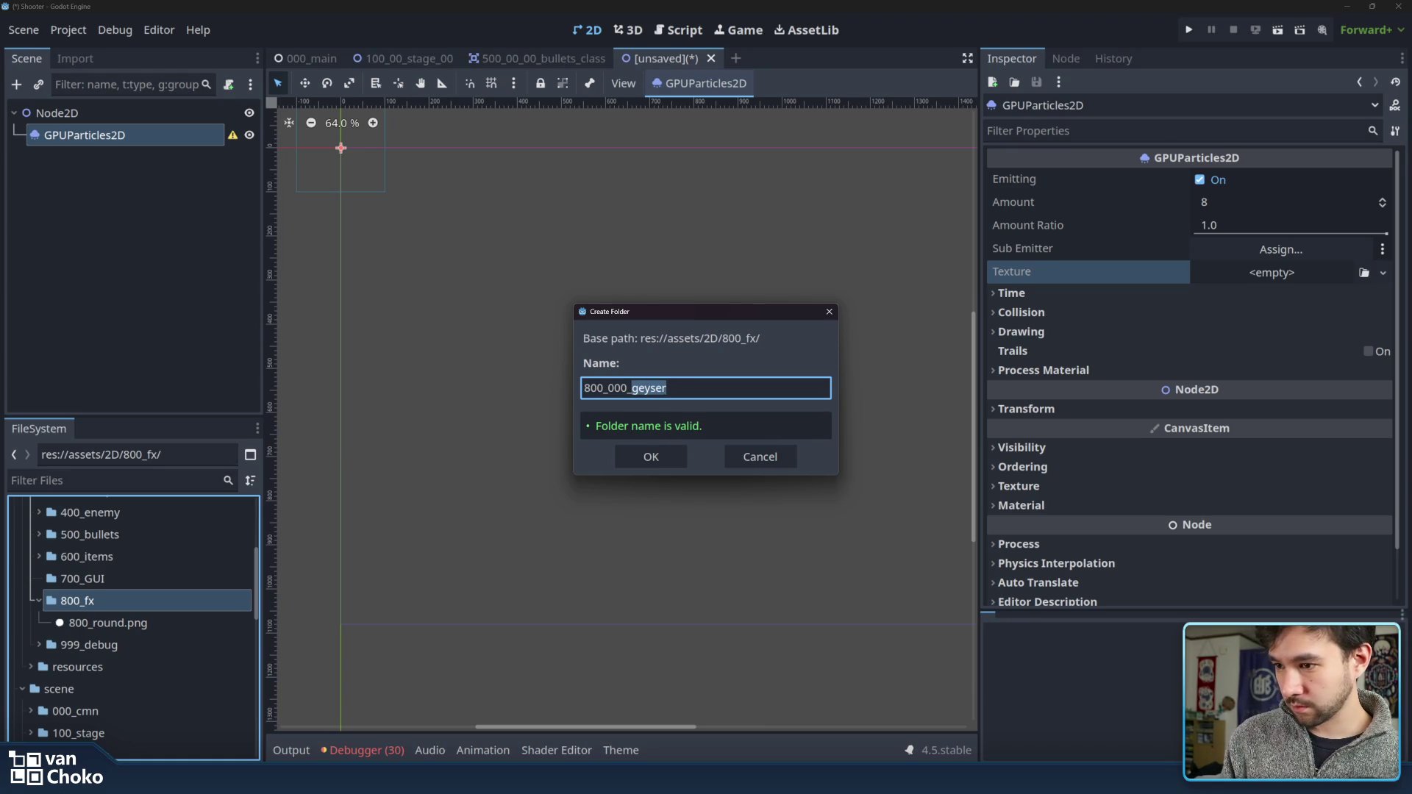
mouse_move(809, 779)
click(846, 717)
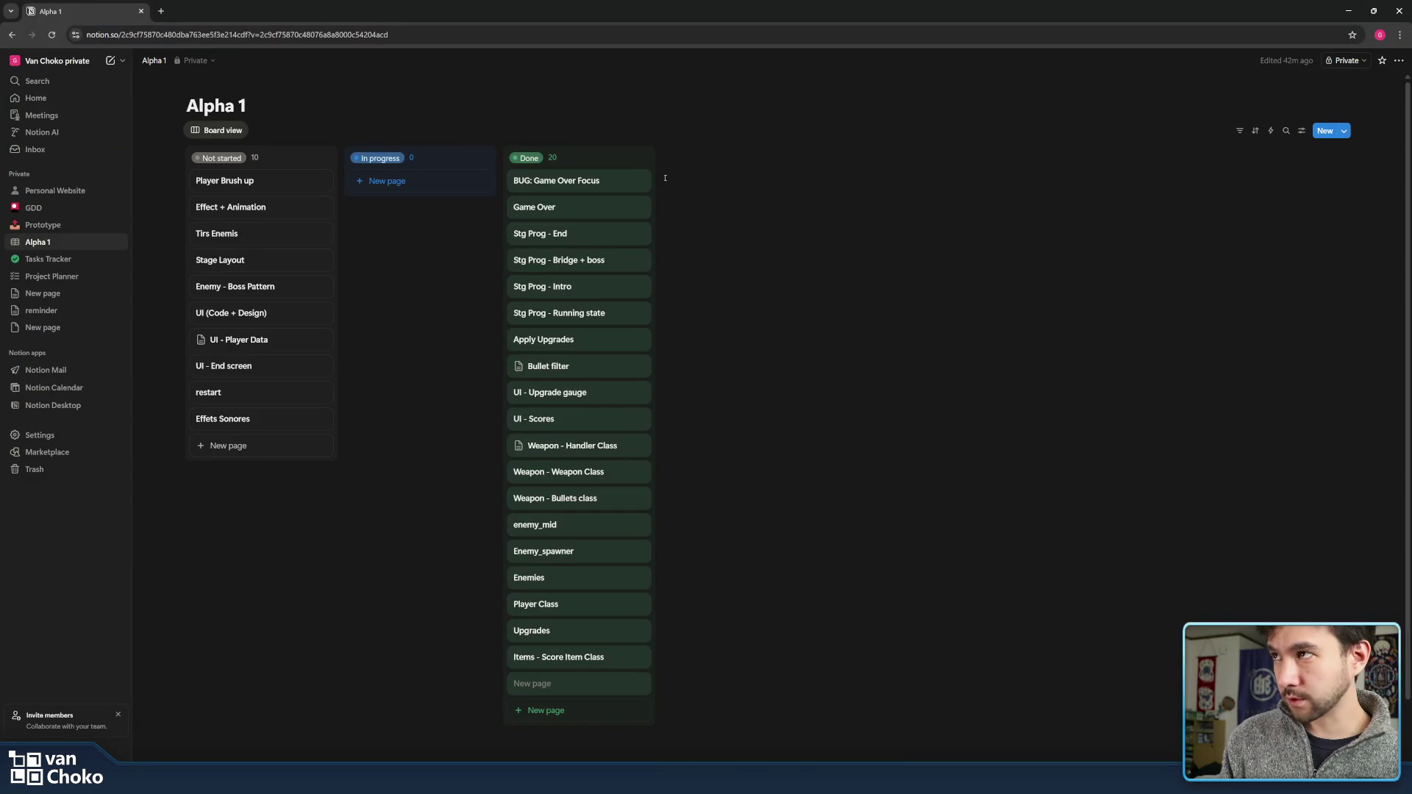
- Search Google for 'geyser' and view image results, then minimize the browser to return to Godot
click(161, 11)
text(geyser)
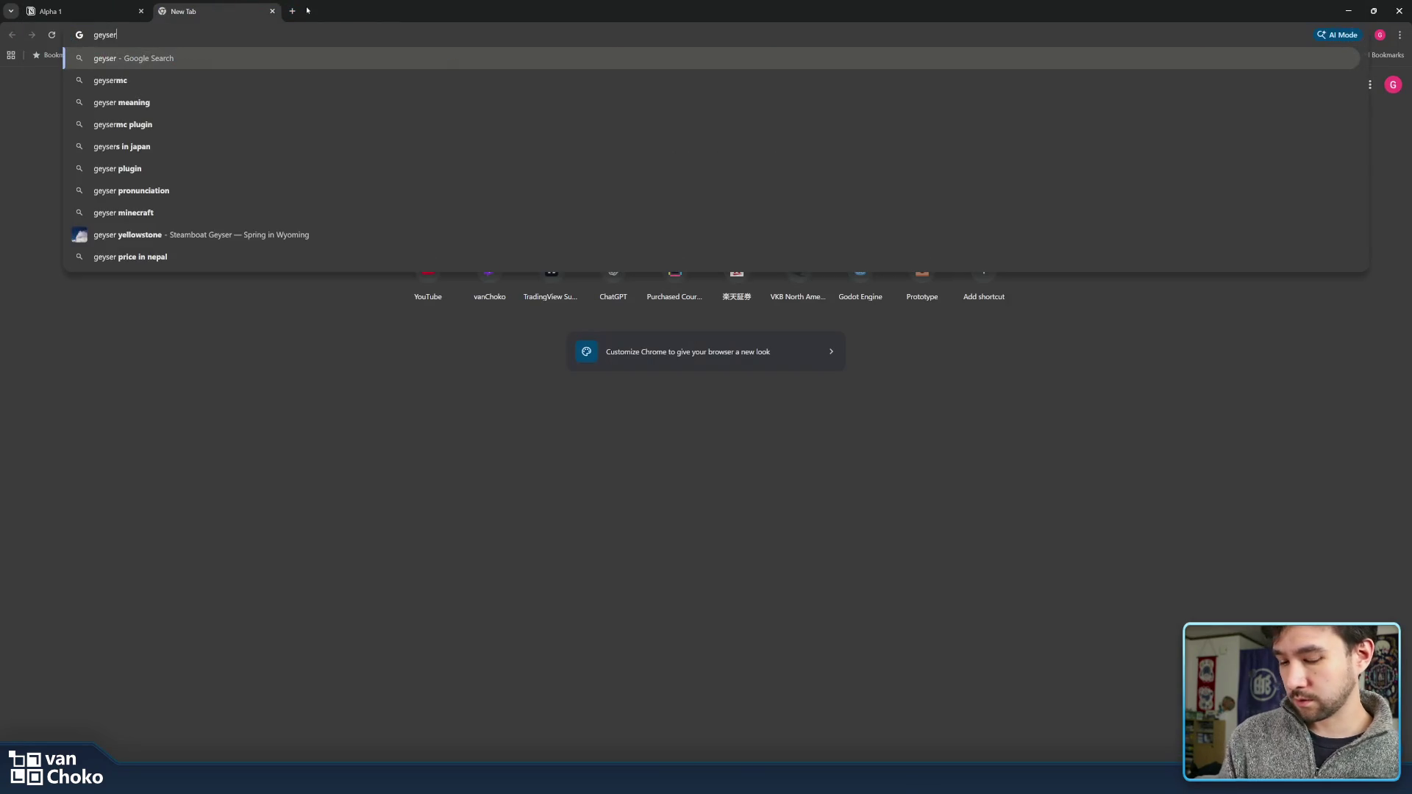
key(Return)
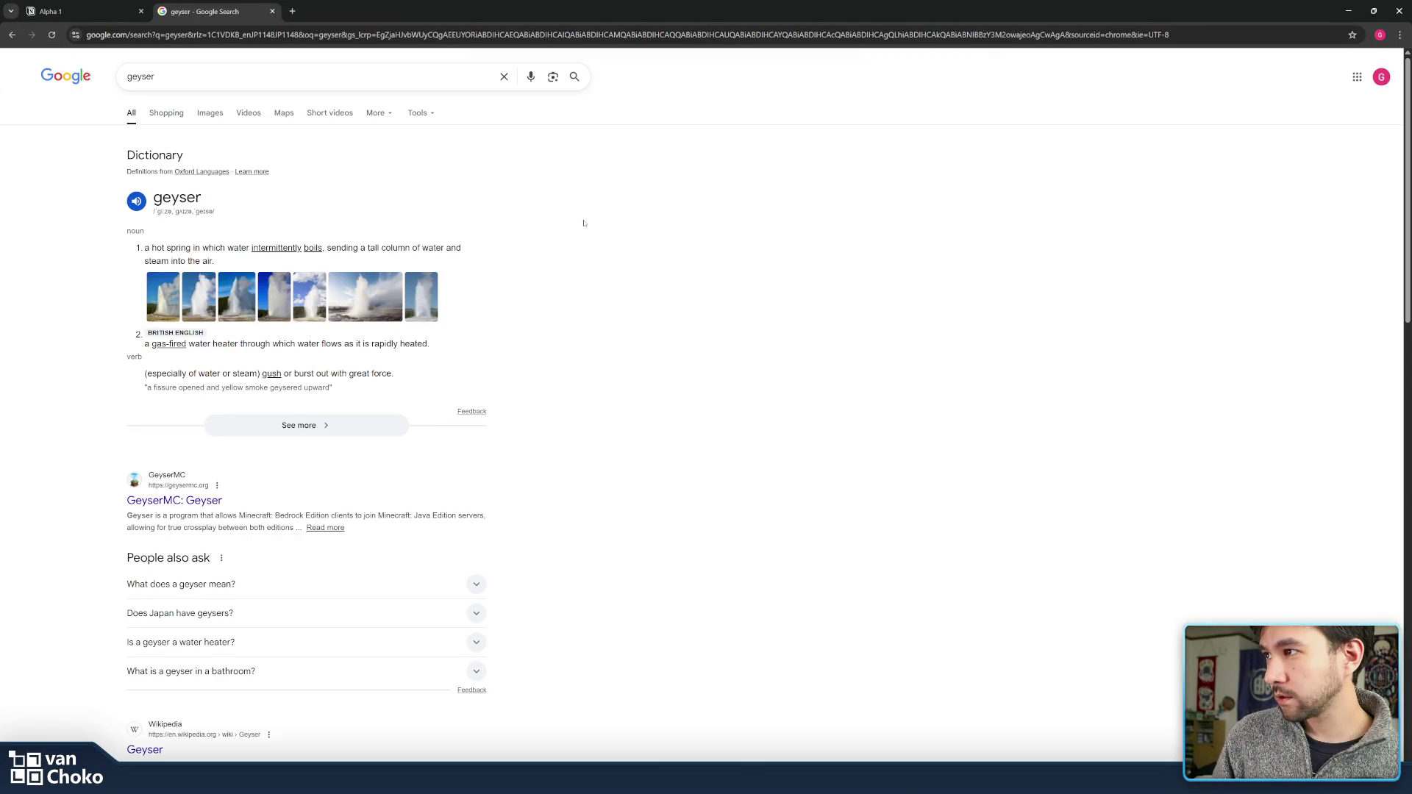
click(209, 112)
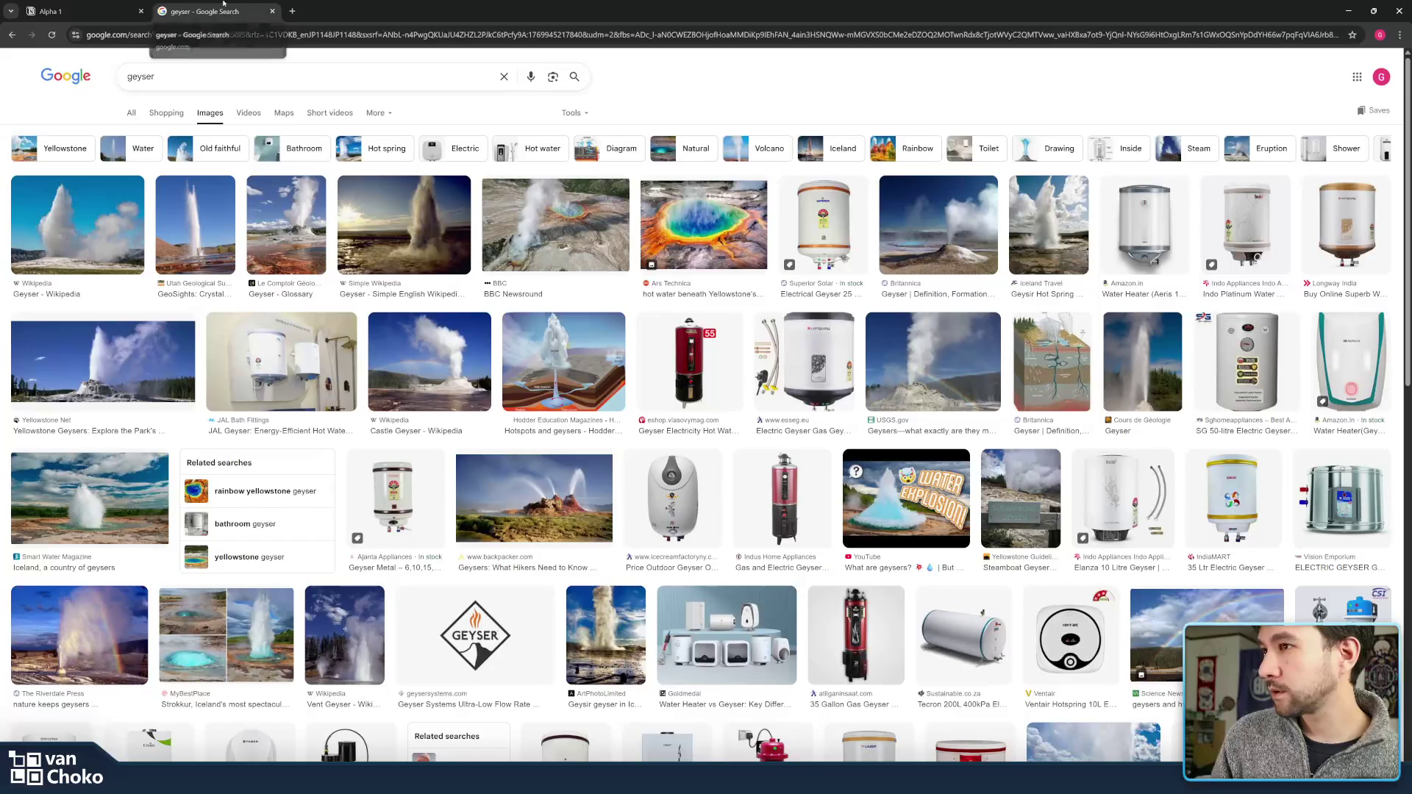
click(73, 12)
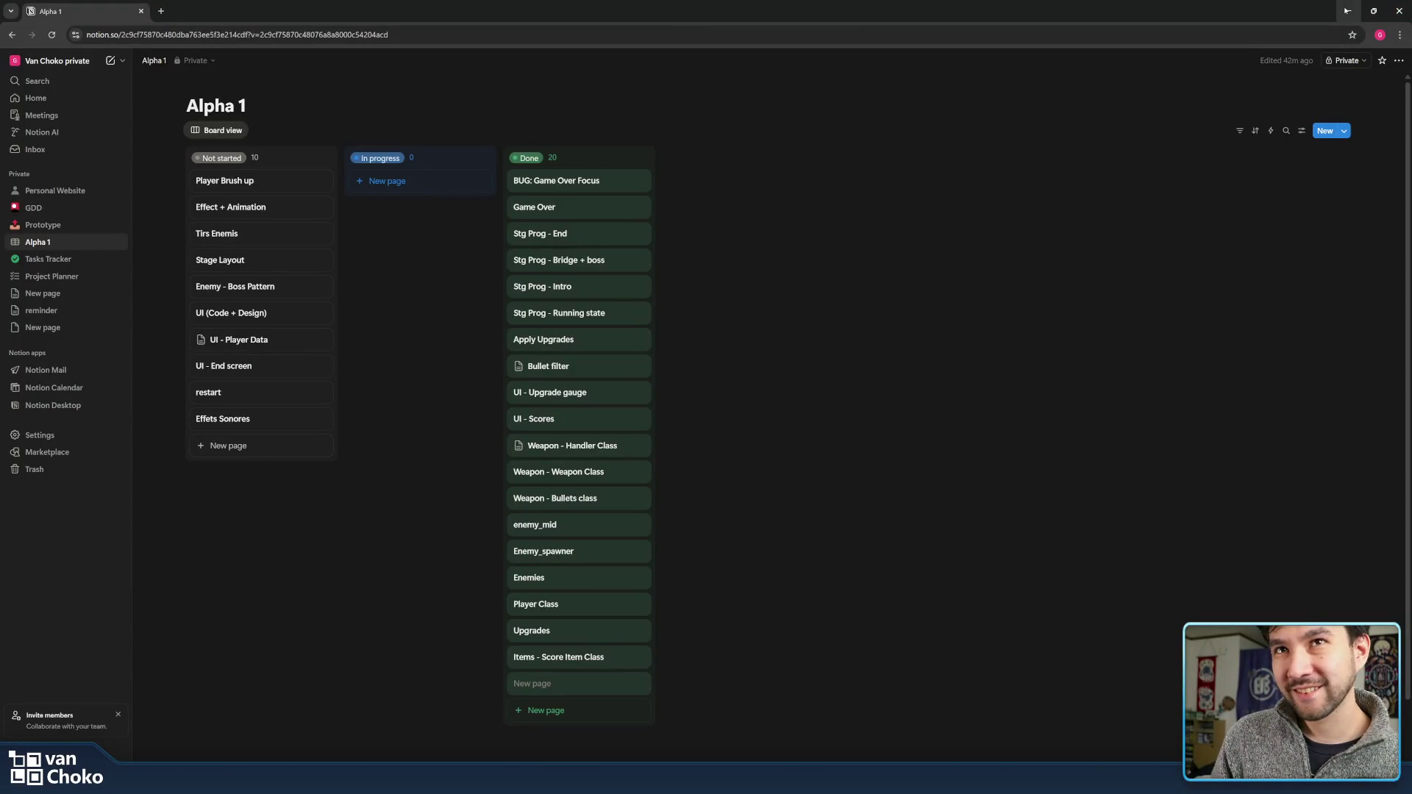
click(1348, 11)
double_click(702, 387)
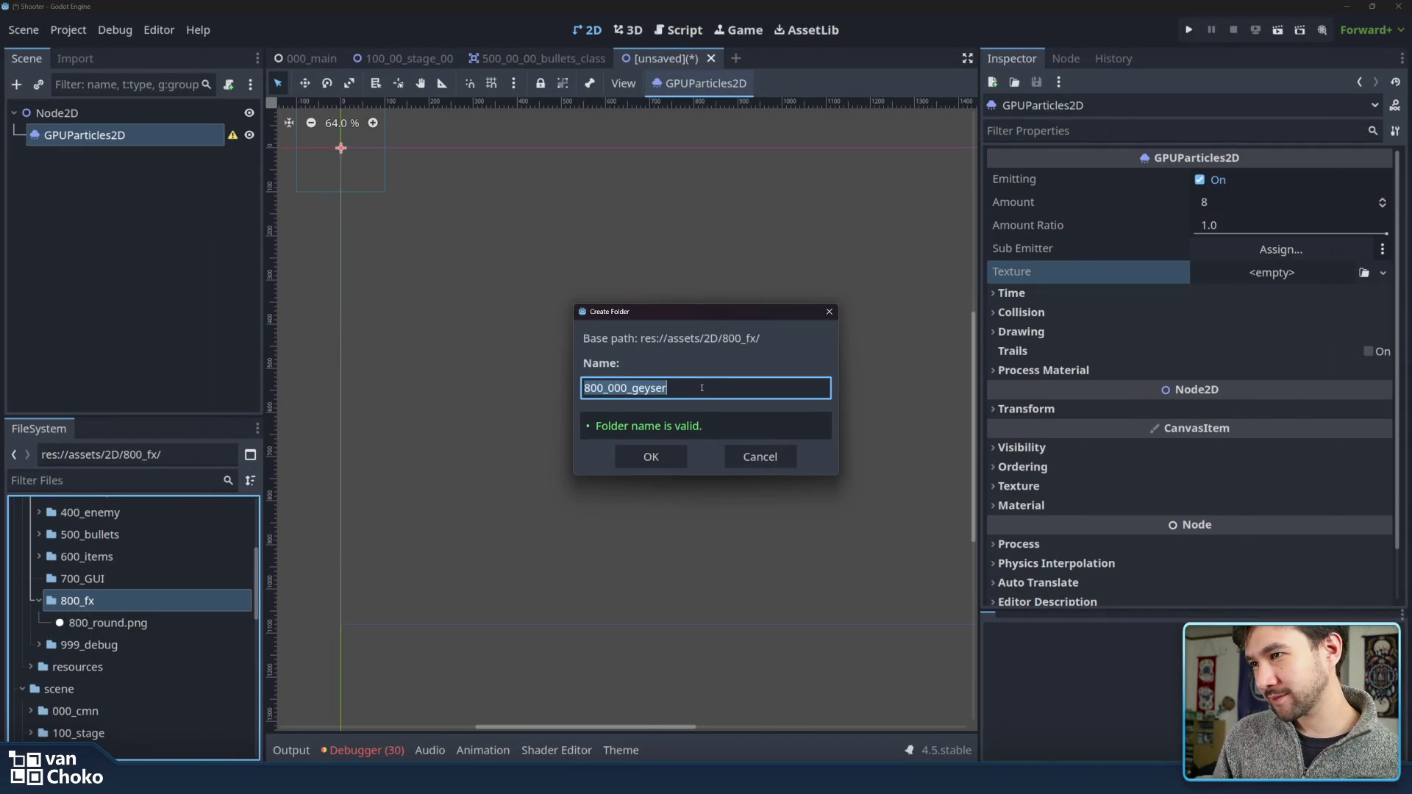
- Replace 'geyser' with 'shock' to create and select 800_000_shock in 800_fx
drag(700, 387, 634, 390)
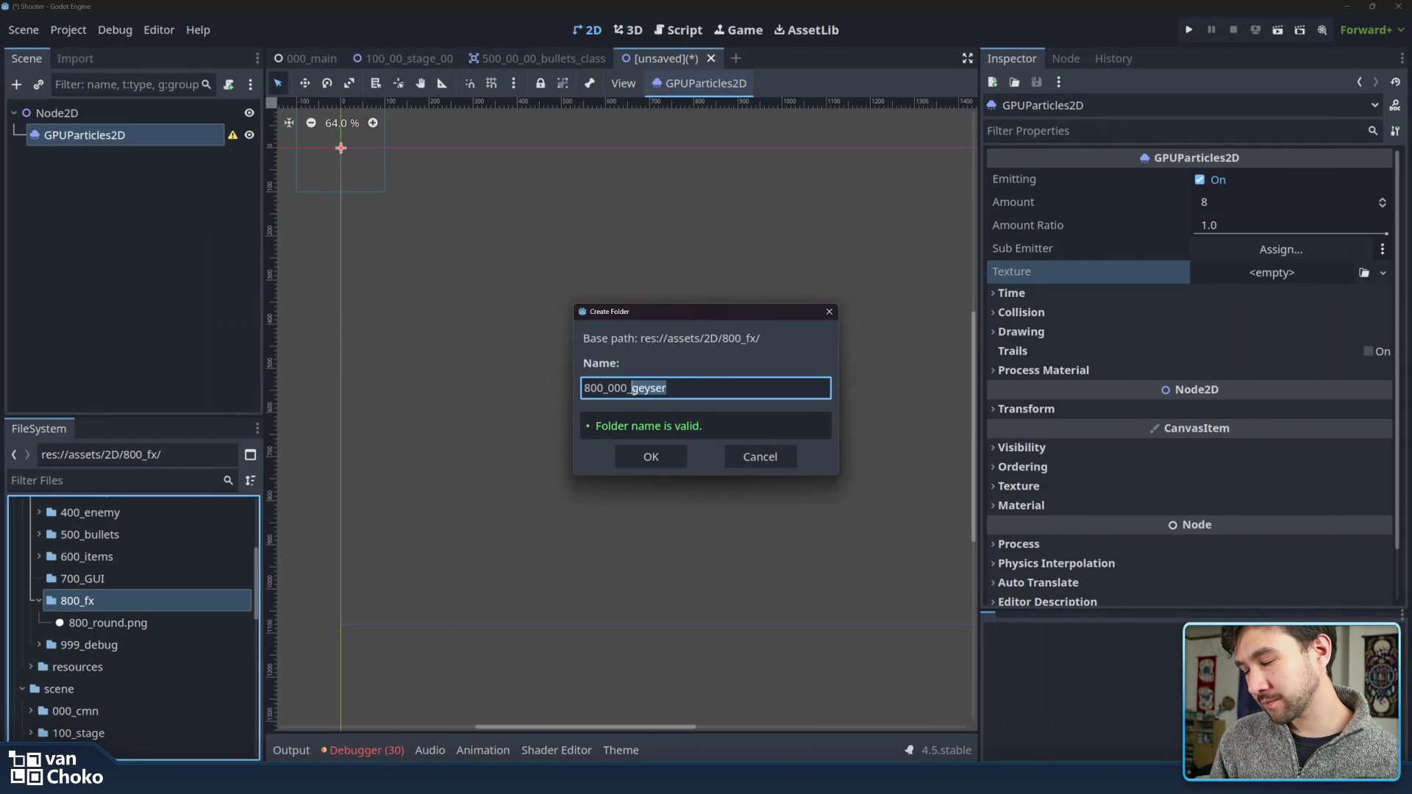
text(shock)
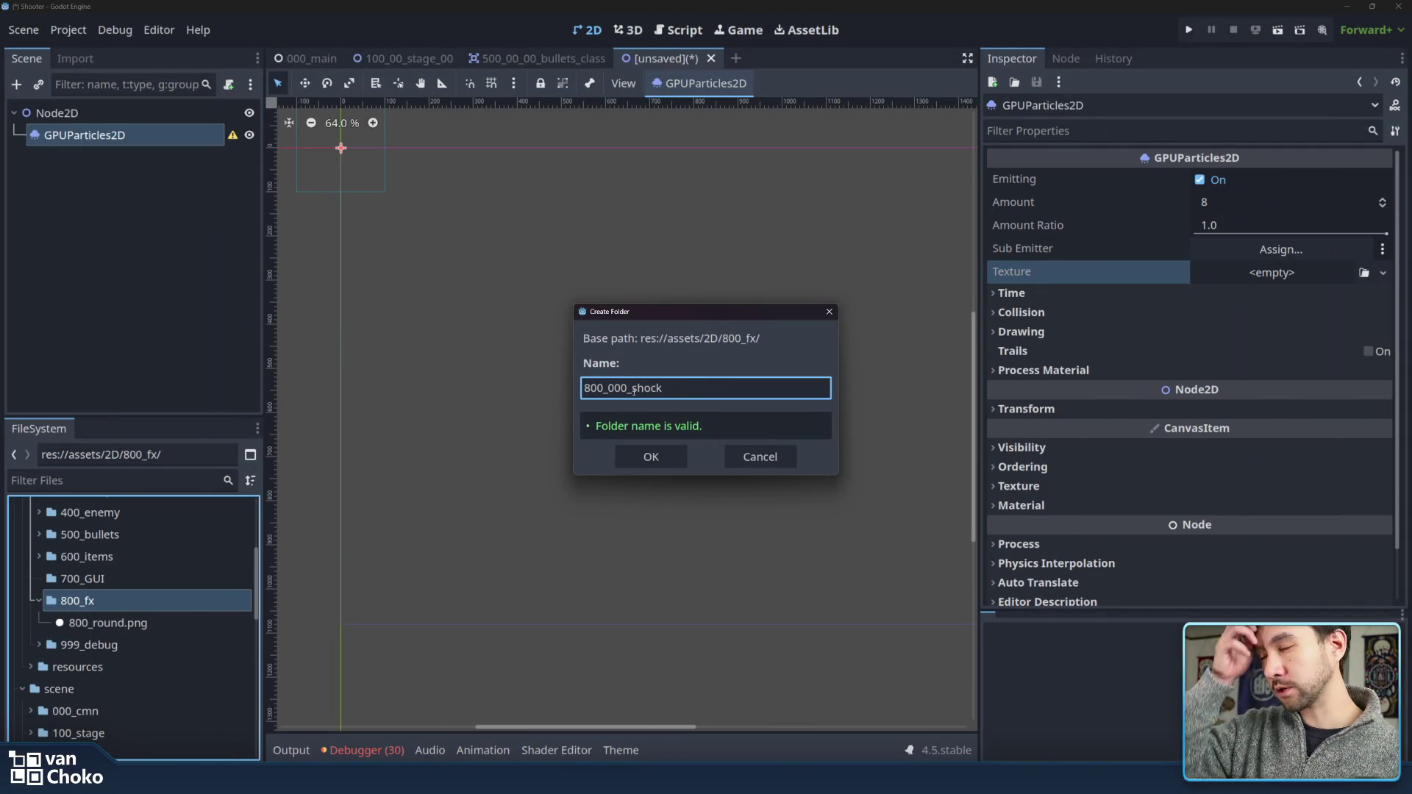
click(650, 456)
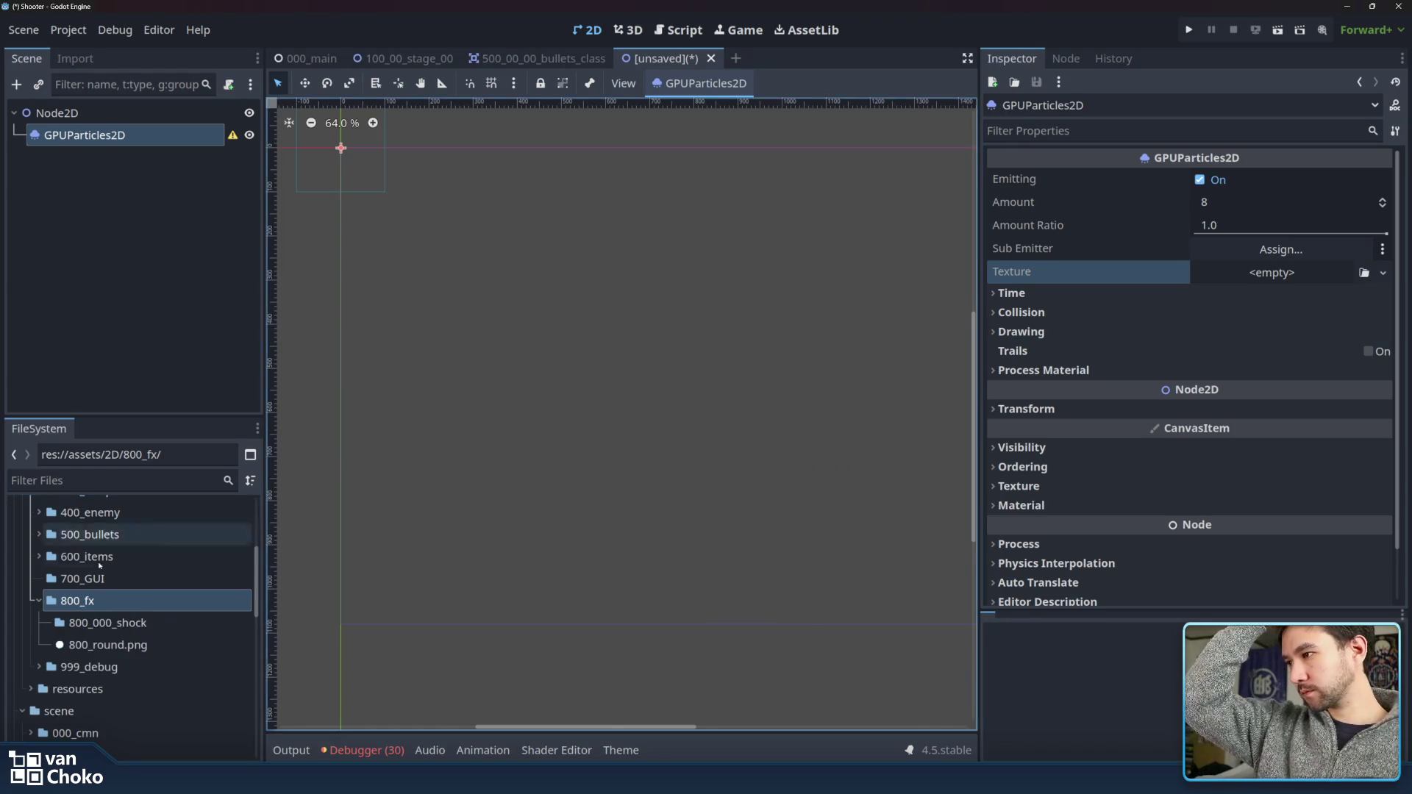
click(145, 623)
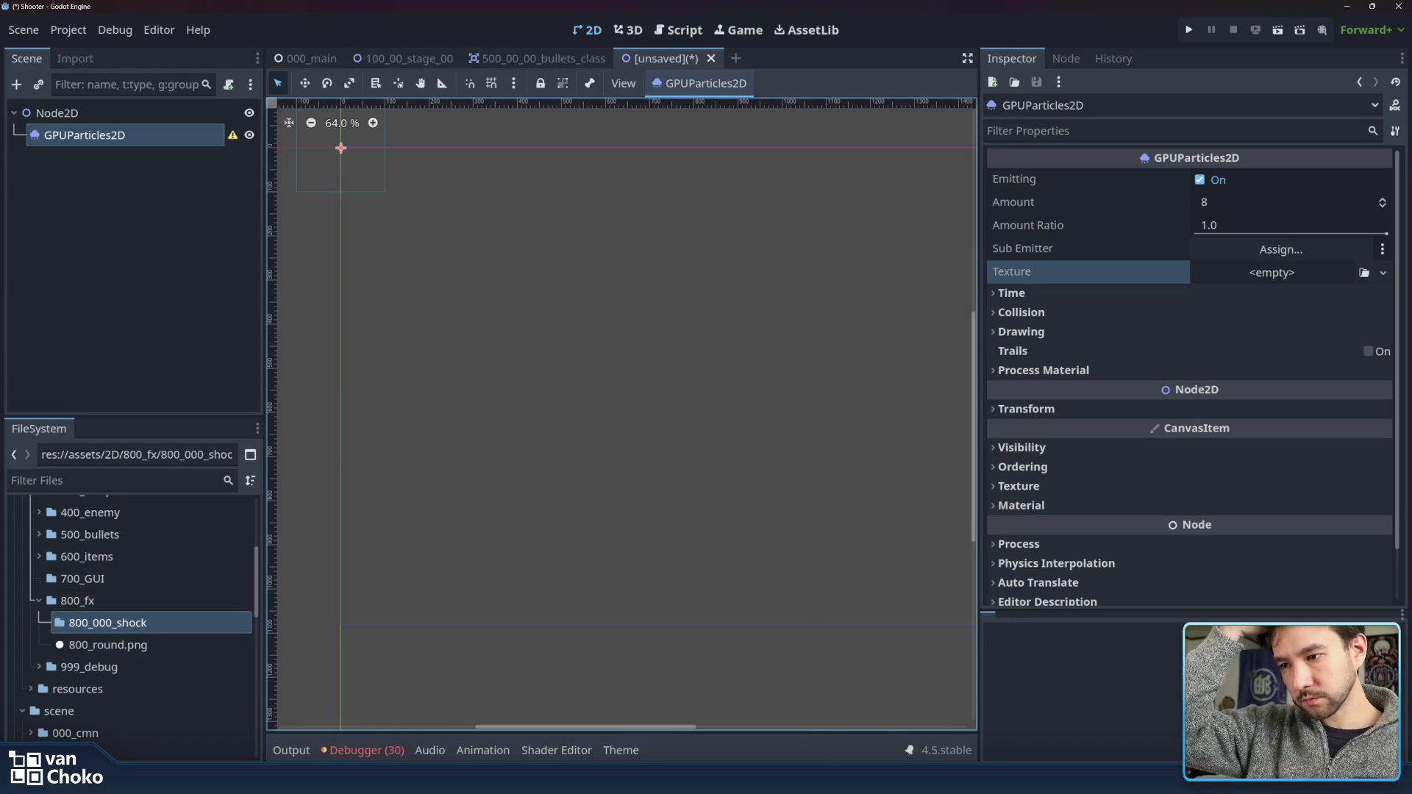
mouse_move(833, 778)
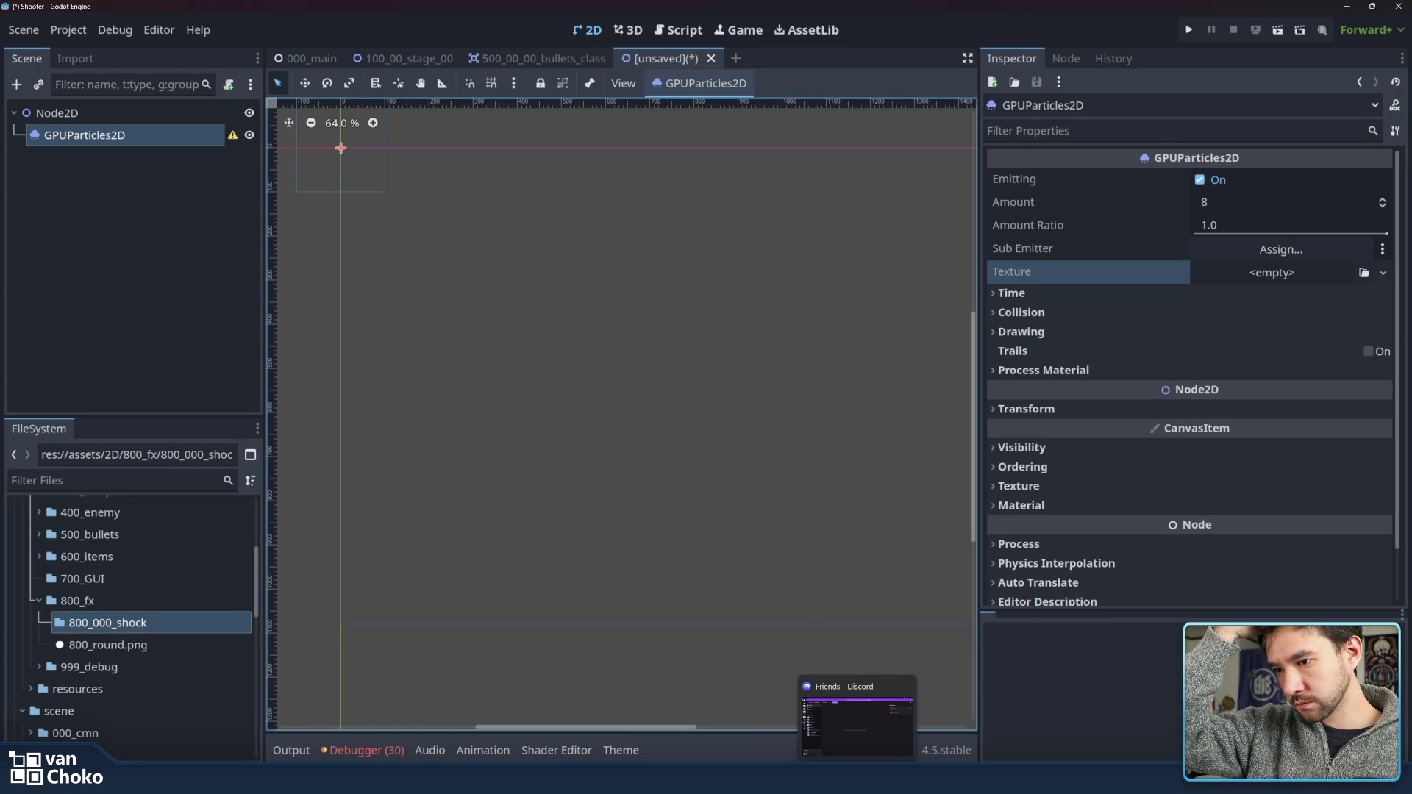
mouse_move(882, 778)
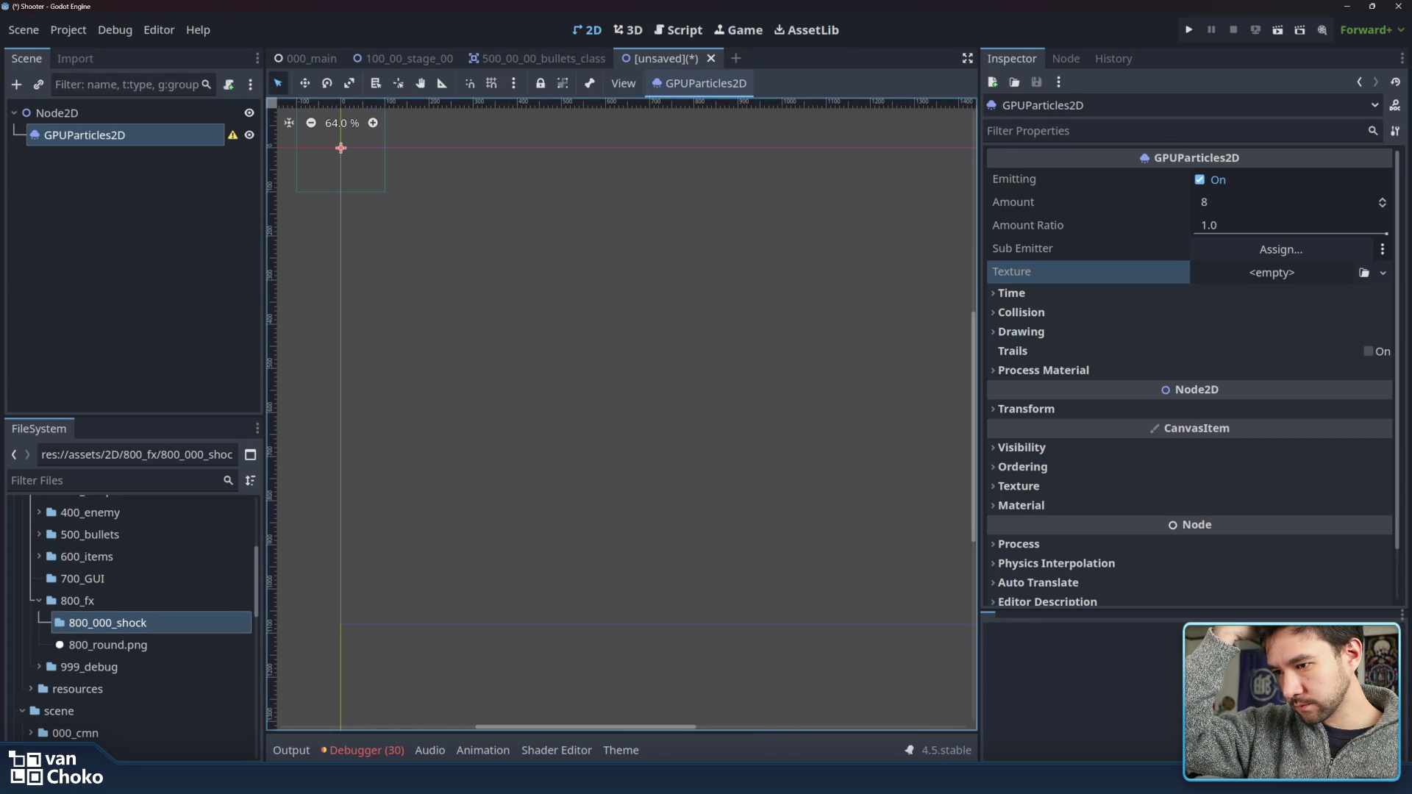
click(838, 707)
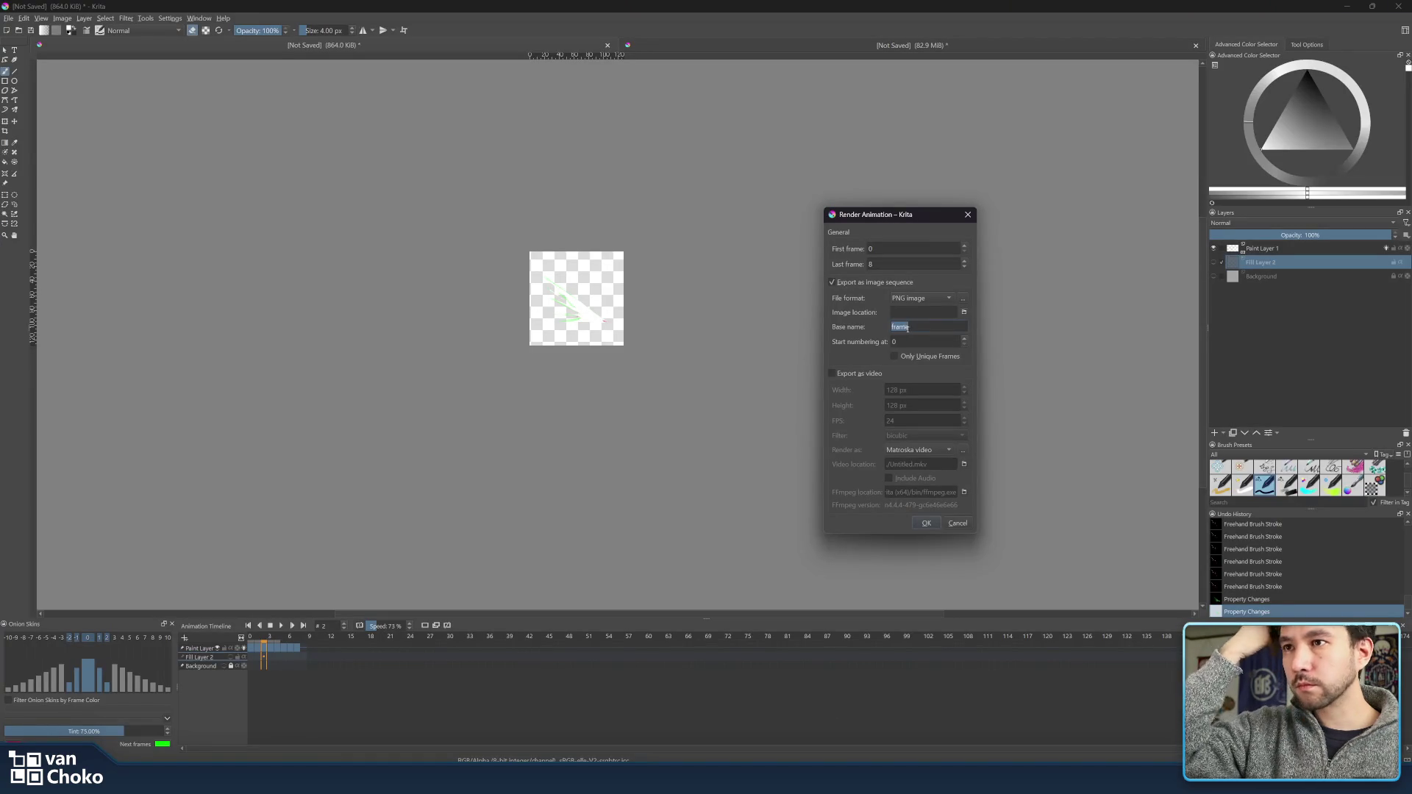
- Set the render base name to 800_000_shock, keep PNG image format, and browse for the output folder
text(800_000)
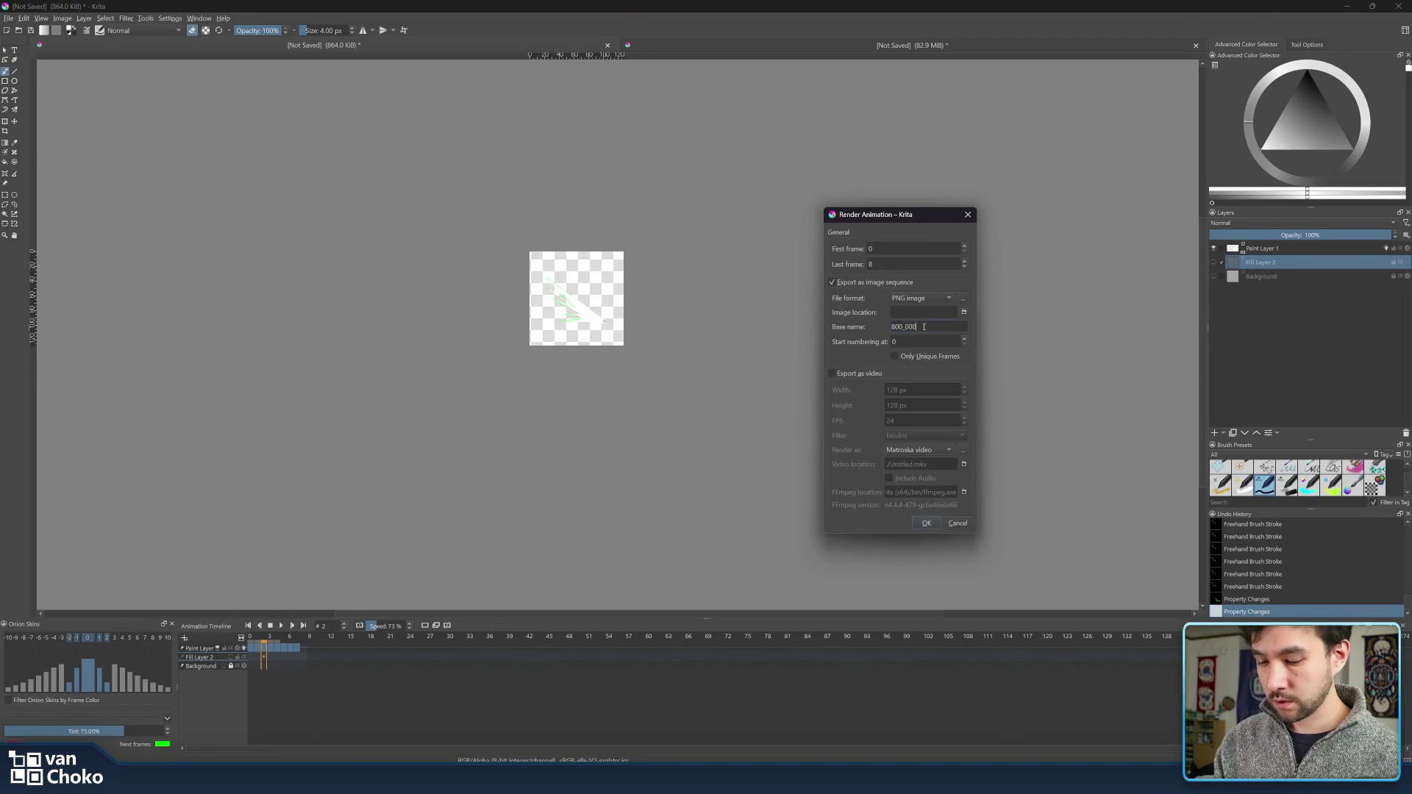
text(_shock)
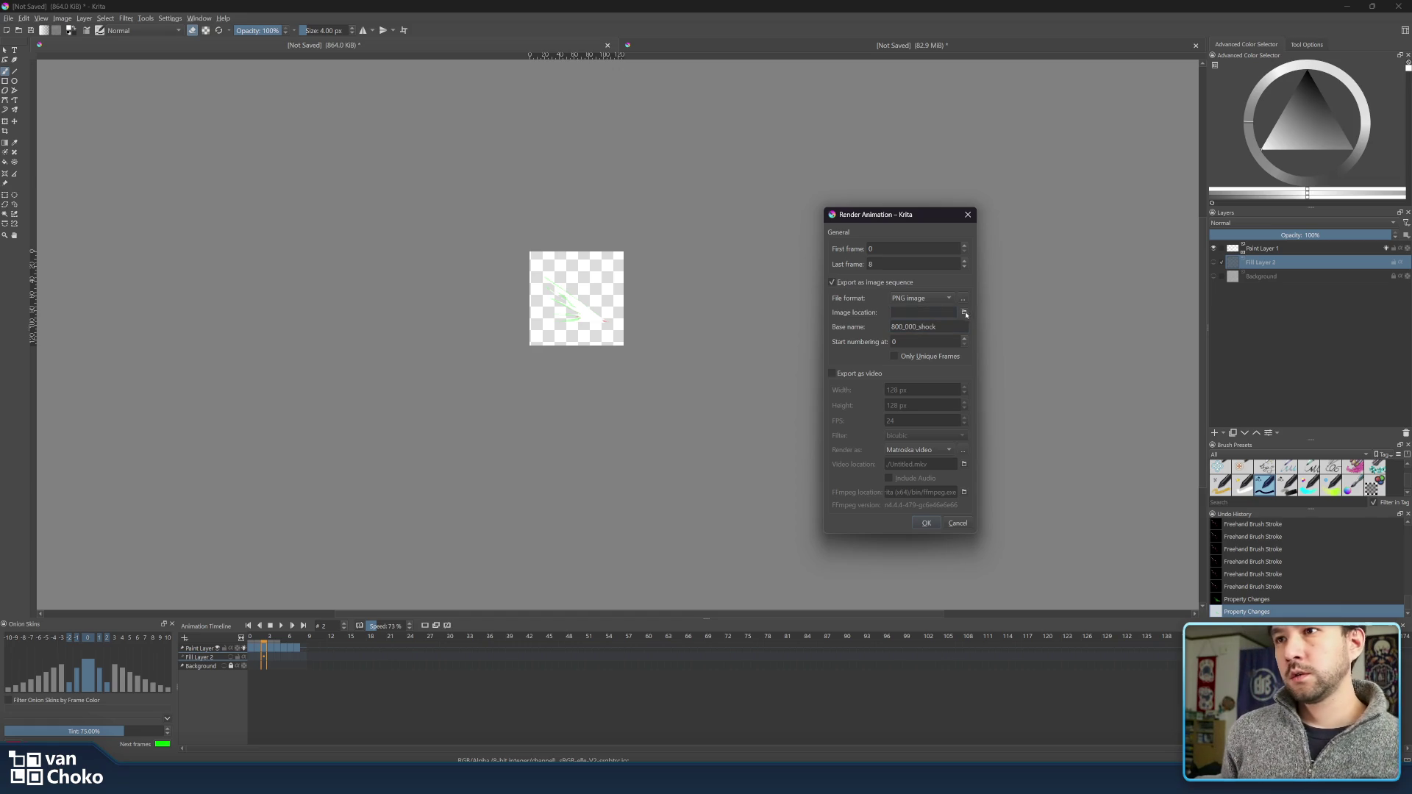
click(954, 300)
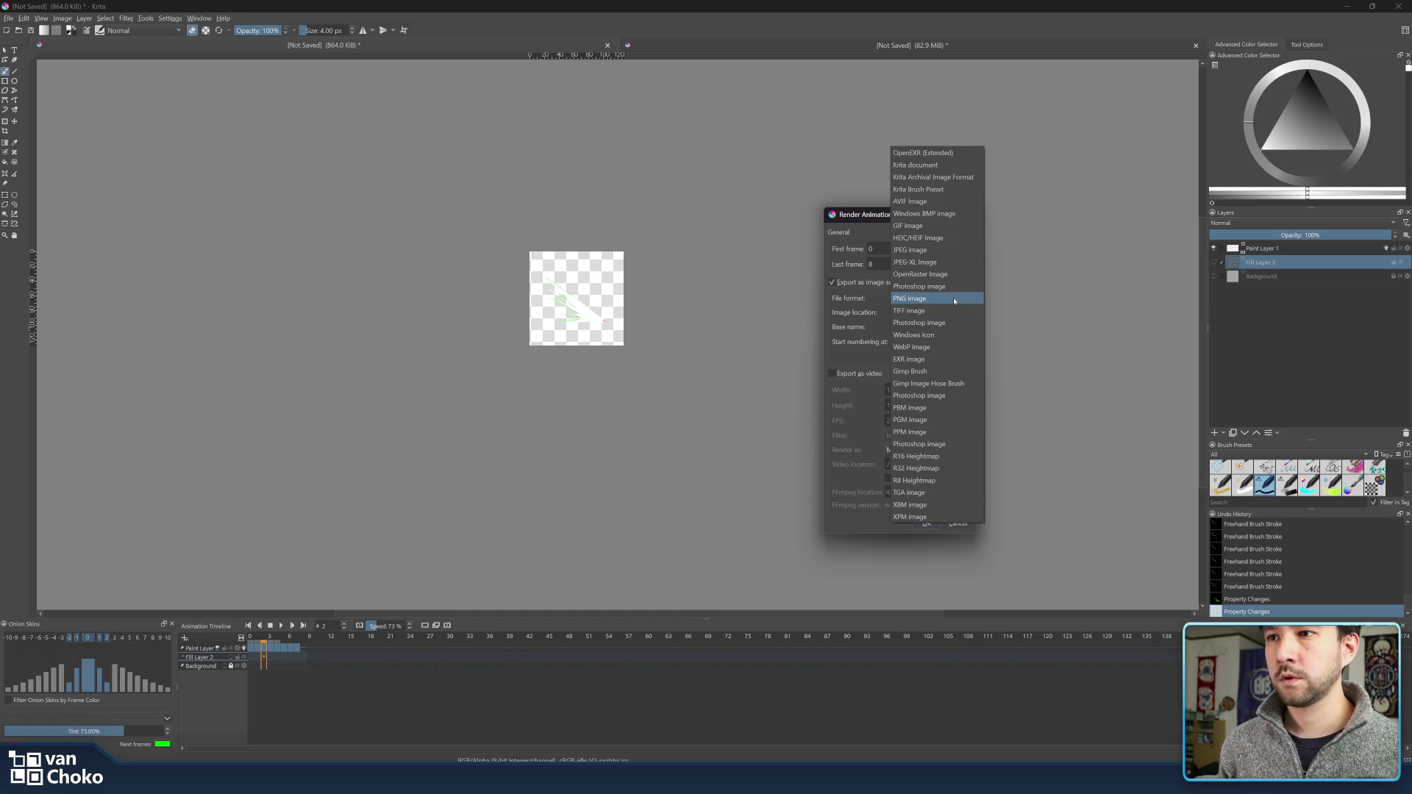
click(954, 298)
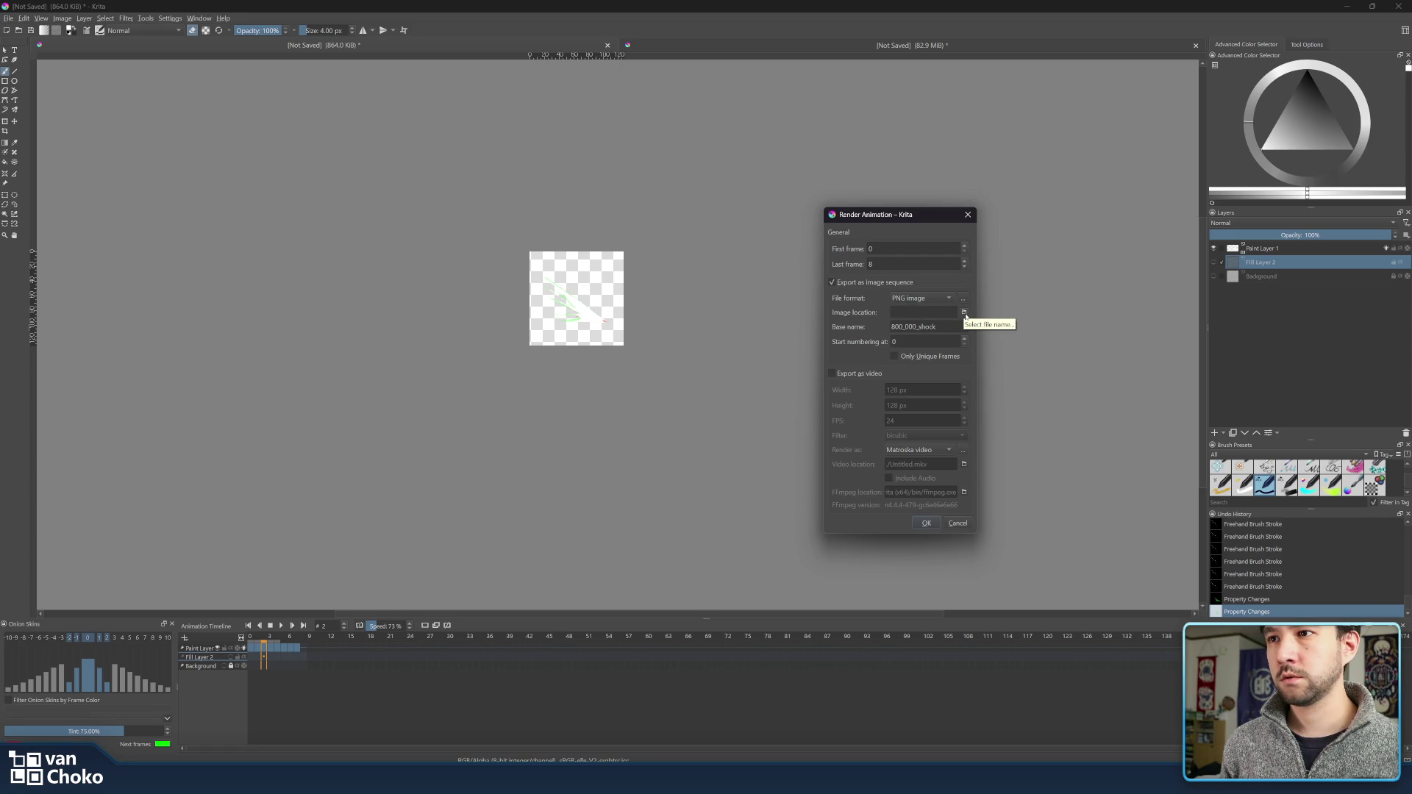
click(964, 314)
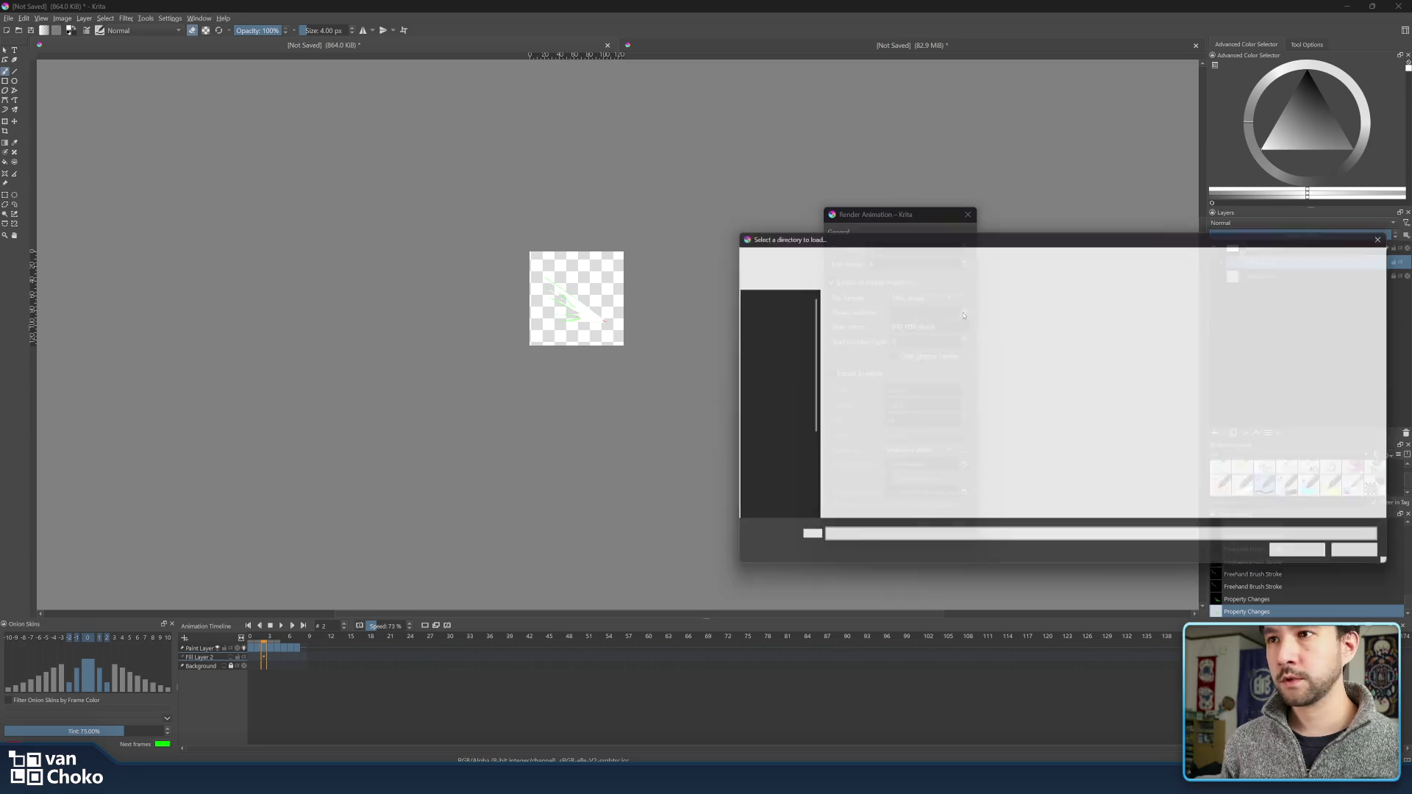
drag(965, 239, 1411, 456)
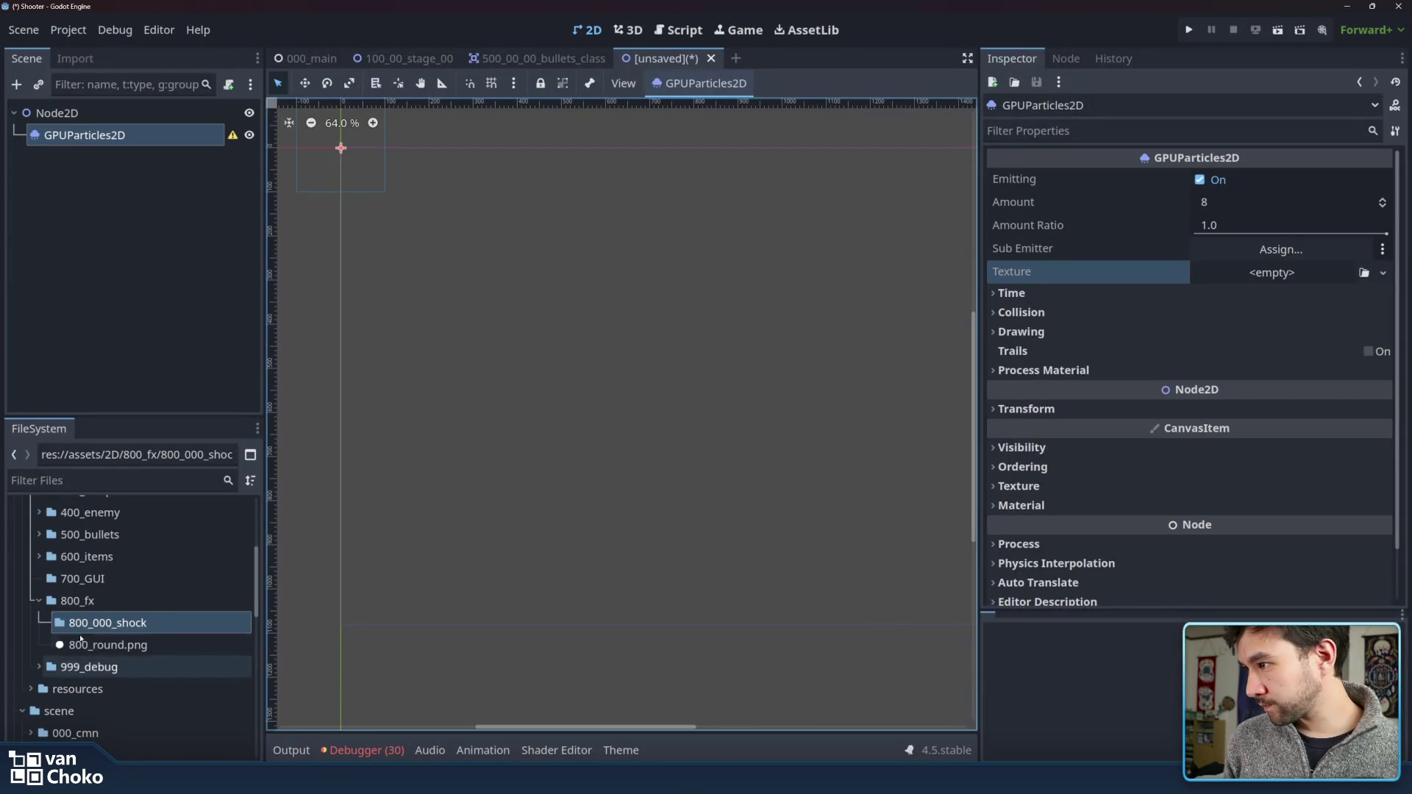
- Open the 800_000_shock folder in the system file manager from the FileSystem dock
right_click(95, 624)
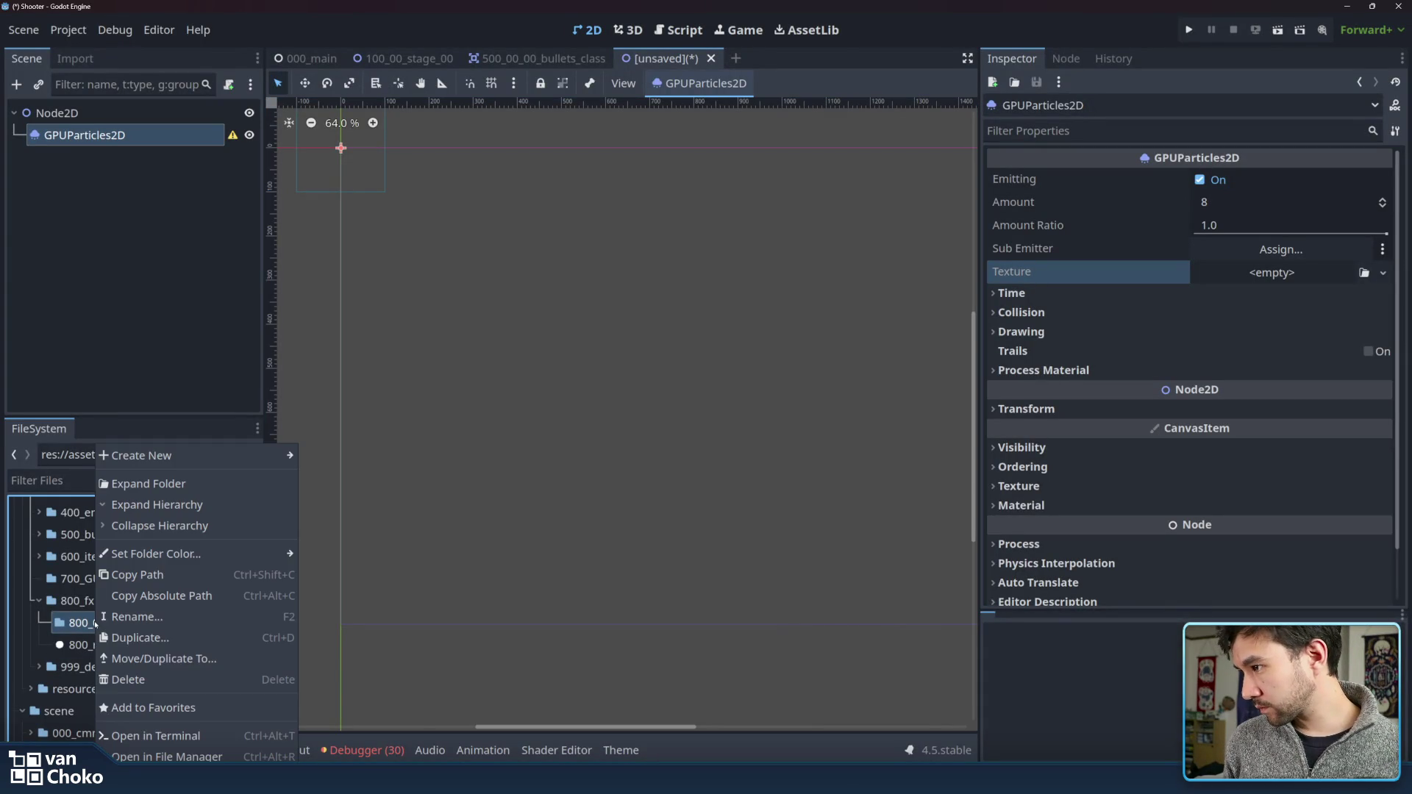
mouse_move(185, 554)
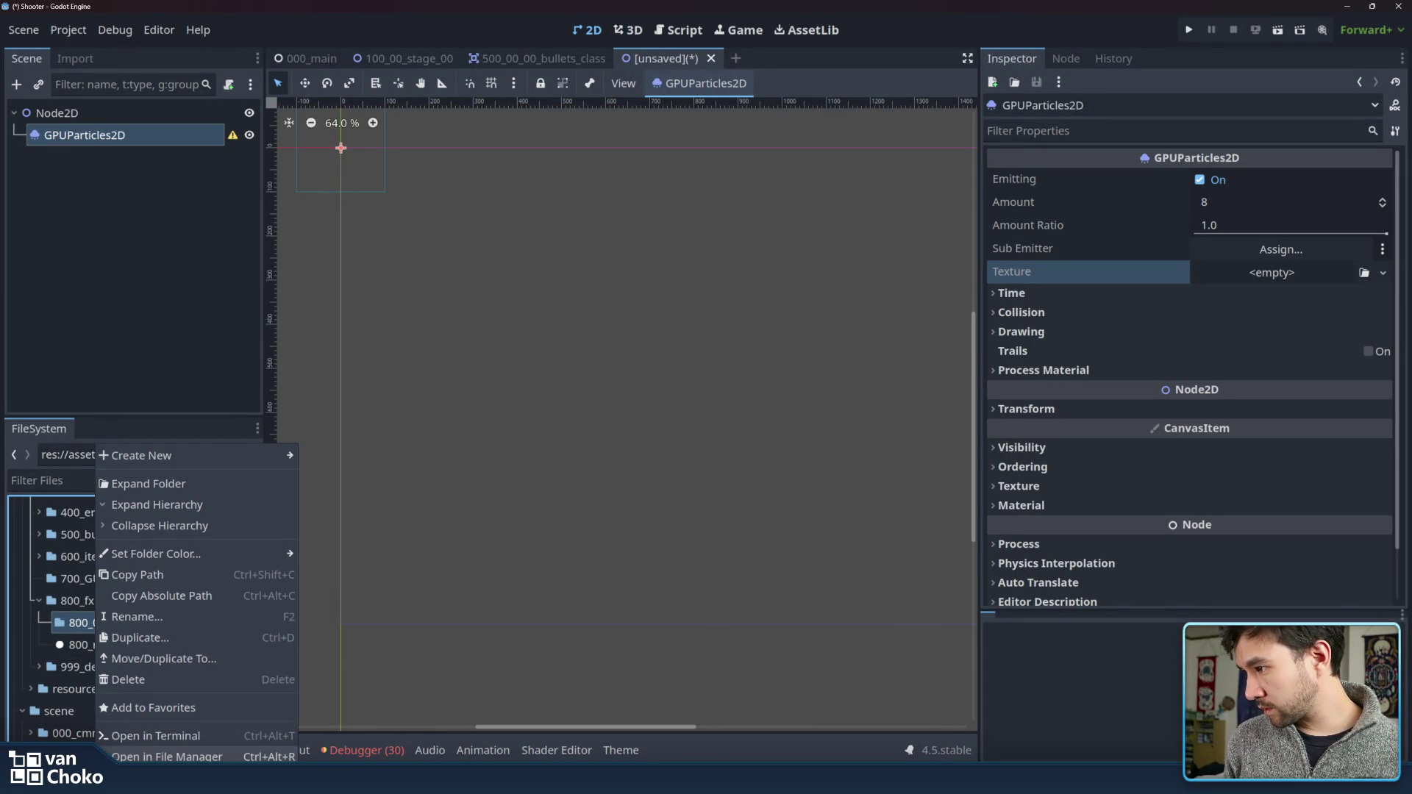
click(166, 757)
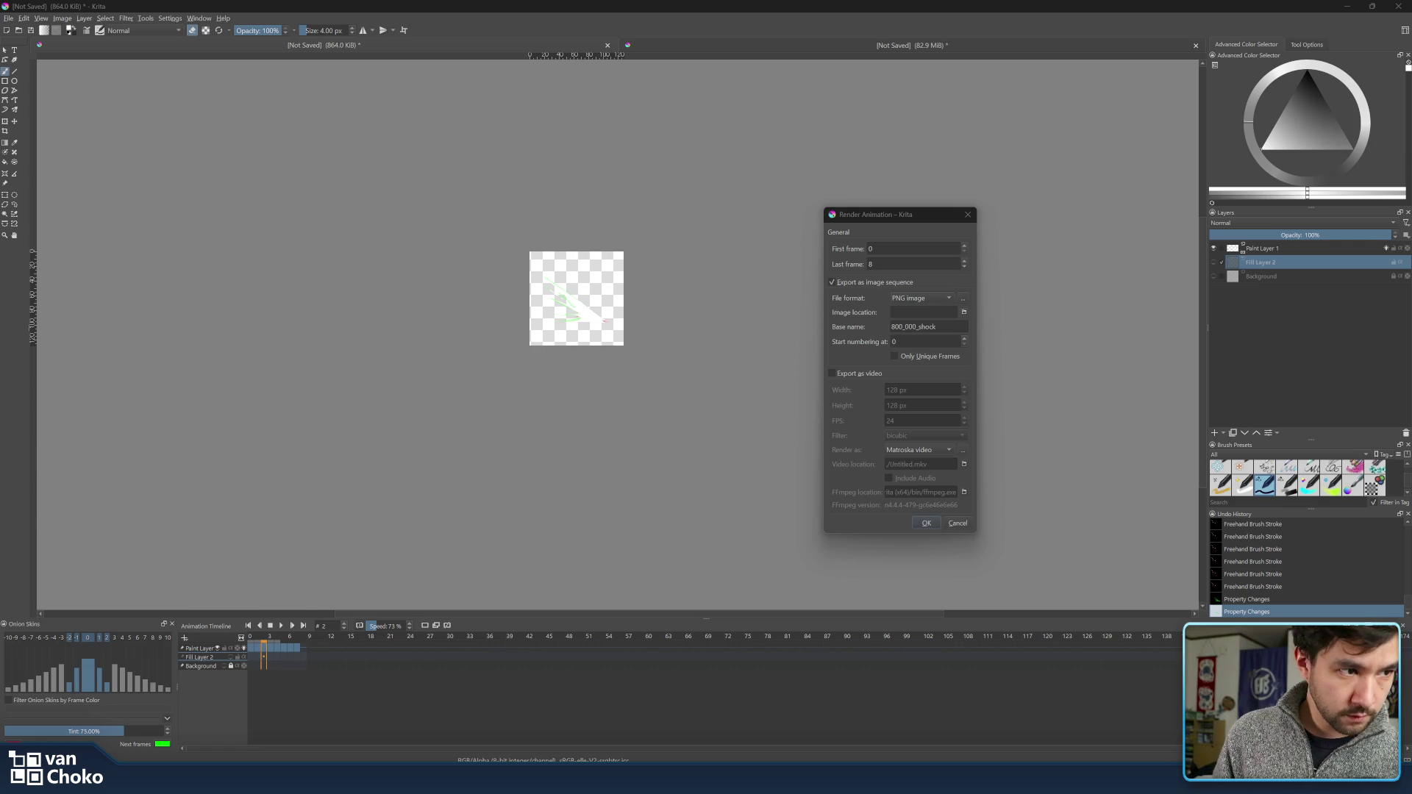
- Confirm 800_fx/800_000_shock as the image location and render the unique PNG frames
key(Return)
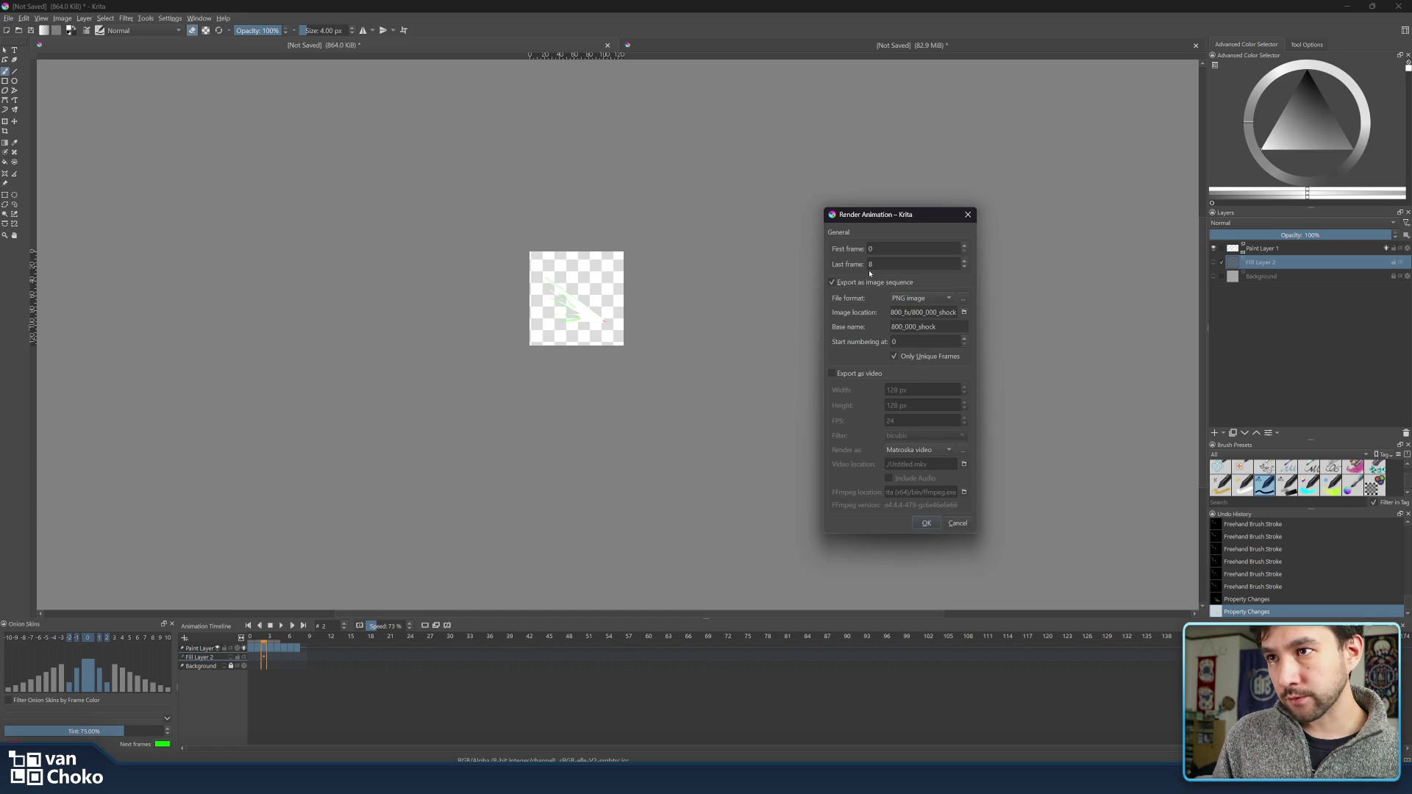
click(927, 523)
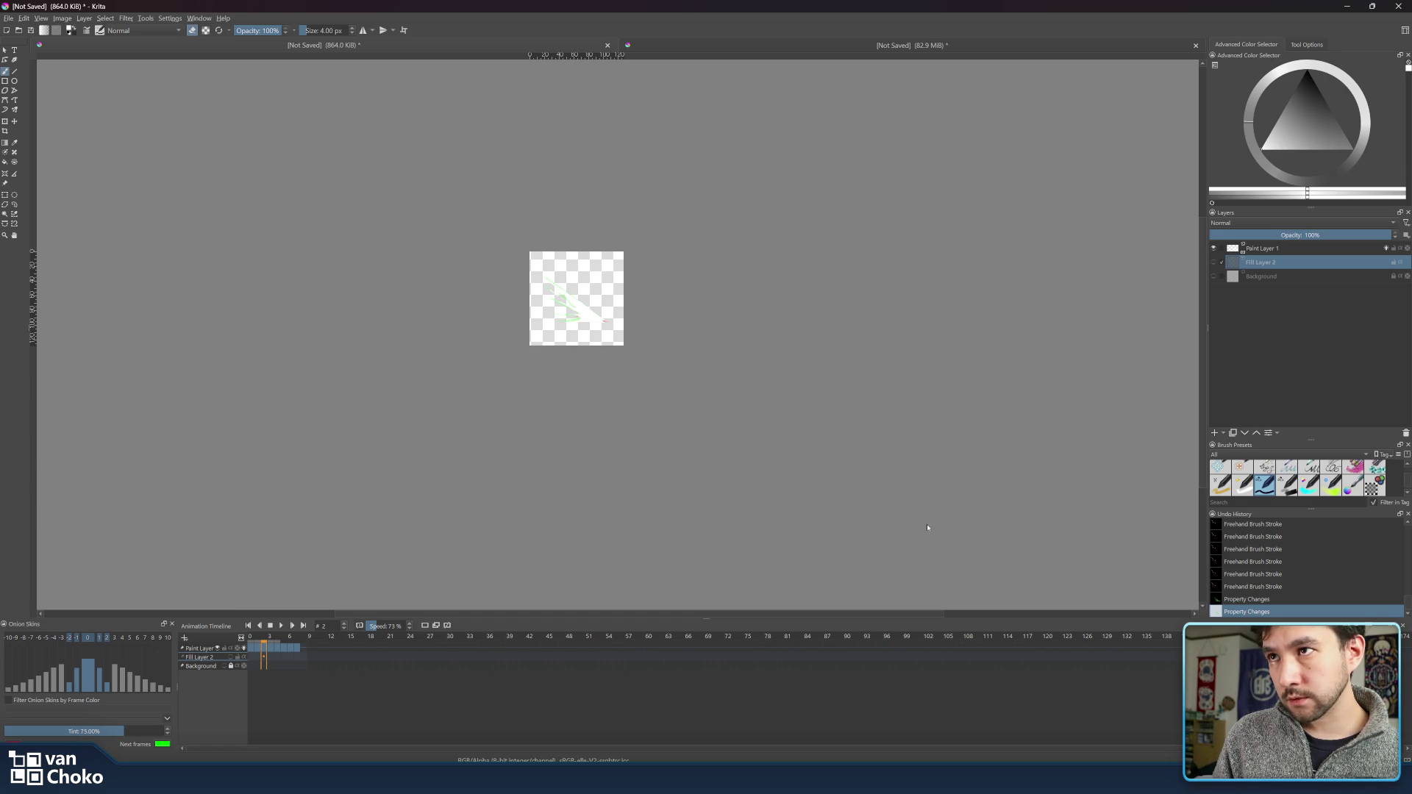
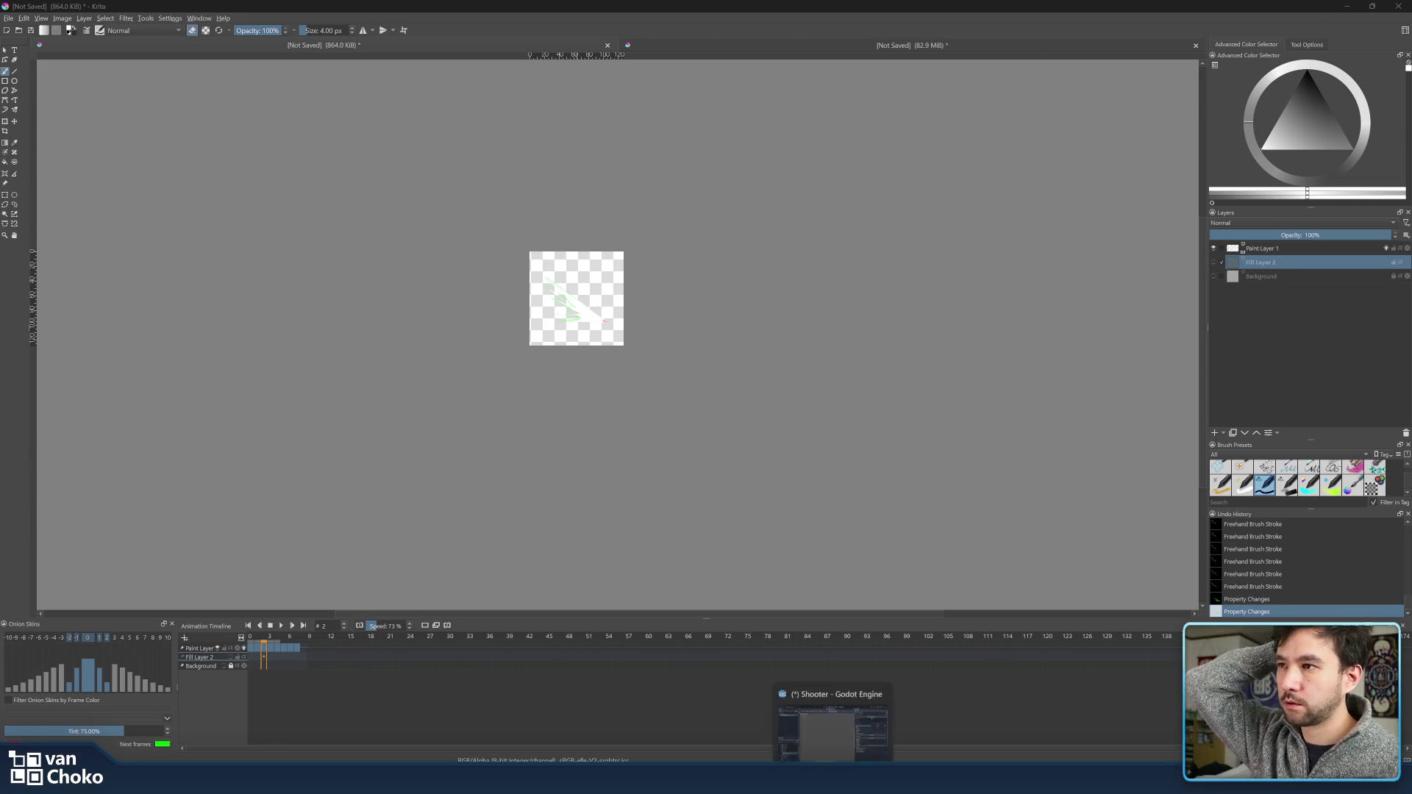
- In Godot, expand the 800_000_shock folder to list shock frames 00–07
click(833, 736)
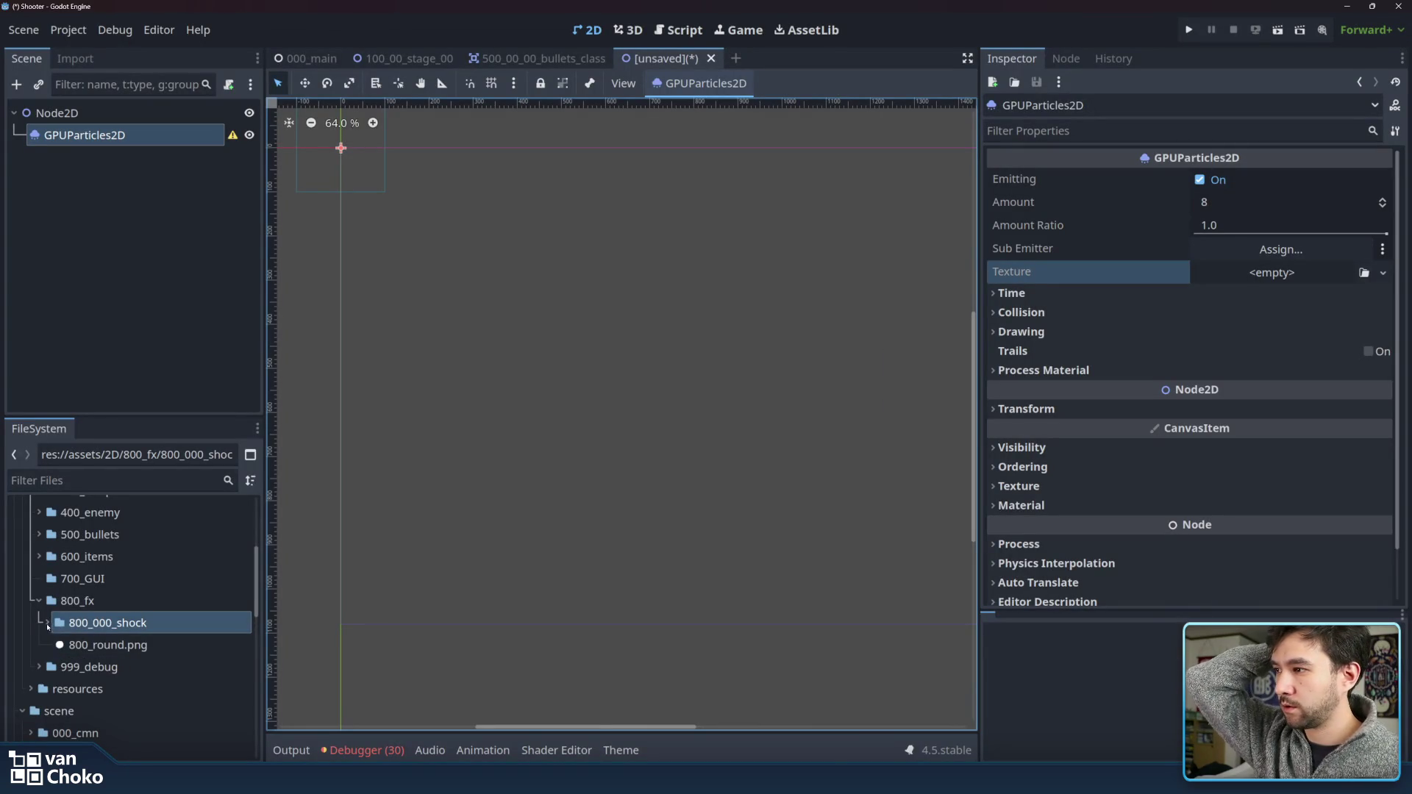
double_click(144, 624)
scroll(148, 655, down, 5)
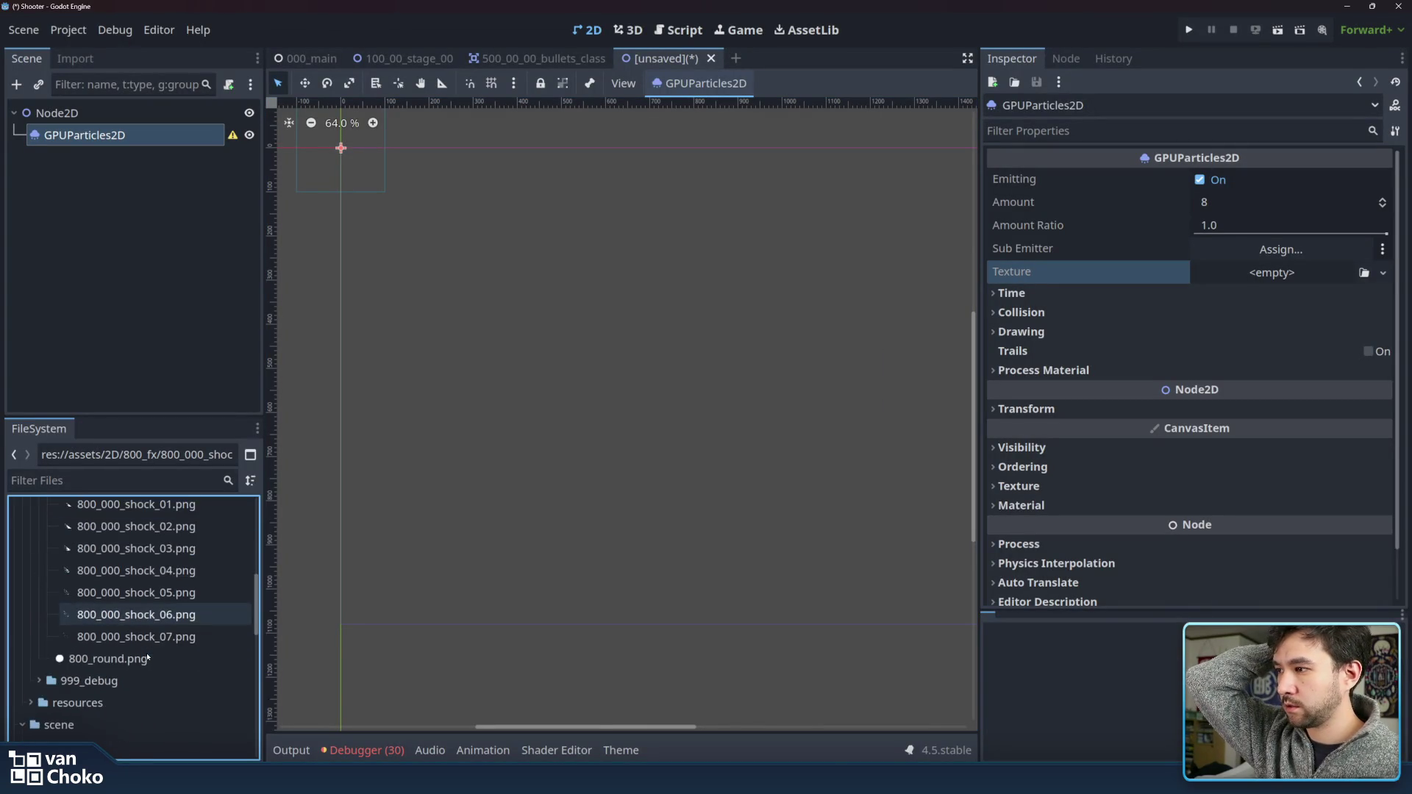
scroll(148, 655, up, 4)
- Reselect GPUParticles2D, centre it in the 2D view, and bring up its Texture type choices
click(171, 139)
drag(580, 186, 854, 322)
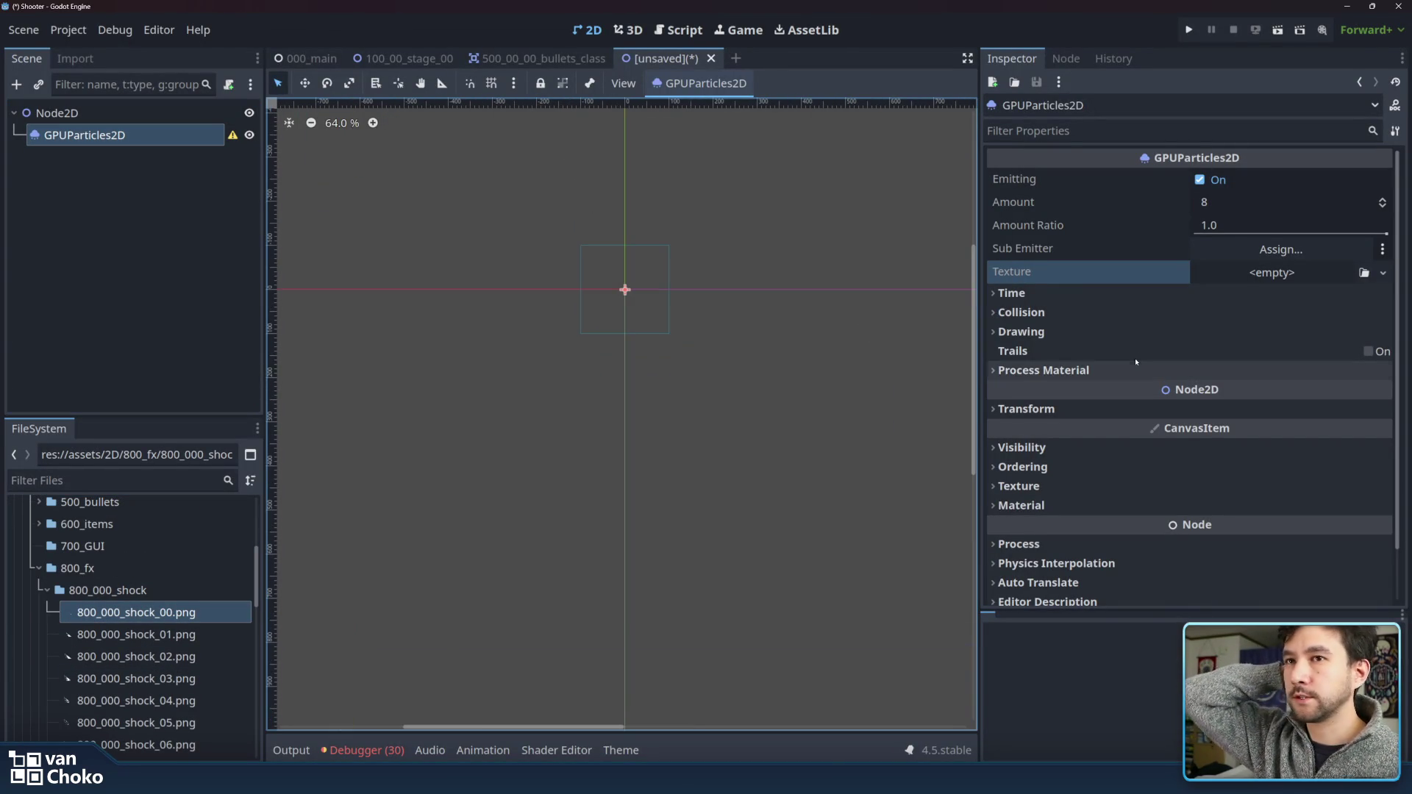
click(1272, 272)
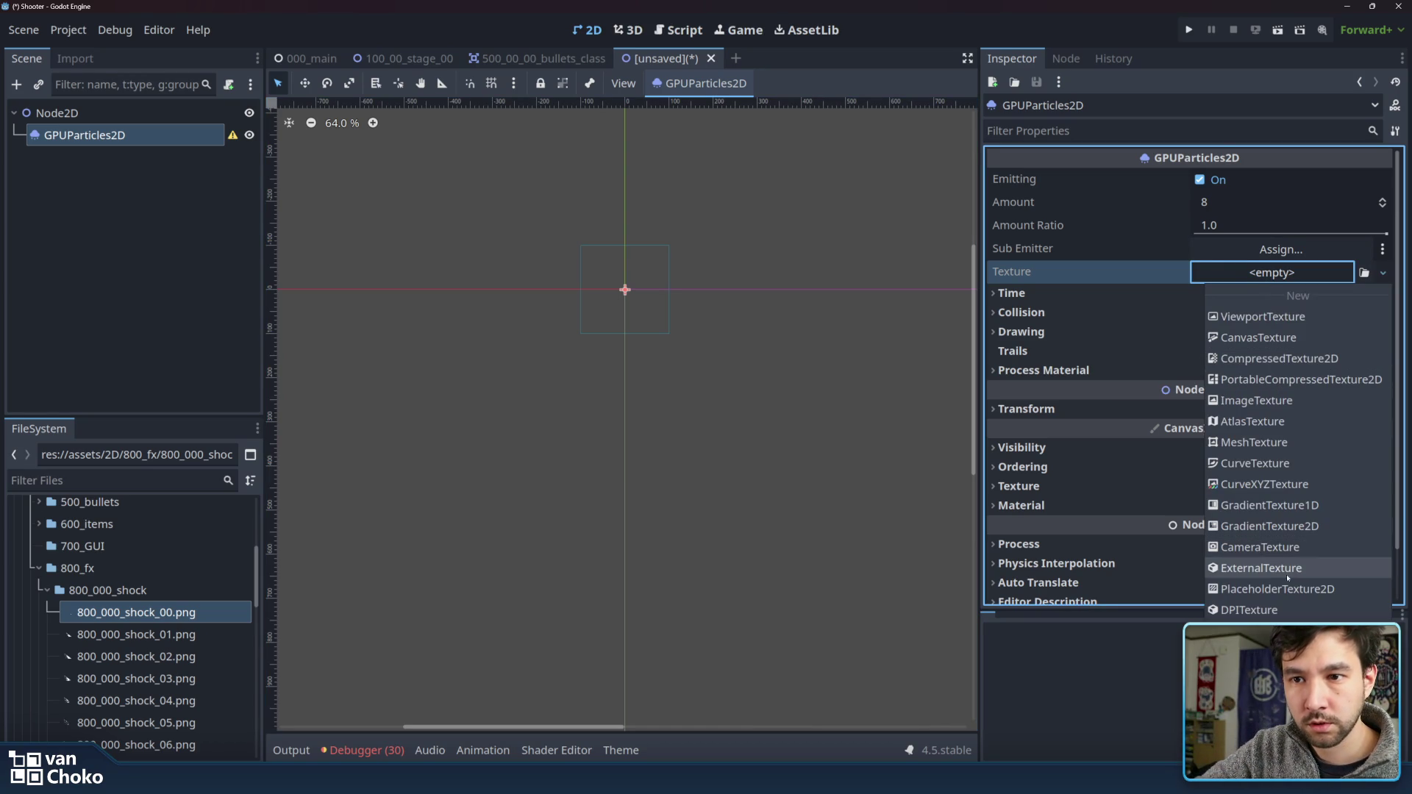
- Make the particle texture an AnimatedTexture with 8 frames
click(1324, 682)
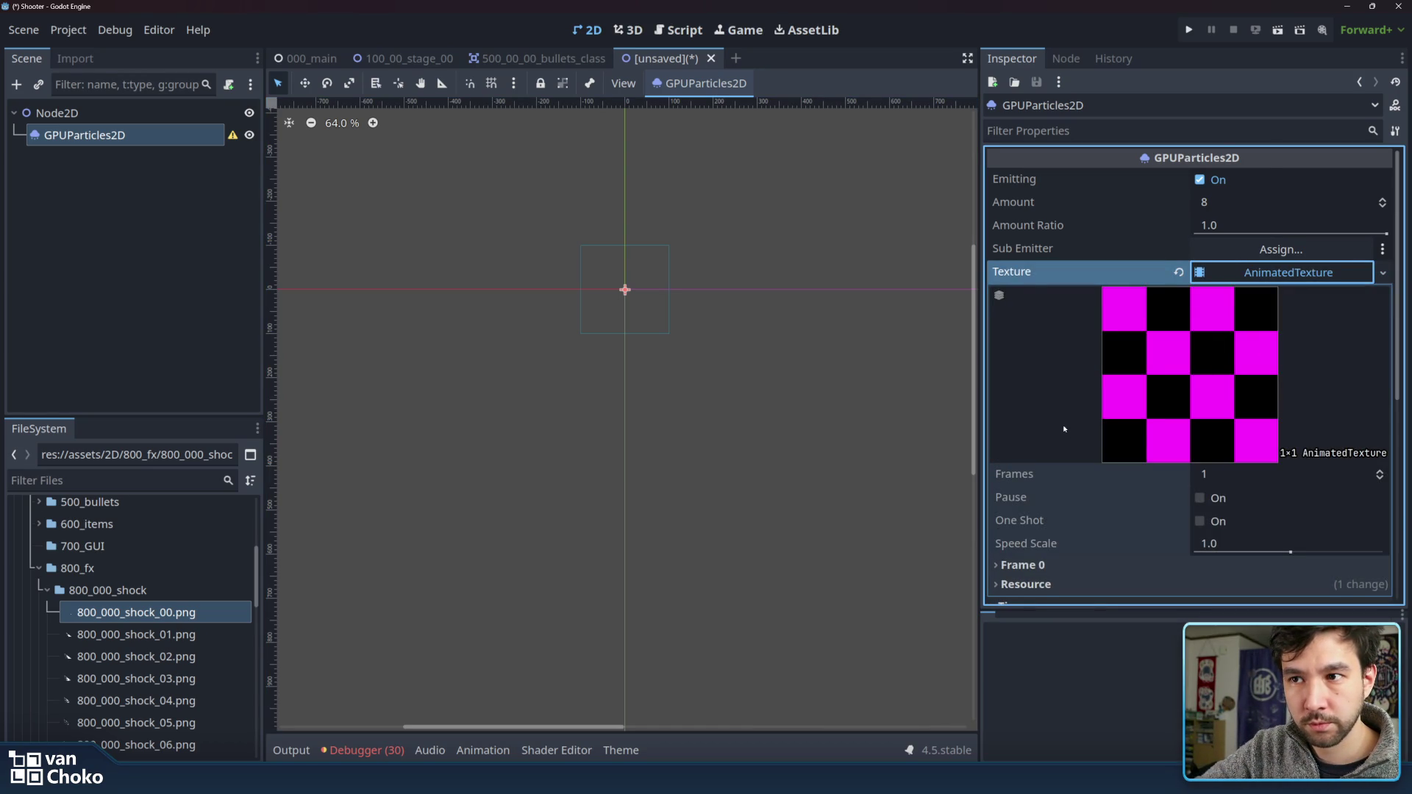
scroll(1135, 405, down, 3)
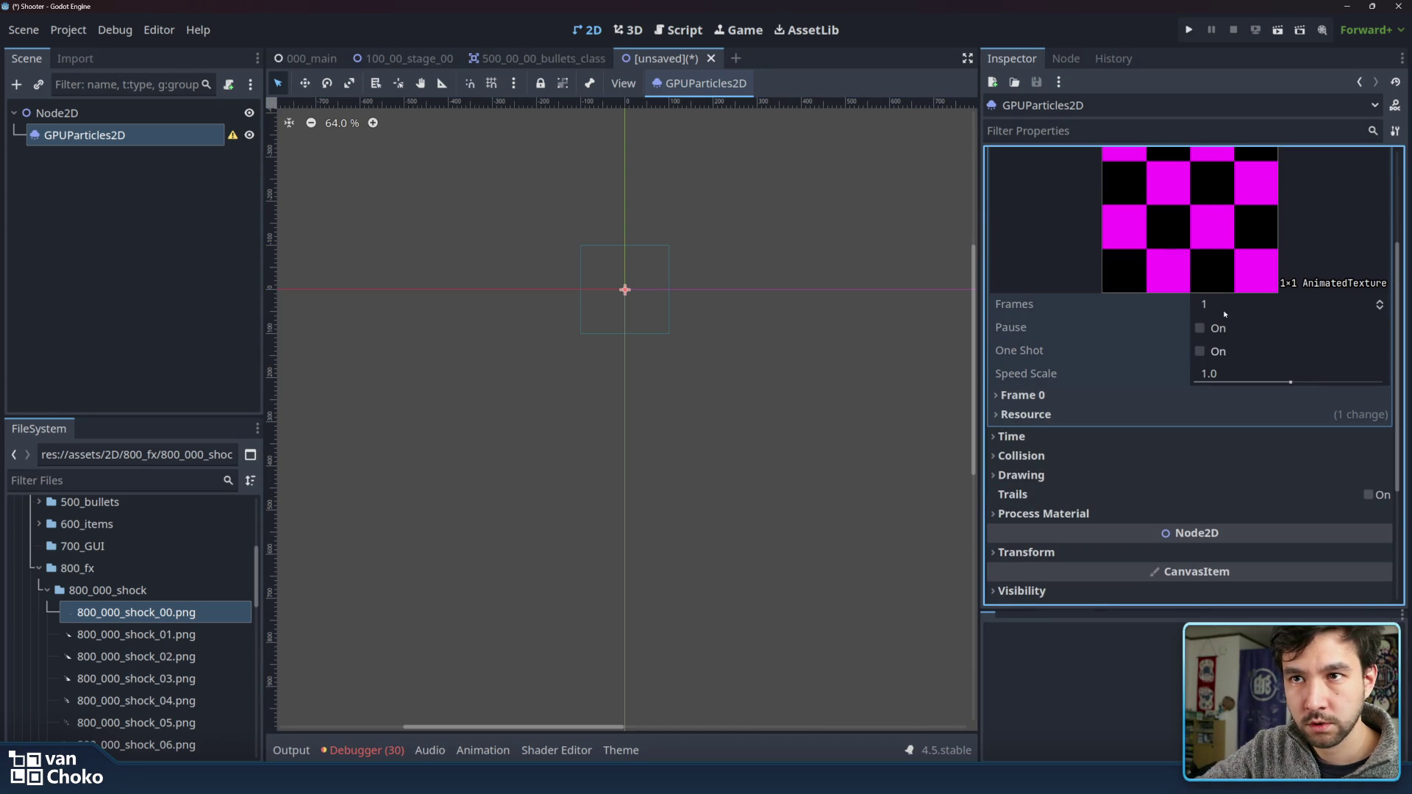
click(1381, 301)
click(1381, 302)
click(1380, 302)
click(1380, 301)
click(1381, 301)
click(1380, 301)
click(1381, 302)
click(1022, 395)
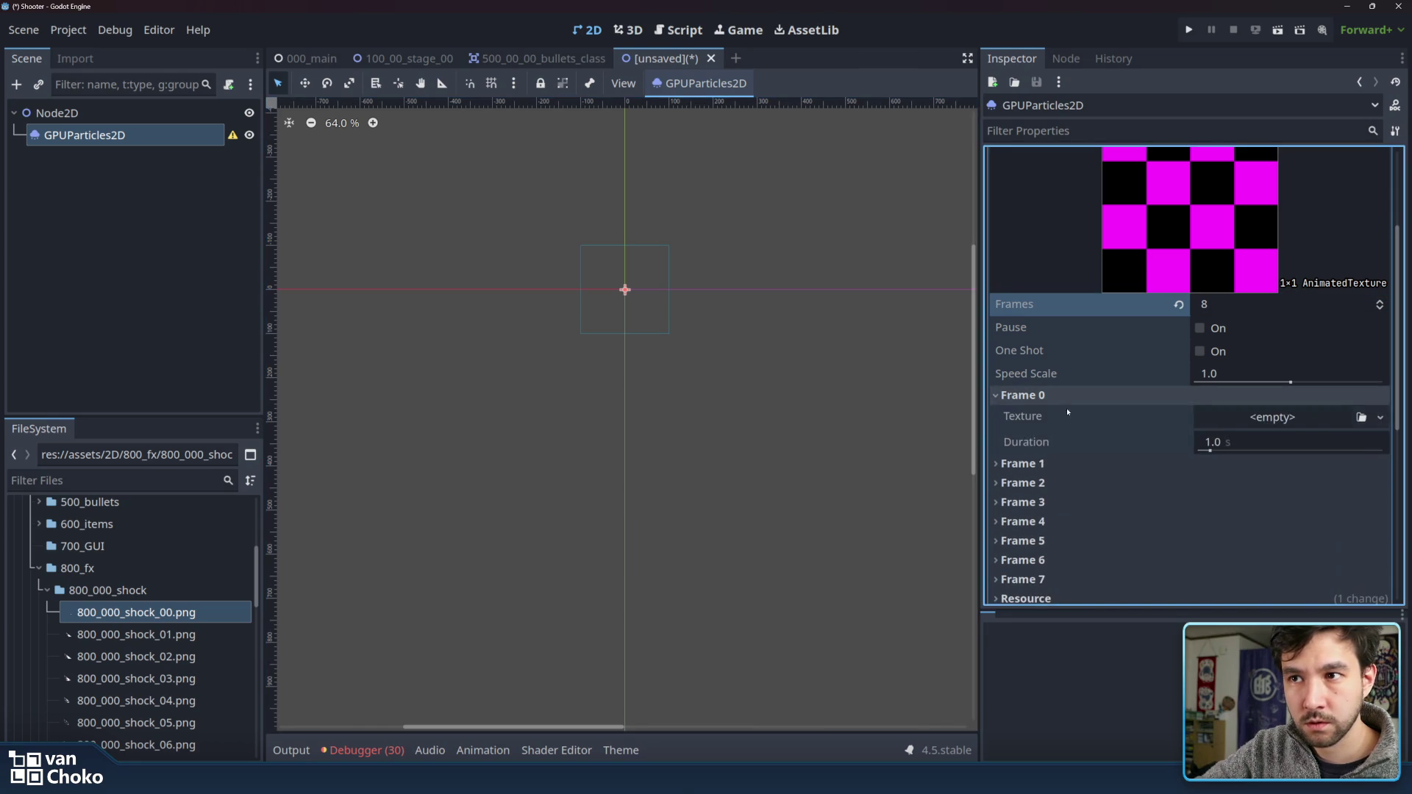
- Assign 800_000_shock_00 through _03.png to Frames 0–3
drag(136, 612, 1285, 420)
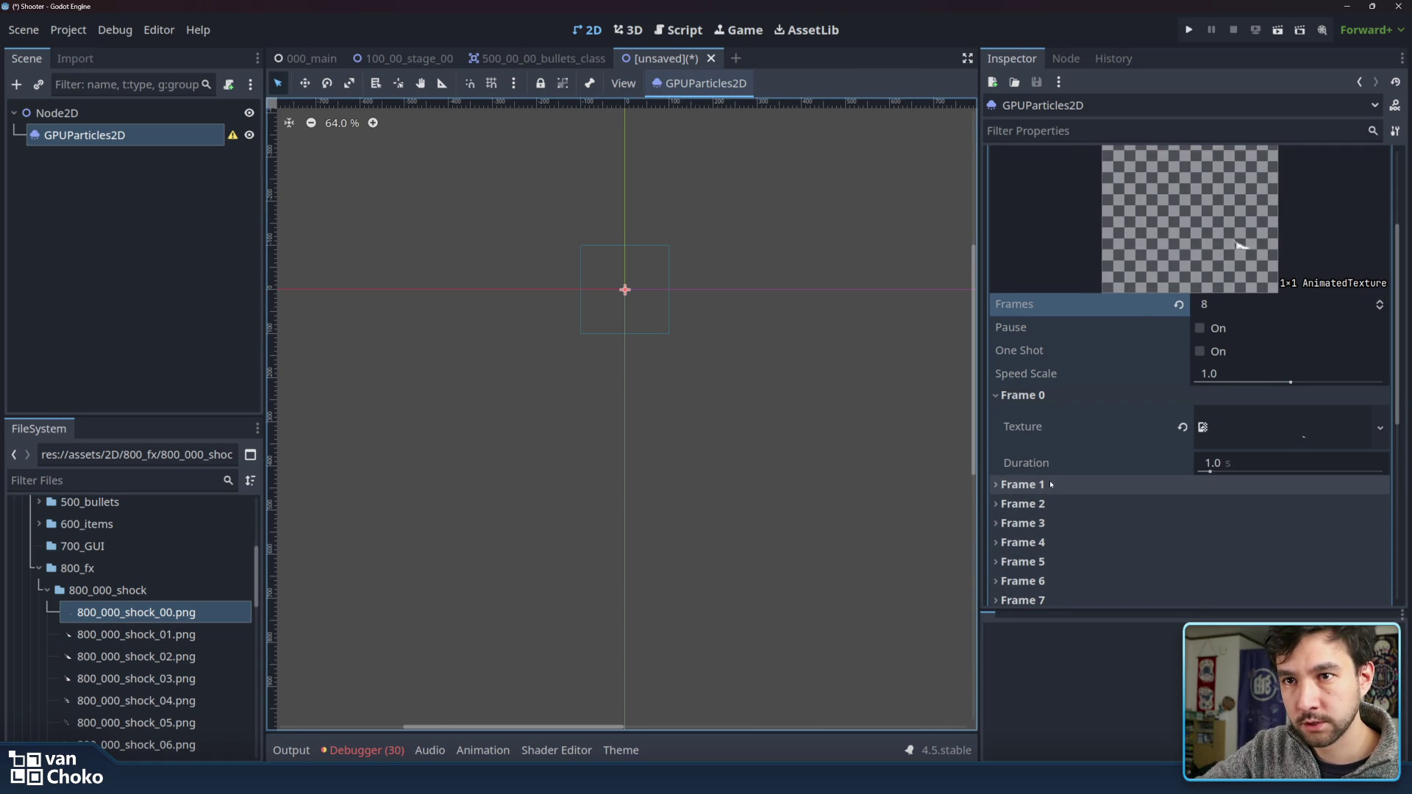
click(1131, 483)
click(177, 637)
drag(178, 637, 1237, 507)
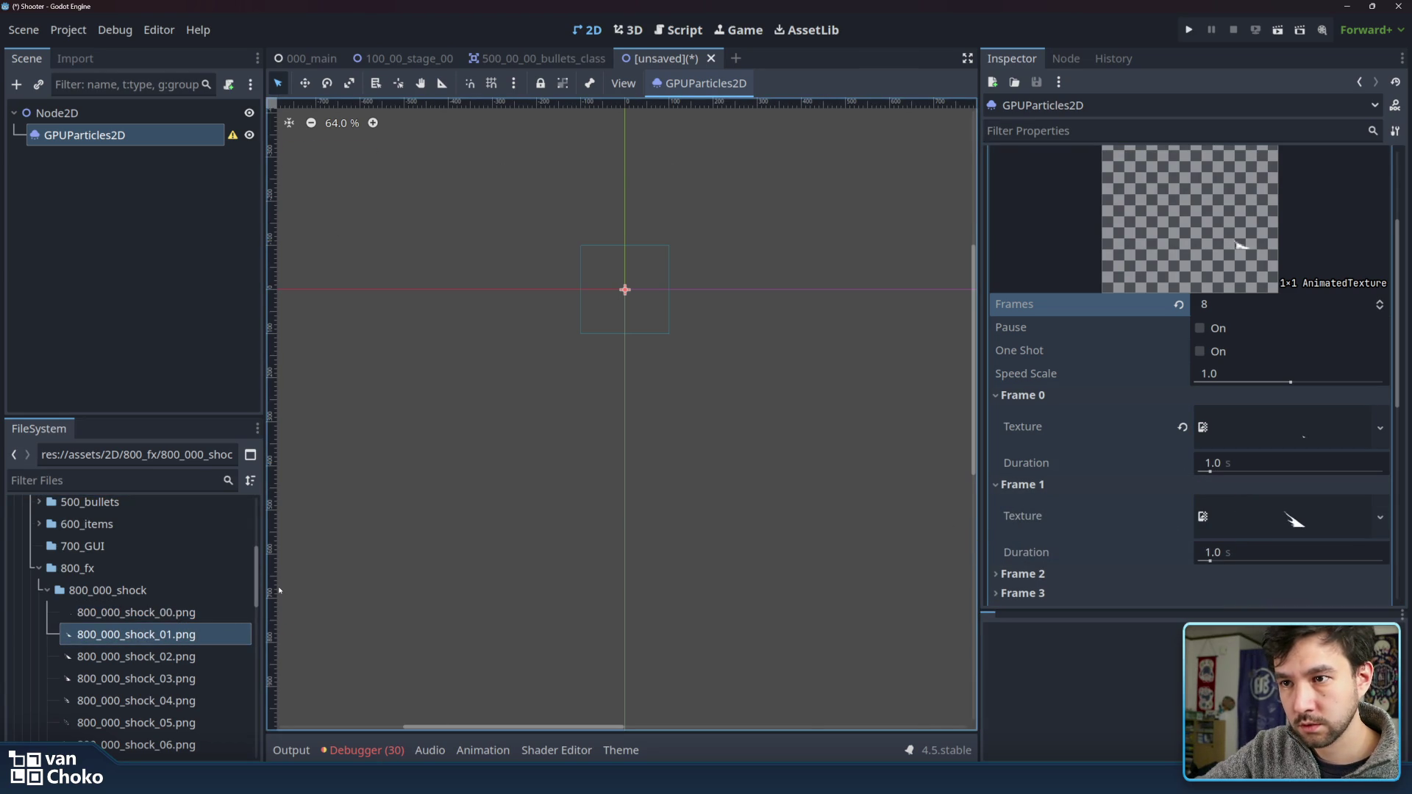
click(151, 659)
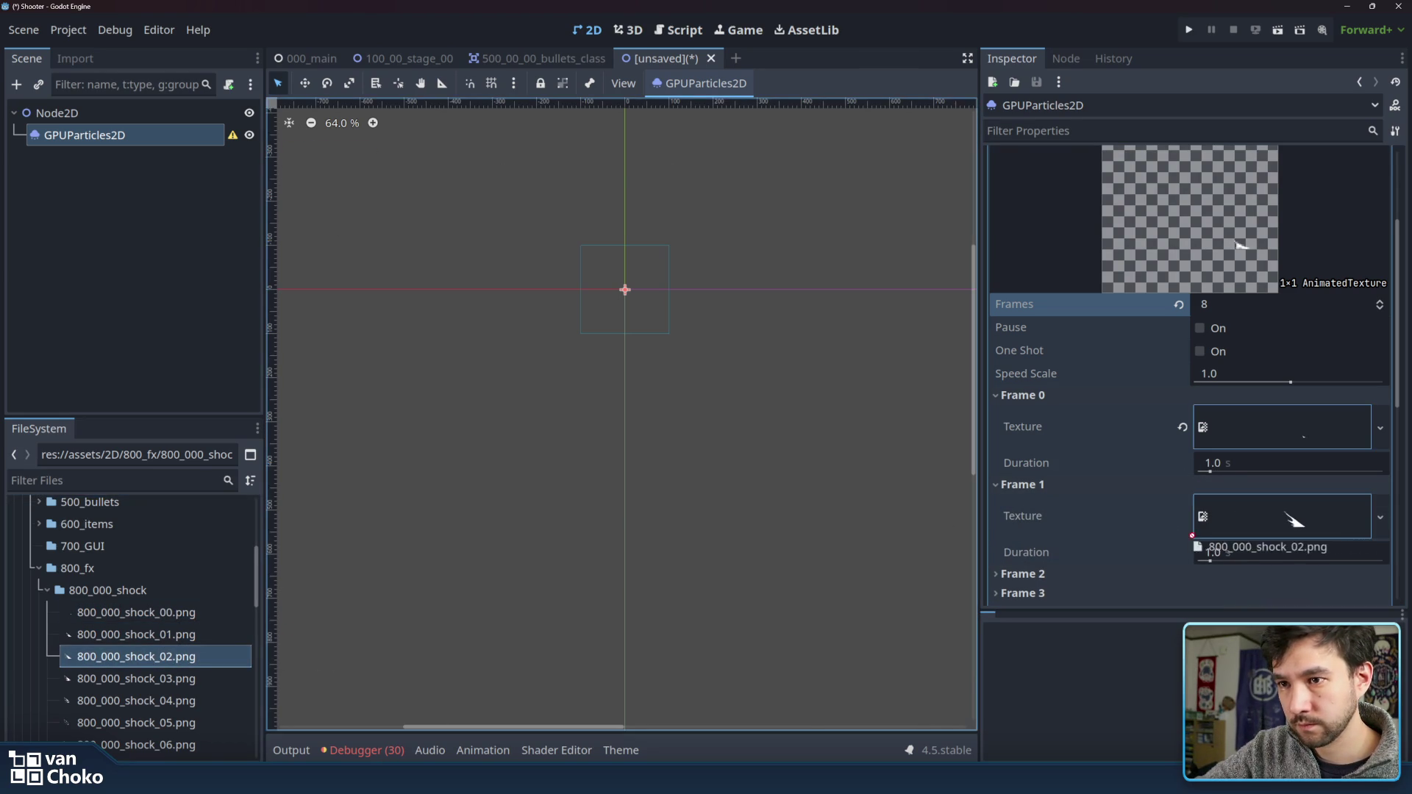
drag(361, 630, 176, 663)
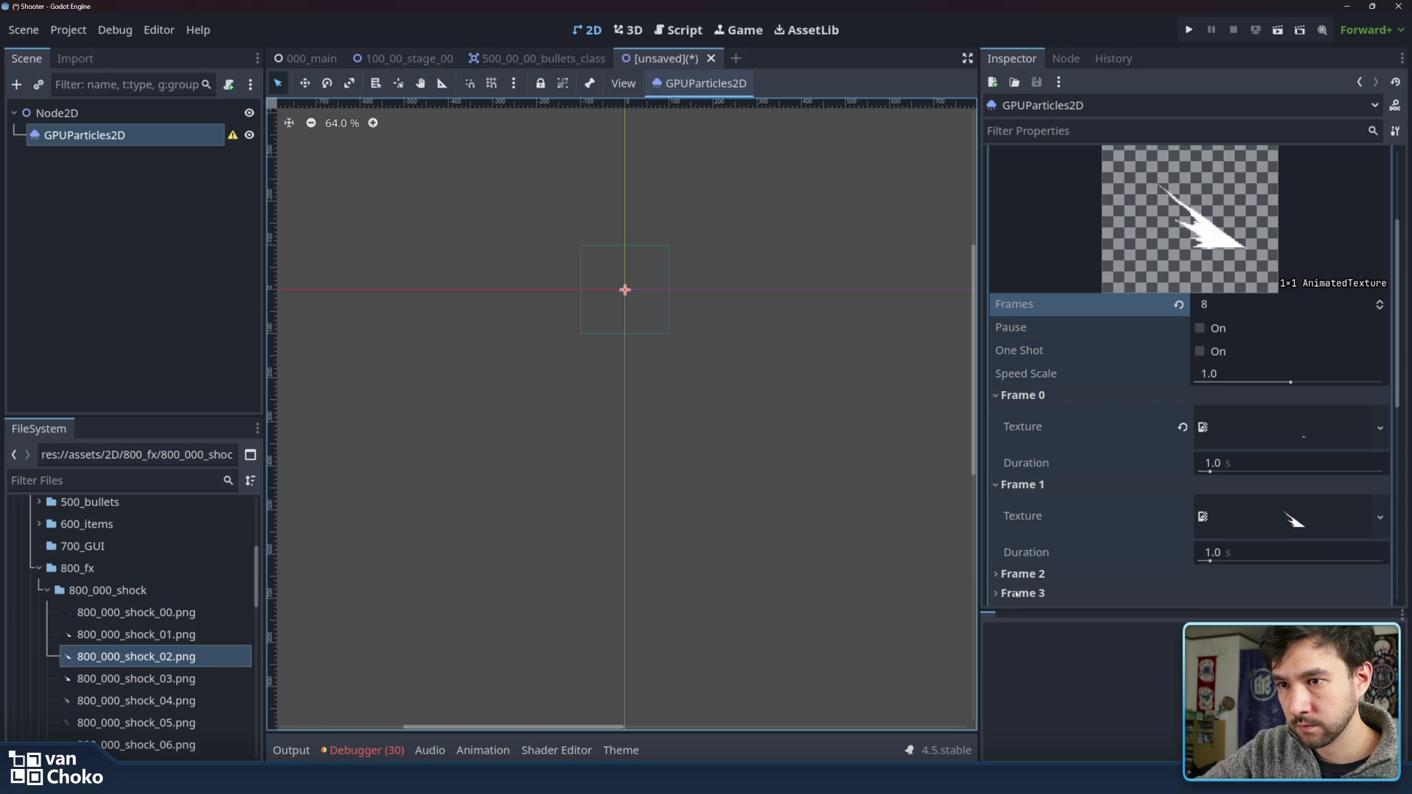
click(1022, 573)
scroll(1102, 487, down, 3)
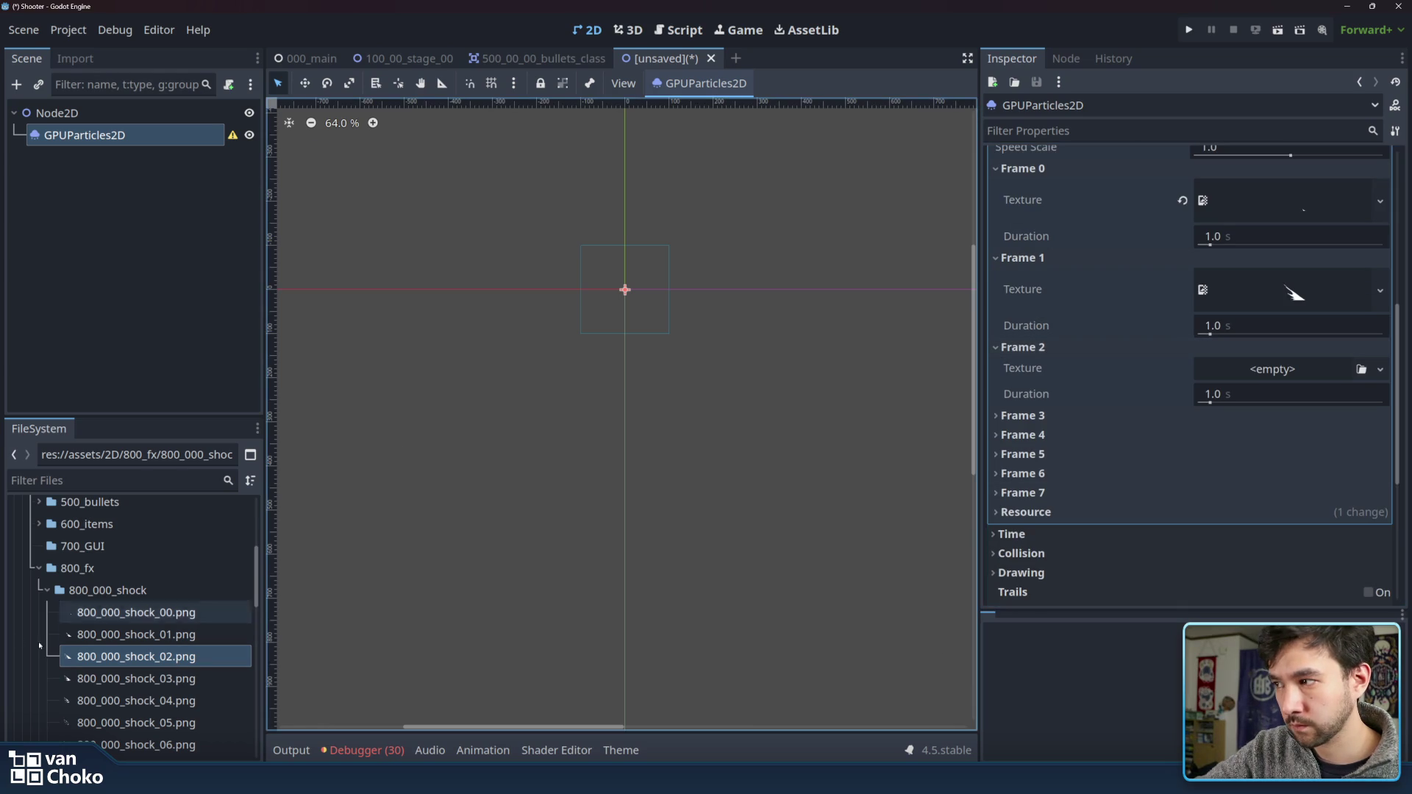
mouse_move(132, 657)
mouse_down()
mouse_move(1234, 353)
mouse_move(1241, 375)
mouse_up()
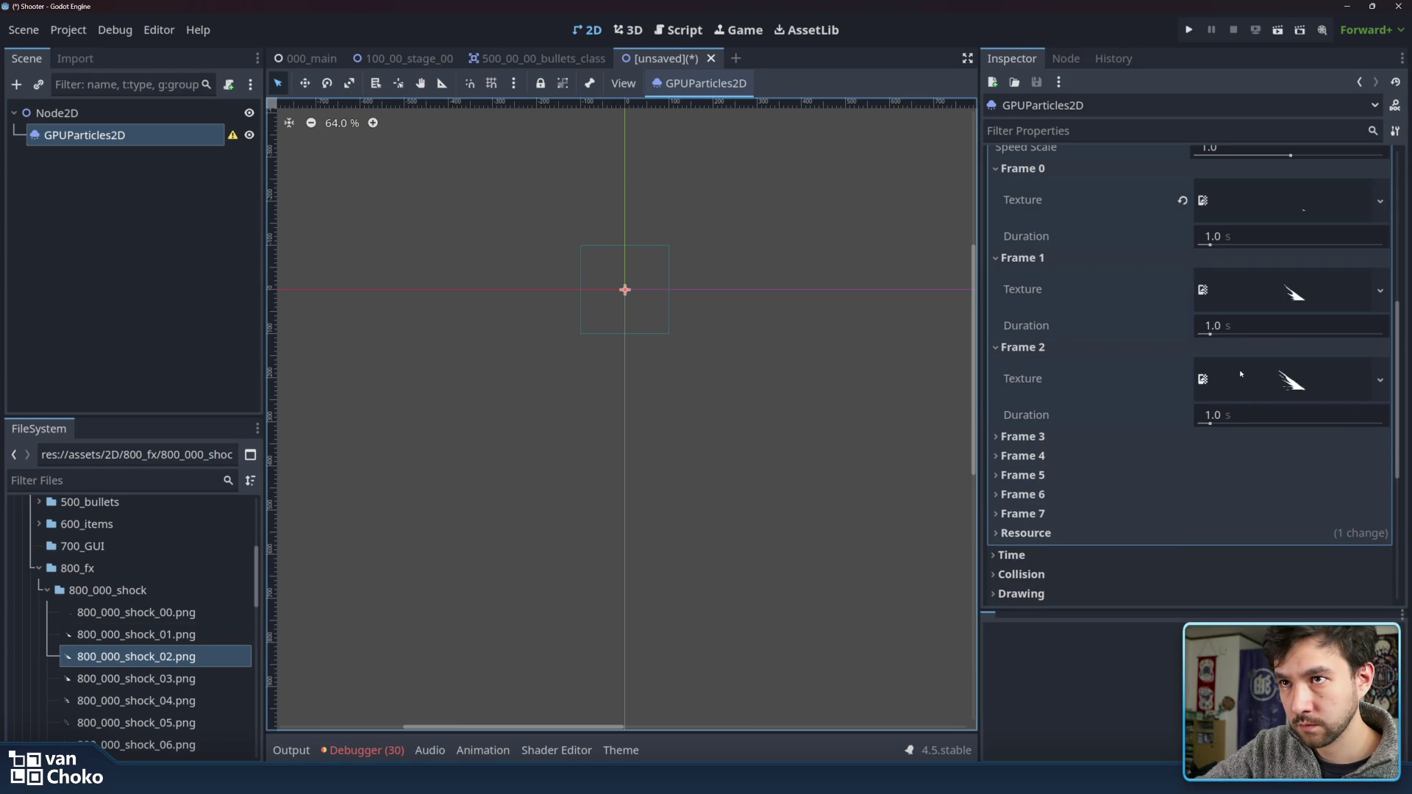
click(1022, 436)
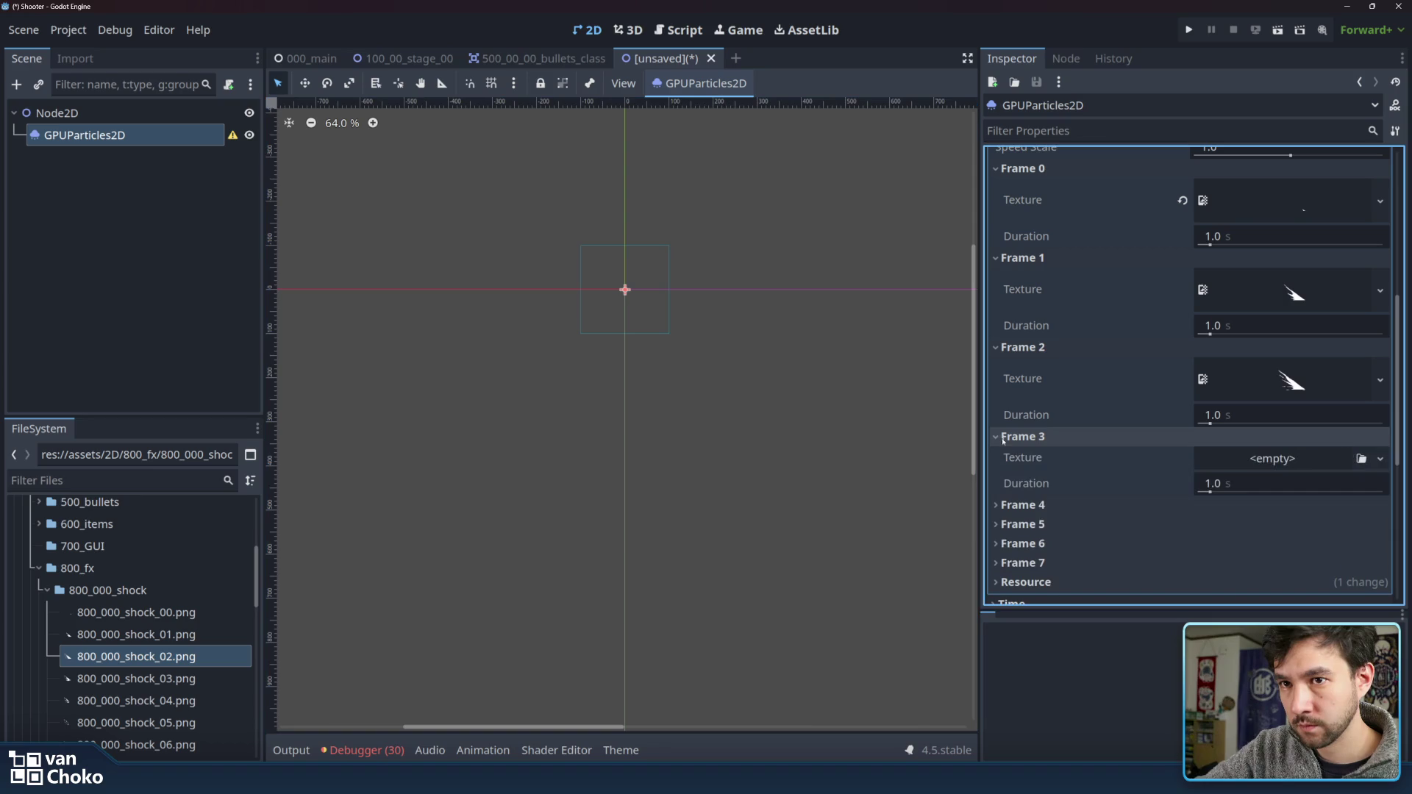
click(171, 678)
drag(162, 680, 1250, 468)
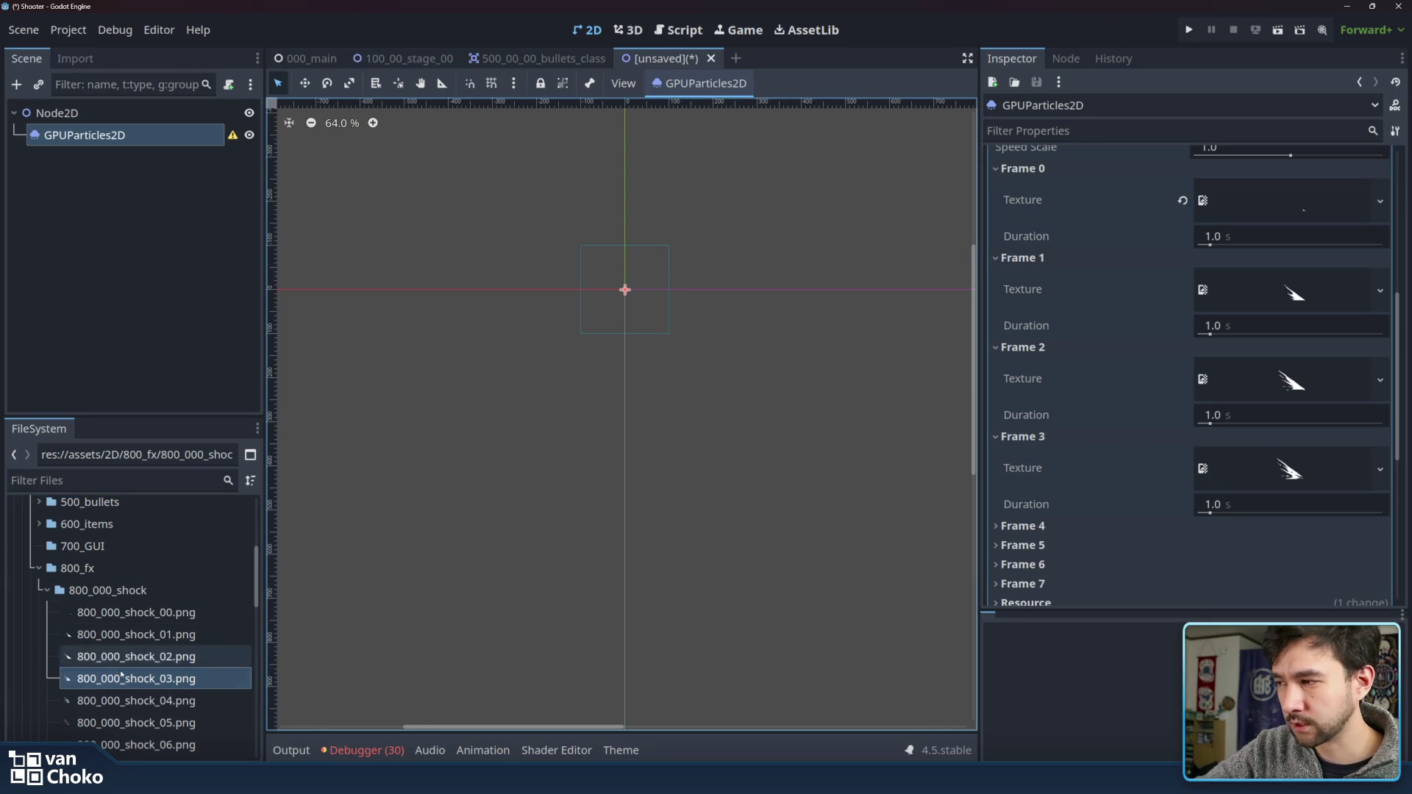
- Assign 800_000_shock_04.png and _05.png to Frames 4 and 5
click(122, 700)
scroll(1007, 462, down, 1)
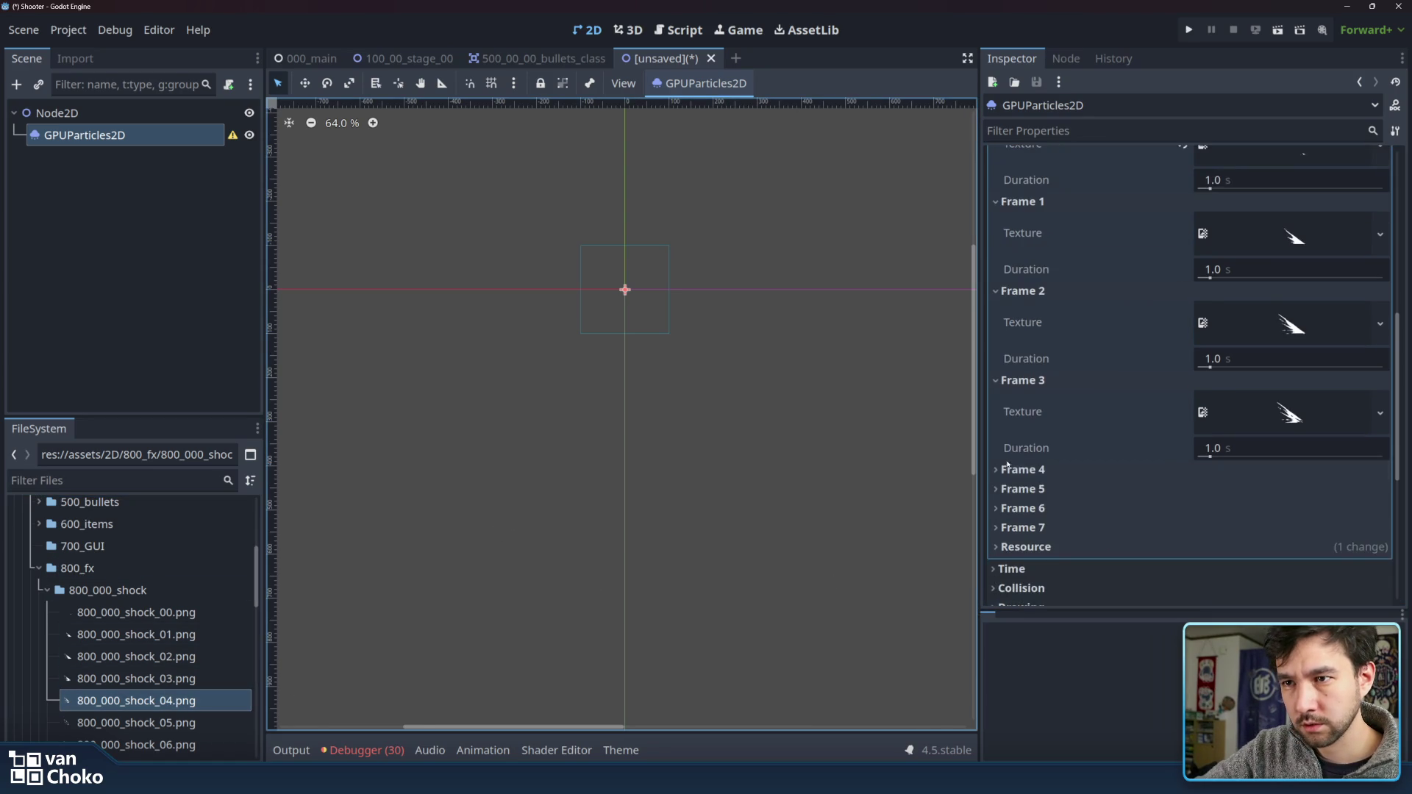
click(1007, 465)
scroll(1154, 408, down, 2)
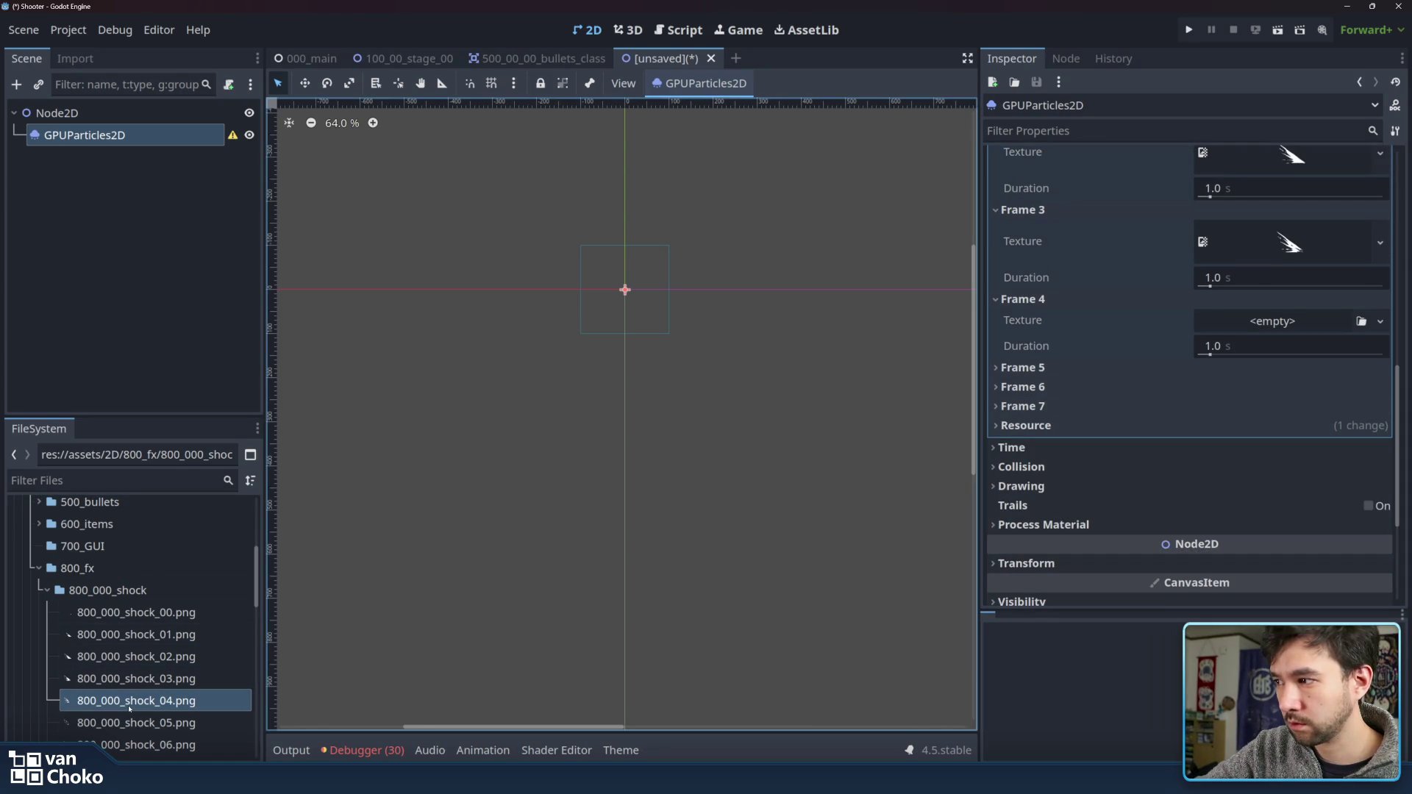
drag(129, 707, 1259, 323)
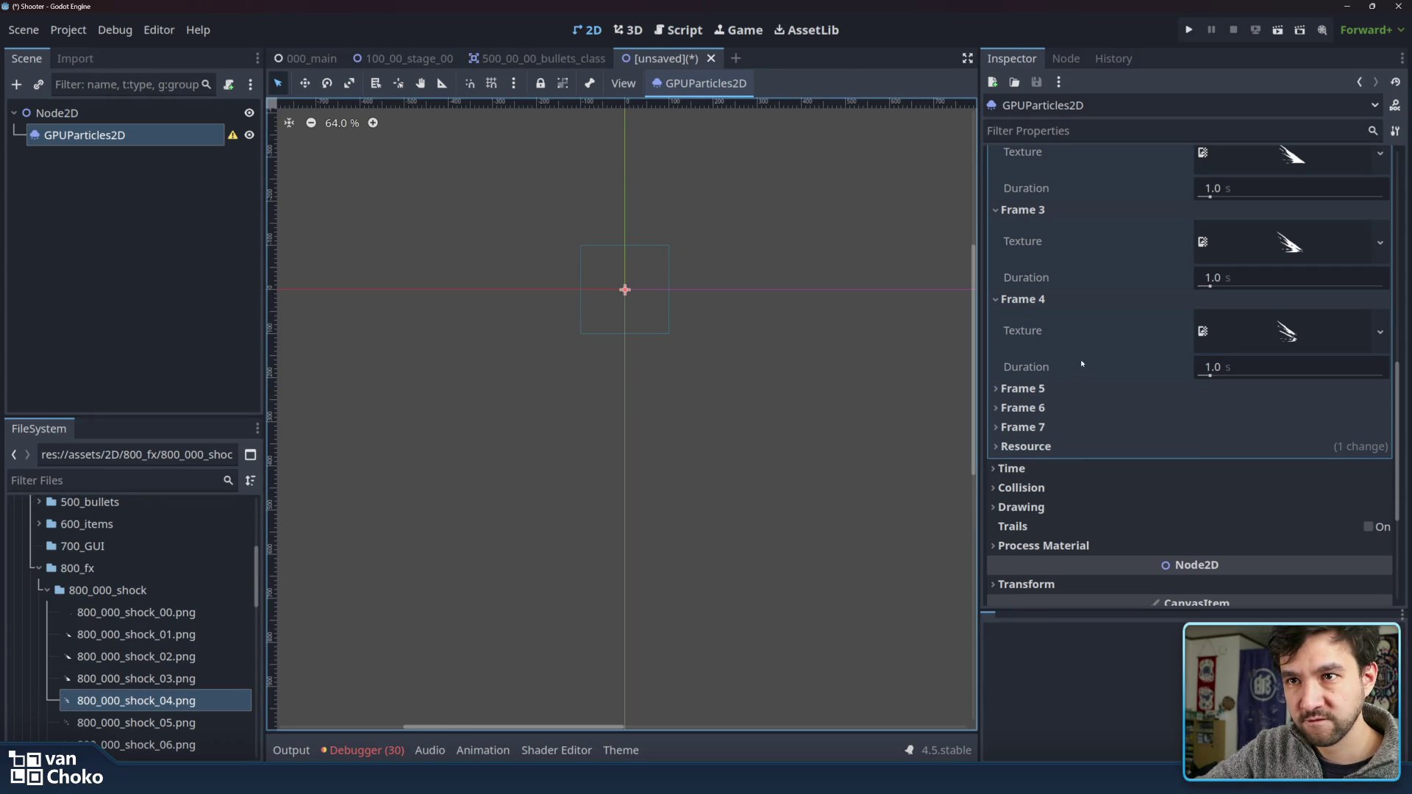
scroll(1081, 363, down, 1)
click(1022, 333)
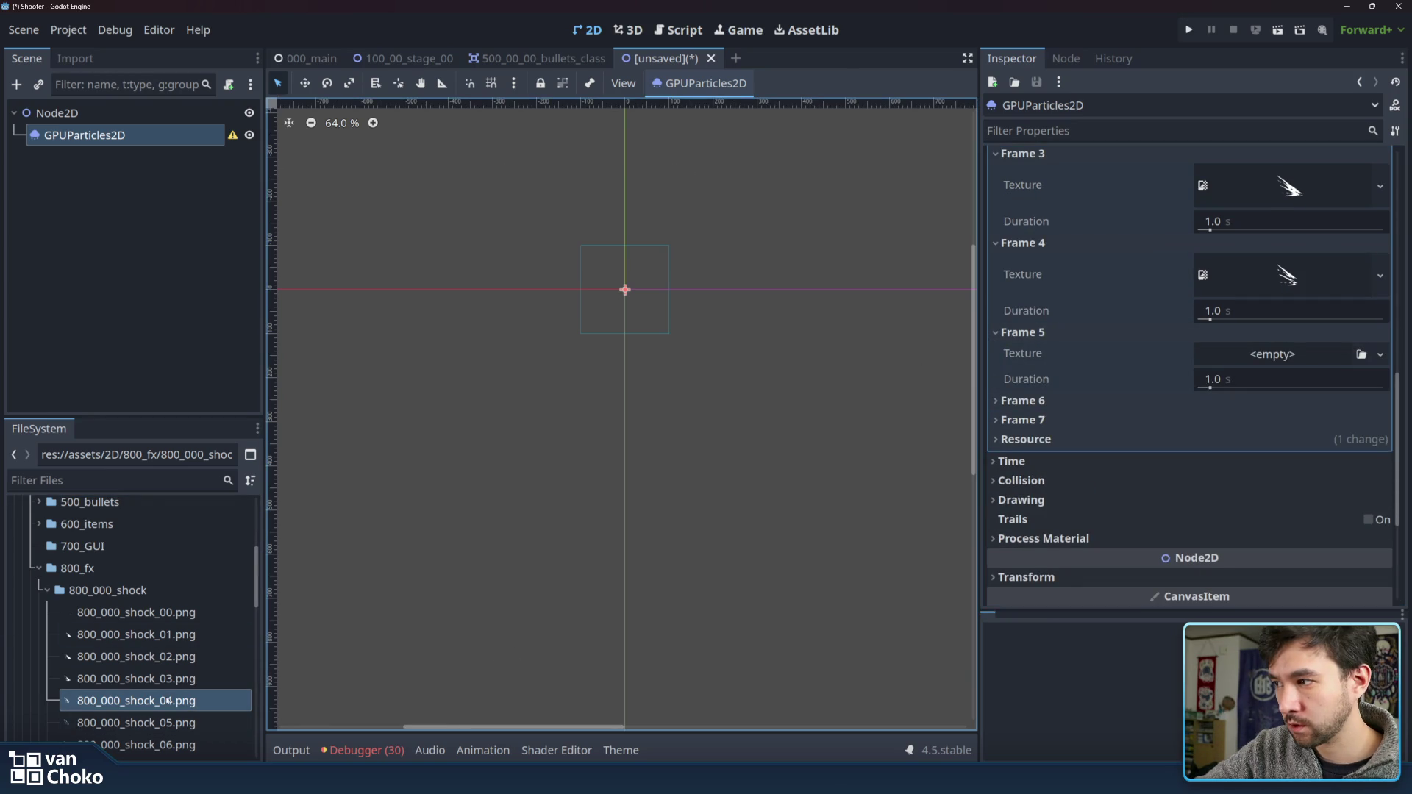
mouse_move(132, 722)
mouse_down()
mouse_move(1324, 463)
mouse_move(1272, 354)
mouse_up()
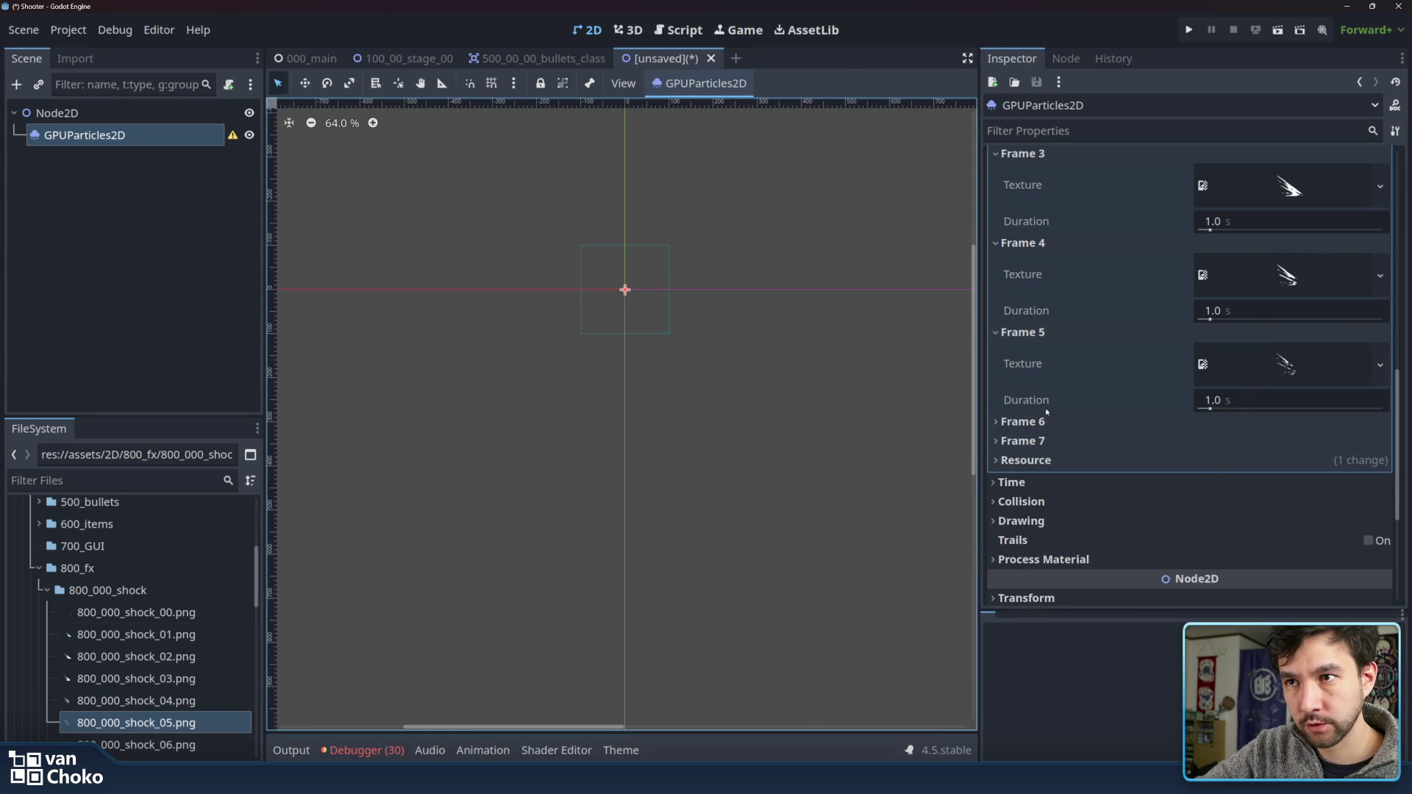
- Assign 800_000_shock_06.png and _07.png to Frames 6 and 7
click(1022, 421)
scroll(1056, 379, down, 2)
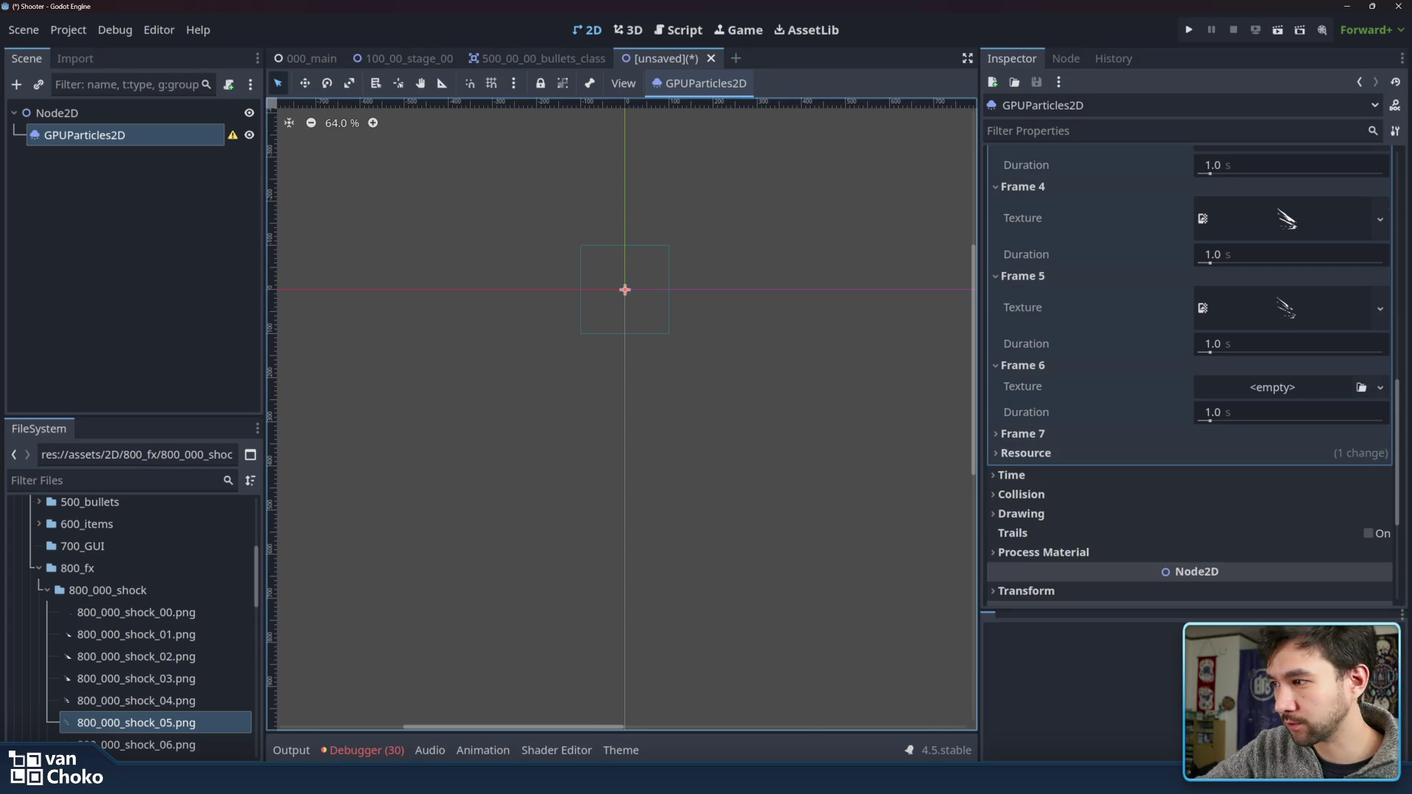
click(147, 744)
scroll(156, 654, down, 3)
drag(156, 680, 608, 577)
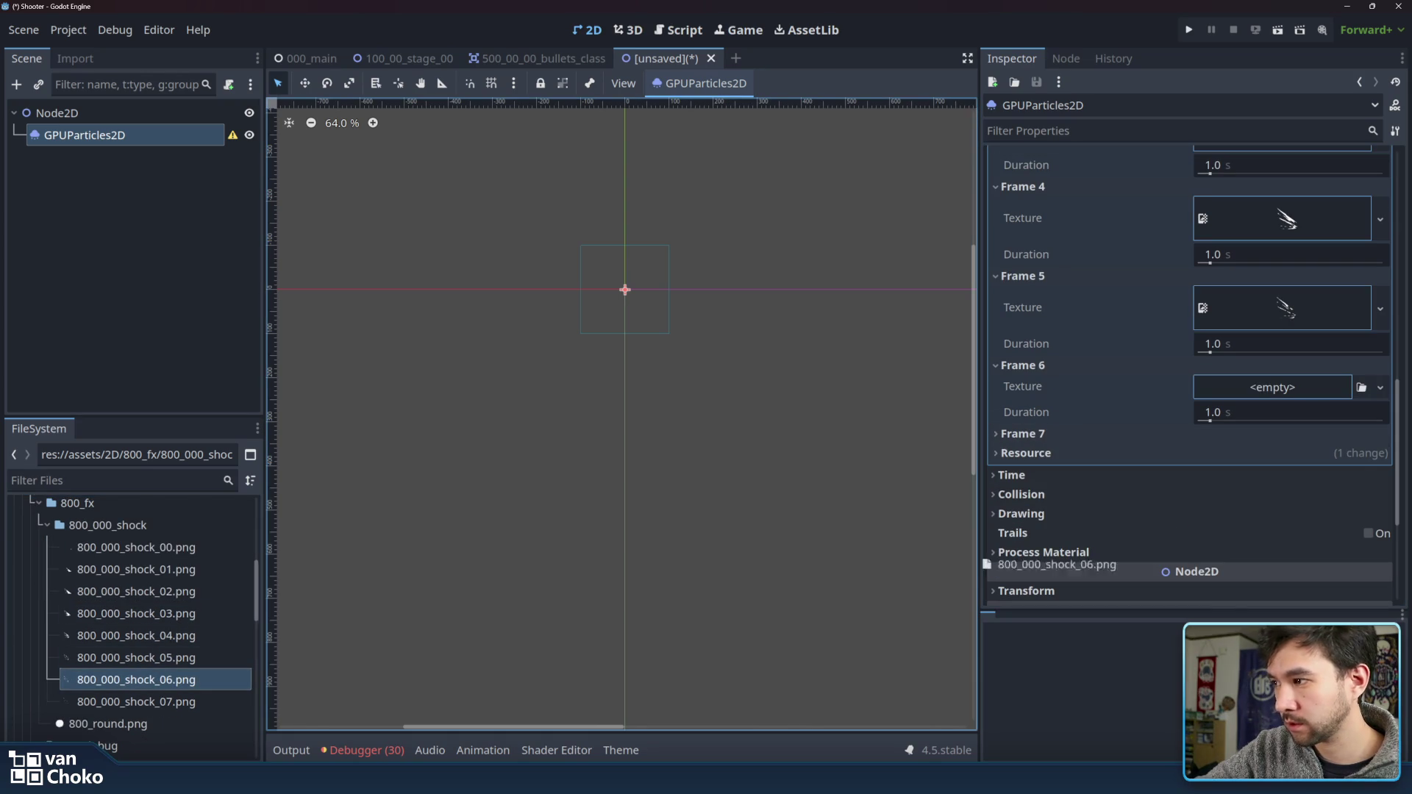
drag(1284, 409, 1272, 388)
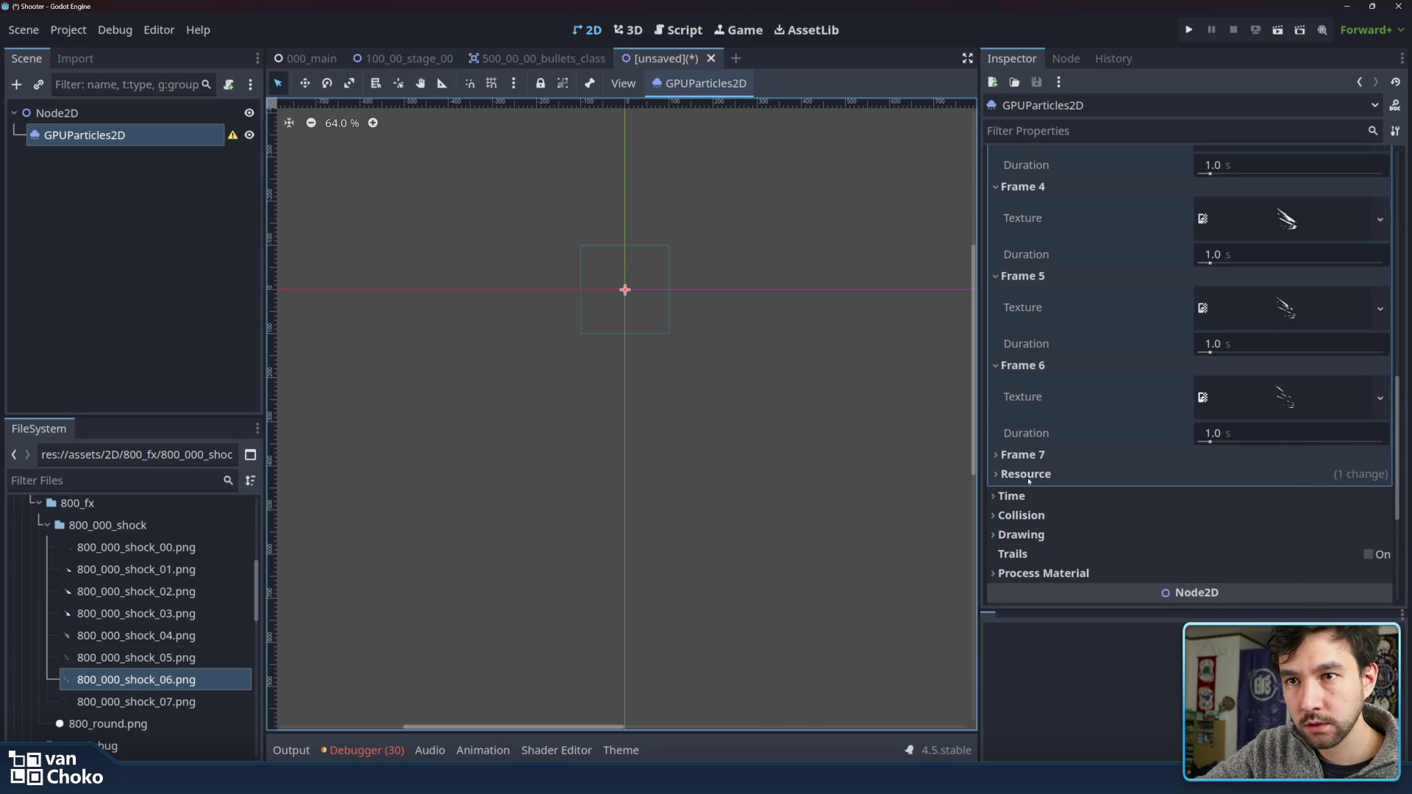
click(1031, 456)
click(136, 702)
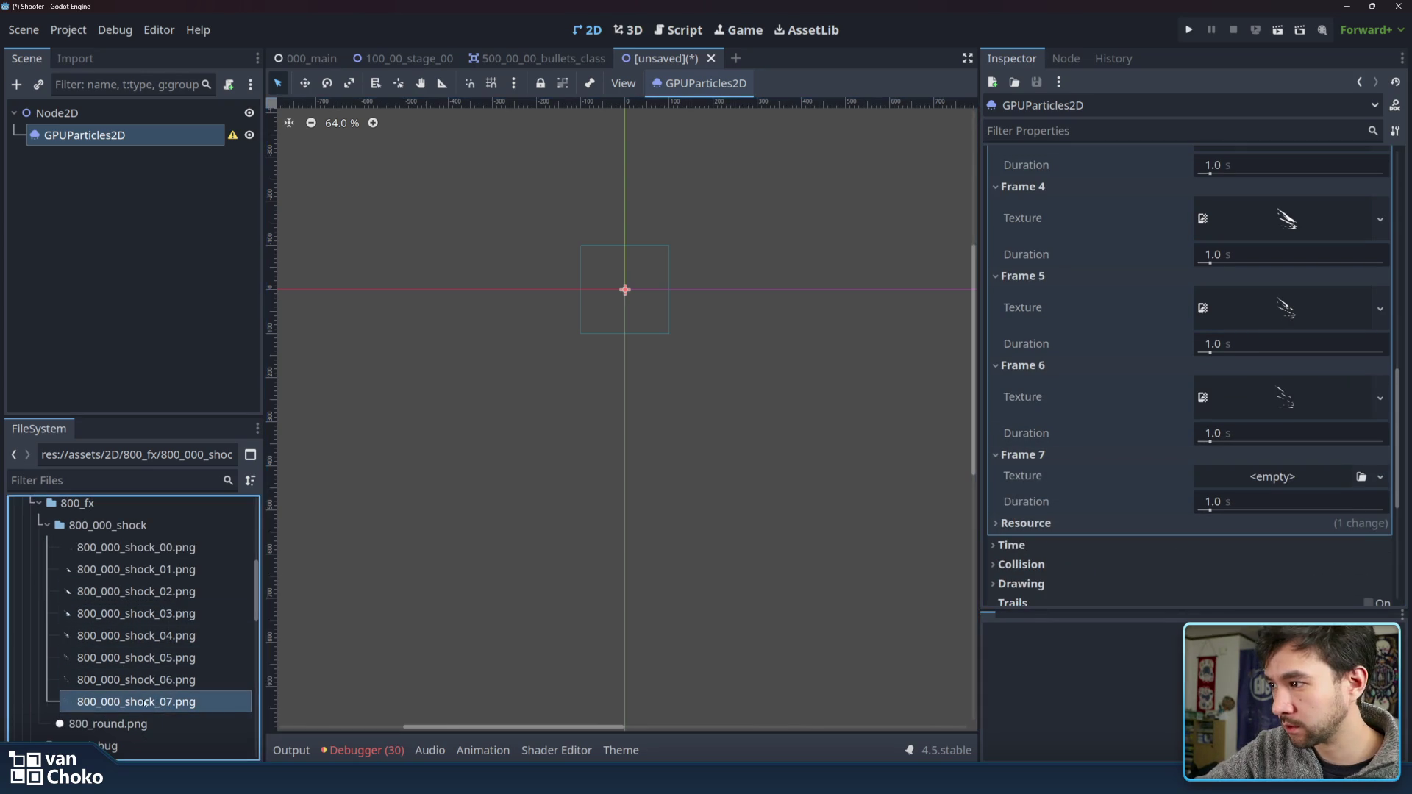
mouse_move(136, 701)
mouse_down()
mouse_move(1076, 492)
mouse_move(1233, 486)
mouse_up()
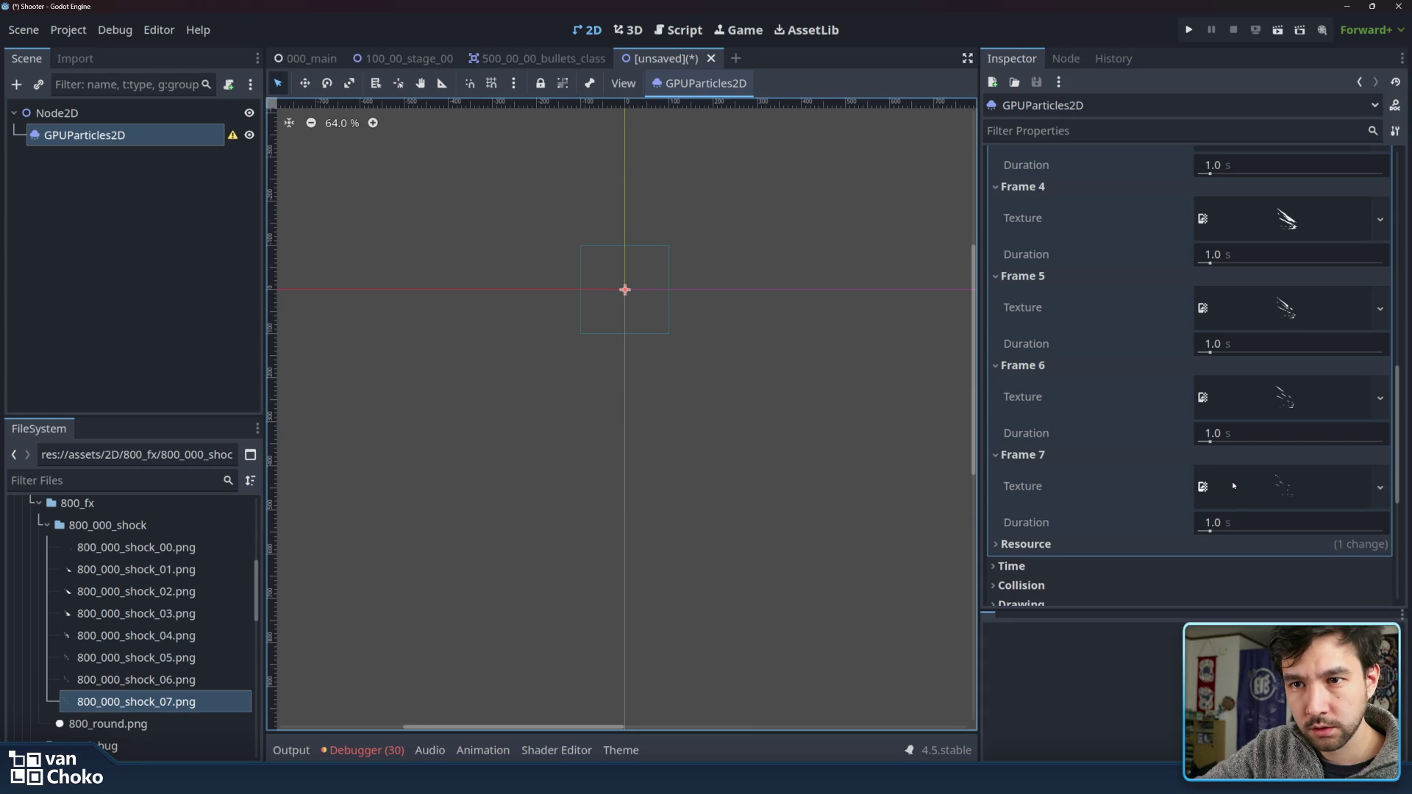
scroll(1245, 447, up, 10)
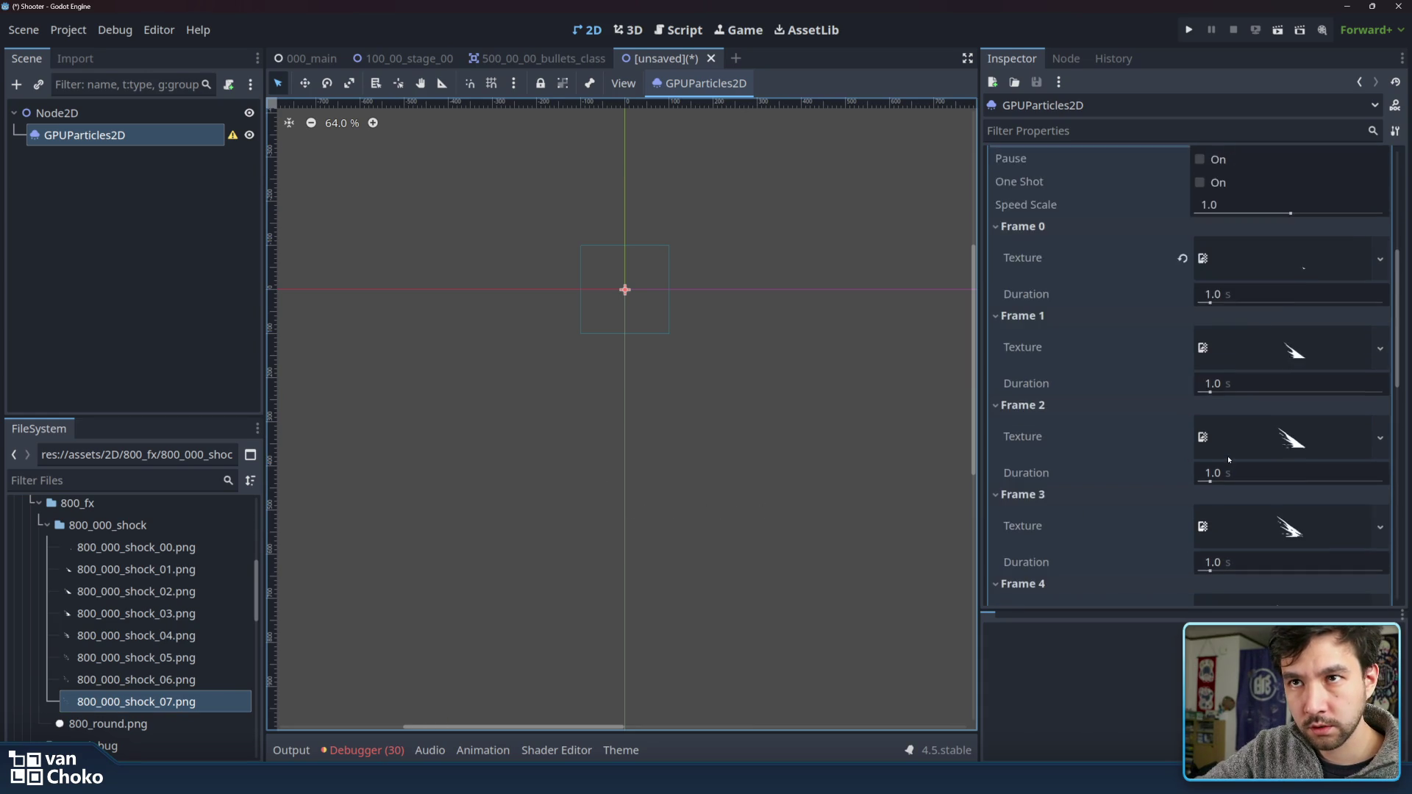
- Set the Duration of animated texture Frames 0–3 to 0.1 s
scroll(1244, 447, down, 2)
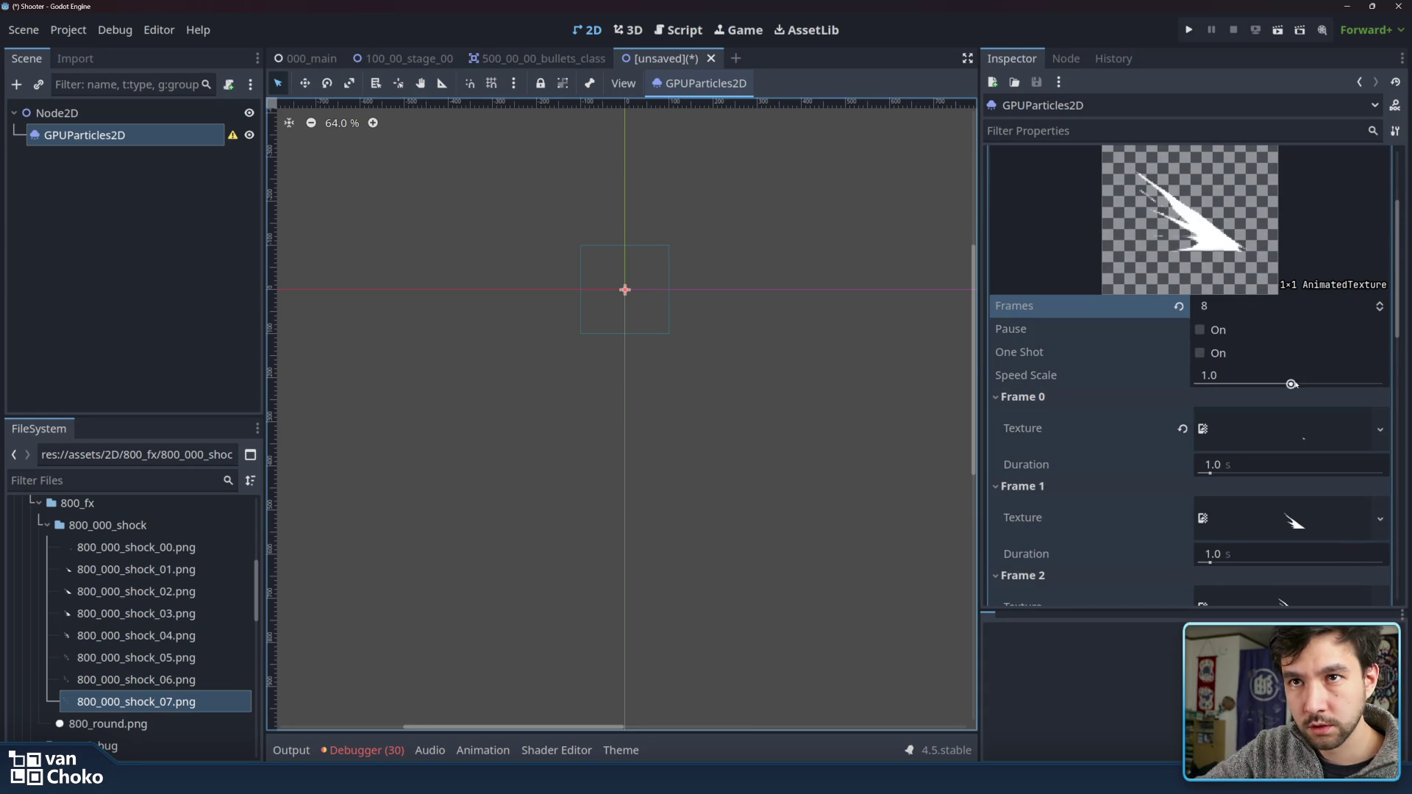
click(1265, 465)
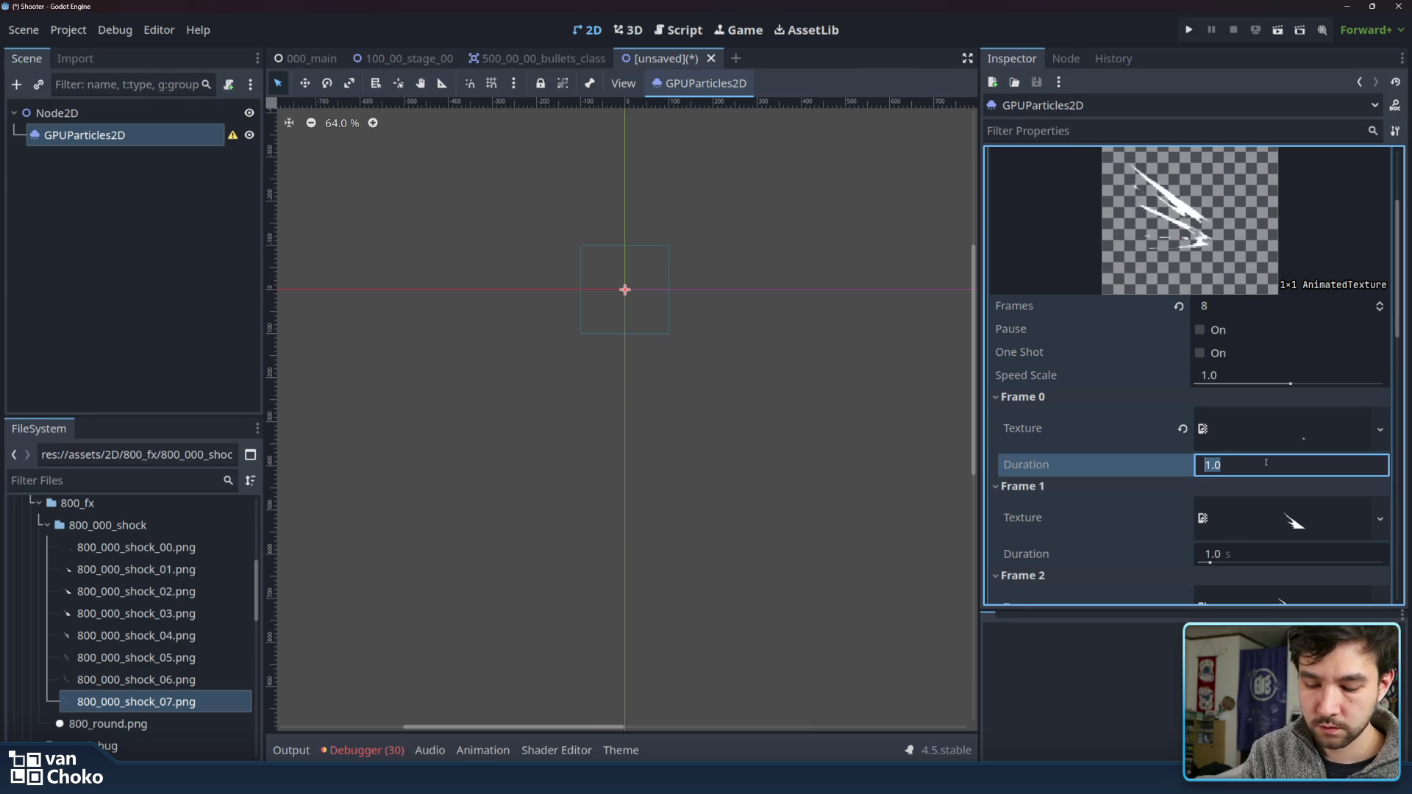
text(0.1)
click(1266, 552)
text(0.1)
scroll(1267, 548, down, 1)
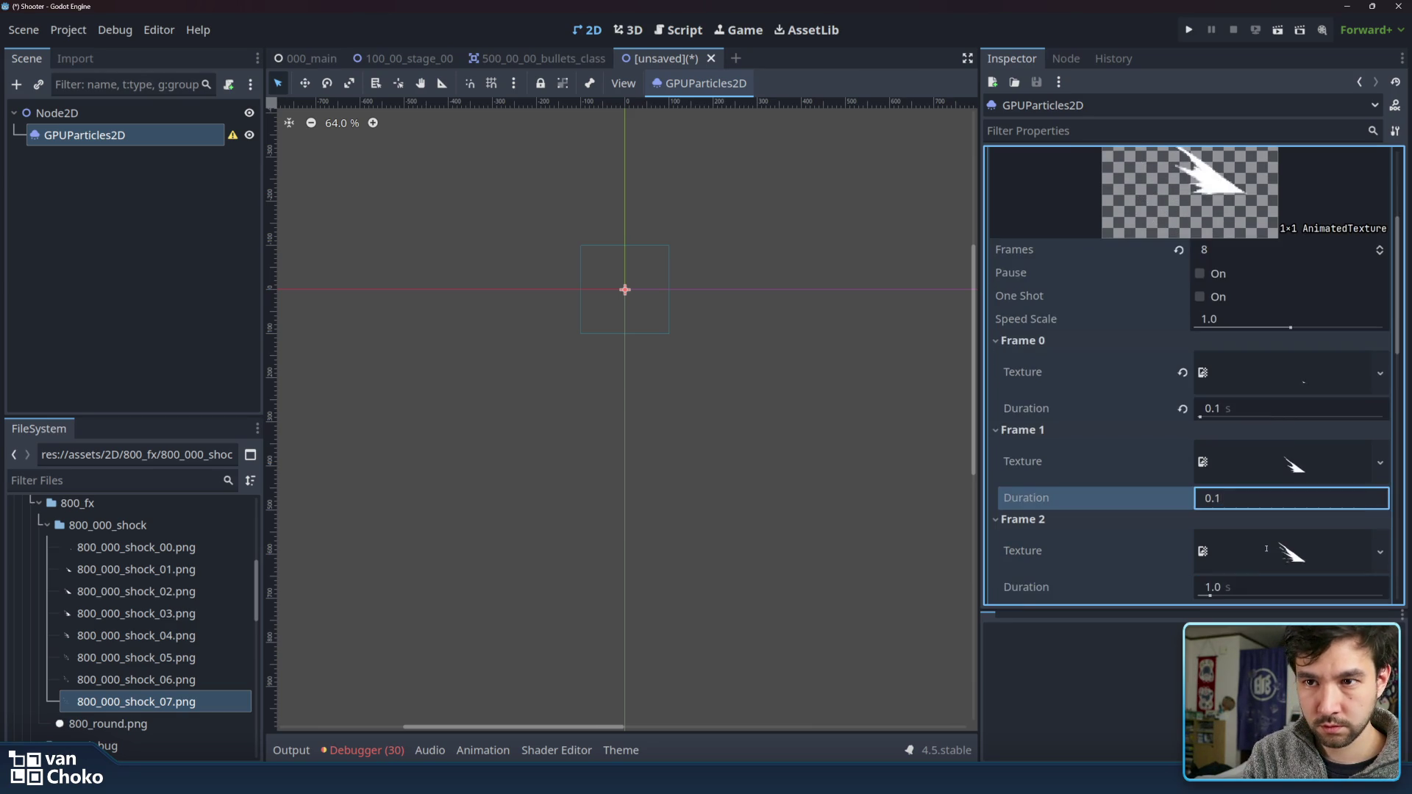
scroll(1266, 548, down, 1)
click(1268, 529)
text(1)
scroll(1268, 530, down, 1)
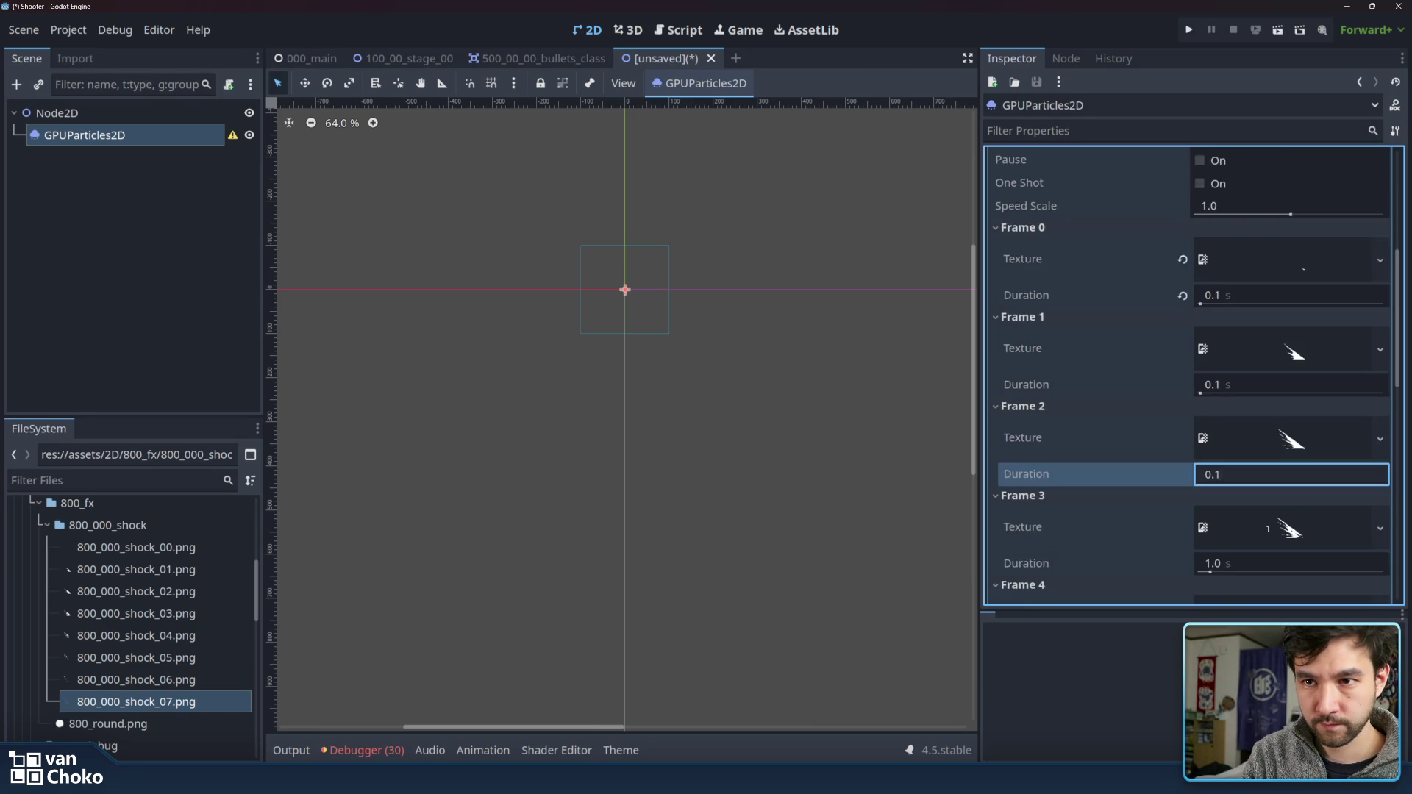
scroll(1268, 529, down, 1)
click(1265, 507)
text(0.1)
scroll(1263, 524, down, 1)
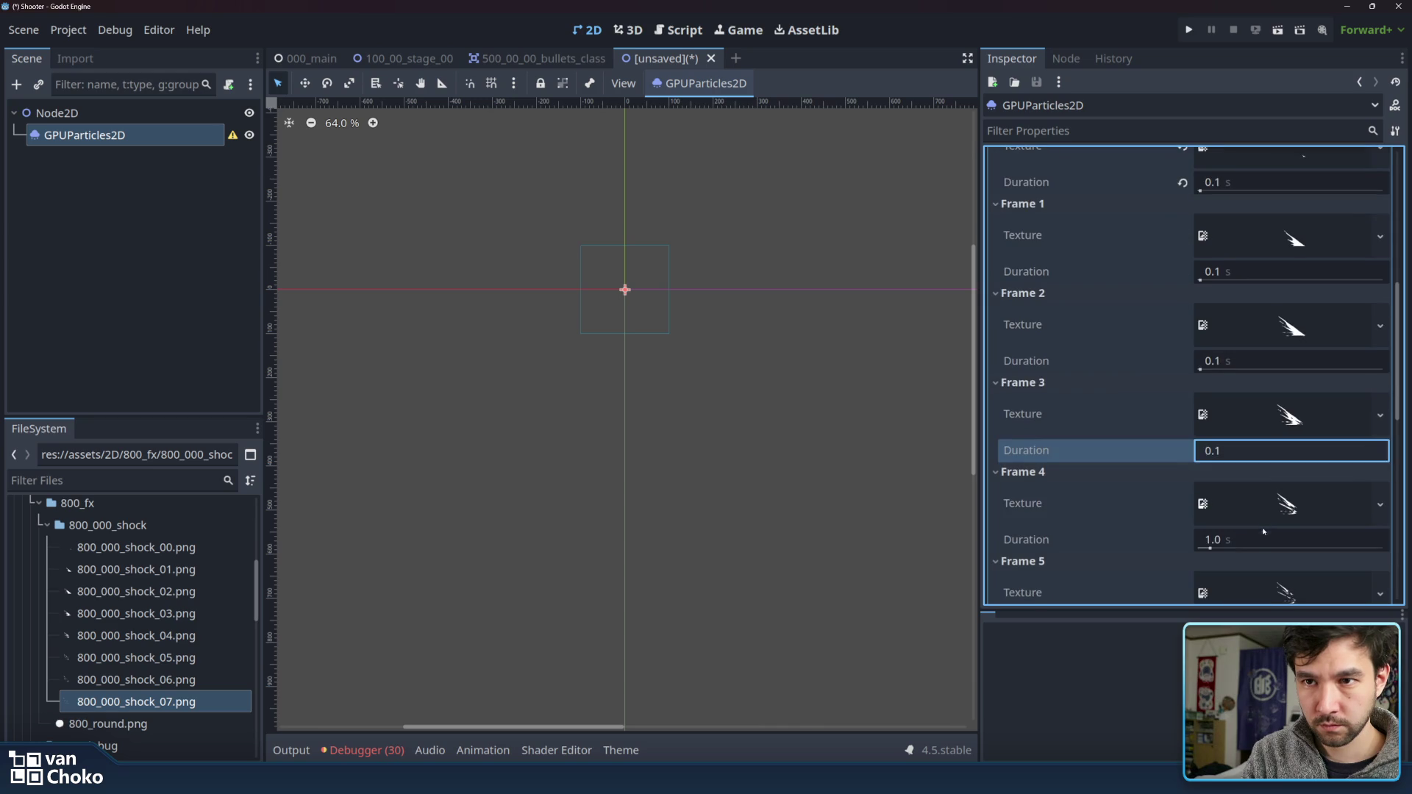
- Set the Duration of Frames 4–7 to 0.1 s
click(1263, 539)
text(0)
scroll(1264, 537, down, 2)
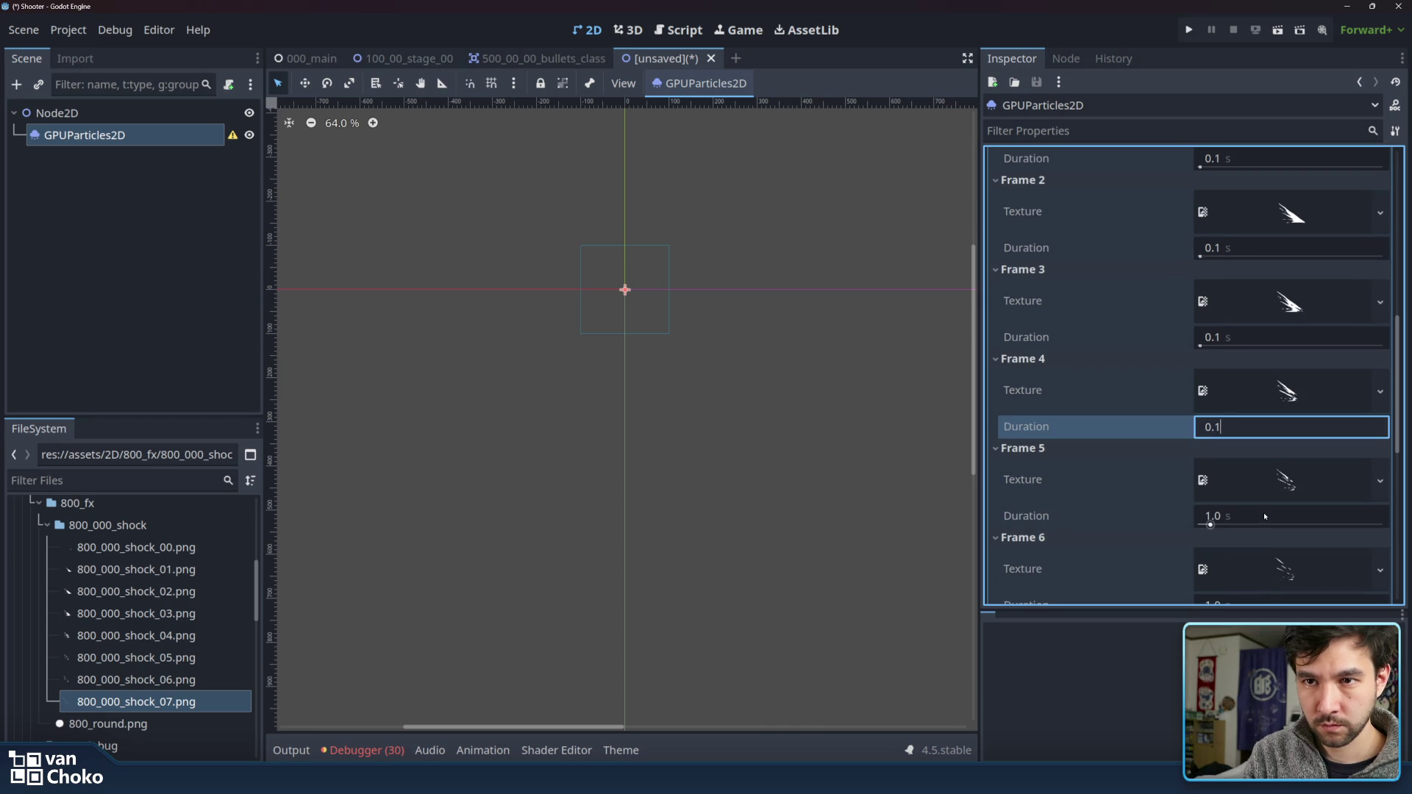
click(1265, 516)
text(0.1)
scroll(1264, 513, down, 1)
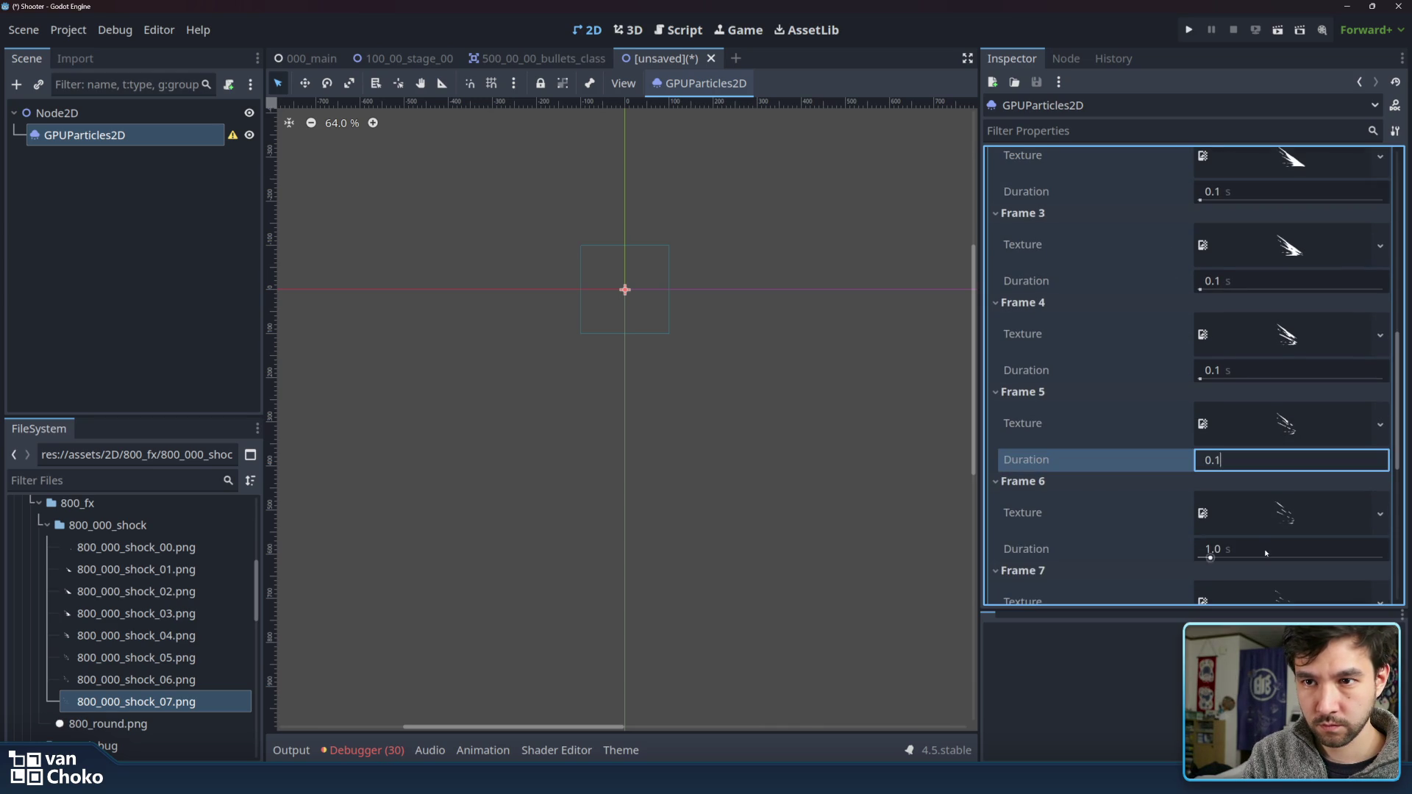
click(1265, 553)
text(0.1)
scroll(1265, 550, down, 1)
click(1265, 582)
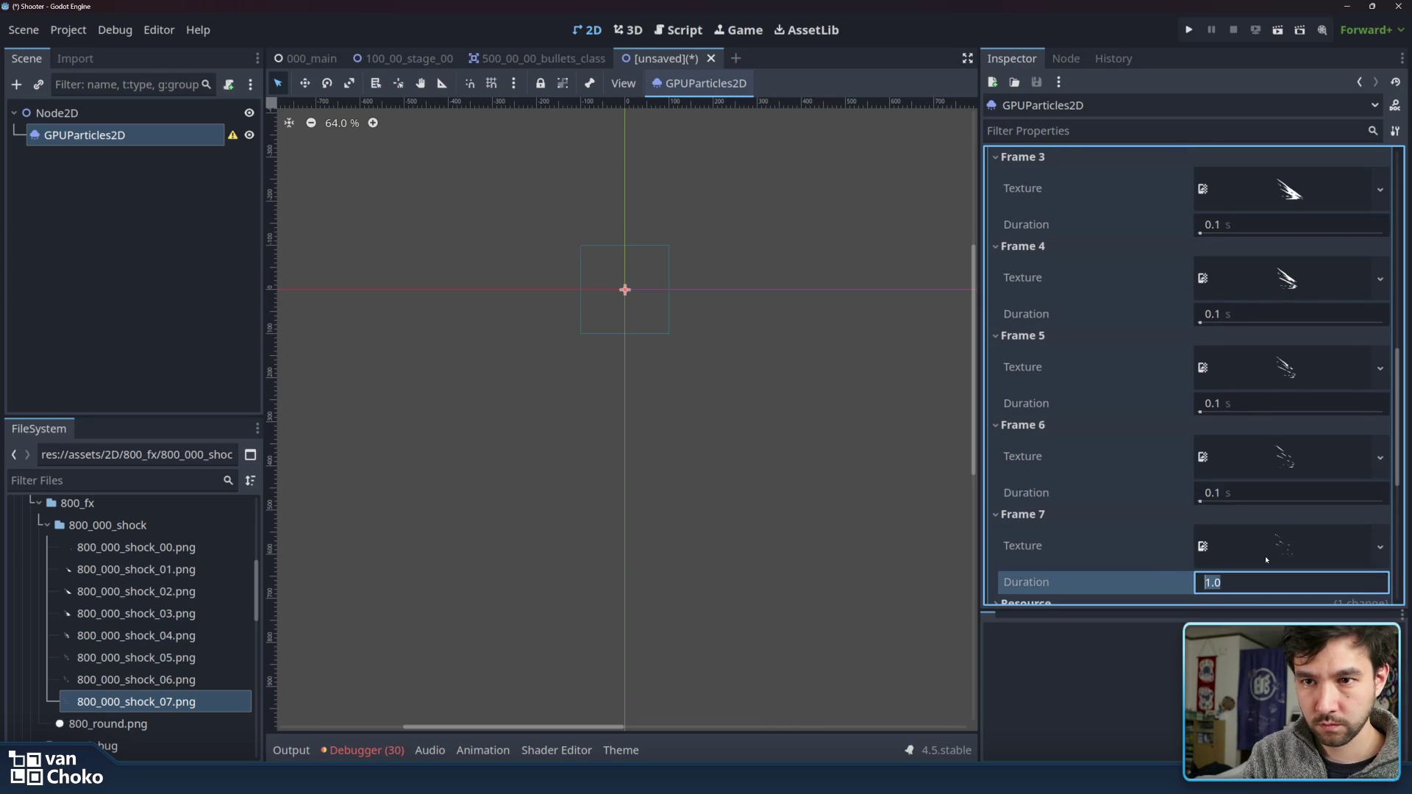
scroll(1264, 578, down, 1)
text(0.1)
click(1123, 525)
scroll(1153, 445, up, 5)
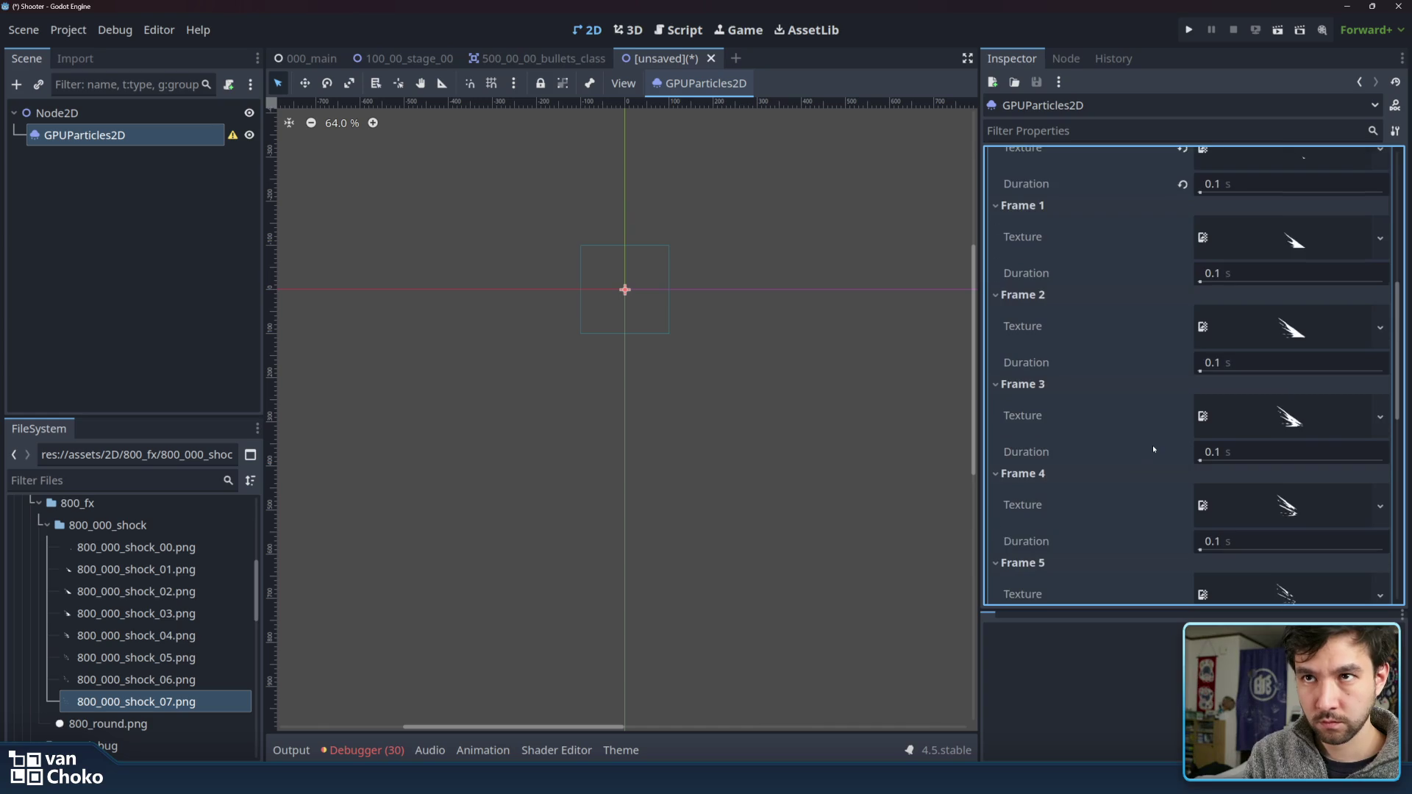
scroll(1153, 444, up, 10)
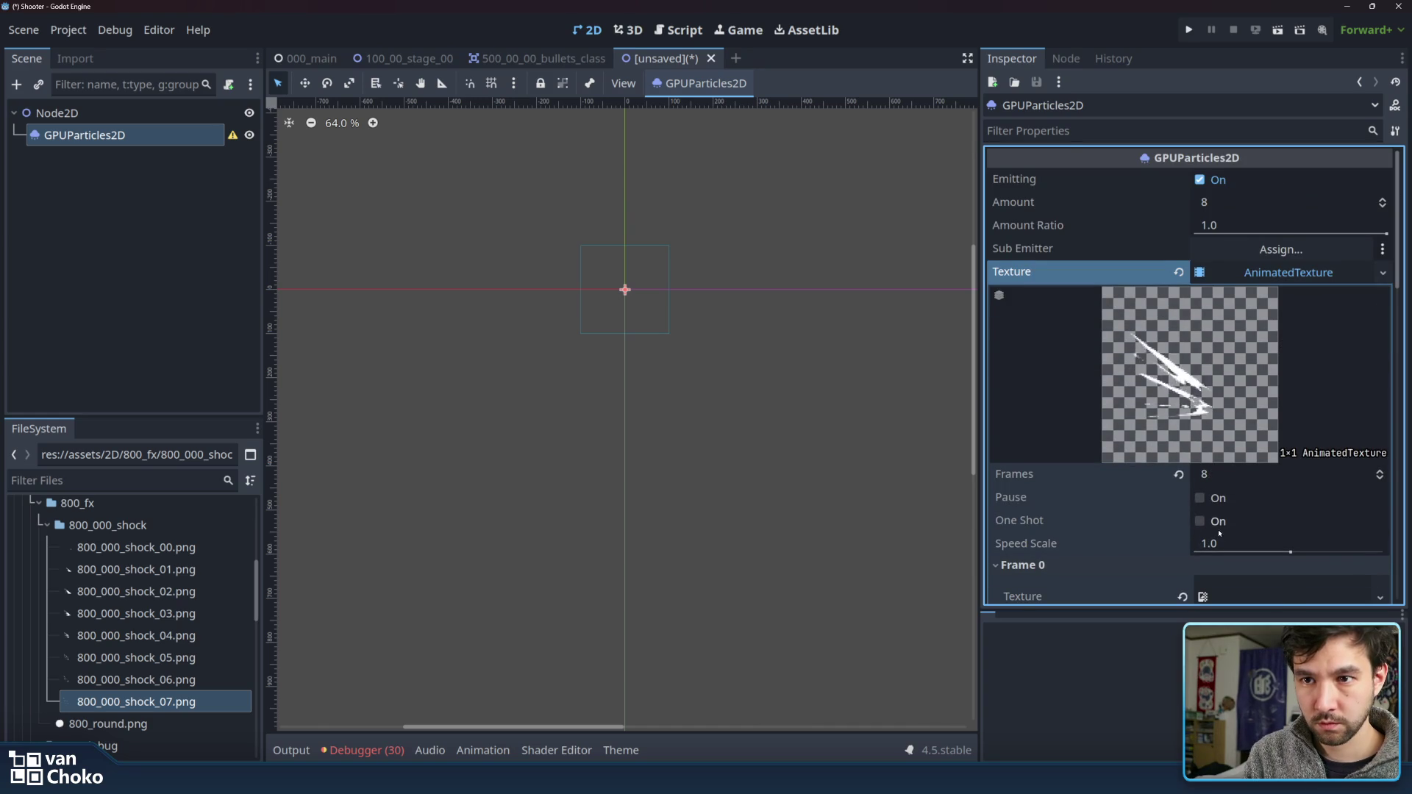
- Set the AnimatedTexture Speed Scale to 3.0, enable its One Shot, and collapse it
mouse_move(1290, 552)
mouse_down()
mouse_move(1263, 553)
mouse_move(1296, 553)
mouse_up()
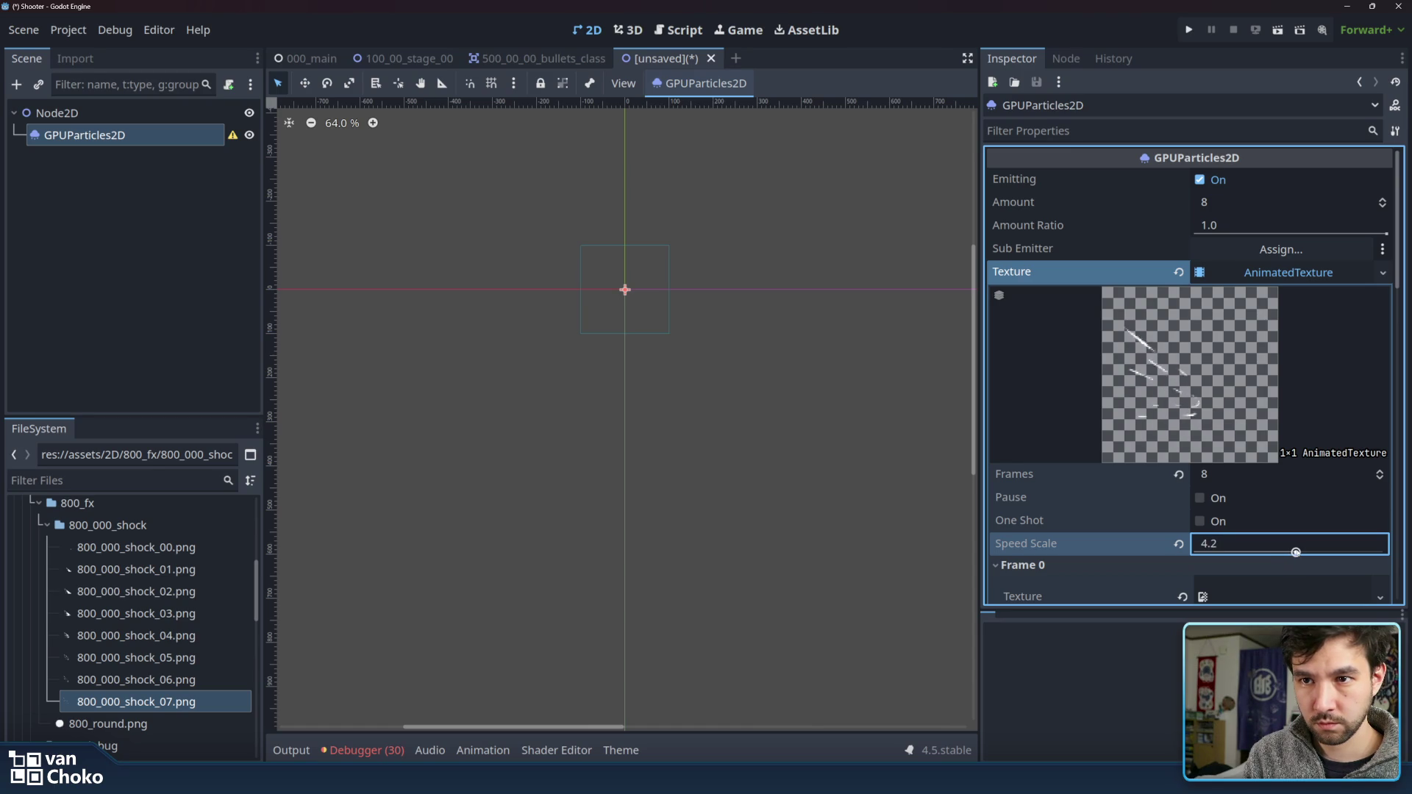
click(1287, 542)
text(2)
key(Return)
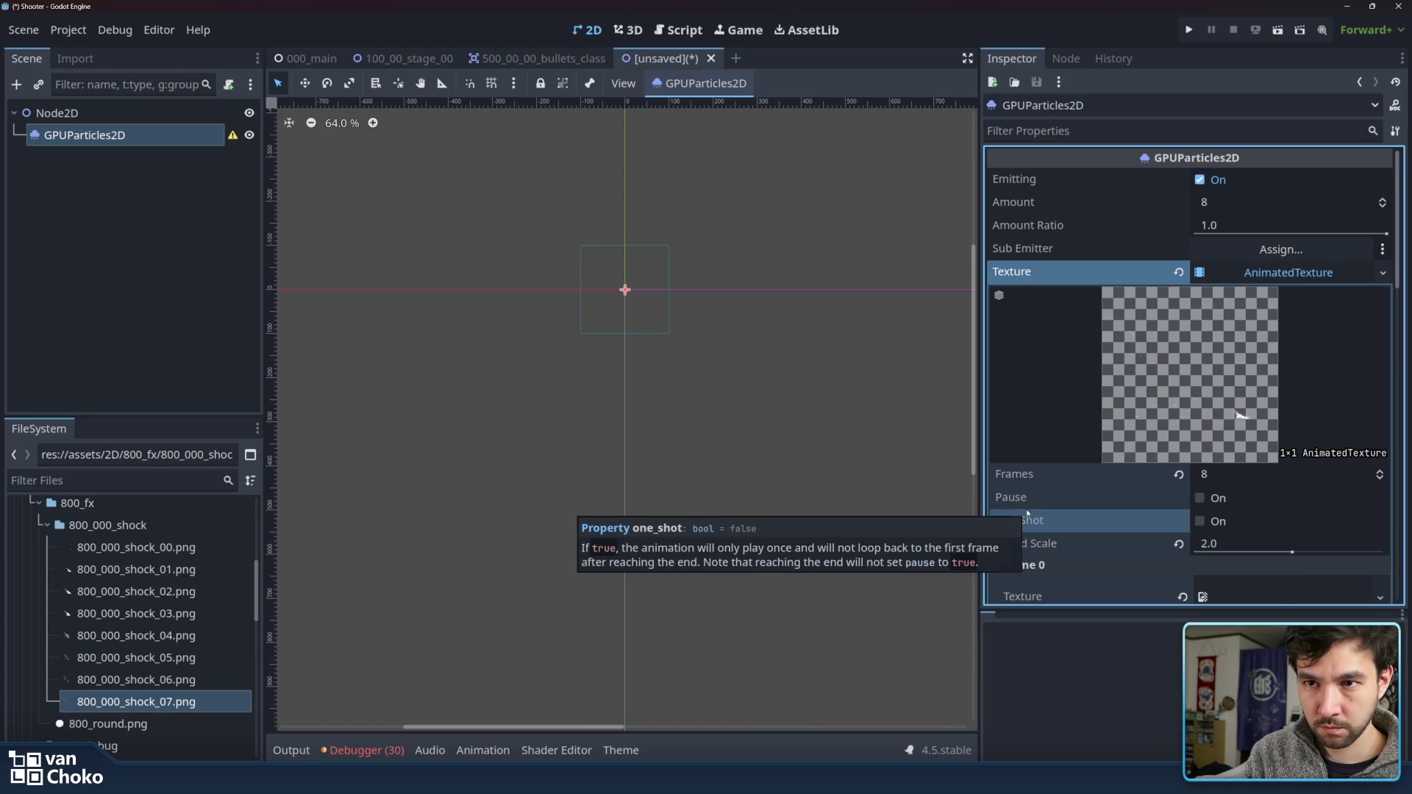
click(1247, 543)
text(3)
key(Return)
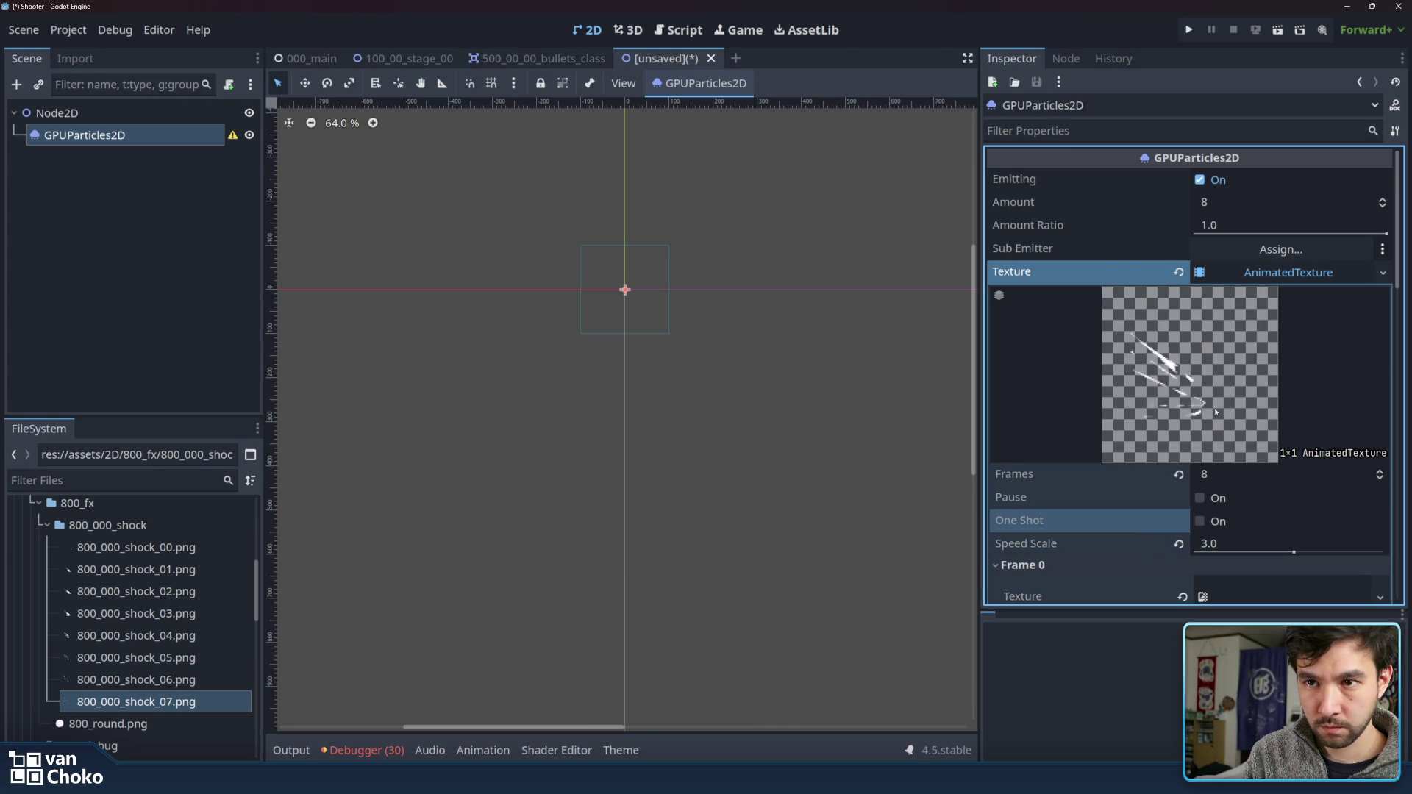
click(1201, 521)
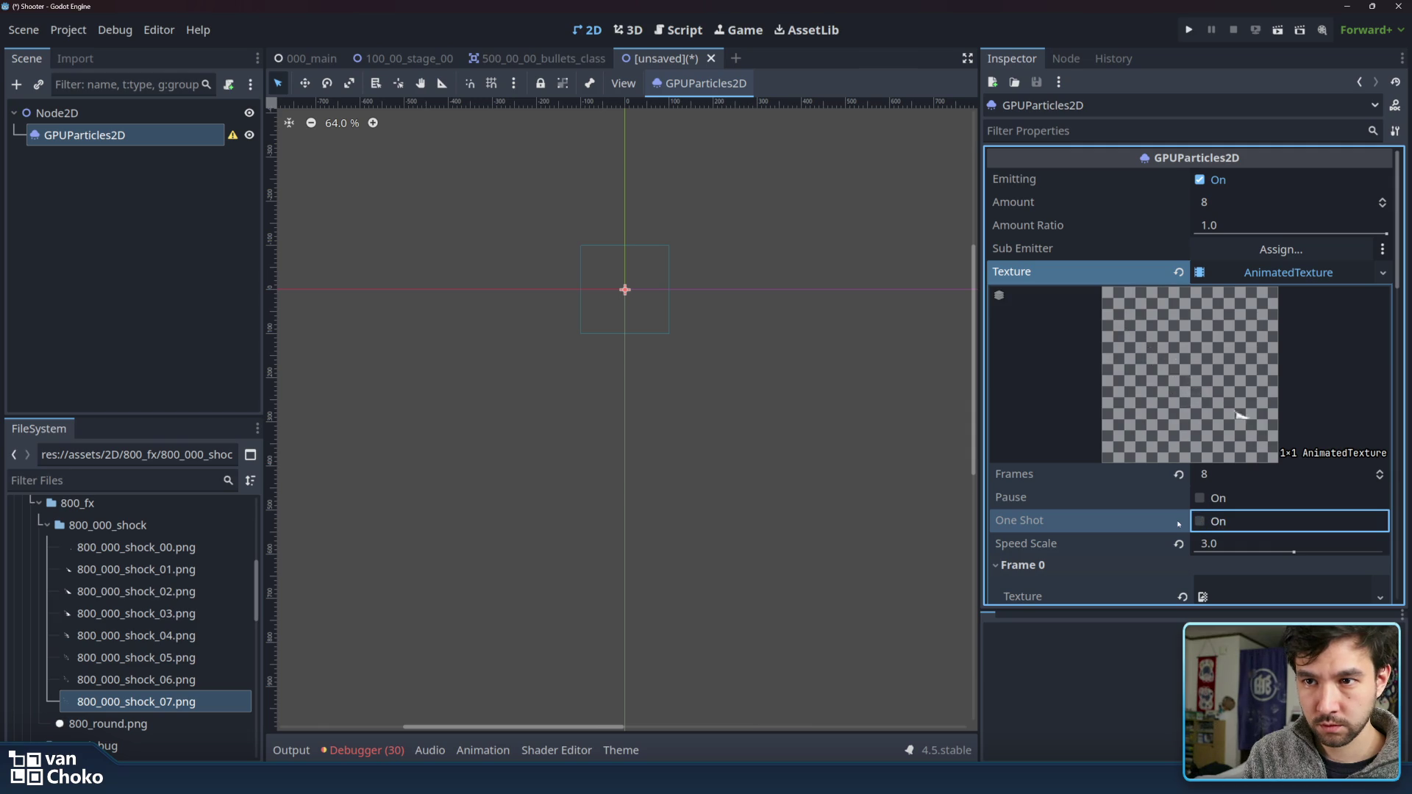
click(1180, 522)
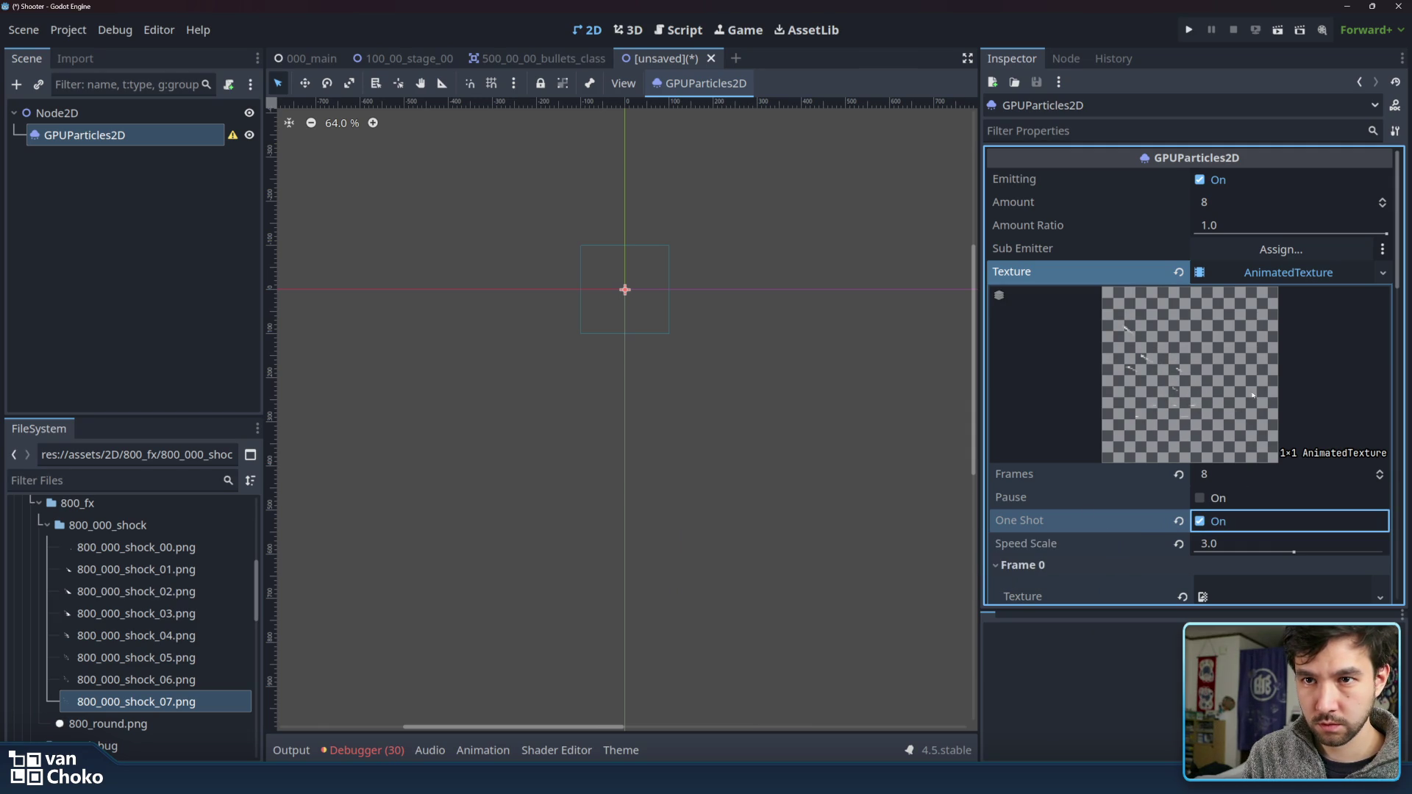
click(1317, 273)
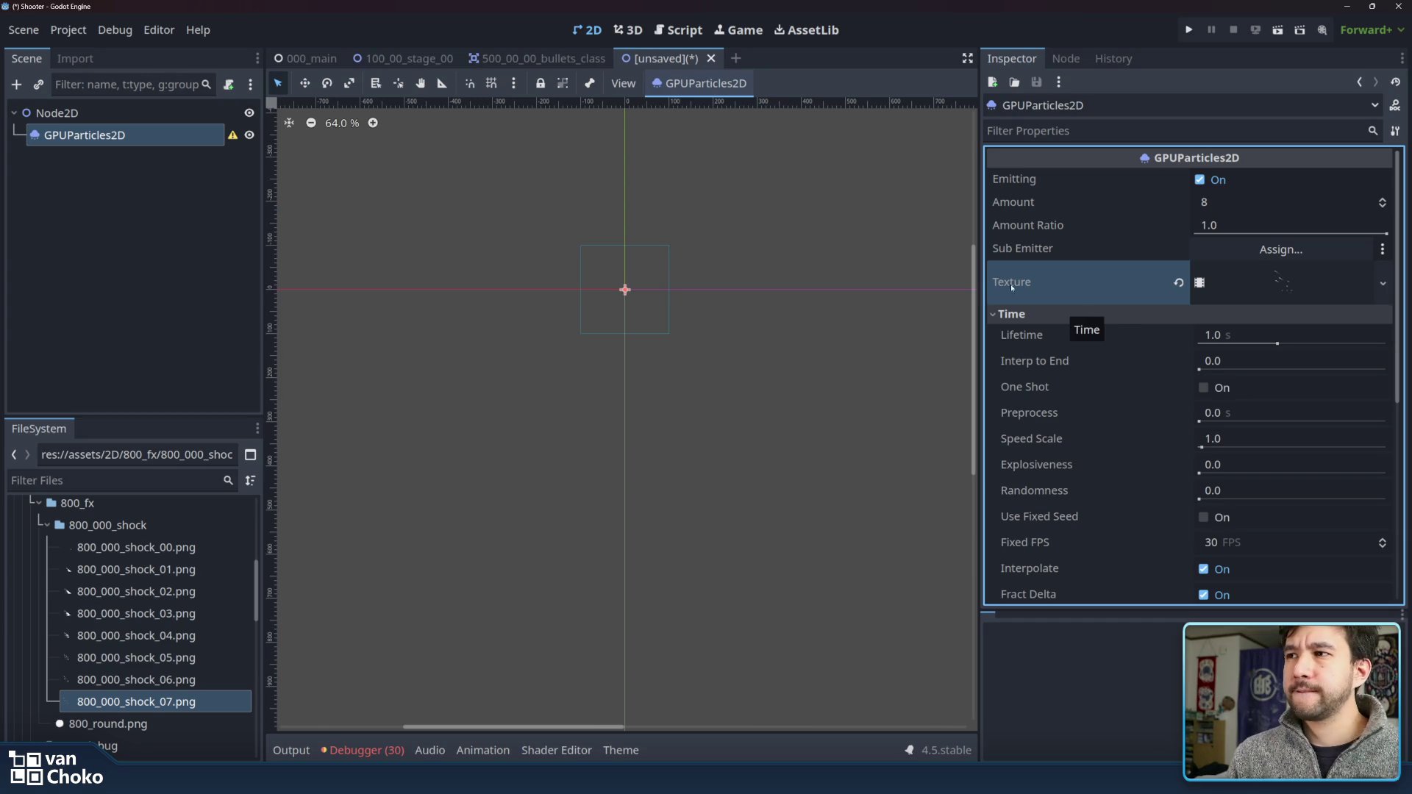
- Enable One Shot under GPUParticles2D Time, then expand the Collision and Drawing sections
scroll(718, 293, up, 2)
click(1217, 389)
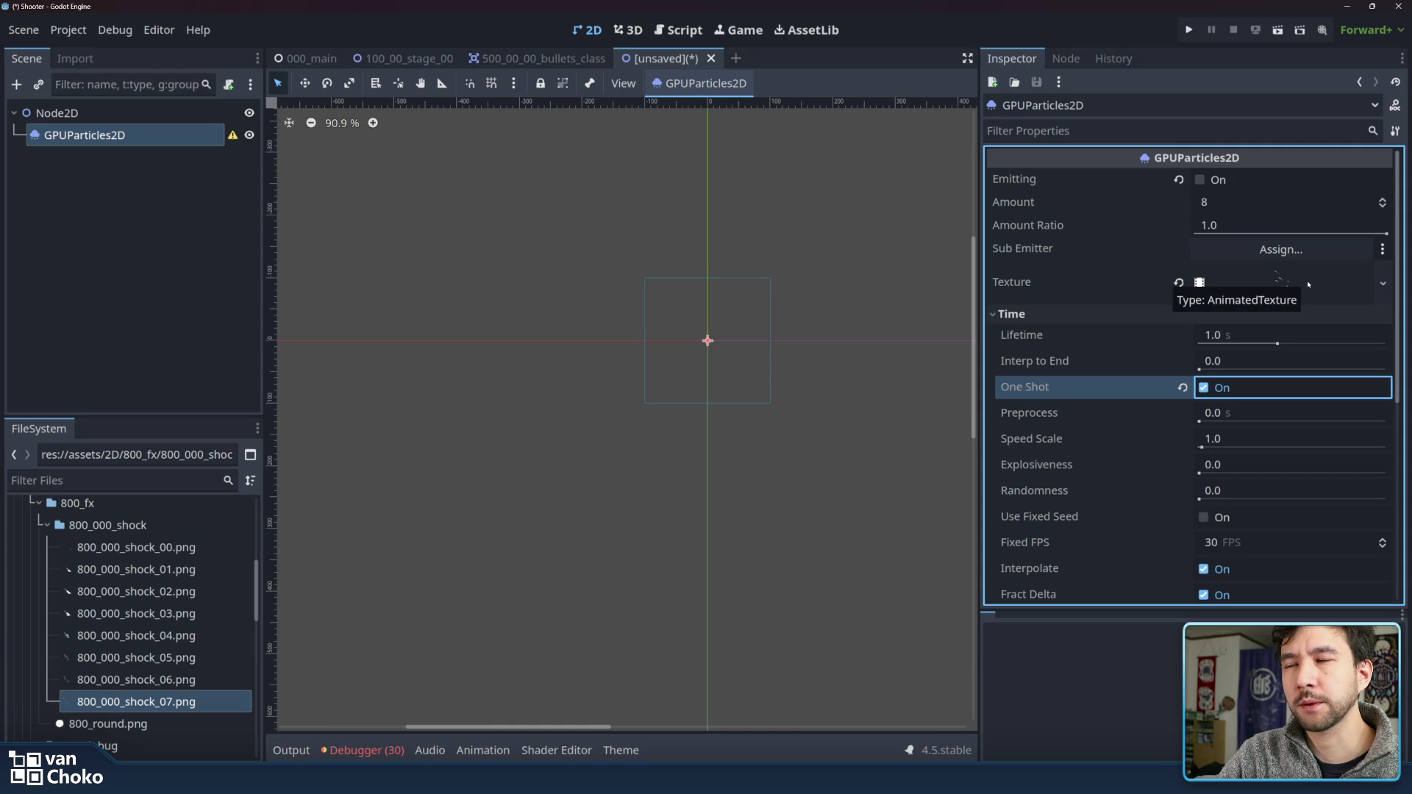
scroll(1162, 316, down, 2)
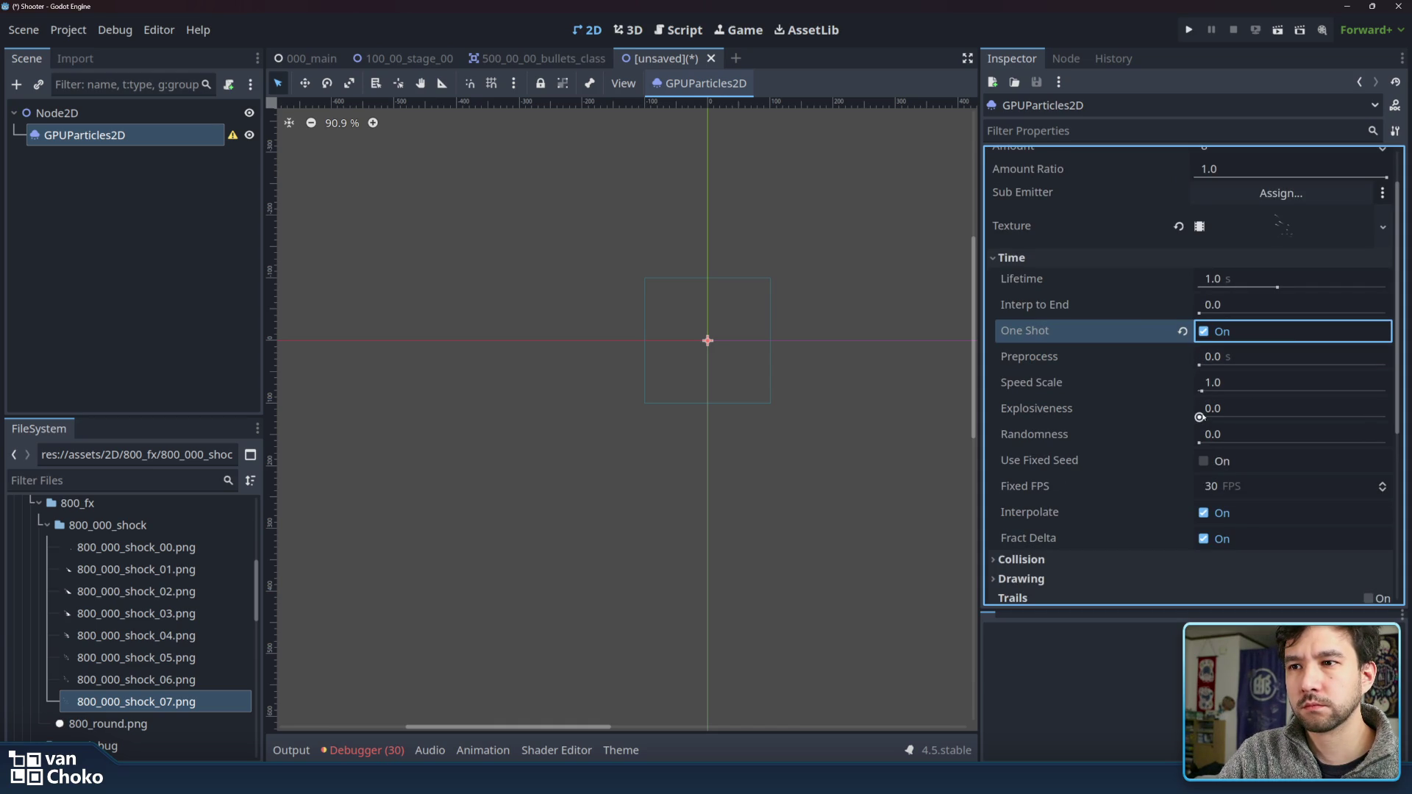
scroll(1163, 429, down, 5)
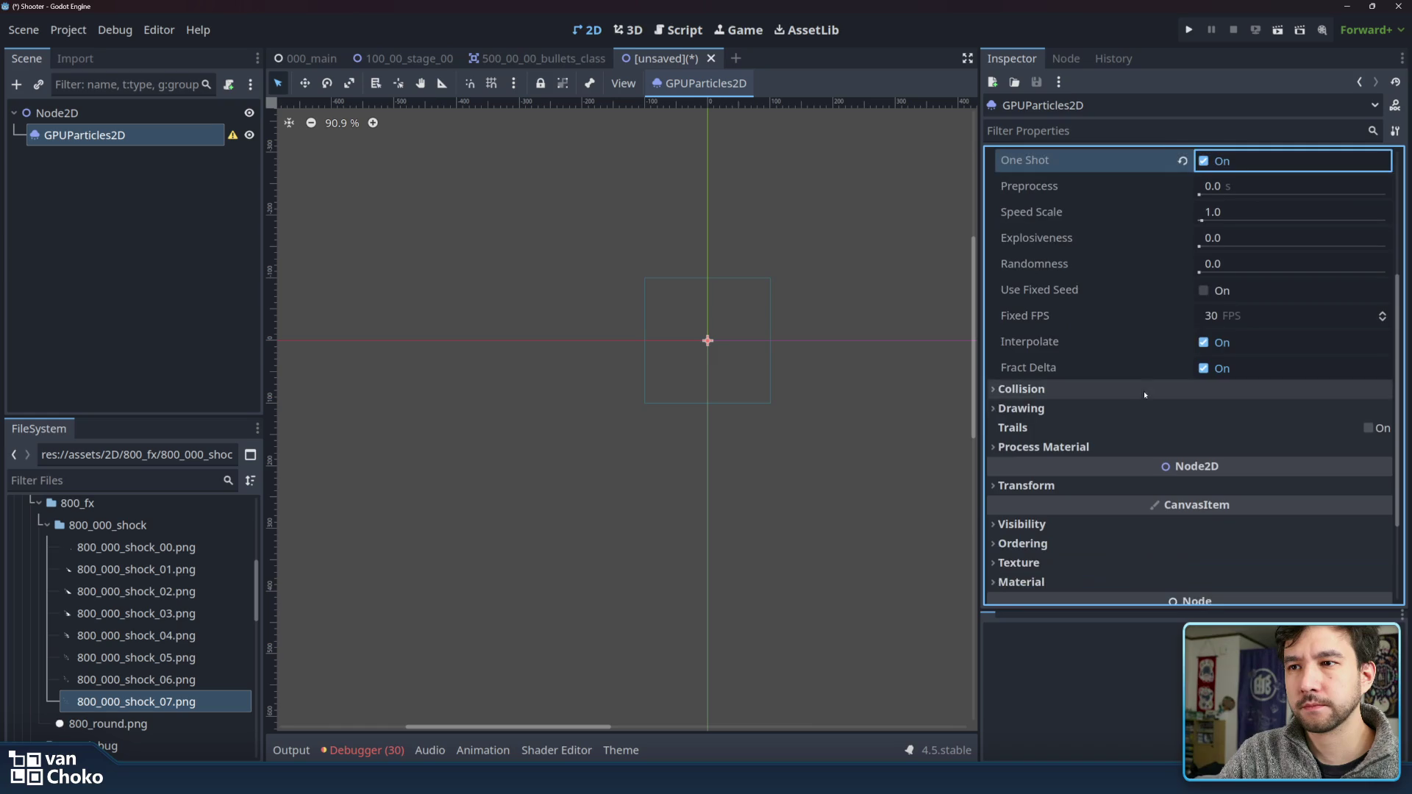
click(1140, 397)
click(1137, 431)
scroll(1125, 397, down, 4)
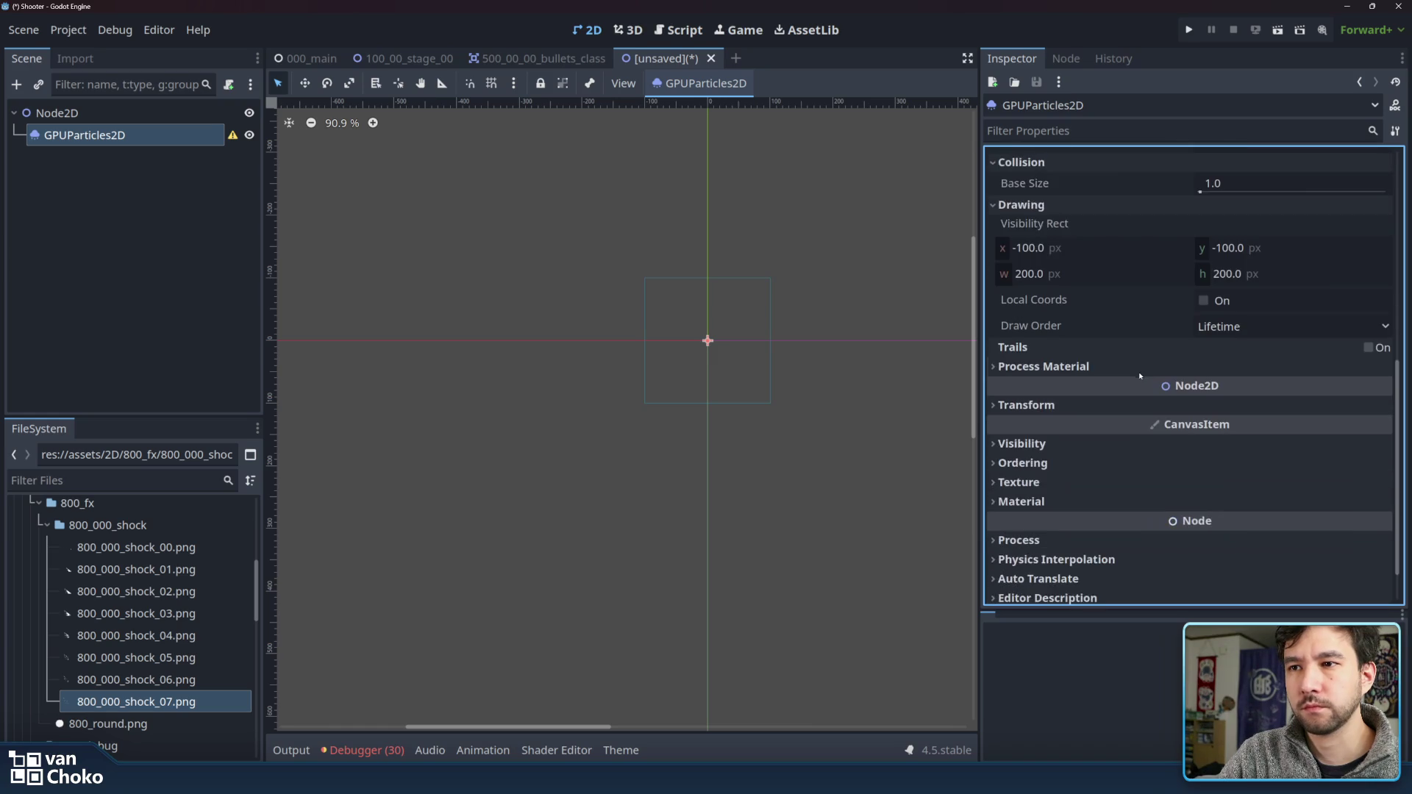
- Create a new ParticleProcessMaterial as the particles' Process Material
click(1118, 369)
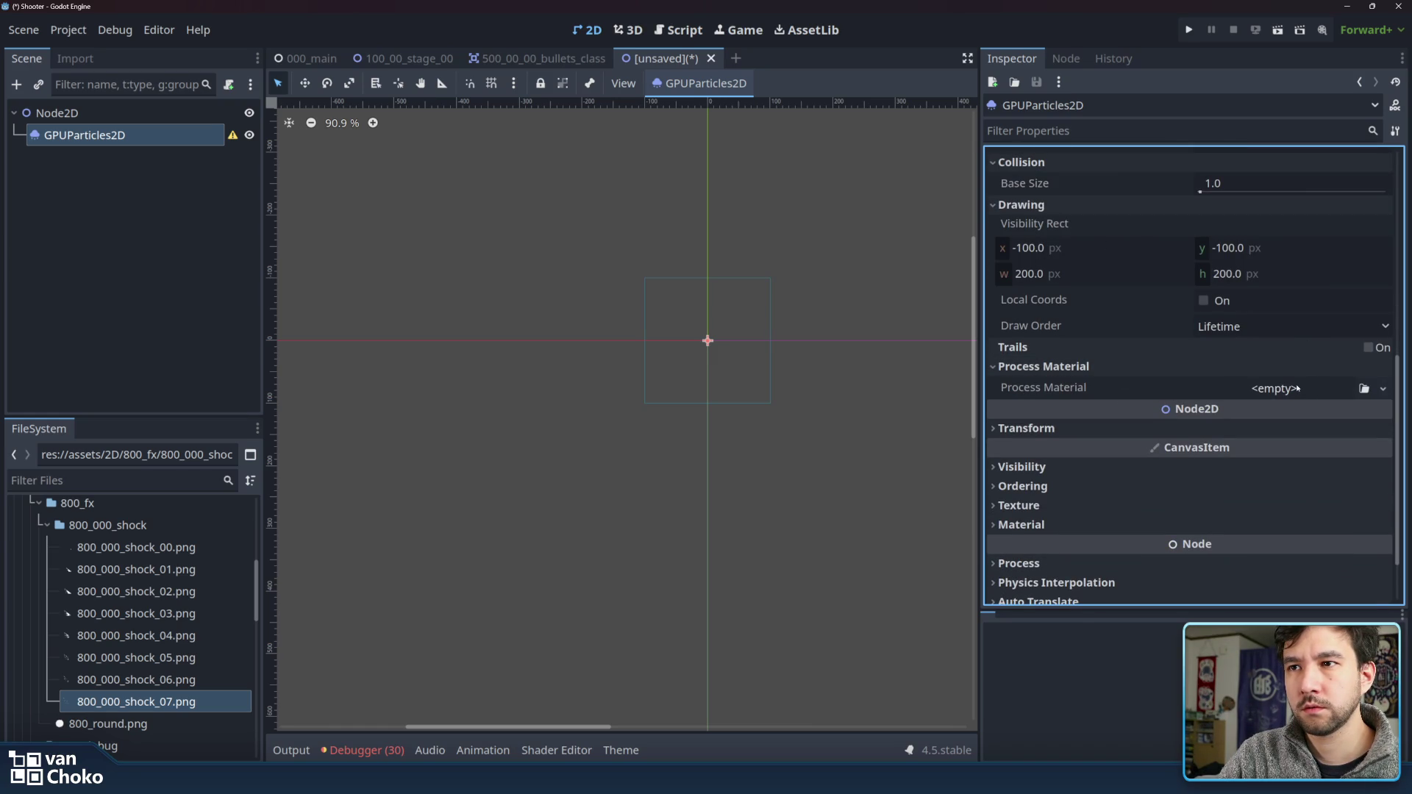
click(1256, 327)
click(1272, 388)
click(1273, 388)
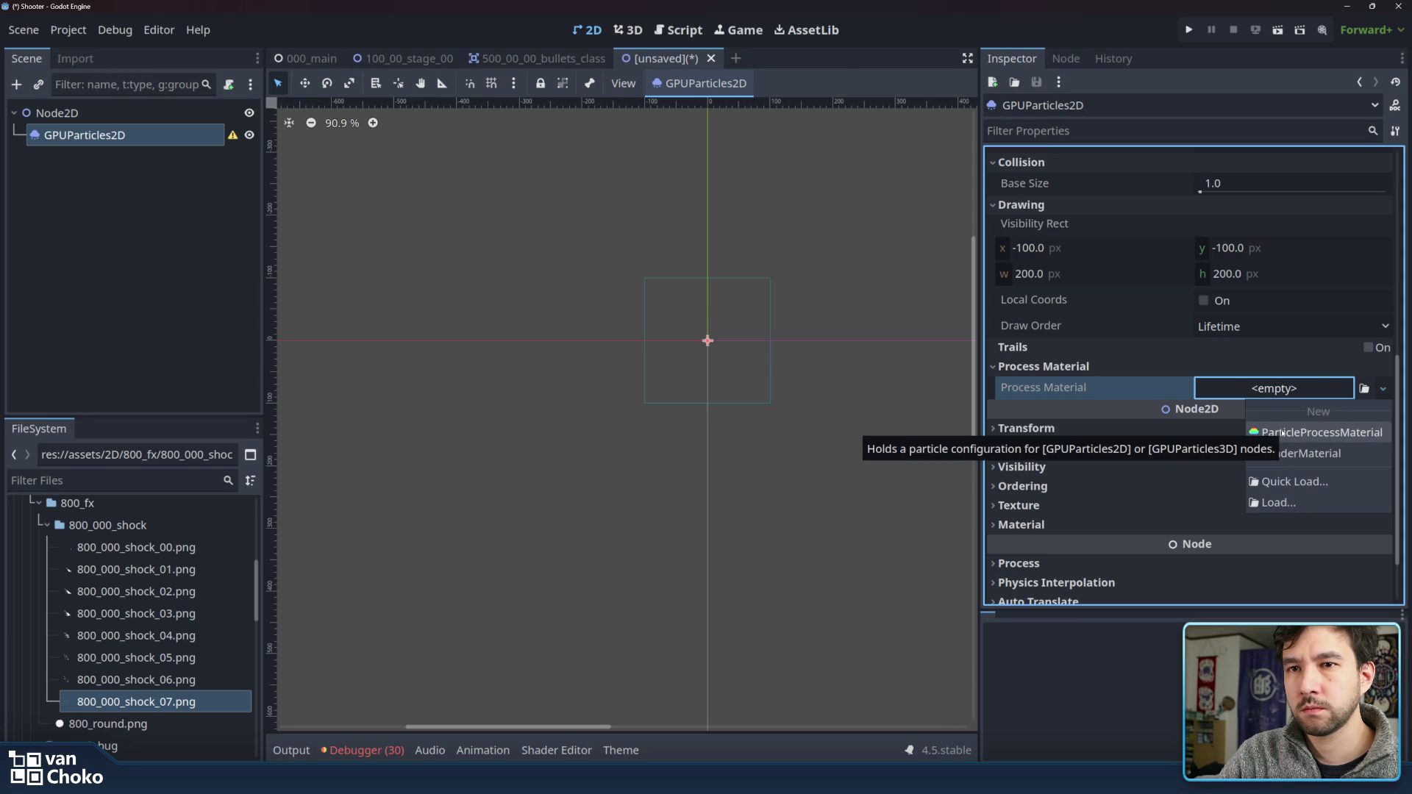
click(1281, 433)
click(1242, 390)
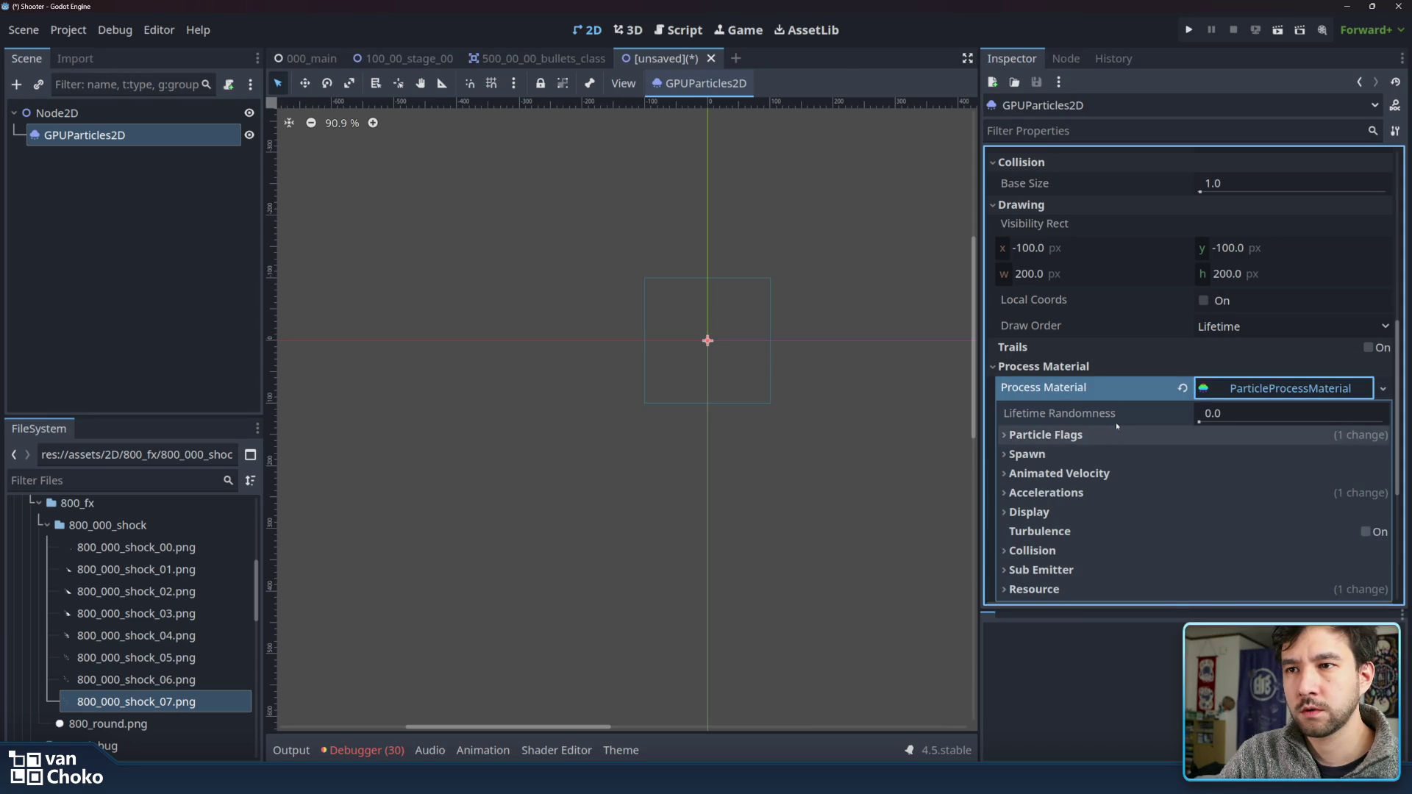
- Set the spawn Angle range to -20° minimum and 20° maximum
scroll(1118, 430, down, 3)
click(1049, 322)
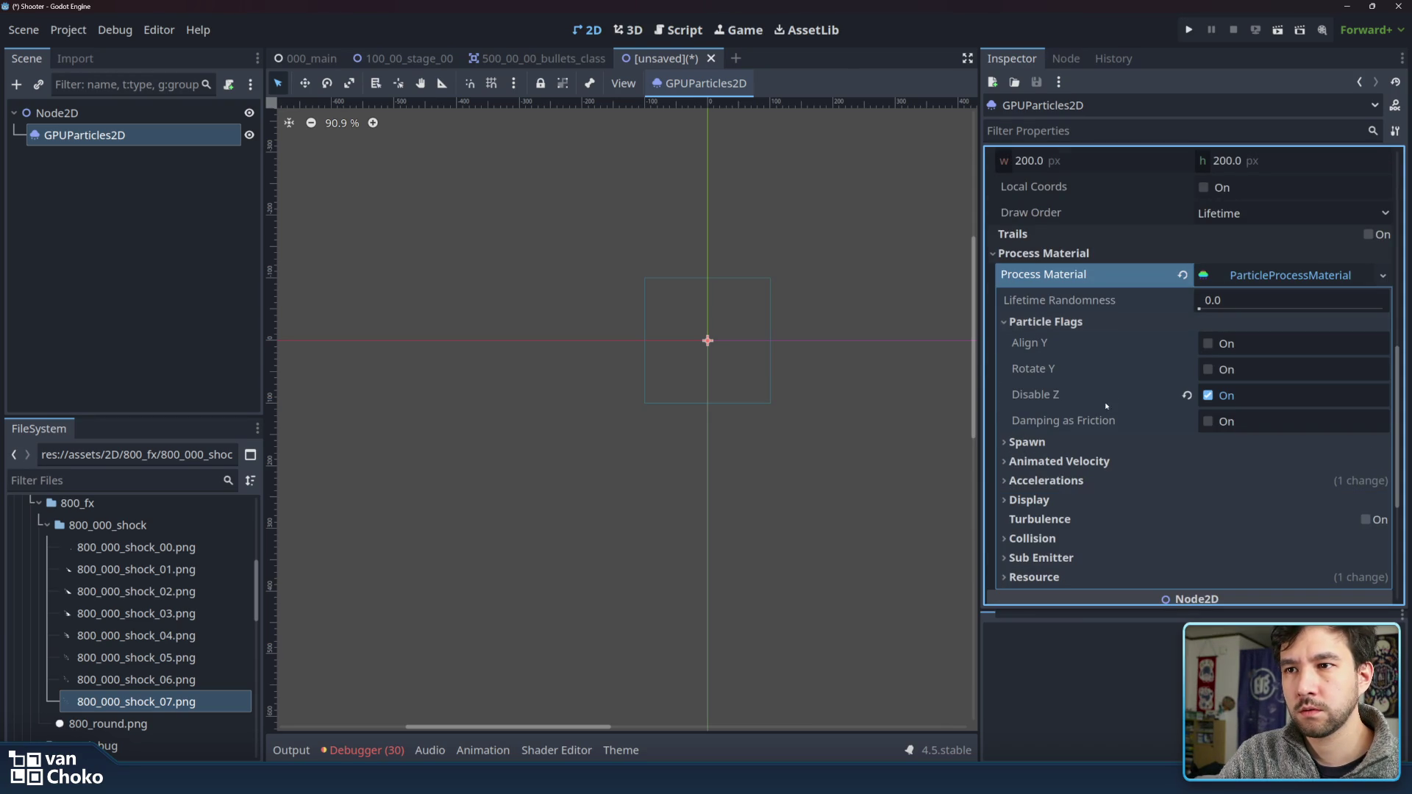
click(1045, 442)
click(1072, 322)
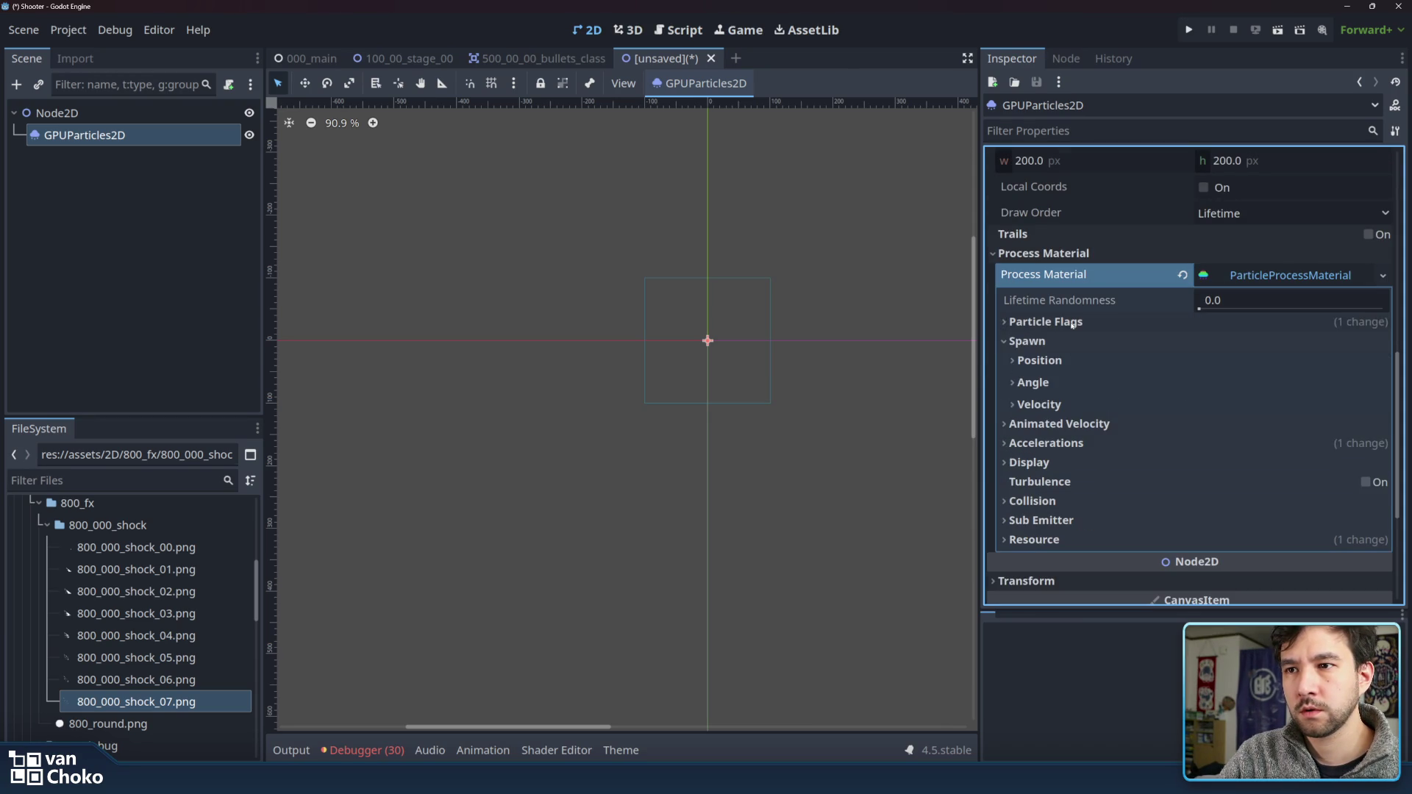
click(1052, 361)
click(1052, 361)
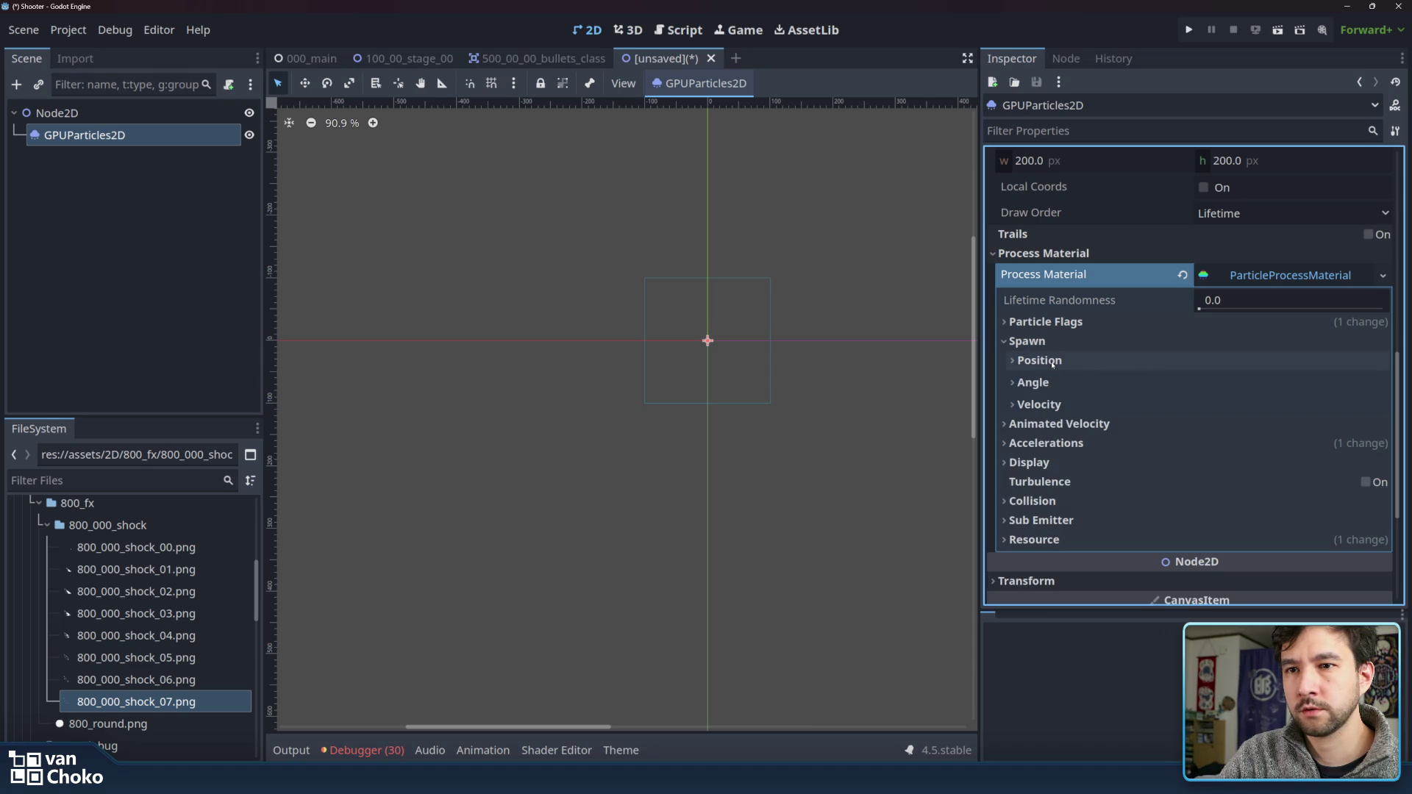
click(1050, 384)
drag(1280, 450, 1281, 450)
click(1271, 440)
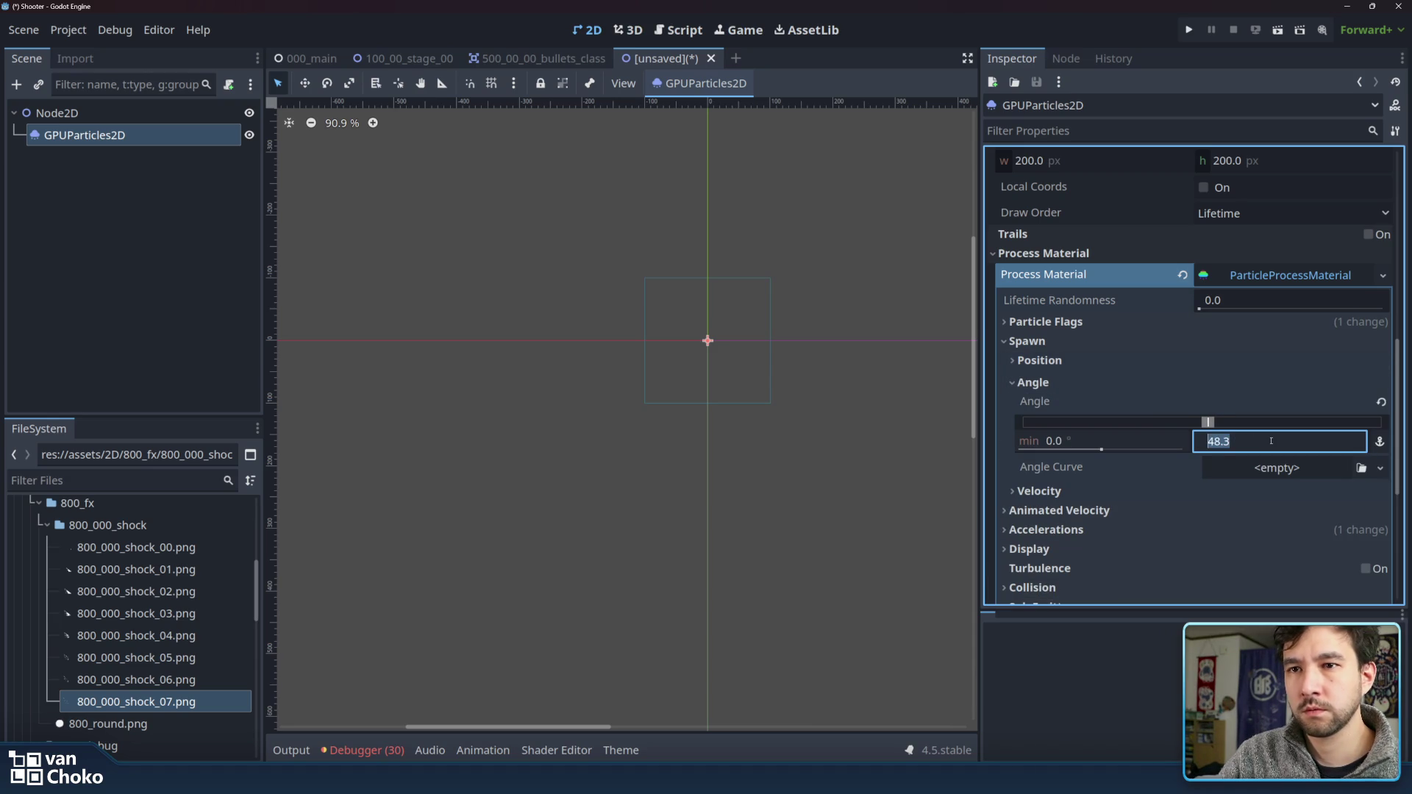
key(Return)
click(1170, 443)
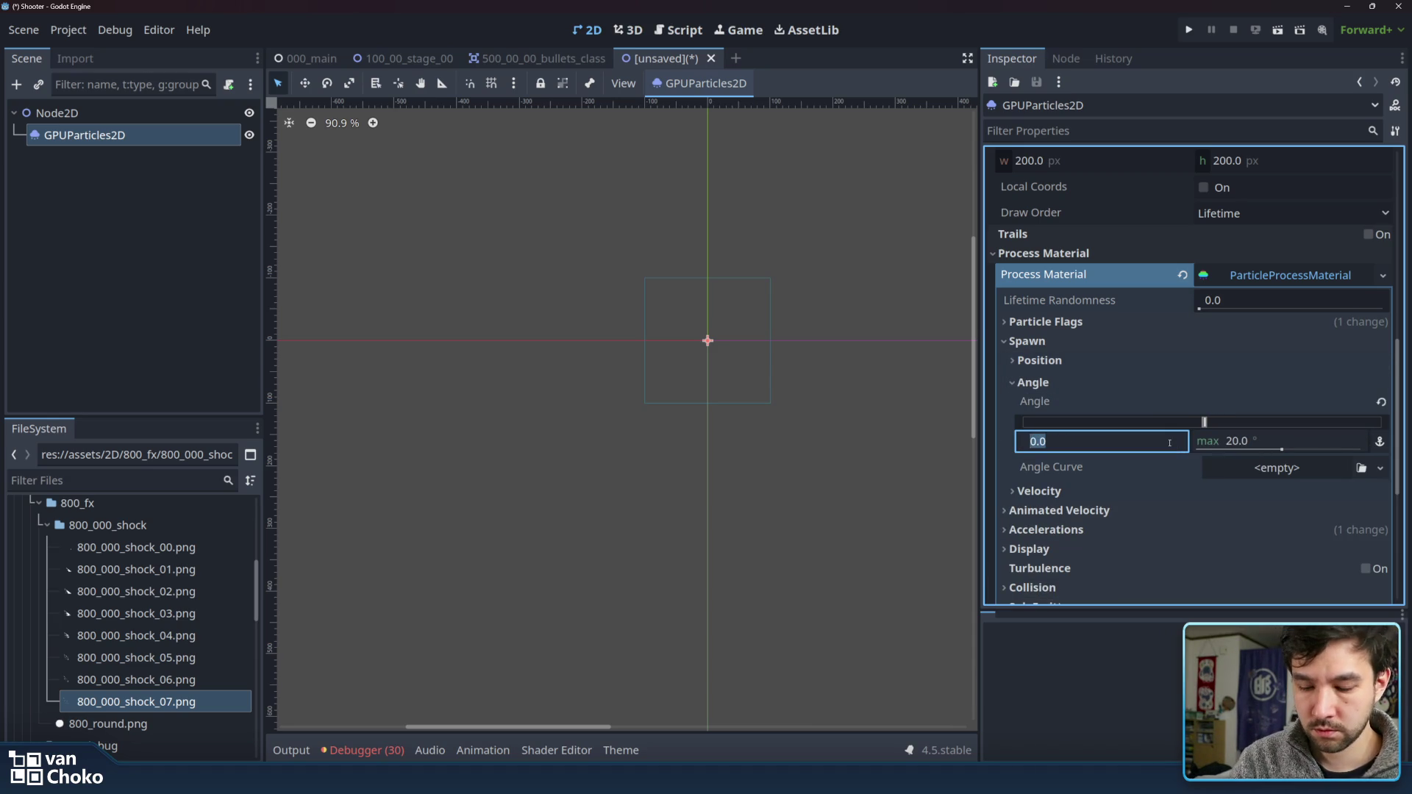
text(-20)
key(Return)
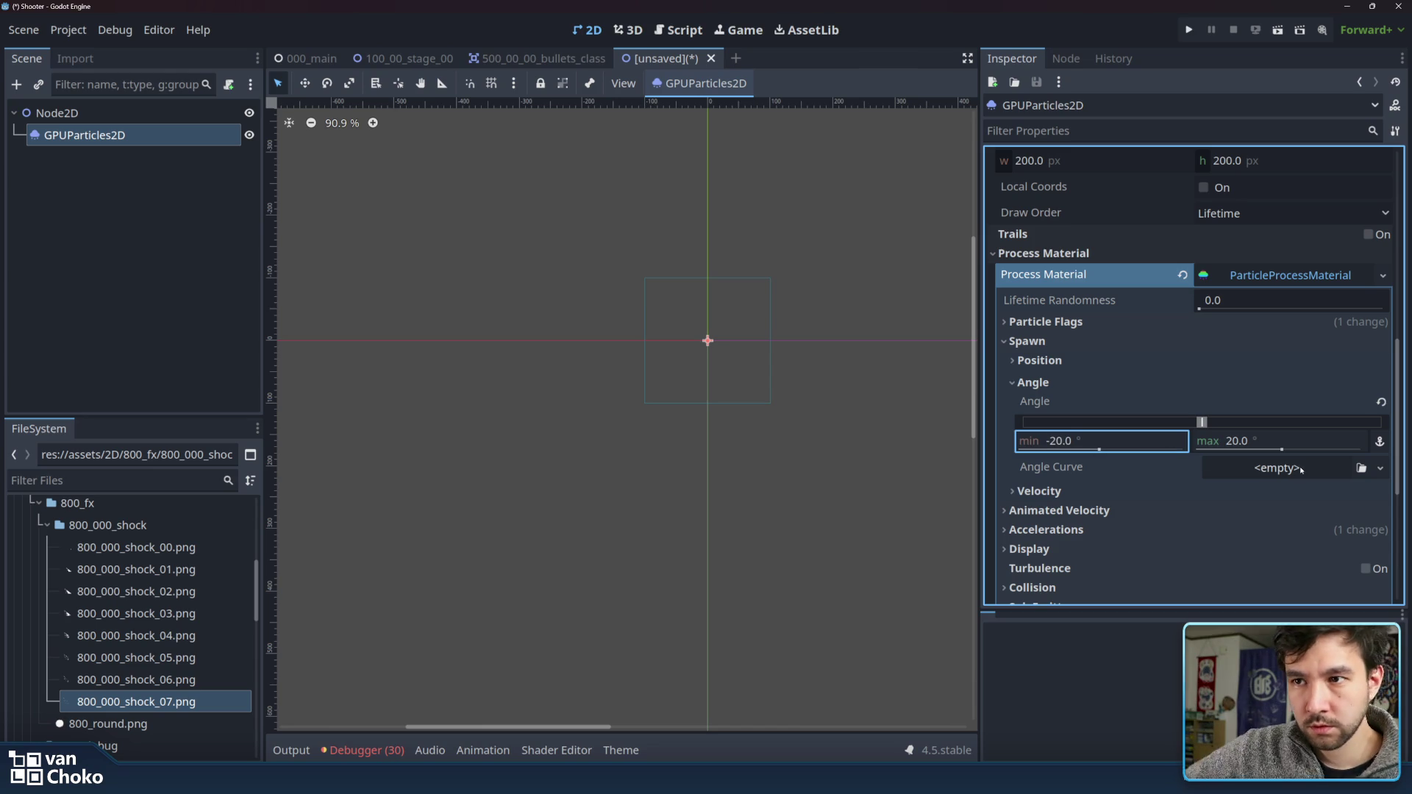
- Set the maximum Initial Velocity to 10, then reselect the GPUParticles2D node
scroll(1056, 473, down, 1)
click(1044, 435)
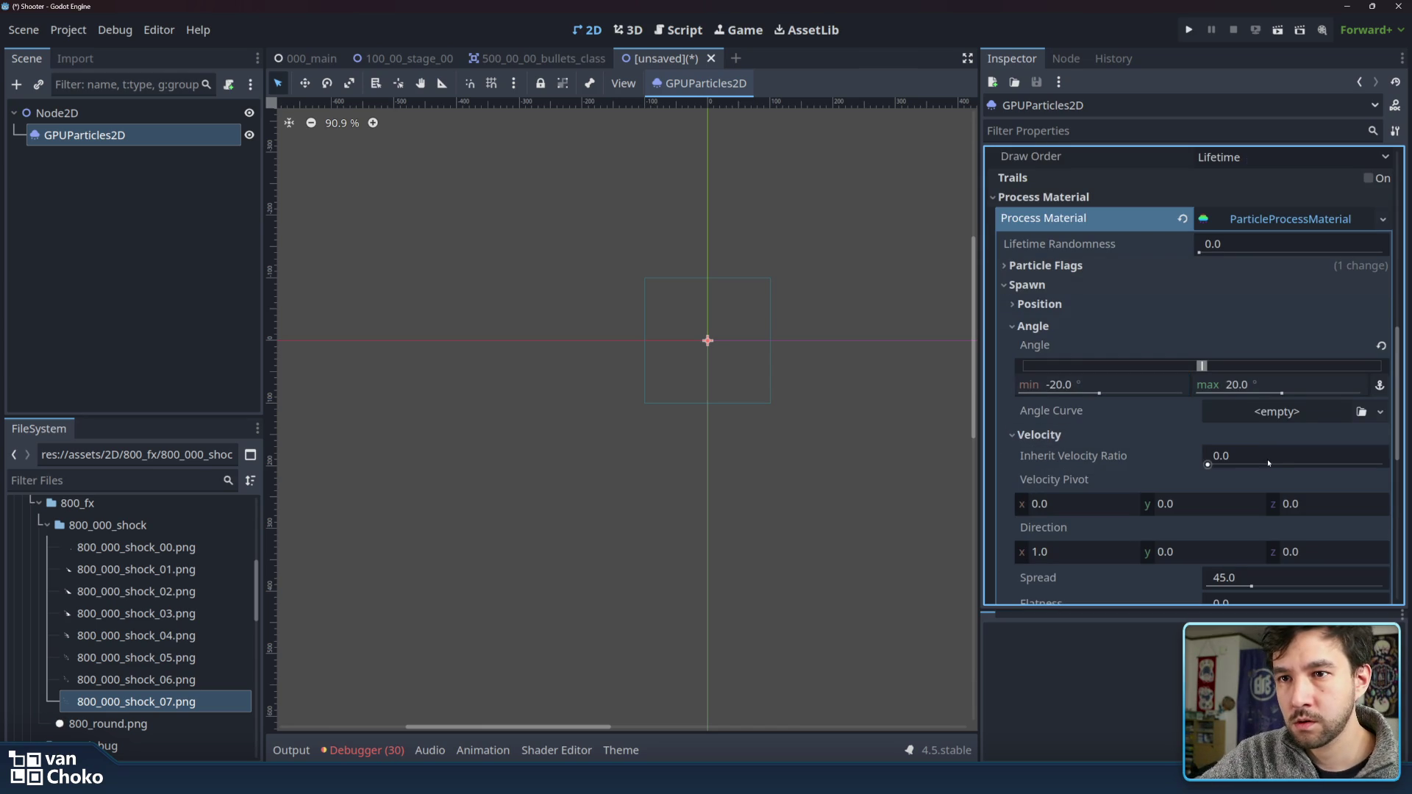
scroll(1160, 457, down, 2)
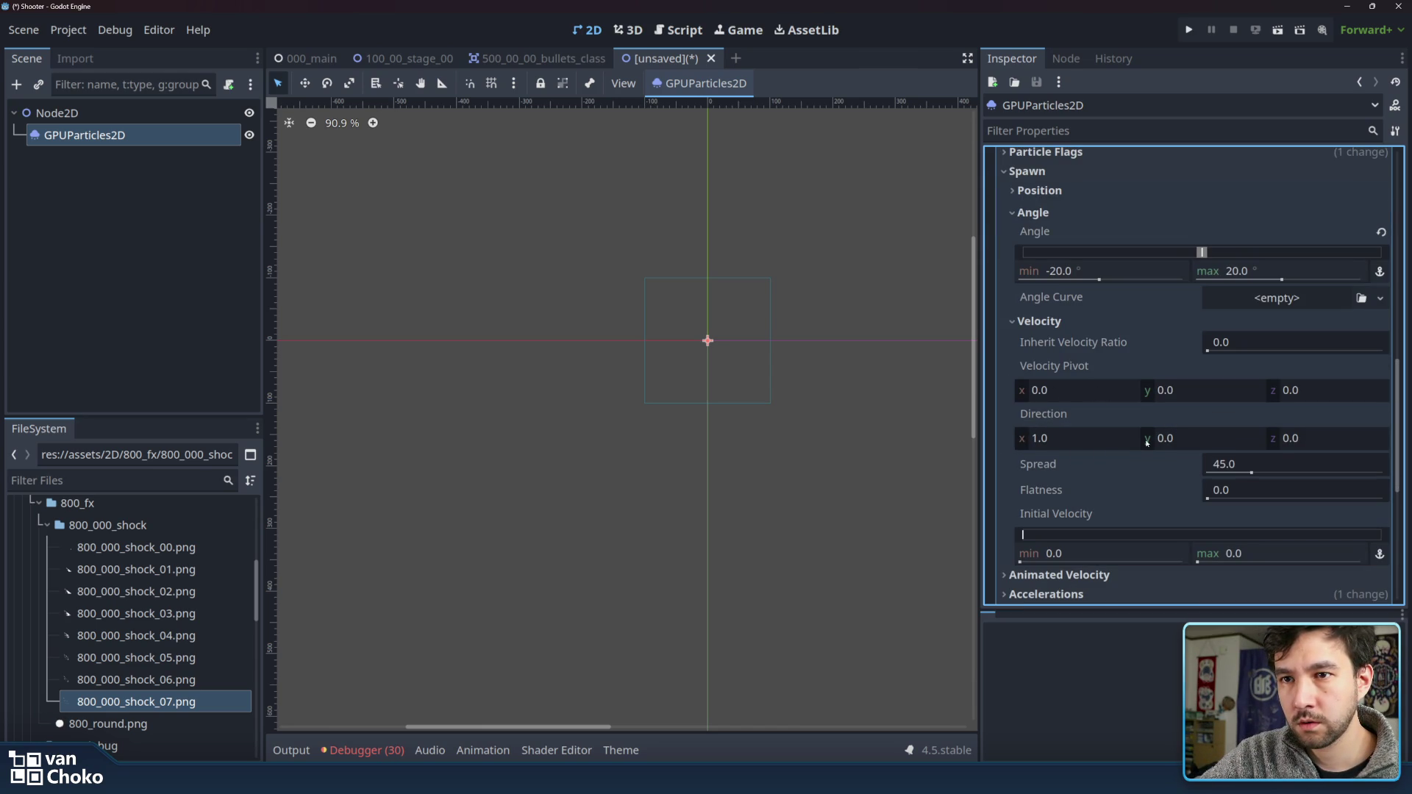
scroll(1175, 464, down, 1)
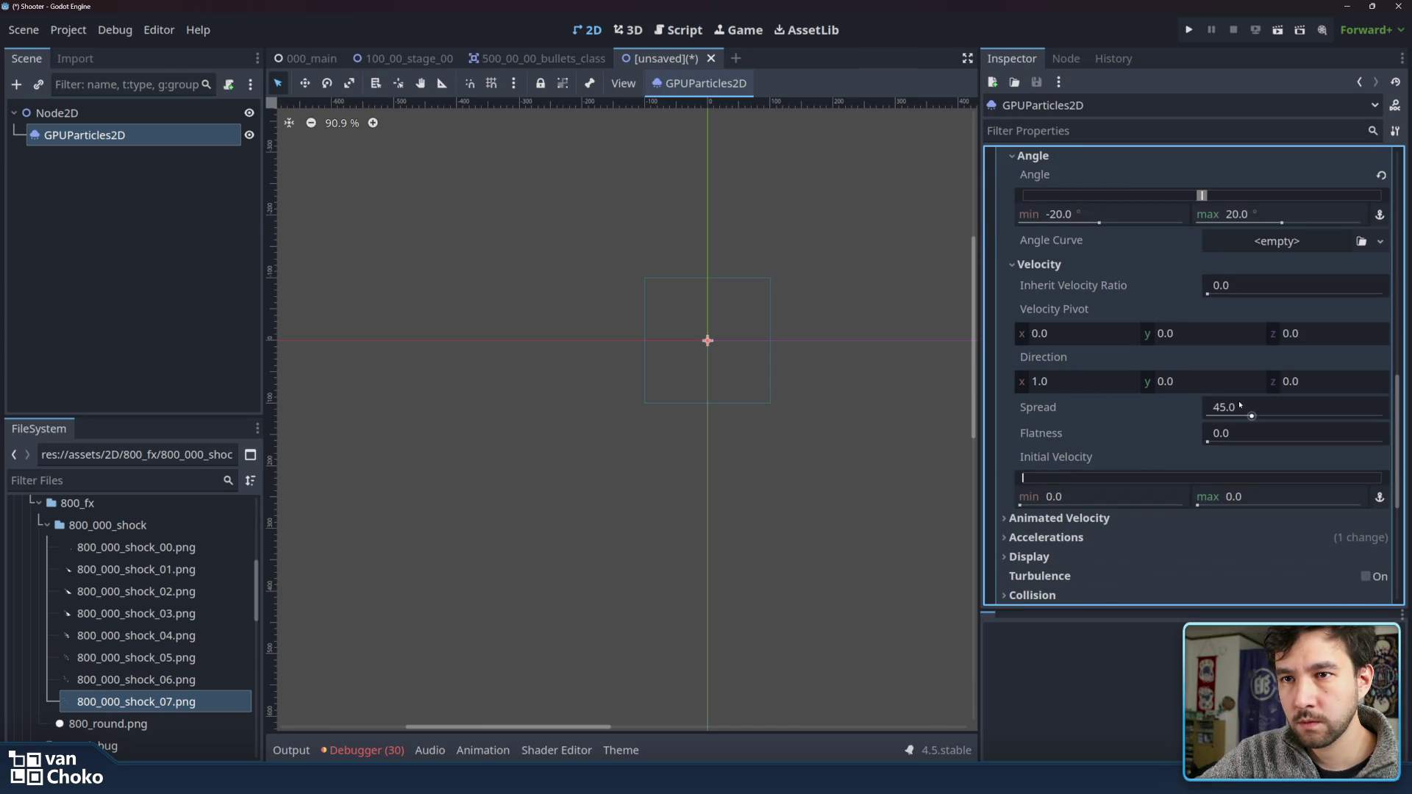
click(1238, 498)
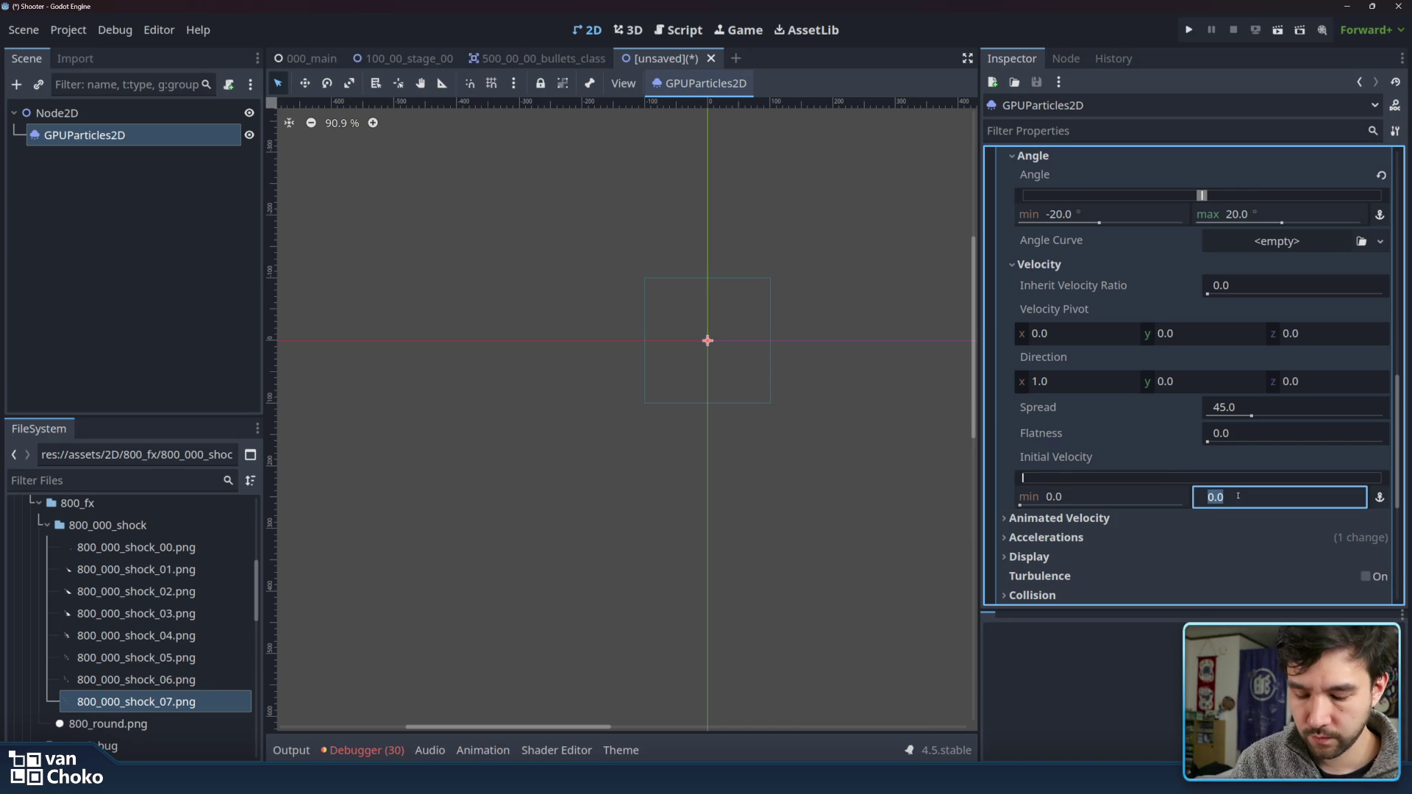
text(10)
key(Return)
scroll(742, 319, up, 2)
scroll(756, 318, up, 2)
scroll(756, 318, up, 4)
click(96, 112)
click(655, 226)
scroll(1063, 418, up, 10)
scroll(1118, 410, up, 5)
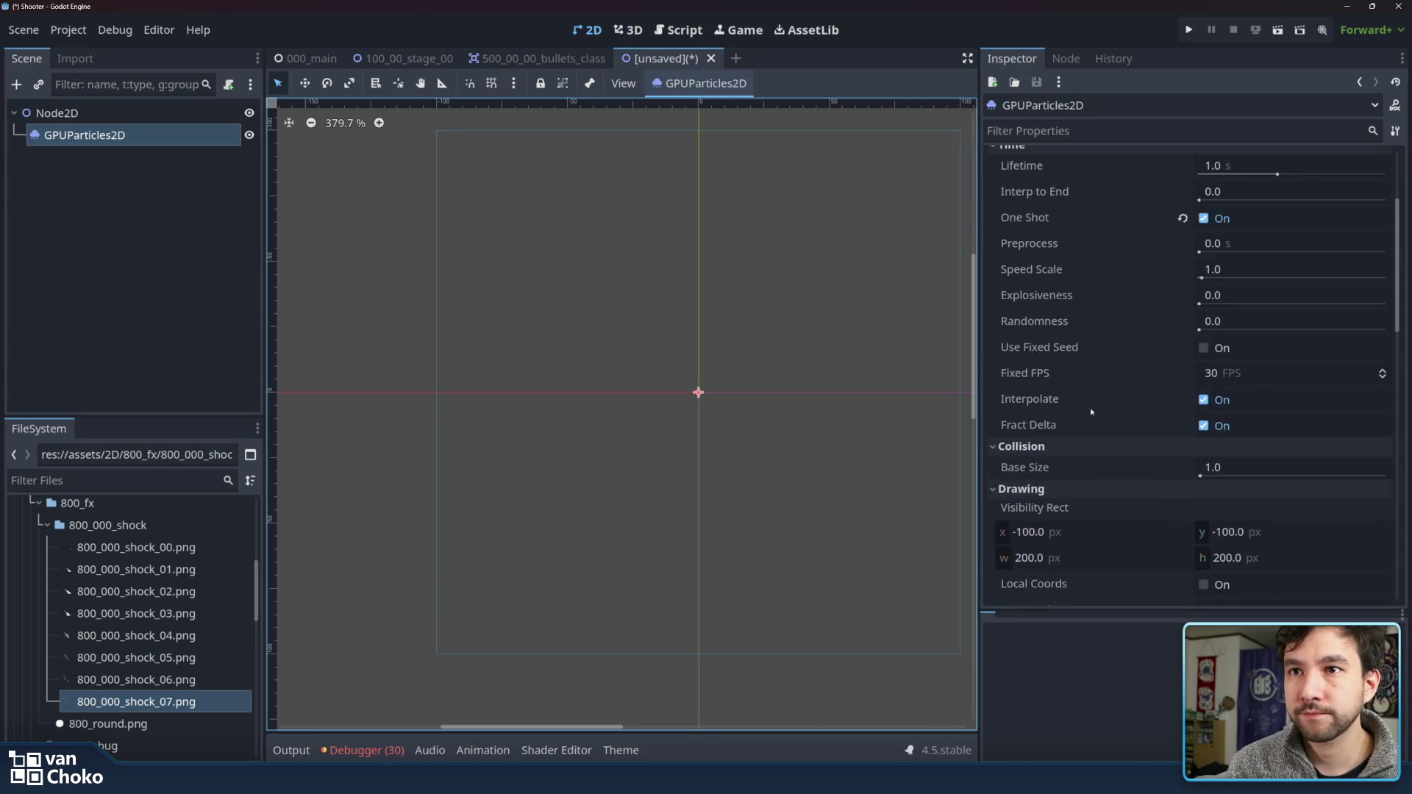
scroll(1178, 403, up, 3)
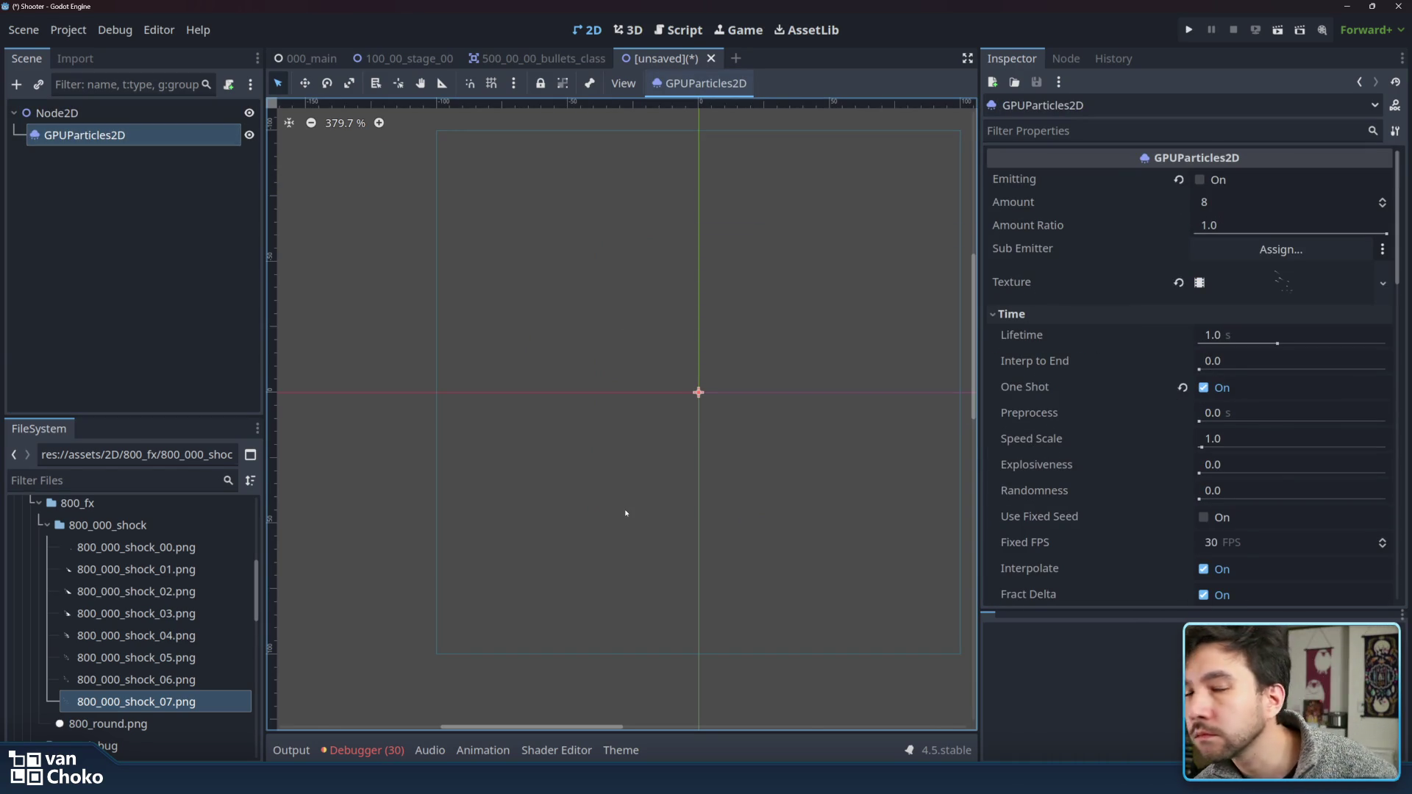
click(1200, 180)
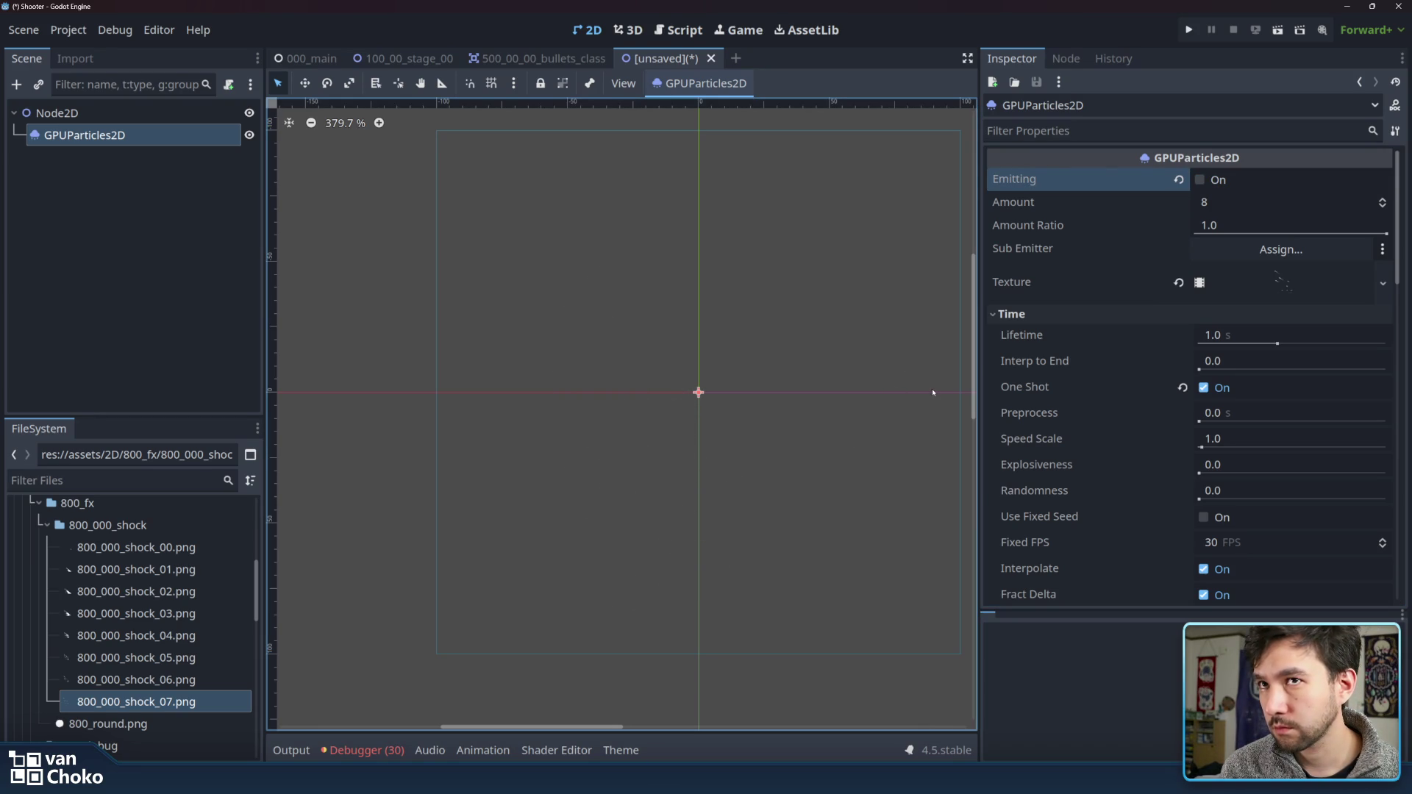
click(1201, 181)
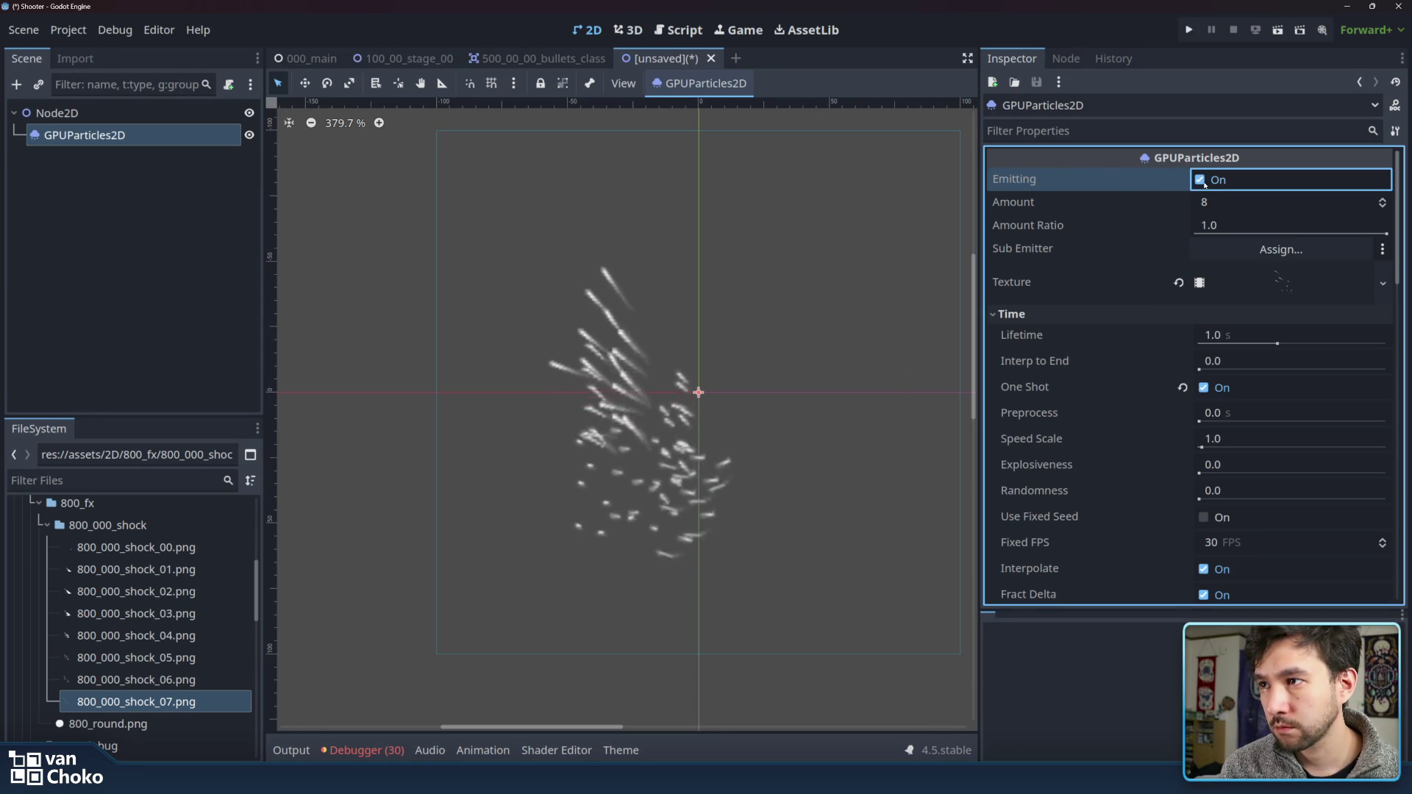
click(1203, 183)
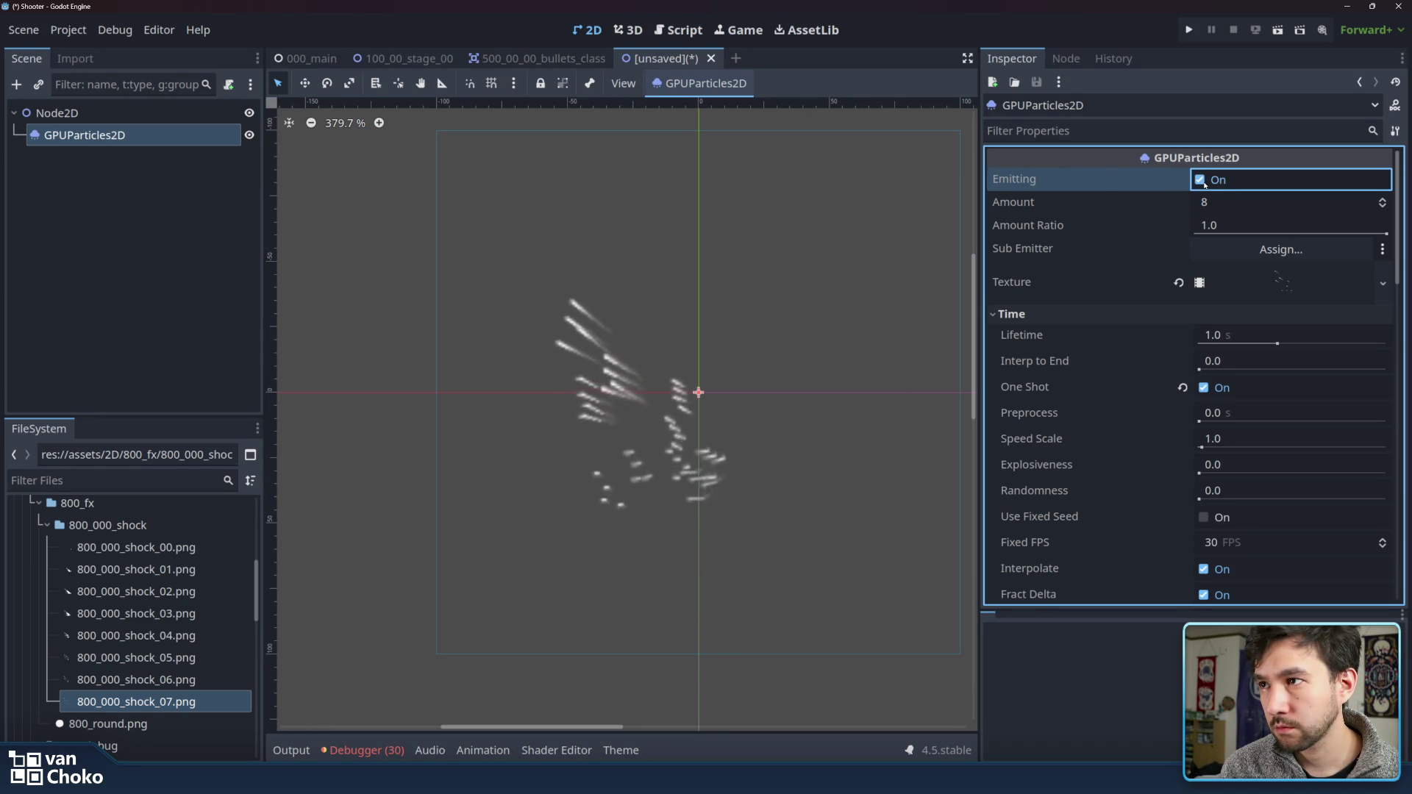
click(1259, 295)
click(1201, 542)
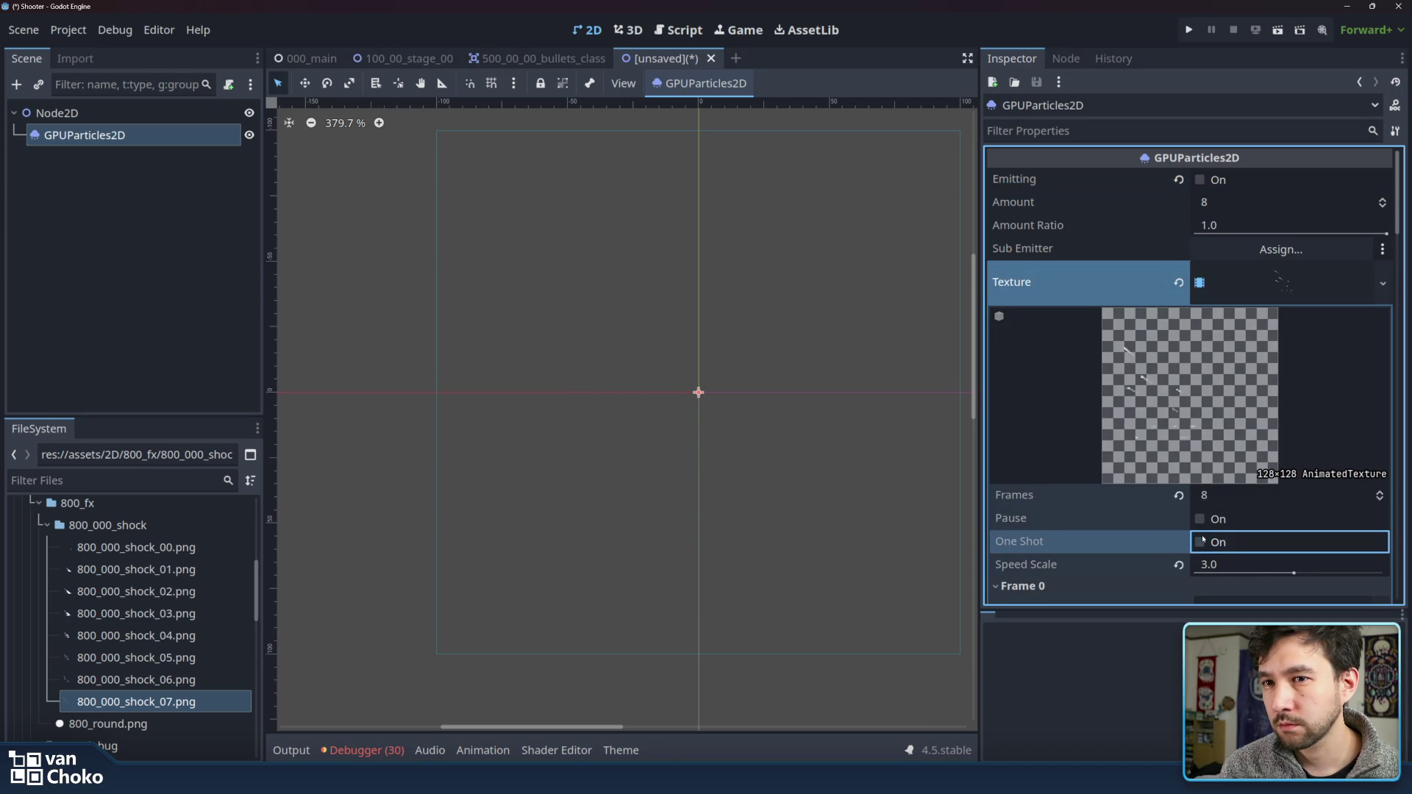
click(1215, 180)
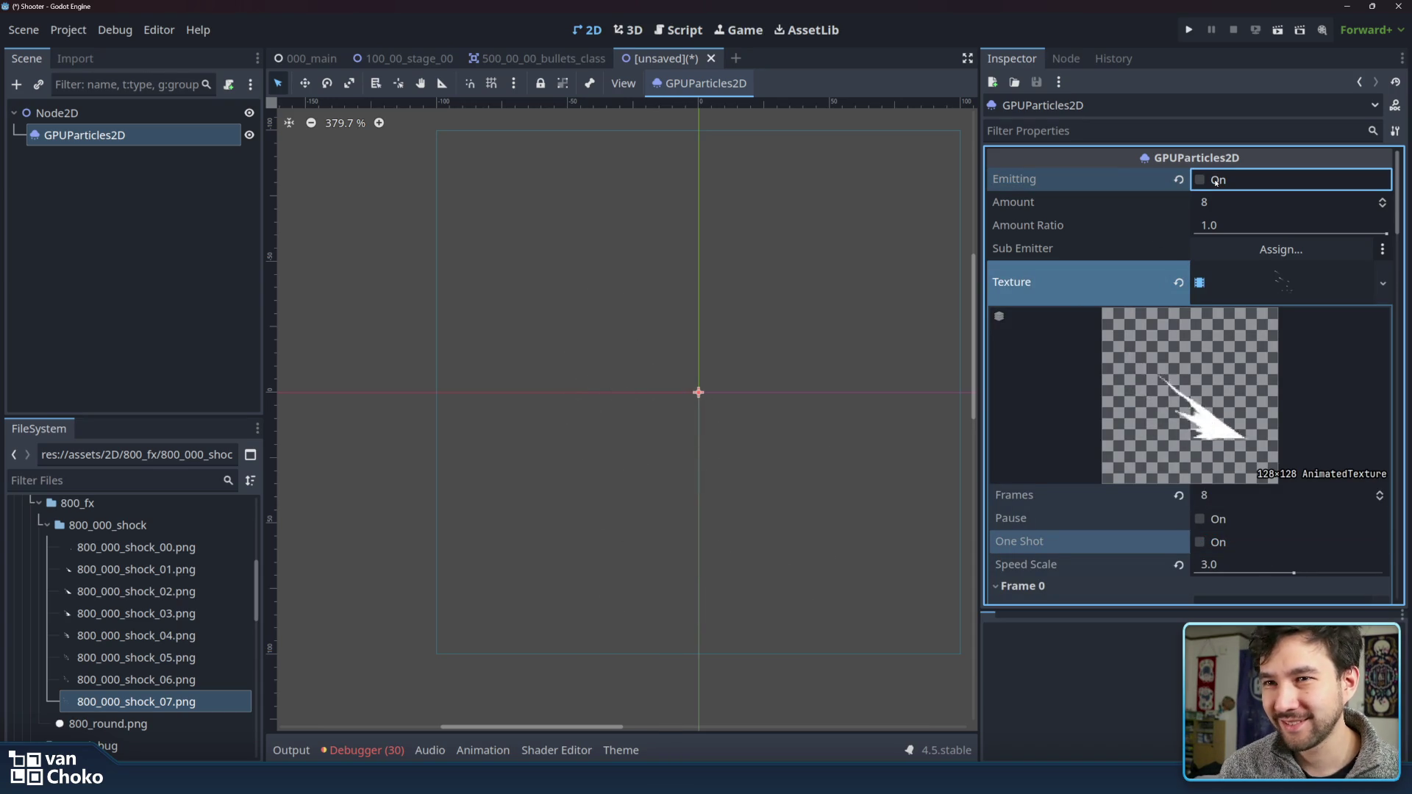
click(1215, 180)
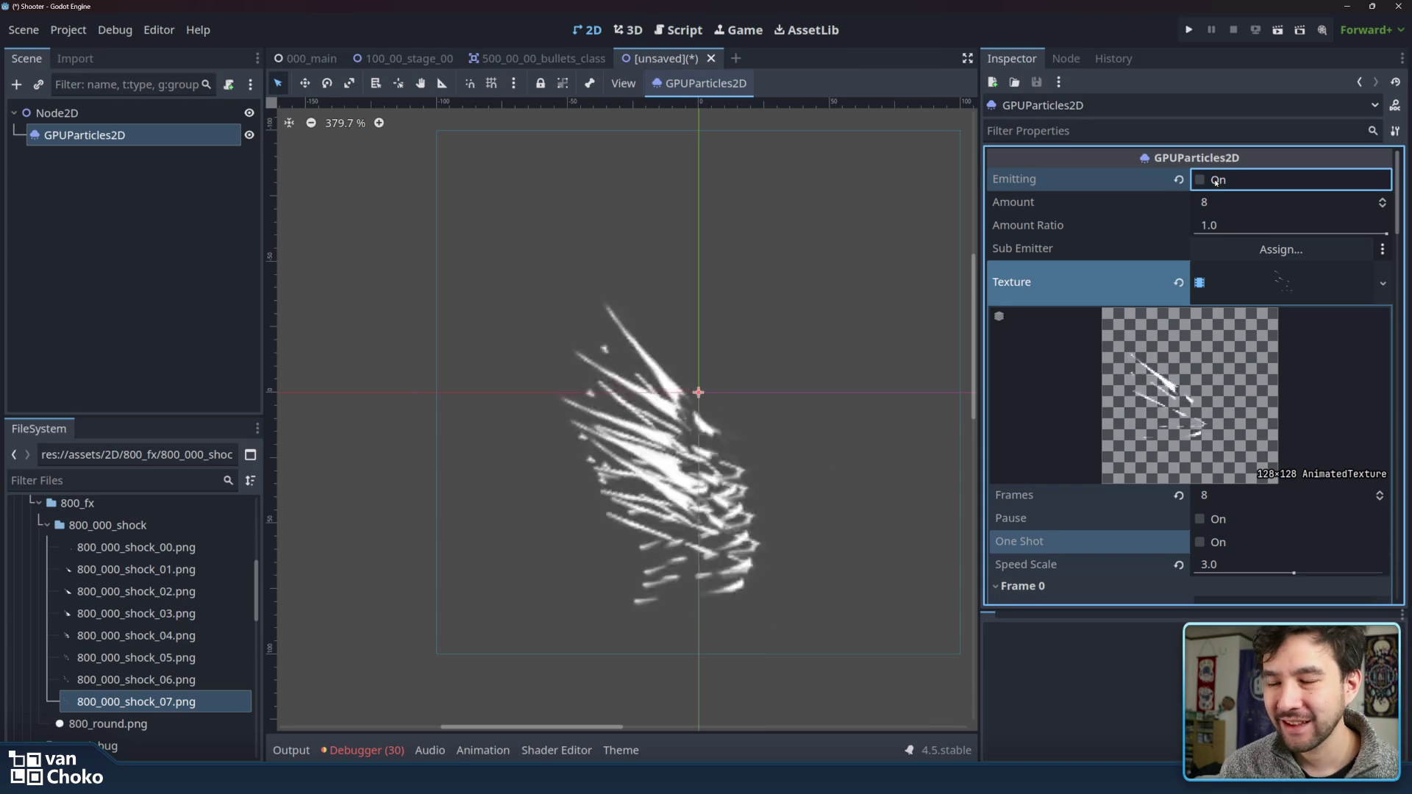
scroll(1166, 453, down, 2)
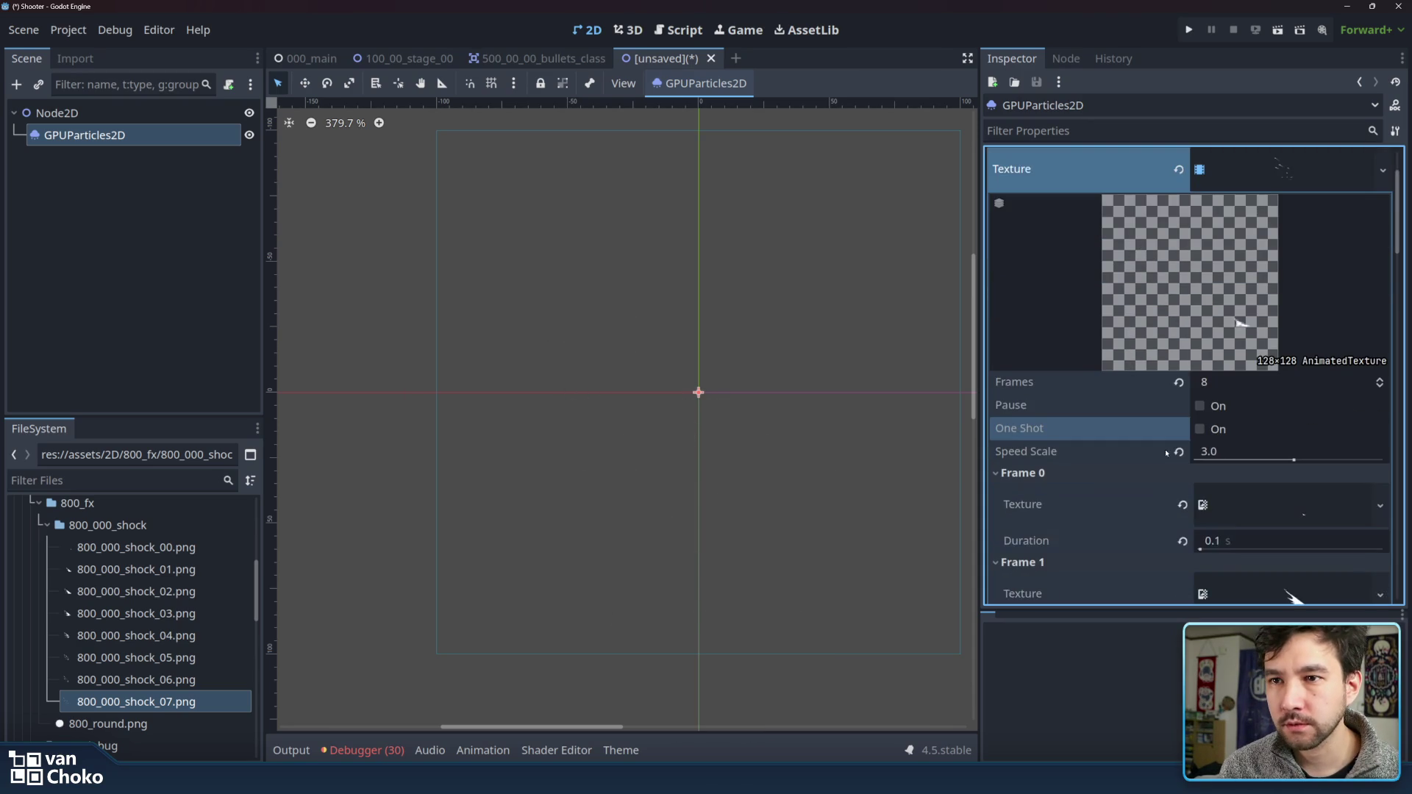
scroll(1120, 456, down, 1)
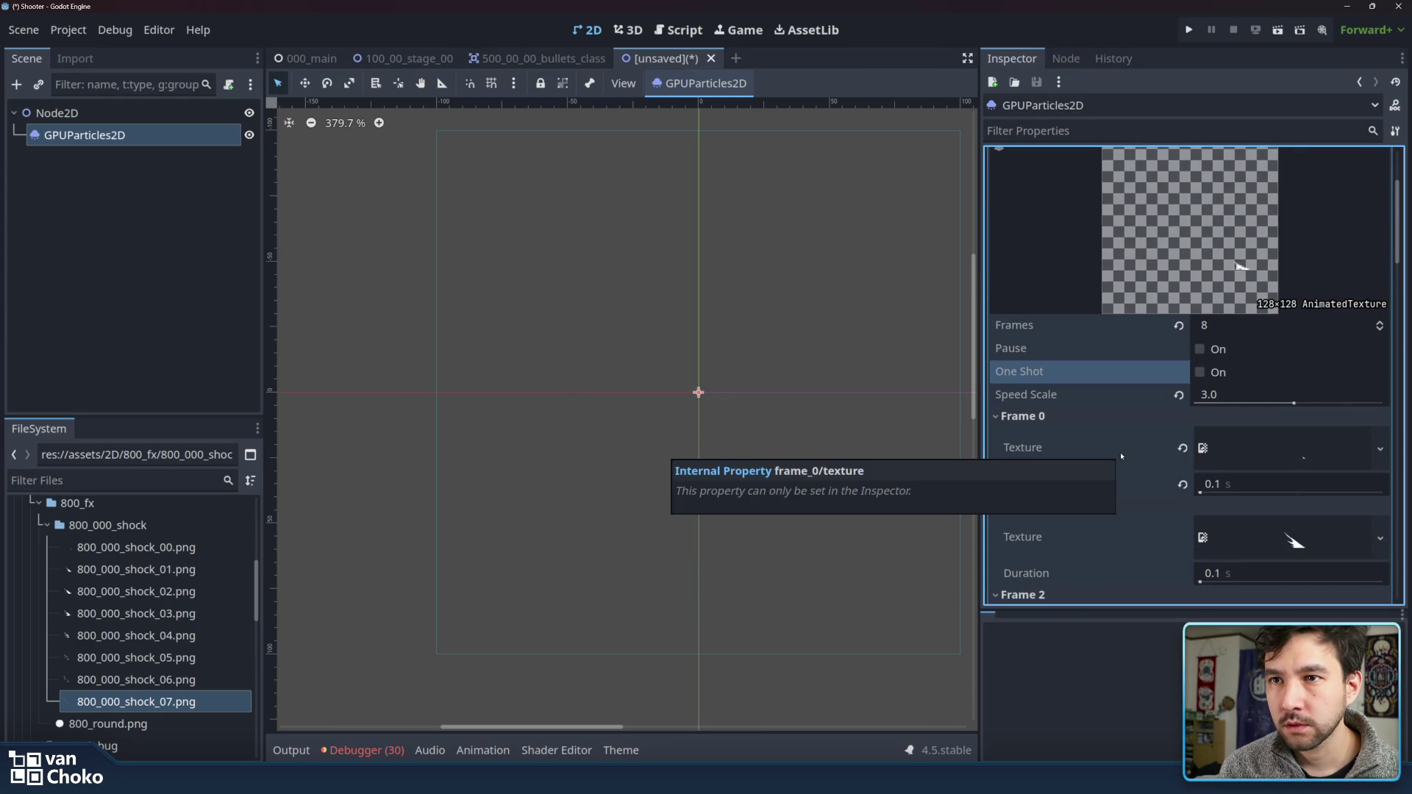
scroll(1120, 456, up, 2)
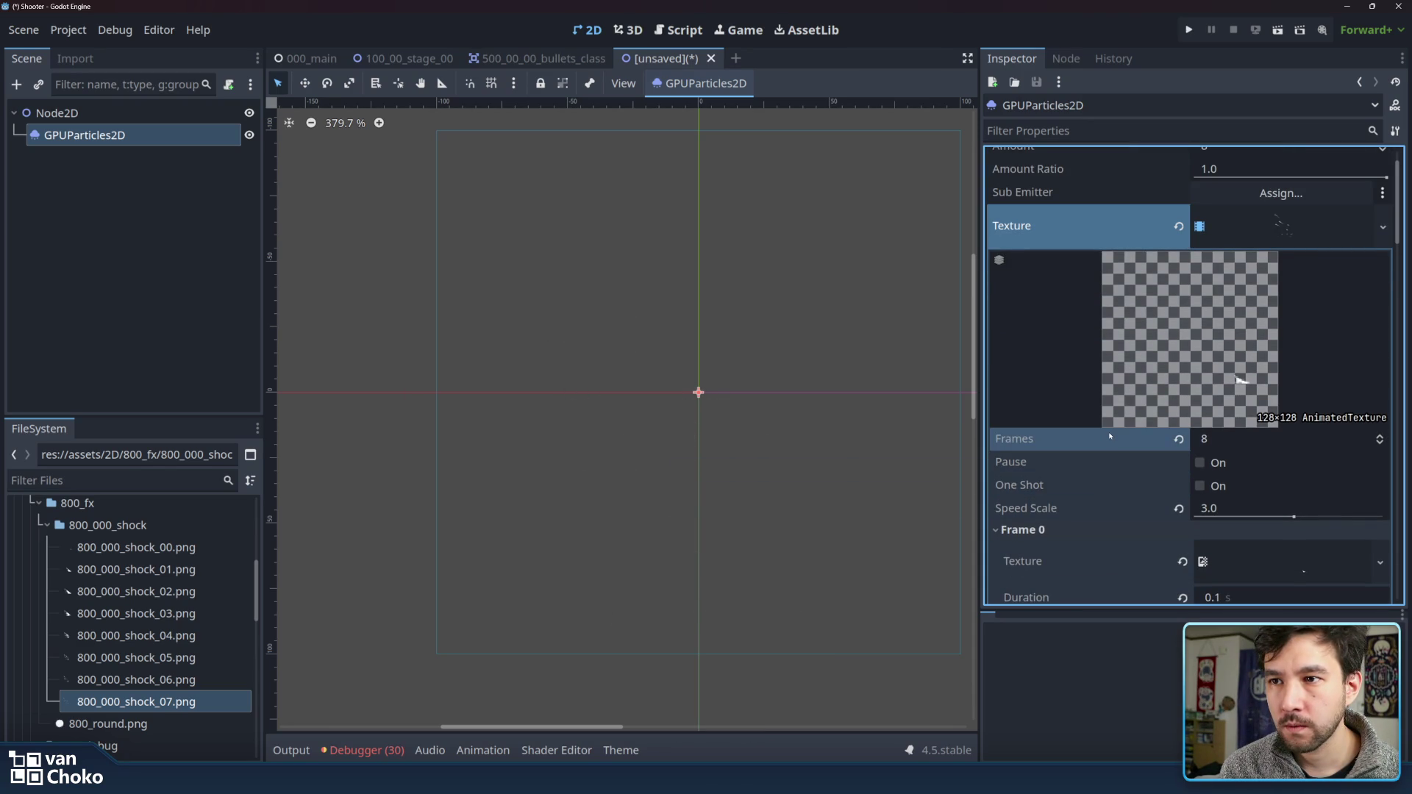
click(1203, 487)
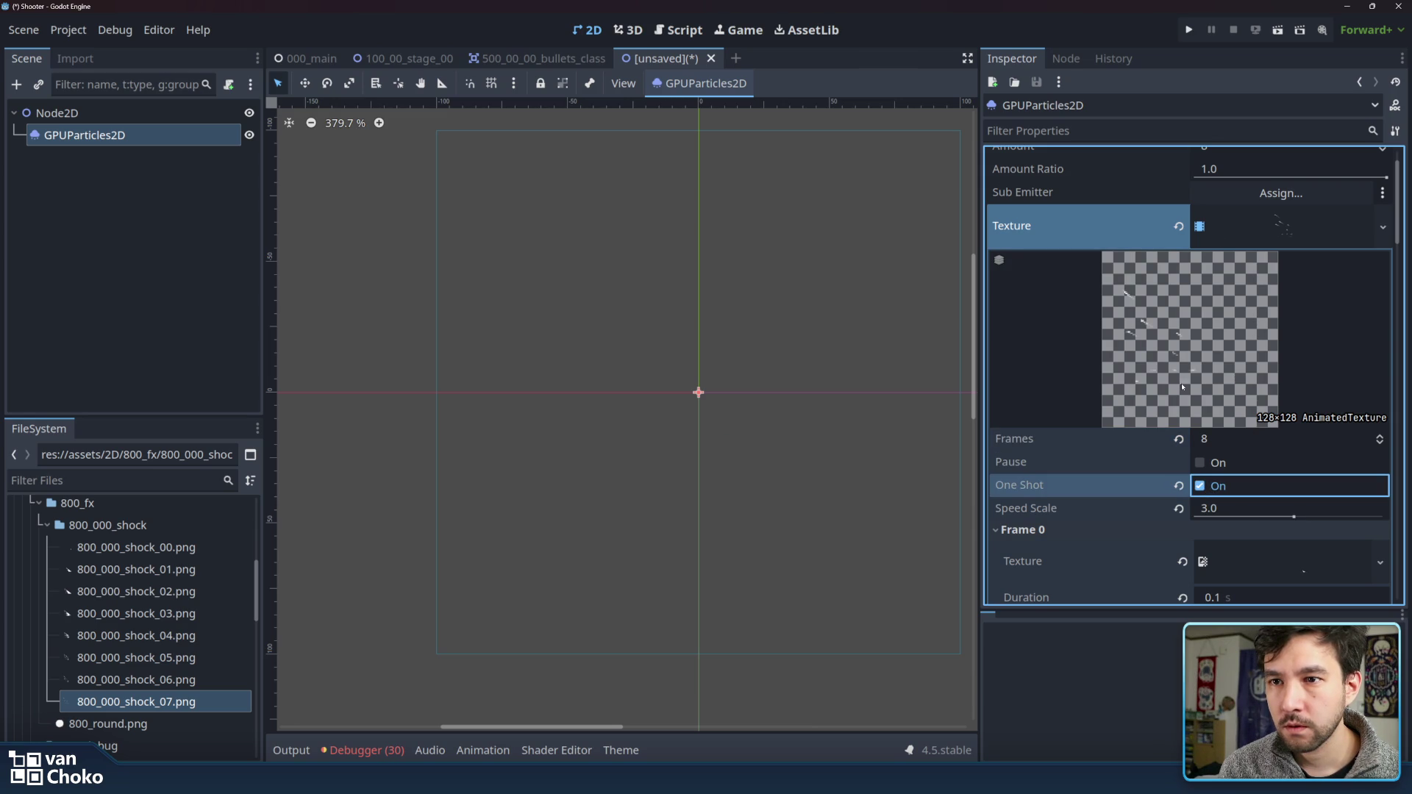
scroll(1259, 320, up, 2)
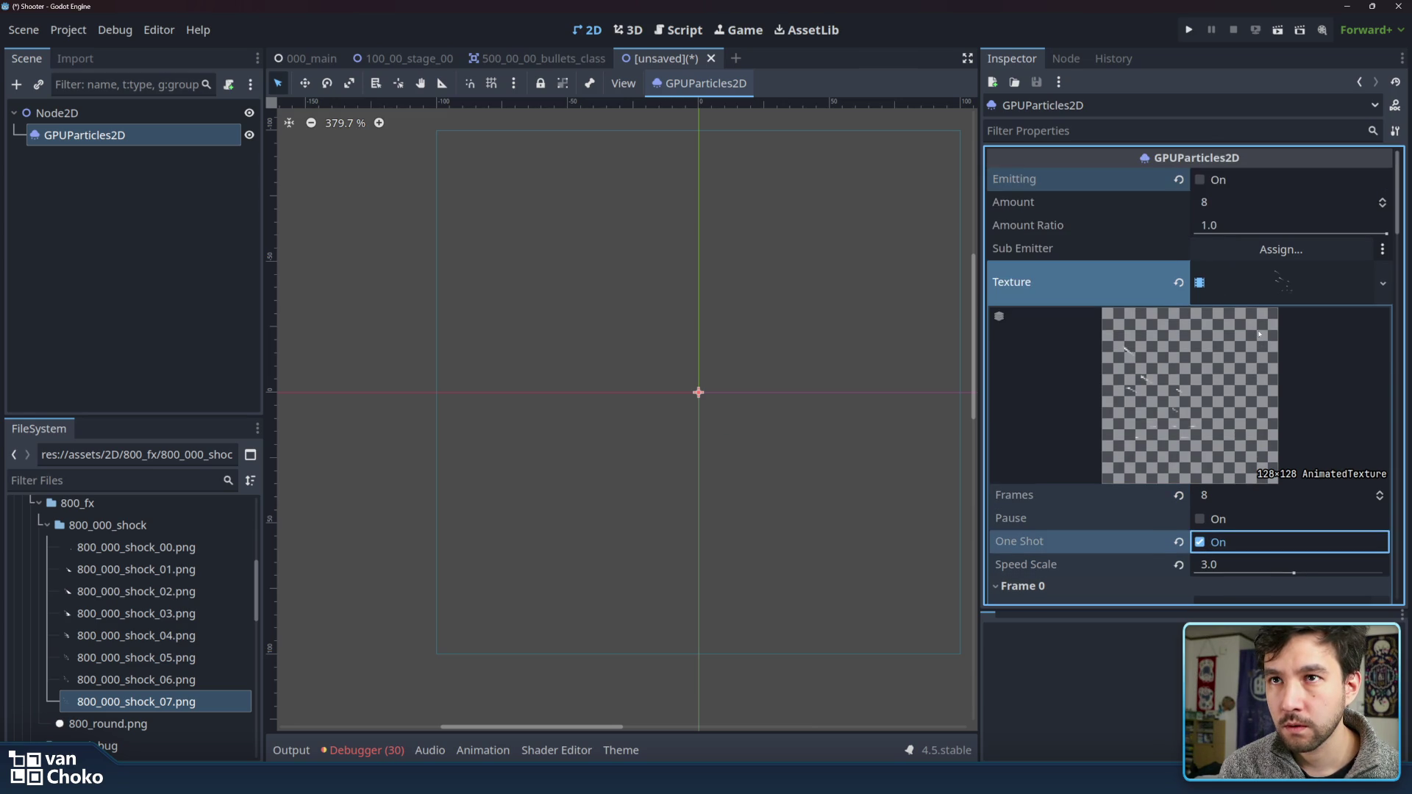
click(1258, 279)
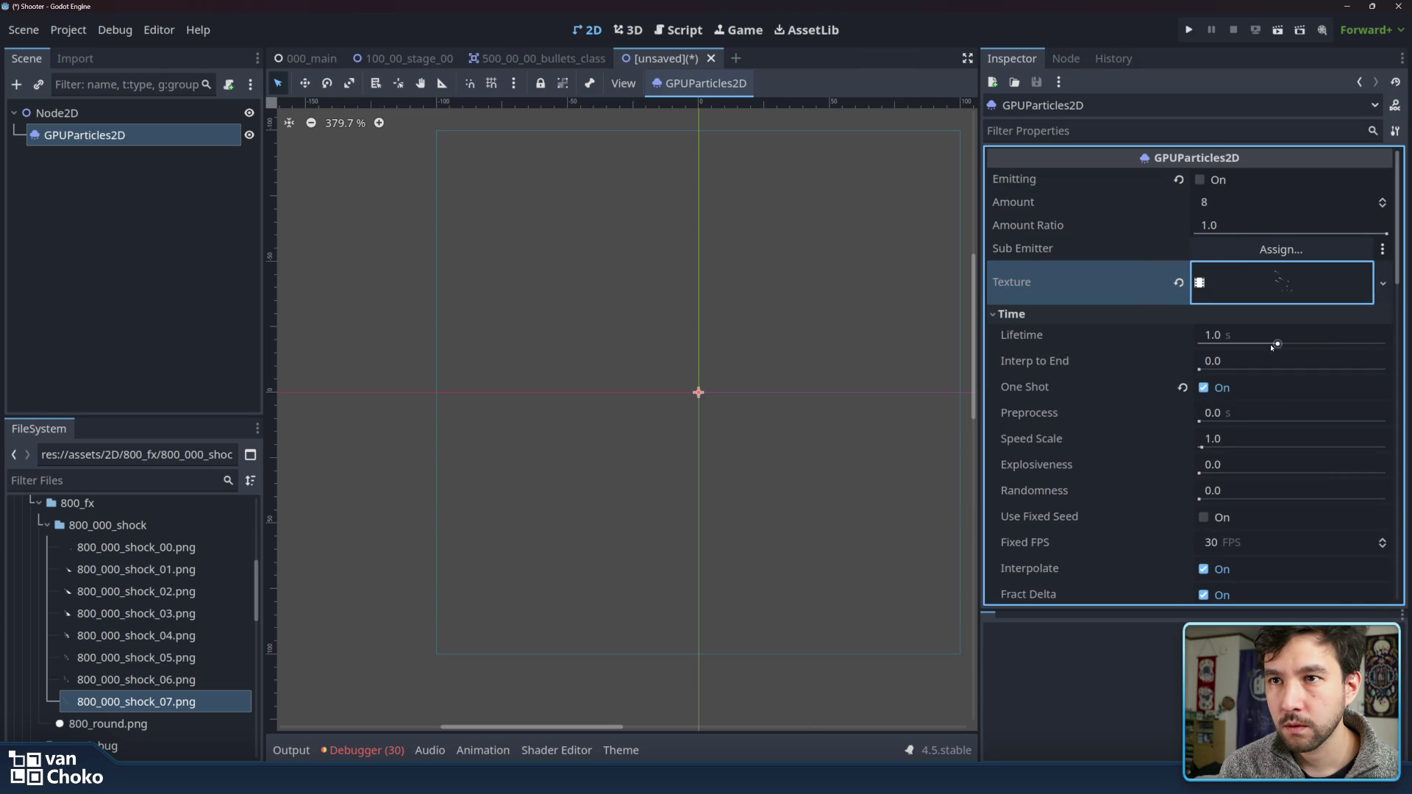
click(1210, 182)
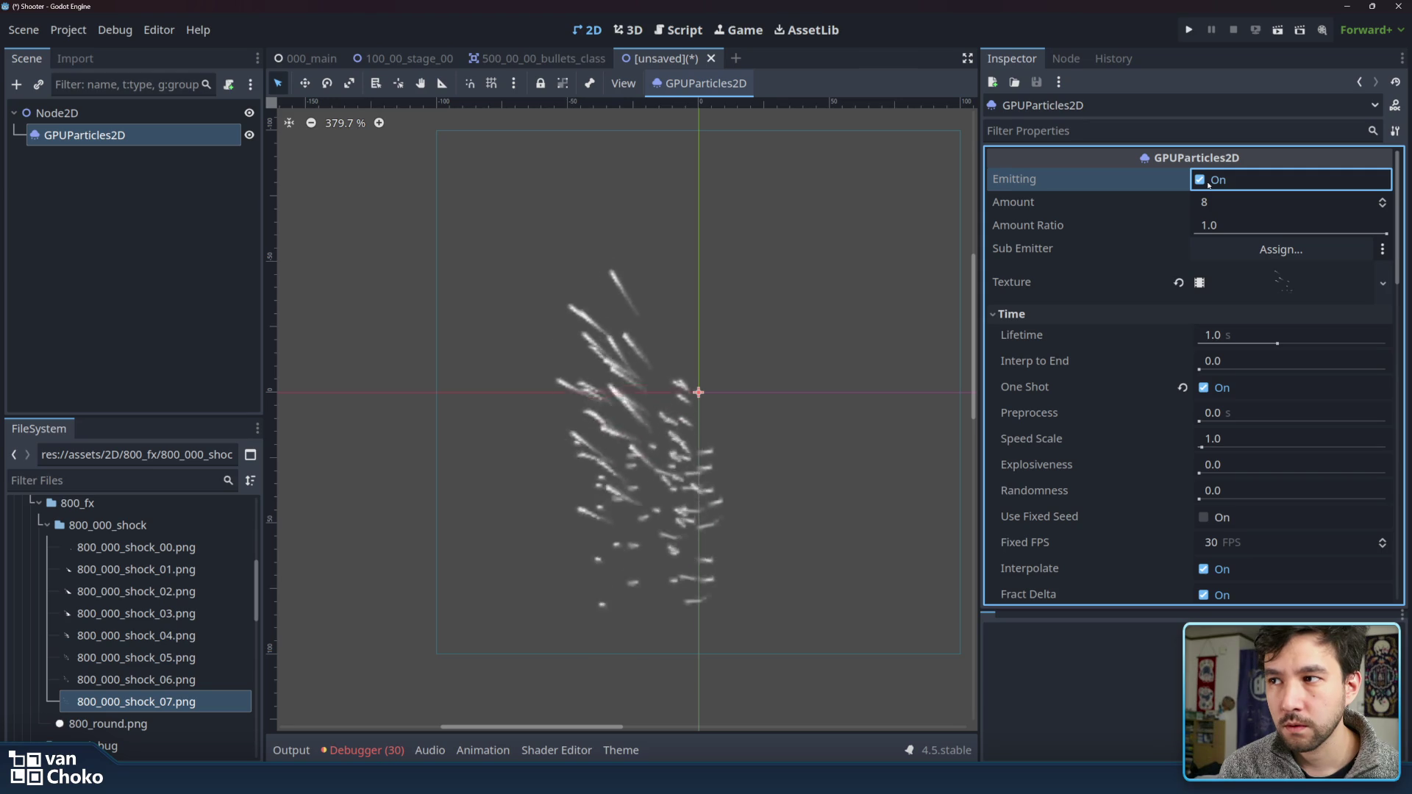
scroll(1109, 285, down, 3)
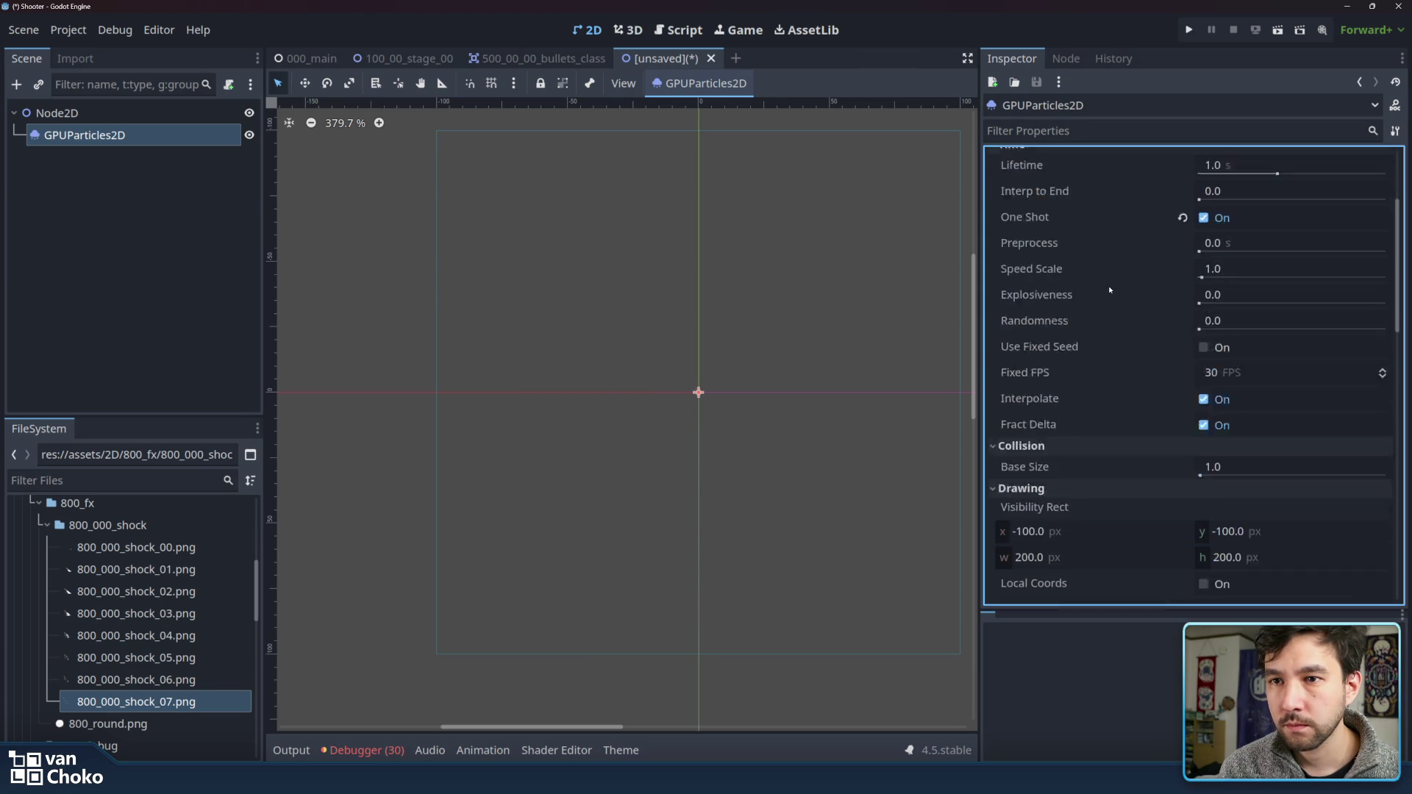
- Set the process material's Lifetime Randomness to 0.2
scroll(1150, 312, down, 2)
scroll(1167, 323, down, 2)
scroll(1168, 324, down, 2)
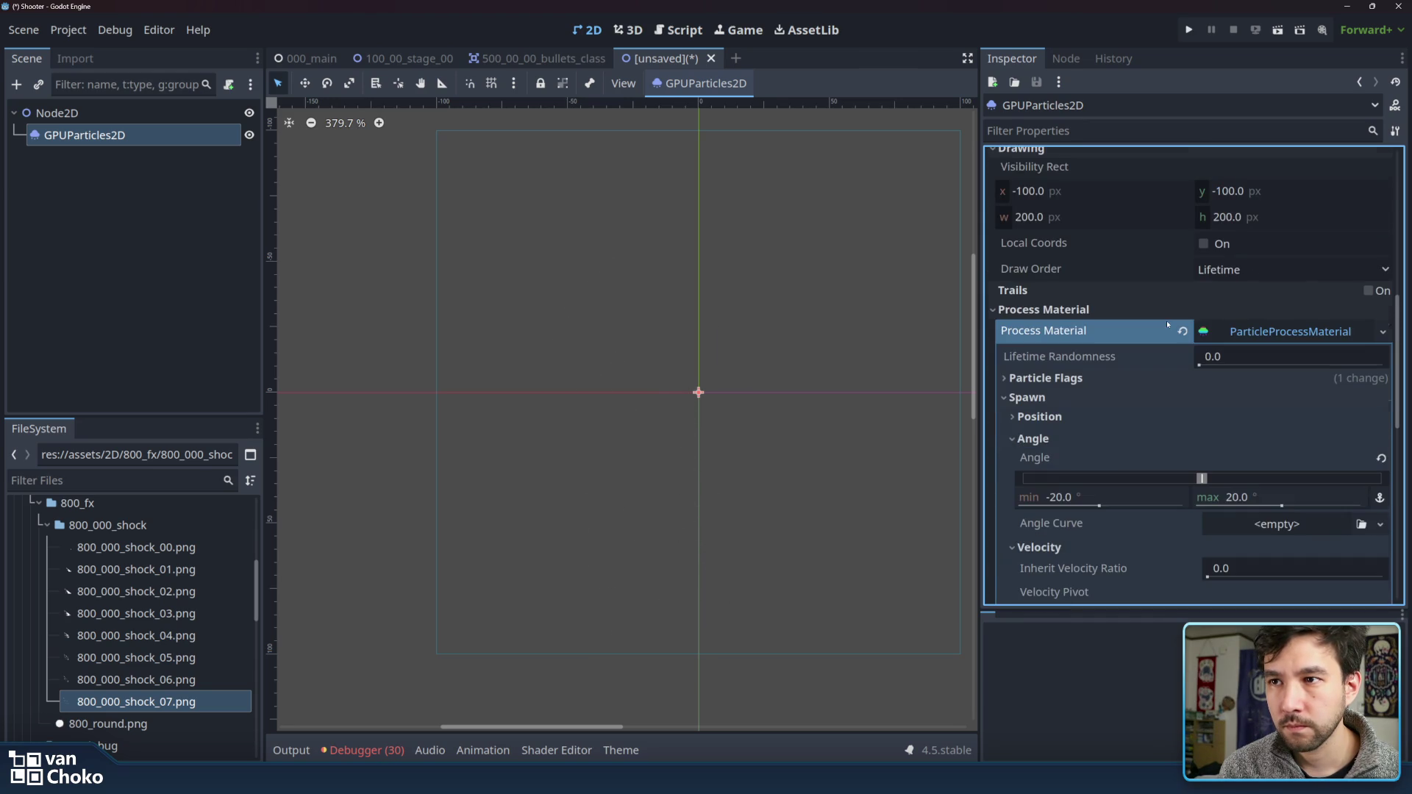
scroll(1168, 328, down, 1)
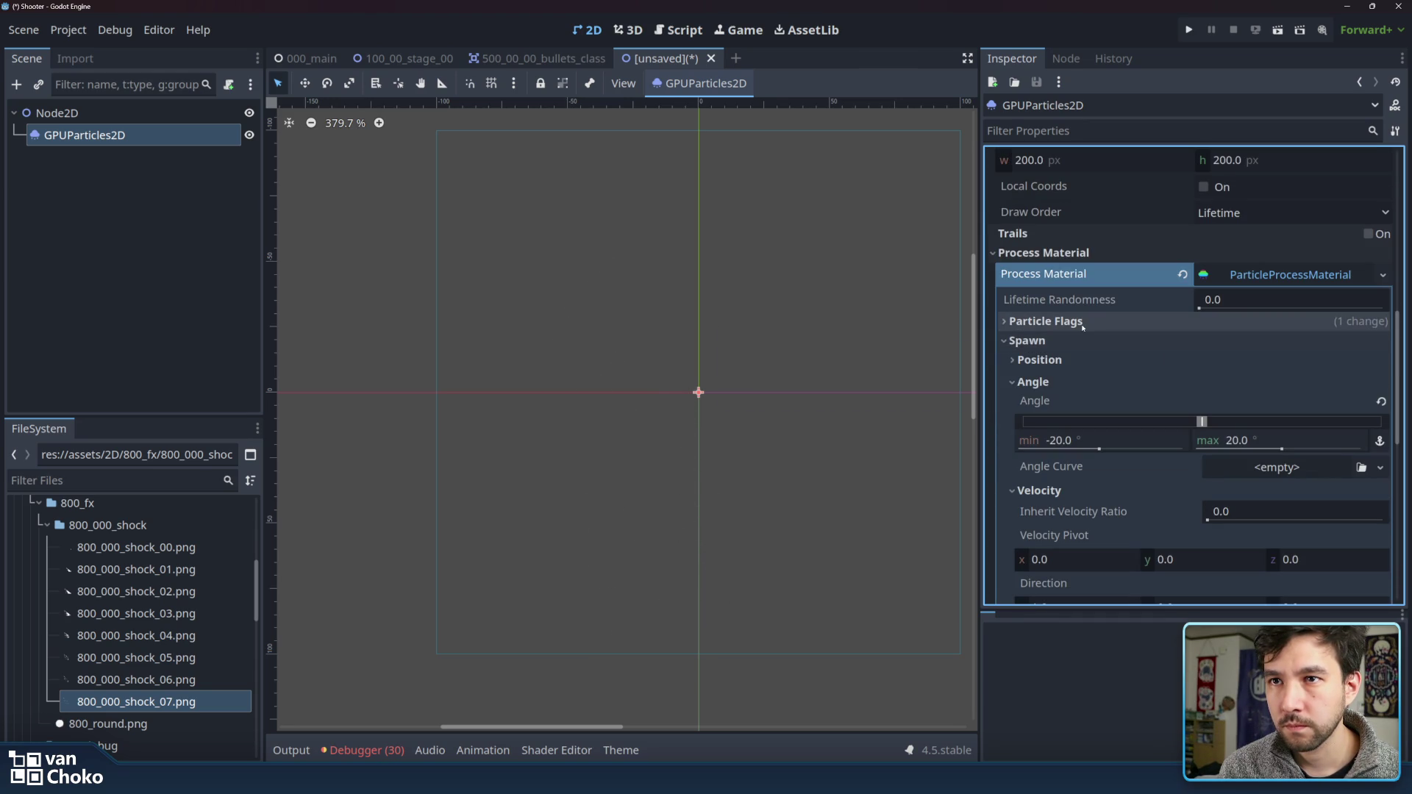
click(1240, 308)
text(0.13)
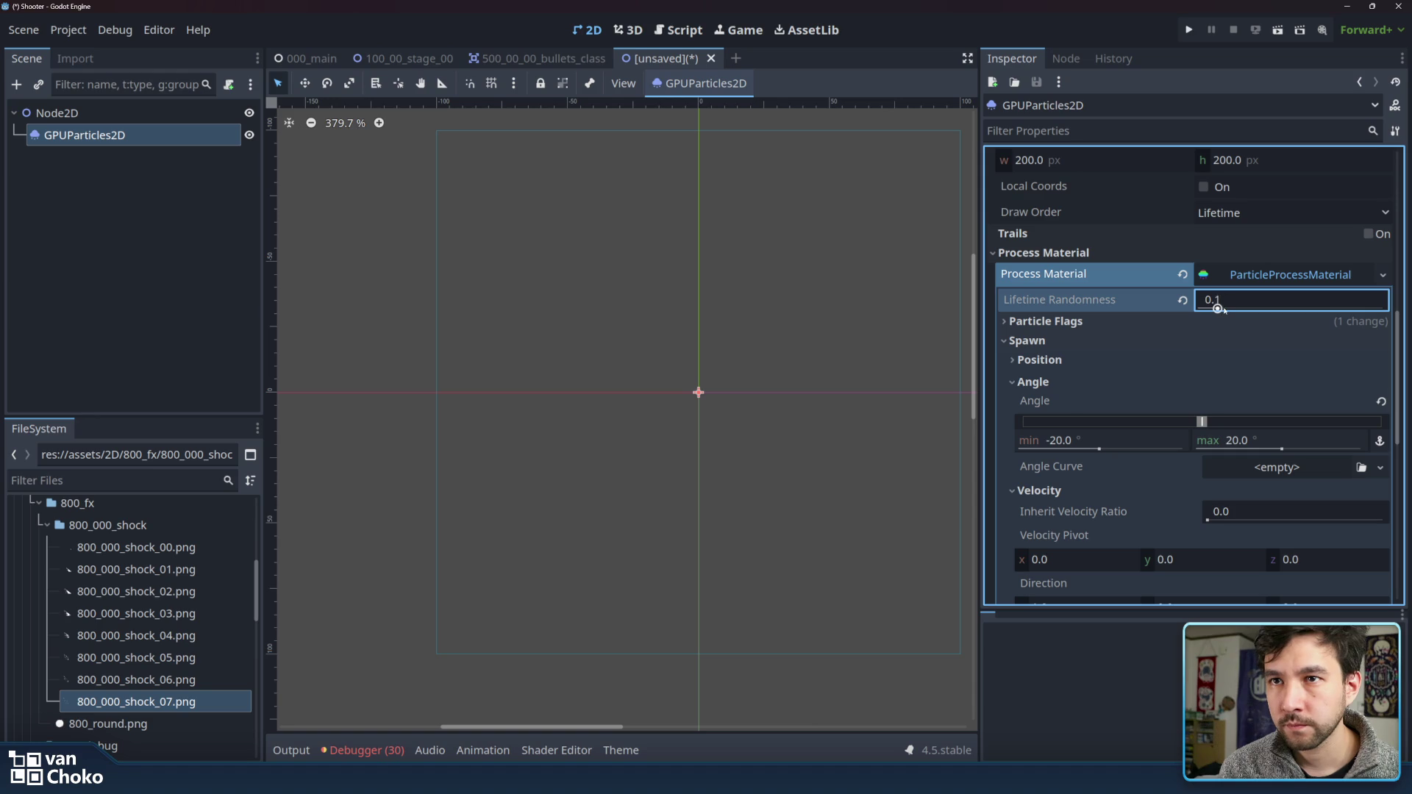
drag(1235, 309, 1237, 309)
- Raise the Velocity Initial Velocity maximum to 100
click(1103, 322)
click(1096, 321)
click(1080, 358)
click(1081, 360)
scroll(1080, 376, down, 3)
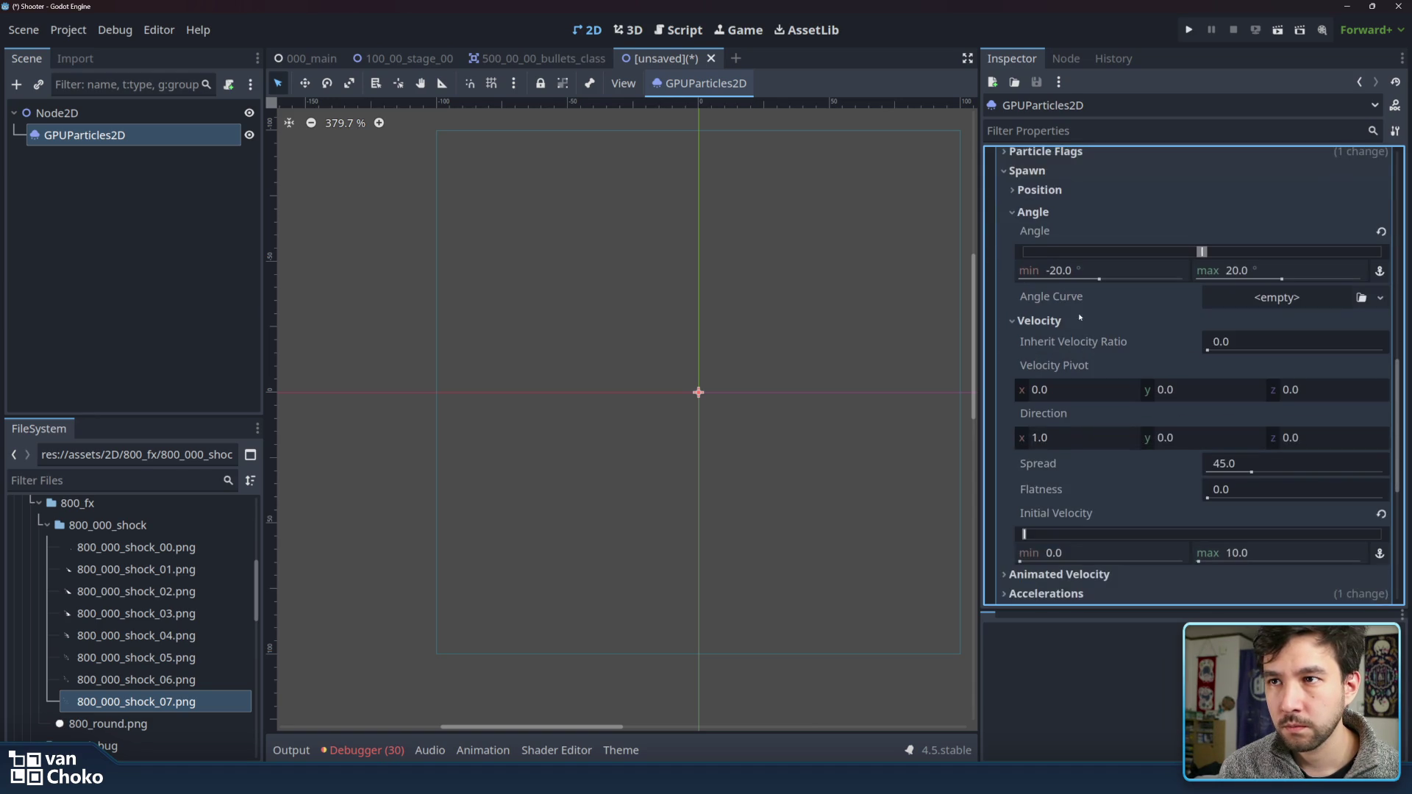
scroll(1177, 331, down, 2)
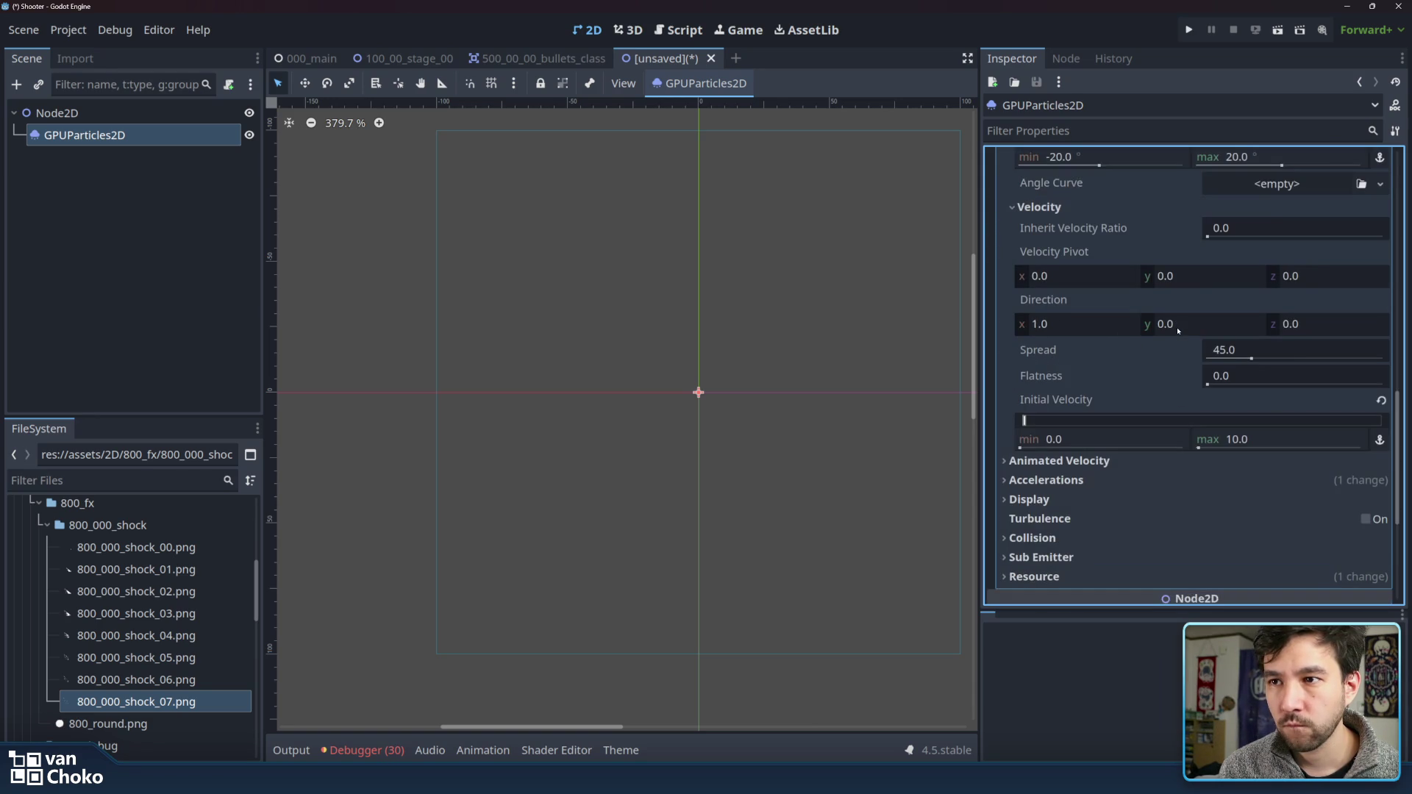
click(1280, 438)
text(100)
key(Return)
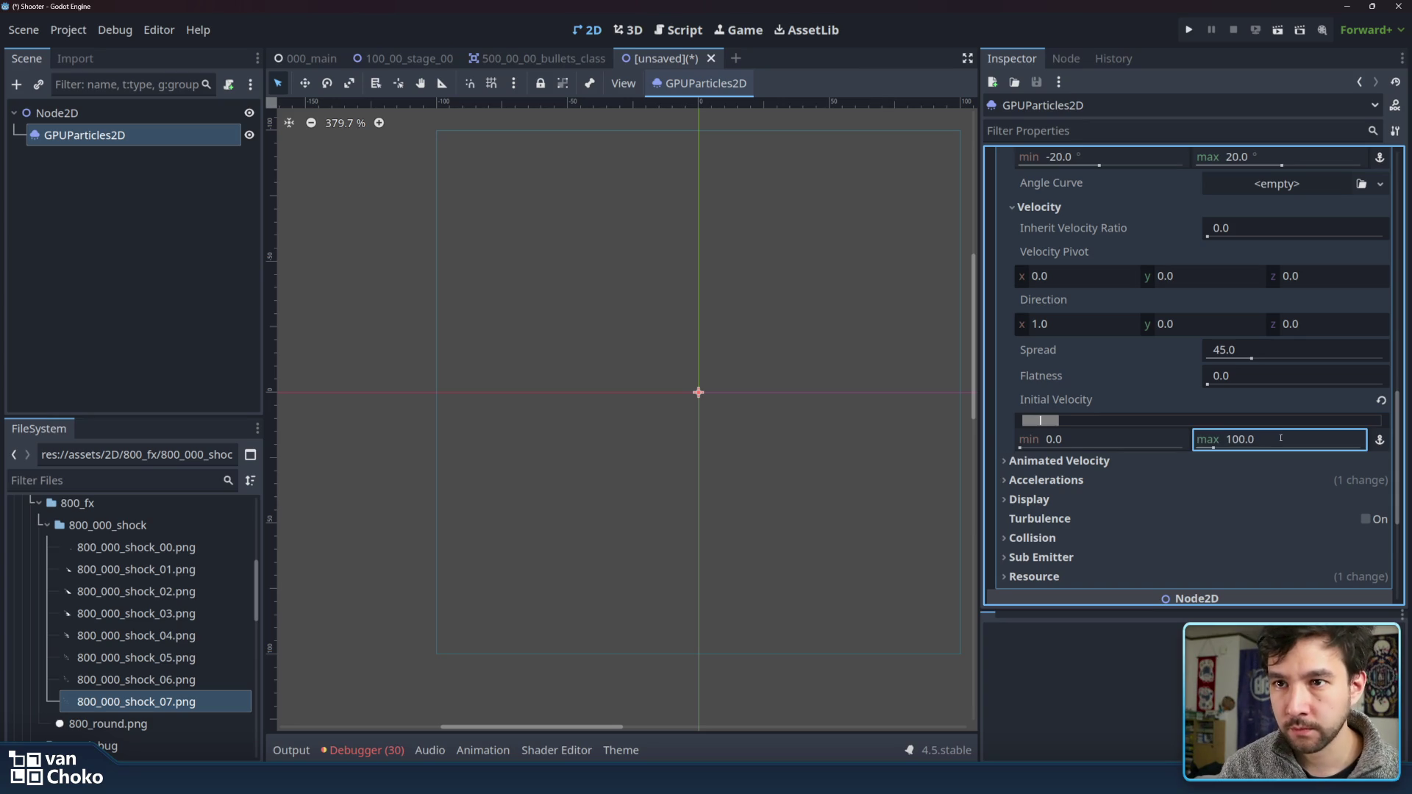
scroll(1147, 350, up, 10)
scroll(1250, 308, up, 5)
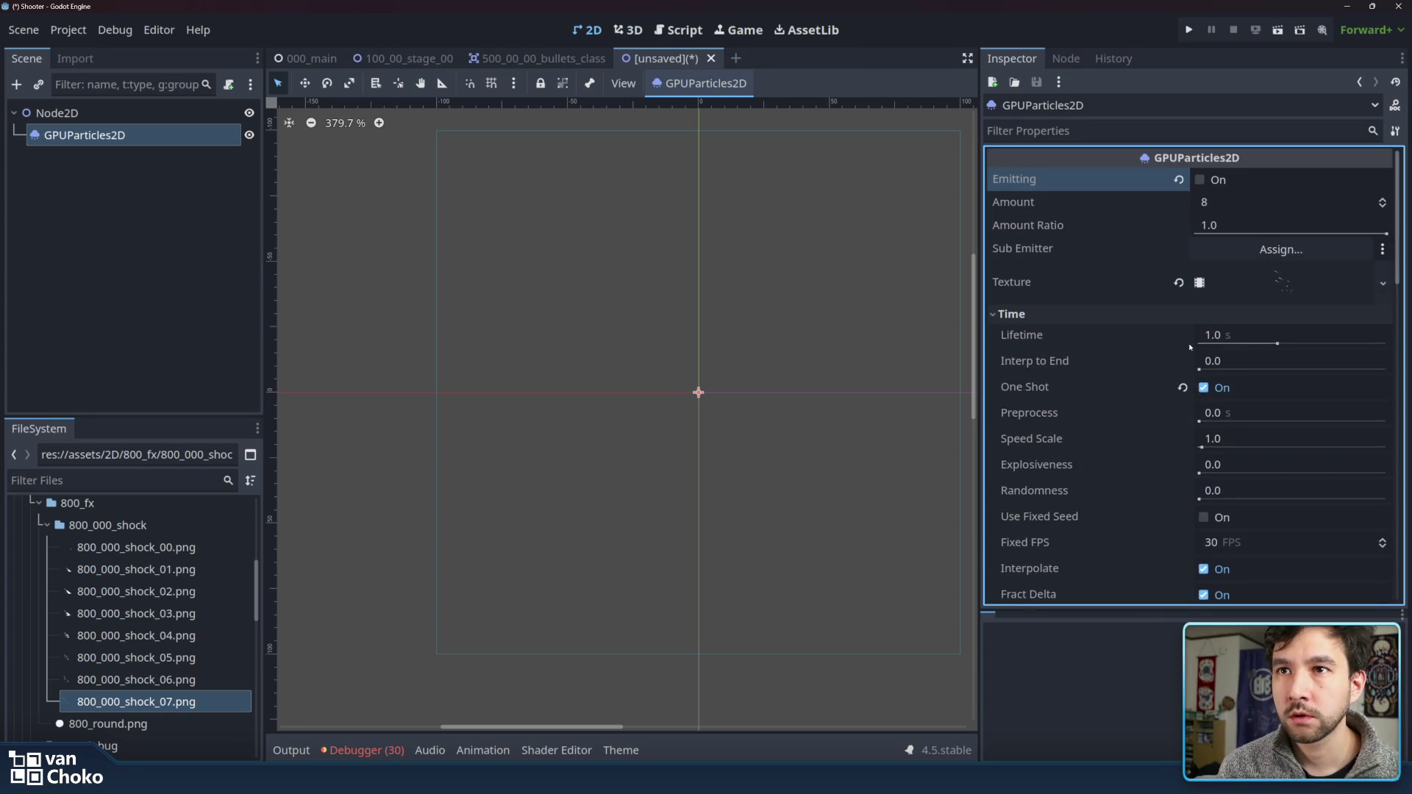
- Expand the animated texture's frame list and collapse the settings of Frames 0 through 7
click(1326, 281)
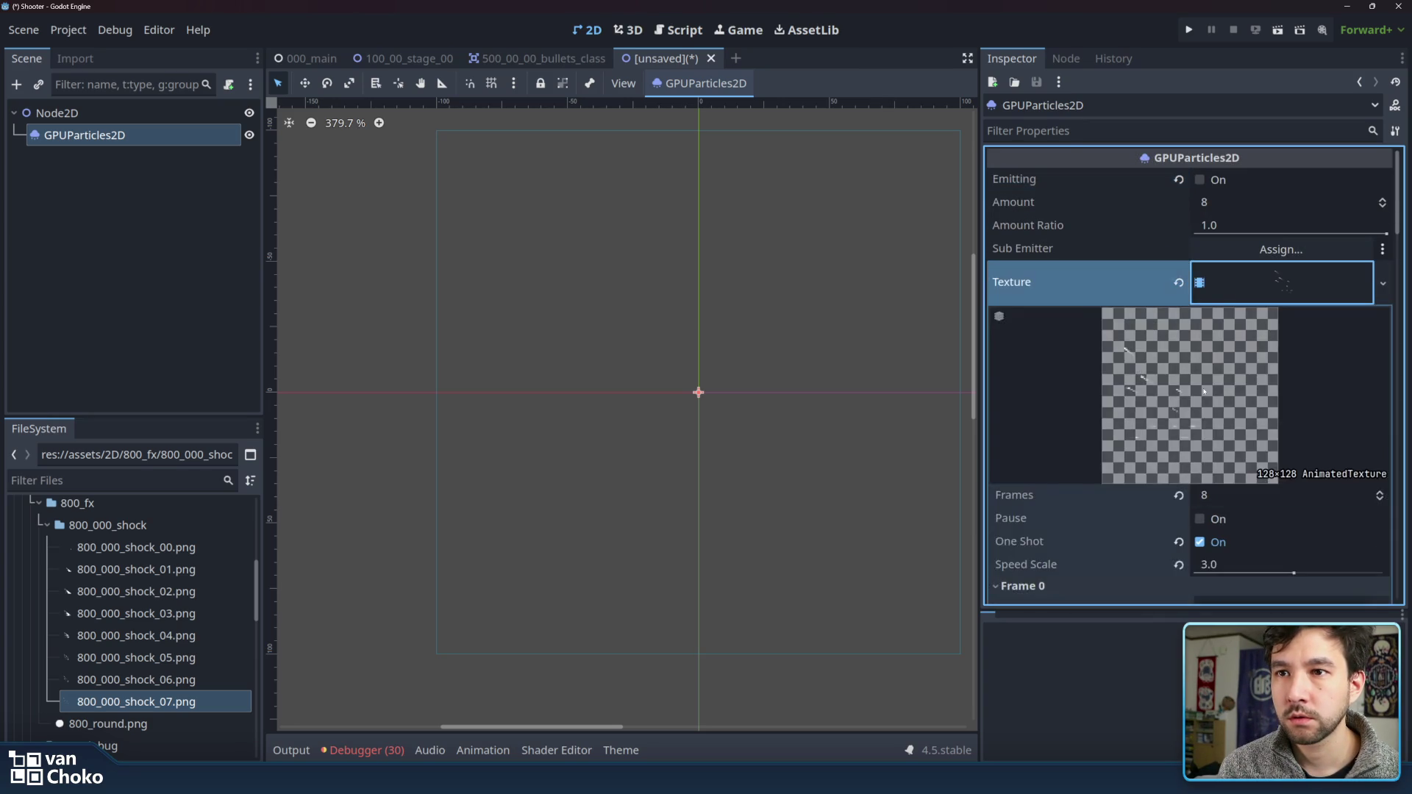
scroll(1260, 353, down, 5)
click(1070, 247)
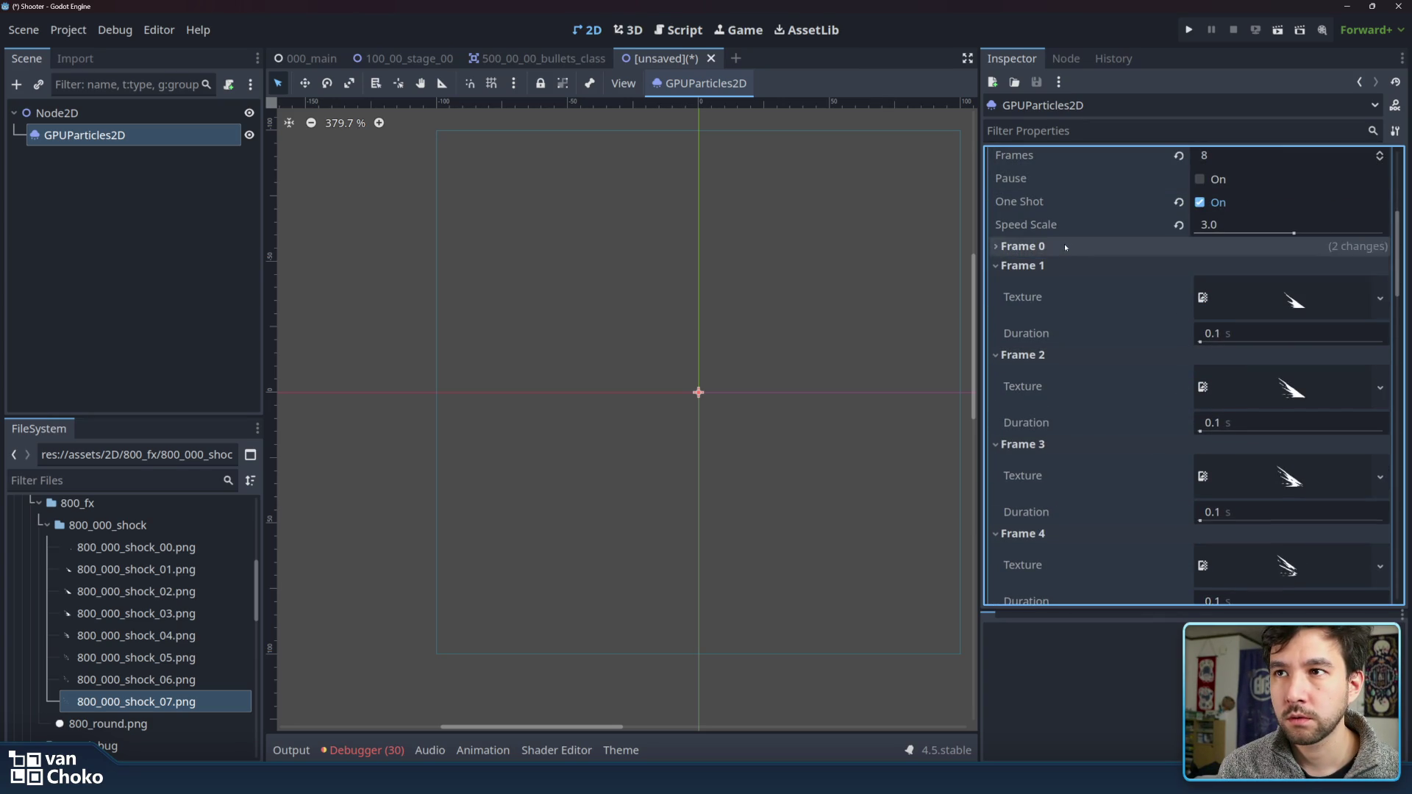
click(1045, 266)
click(1039, 285)
click(1044, 304)
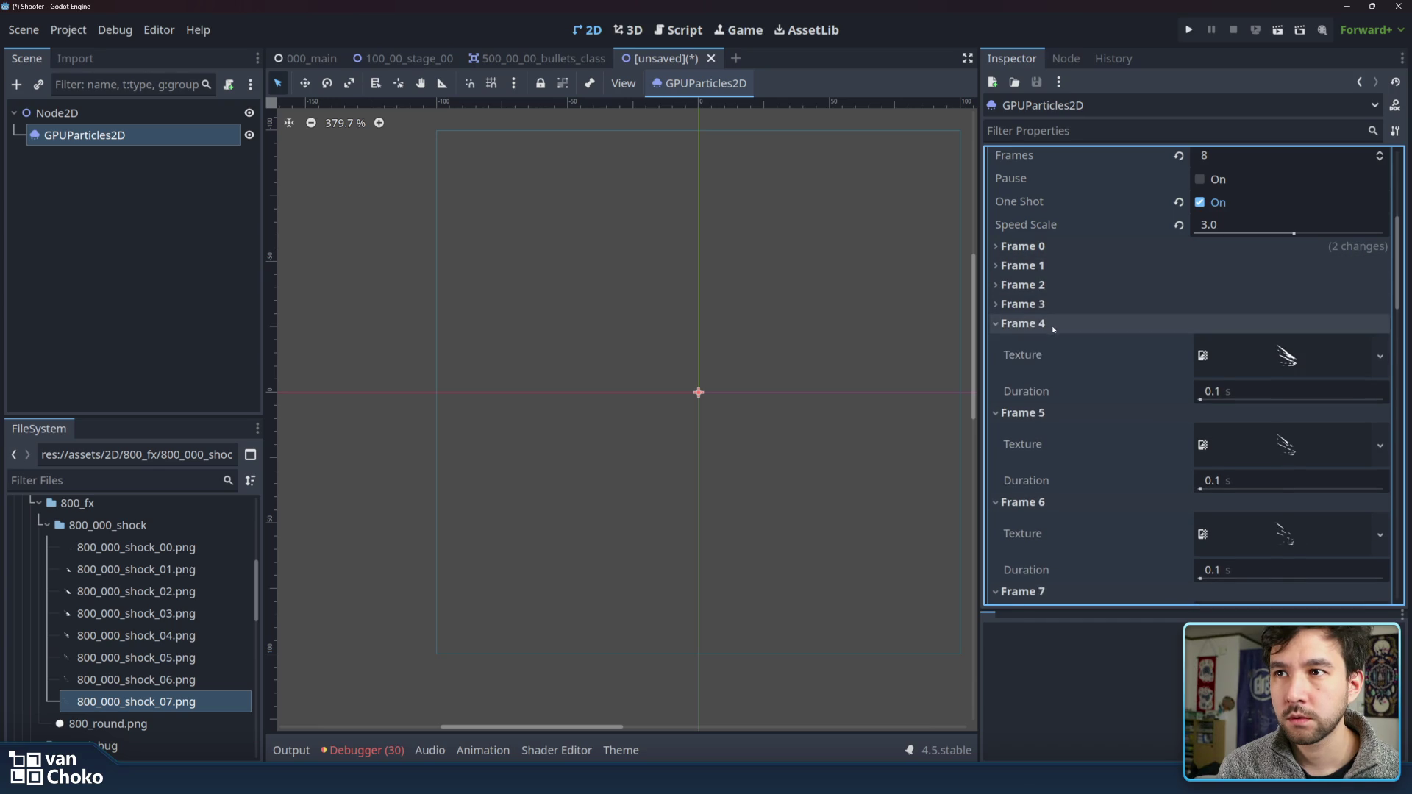
click(1046, 324)
click(1048, 343)
click(1044, 362)
click(1045, 381)
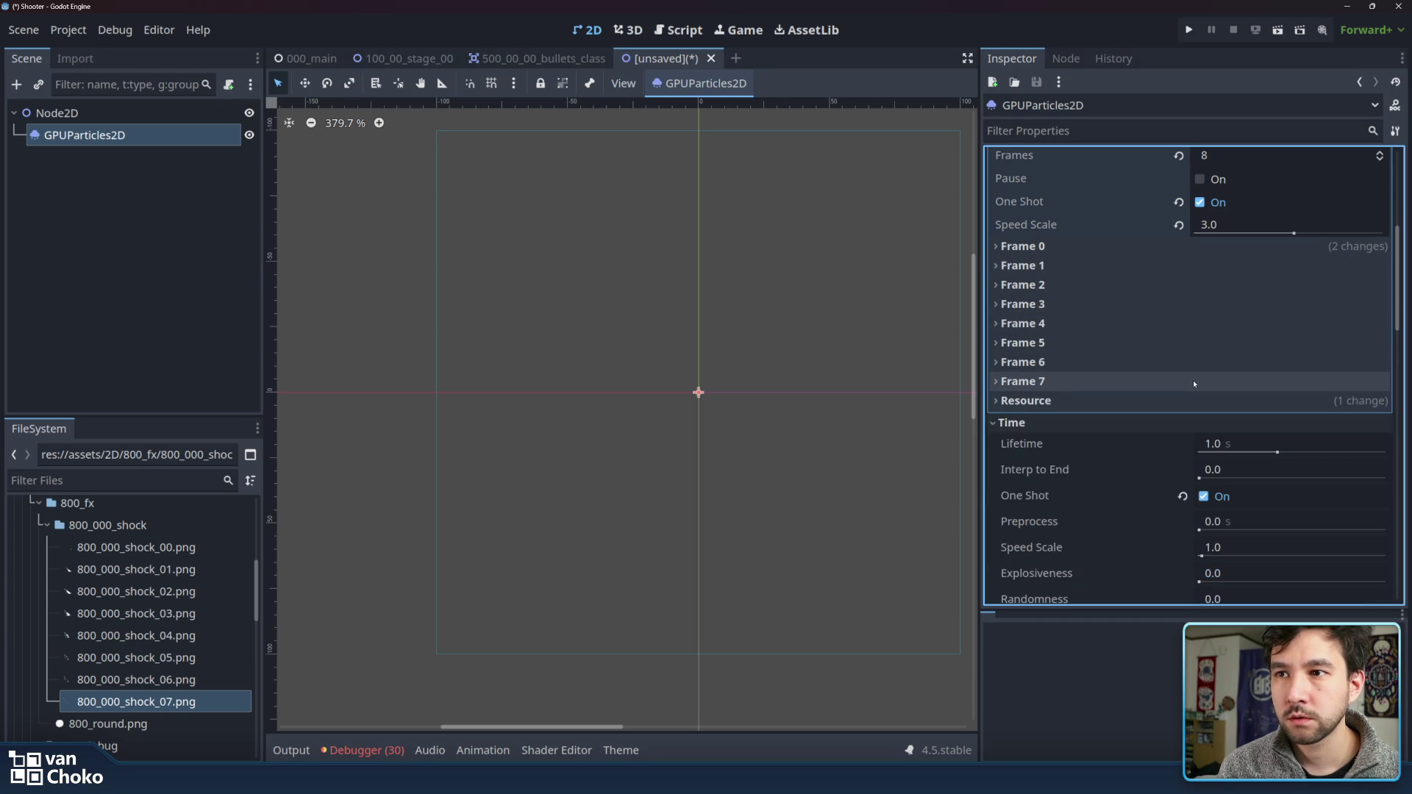
scroll(1195, 383, up, 5)
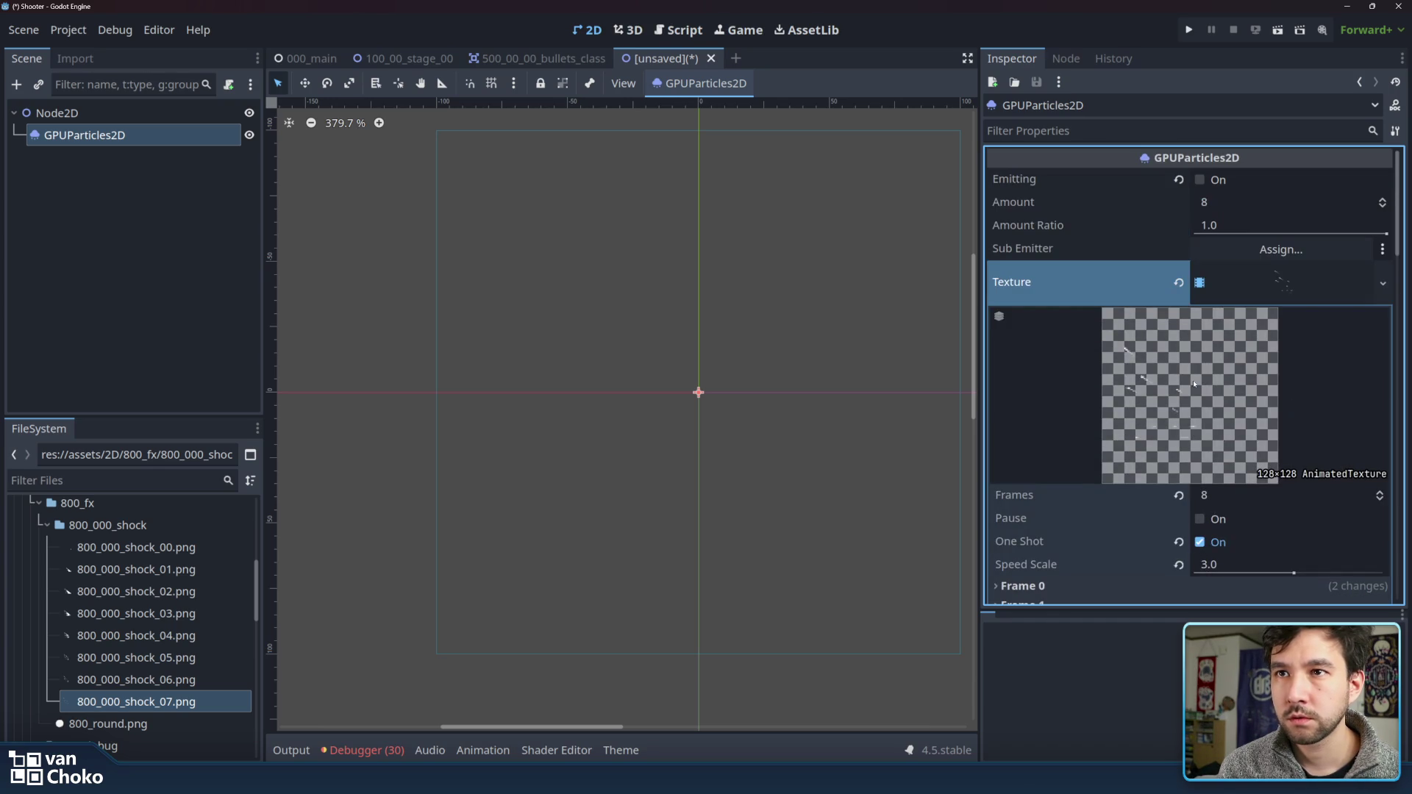
- Leave the AnimatedTexture unpaused with One Shot off, then toggle Emitting to preview the looping burst
click(1202, 520)
click(1201, 519)
click(1199, 543)
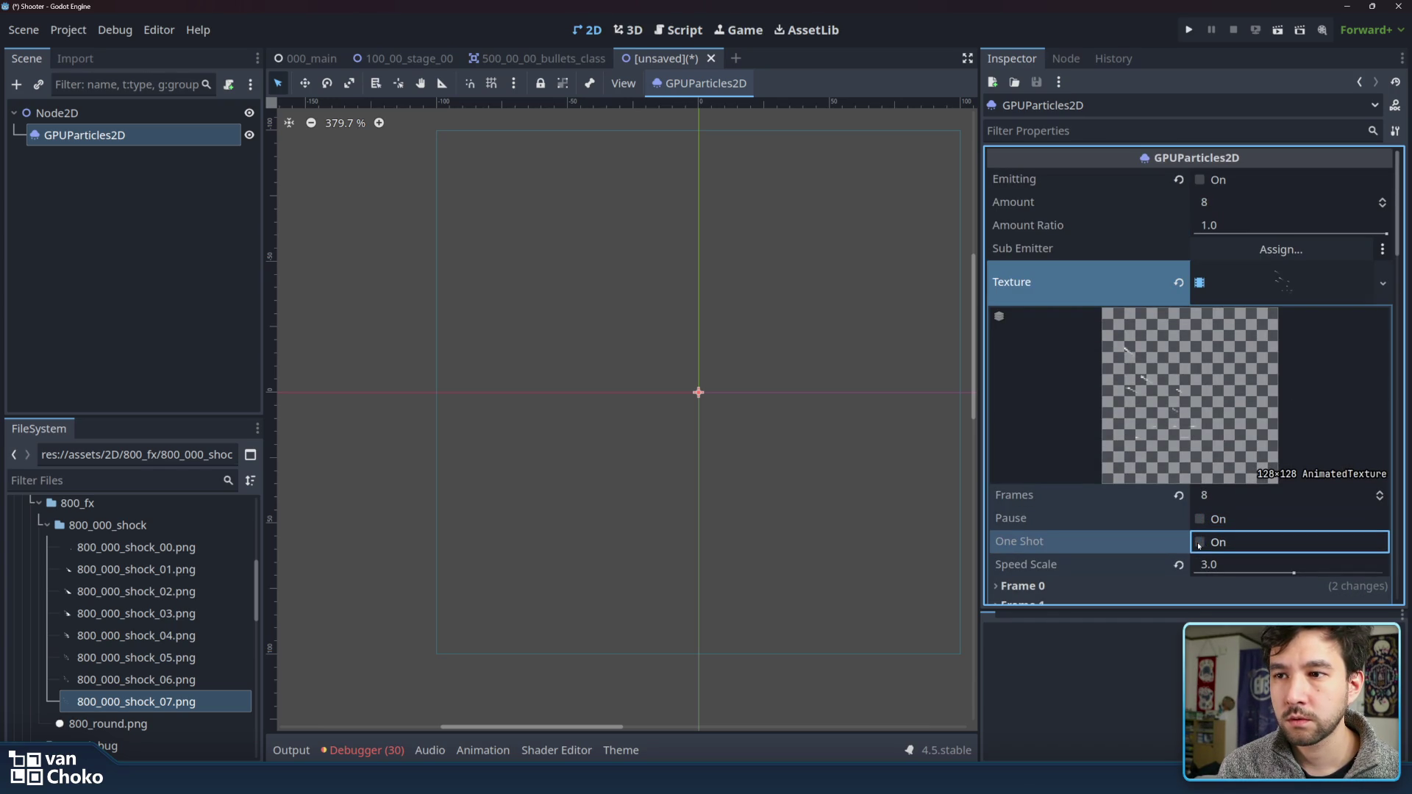
click(1200, 180)
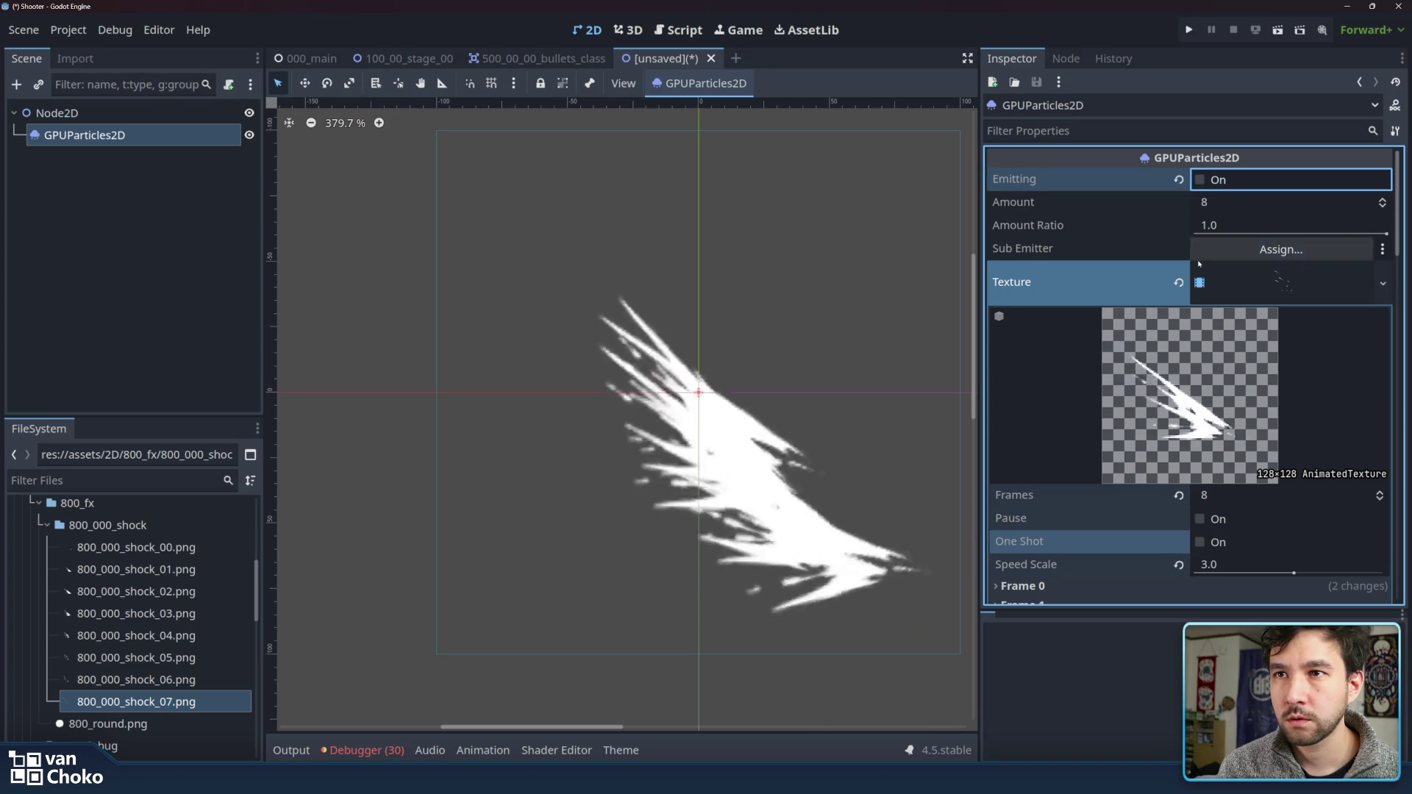
click(1200, 180)
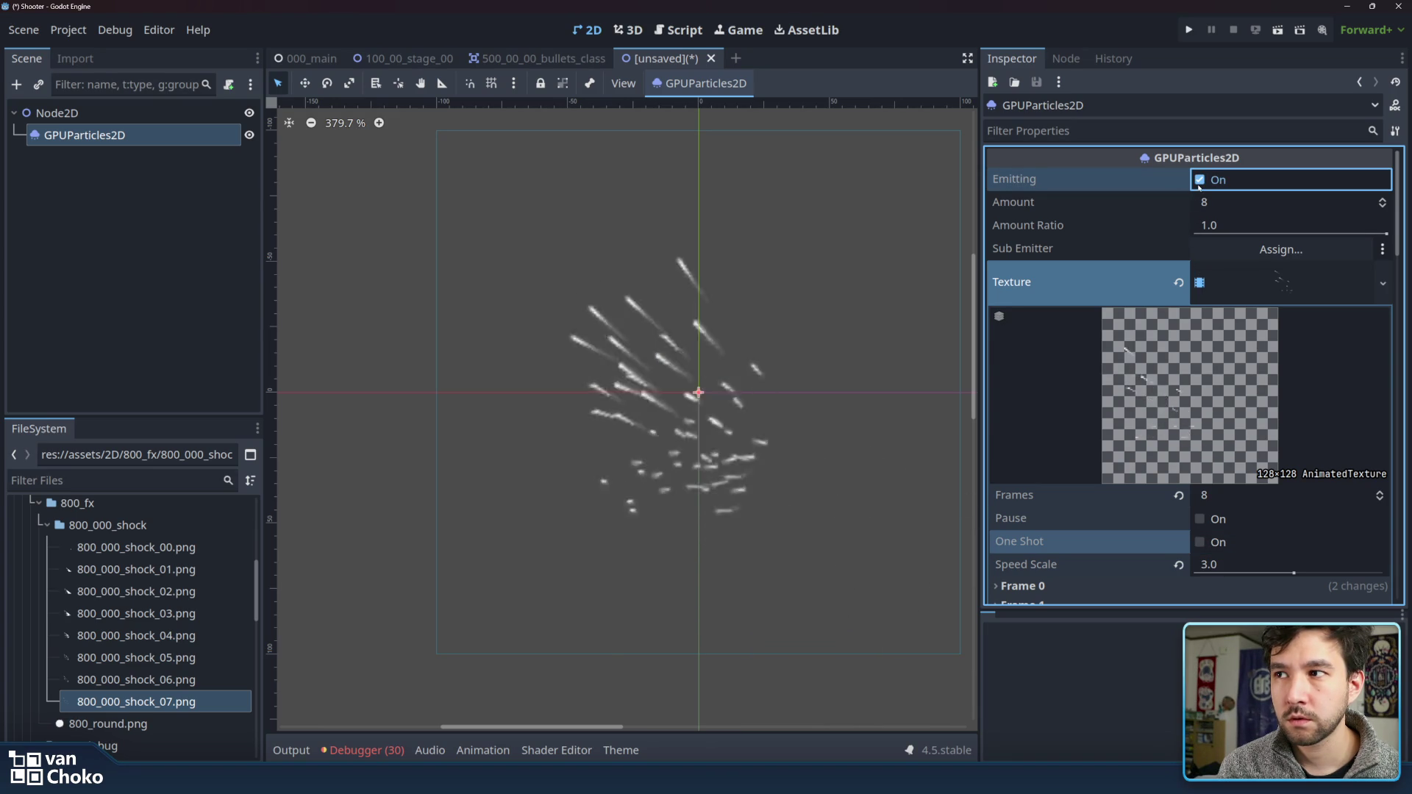
click(1200, 180)
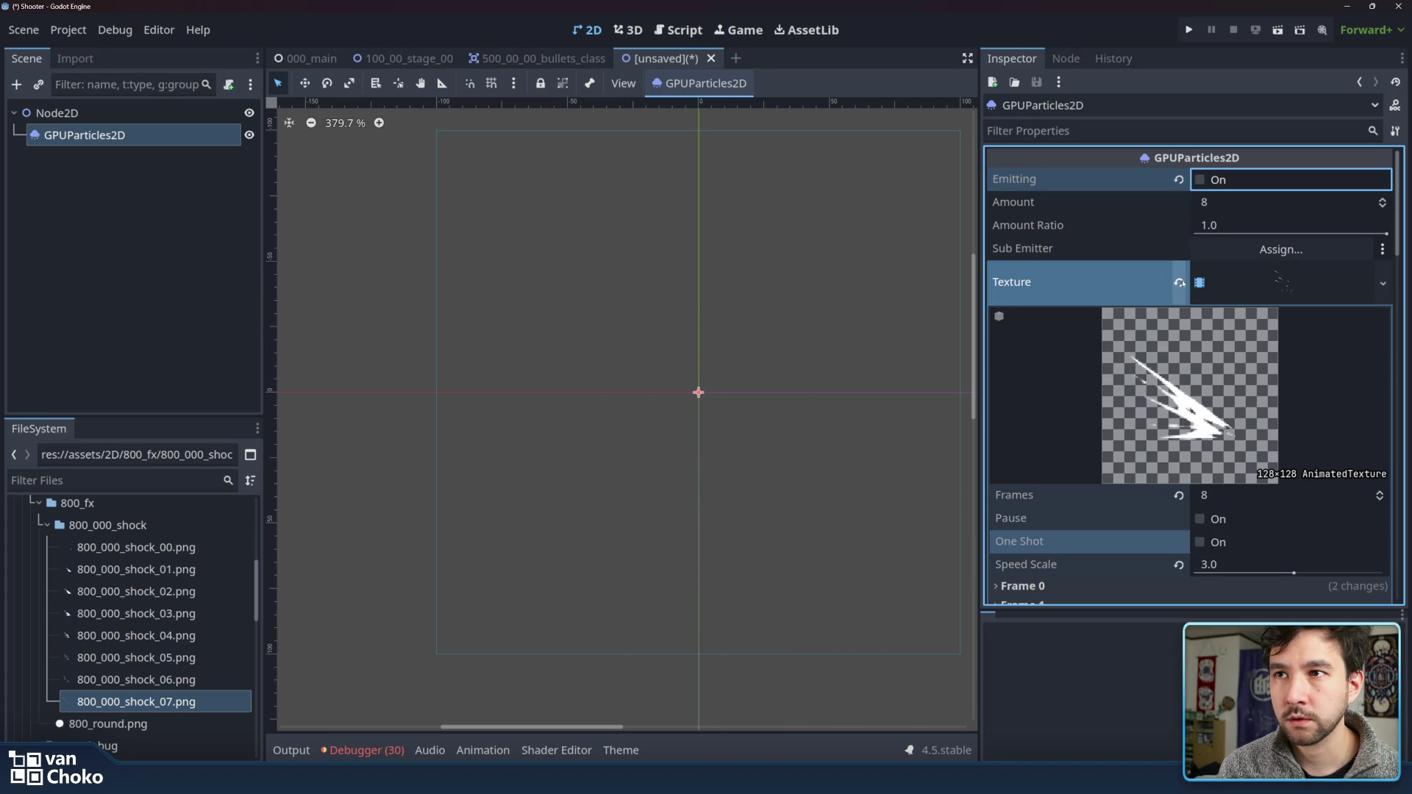
click(1231, 281)
scroll(1123, 382, down, 3)
scroll(1124, 382, down, 5)
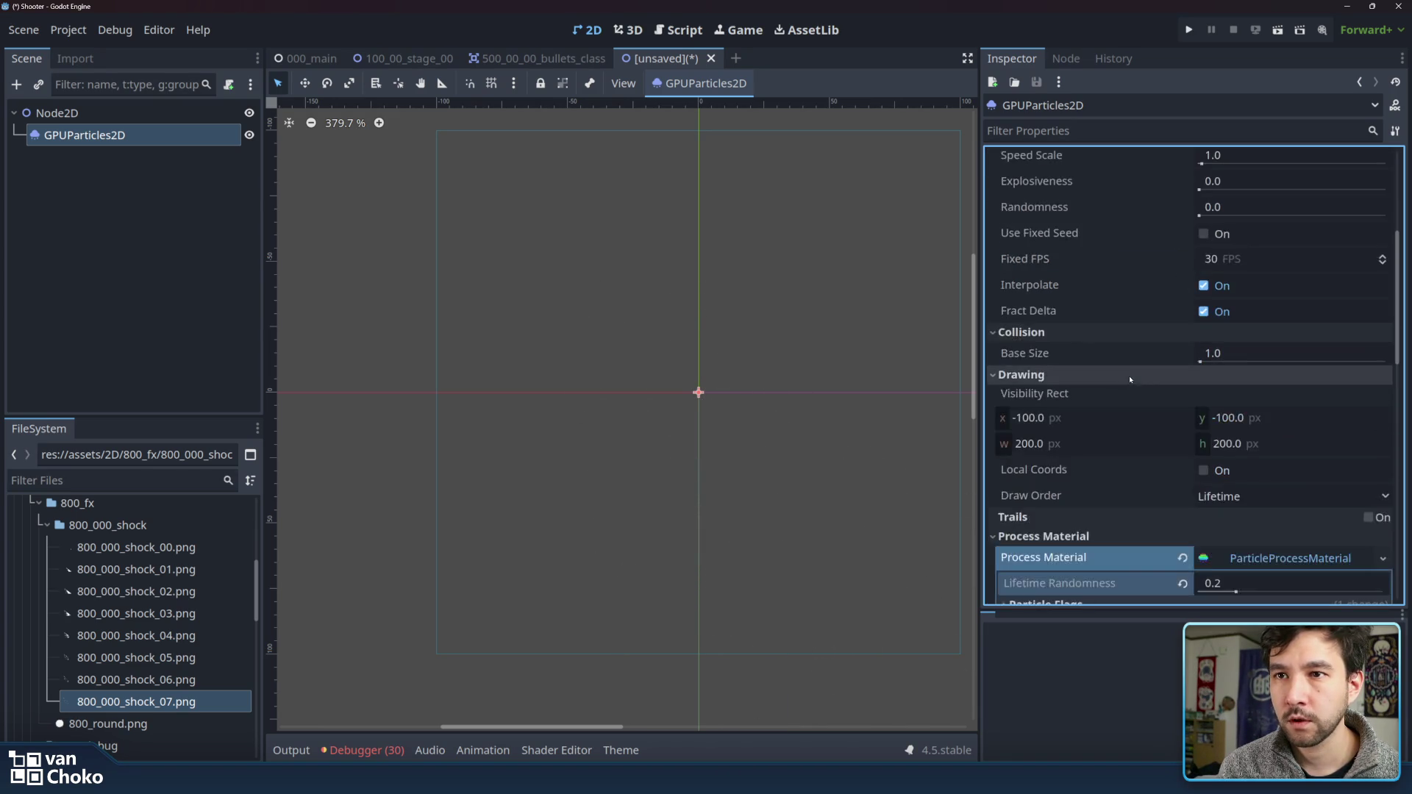
- Set the initial velocity range to min -100 and max -10
scroll(1135, 381, down, 4)
scroll(1244, 422, down, 4)
scroll(1237, 393, down, 1)
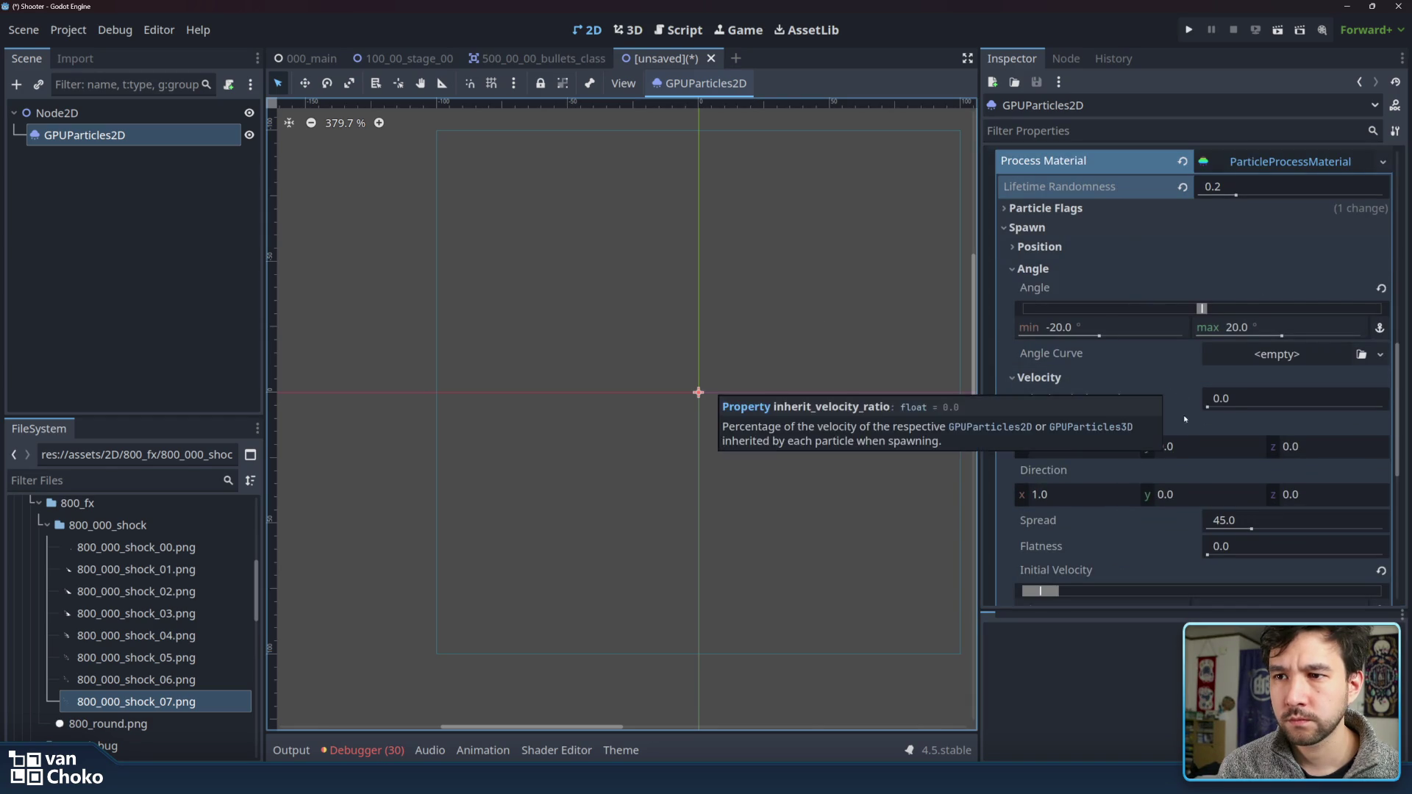
scroll(1168, 471, down, 3)
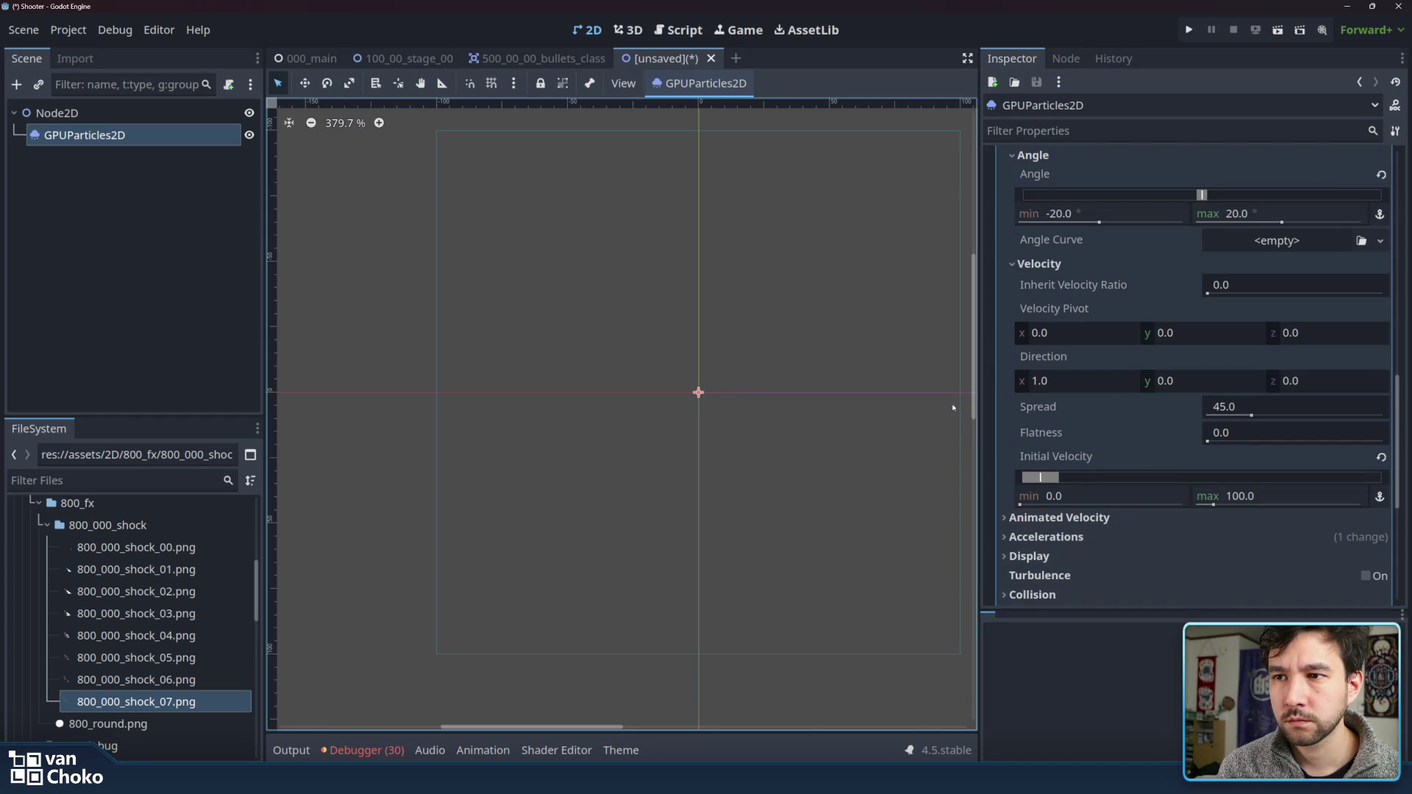
click(1271, 500)
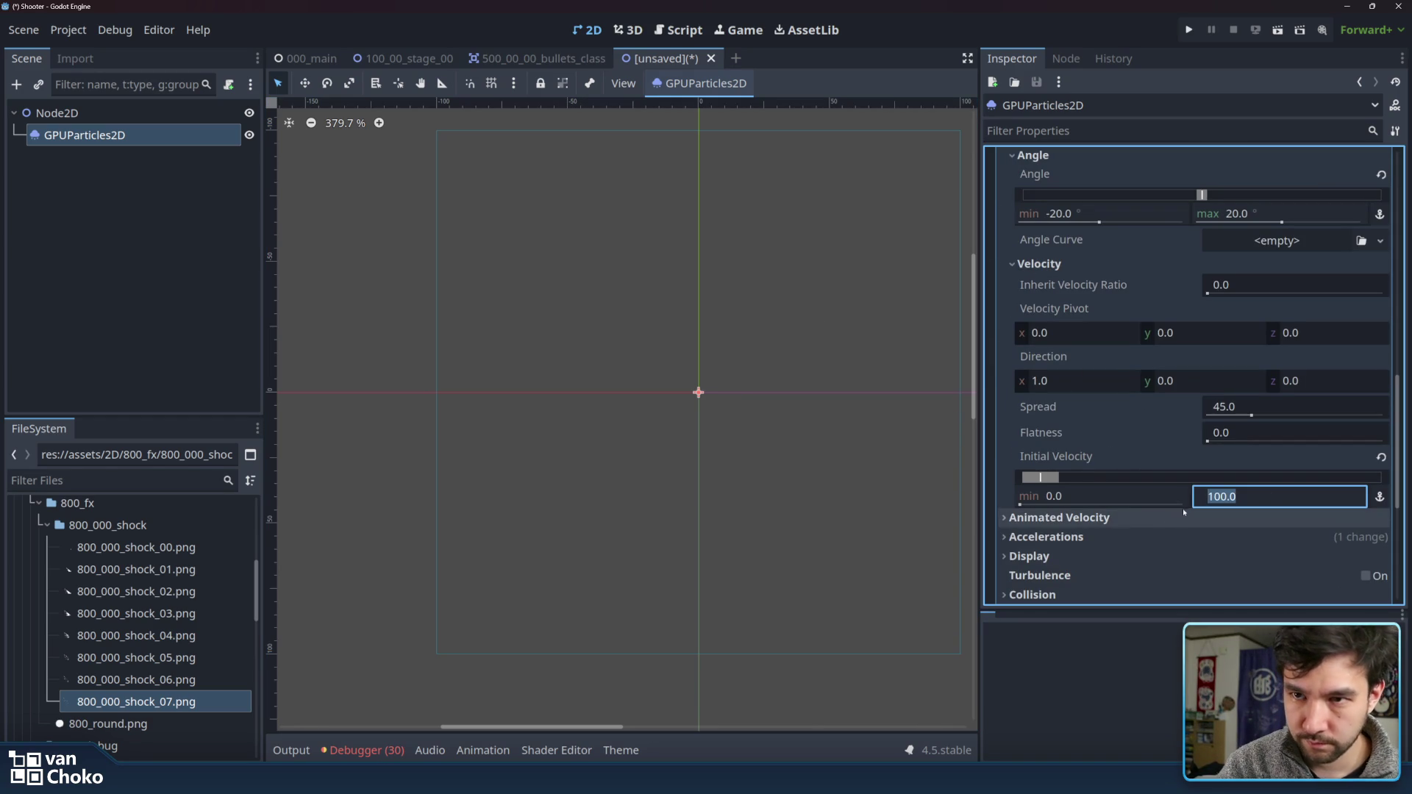
text(-)
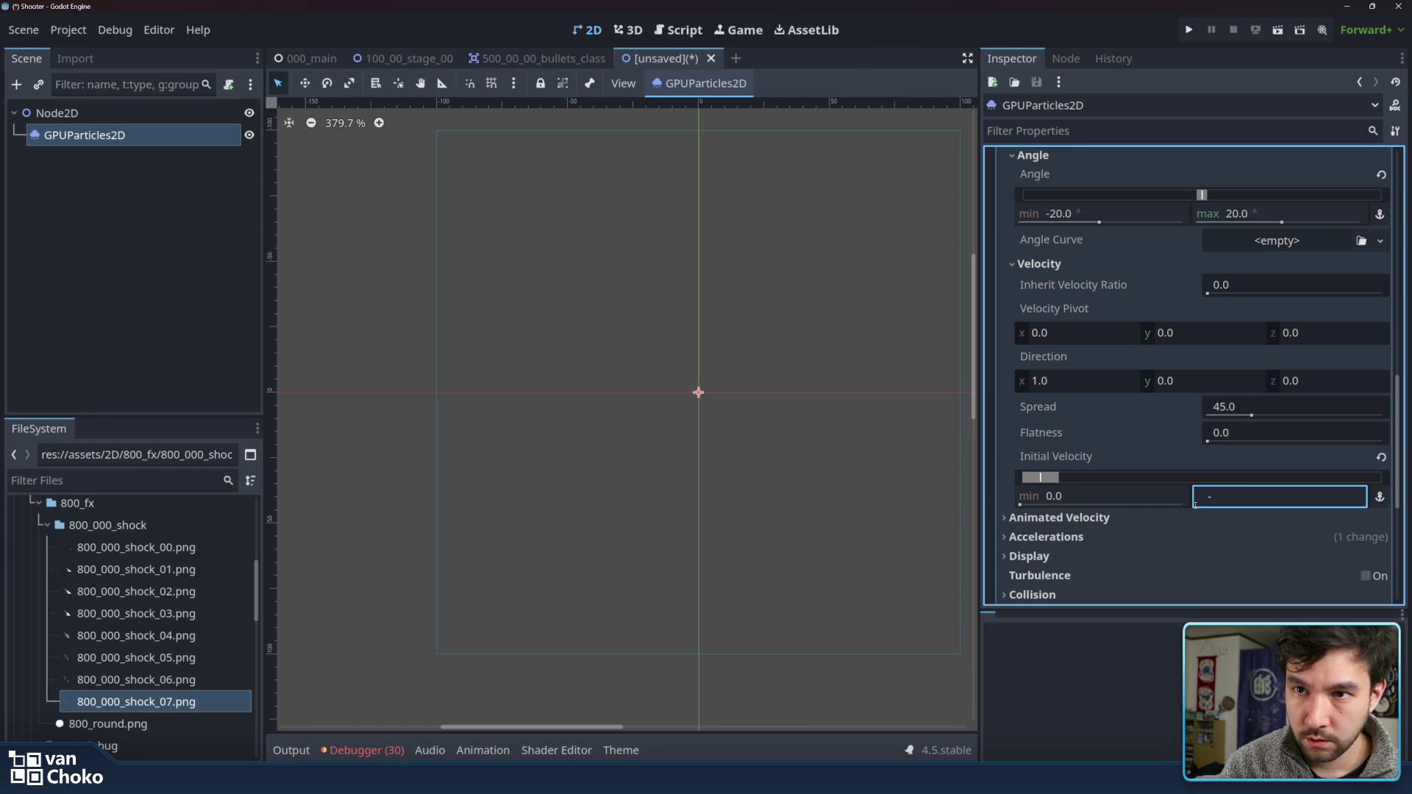
text(10)
click(1139, 497)
text(-100)
key(Return)
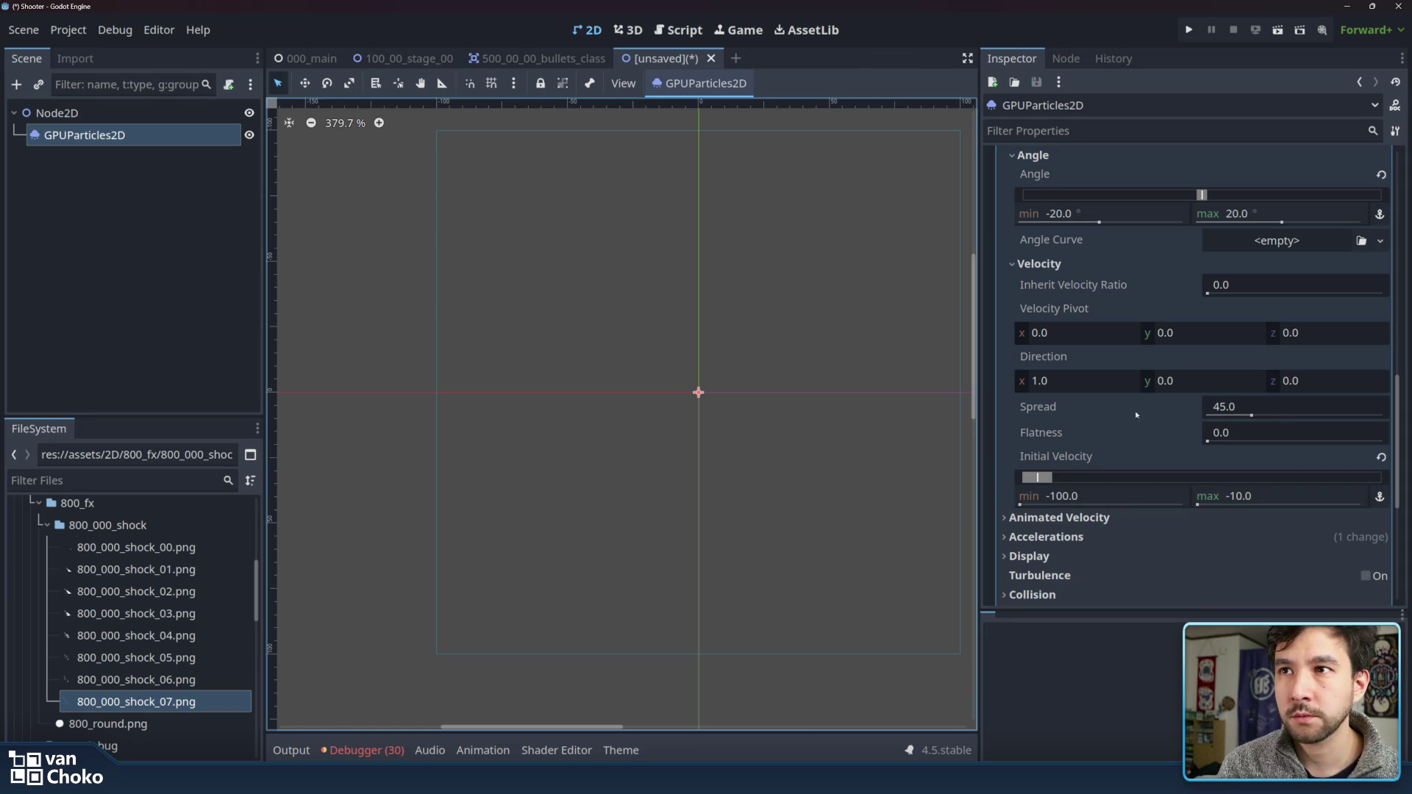
- Look through the Animated, Angular and Directional velocity sections of the process material
scroll(1161, 354, down, 4)
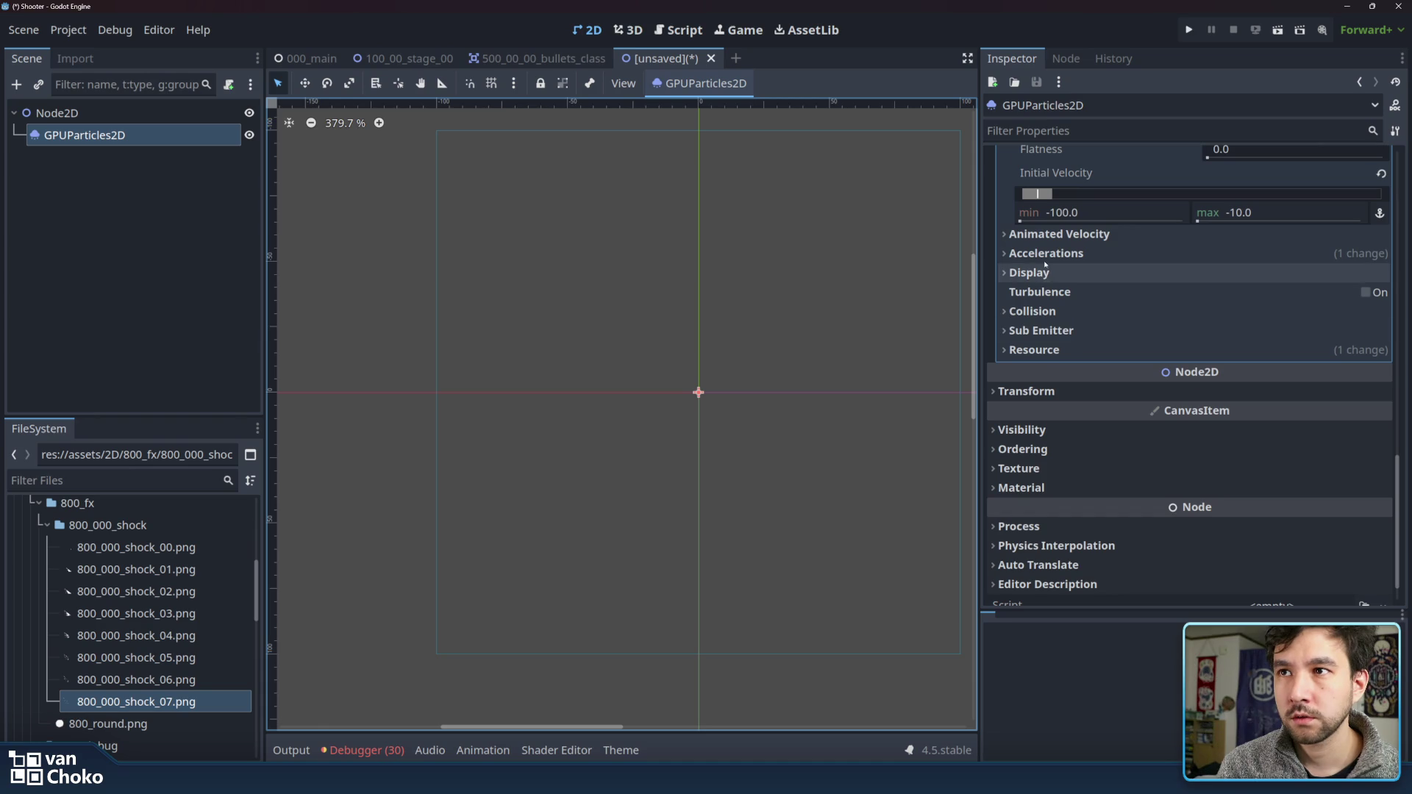
click(1045, 234)
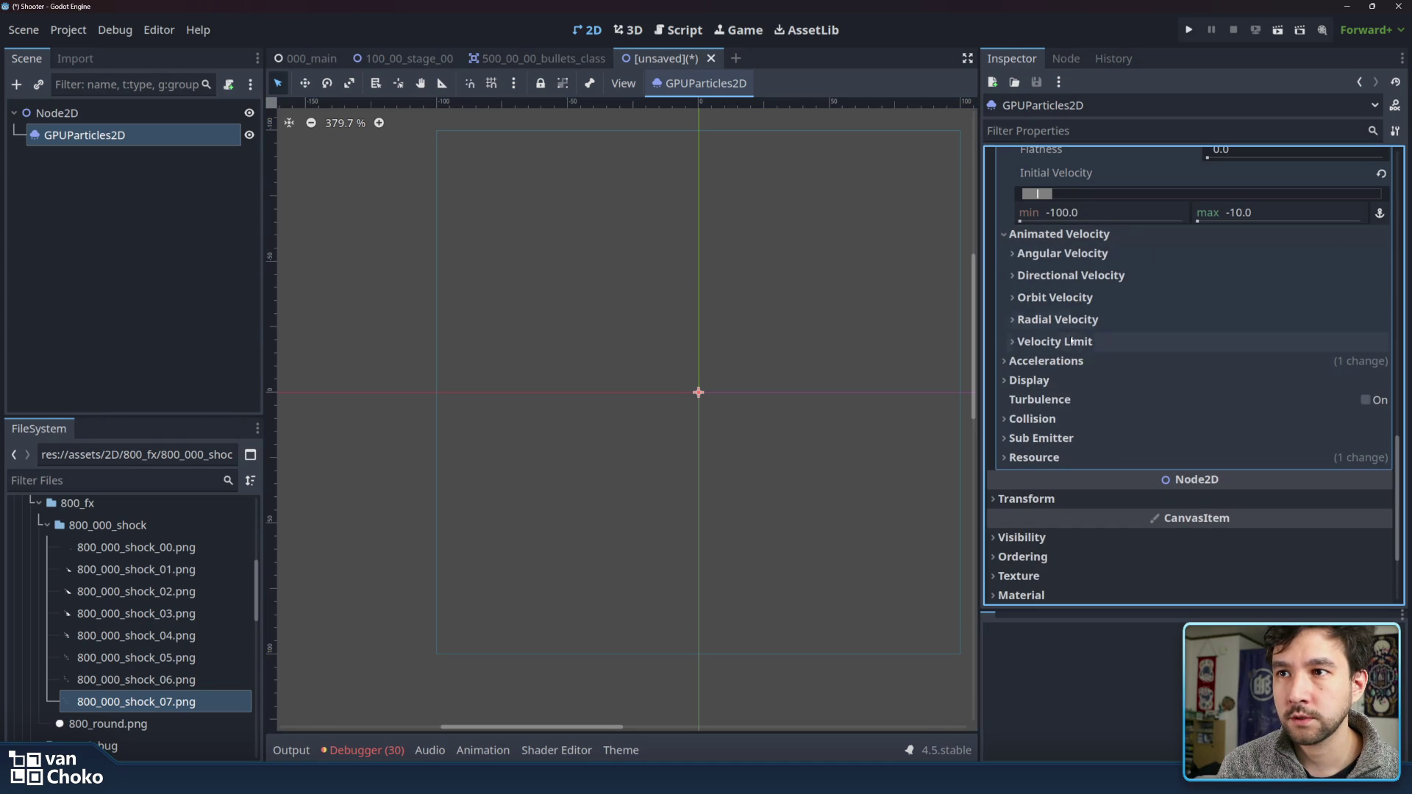
click(1071, 253)
click(1071, 253)
click(1073, 275)
click(1073, 275)
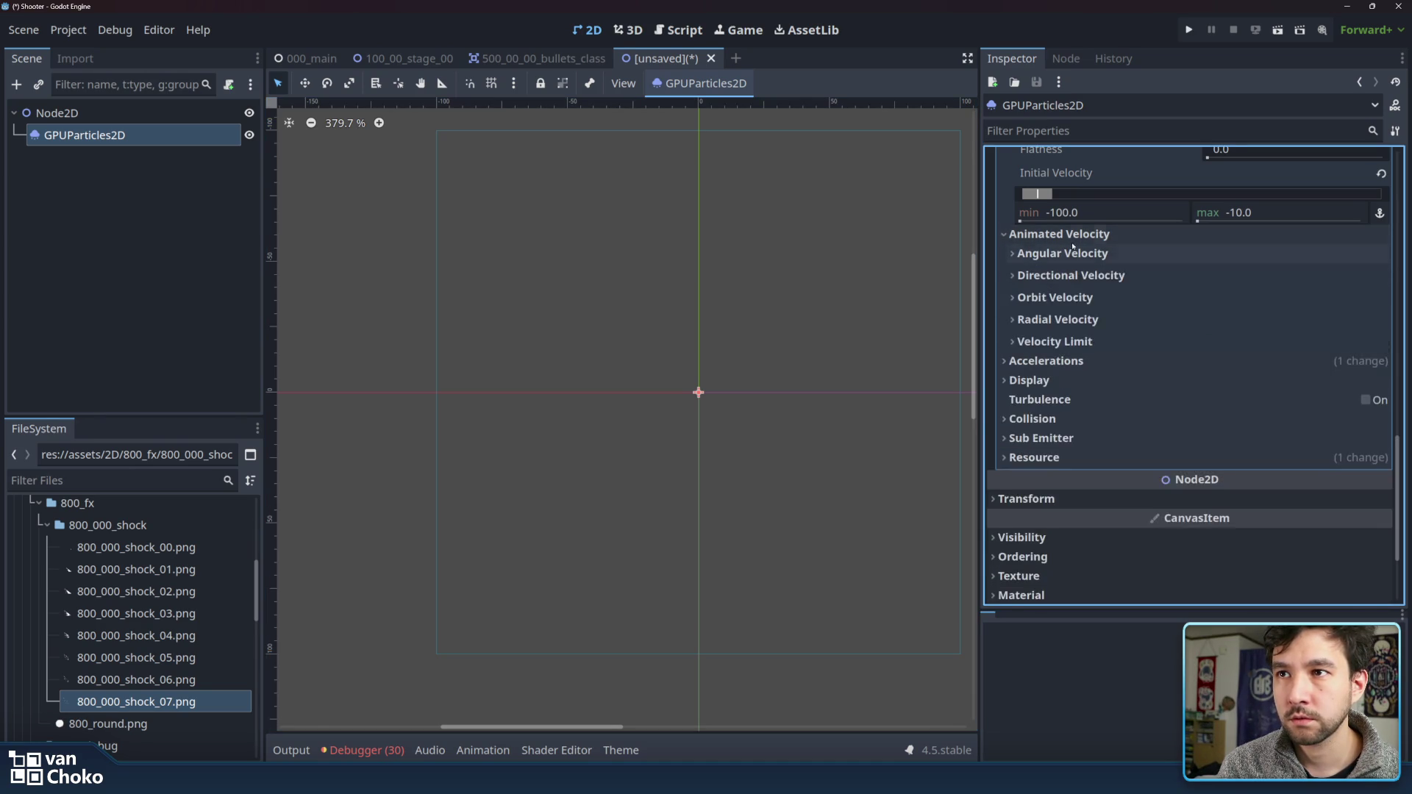
click(1066, 234)
- Change Accelerations > Gravity y from 98 to 0 and fire a preview burst
click(1066, 253)
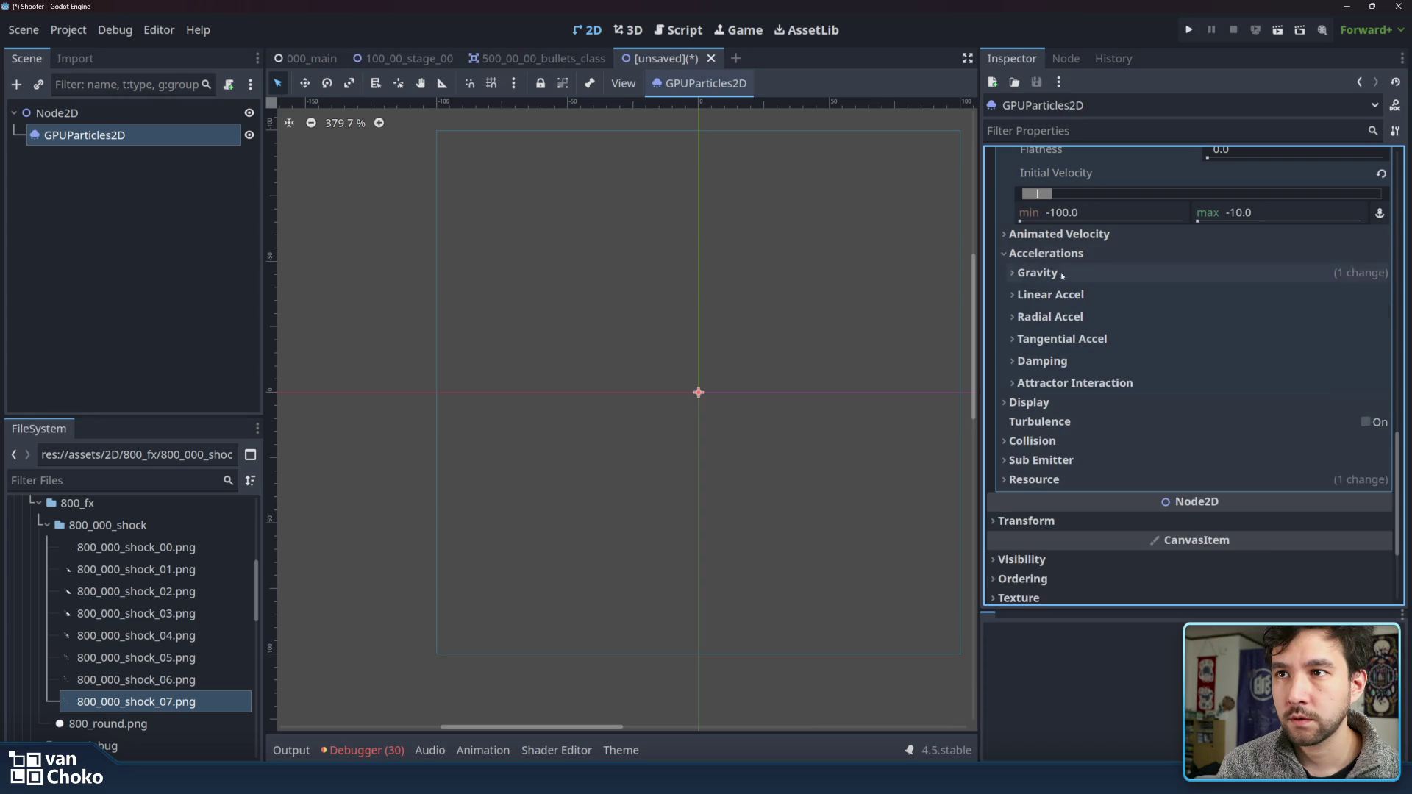
click(1038, 273)
click(1193, 317)
key(BackSpace)
text(0)
key(Return)
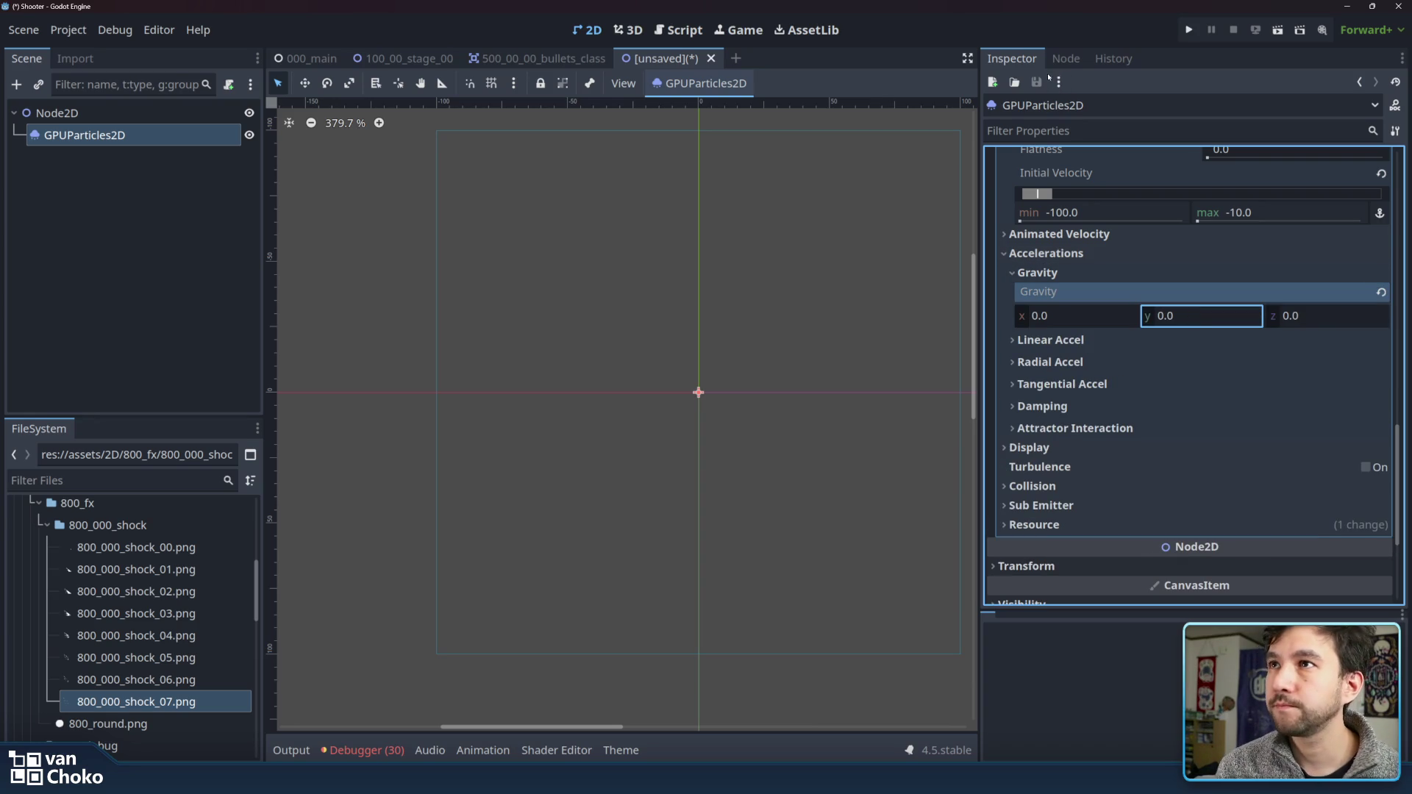
scroll(1166, 186, up, 15)
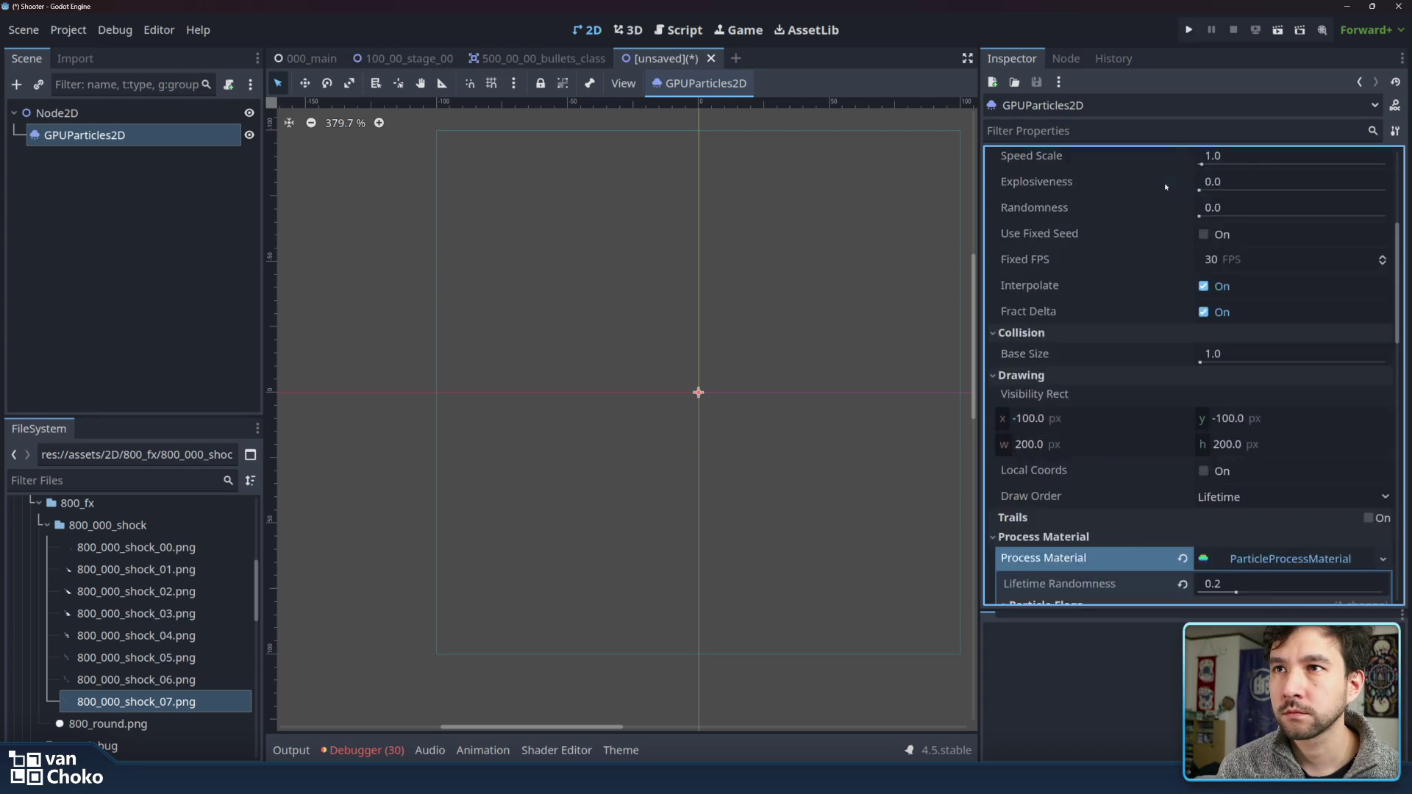
scroll(1177, 191, up, 5)
click(1212, 179)
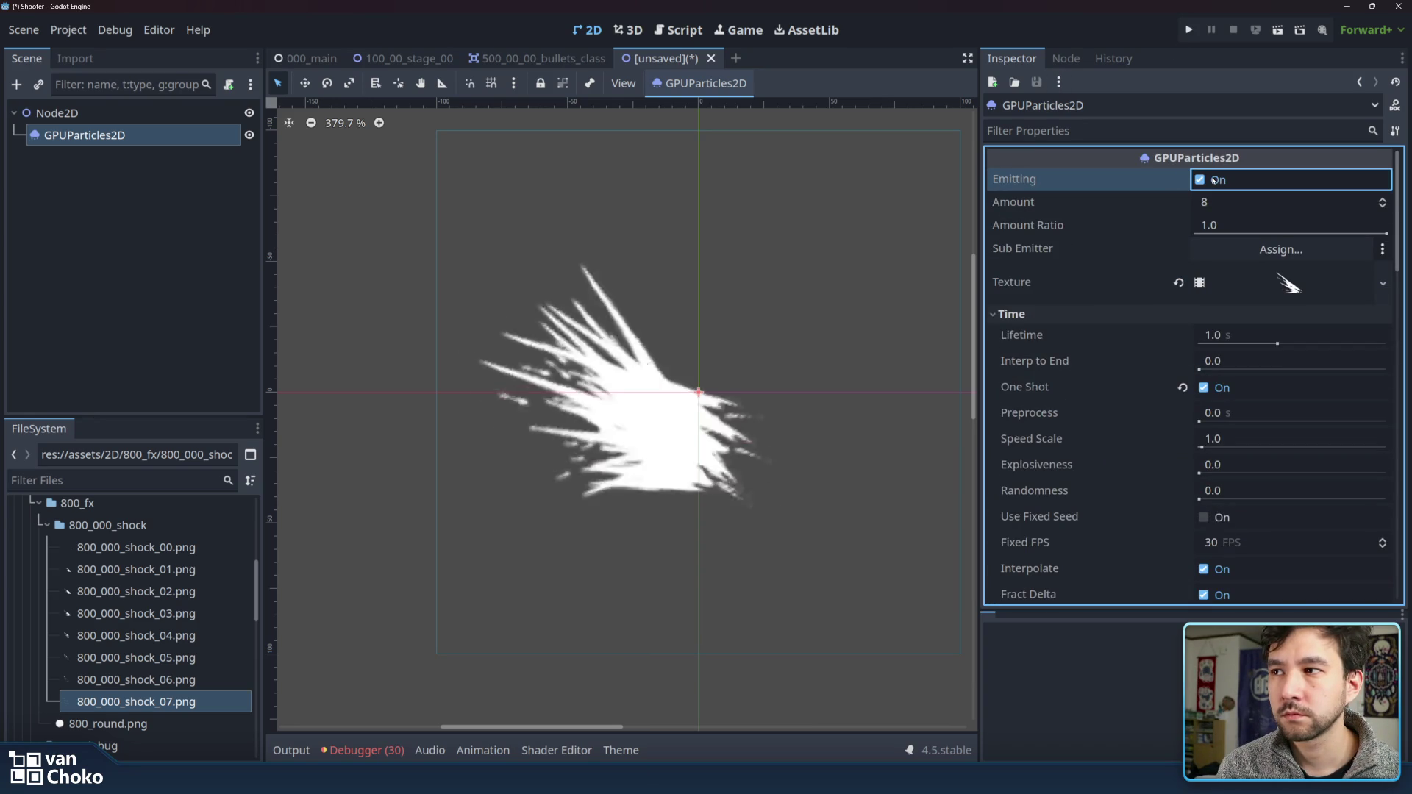
- Set the particle Lifetime to 0.1 seconds
scroll(747, 382, down, 2)
scroll(700, 388, down, 1)
scroll(700, 388, left, 3)
scroll(804, 384, down, 2)
click(1210, 181)
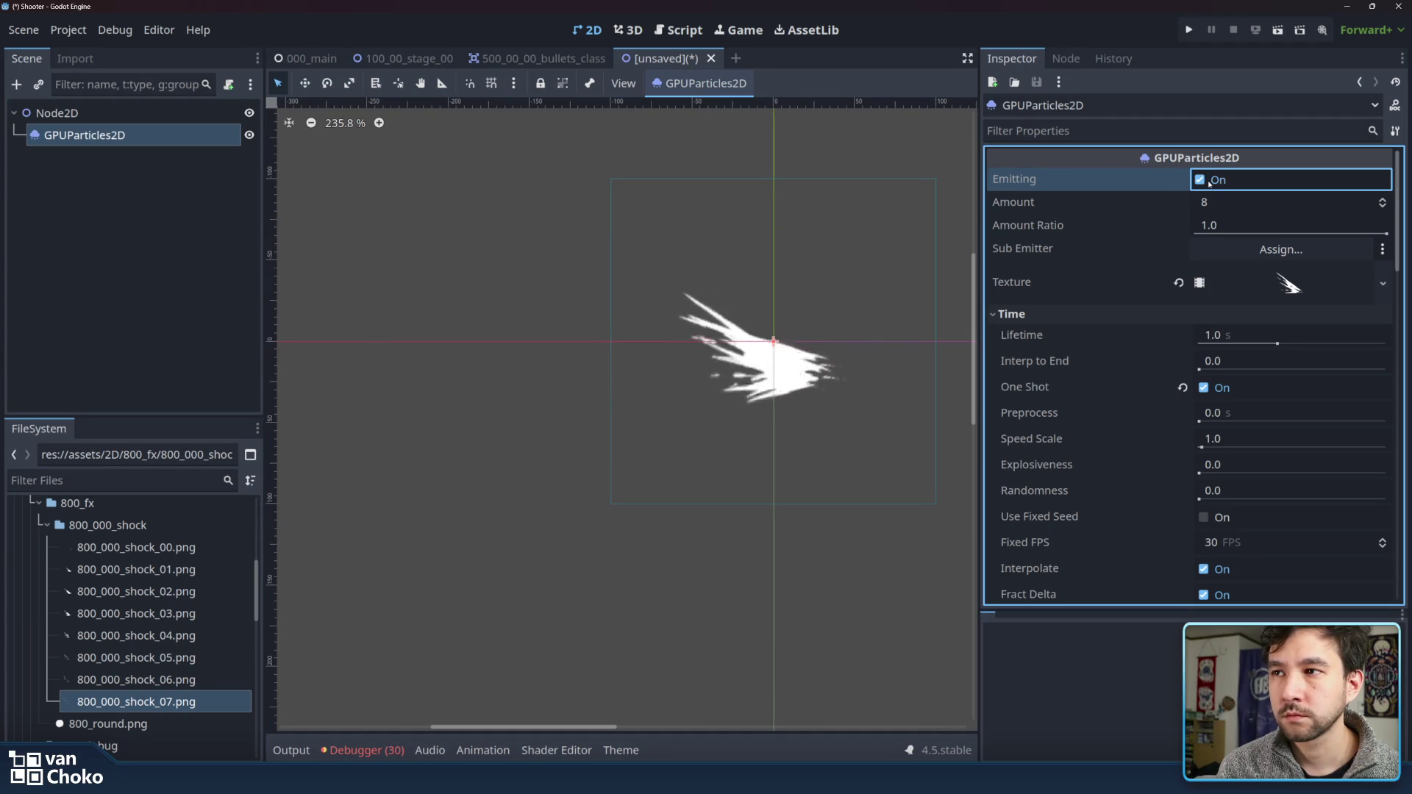
click(1214, 337)
text(0.1)
key(Return)
- Replay the one-shot burst repeatedly to check the shorter 0.1 s lifetime
click(1212, 179)
click(1212, 179)
click(1212, 179)
click(1212, 179)
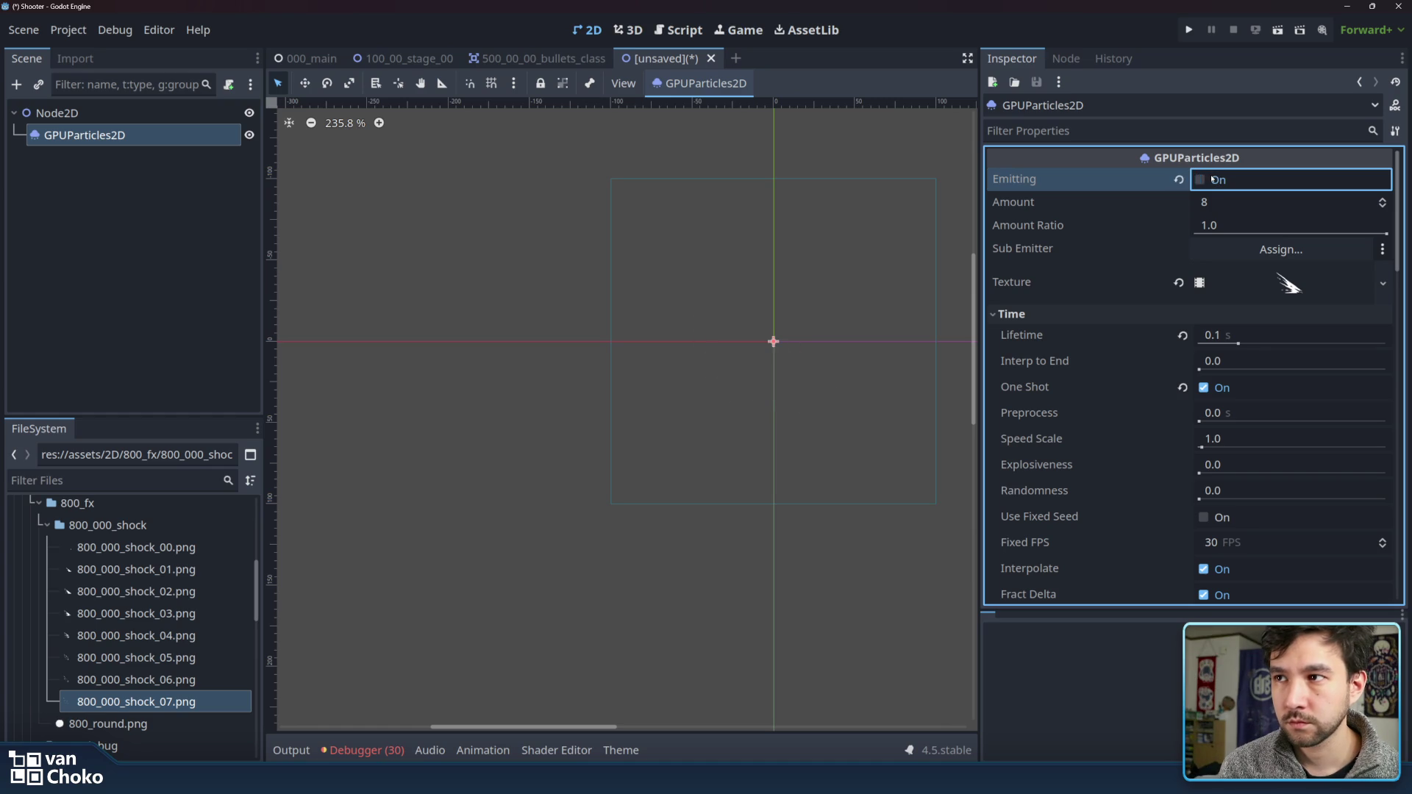
click(1212, 180)
click(1212, 179)
click(1212, 180)
click(1212, 180)
click(1212, 180)
click(1212, 179)
- Check the durations of Frame 0 and Frame 7 in the AnimatedTexture, then collapse it
click(1269, 286)
scroll(1065, 391, down, 5)
click(1098, 307)
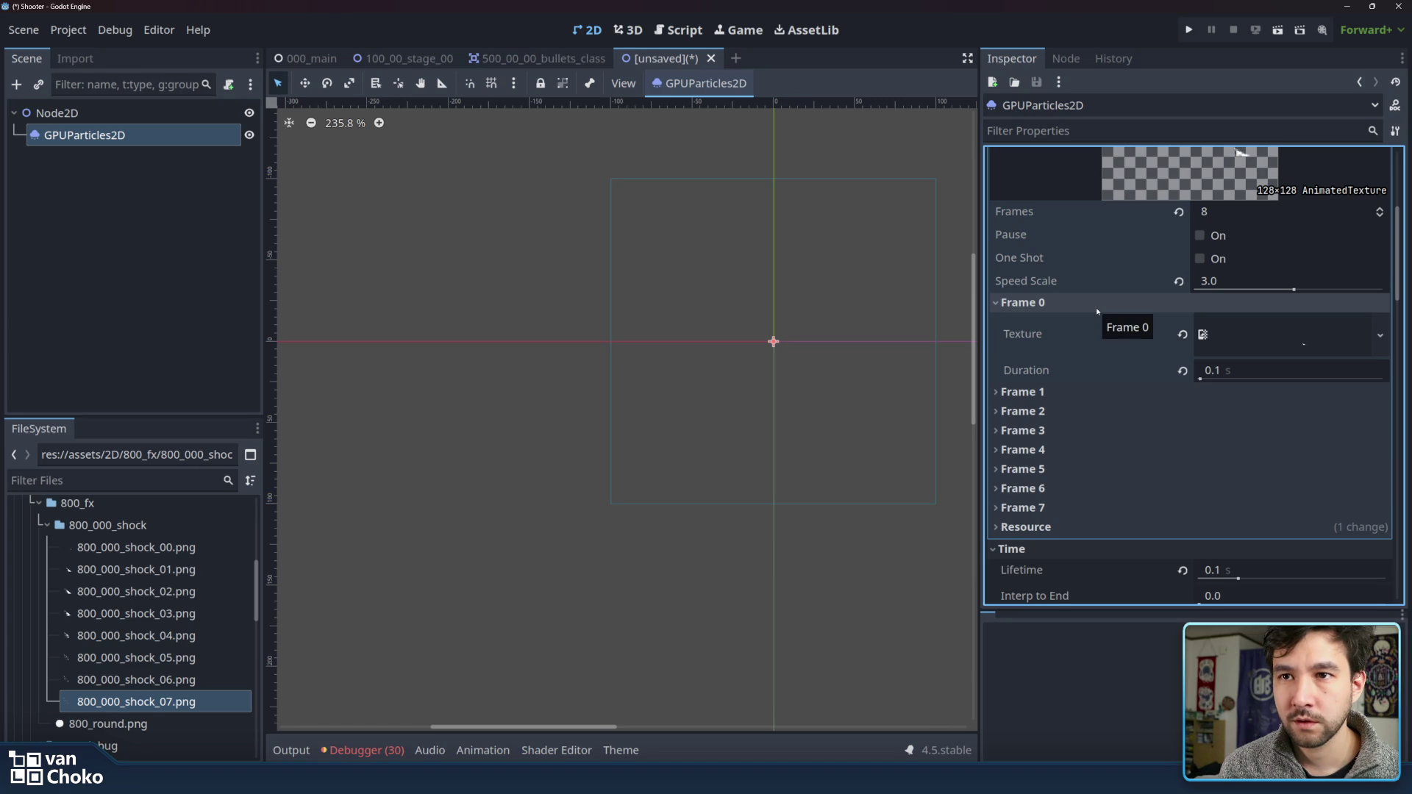
click(1097, 307)
click(1093, 437)
click(1092, 437)
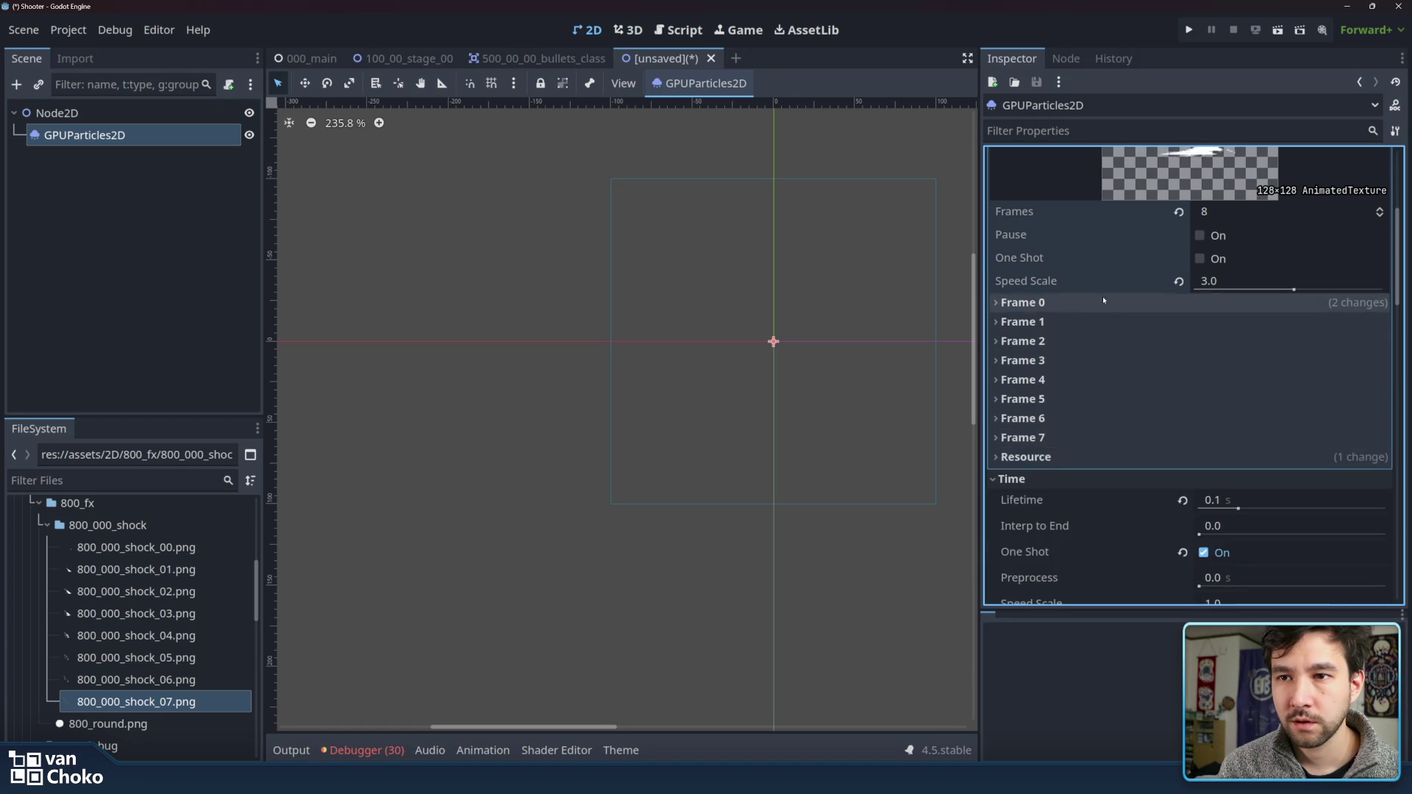
scroll(1118, 294, up, 5)
click(1206, 284)
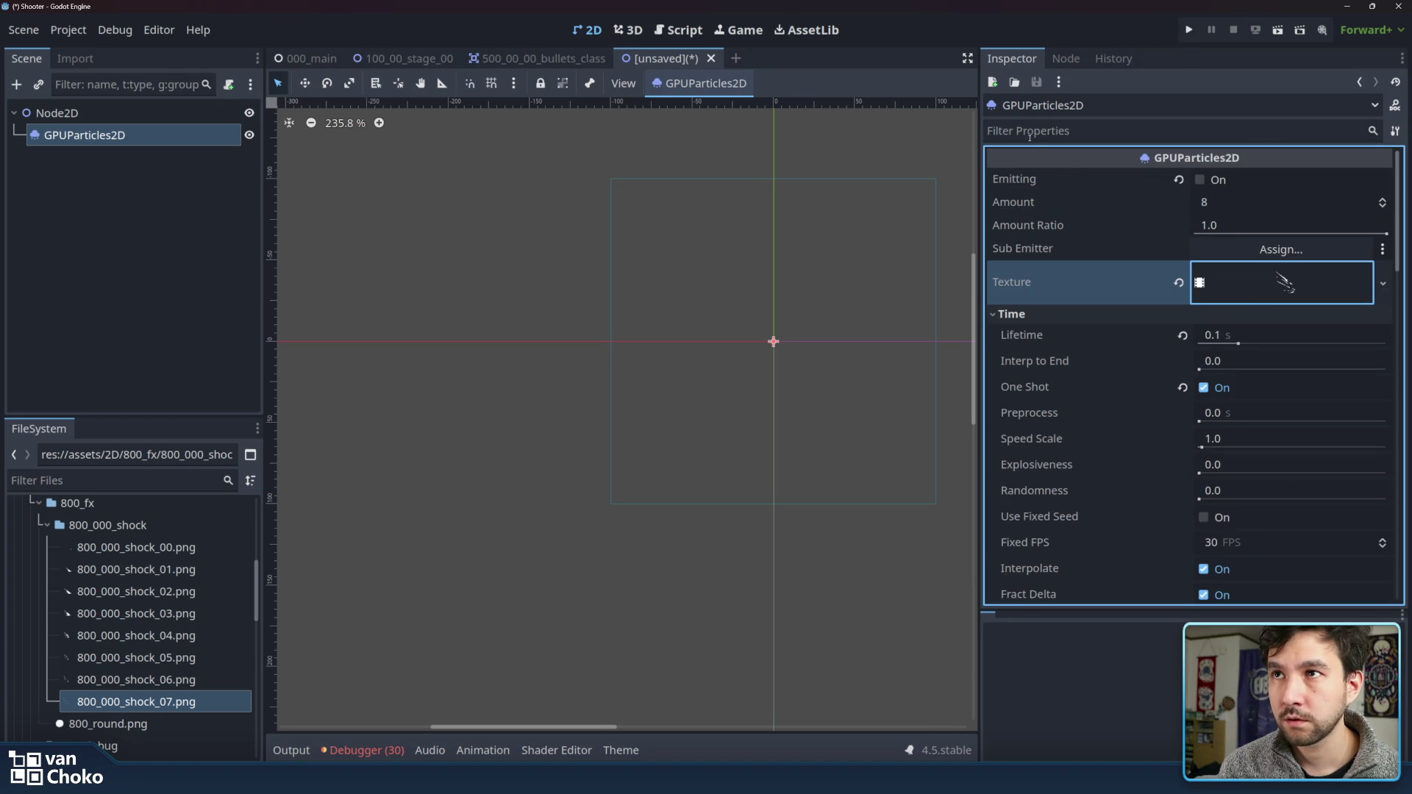
- Fire the shock burst several more times to preview it
click(1200, 180)
click(1200, 180)
click(1200, 180)
click(1200, 180)
click(1200, 180)
scroll(1169, 468, down, 5)
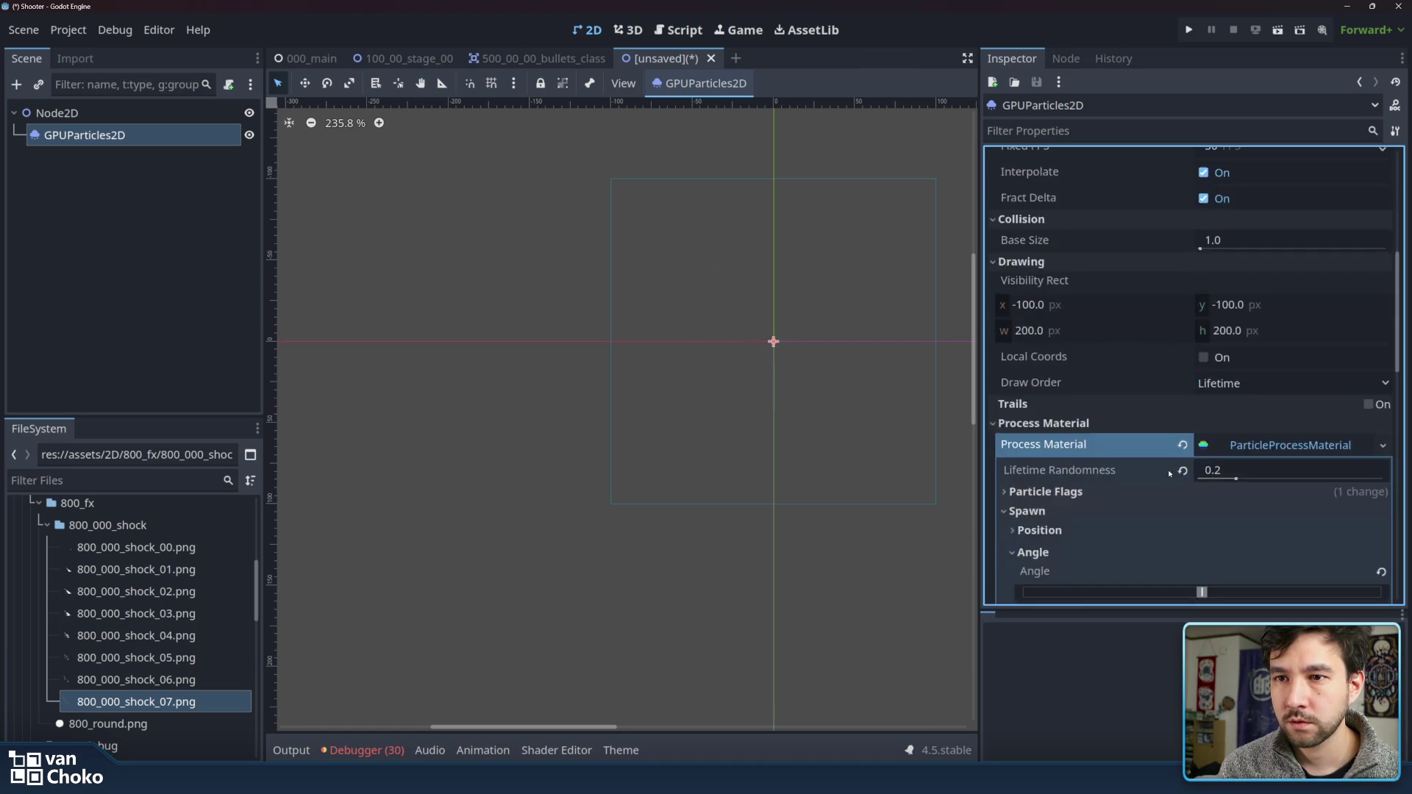
- Raise Explosiveness to 0.21 and replay the burst to preview it
scroll(1169, 468, up, 3)
scroll(1162, 345, up, 2)
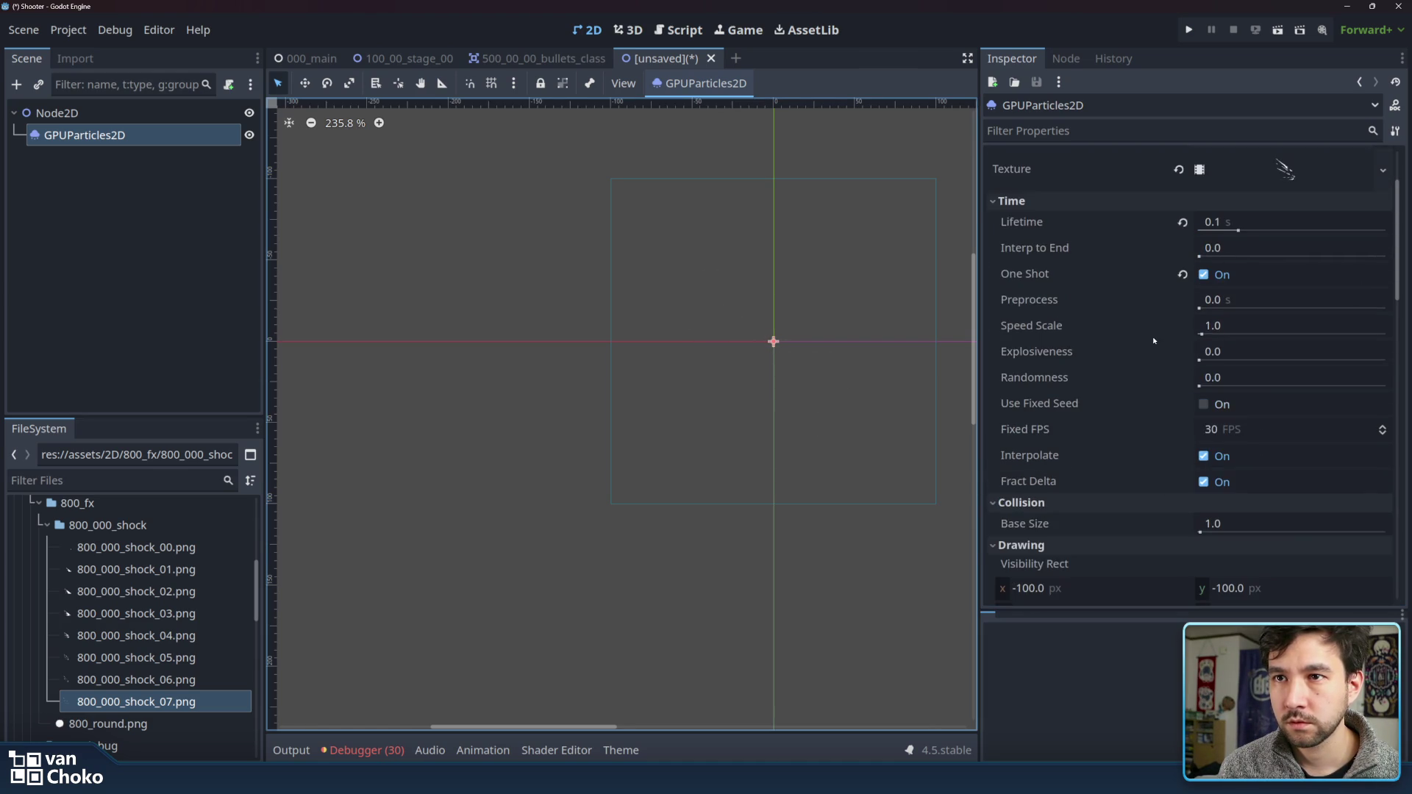
drag(1200, 360, 1238, 359)
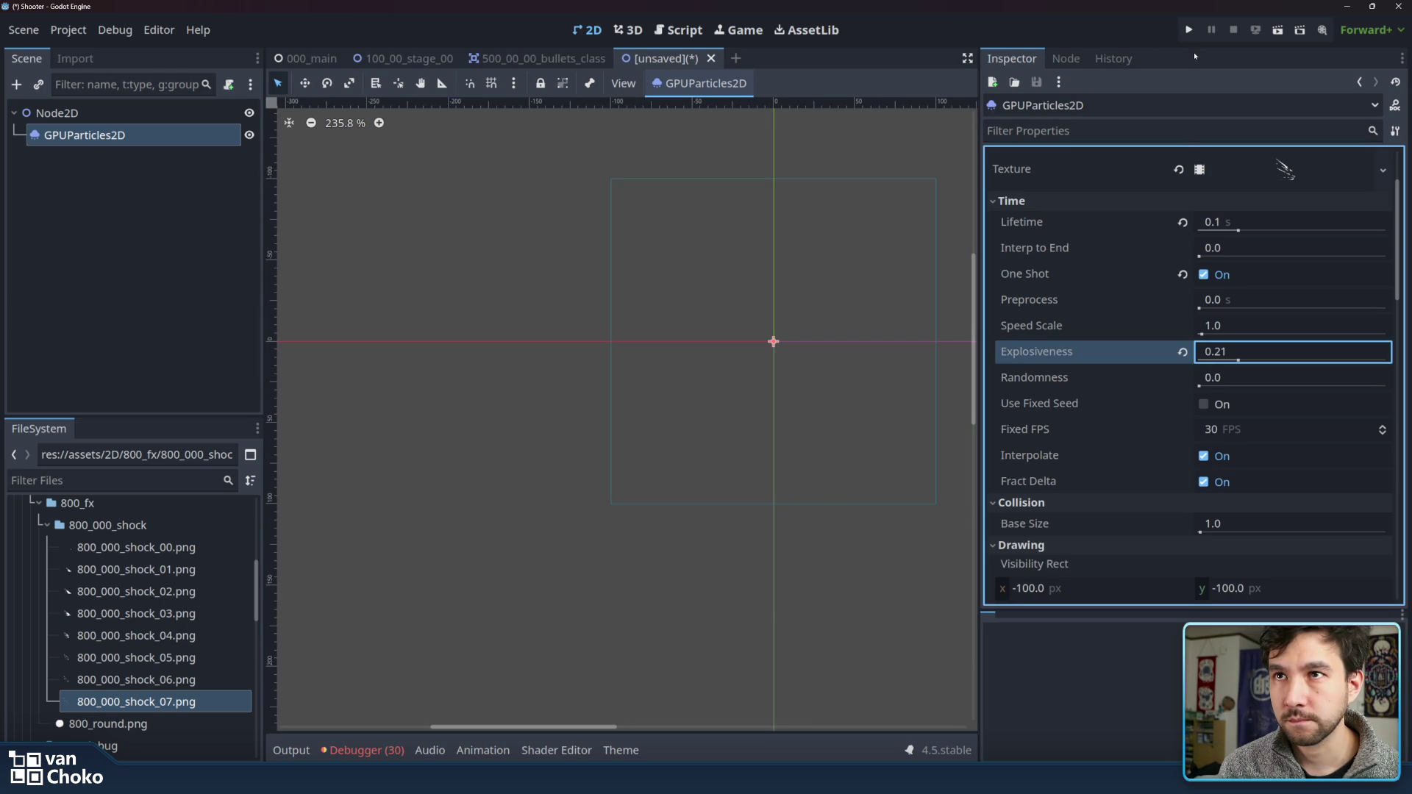
scroll(1329, 197, up, 3)
click(1200, 181)
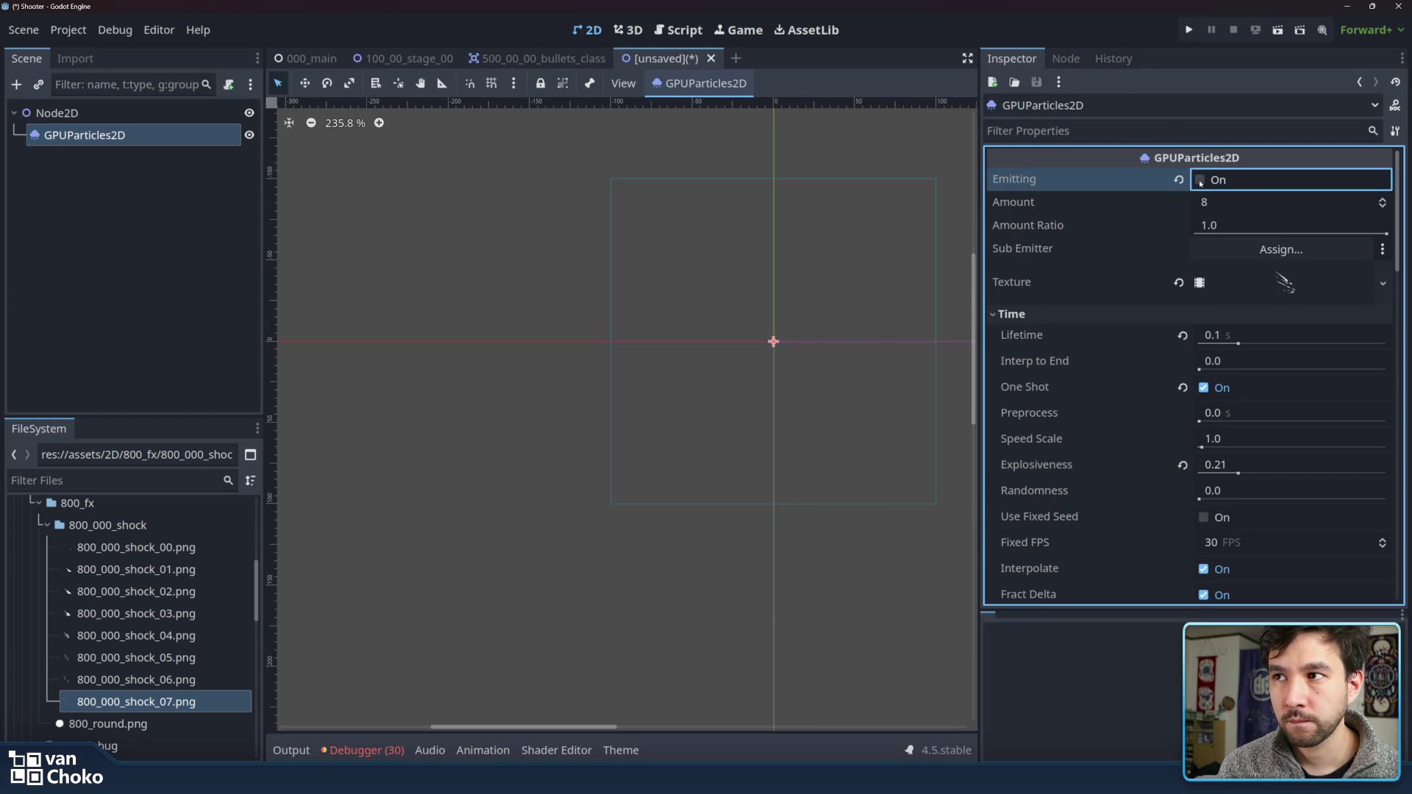
click(1201, 182)
click(1200, 181)
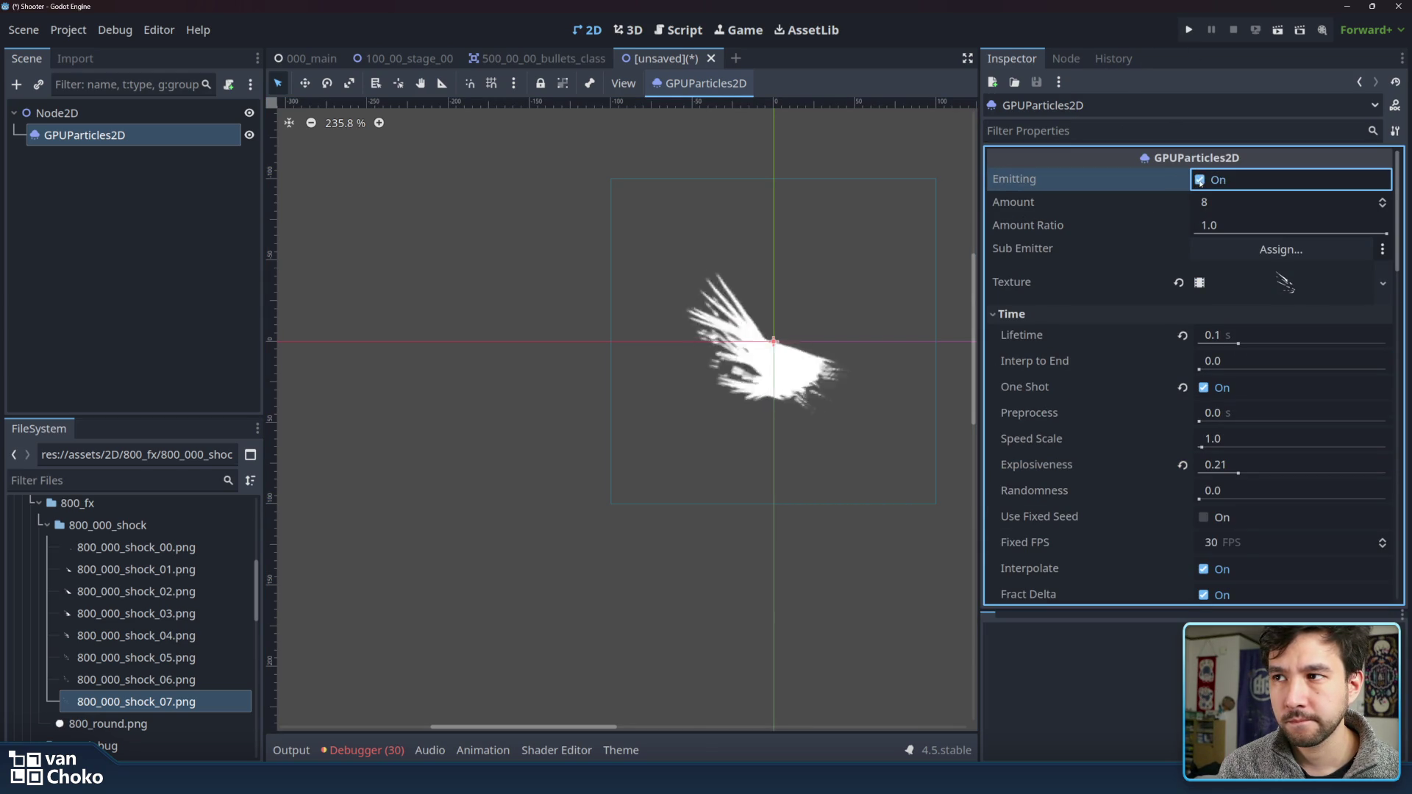
click(1200, 182)
- Look through the Attractor Interaction and Display sections of the process material
scroll(1118, 483, down, 10)
scroll(1111, 471, down, 10)
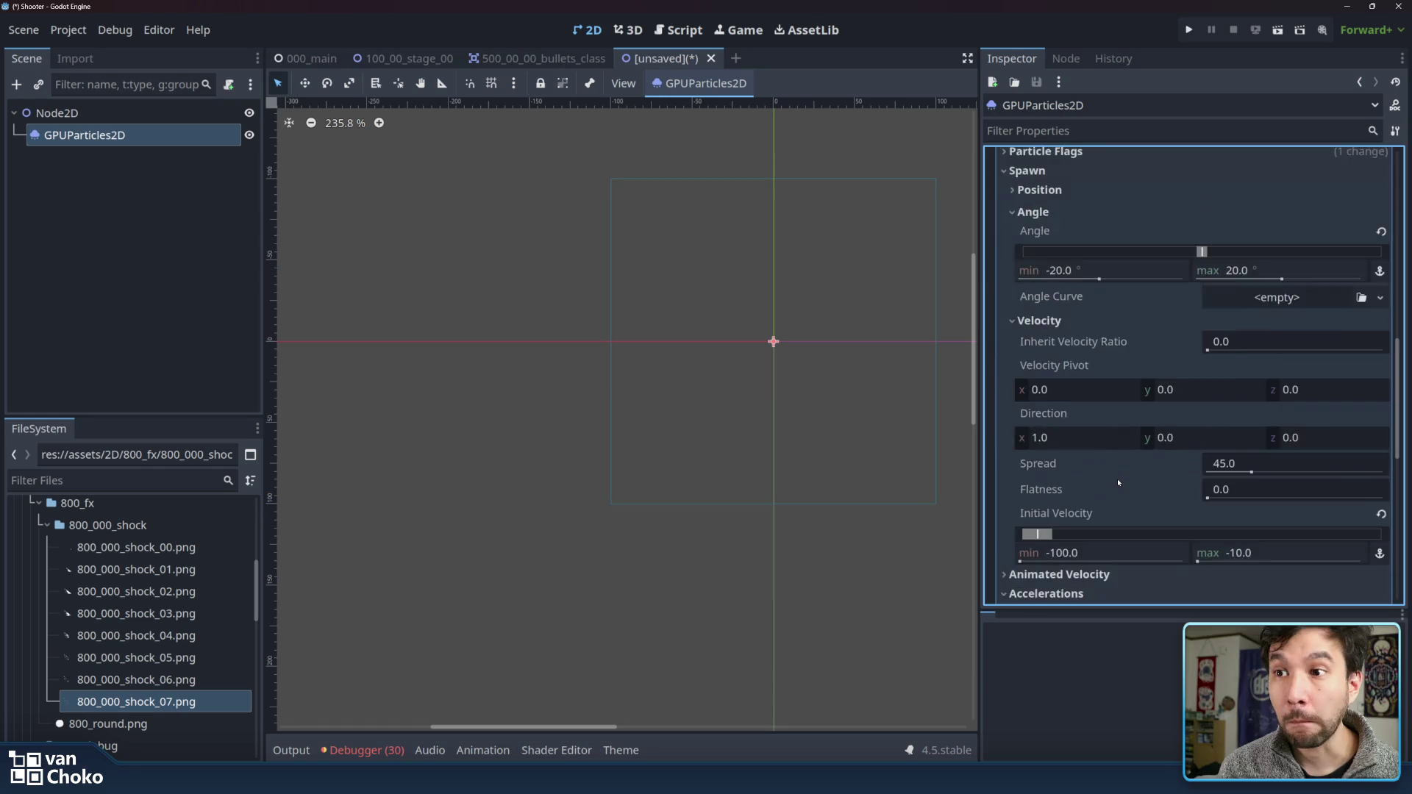
scroll(1089, 449, down, 8)
scroll(1066, 434, down, 2)
click(1063, 428)
click(1062, 428)
click(1075, 449)
click(1075, 448)
click(1075, 449)
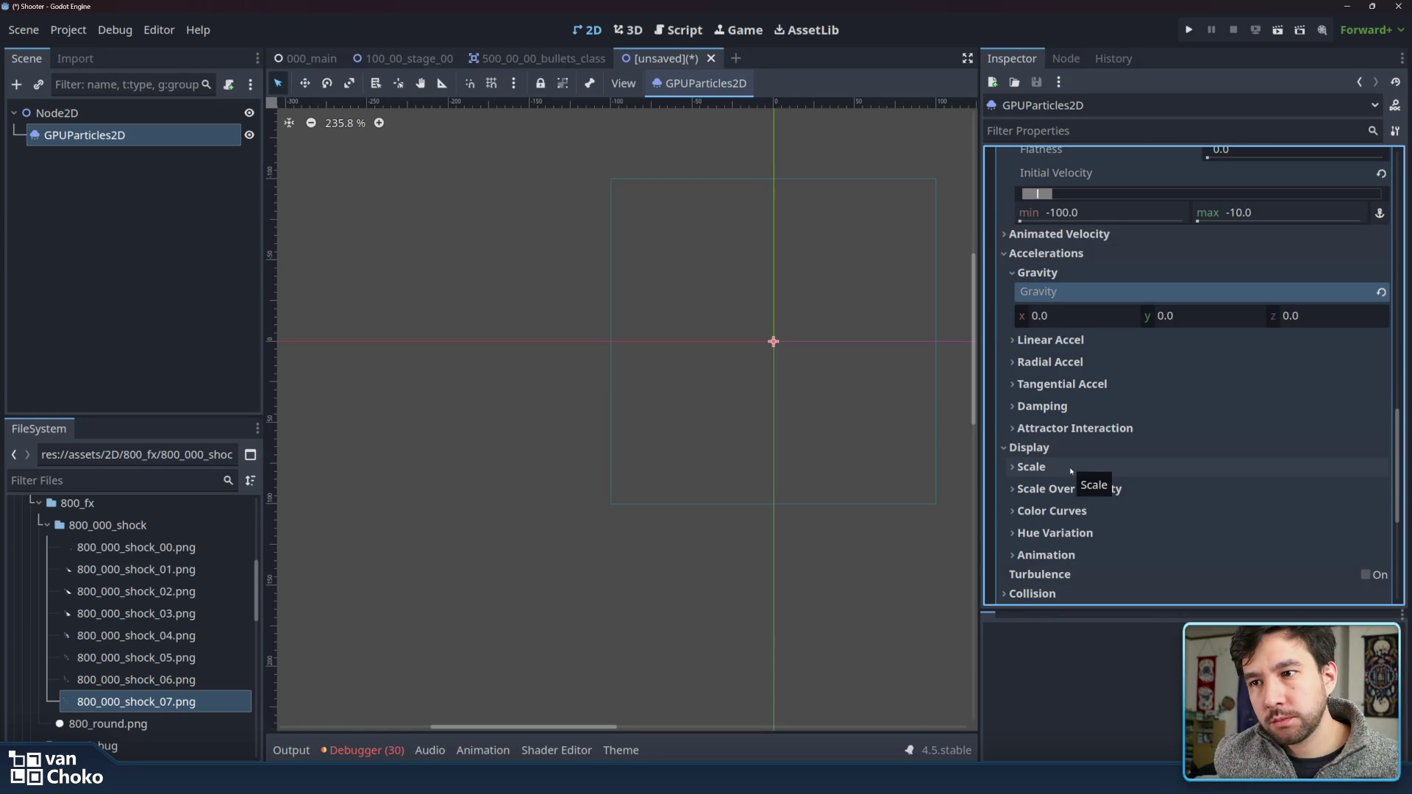
- Collapse the Collision, Display, Accelerations, Angle and Spawn sections, then switch to the Alpha 1 board in Chrome
scroll(1072, 464, down, 1)
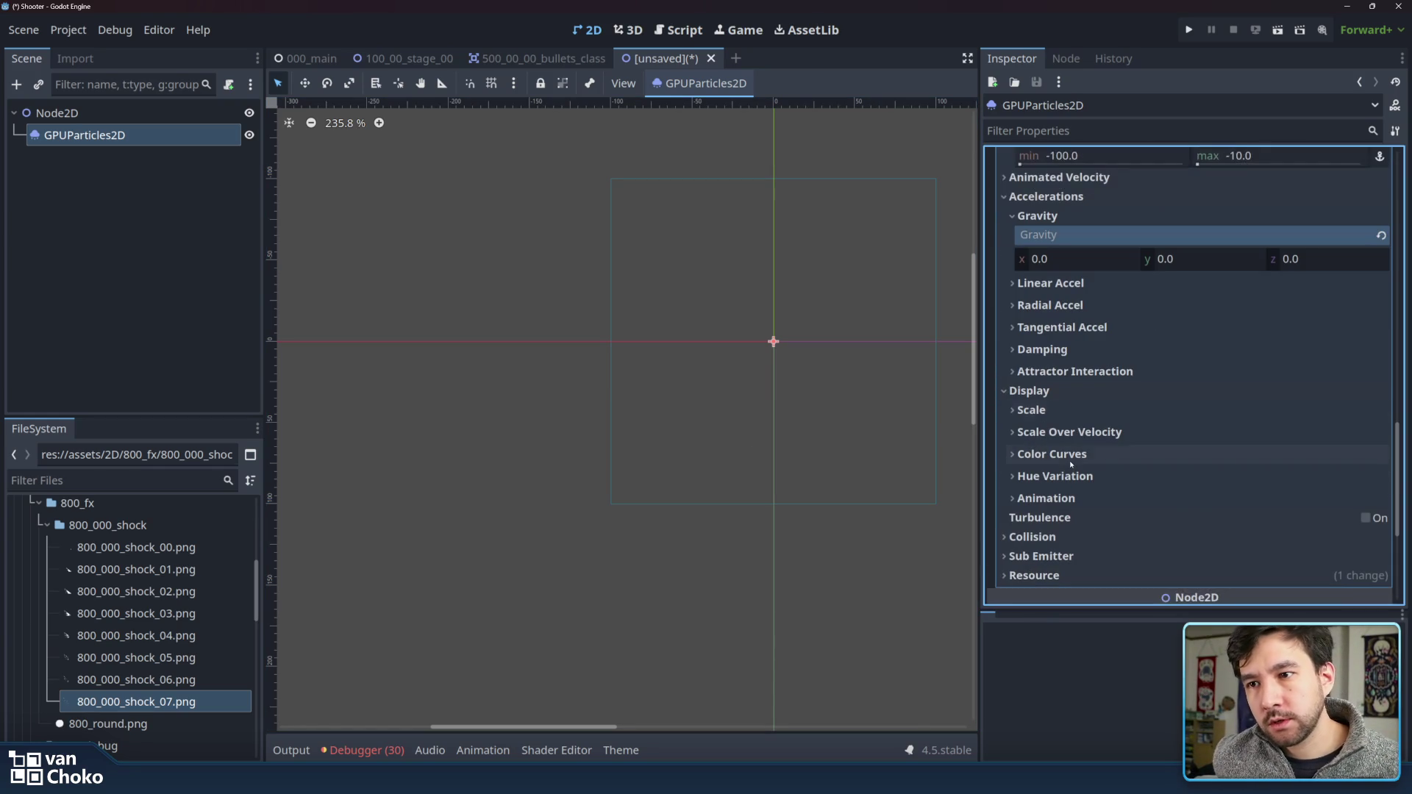
click(1066, 537)
scroll(1066, 478, down, 1)
scroll(1066, 441, down, 1)
click(1053, 425)
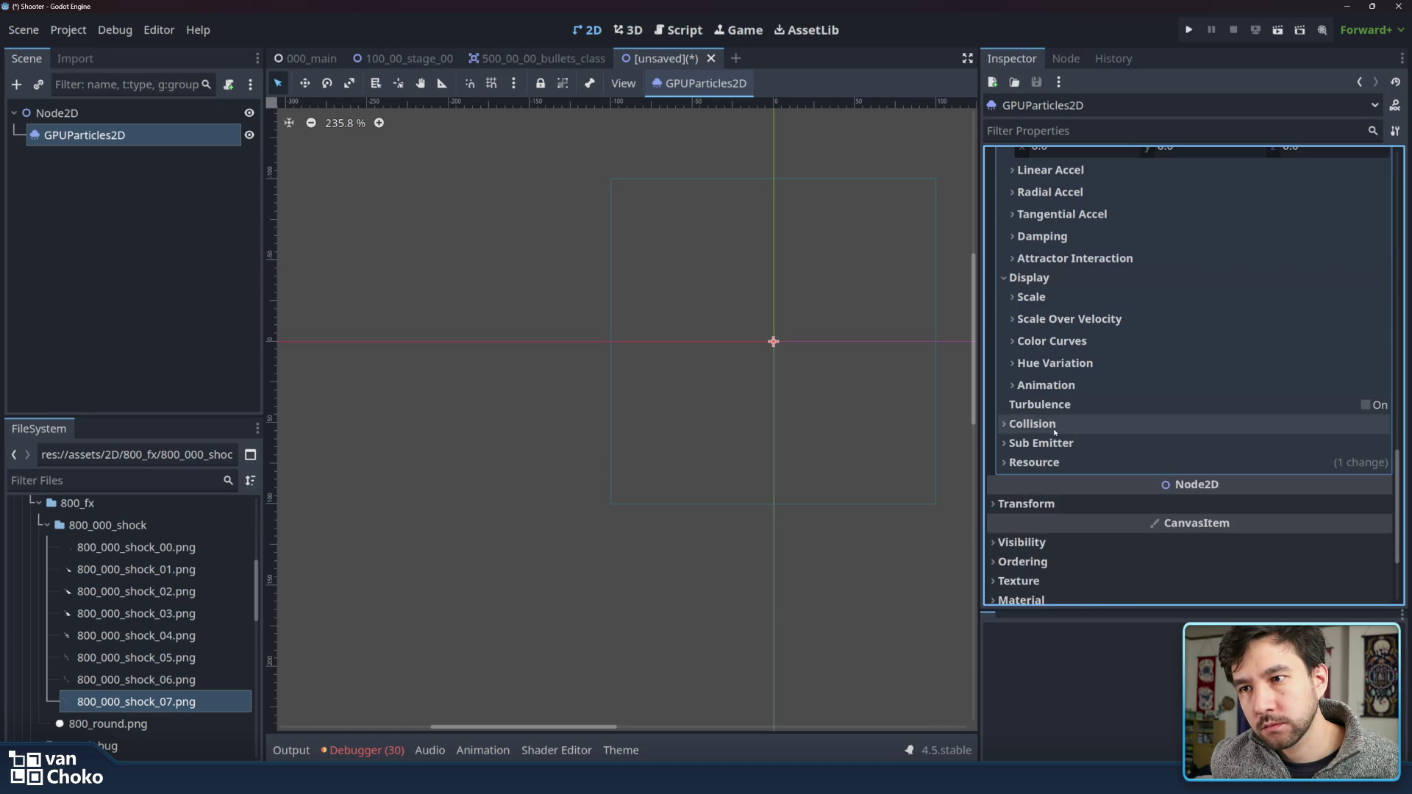
scroll(1055, 430, up, 5)
click(1058, 559)
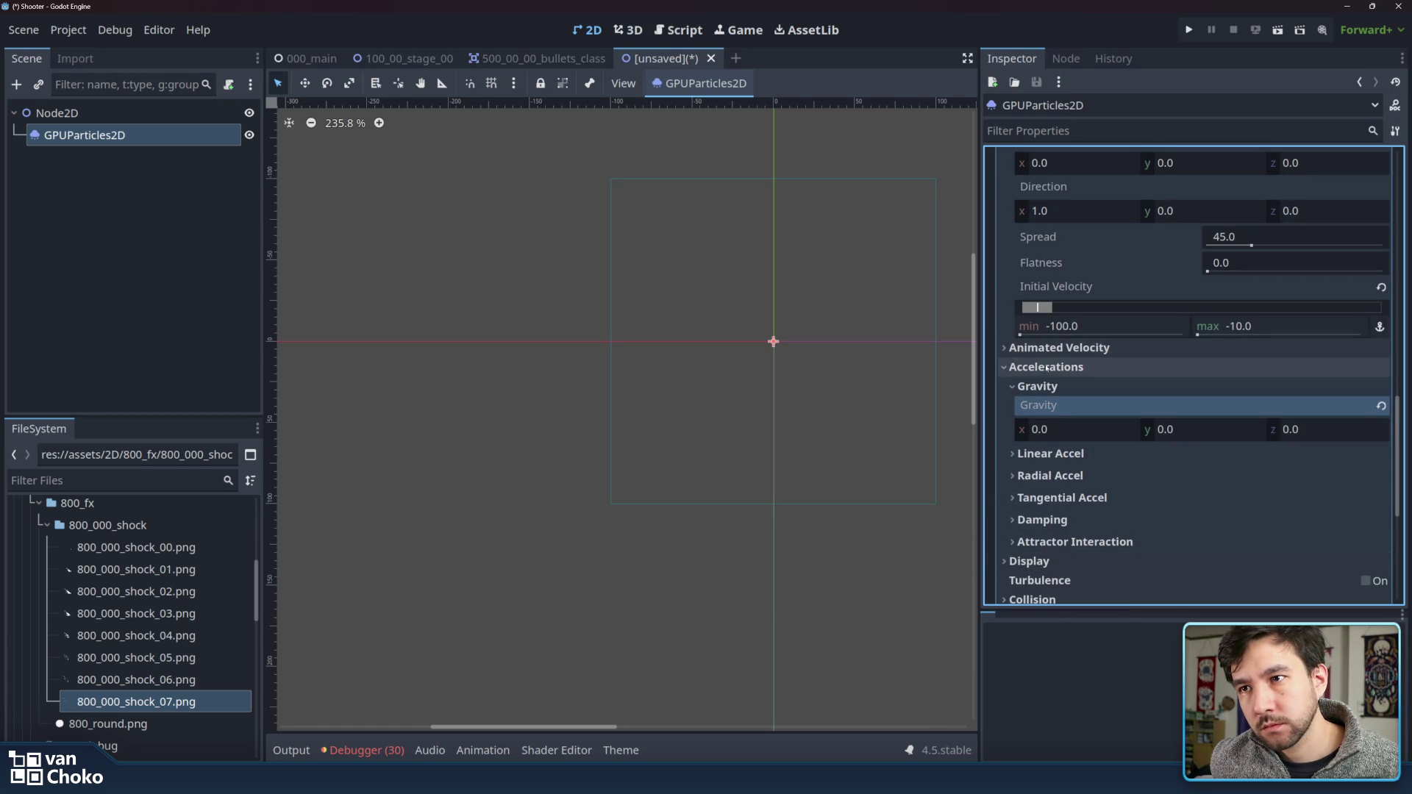
click(1044, 367)
scroll(1035, 287, up, 5)
click(1033, 270)
click(1026, 227)
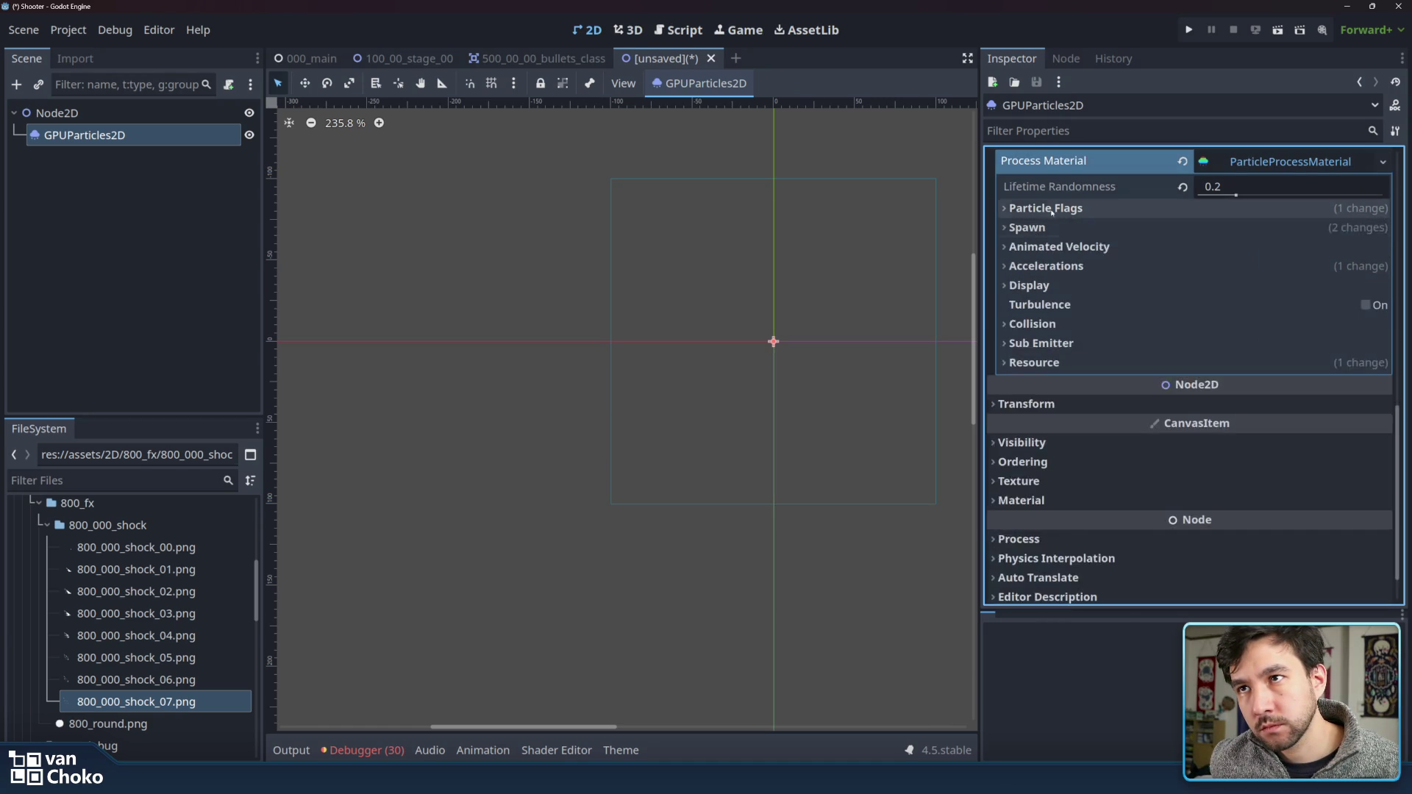
scroll(1059, 235, up, 2)
scroll(1070, 243, up, 5)
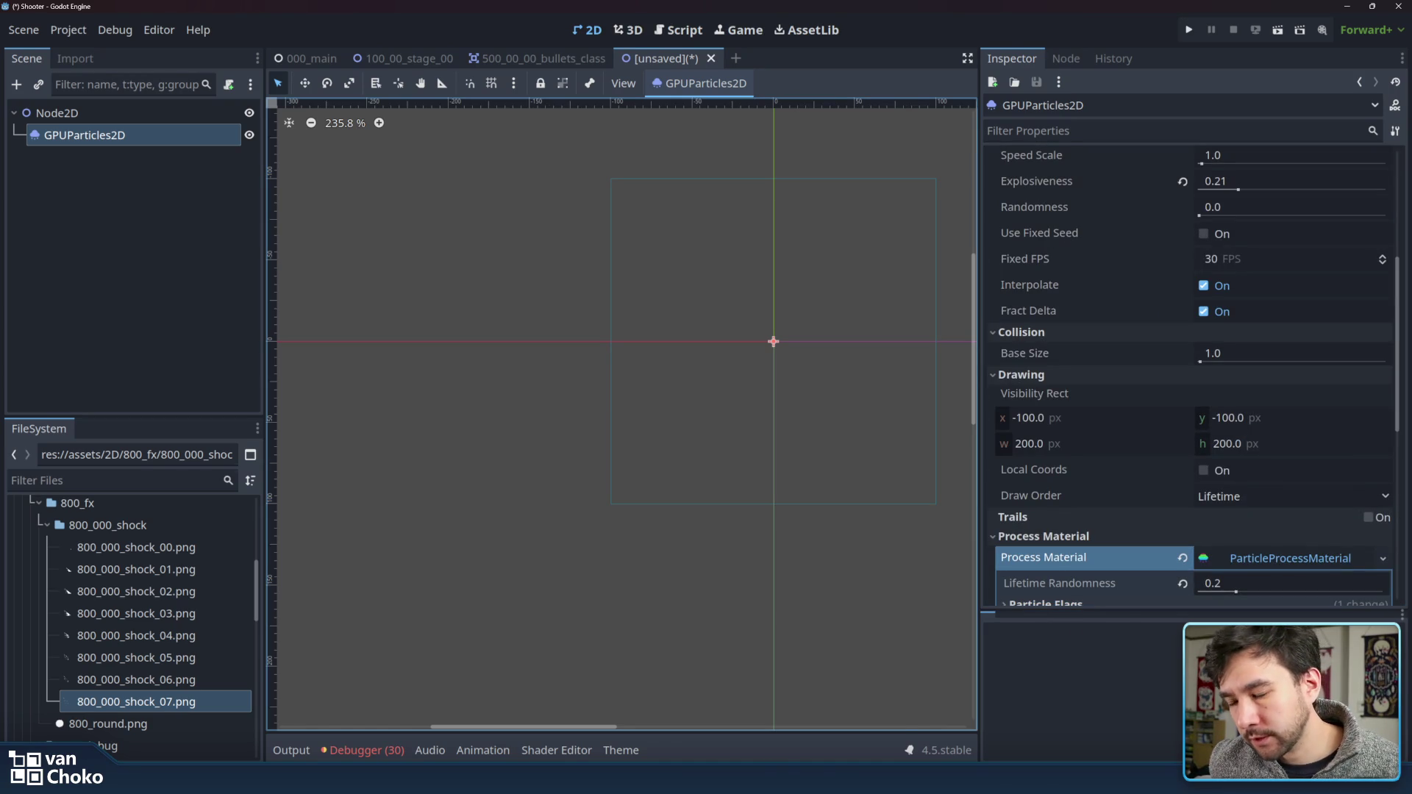
mouse_move(784, 781)
click(843, 721)
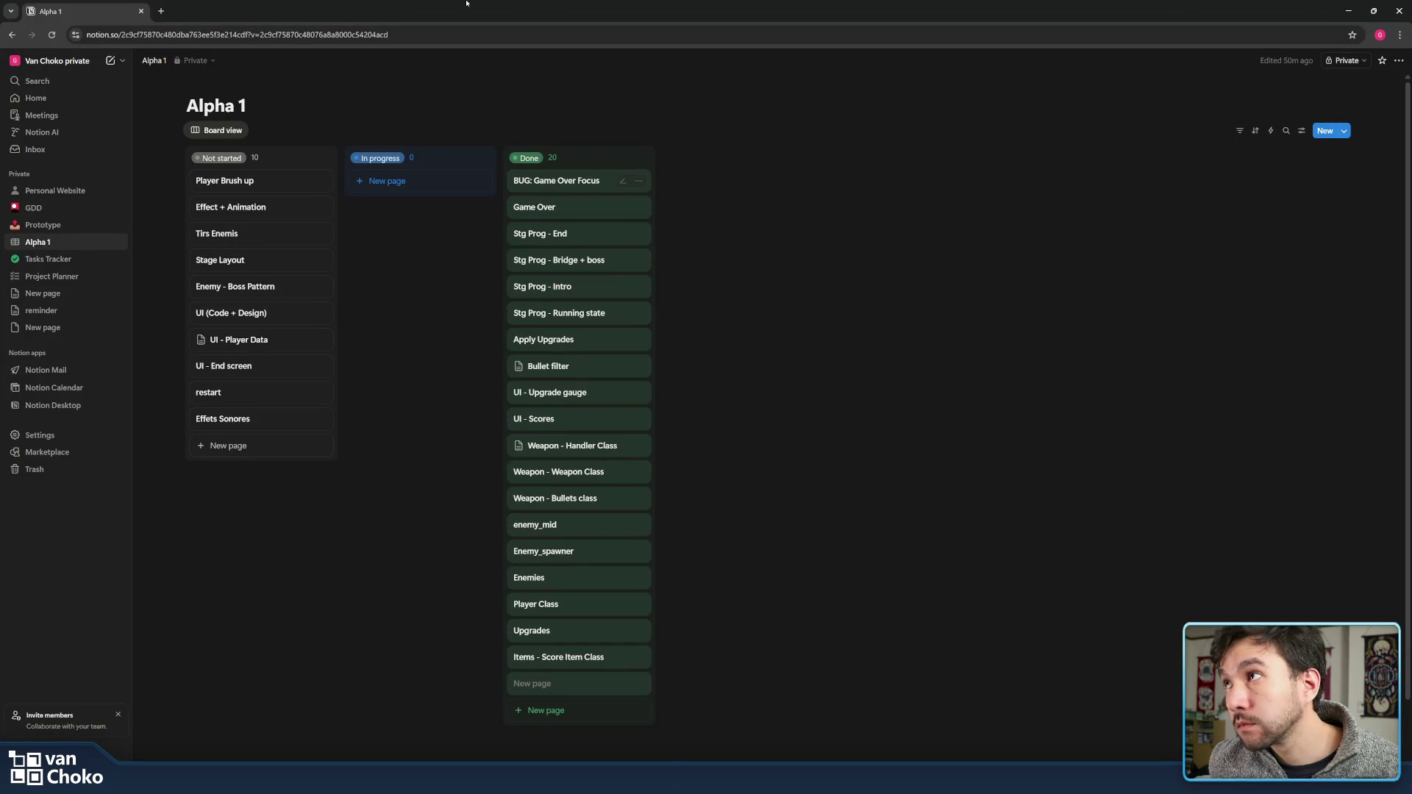
- Minimize the Alpha 1 browser window with Super+Down to reveal the Godot editor
key(super+Down)
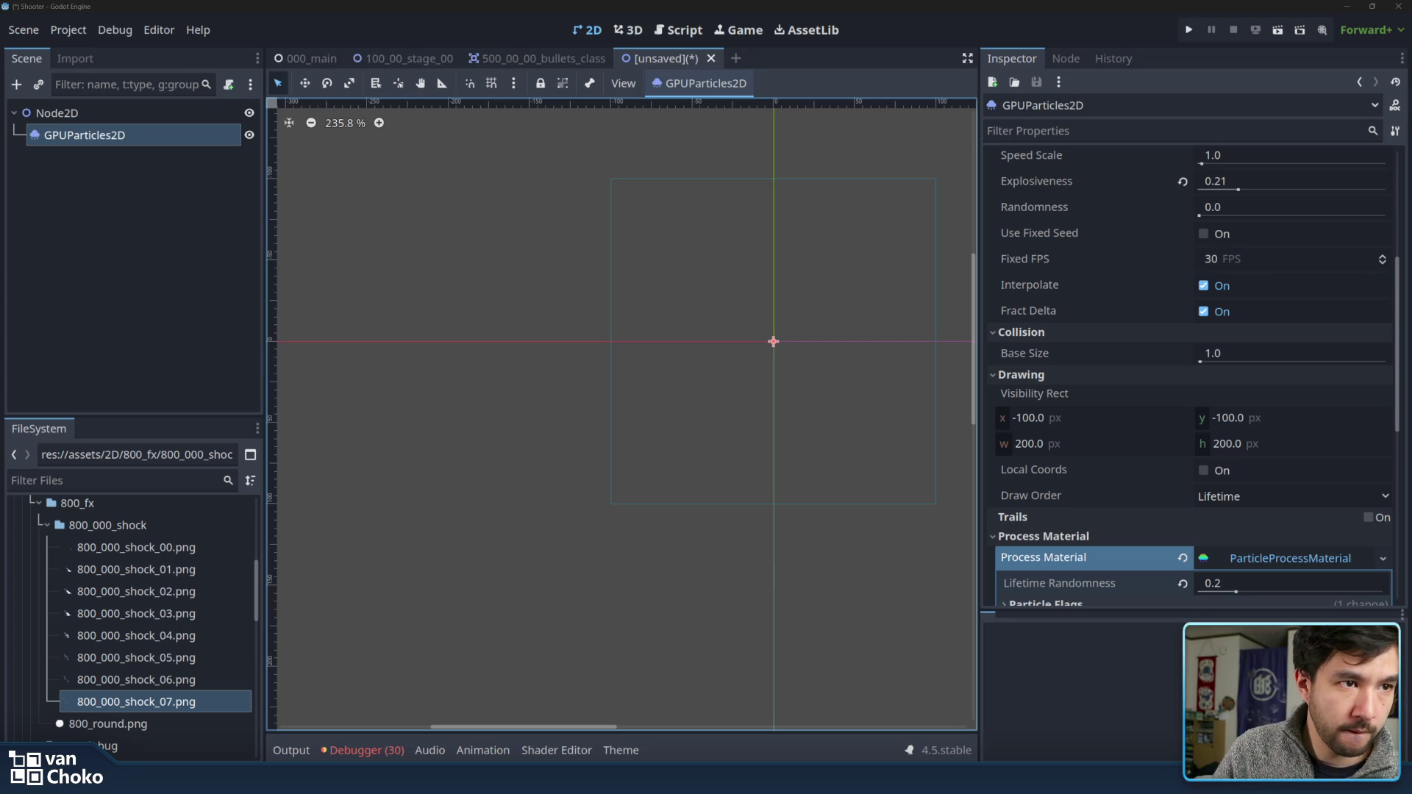
- Bring up the 2D particle systems docs and switch to its stable version from the warning banner
key(alt+Tab)
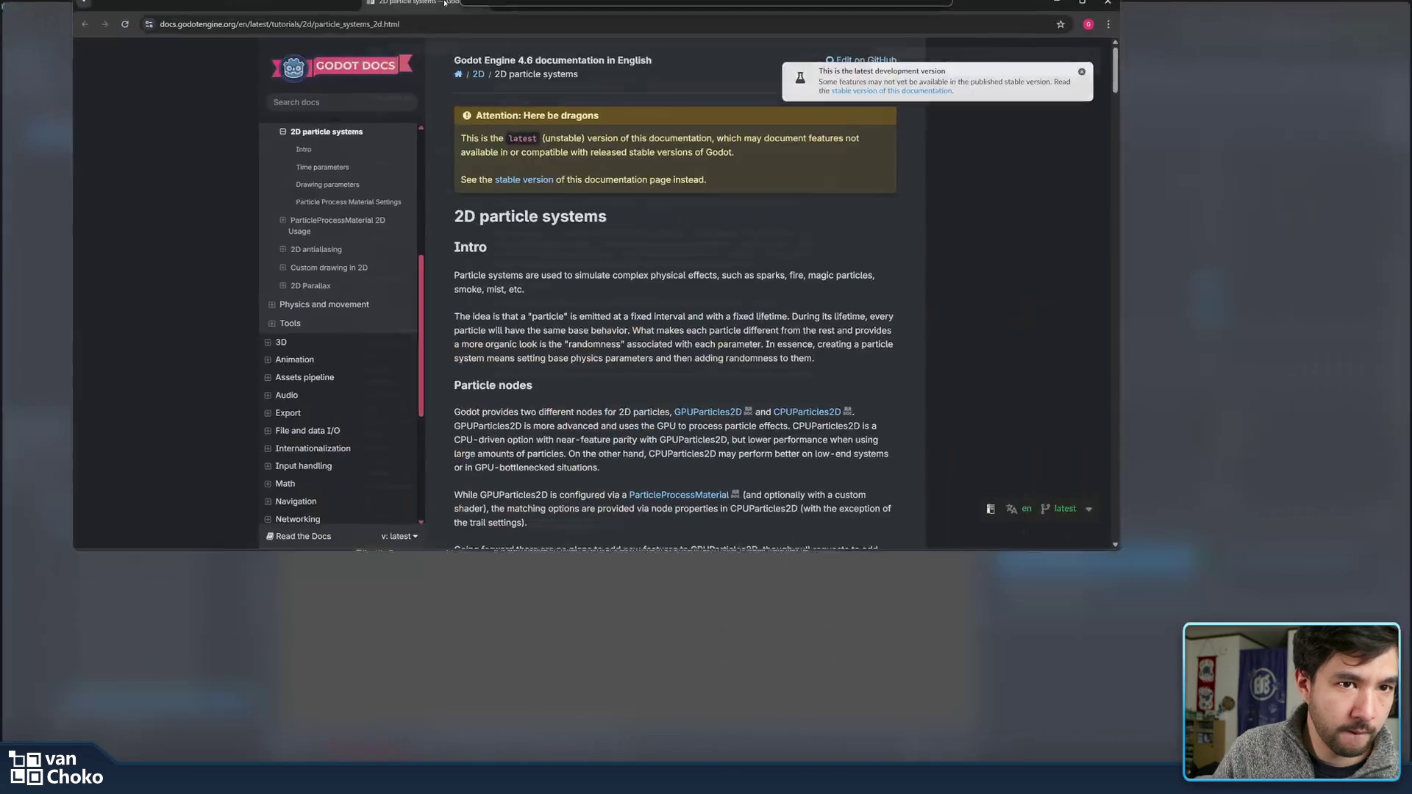
scroll(762, 341, down, 4)
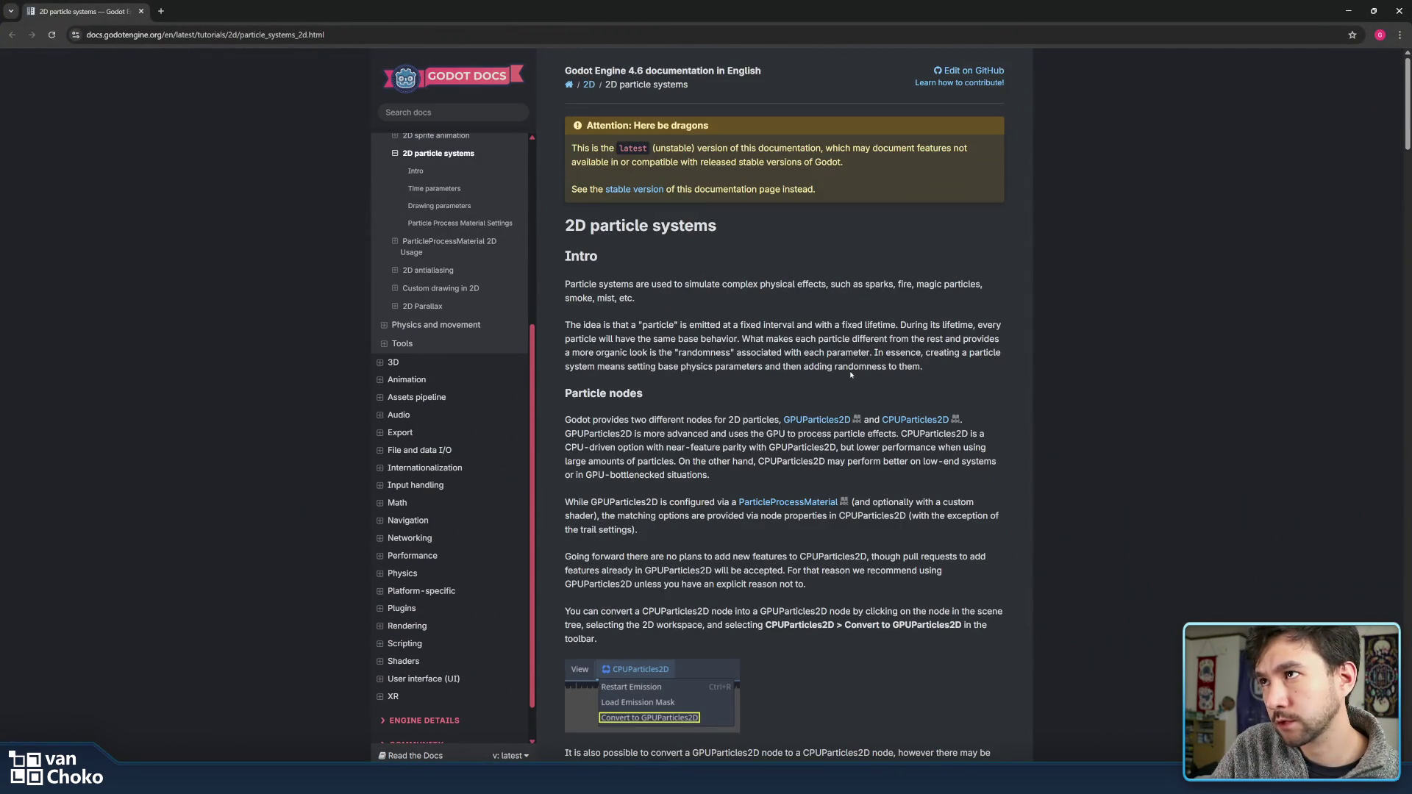
double_click(639, 149)
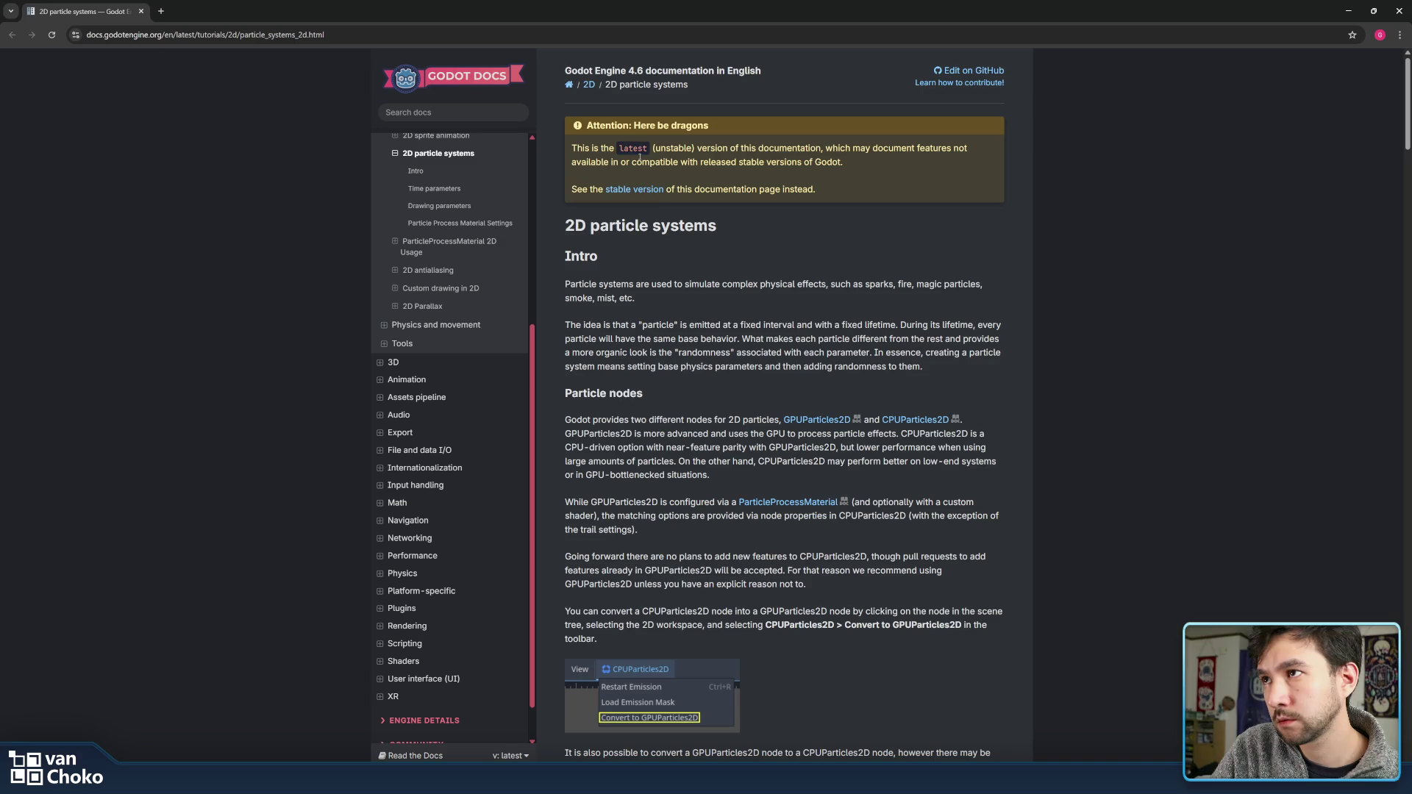
click(634, 190)
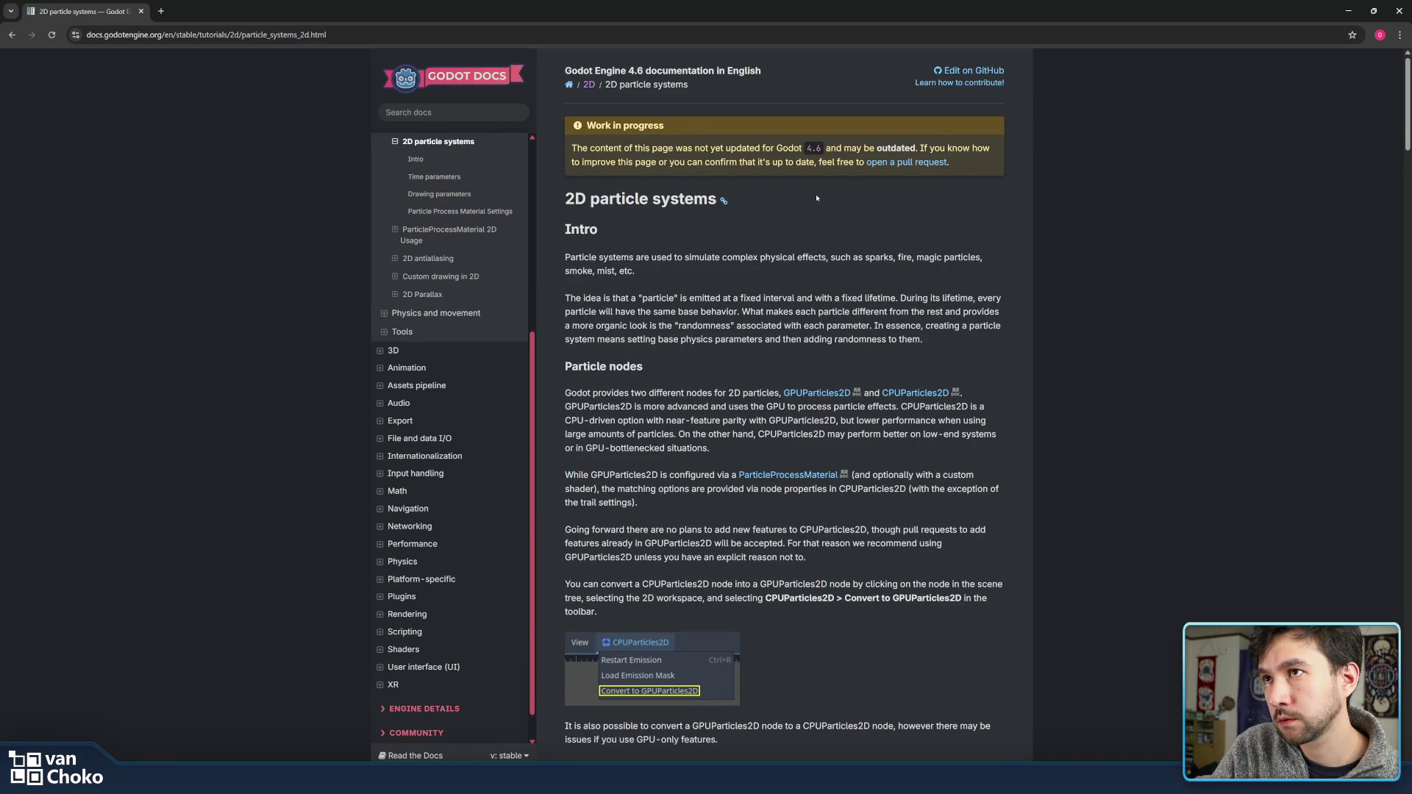
mouse_move(816, 198)
mouse_down()
mouse_move(806, 125)
mouse_move(825, 149)
mouse_move(807, 149)
mouse_up()
click(825, 148)
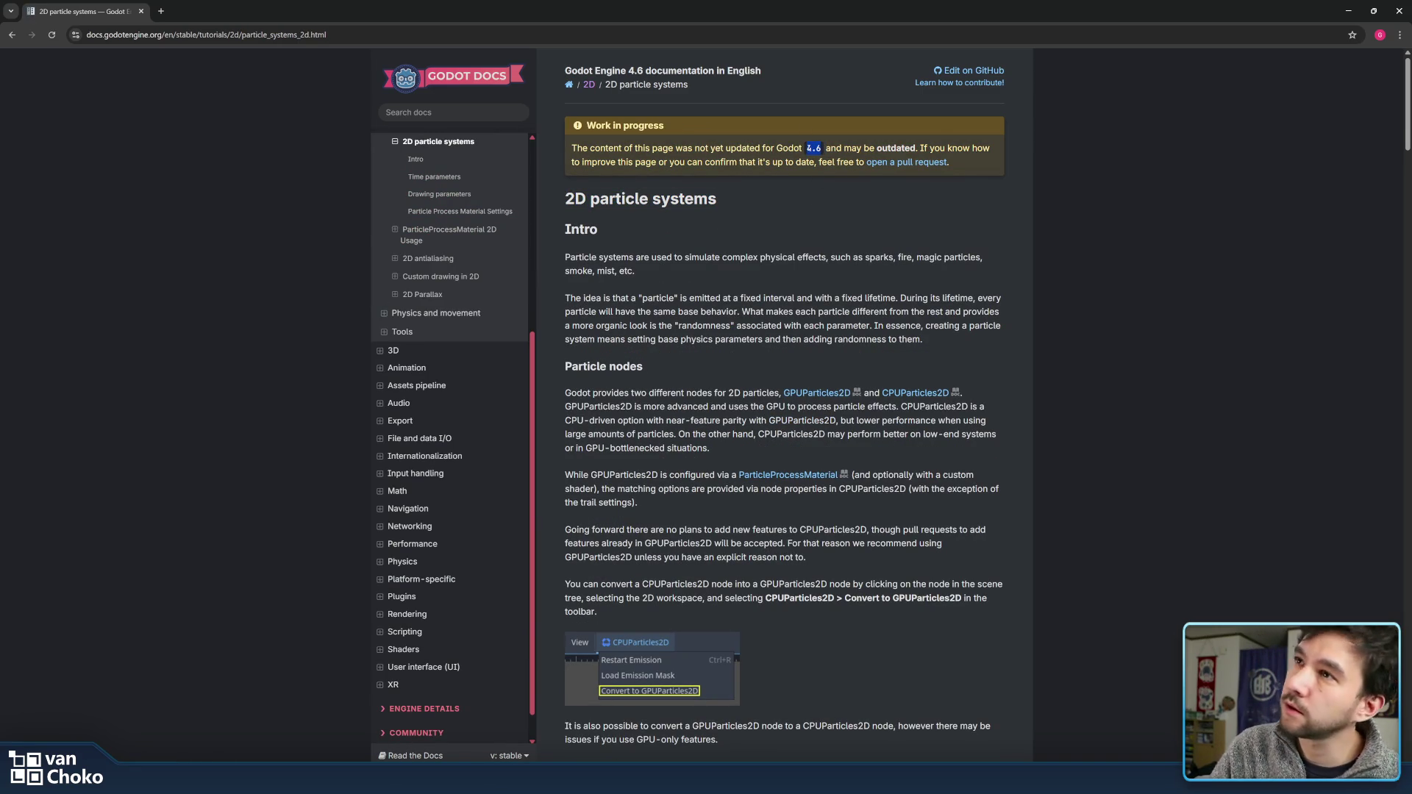
click(809, 147)
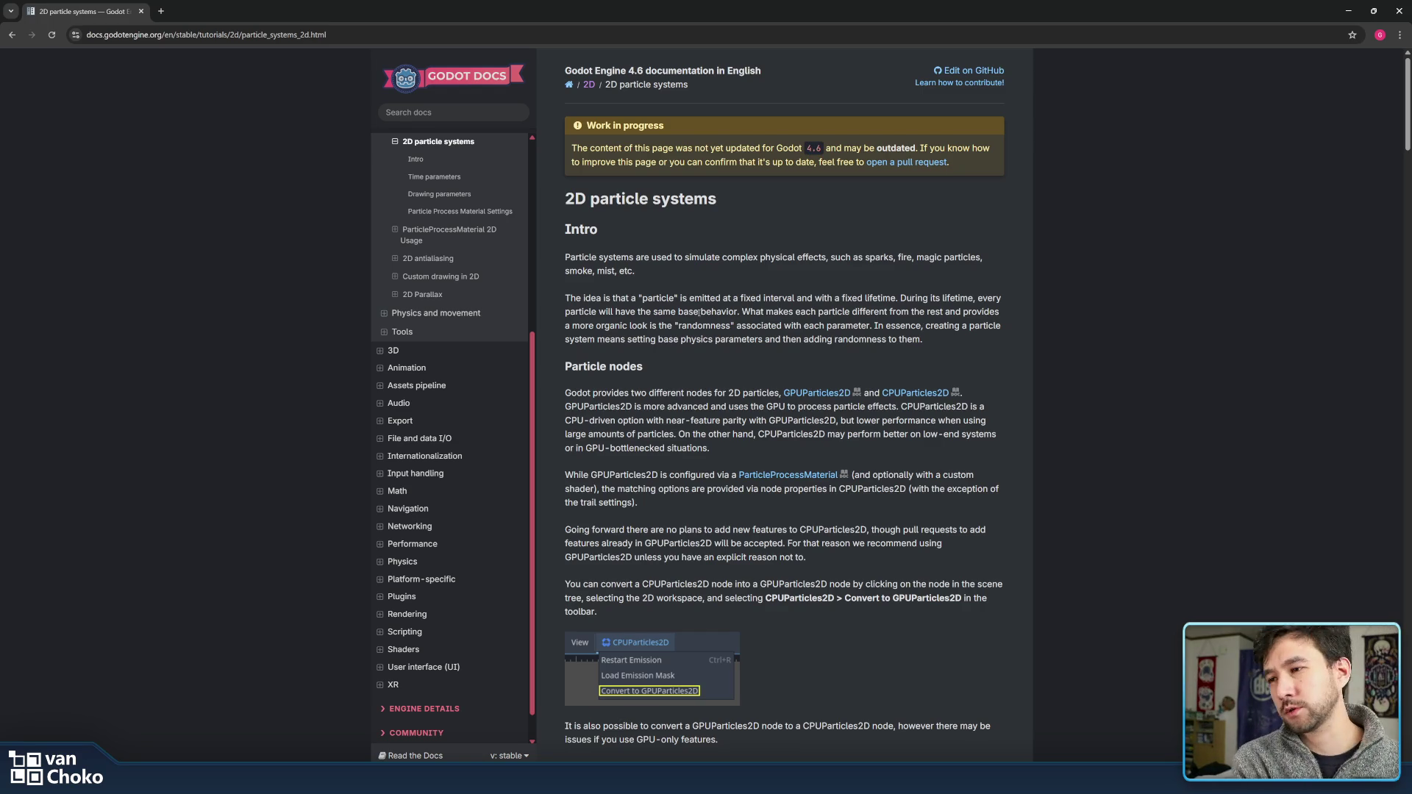
scroll(666, 311, down, 4)
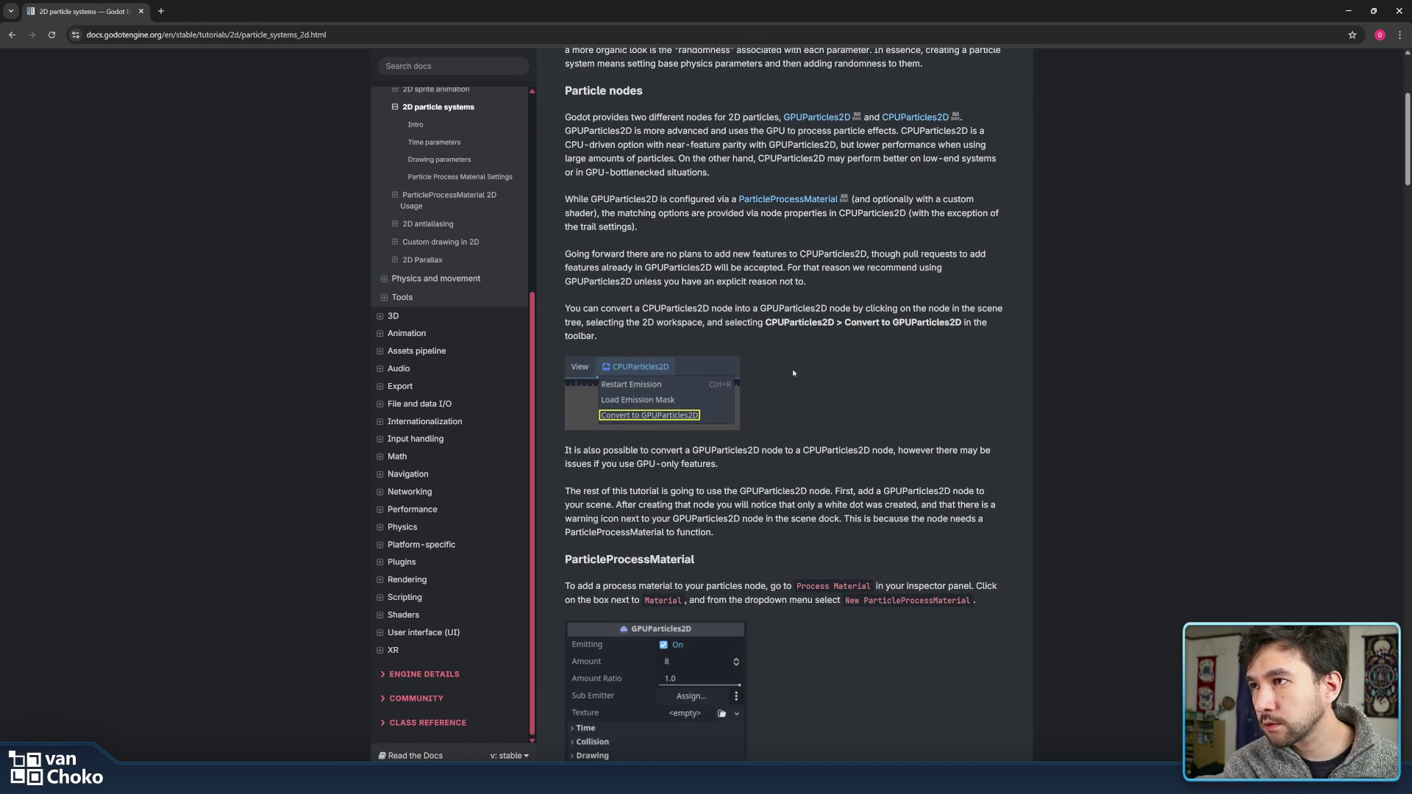
- Read the Particle nodes introduction on converting nodes and on CPUParticles2D versus GPUParticles2D
mouse_move(733, 345)
mouse_down()
mouse_move(923, 229)
mouse_move(985, 92)
mouse_move(996, 117)
mouse_up()
mouse_move(901, 131)
mouse_down()
mouse_move(746, 145)
mouse_move(1004, 144)
mouse_move(1005, 157)
mouse_move(653, 167)
mouse_move(912, 160)
mouse_move(710, 173)
mouse_move(674, 119)
mouse_up()
drag(563, 117, 741, 177)
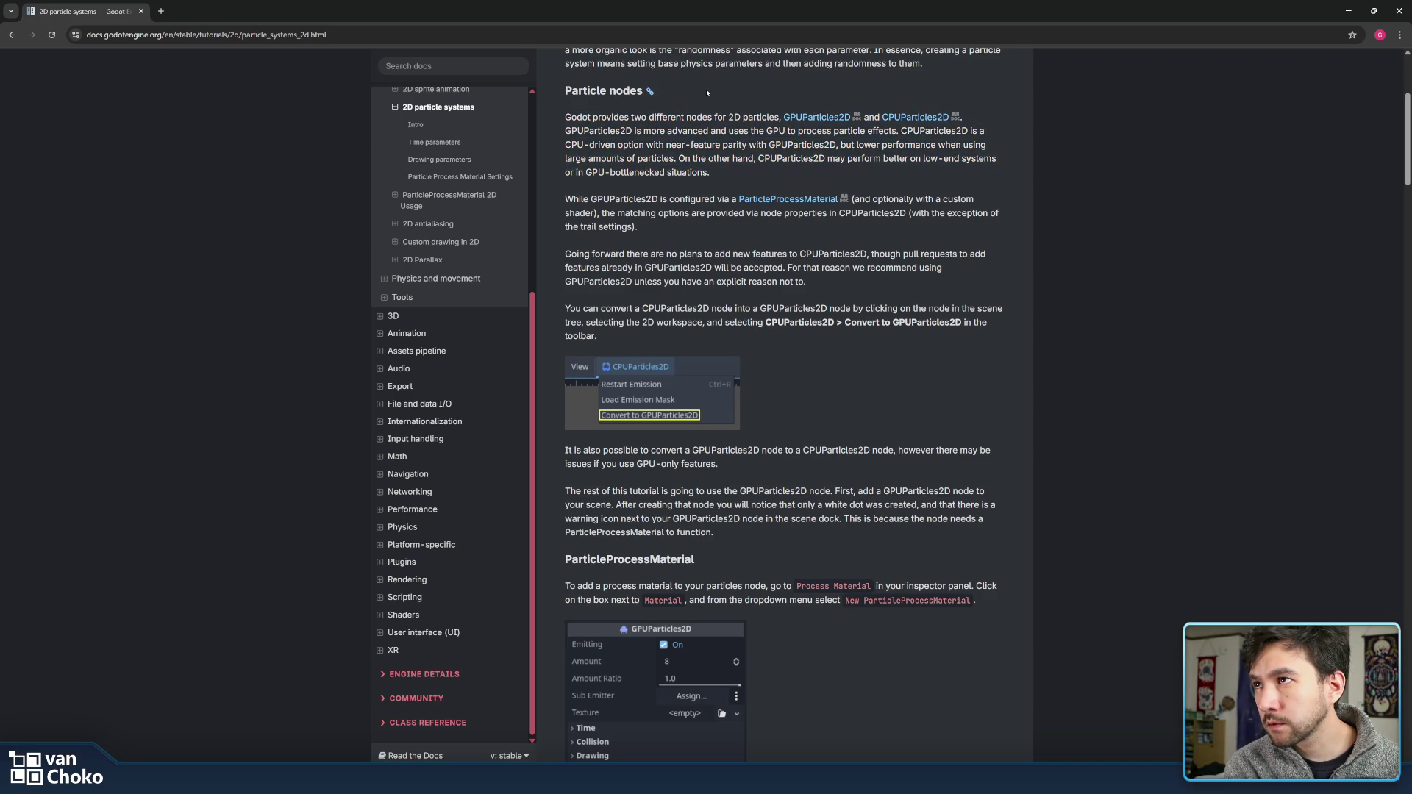
click(741, 177)
mouse_move(745, 234)
mouse_down()
mouse_move(732, 158)
mouse_move(745, 234)
mouse_up()
scroll(745, 218, down, 4)
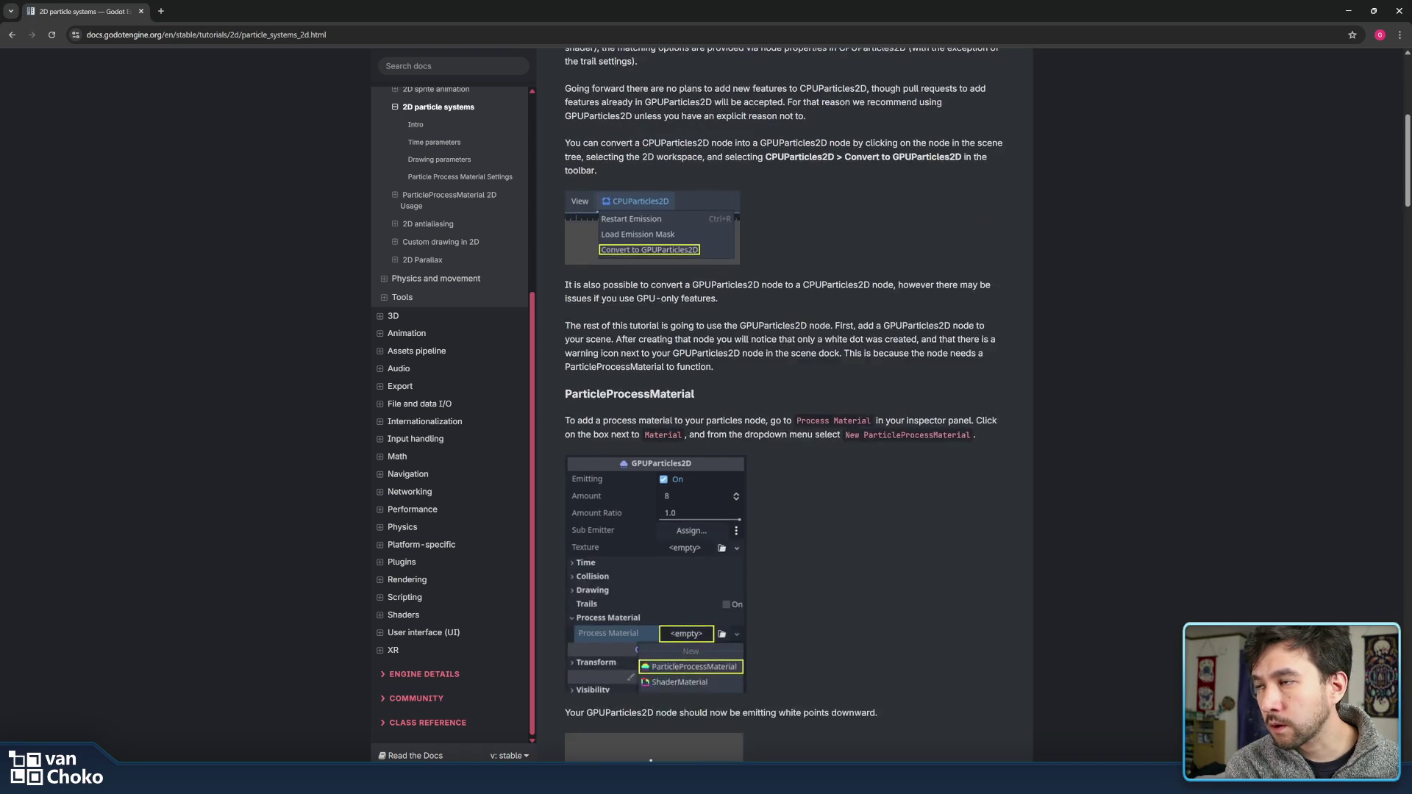
drag(564, 174, 793, 256)
click(793, 265)
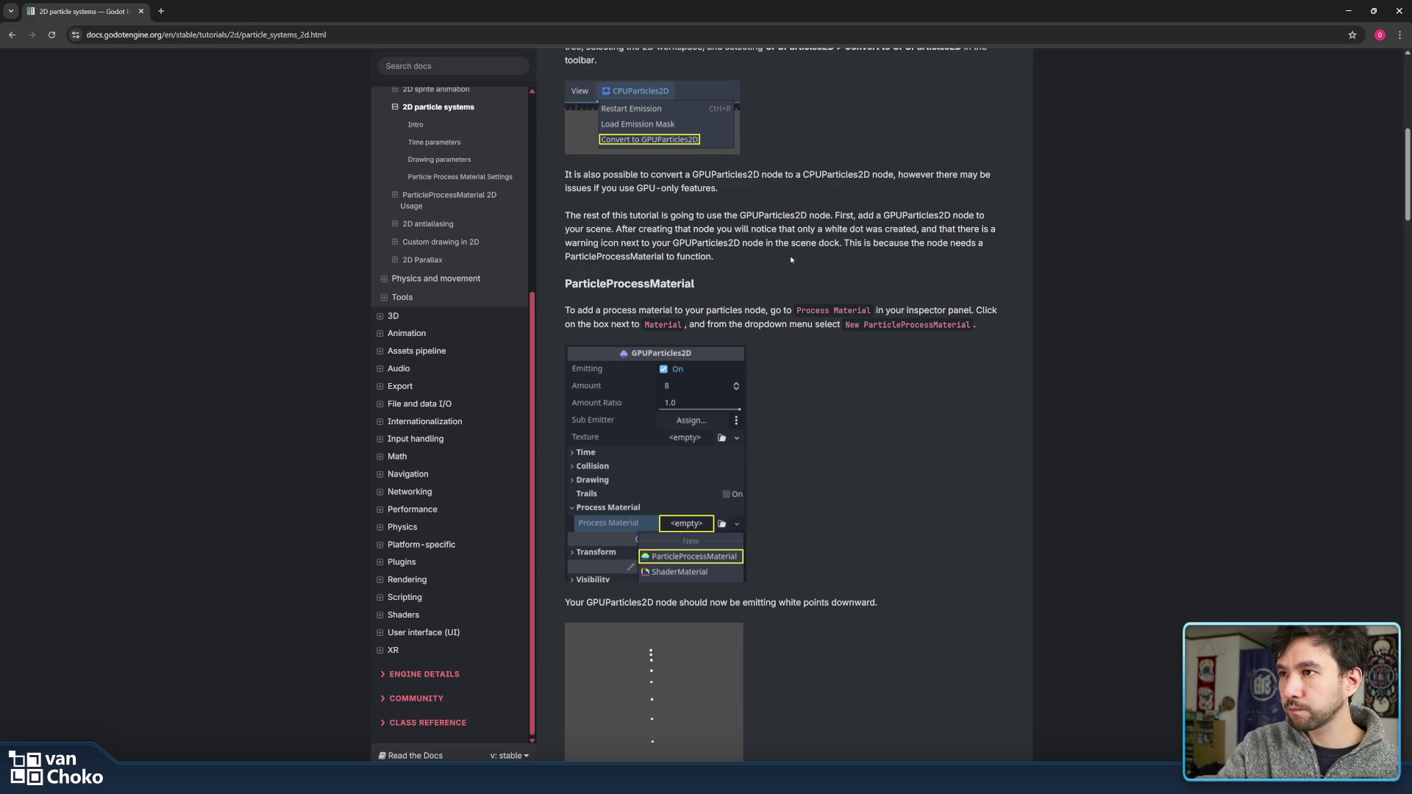
- Read the Texture paragraph explaining flipbooks and how they compare to spritesheets
scroll(776, 277, down, 2)
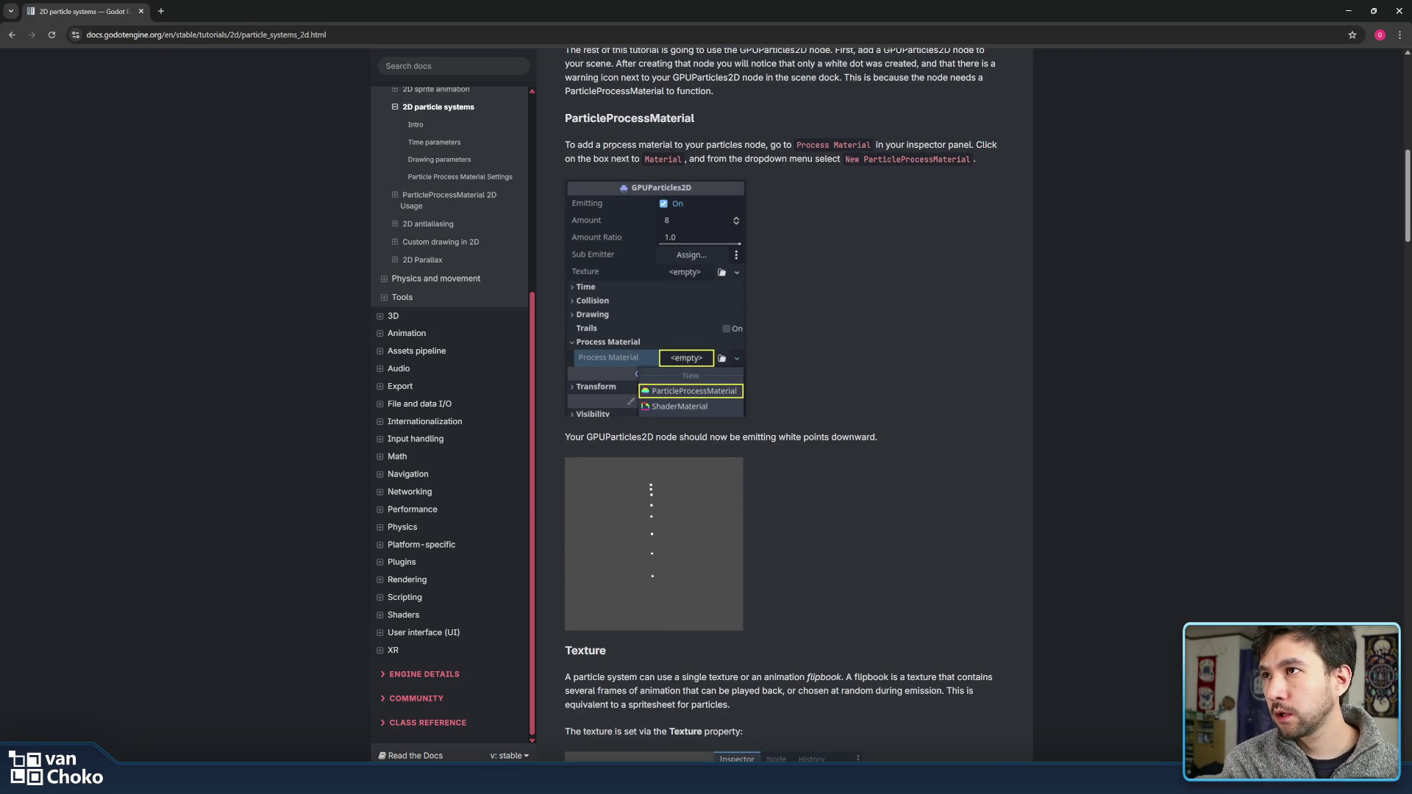
scroll(747, 269, down, 2)
scroll(697, 252, down, 3)
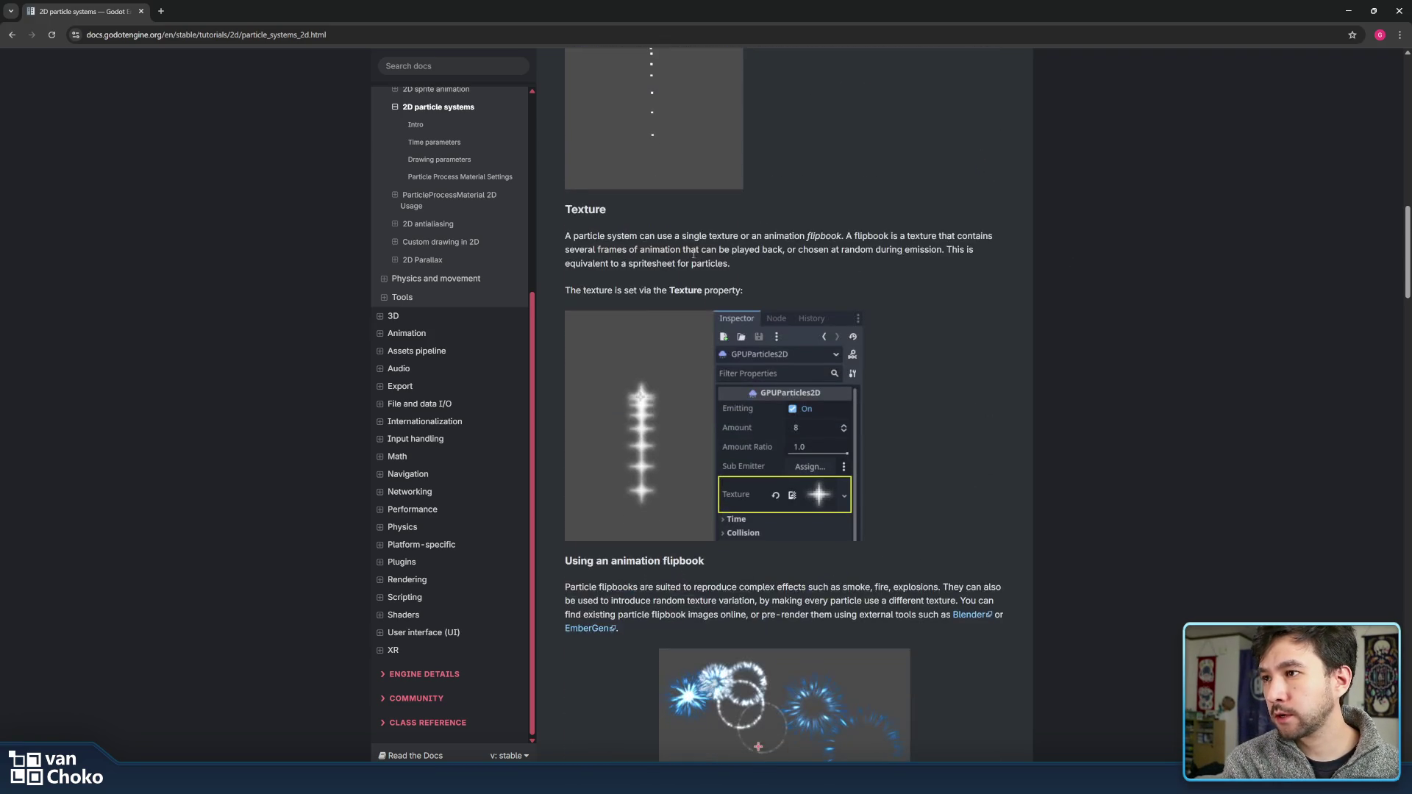
triple_click(885, 250)
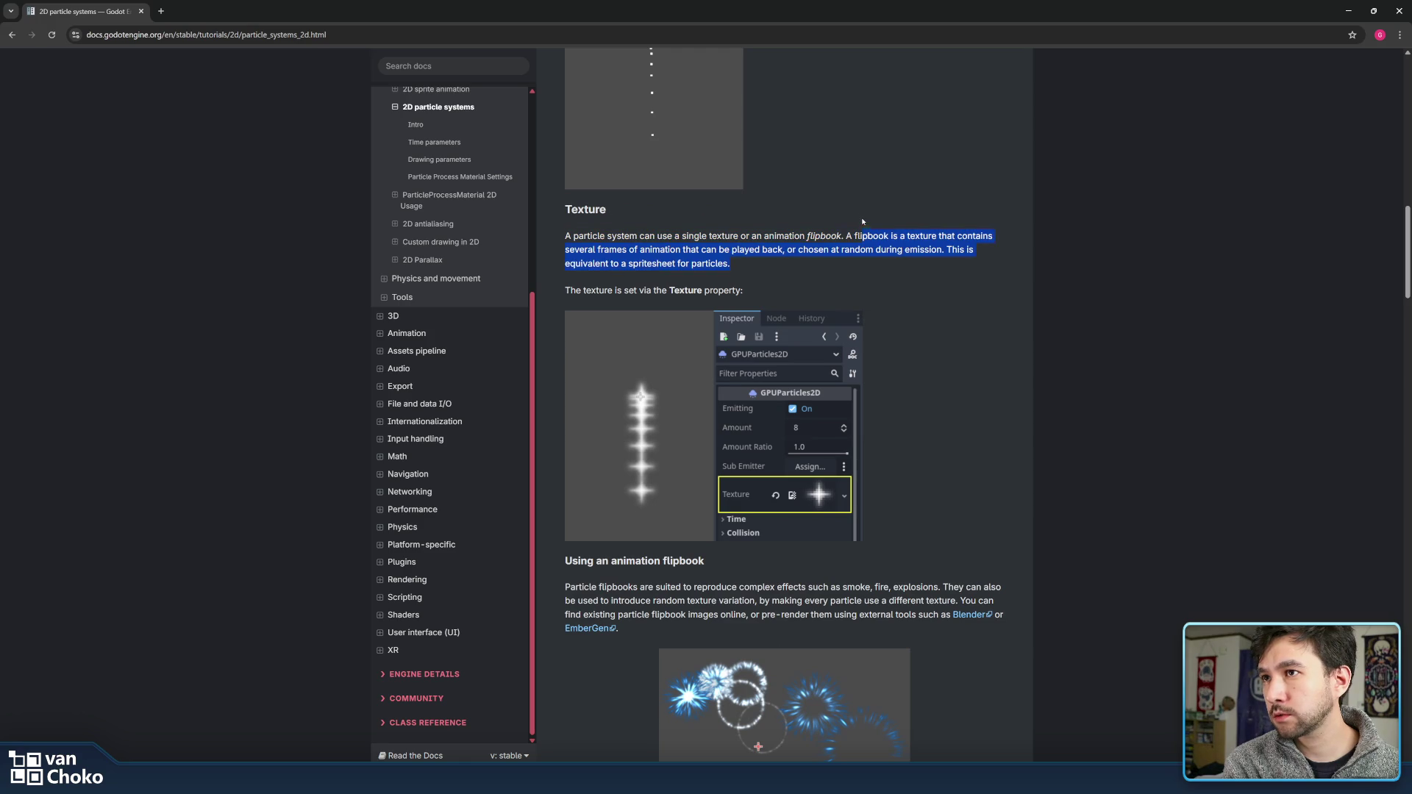
drag(564, 236, 844, 236)
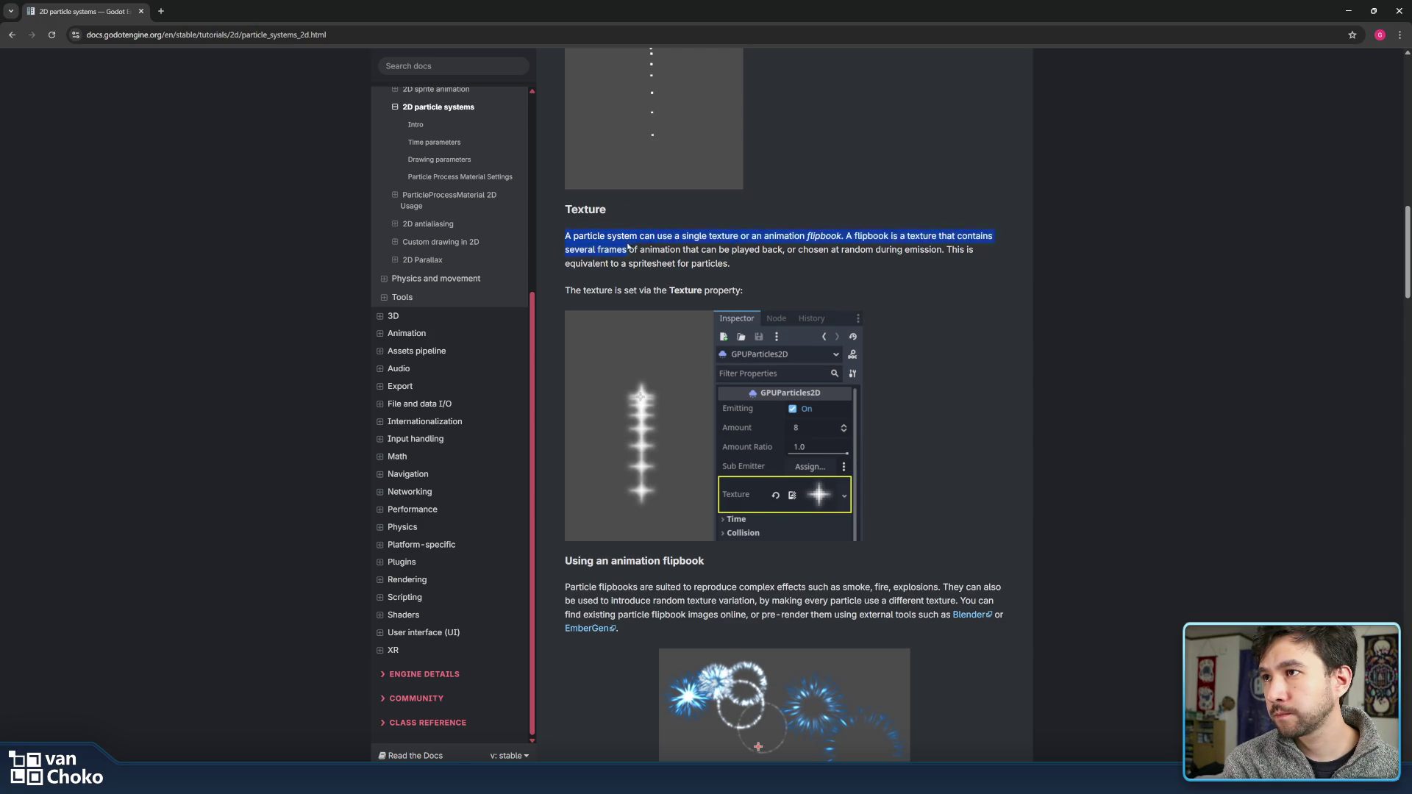
double_click(823, 236)
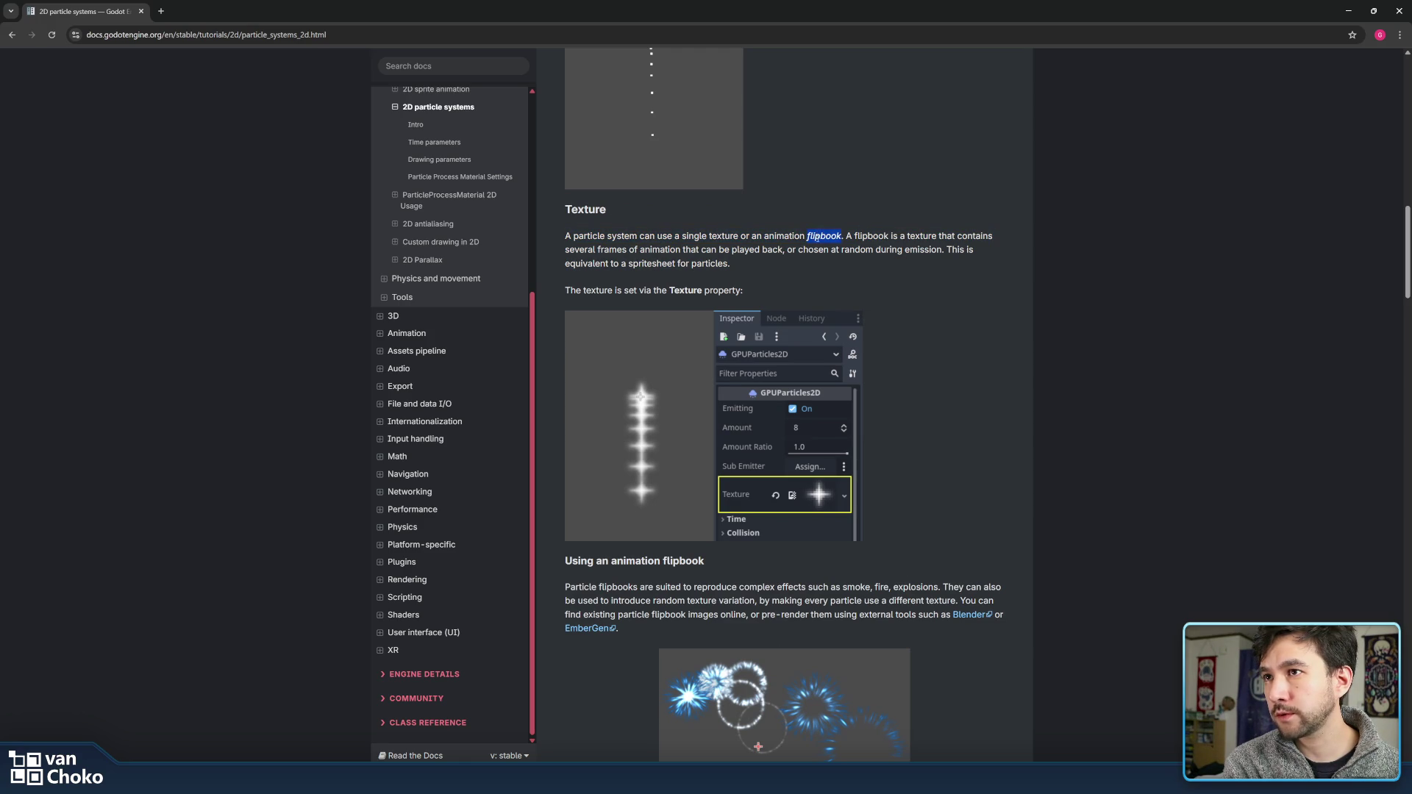
double_click(872, 236)
mouse_move(871, 237)
mouse_down()
mouse_move(771, 251)
mouse_move(942, 251)
mouse_up()
click(783, 260)
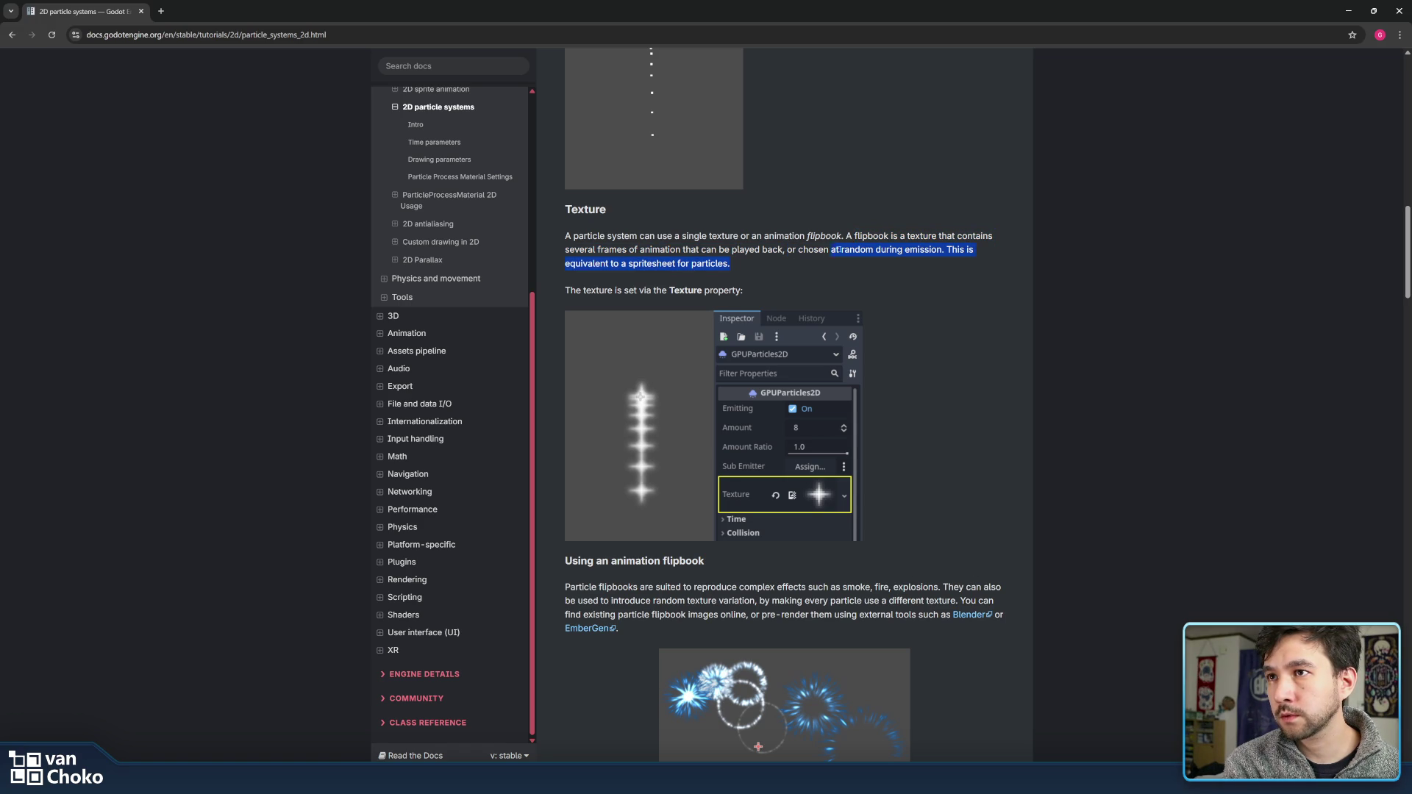
drag(946, 249, 914, 218)
click(952, 264)
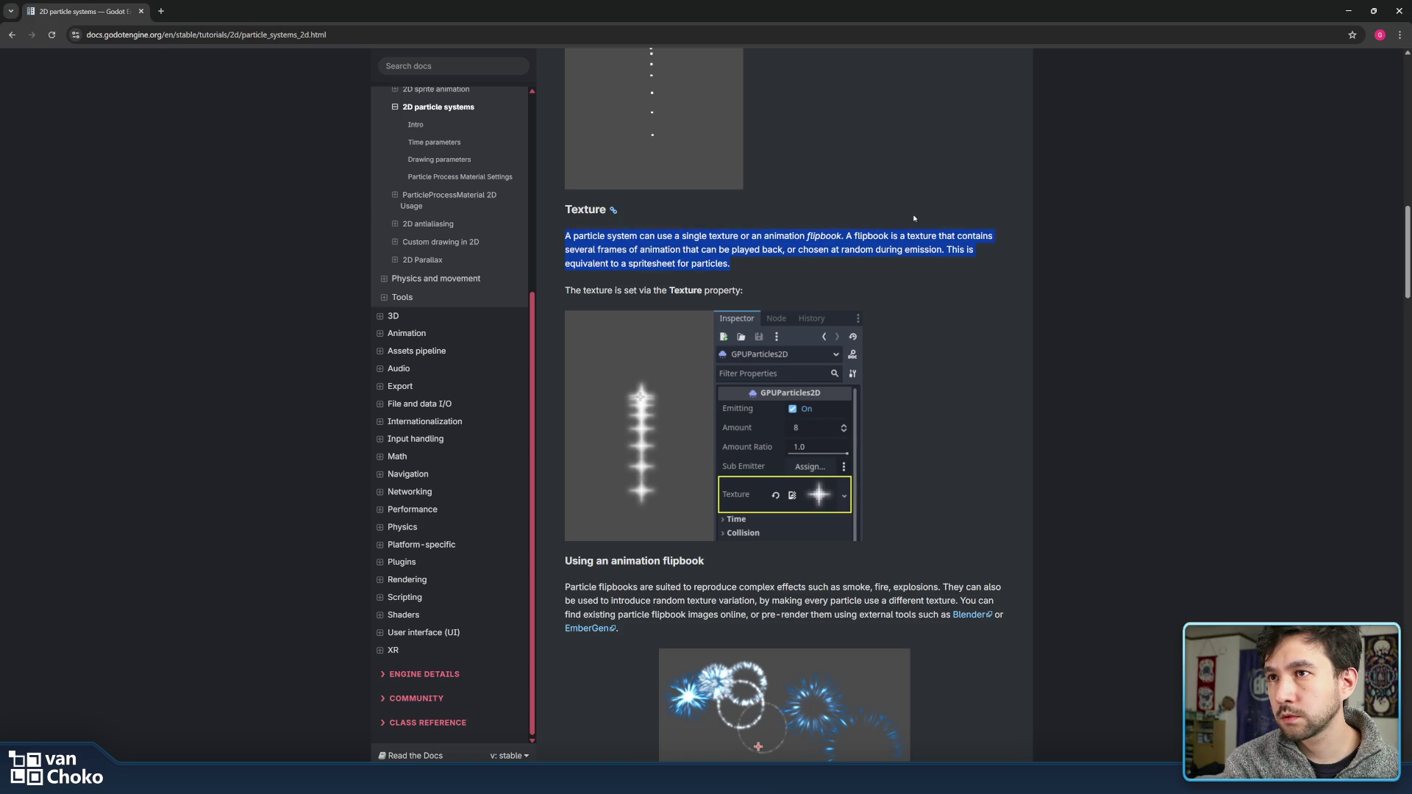
triple_click(818, 283)
click(817, 283)
- Read the paragraph on animating particles with a flipbook
scroll(591, 390, down, 2)
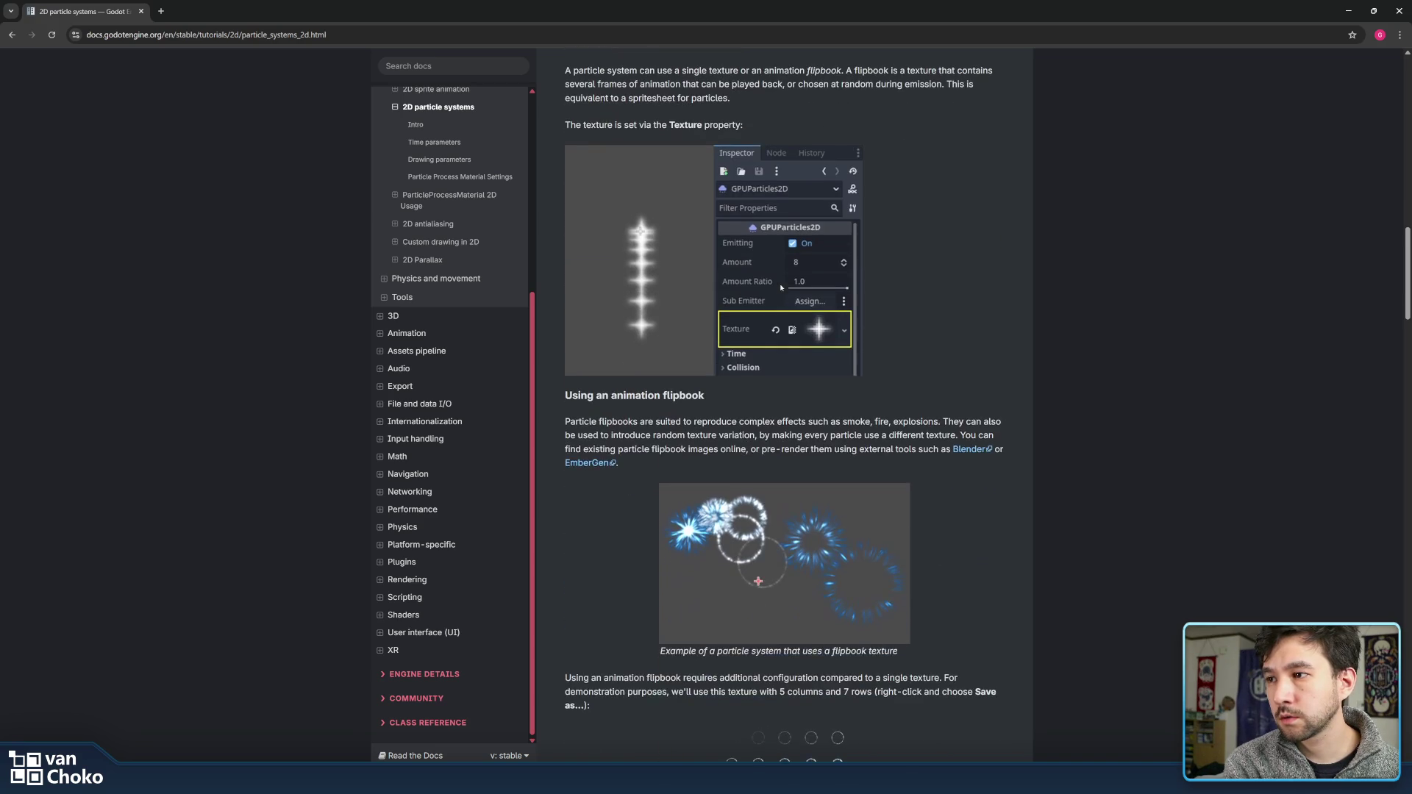
scroll(591, 390, down, 2)
double_click(577, 312)
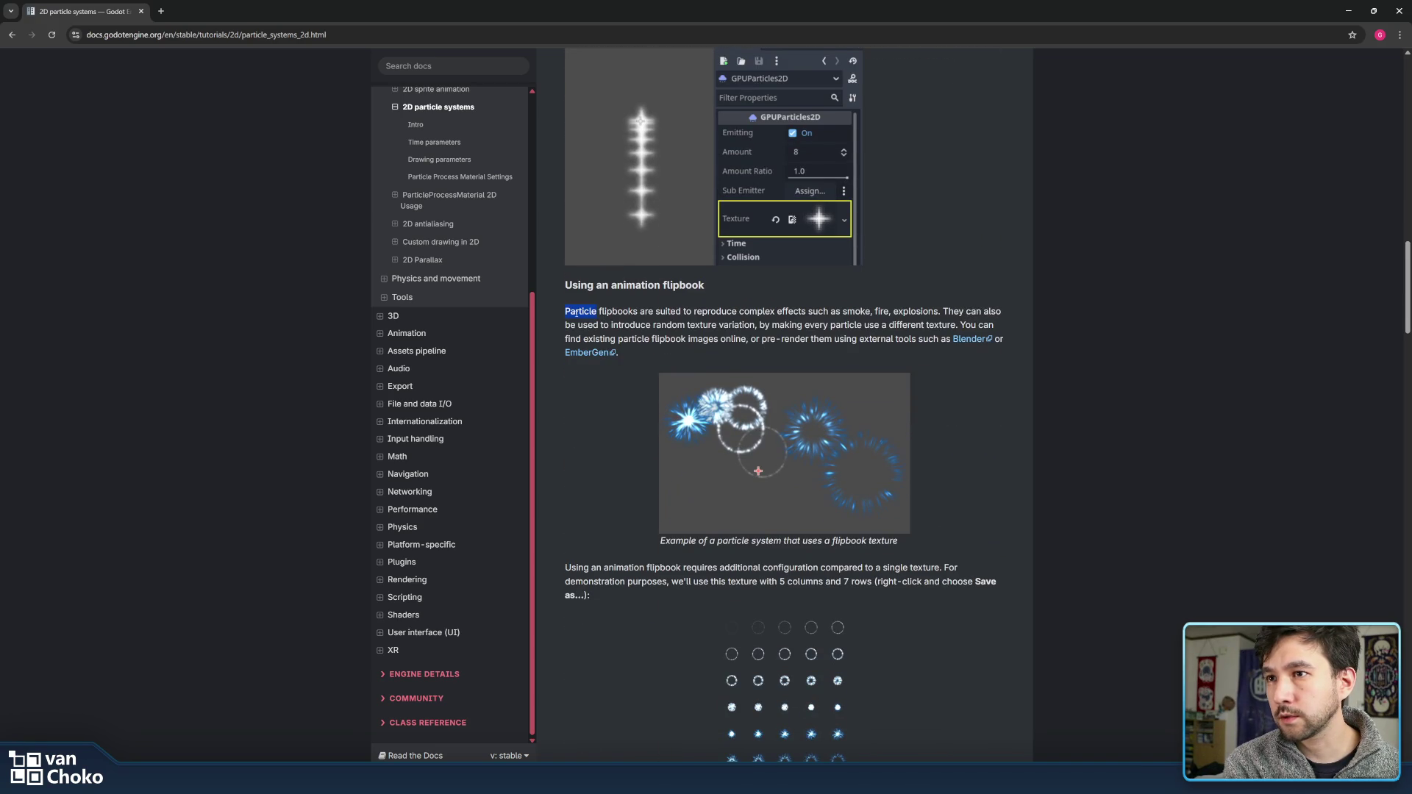
mouse_move(577, 312)
mouse_down()
mouse_move(991, 326)
mouse_move(634, 341)
mouse_move(951, 339)
mouse_up()
click(942, 339)
scroll(809, 441, down, 2)
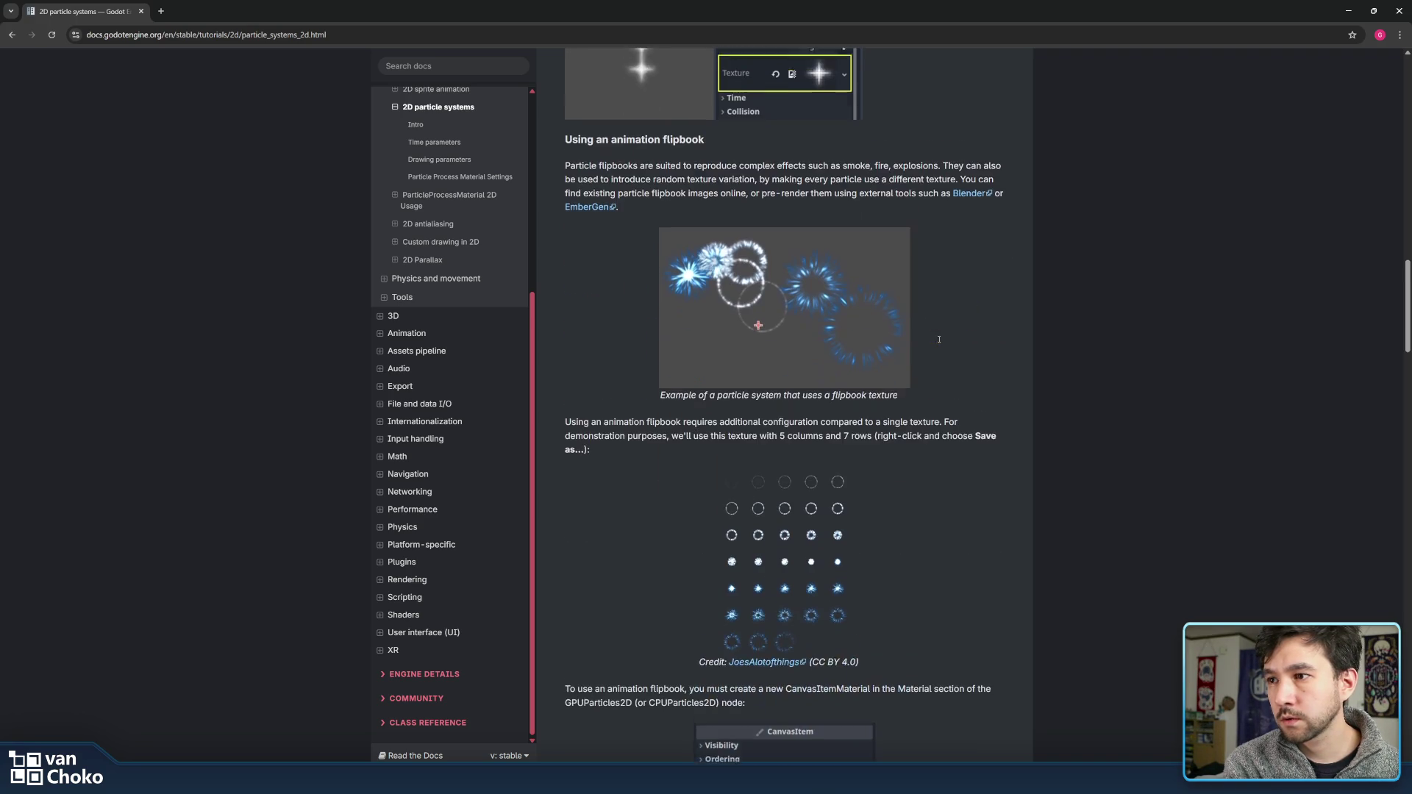
- Read the paragraph on configuring the flipbook through a CanvasItemMaterial
drag(658, 375, 640, 427)
click(640, 426)
scroll(581, 349, down, 1)
drag(567, 349, 967, 377)
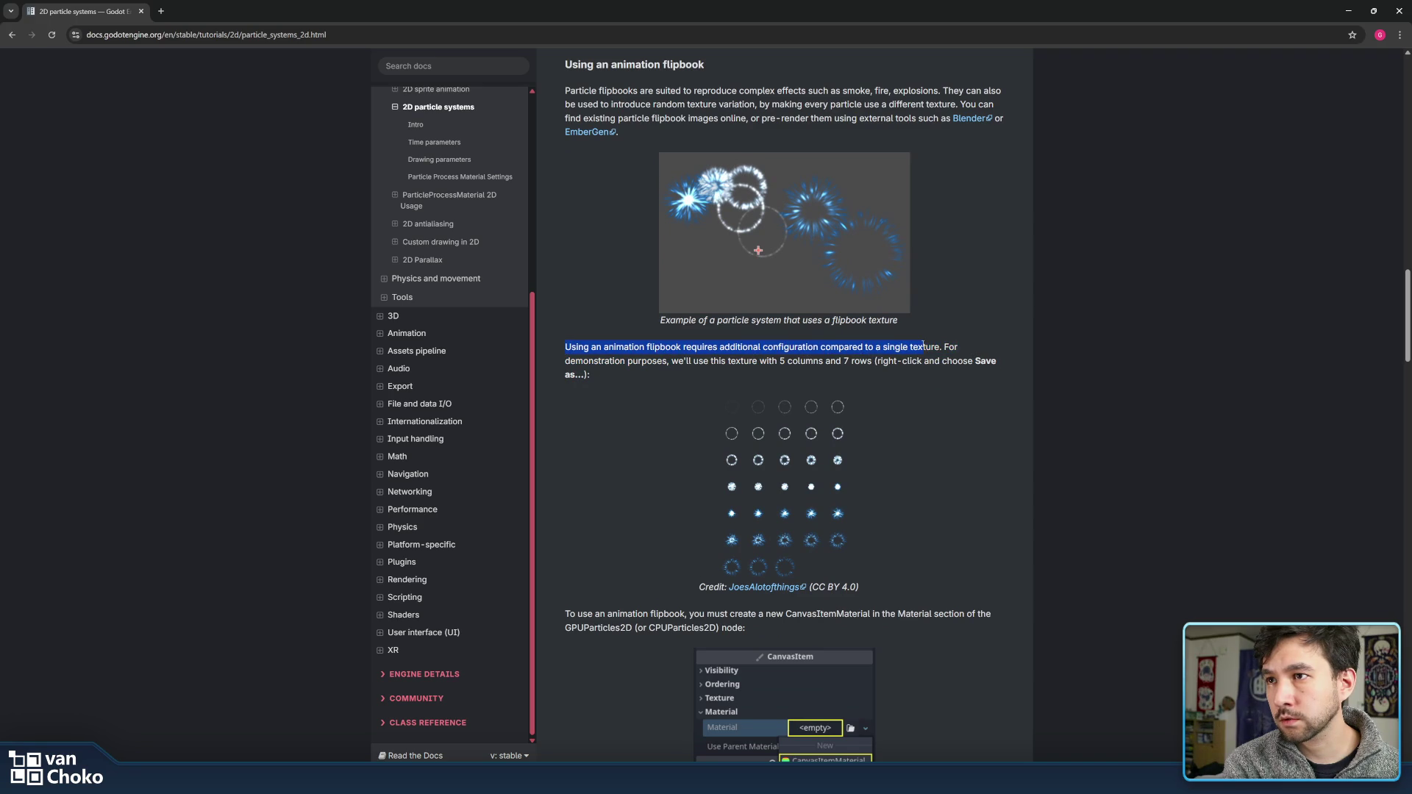
click(967, 376)
- Scroll to the Tip box about black backgrounds below the CanvasItemMaterial screenshots
scroll(965, 375, down, 2)
scroll(965, 375, down, 1)
scroll(966, 375, down, 2)
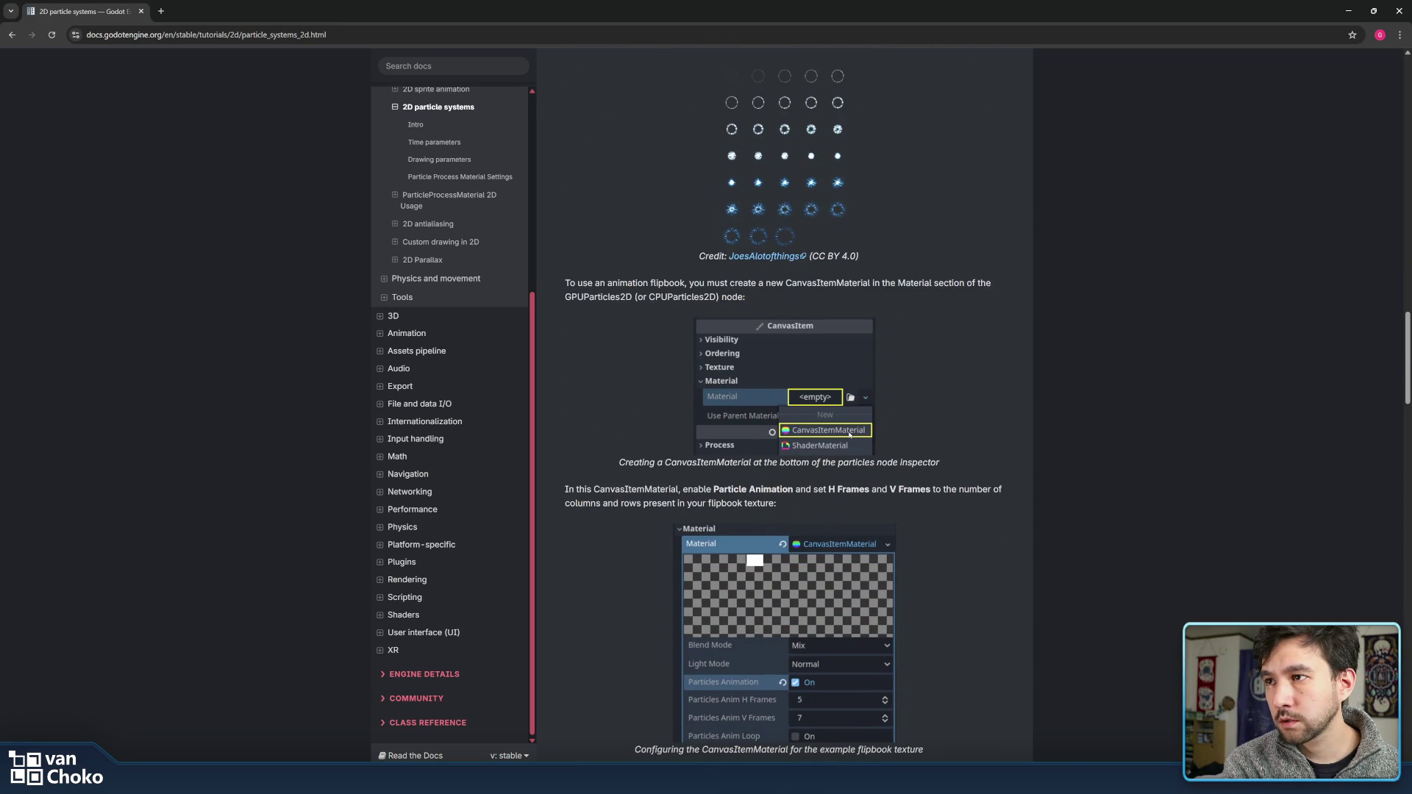
drag(566, 283, 744, 298)
click(732, 296)
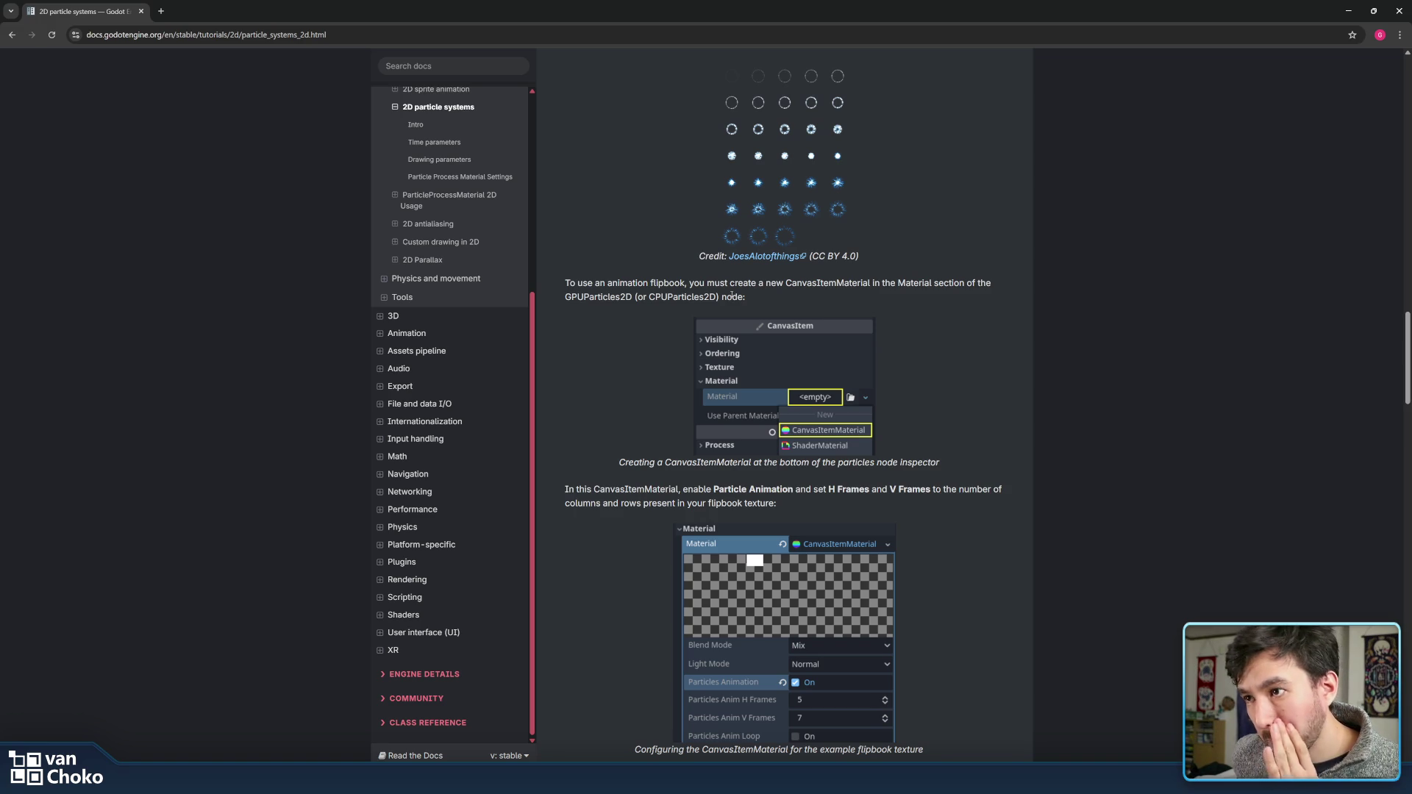
scroll(1005, 487, down, 4)
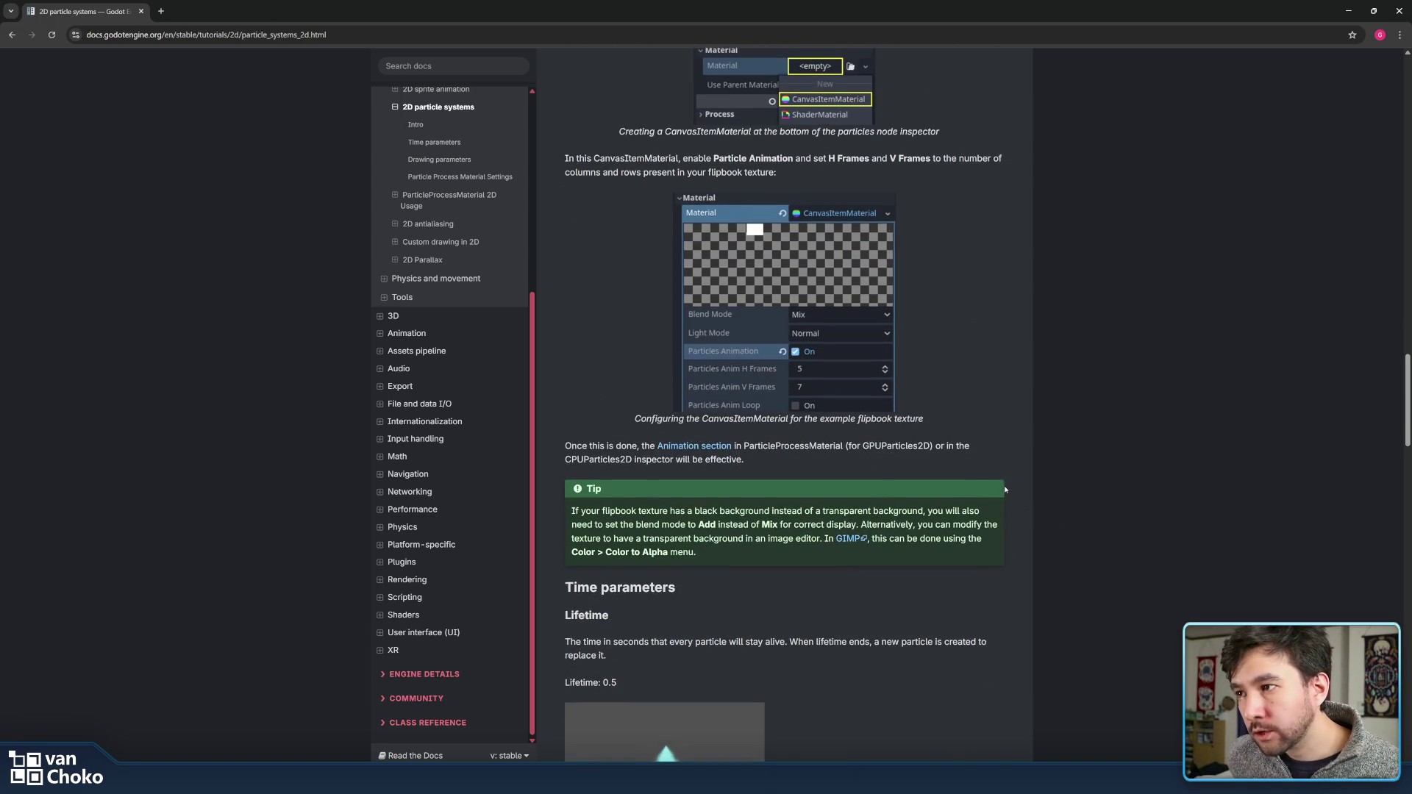
scroll(1005, 489, down, 4)
scroll(1005, 489, up, 6)
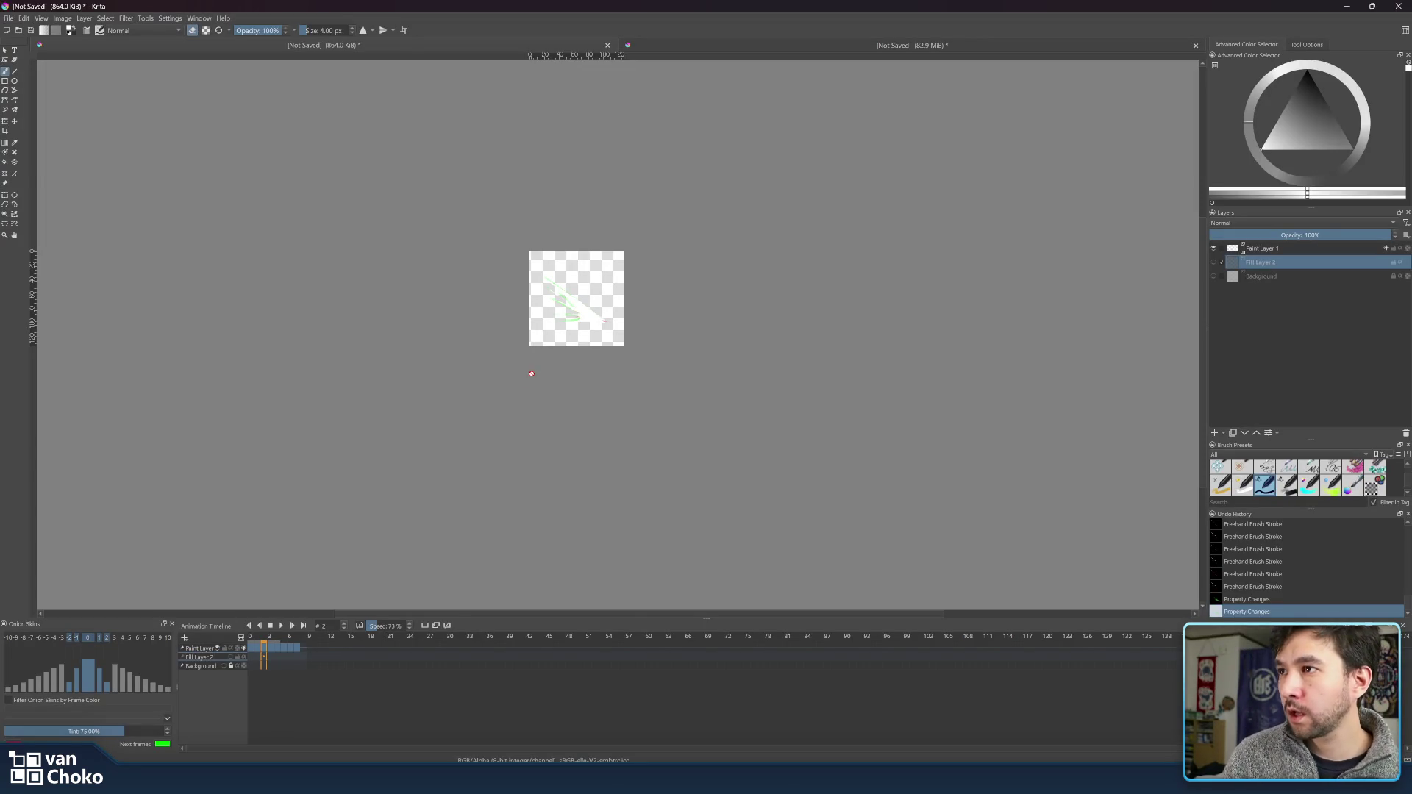
- Return to the small 864 KiB document tab and pan its canvas
click(8, 18)
click(753, 46)
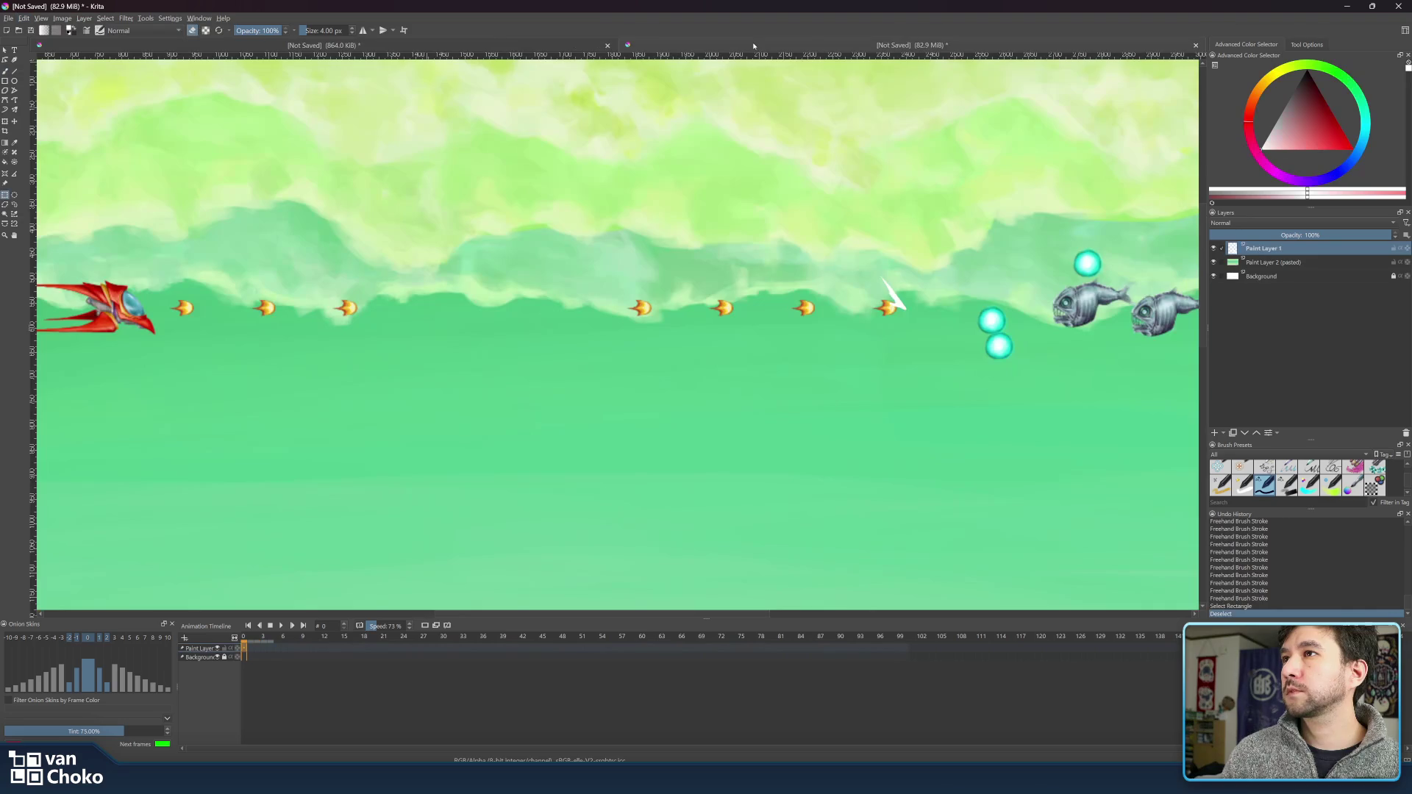
click(515, 44)
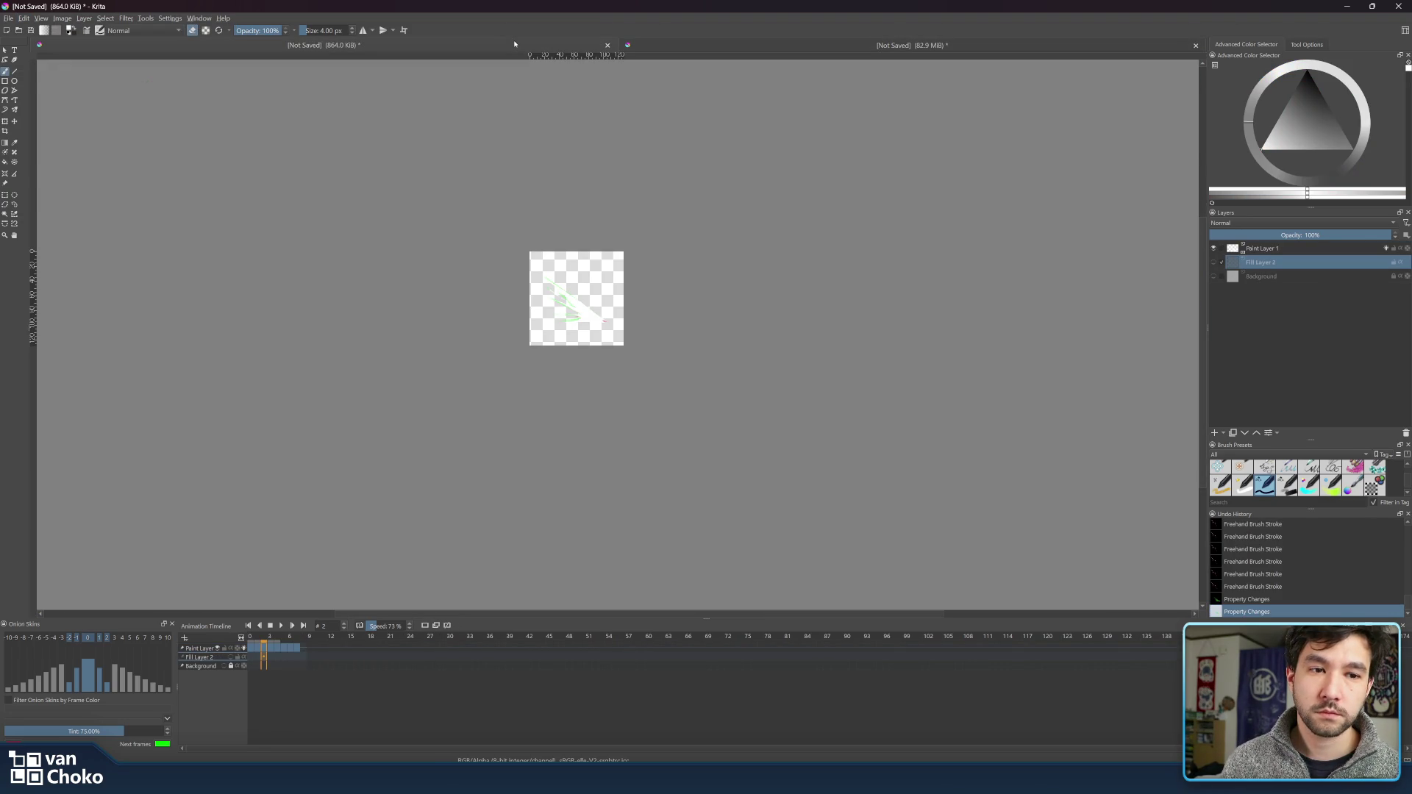
drag(412, 167, 582, 261)
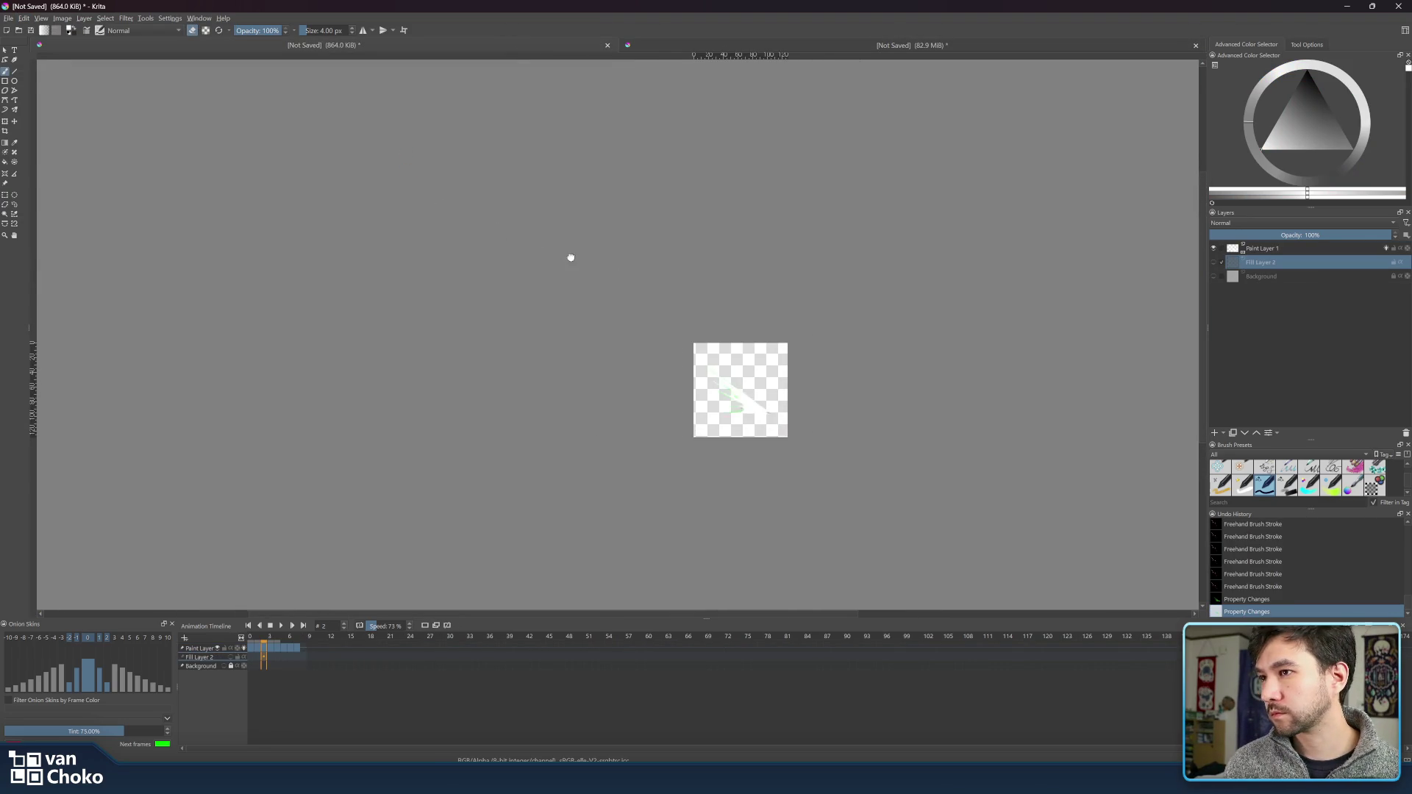
- Confirm in Image Properties that the canvas is 128 × 128 px, then start a new document
click(8, 18)
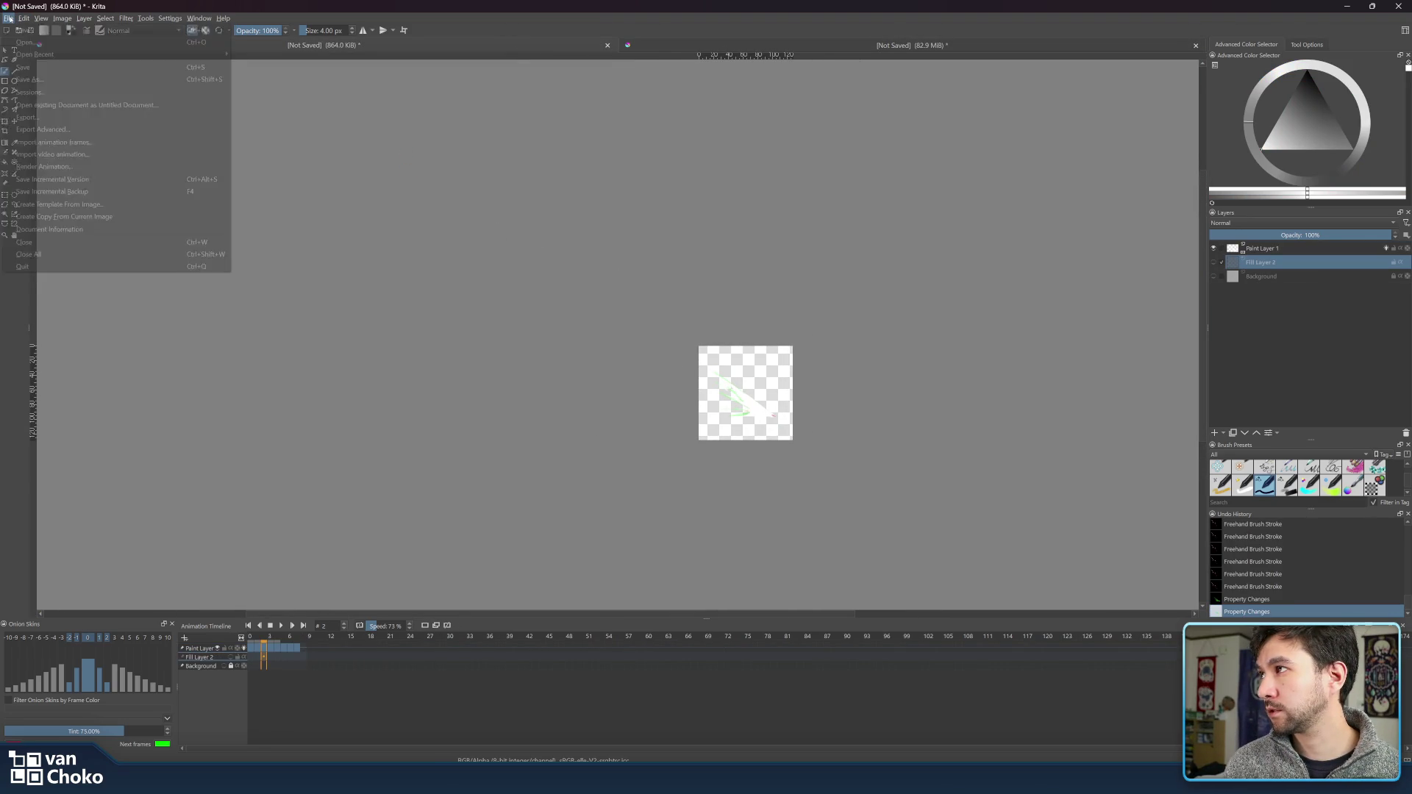
click(8, 18)
click(61, 18)
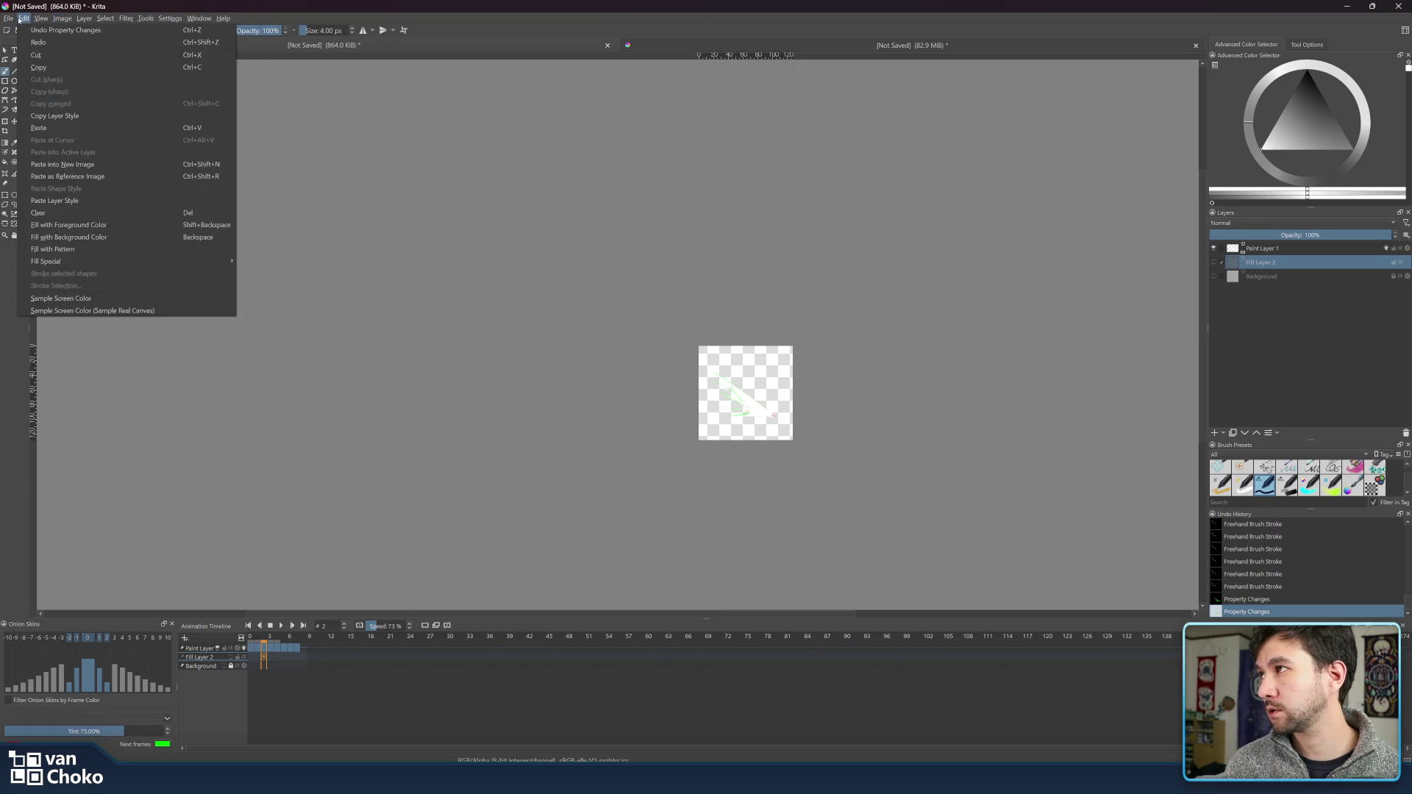
click(81, 31)
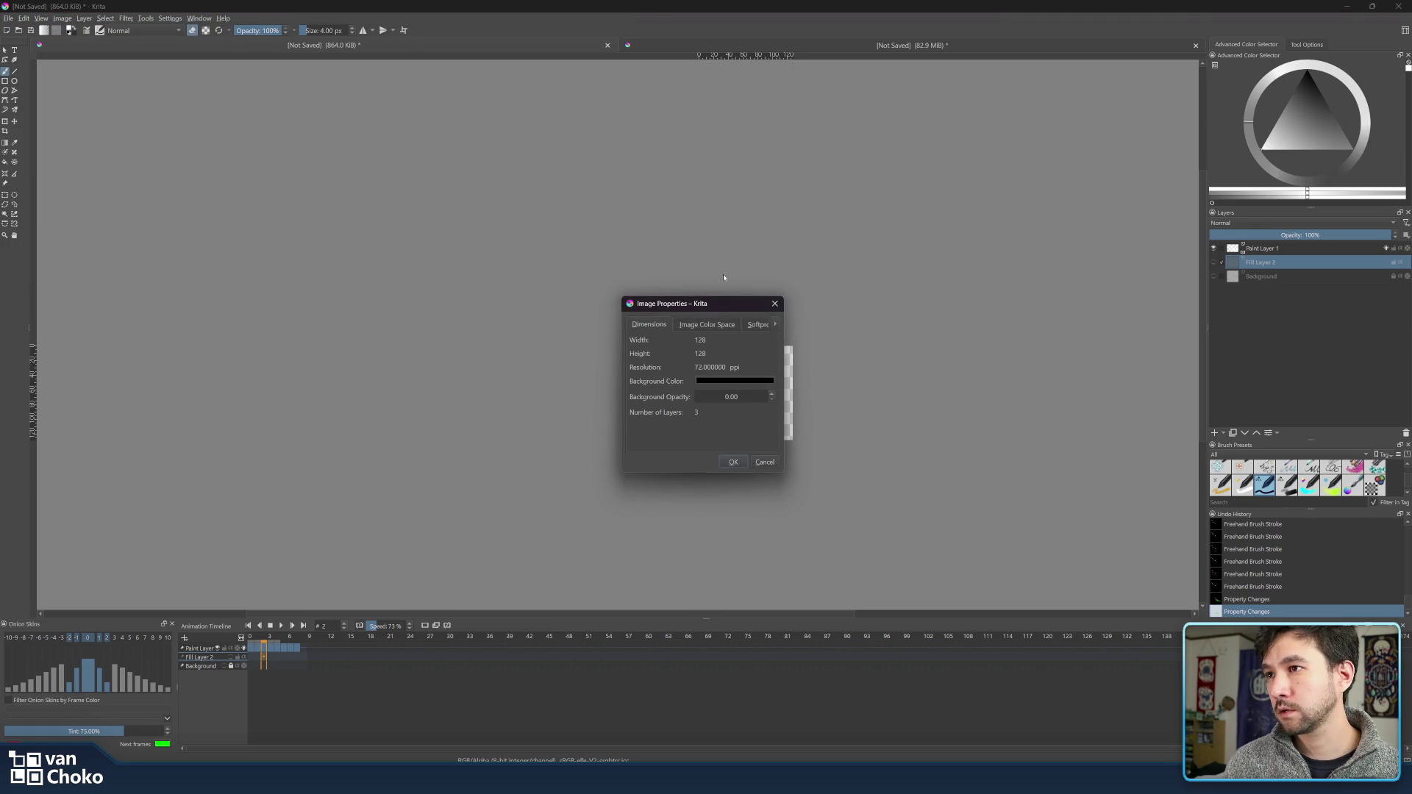
click(774, 303)
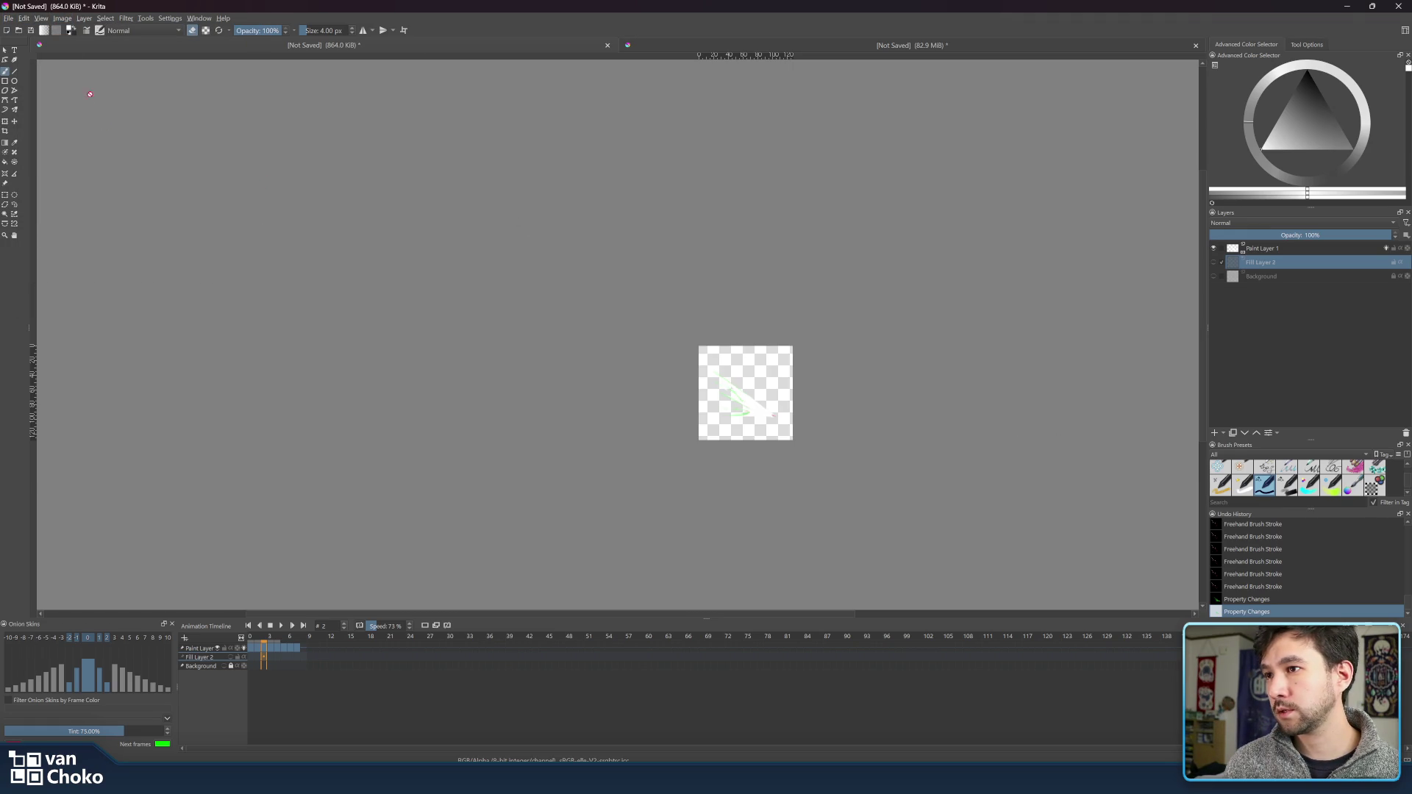
click(9, 18)
mouse_move(37, 55)
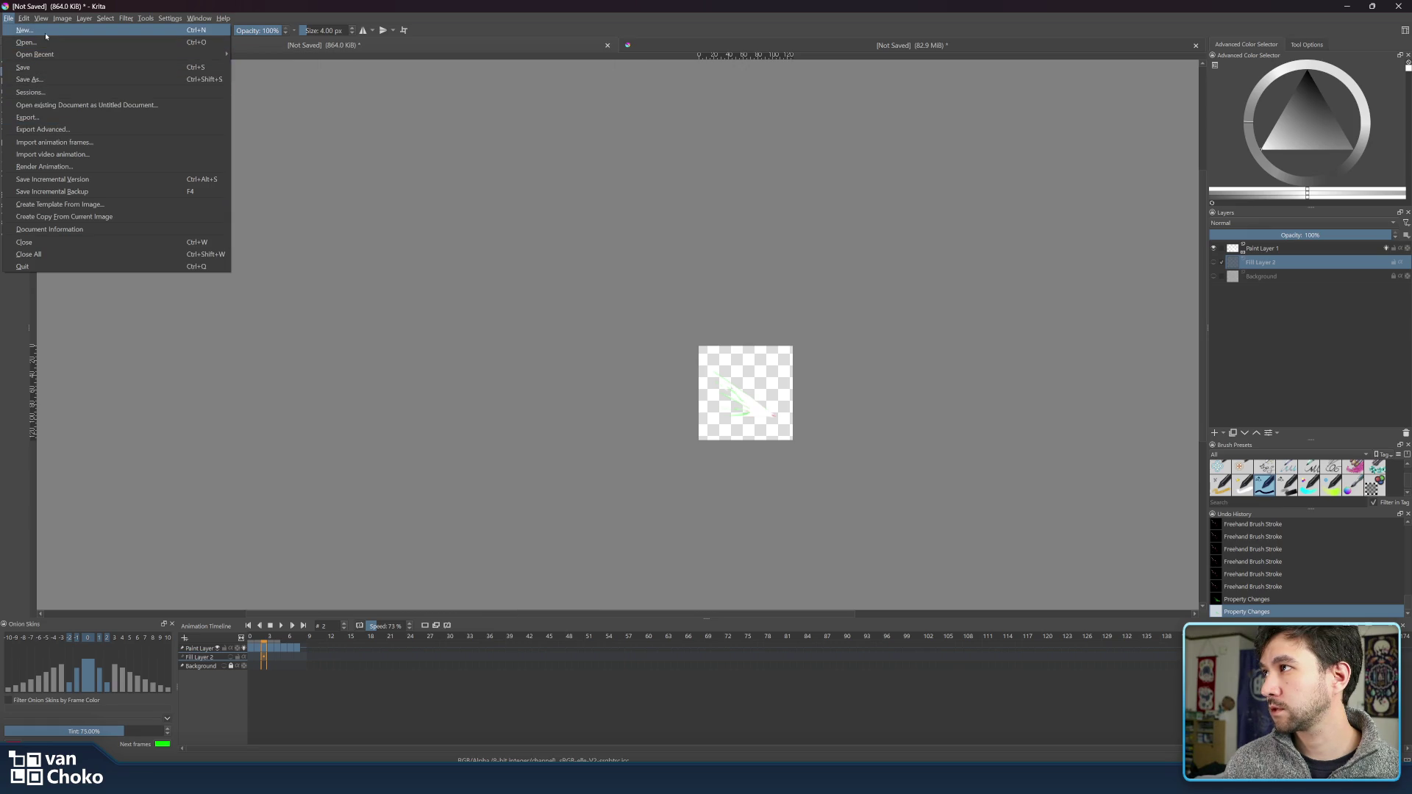
click(46, 31)
- Create a 512 × 512 px document by entering 128*4 for both width and height
double_click(723, 332)
text(128)
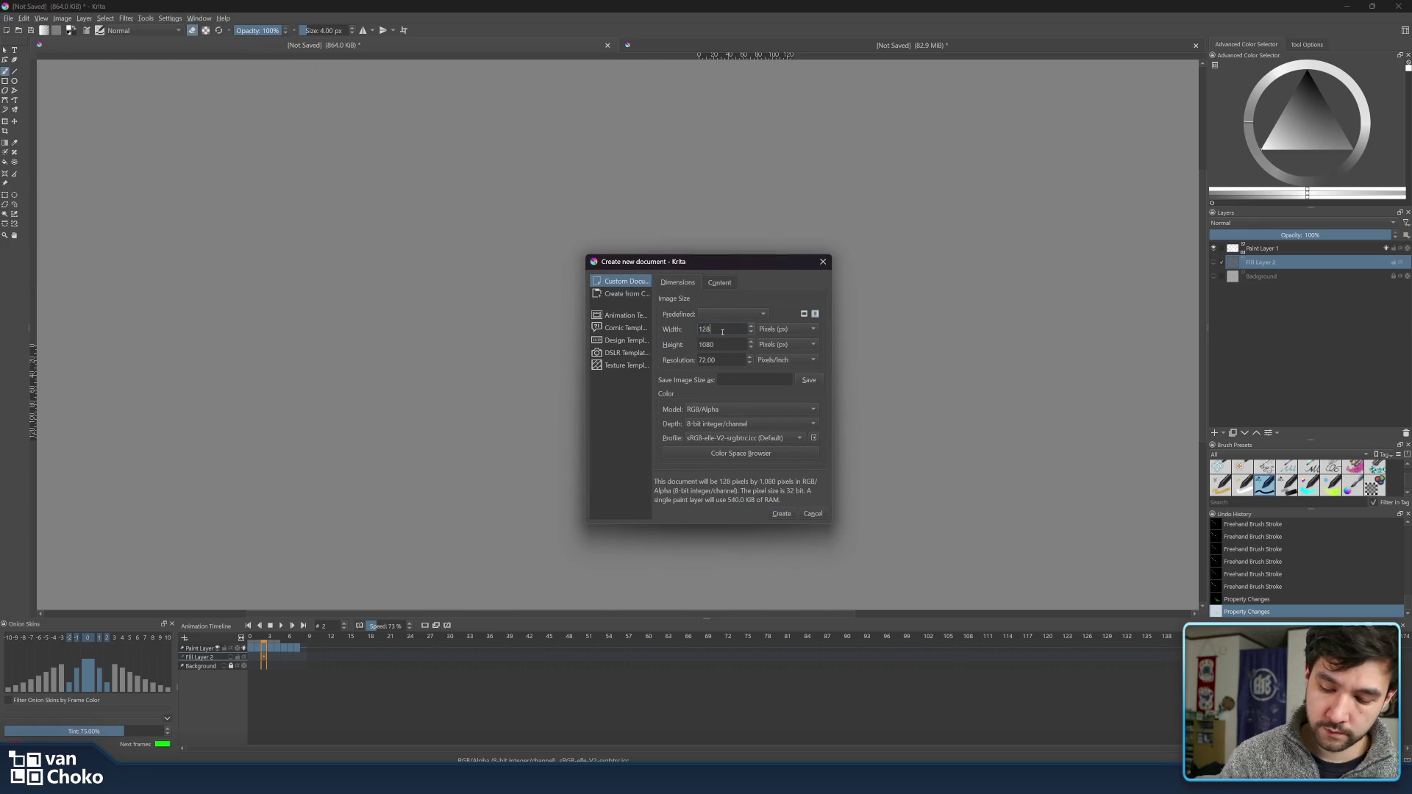
double_click(726, 342)
text(1285)
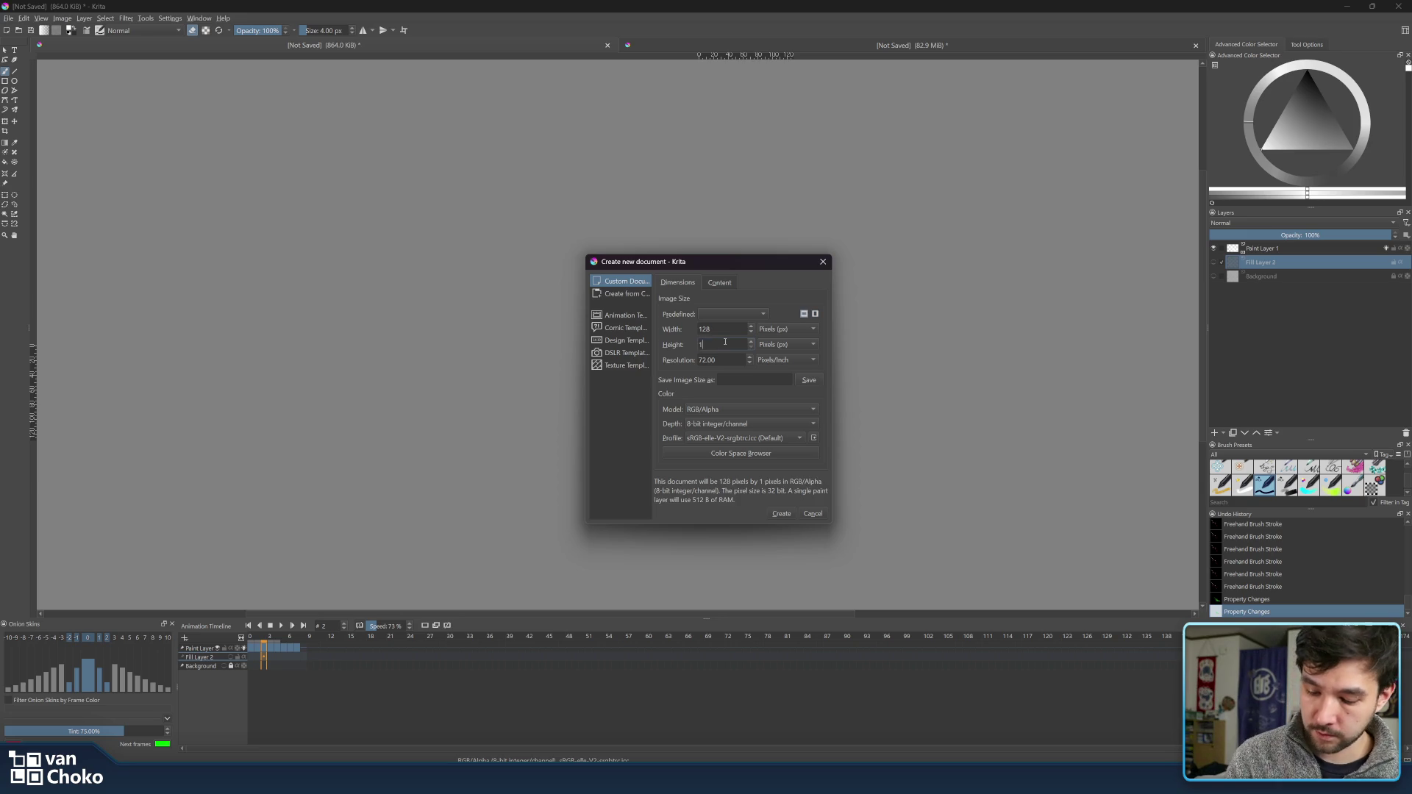
key(BackSpace)
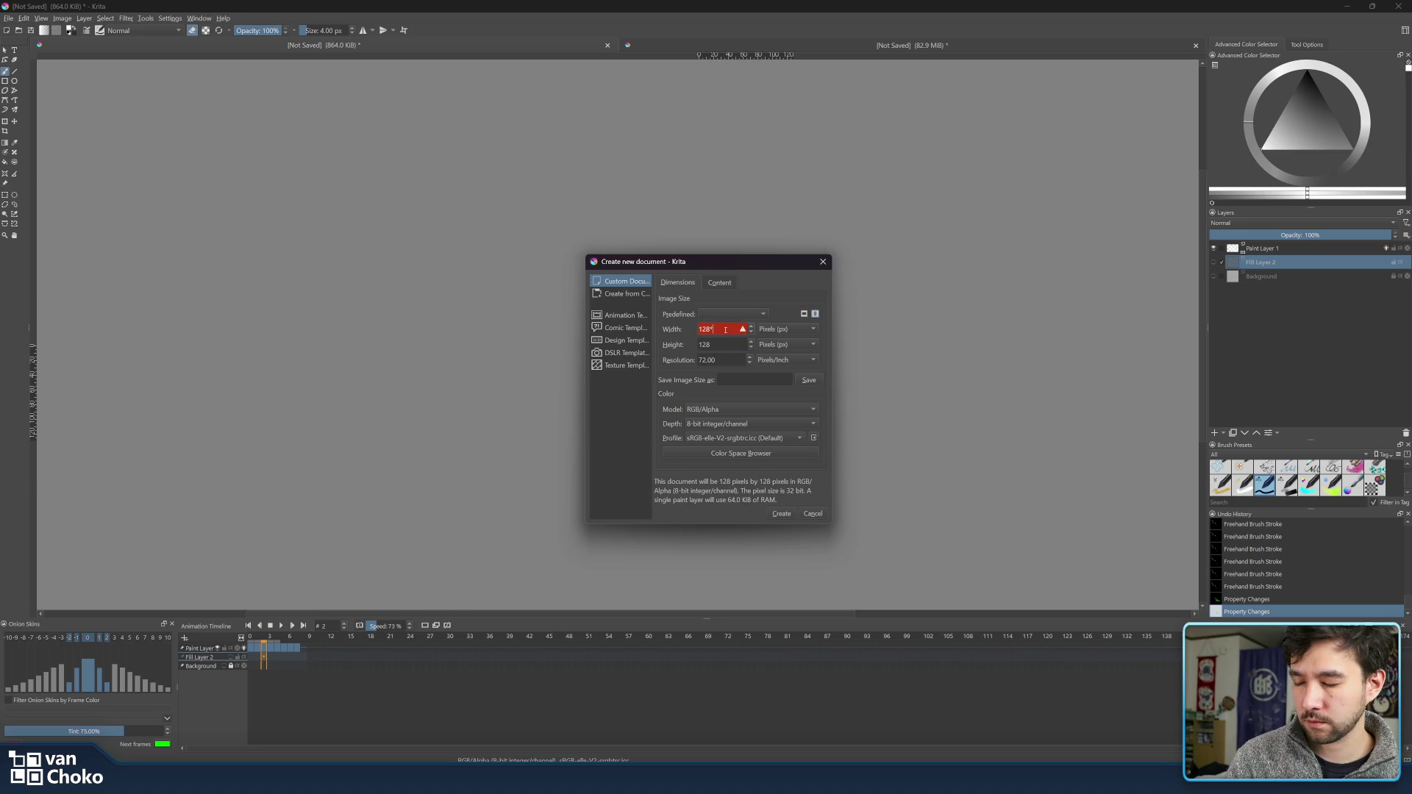
text(4)
click(725, 343)
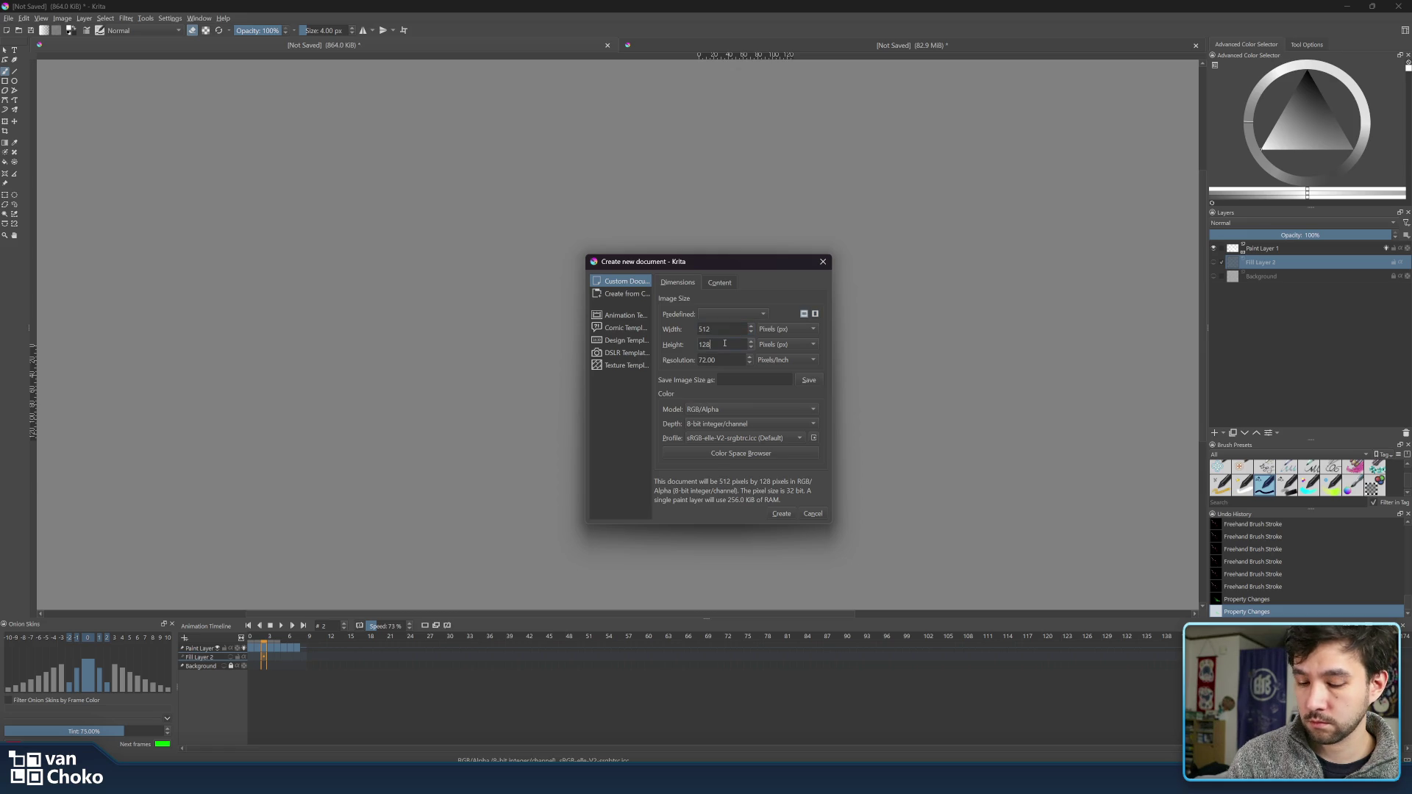
text(*4)
key(Return)
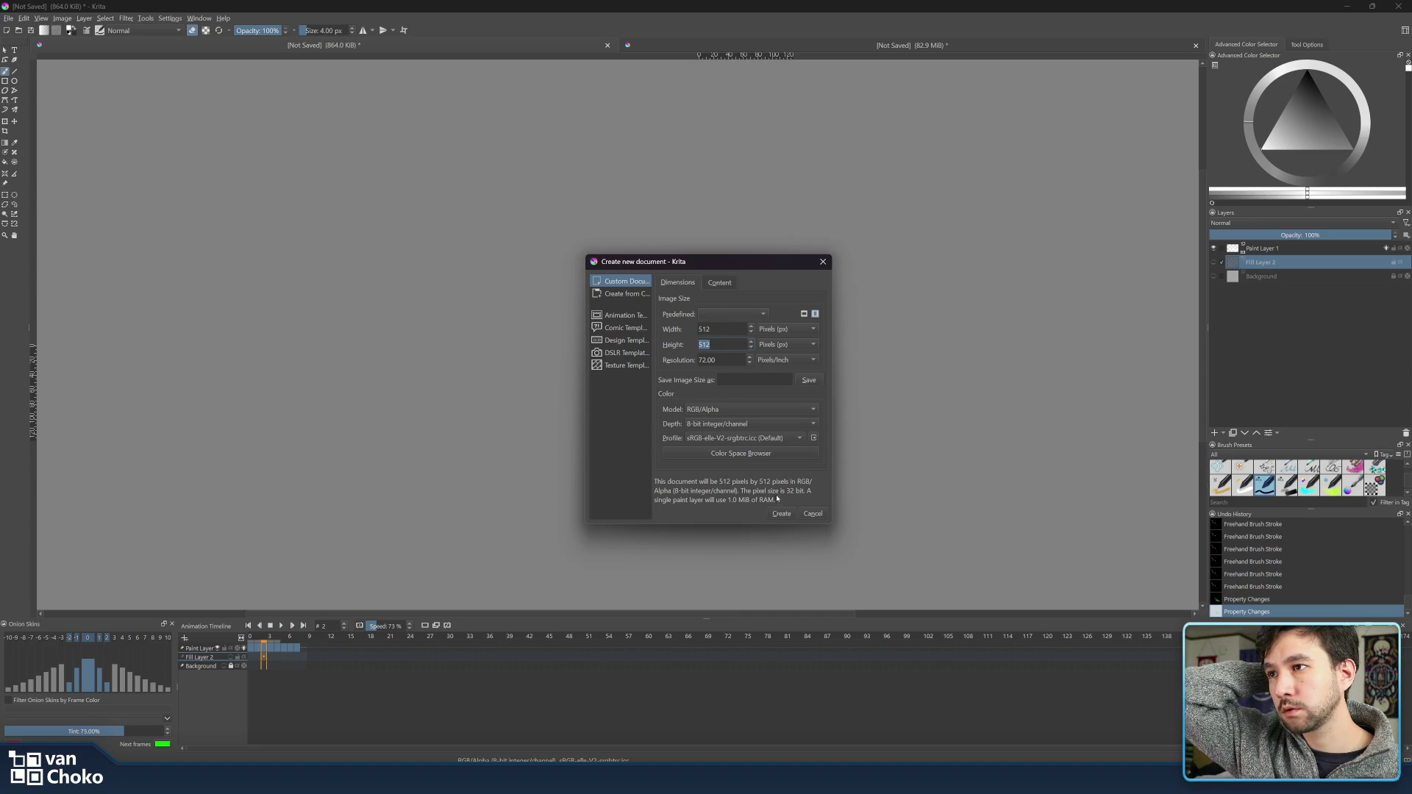
click(784, 516)
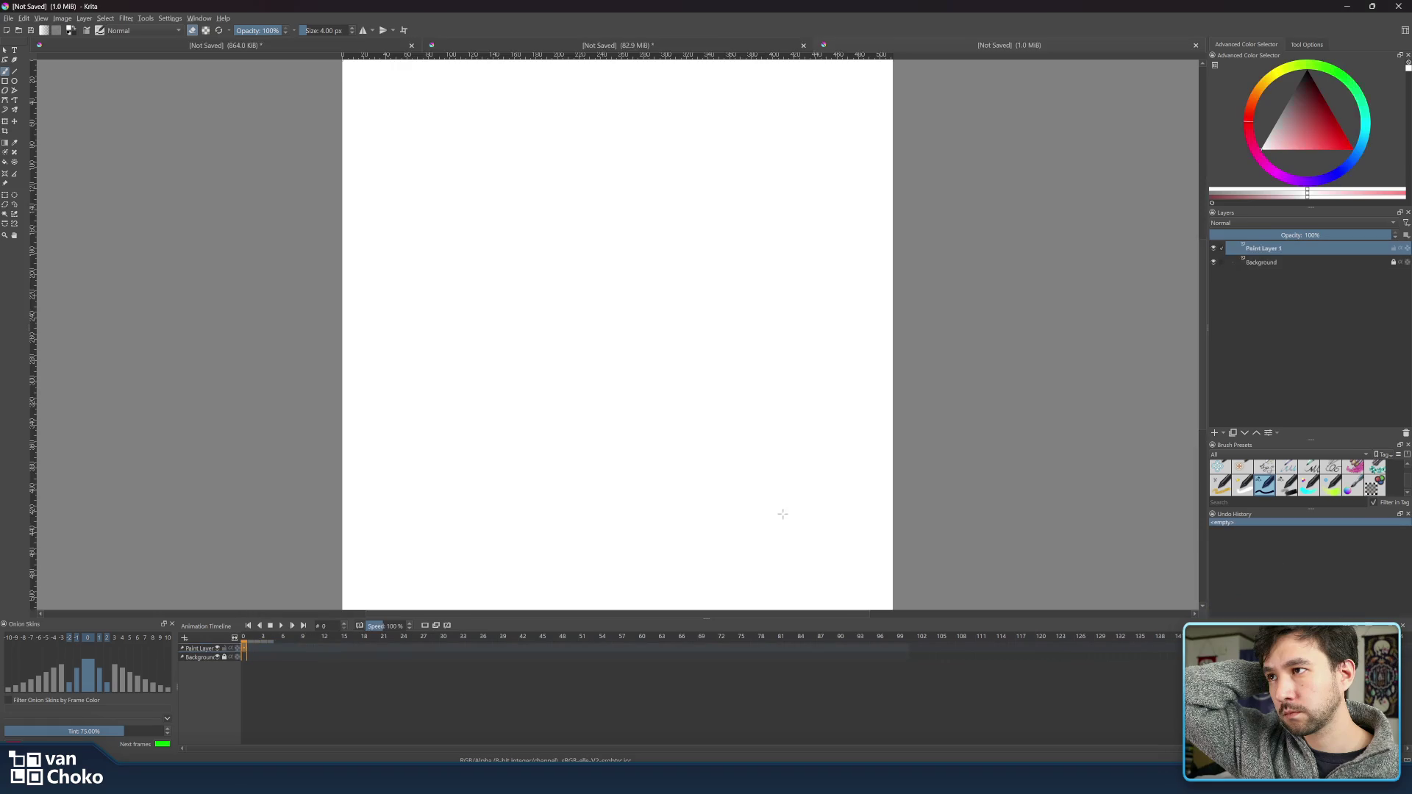
- Zoom the new canvas, briefly hiding the background layer and undoing it
scroll(826, 397, down, 3)
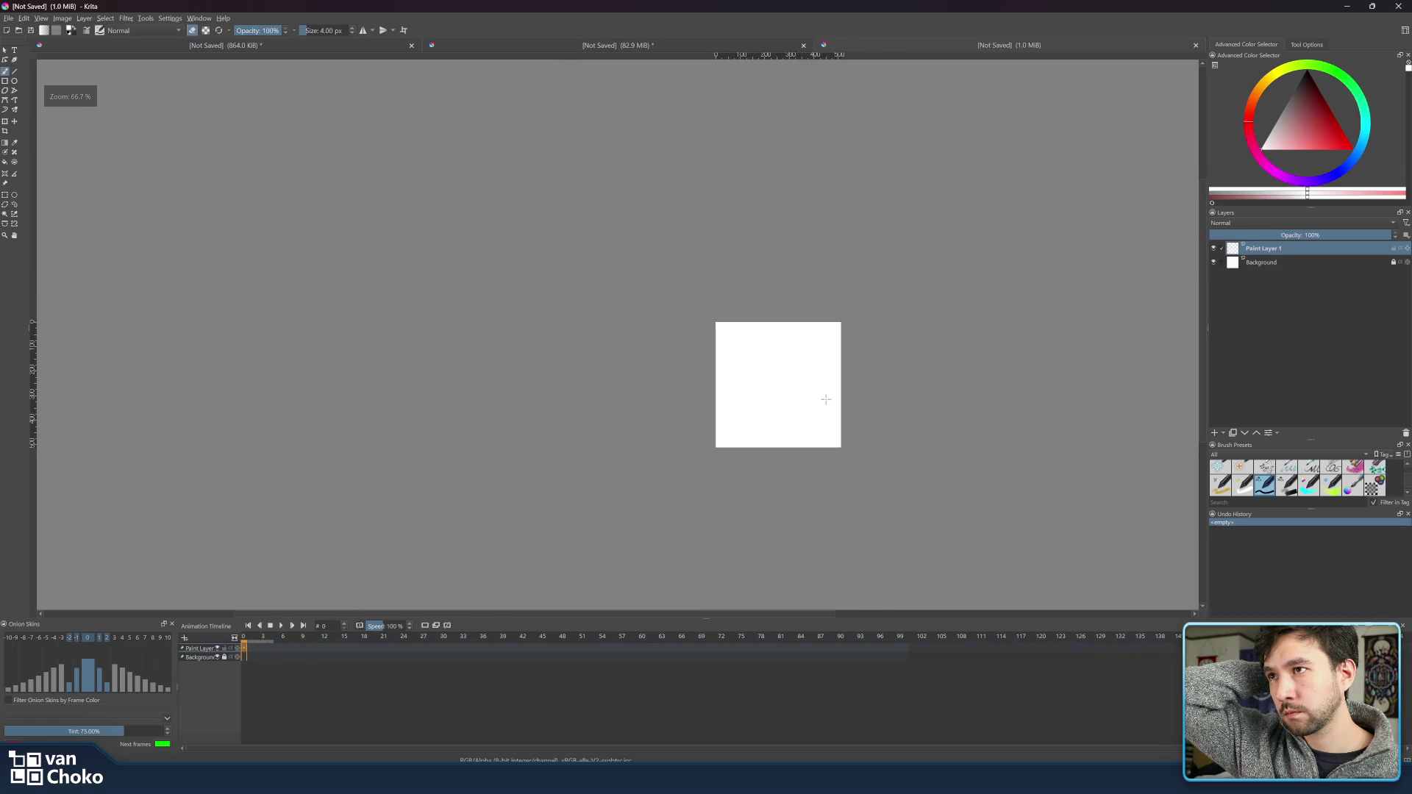
click(1213, 262)
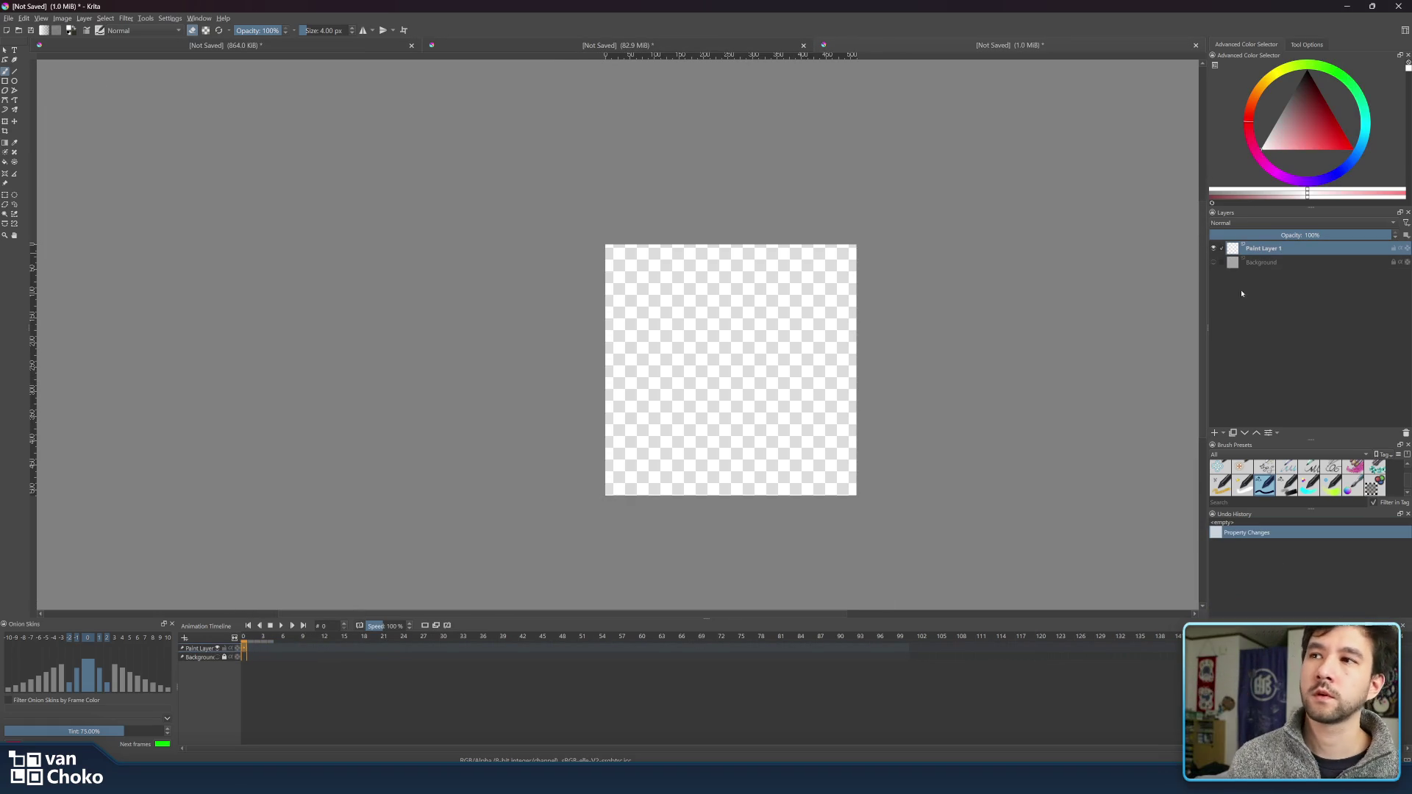
key(ctrl+z)
scroll(816, 284, up, 2)
scroll(860, 184, up, 1)
scroll(871, 182, down, 2)
scroll(879, 180, up, 2)
scroll(875, 221, down, 1)
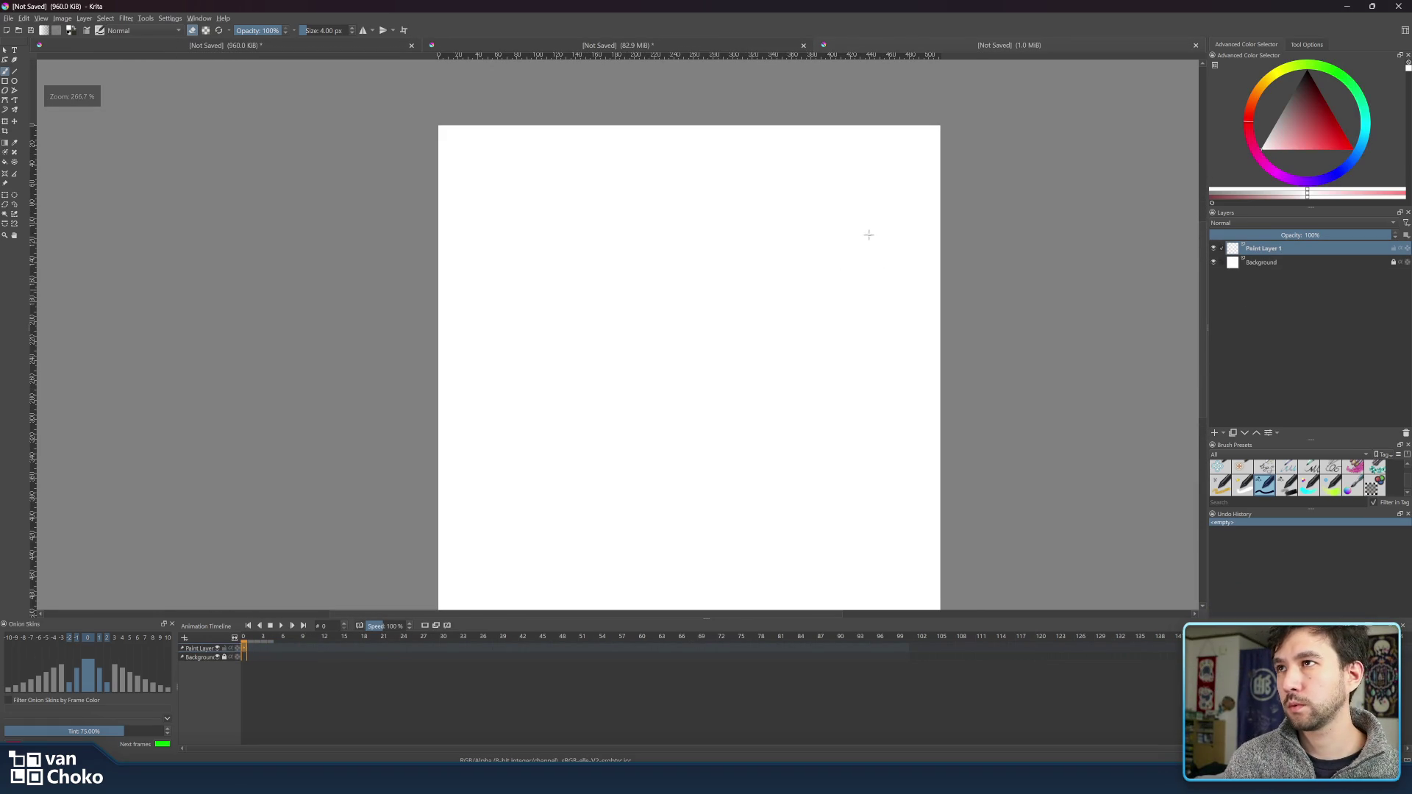
- Drag a vertical guide from the left ruler to the canvas middle at about 256 px
mouse_move(31, 156)
mouse_down()
mouse_move(693, 153)
mouse_move(702, 181)
mouse_up()
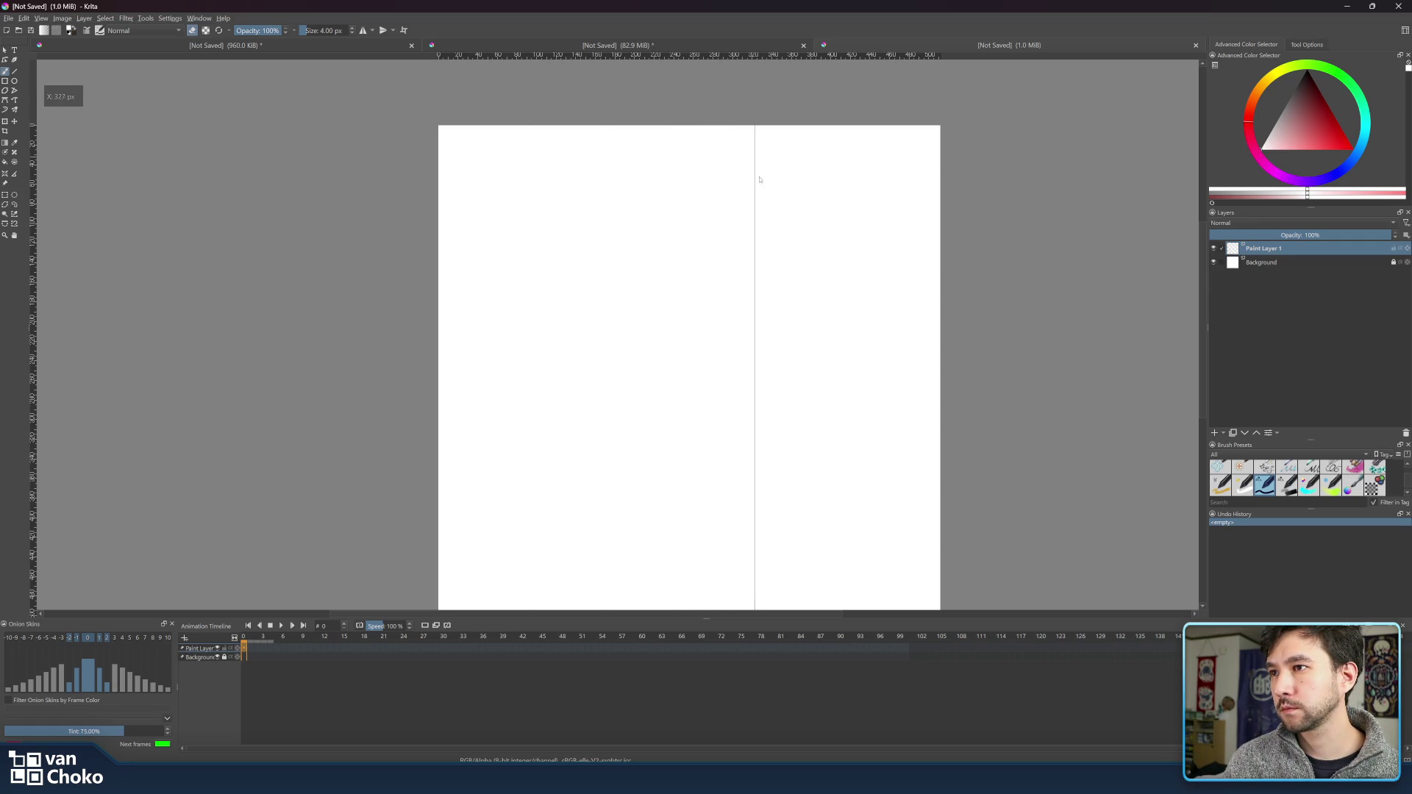
mouse_move(721, 187)
mouse_down()
mouse_move(691, 172)
mouse_move(2, 150)
mouse_up()
scroll(757, 237, up, 5)
scroll(729, 214, down, 3)
scroll(499, 139, up, 3)
scroll(656, 270, up, 2)
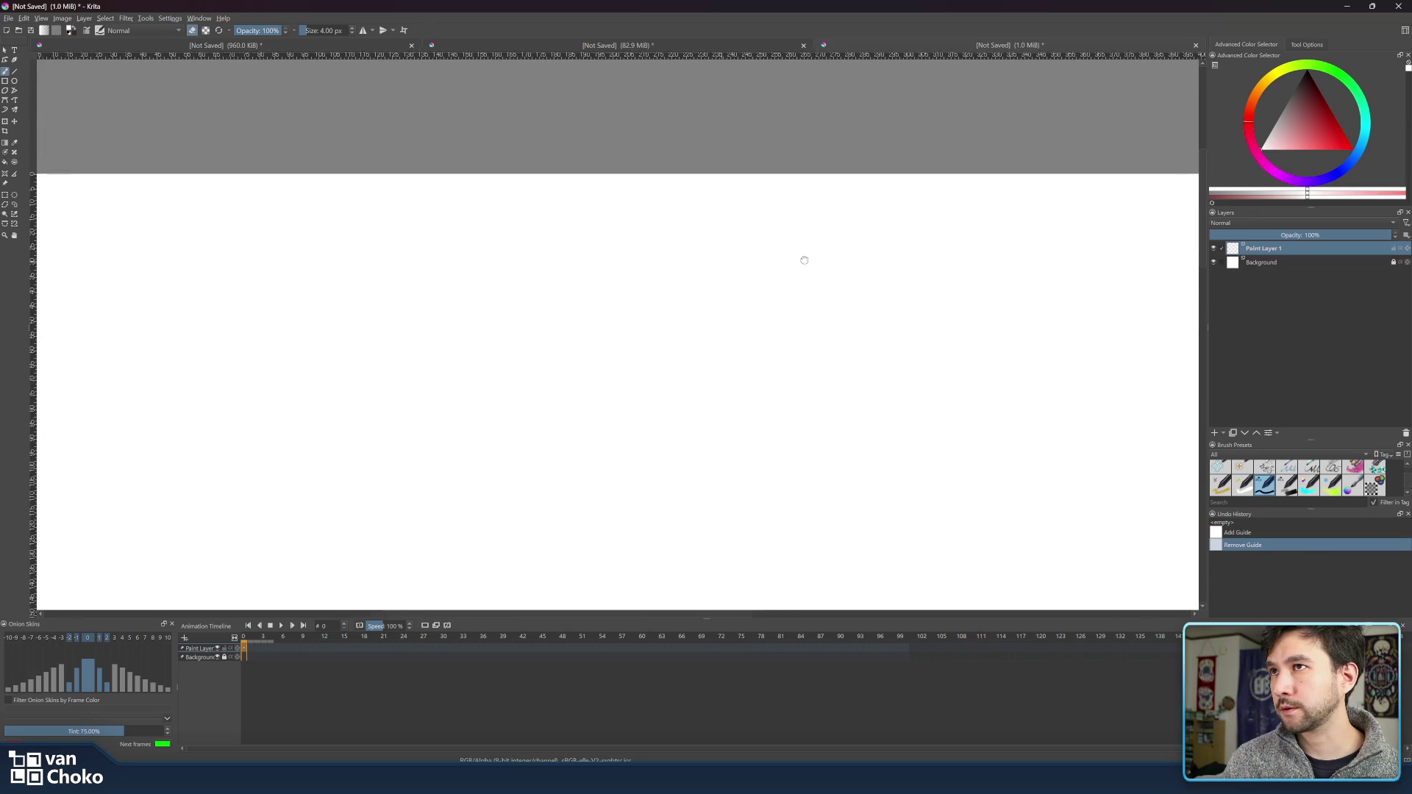
scroll(814, 252, down, 2)
mouse_move(931, 157)
mouse_down()
mouse_move(895, 170)
mouse_move(820, 147)
mouse_up()
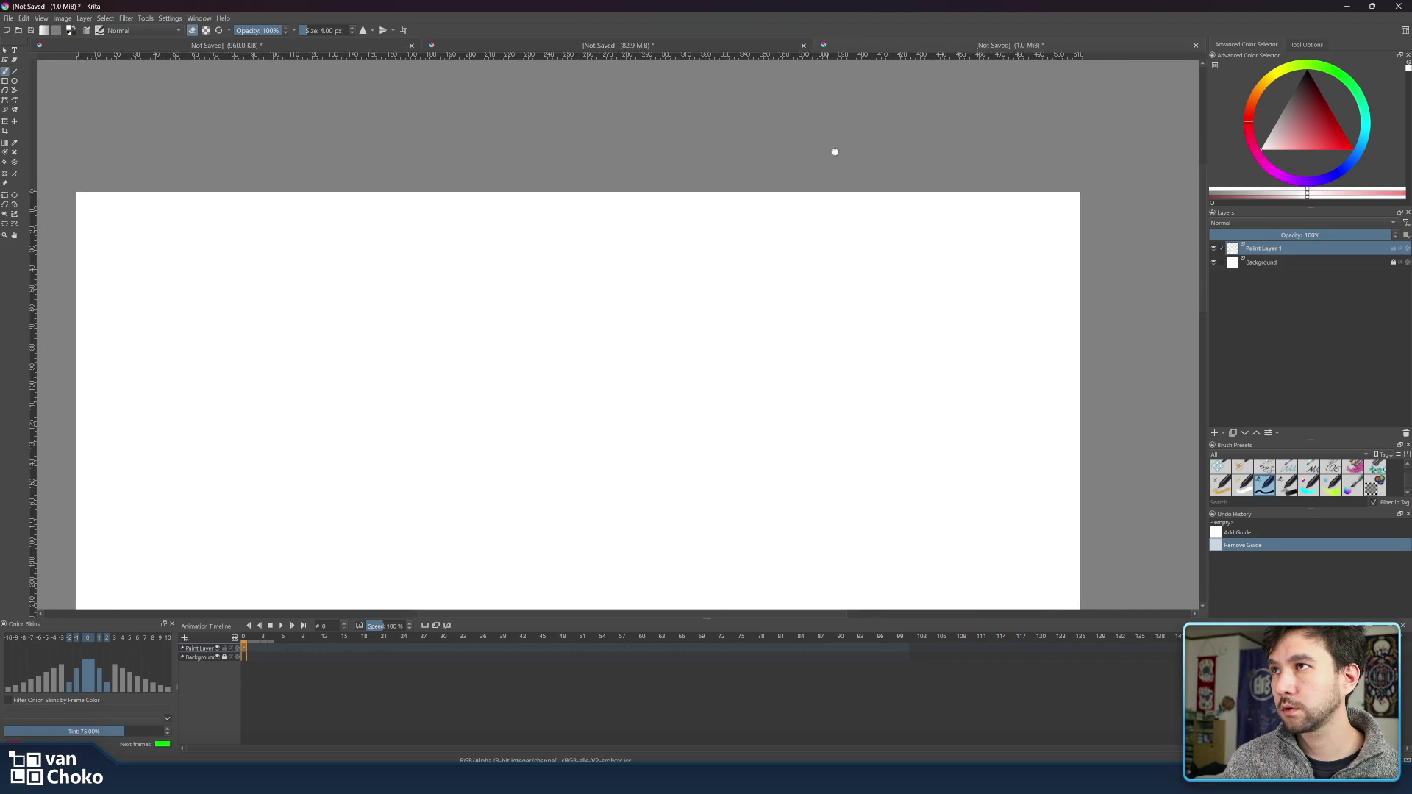
scroll(600, 164, up, 1)
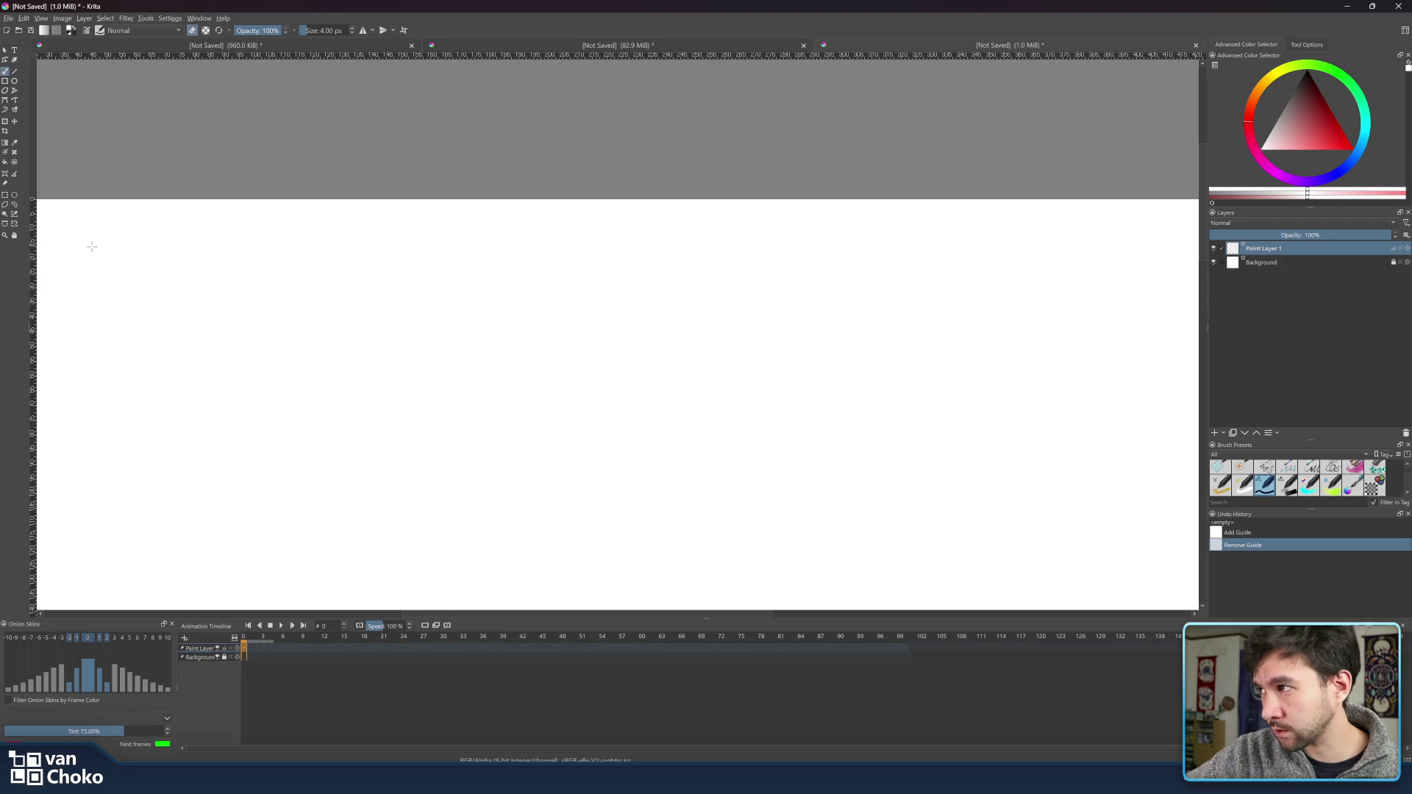
mouse_move(414, 196)
mouse_down()
mouse_move(557, 199)
mouse_move(470, 189)
mouse_up()
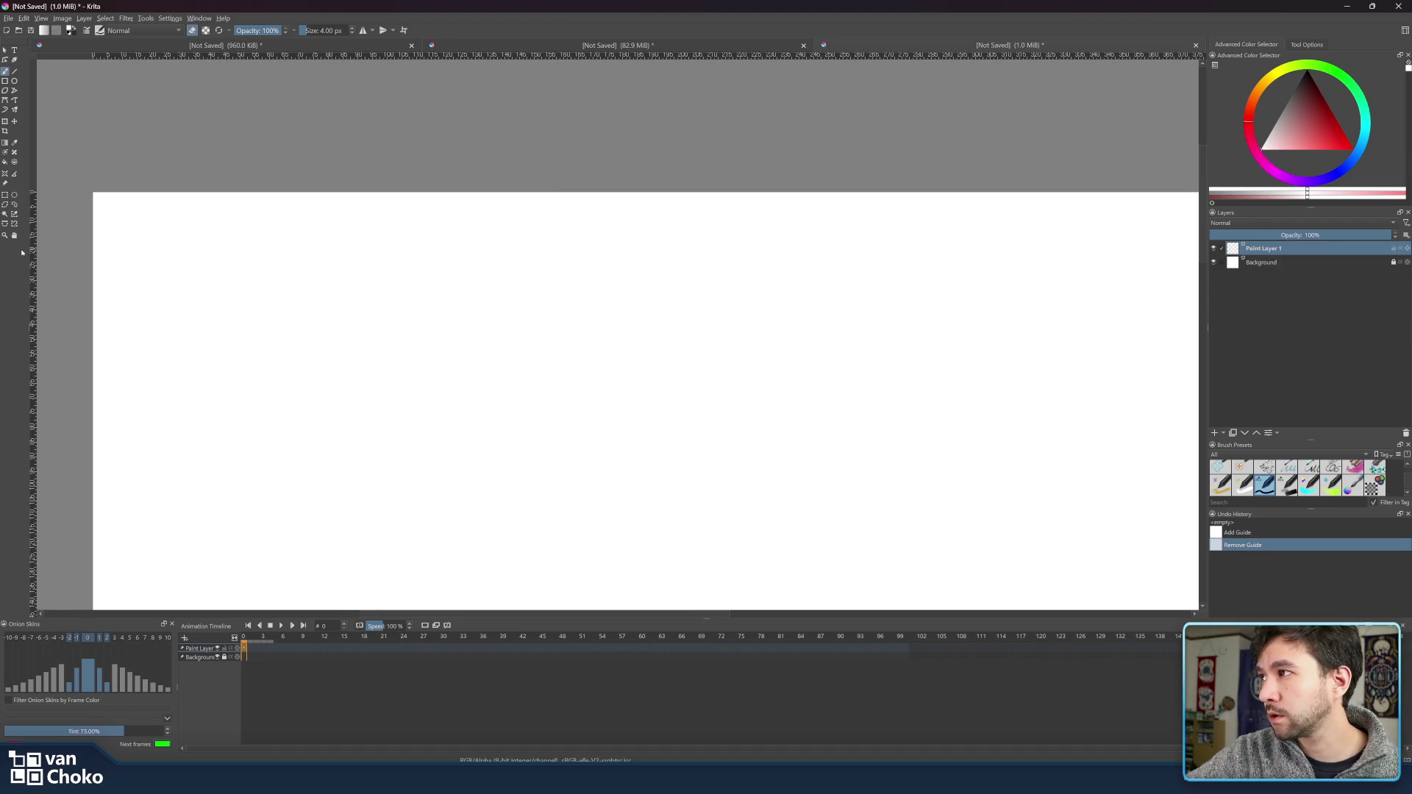
drag(903, 214, 809, 204)
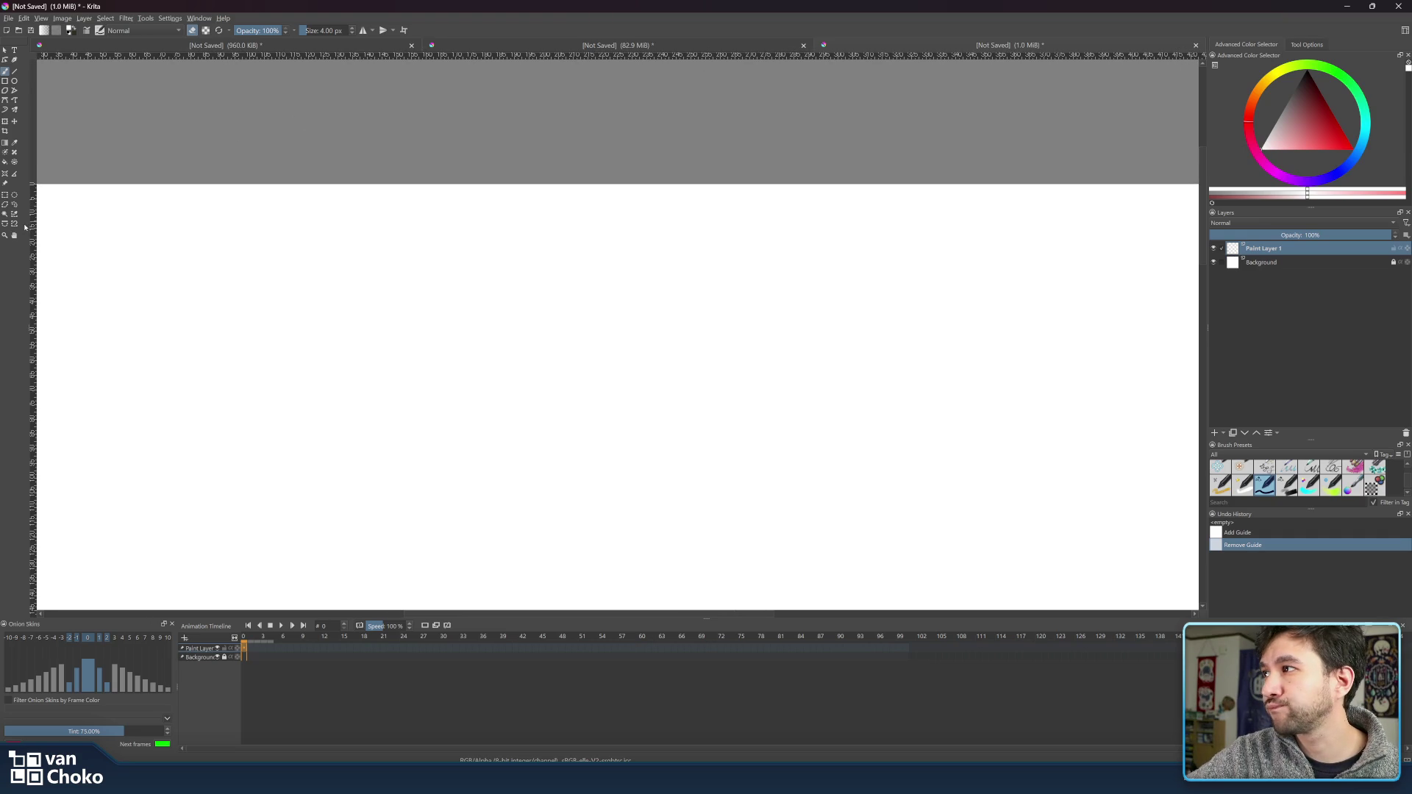
mouse_move(32, 222)
mouse_down()
mouse_move(723, 209)
mouse_move(708, 219)
mouse_up()
- Drag horizontal guides down from the top ruler, panning to reveal the canvas bottom edge
scroll(700, 315, down, 5)
scroll(697, 261, up, 3)
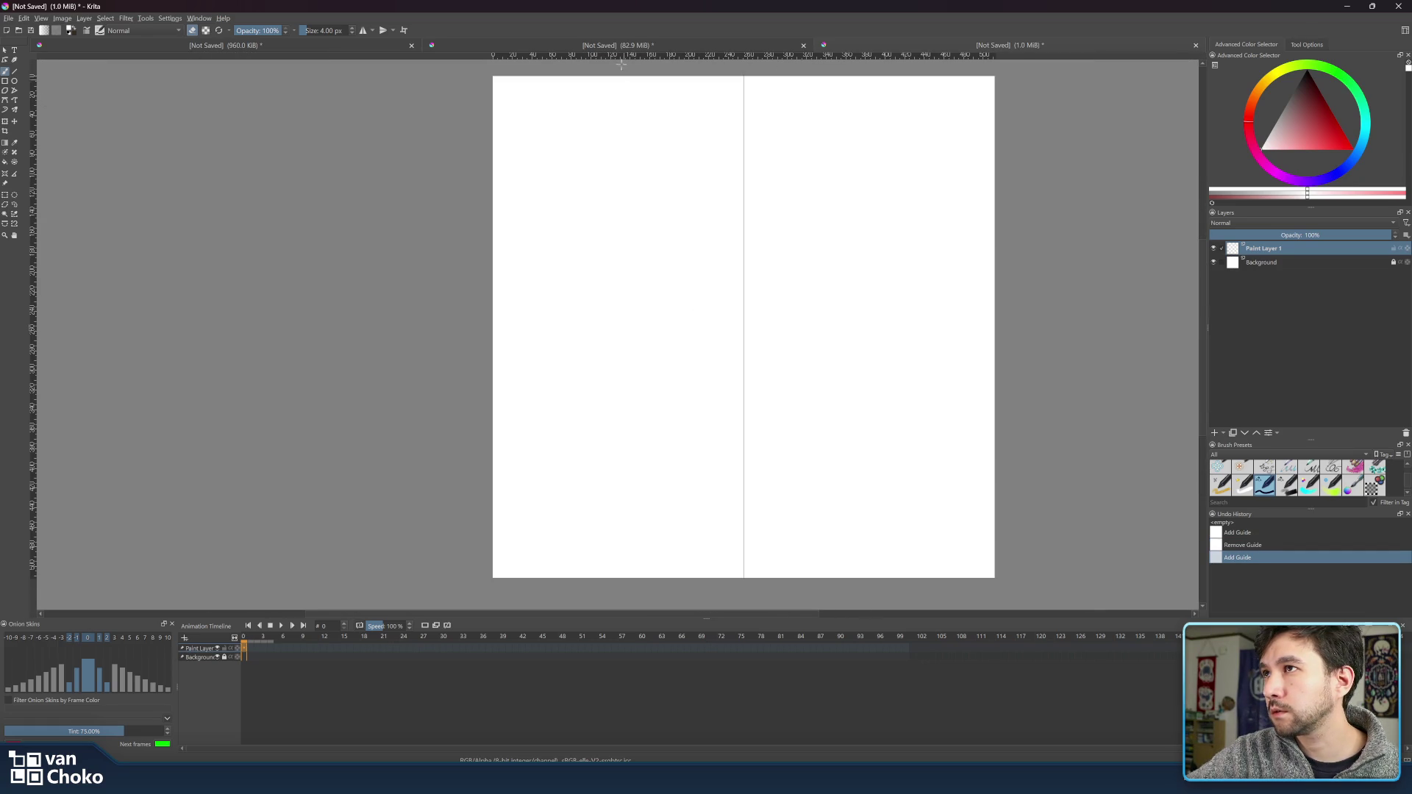
scroll(660, 255, up, 3)
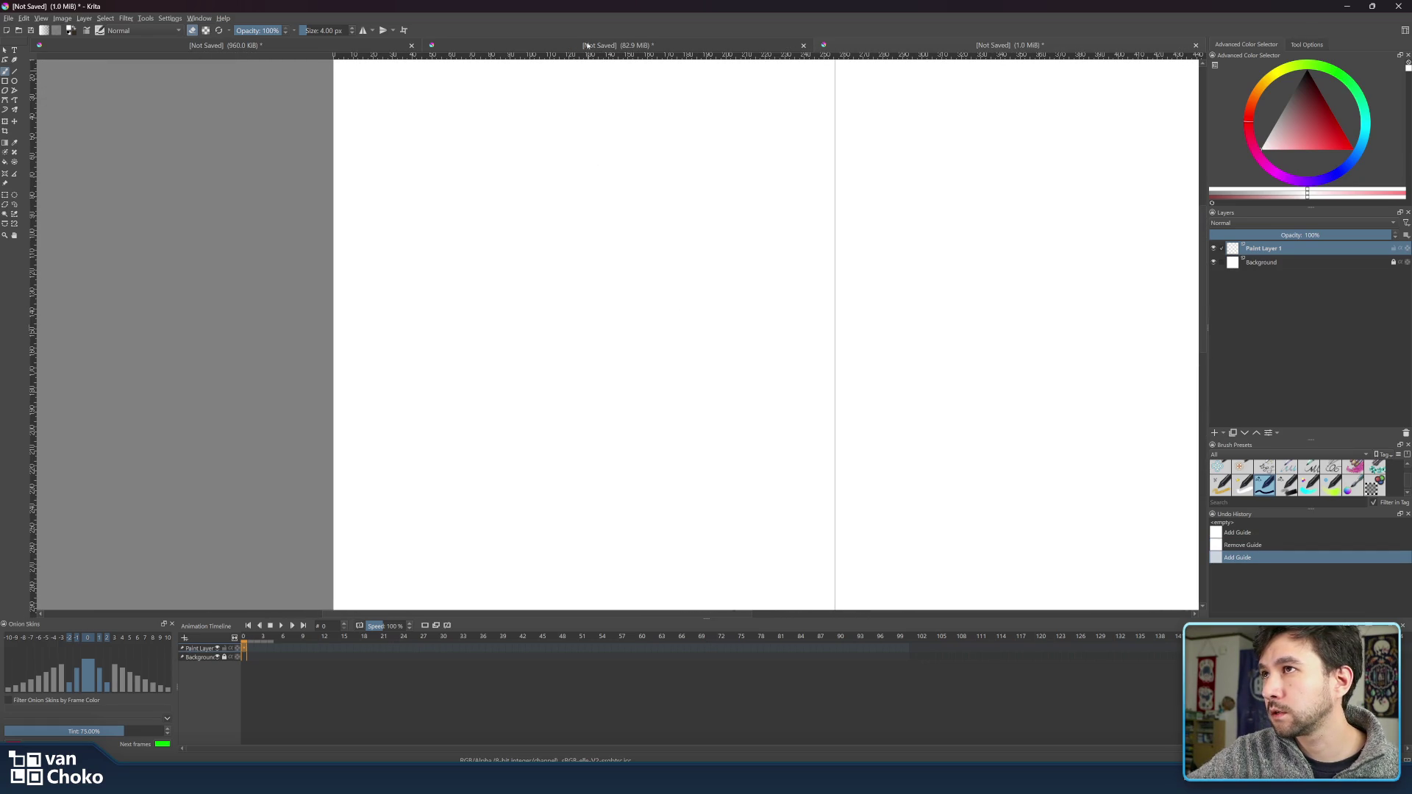
drag(584, 55, 627, 543)
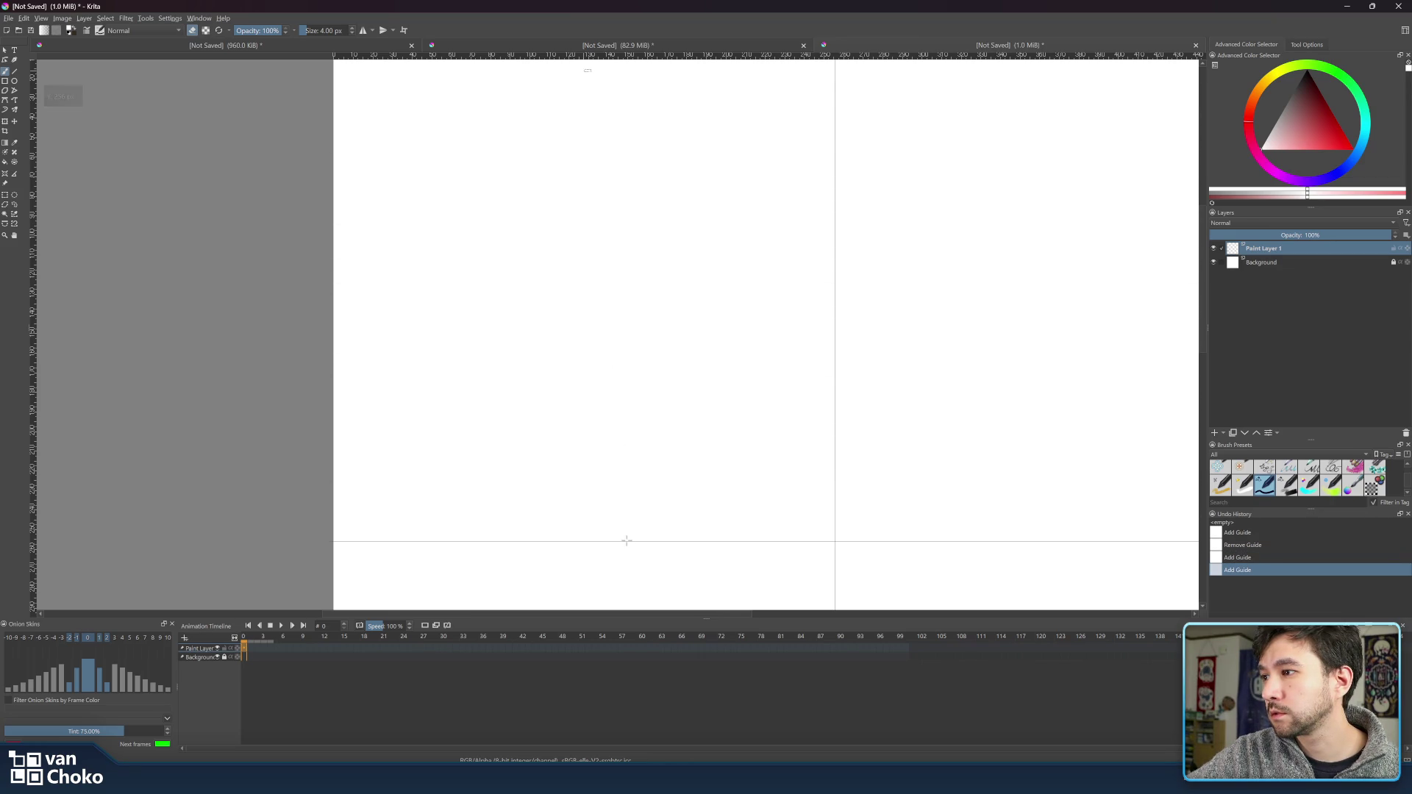
drag(411, 55, 428, 293)
drag(694, 478, 668, 92)
drag(717, 304, 709, 232)
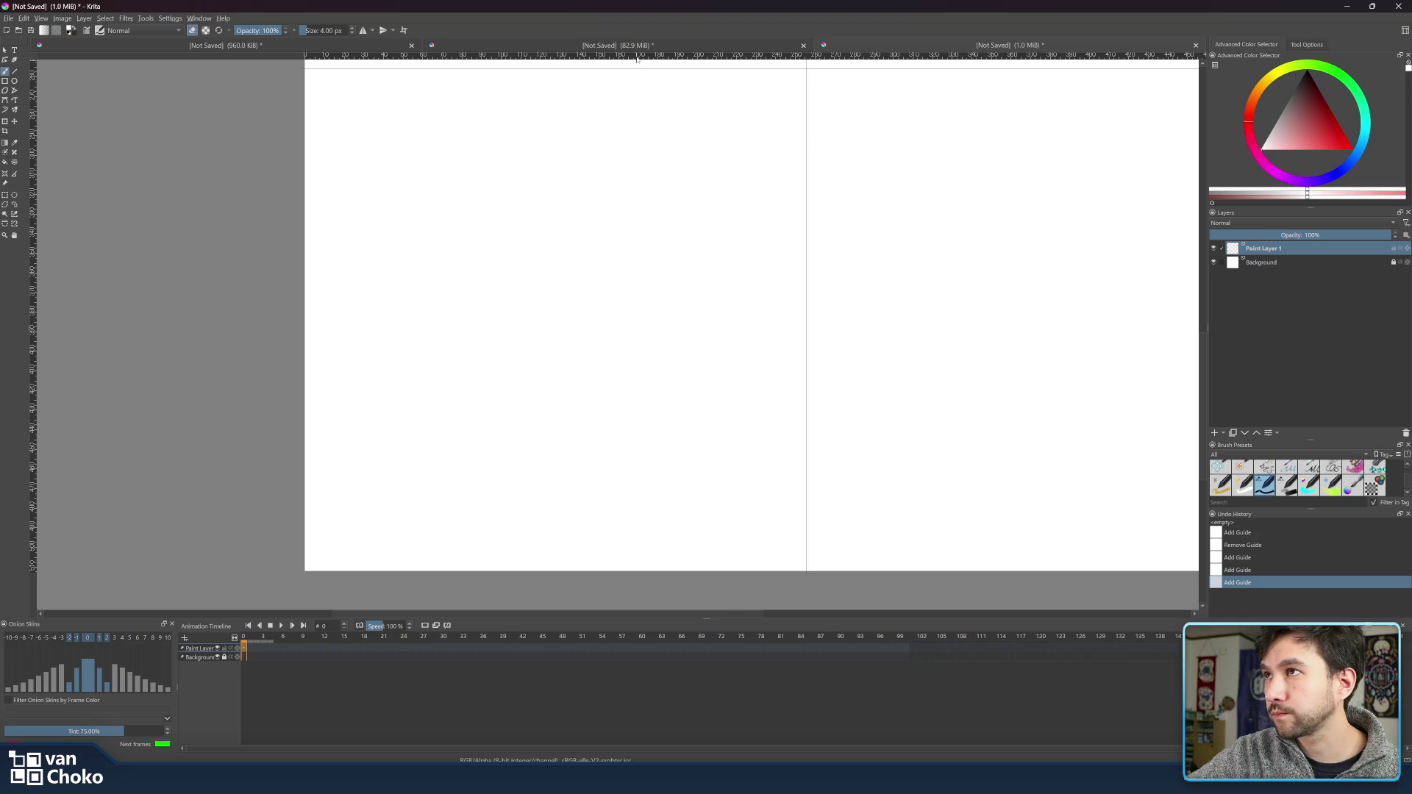
- Set another horizontal guide at about 386 px down the canvas
drag(637, 59, 660, 318)
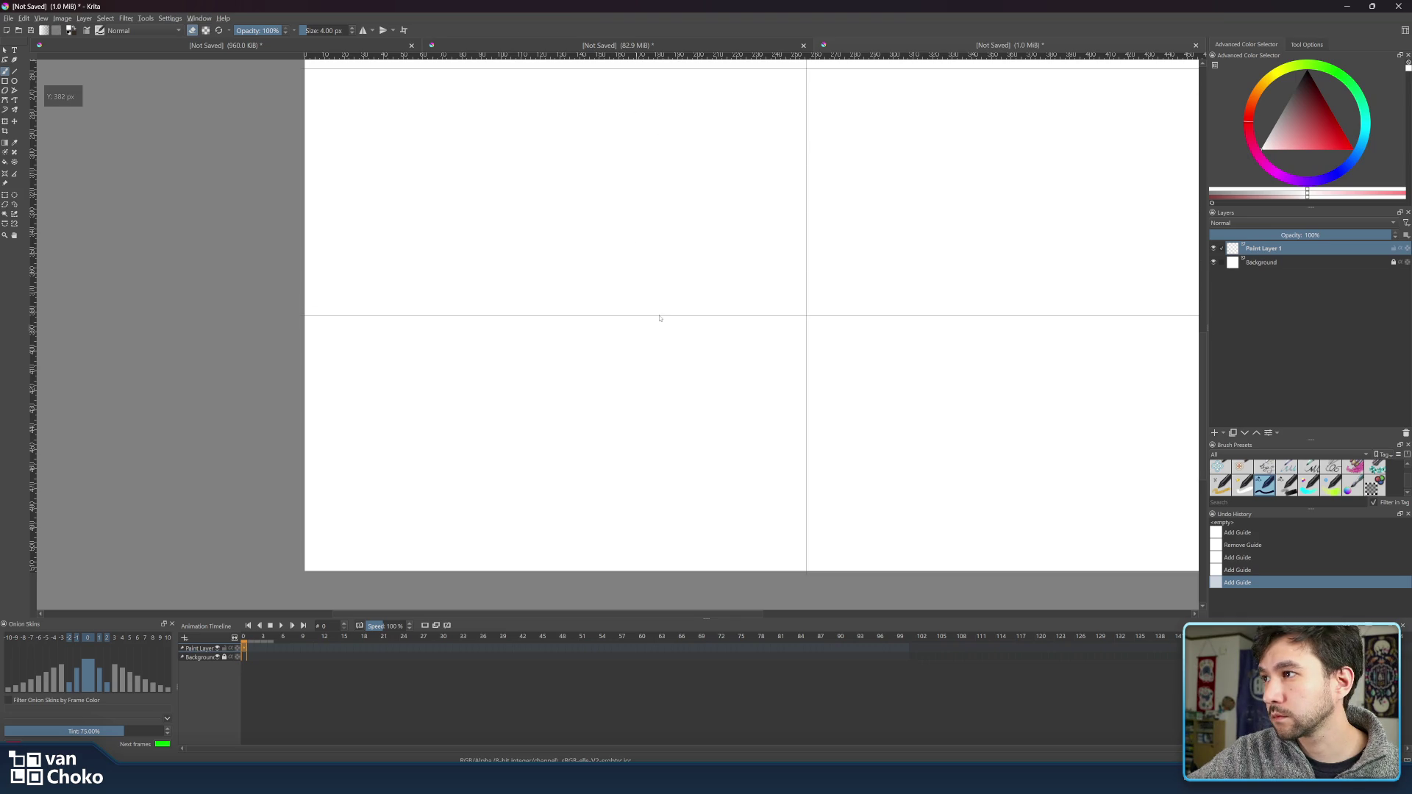
mouse_move(660, 318)
mouse_down()
mouse_move(659, 367)
mouse_move(659, 303)
mouse_move(659, 315)
mouse_up()
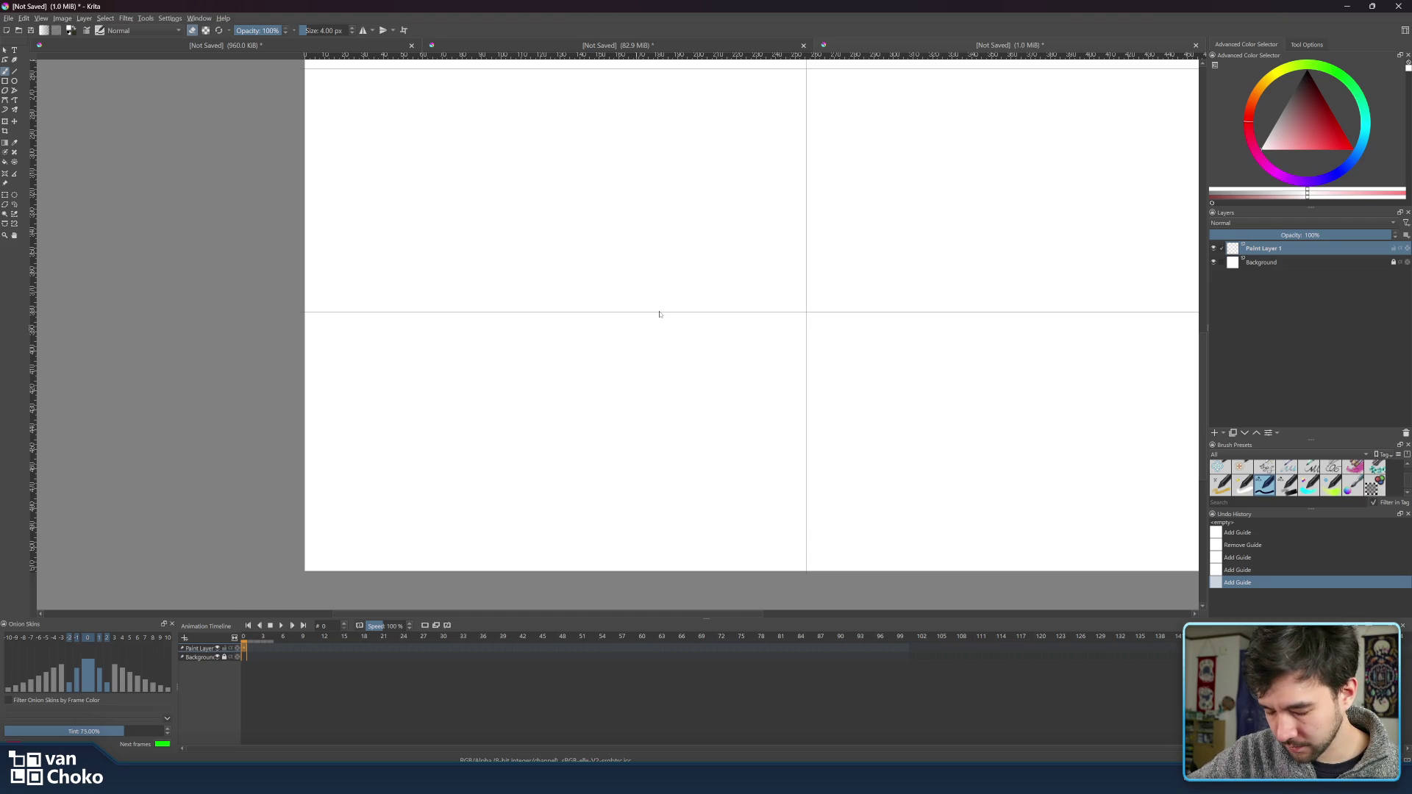
drag(659, 314, 660, 314)
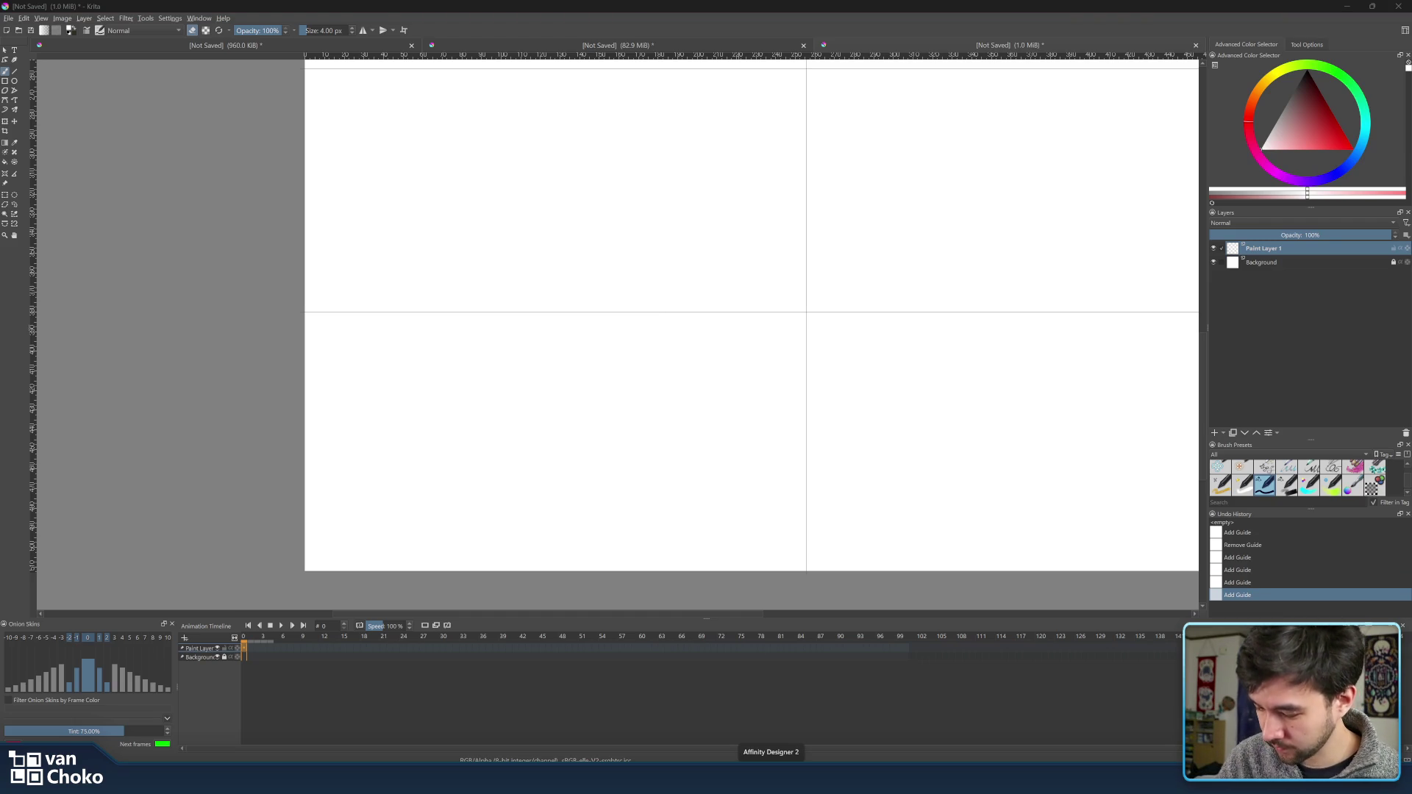
click(771, 778)
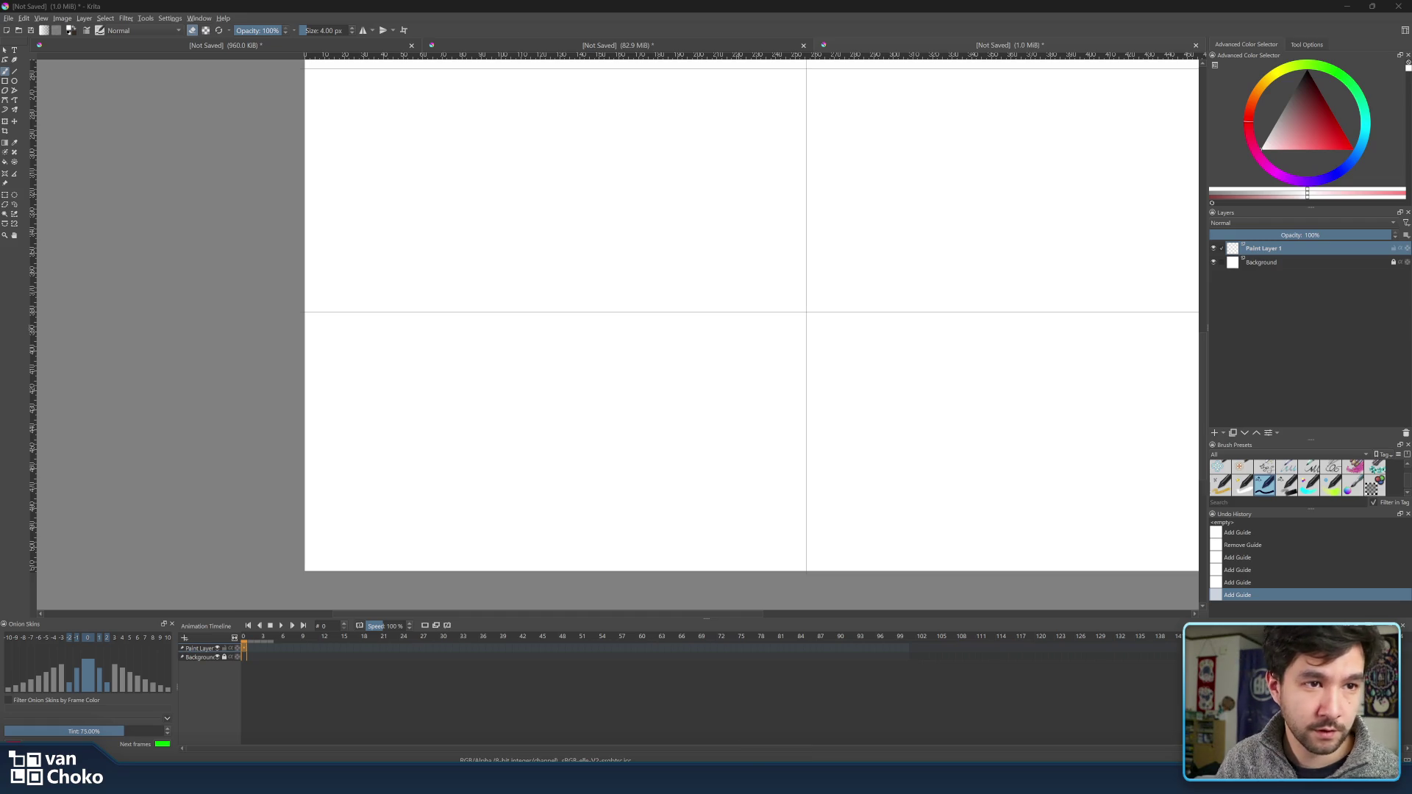
- Compute 256 + 128 = 384 in Calculator and move the horizontal guide to 384 px
text(256 )
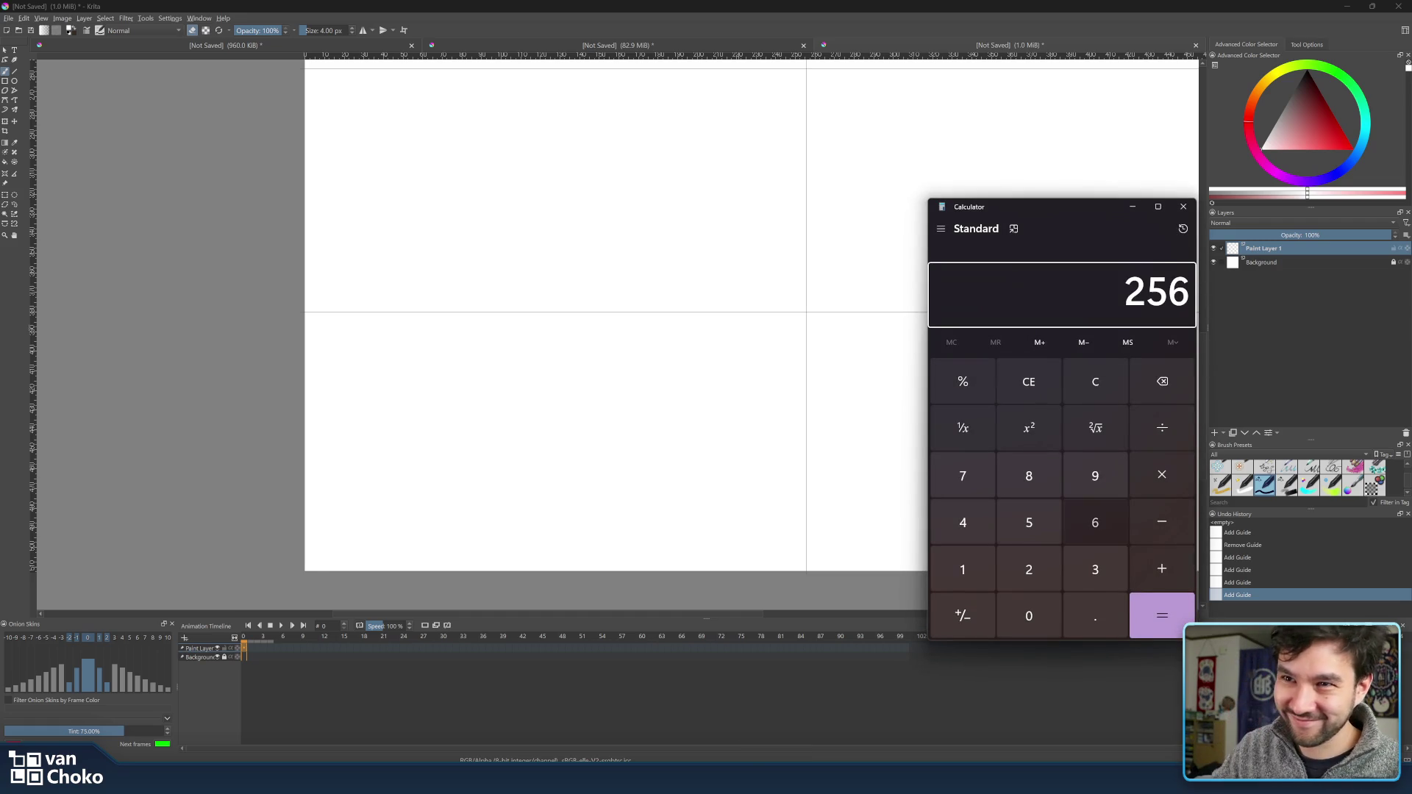
text(+ )
text(128)
key(Return)
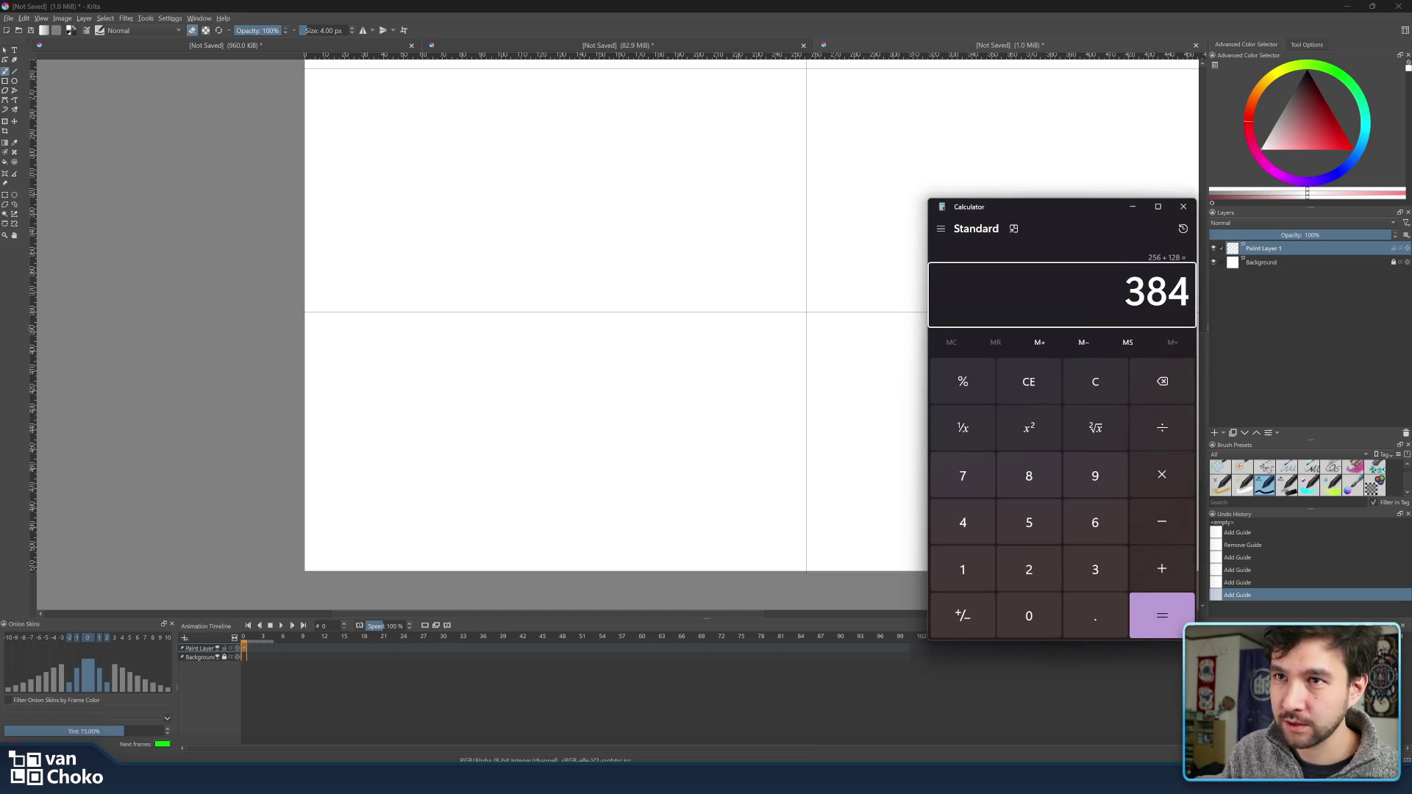
click(426, 3)
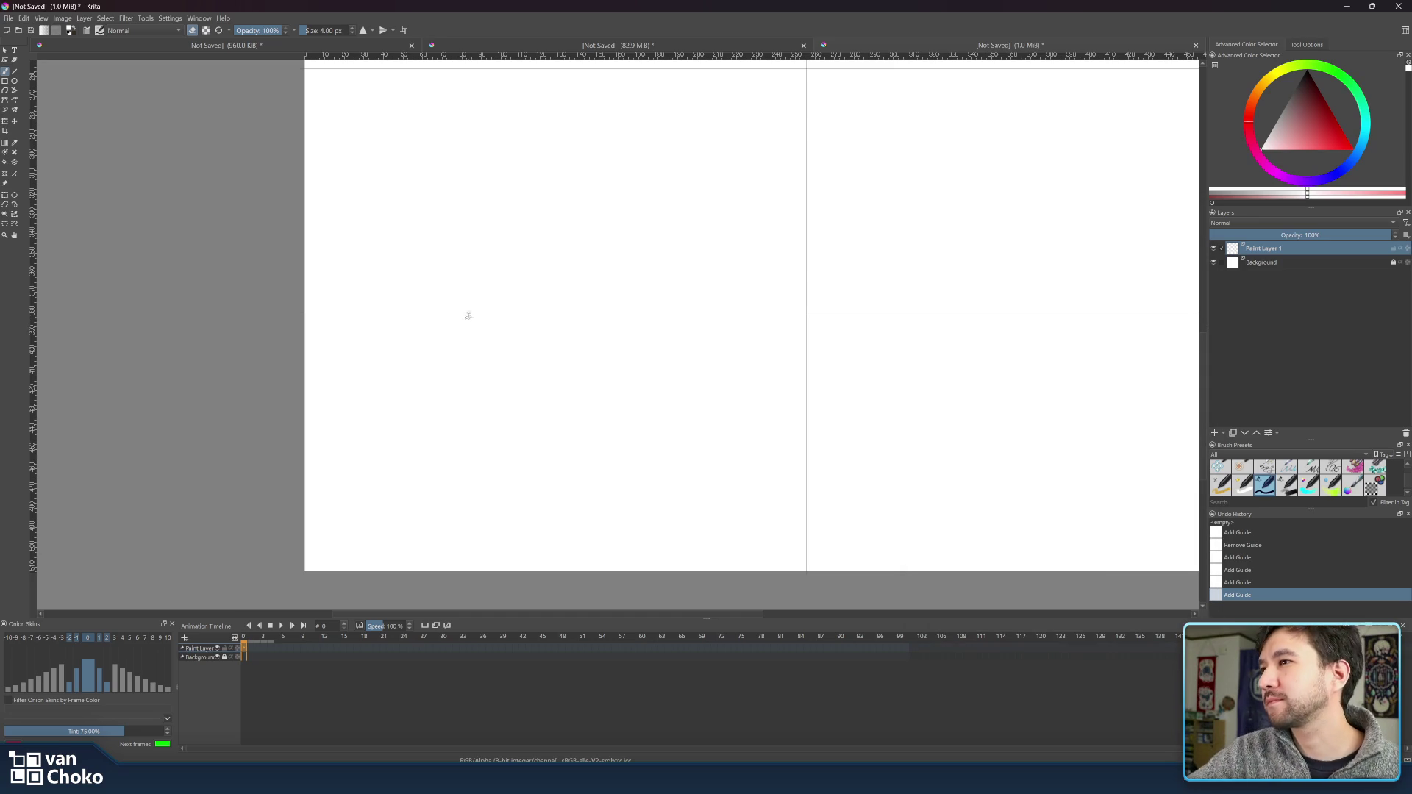
click(5, 50)
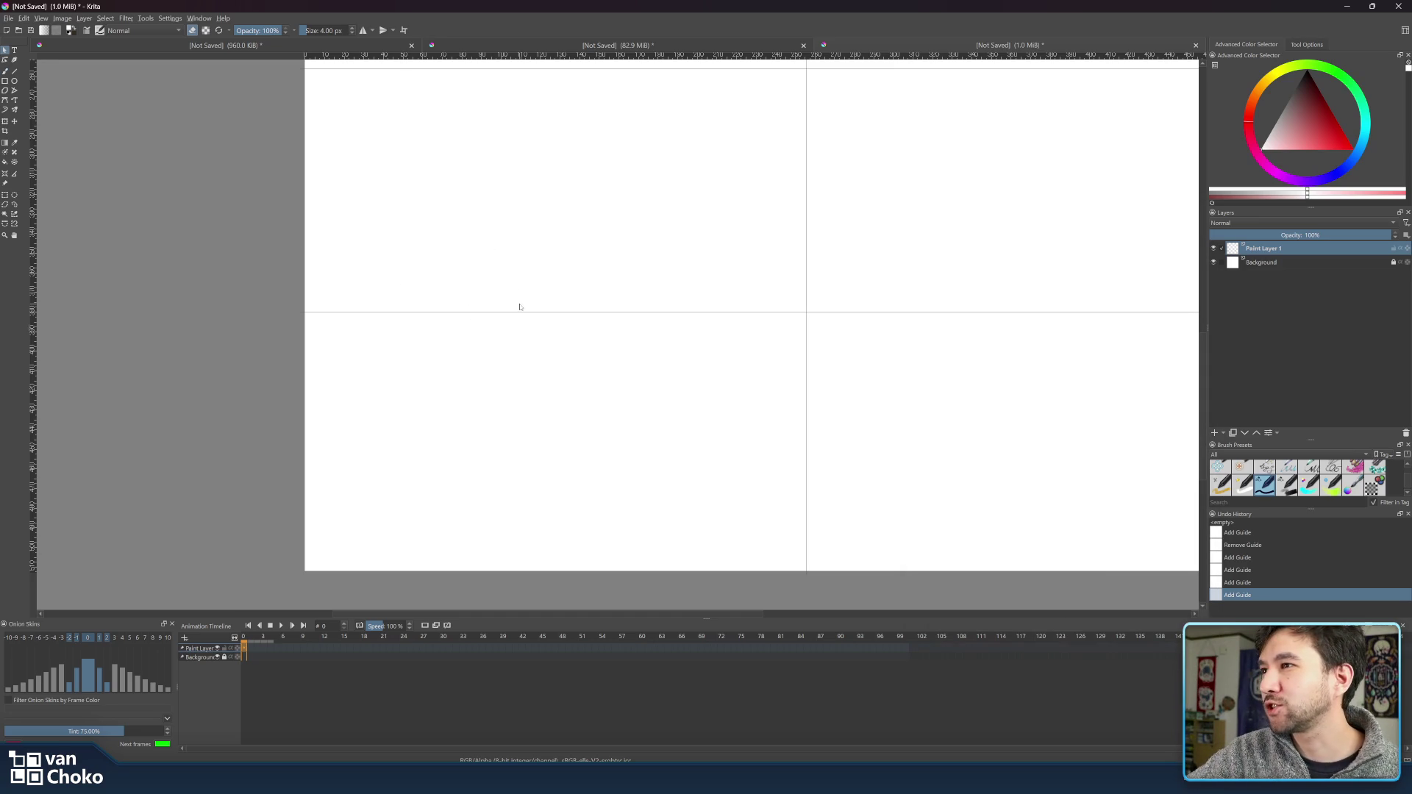
drag(519, 311, 521, 317)
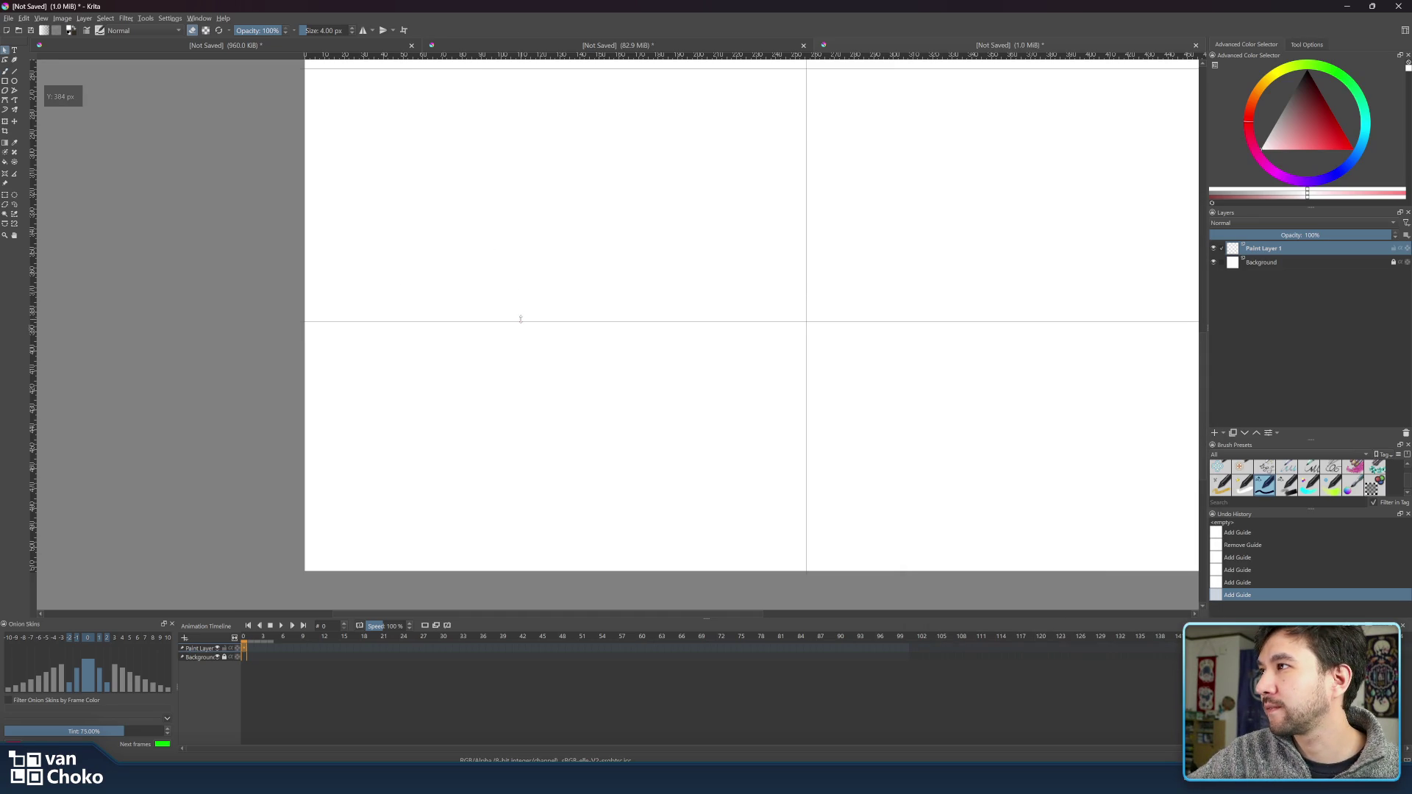
drag(521, 318, 521, 320)
- Add vertical guides to complete the 4×4 grid, then fit the whole canvas in view
mouse_move(893, 778)
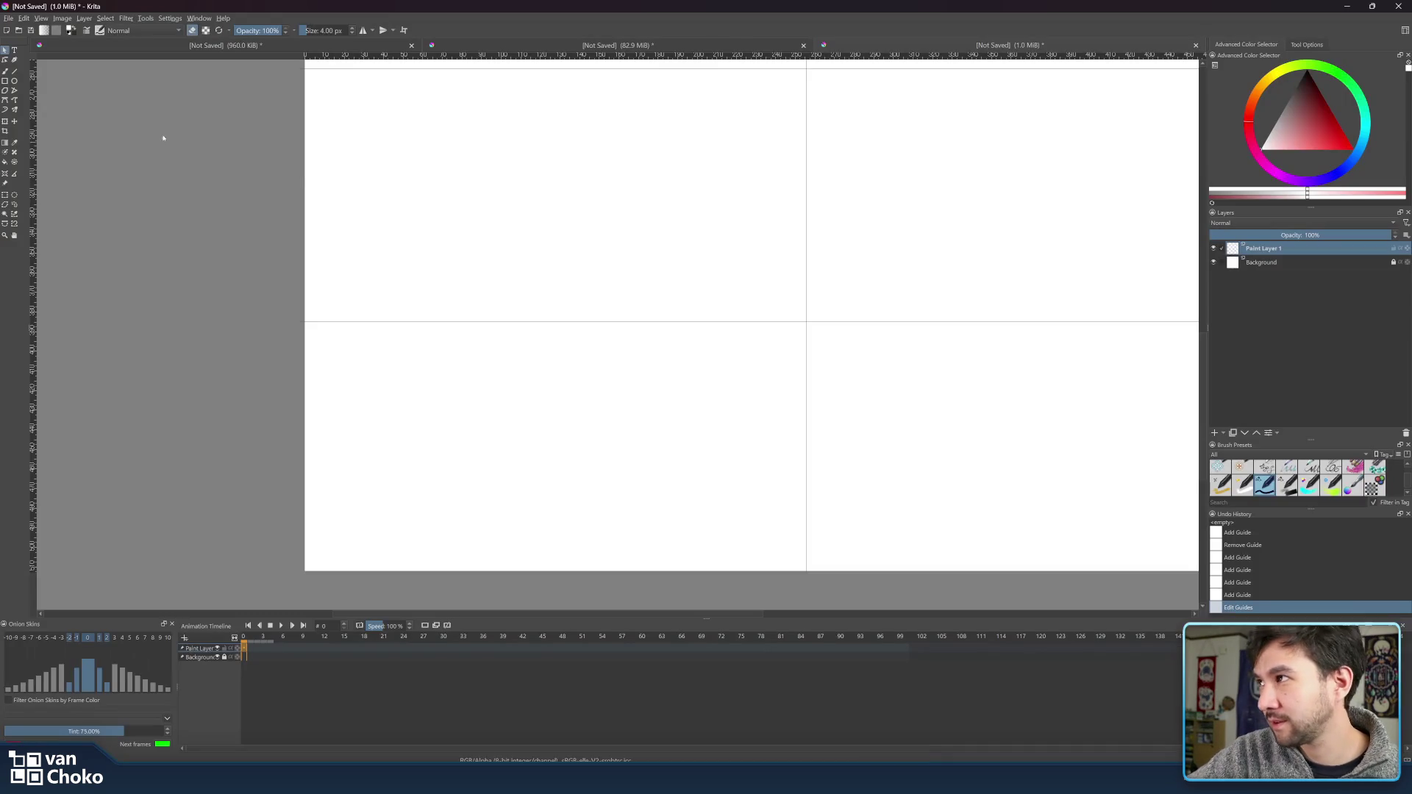
click(219, 127)
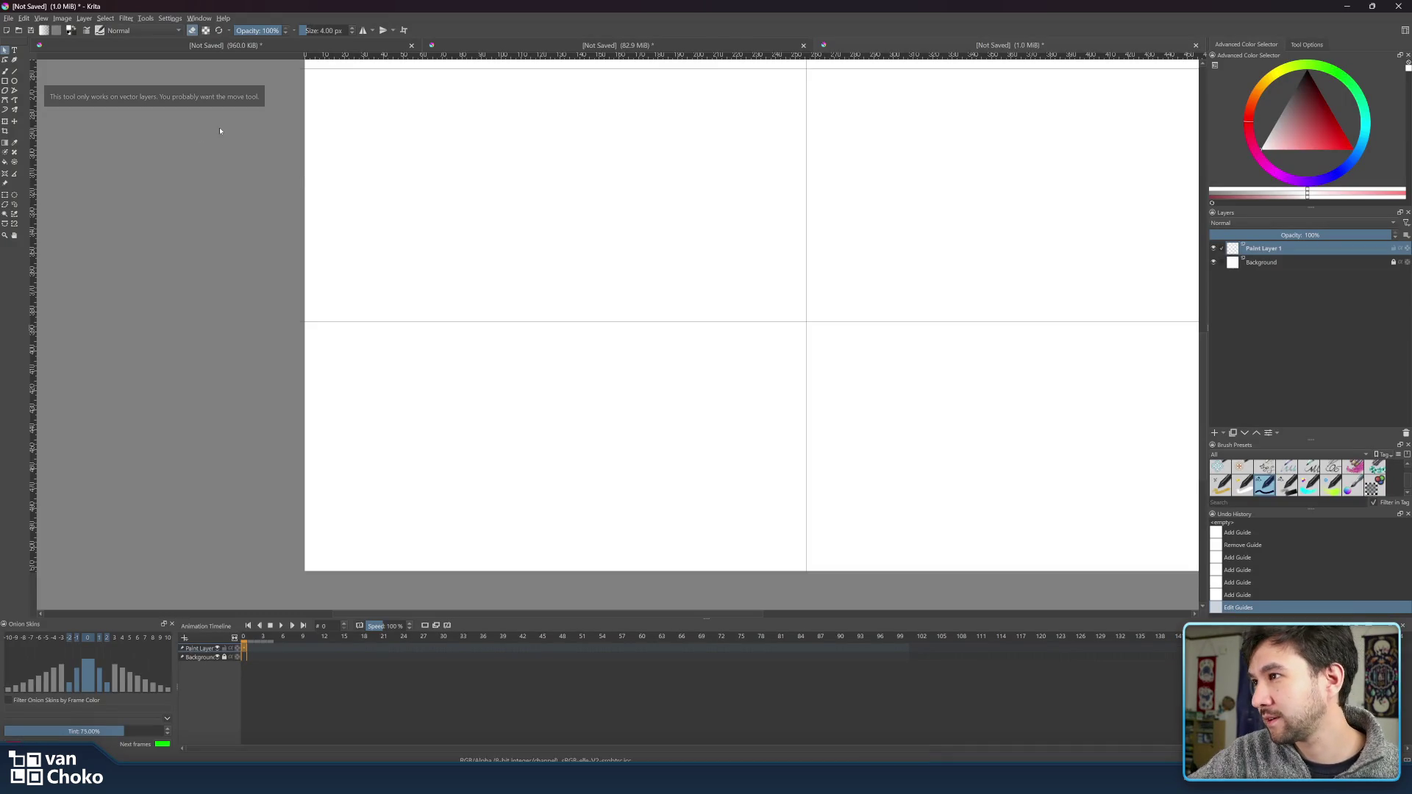
scroll(292, 164, down, 3)
scroll(292, 165, up, 3)
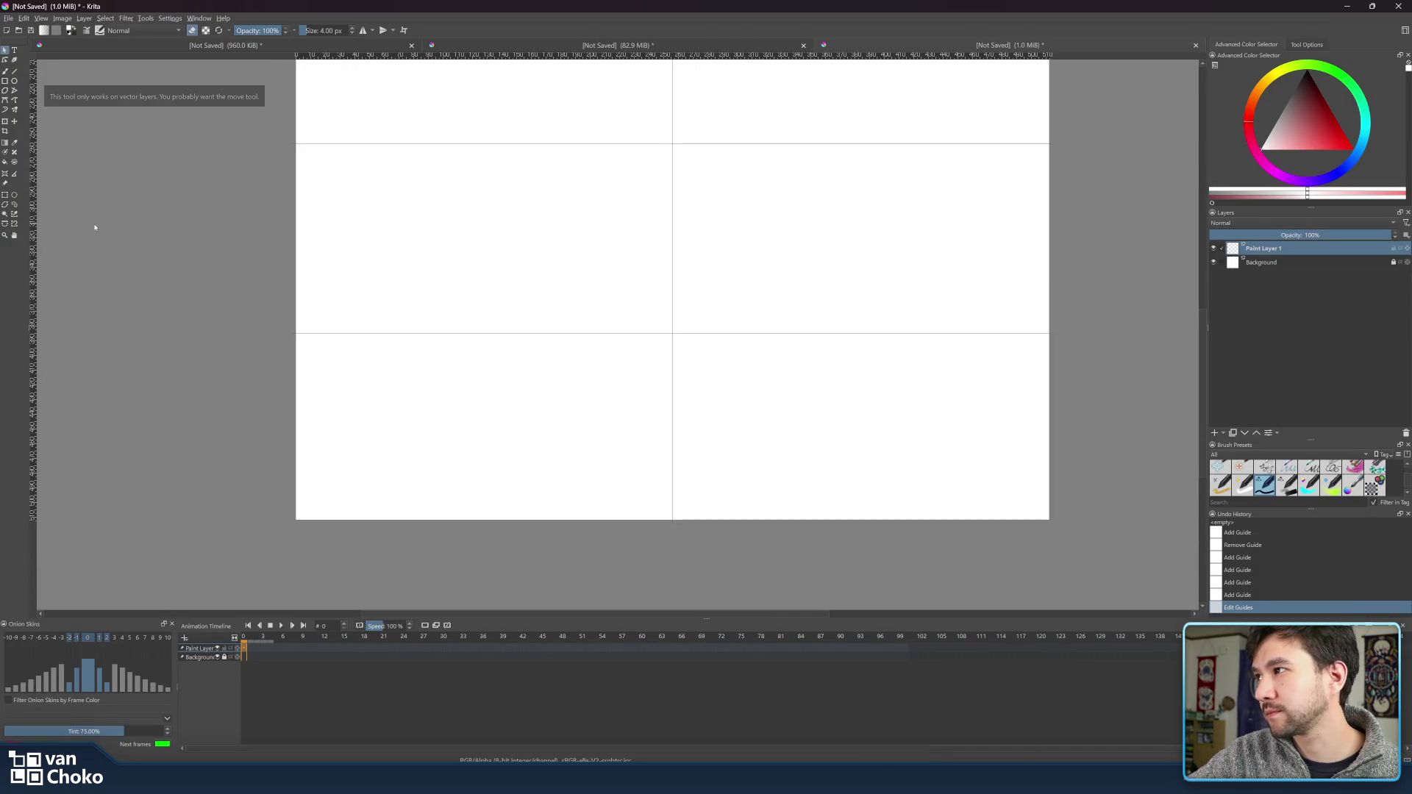
drag(32, 241, 484, 263)
mouse_move(32, 254)
mouse_down()
mouse_move(860, 271)
mouse_move(799, 306)
mouse_move(1042, 307)
mouse_up()
key(1)
key(2)
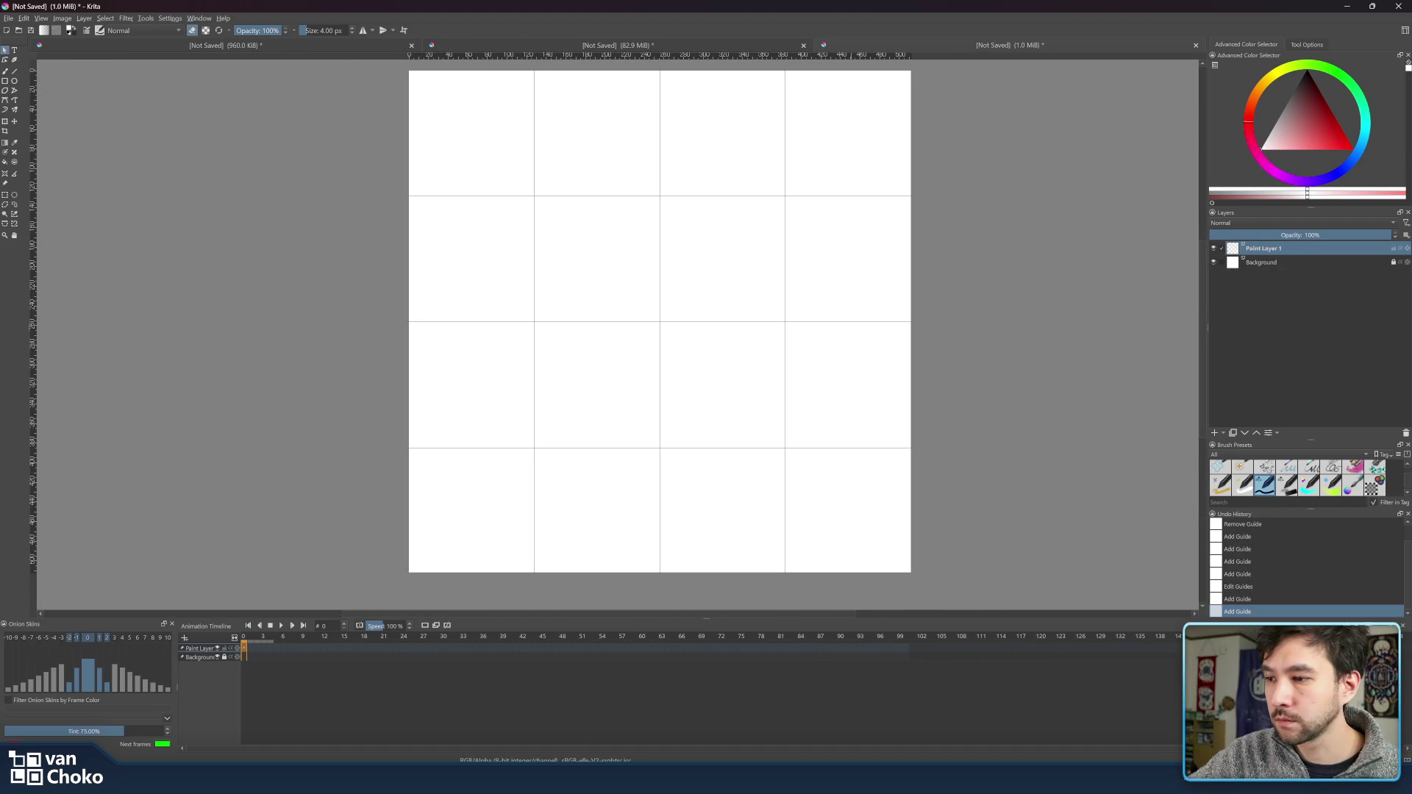
- Drop the shock frame PNGs onto the canvas and insert them as separate layers
click(642, 734)
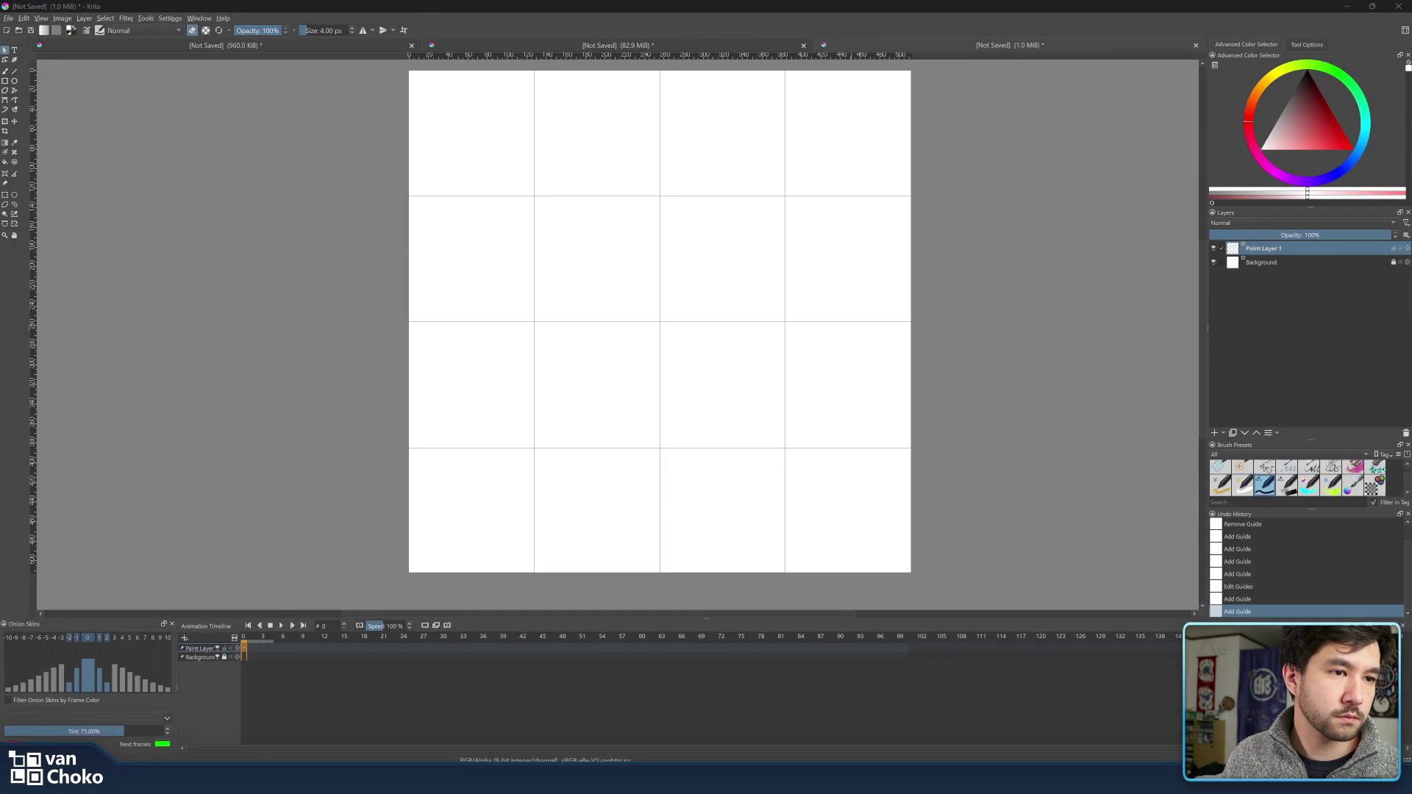
drag(1008, 435, 810, 302)
click(875, 359)
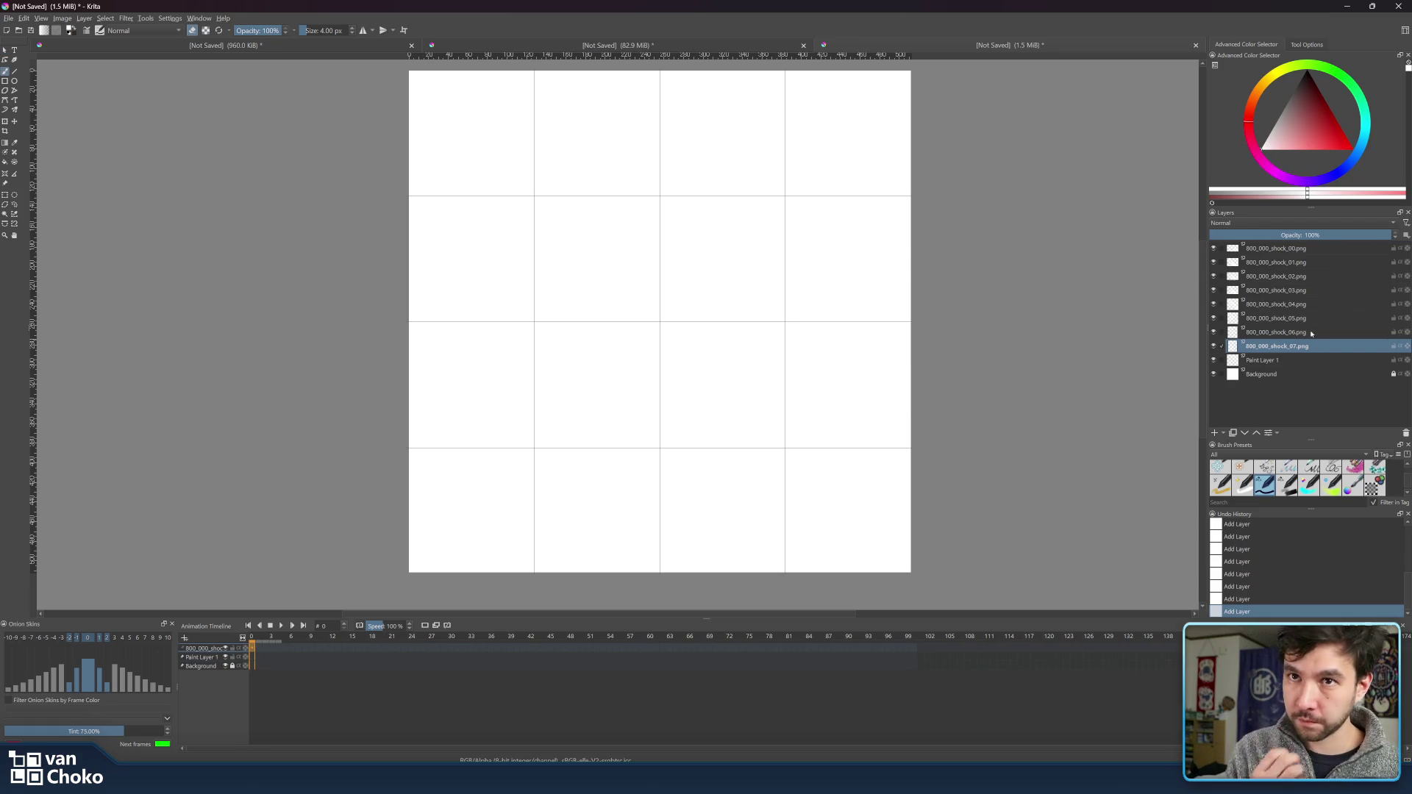
- Select among the imported shock layers and hide the white Background layer
click(1269, 251)
click(1275, 262)
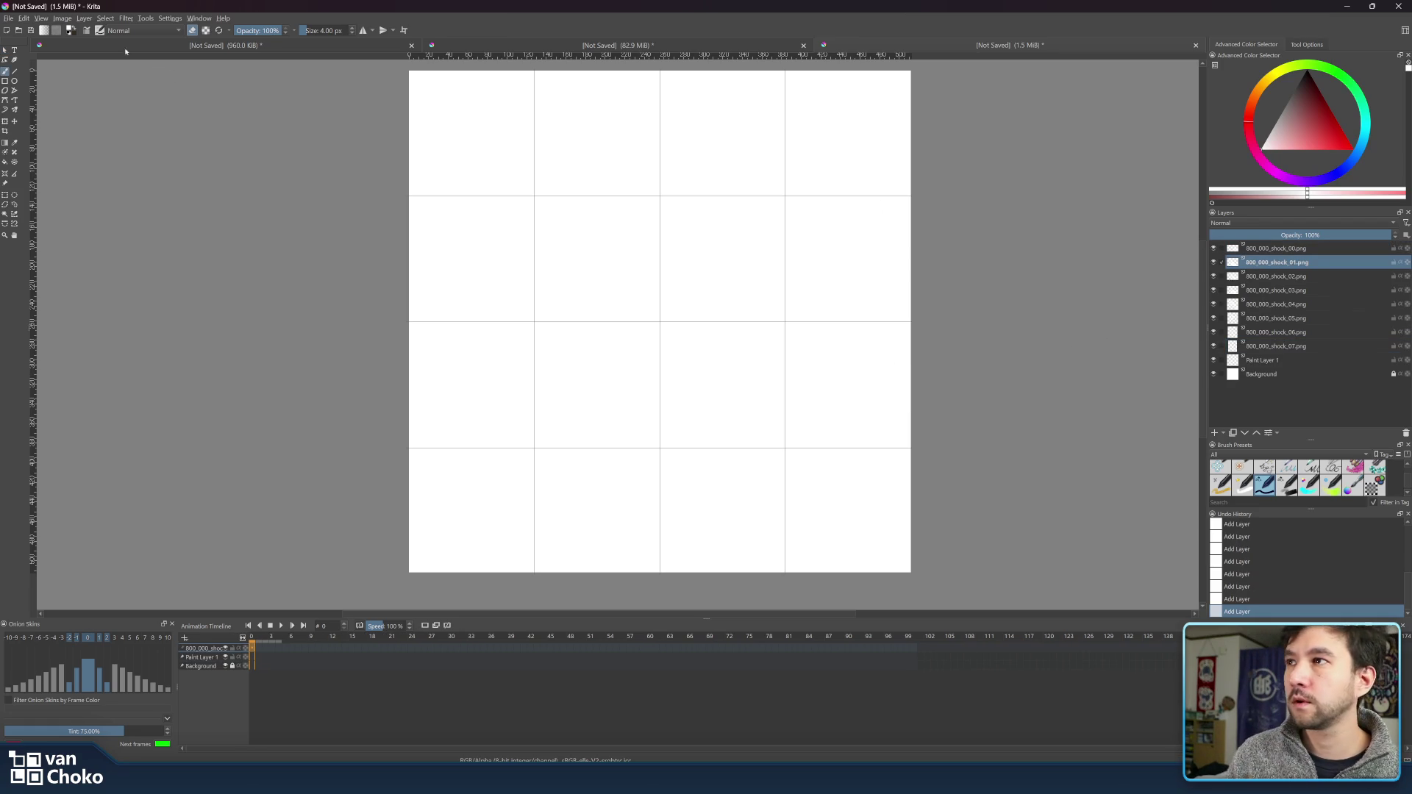
click(5, 122)
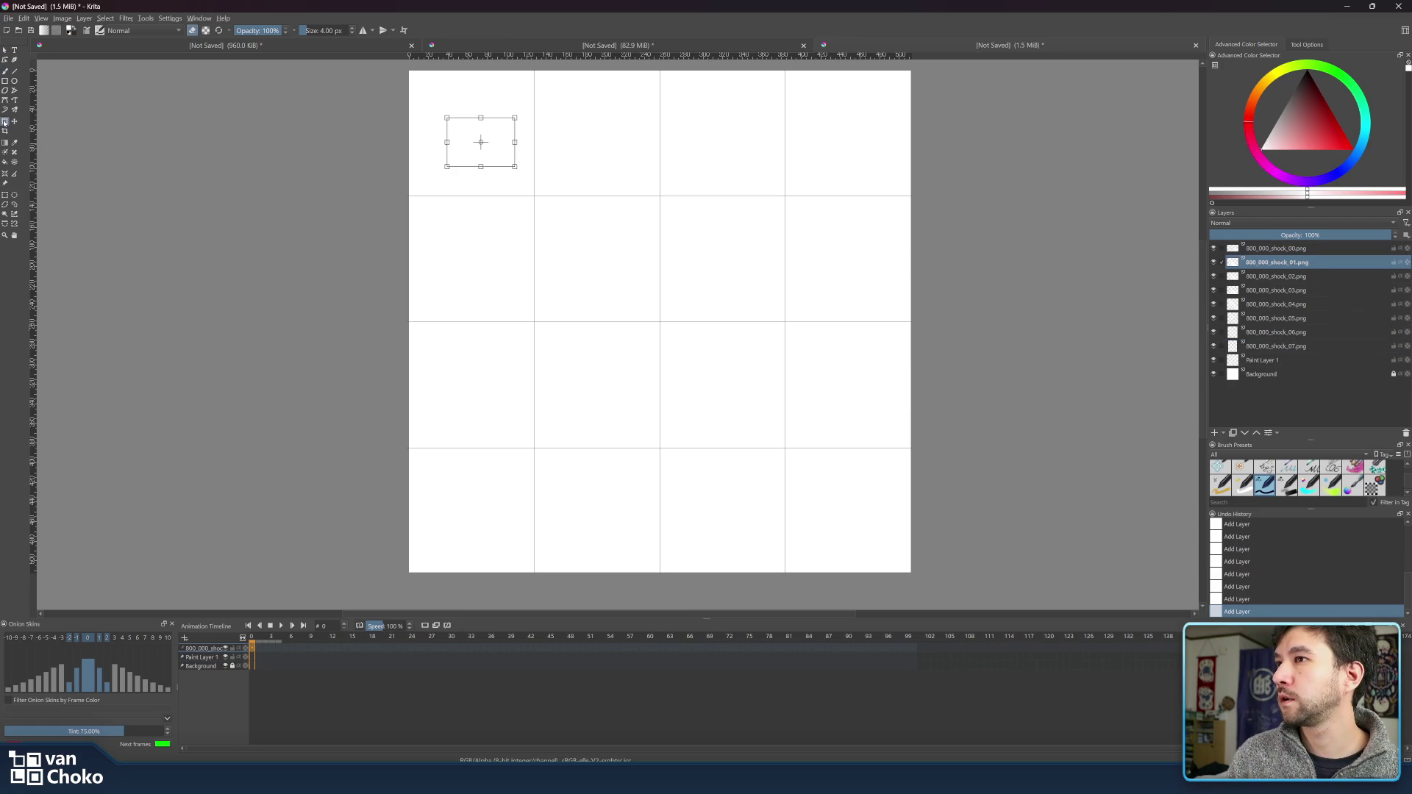
click(1214, 374)
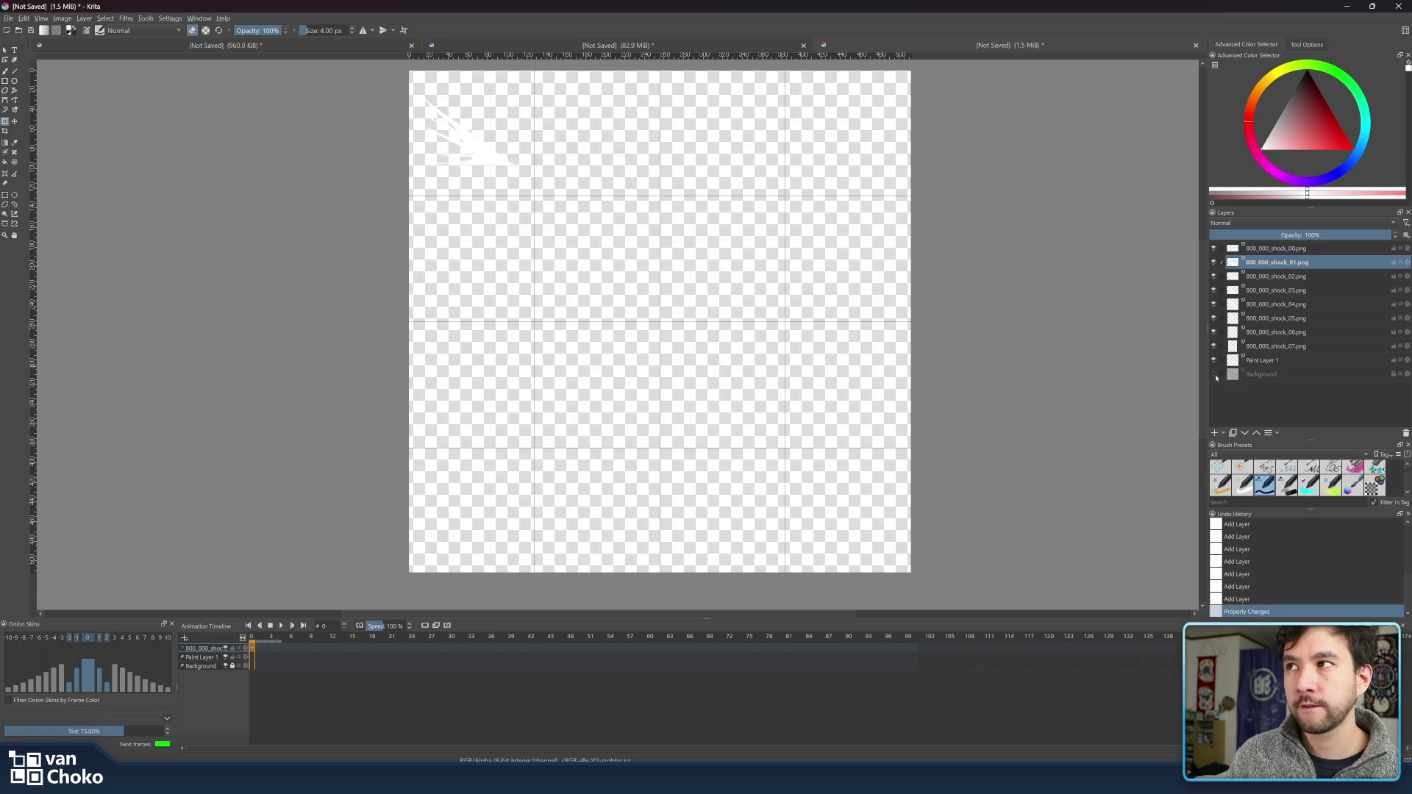
click(1277, 276)
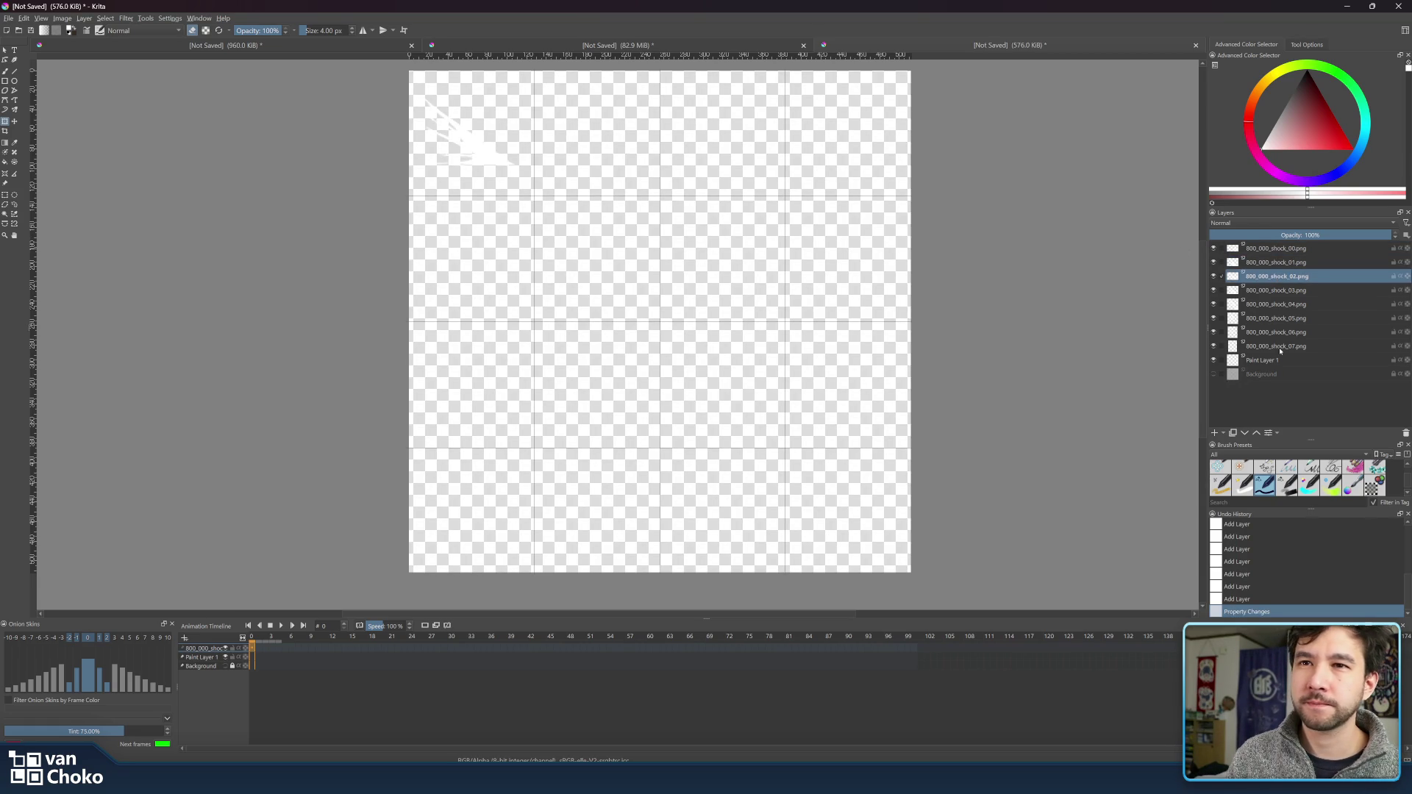
click(1280, 349)
click(1269, 250)
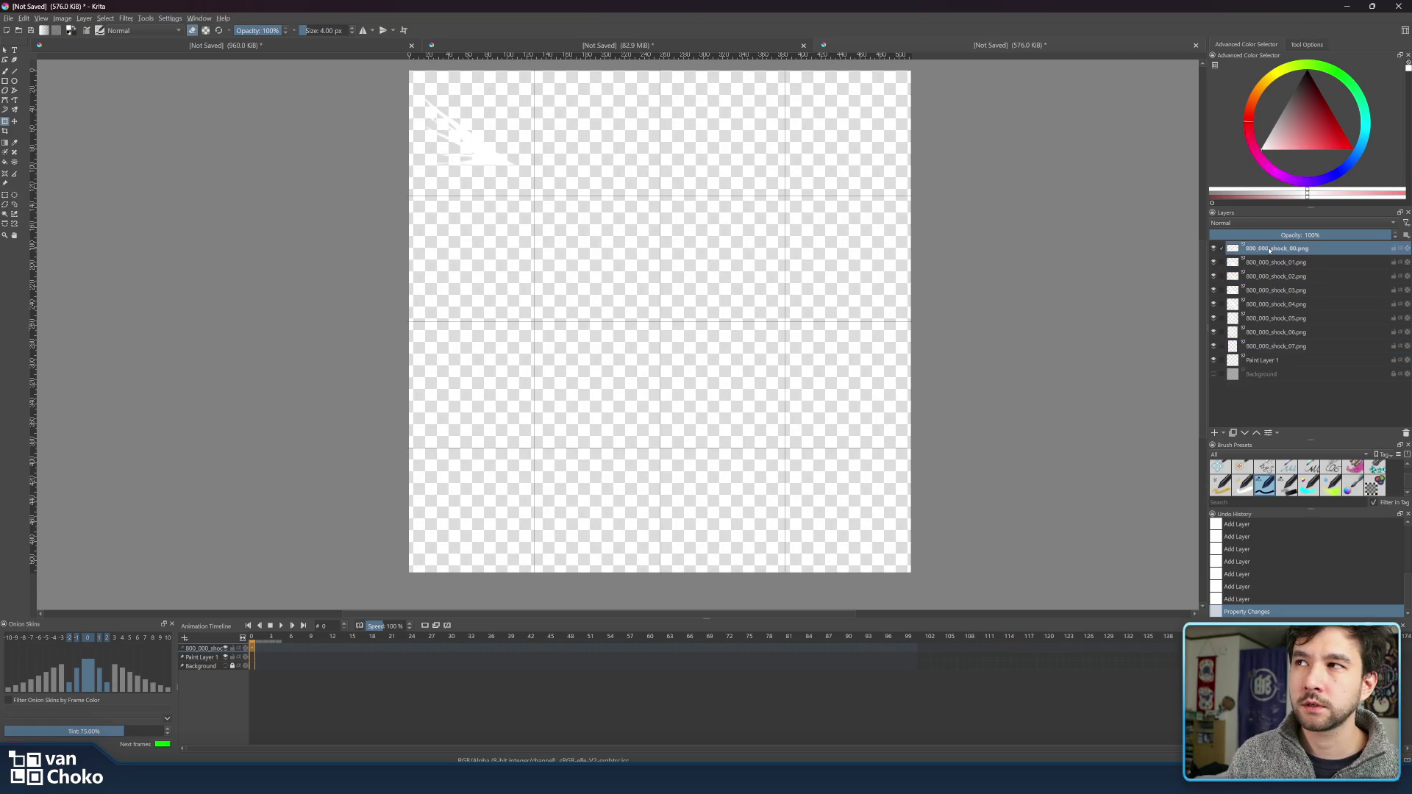
- Hide shock layers 01–07, leaving only 800_000_shock_00.png visible and selected
click(1214, 248)
click(1213, 263)
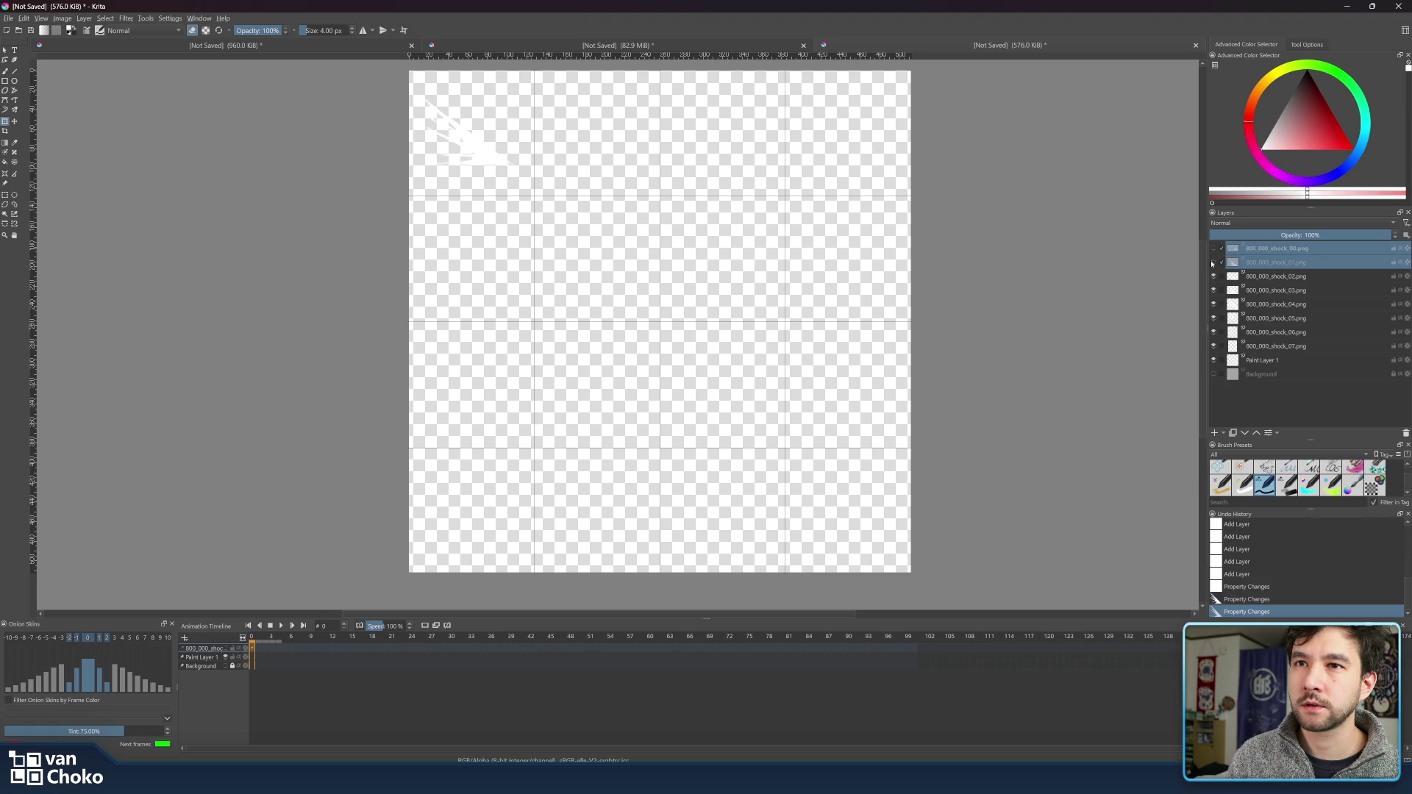
click(1214, 277)
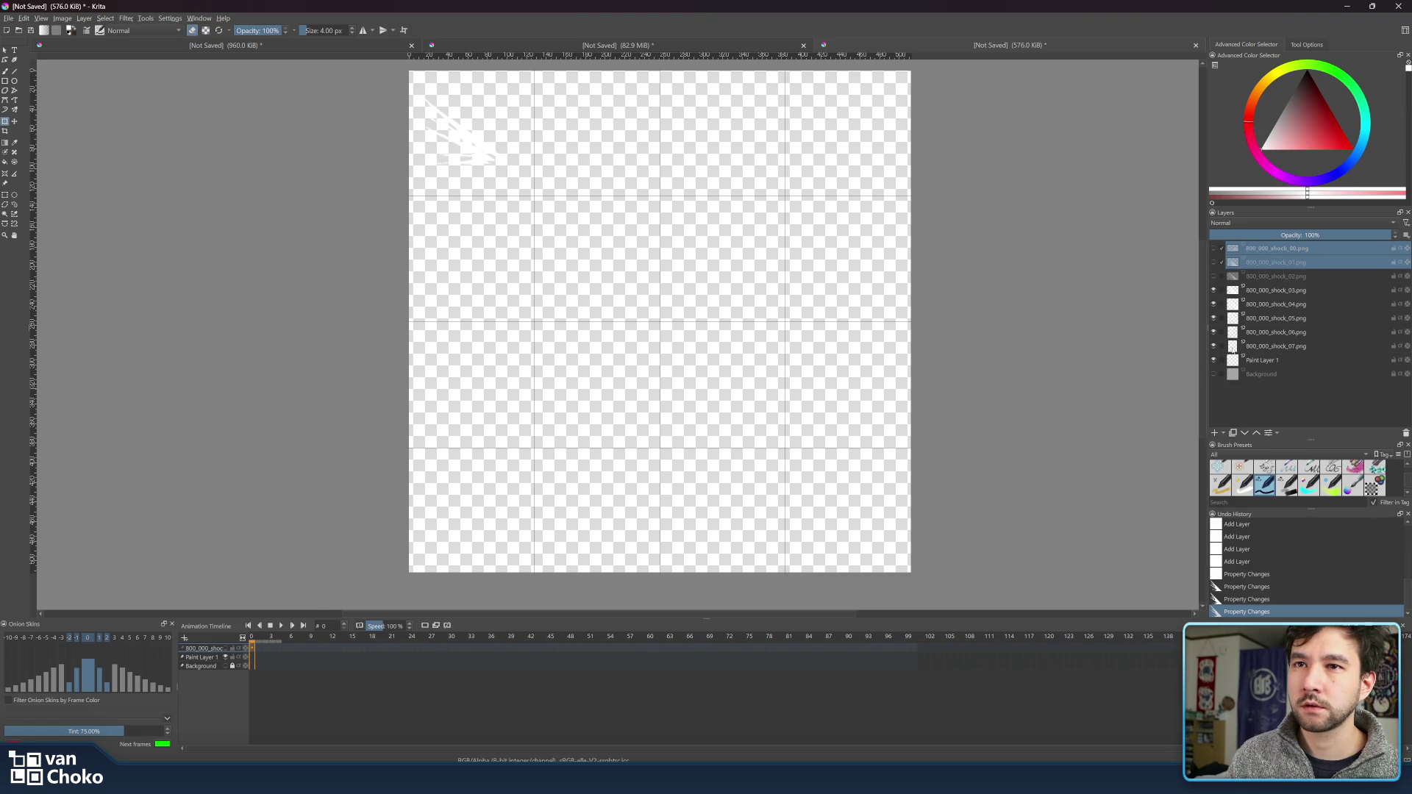
click(1213, 291)
click(1214, 304)
click(1214, 318)
click(1213, 333)
click(1214, 347)
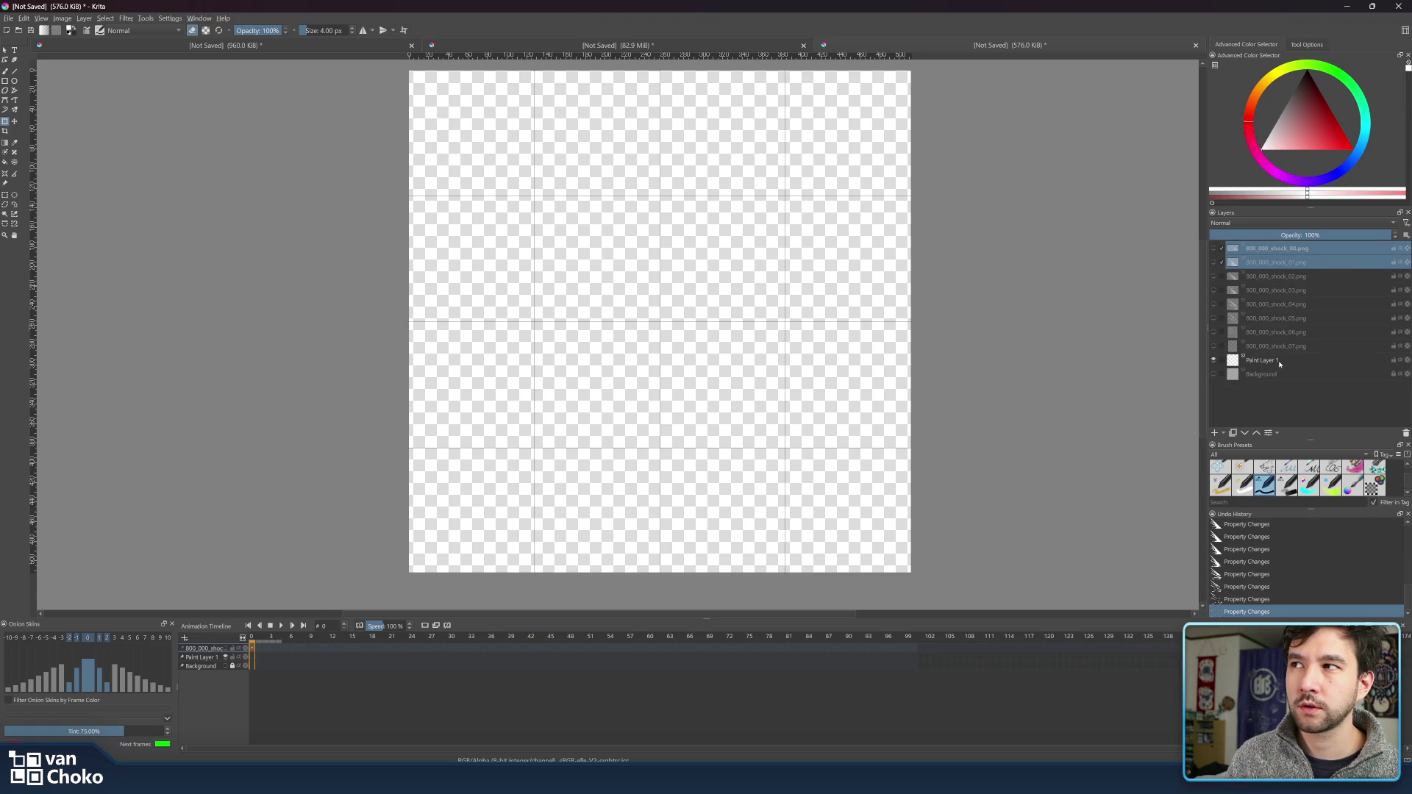
click(1280, 348)
click(1214, 347)
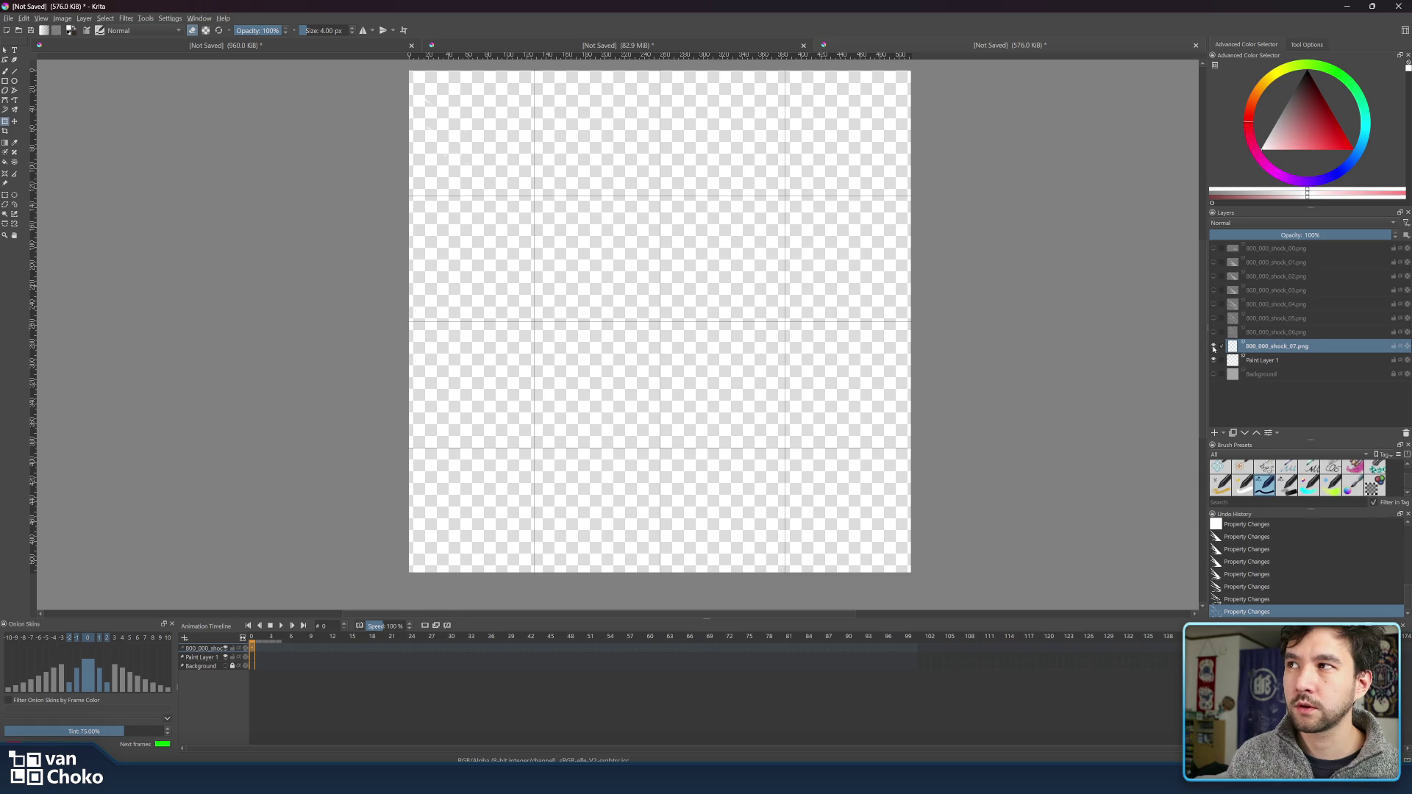
click(1214, 346)
click(1215, 249)
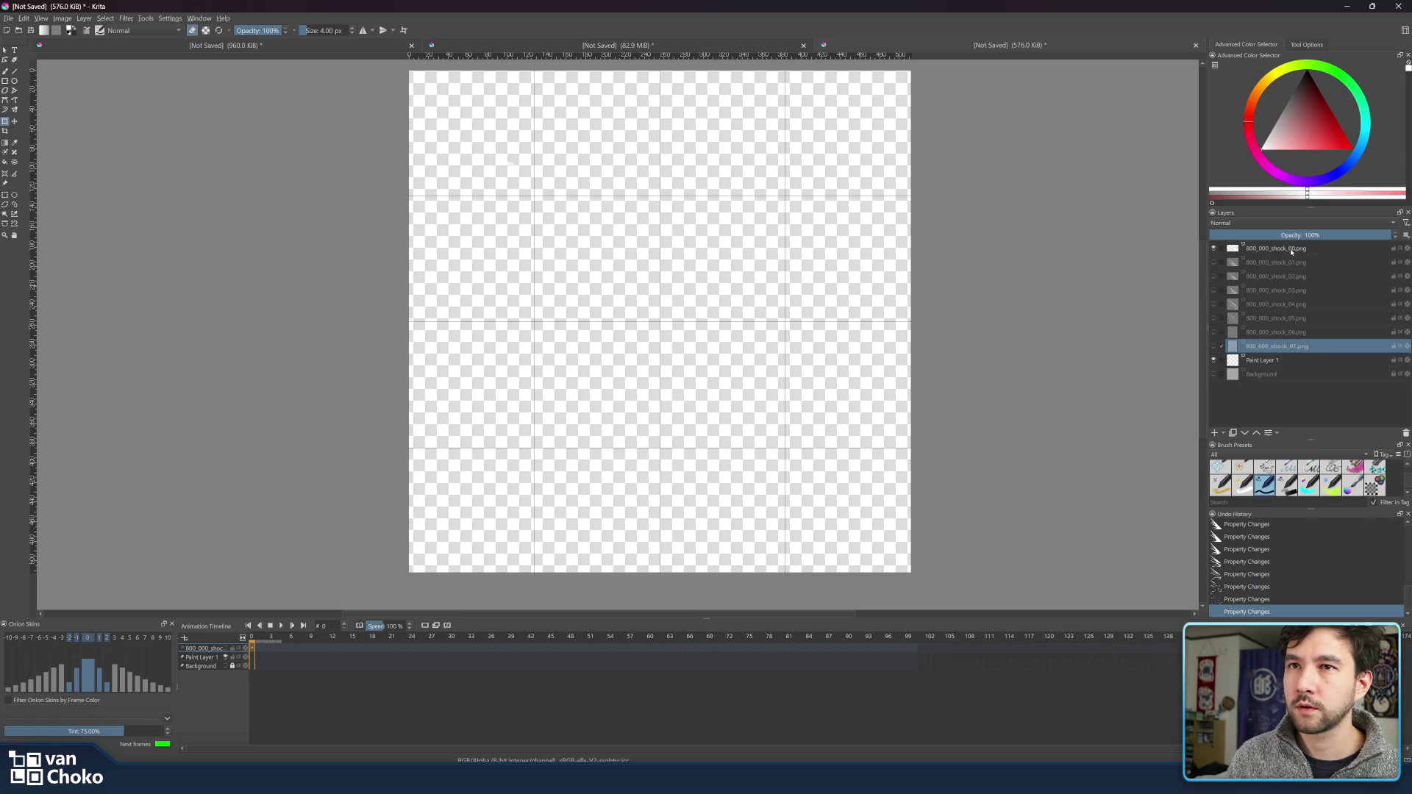
click(1291, 248)
scroll(811, 226, up, 2)
scroll(838, 243, up, 2)
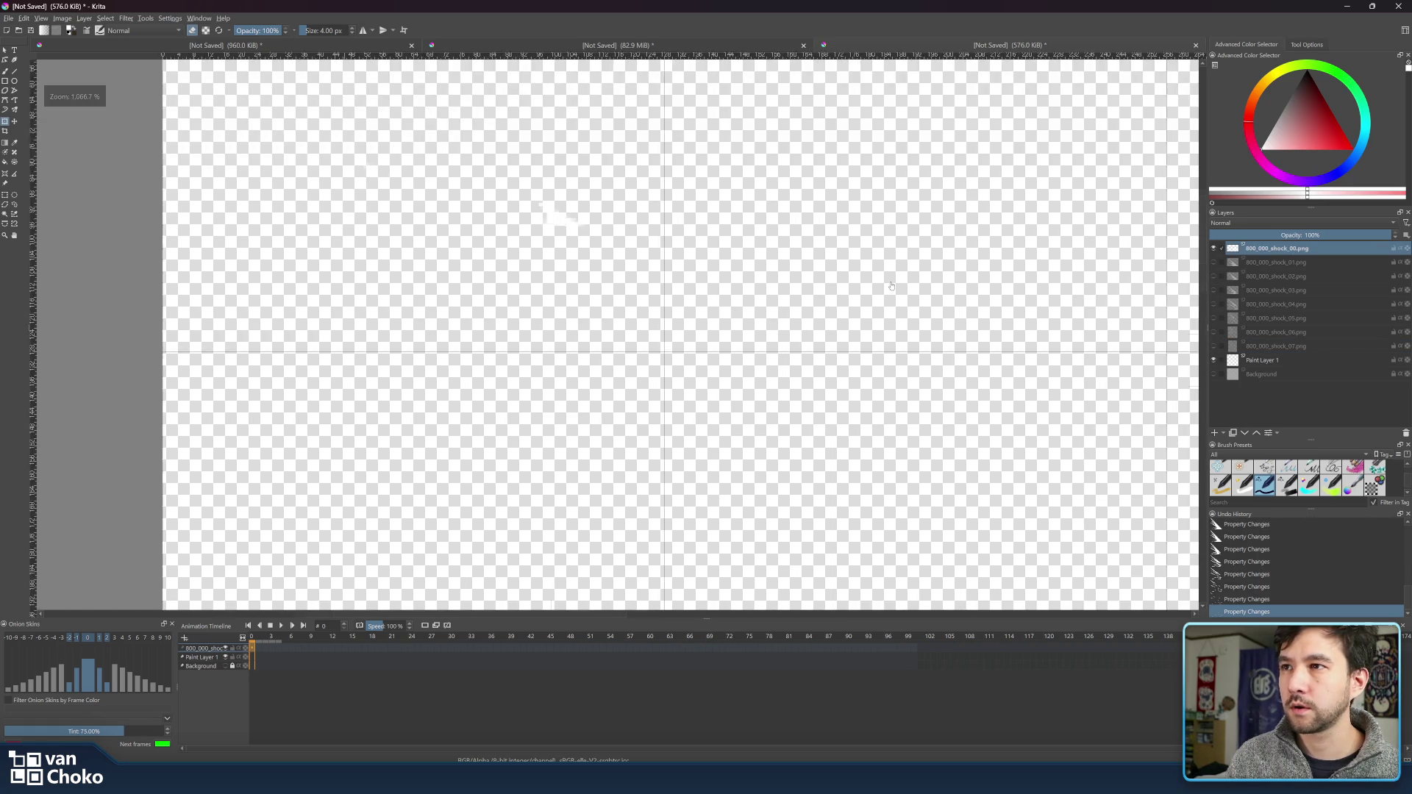
- Hide the 800_000_shock_00.png layer so its frame no longer shows on the sheet
scroll(865, 256, up, 1)
scroll(809, 257, up, 2)
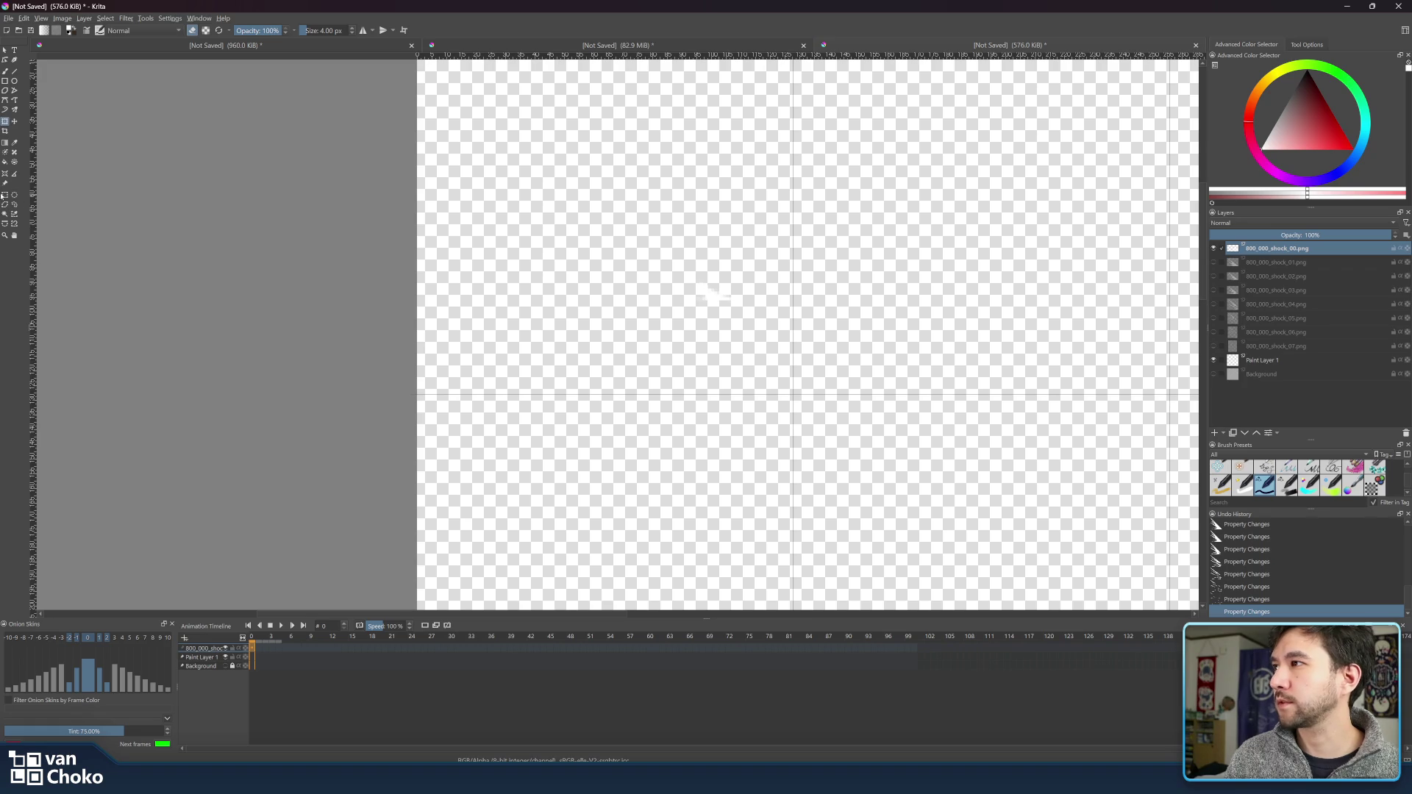
click(5, 121)
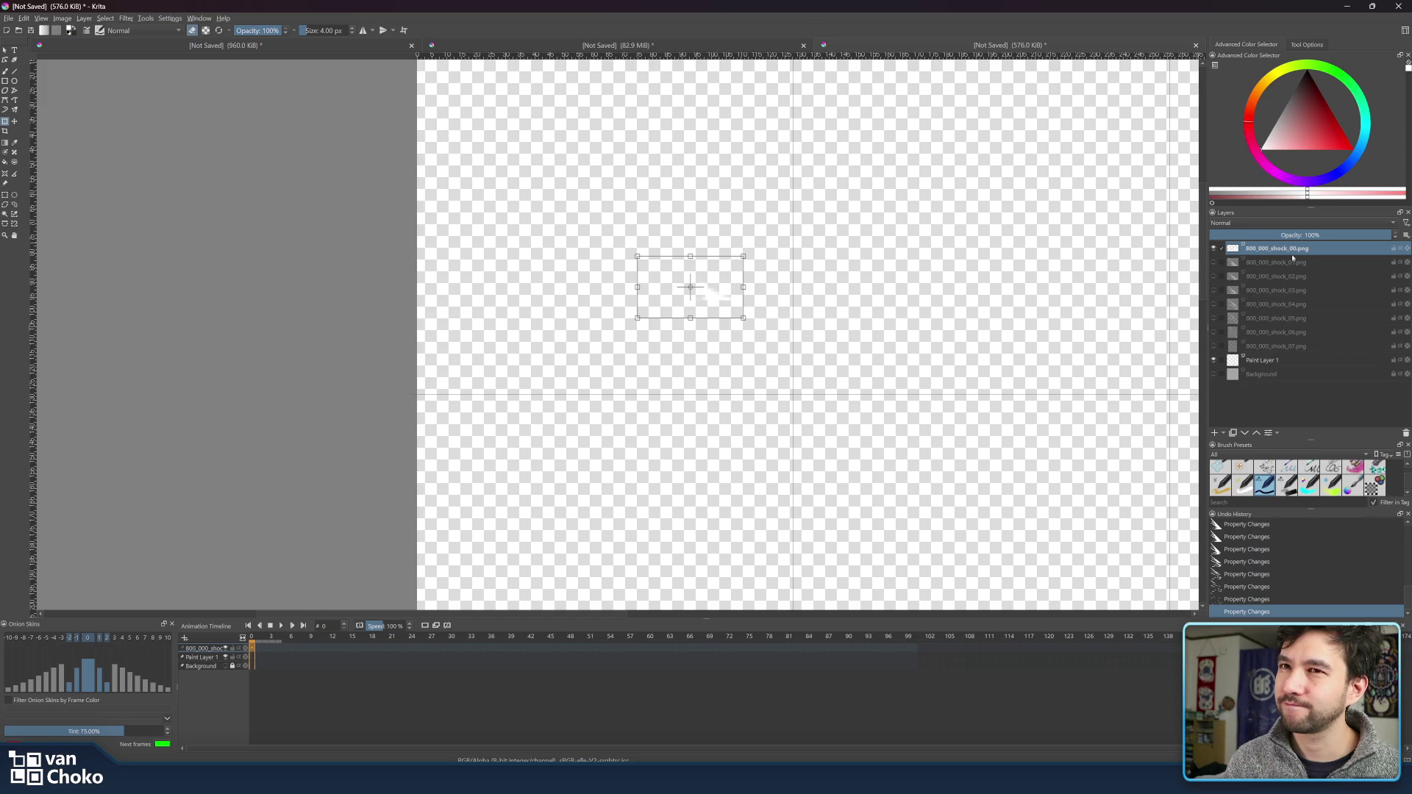
click(1214, 248)
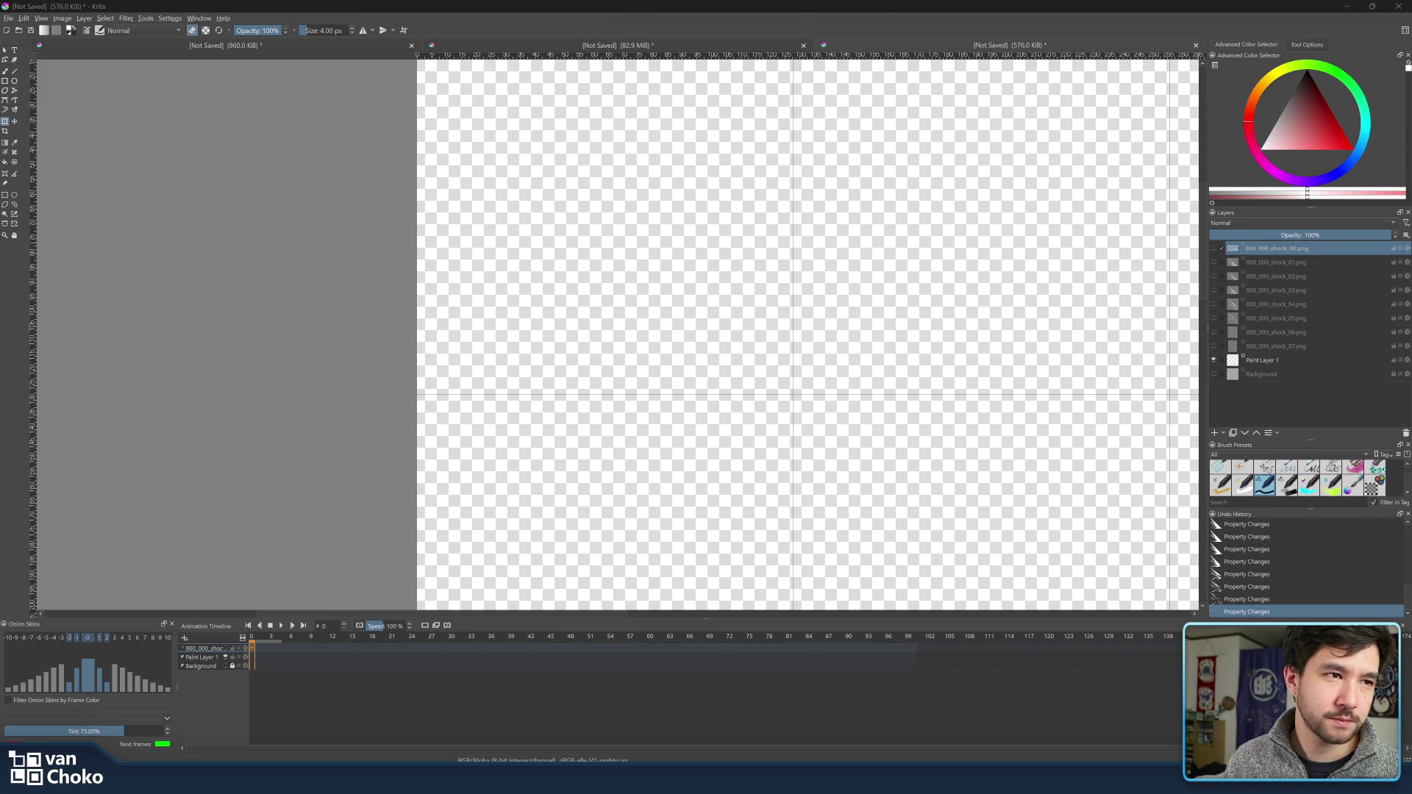
- Close the Photos viewer, zoom out and centre the 4×4 sheet, then select Paint Layer 1
scroll(430, 200, up, 2)
scroll(431, 203, up, 2)
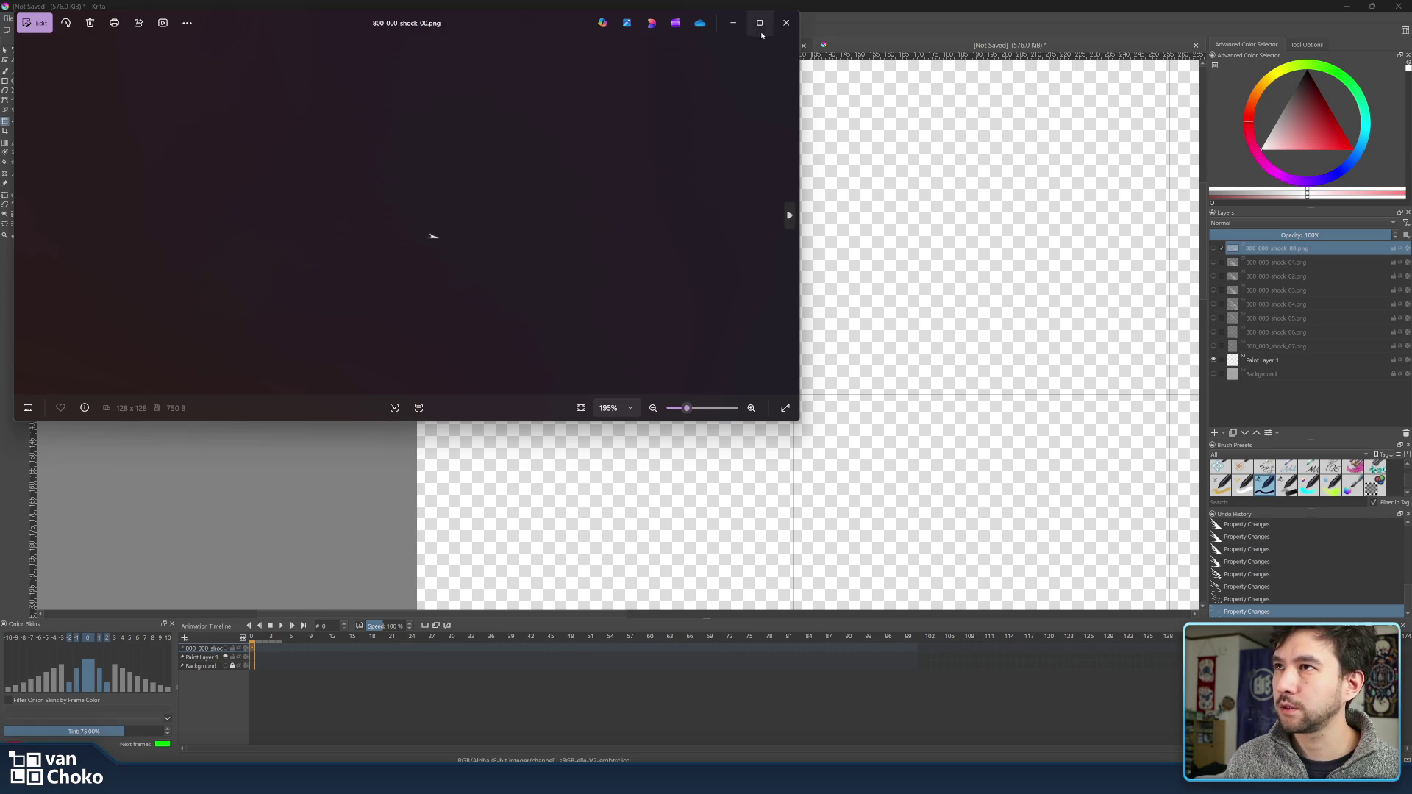
click(787, 23)
key(minus)
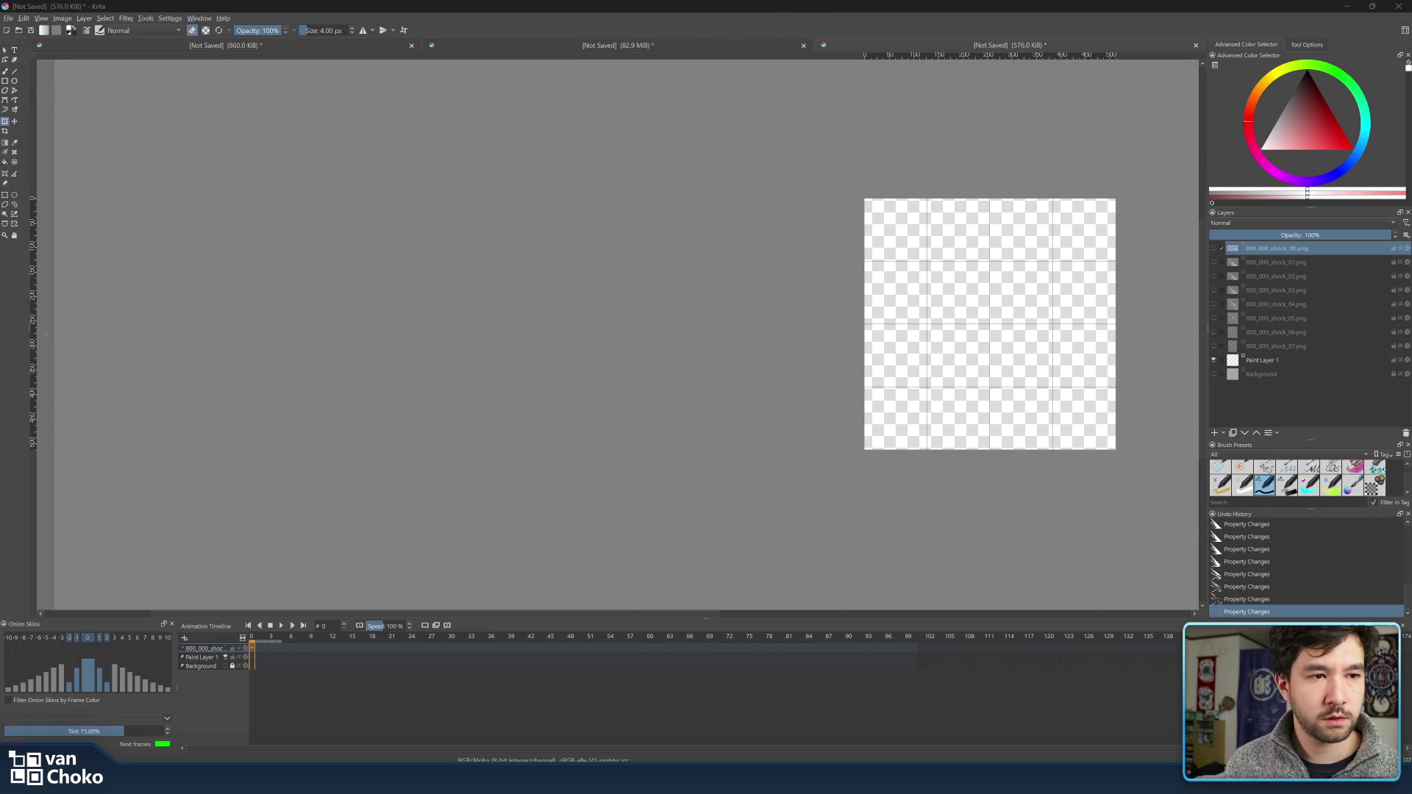
drag(1148, 377, 887, 375)
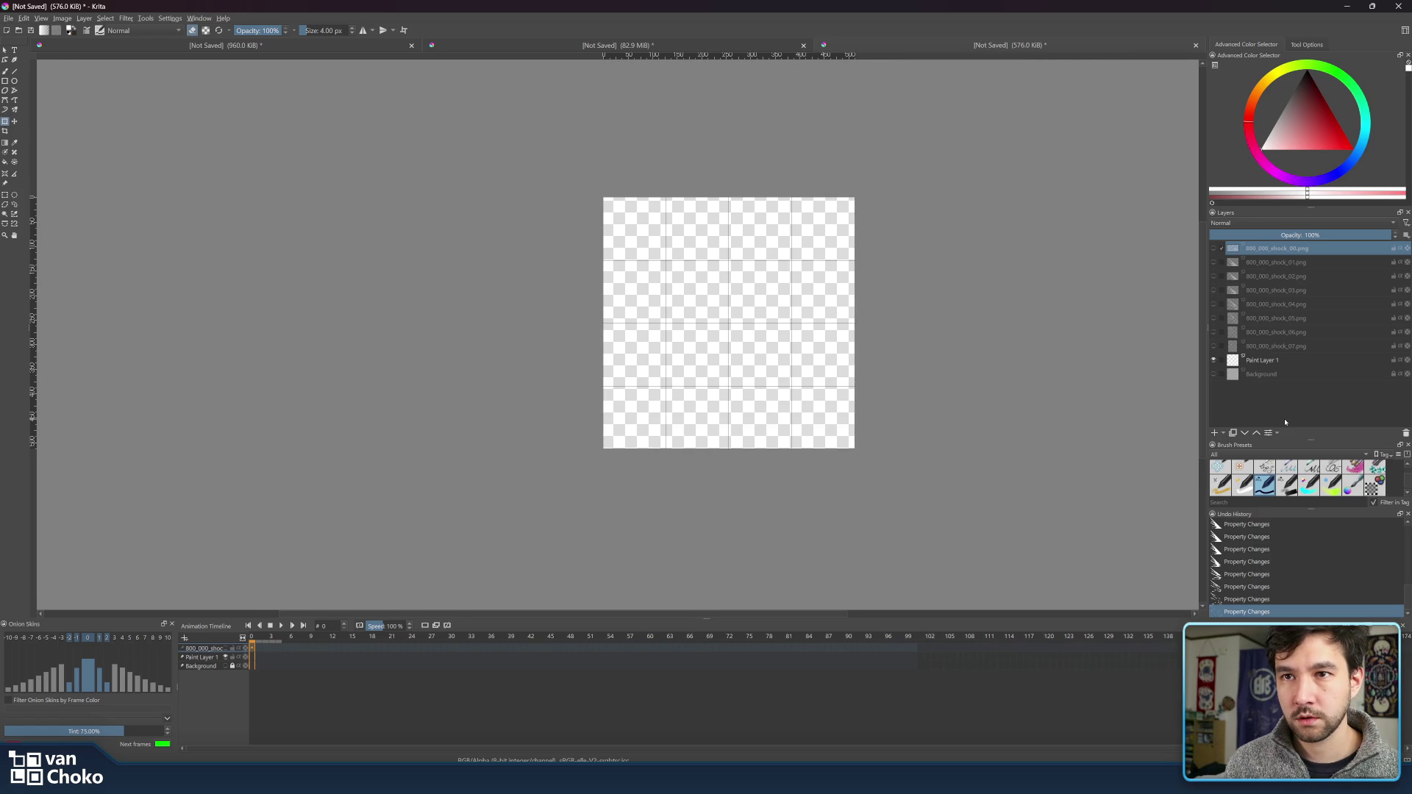
click(1259, 361)
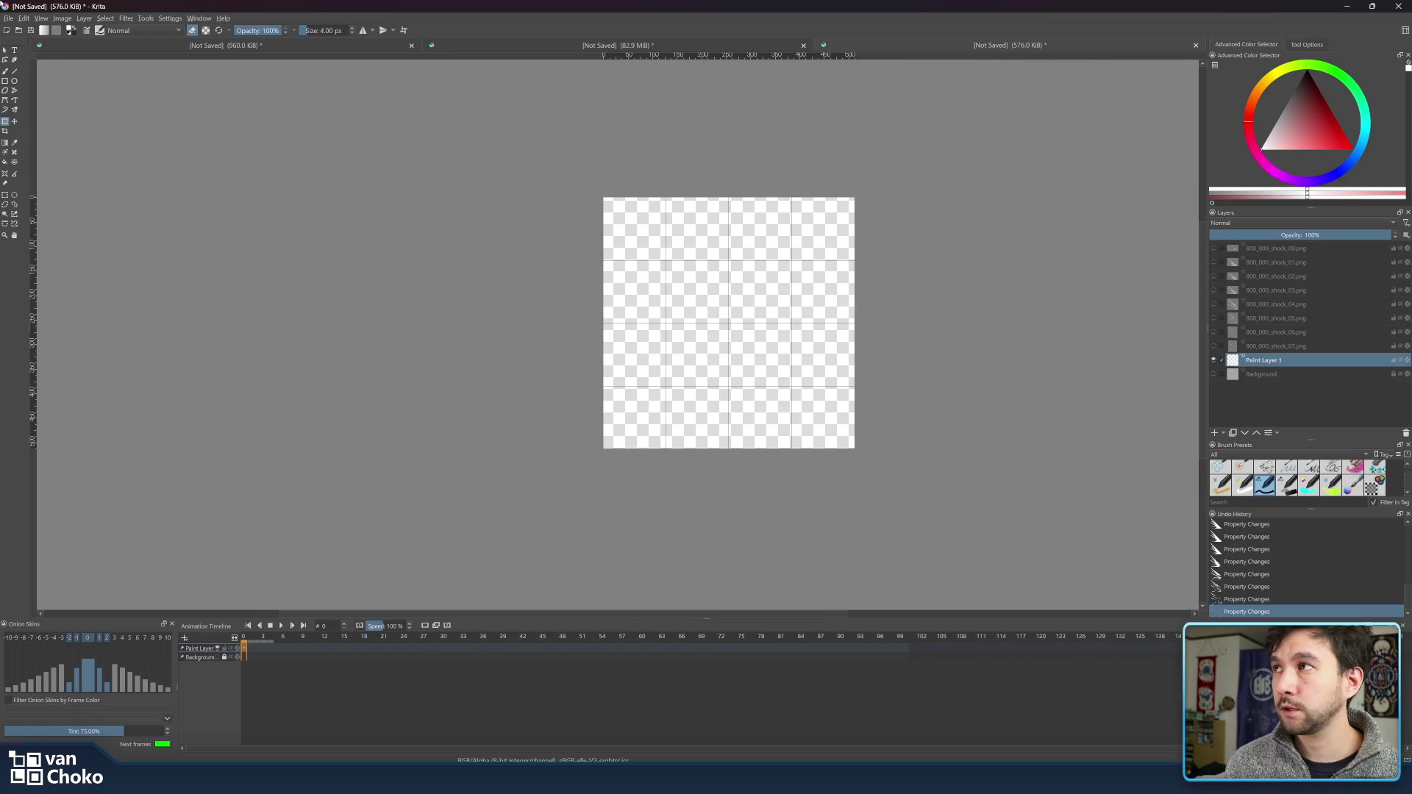
- In the single-frame animation document, make the Background and black Fill Layer 2 visible
click(599, 45)
click(323, 46)
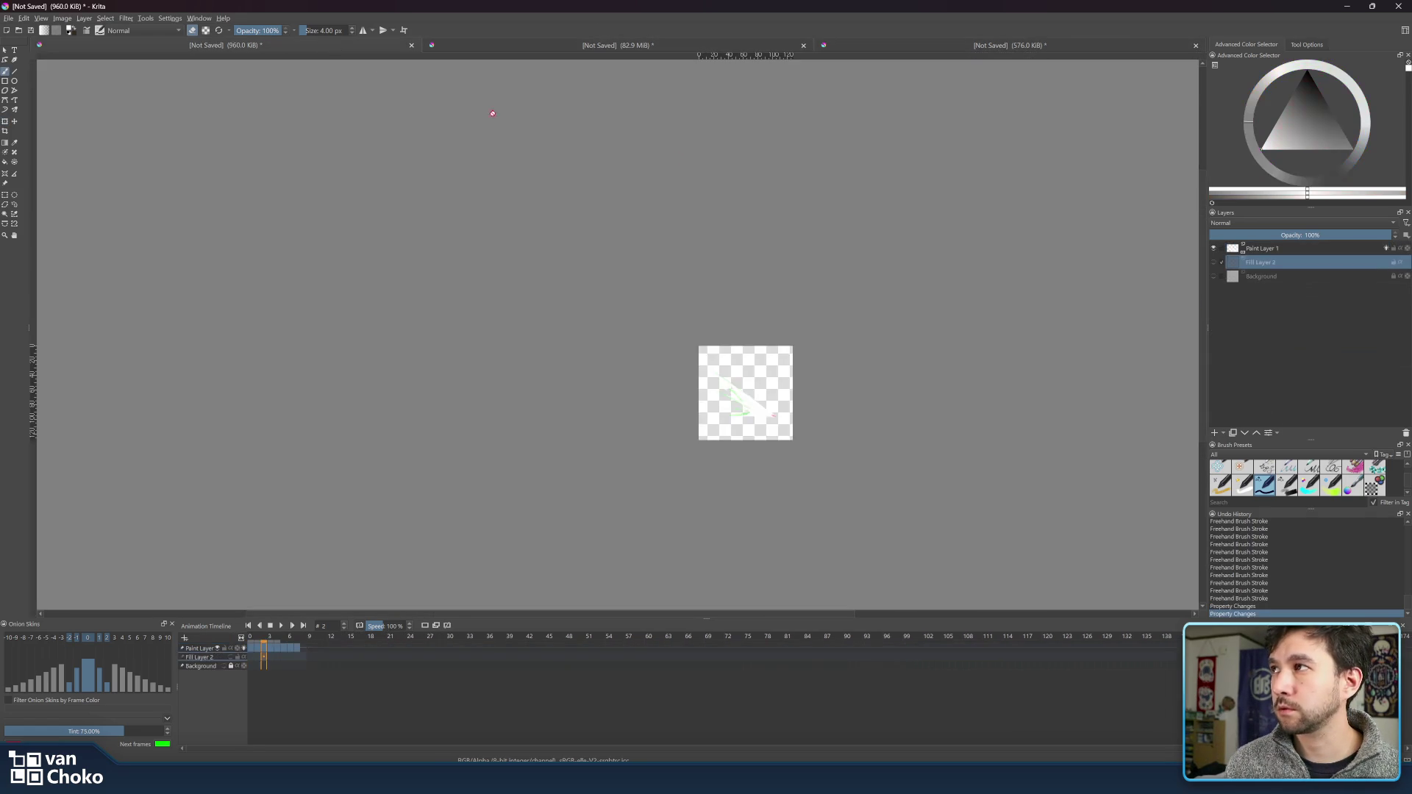
click(1214, 276)
click(1274, 276)
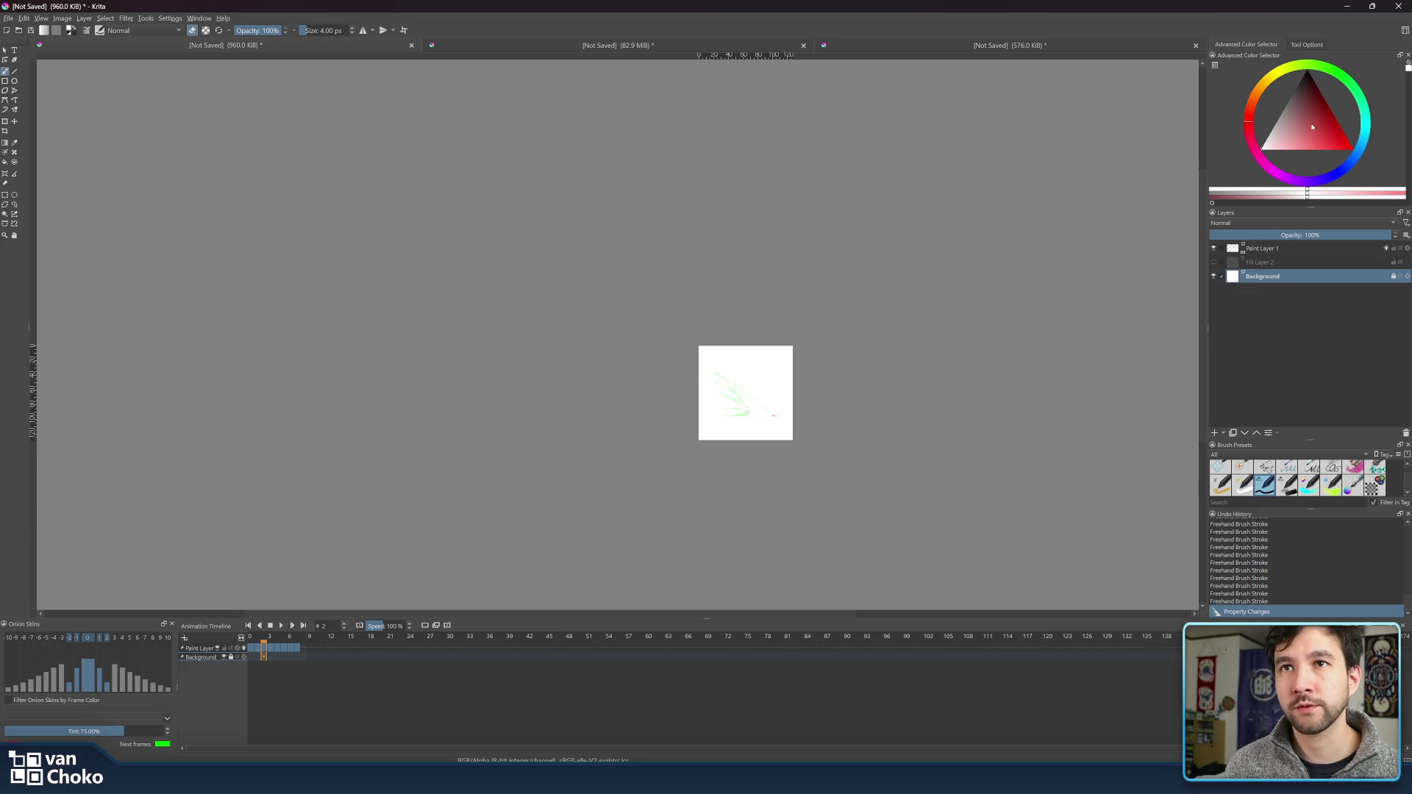
click(1295, 264)
click(1215, 263)
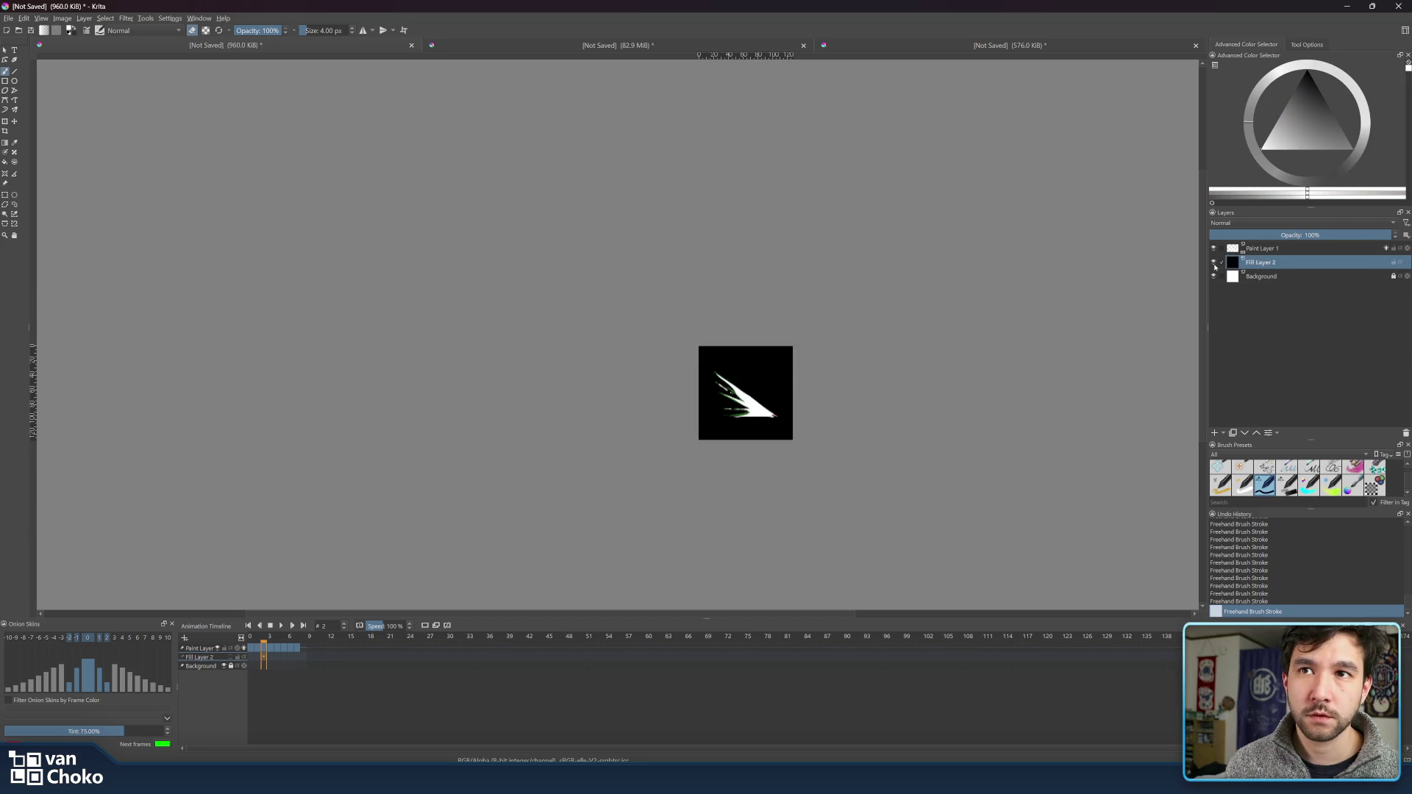
- Render the animation as a PNG image sequence with base name 800_000_shock_b
click(11, 19)
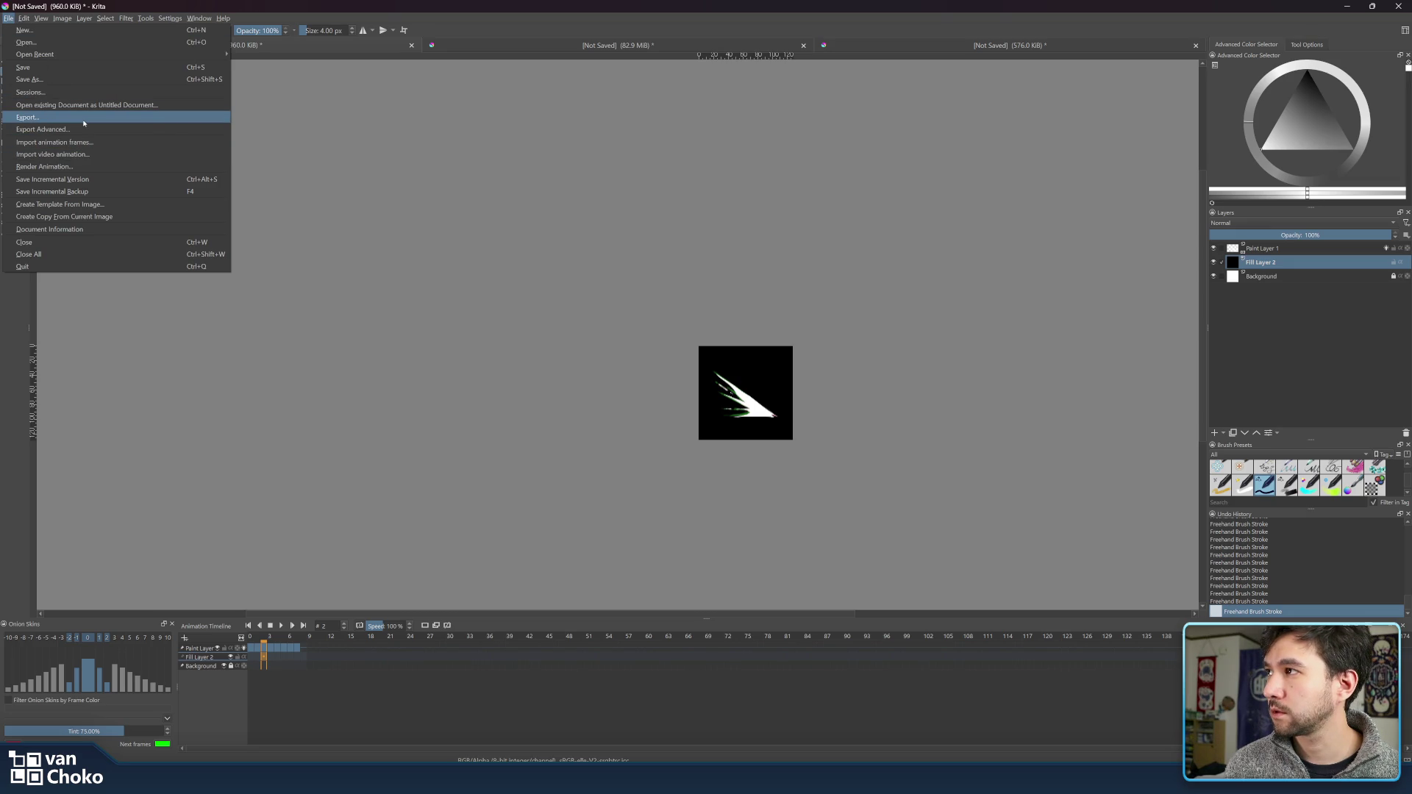
click(82, 166)
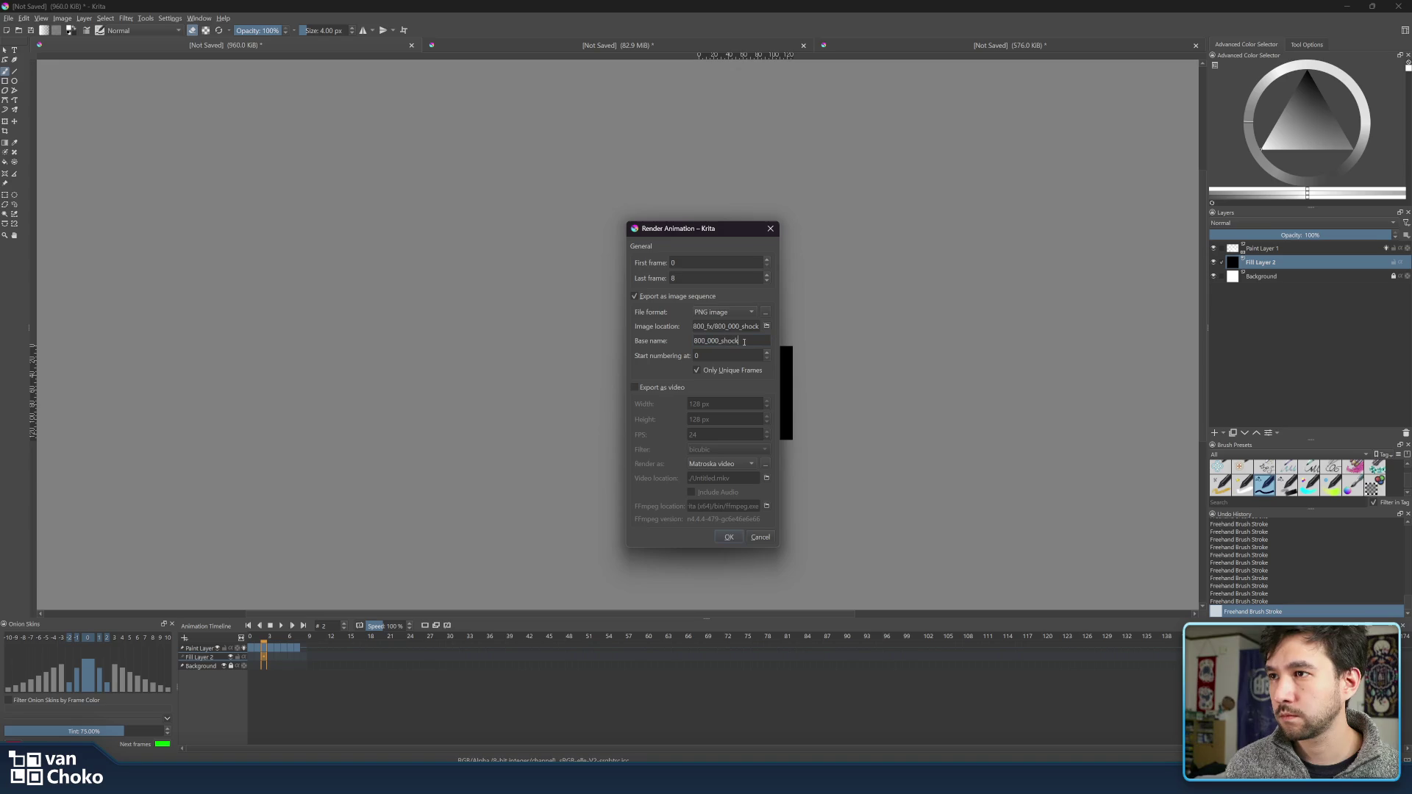
text(_l)
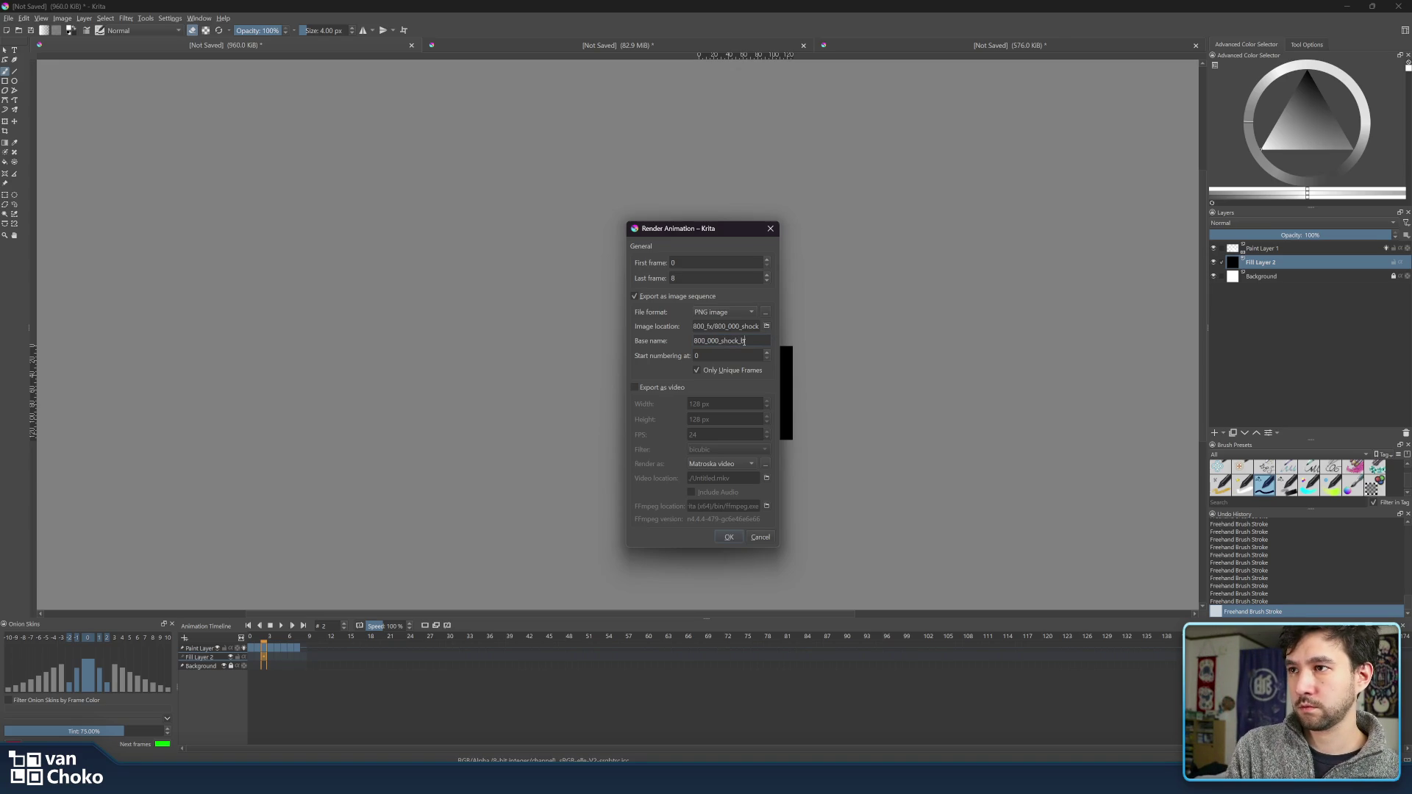
key(Return)
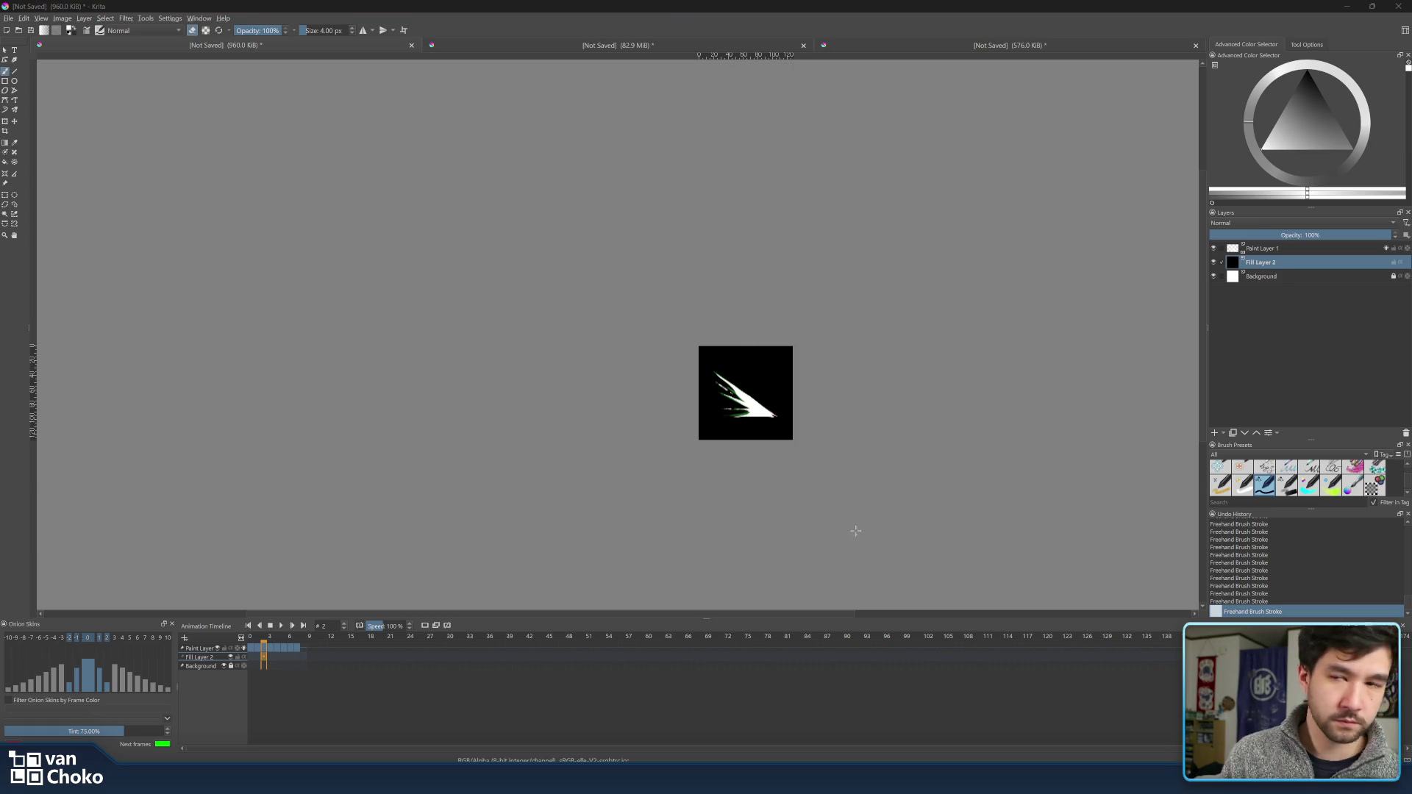
click(579, 3)
key(ctrl+Tab)
key(ctrl+Tab)
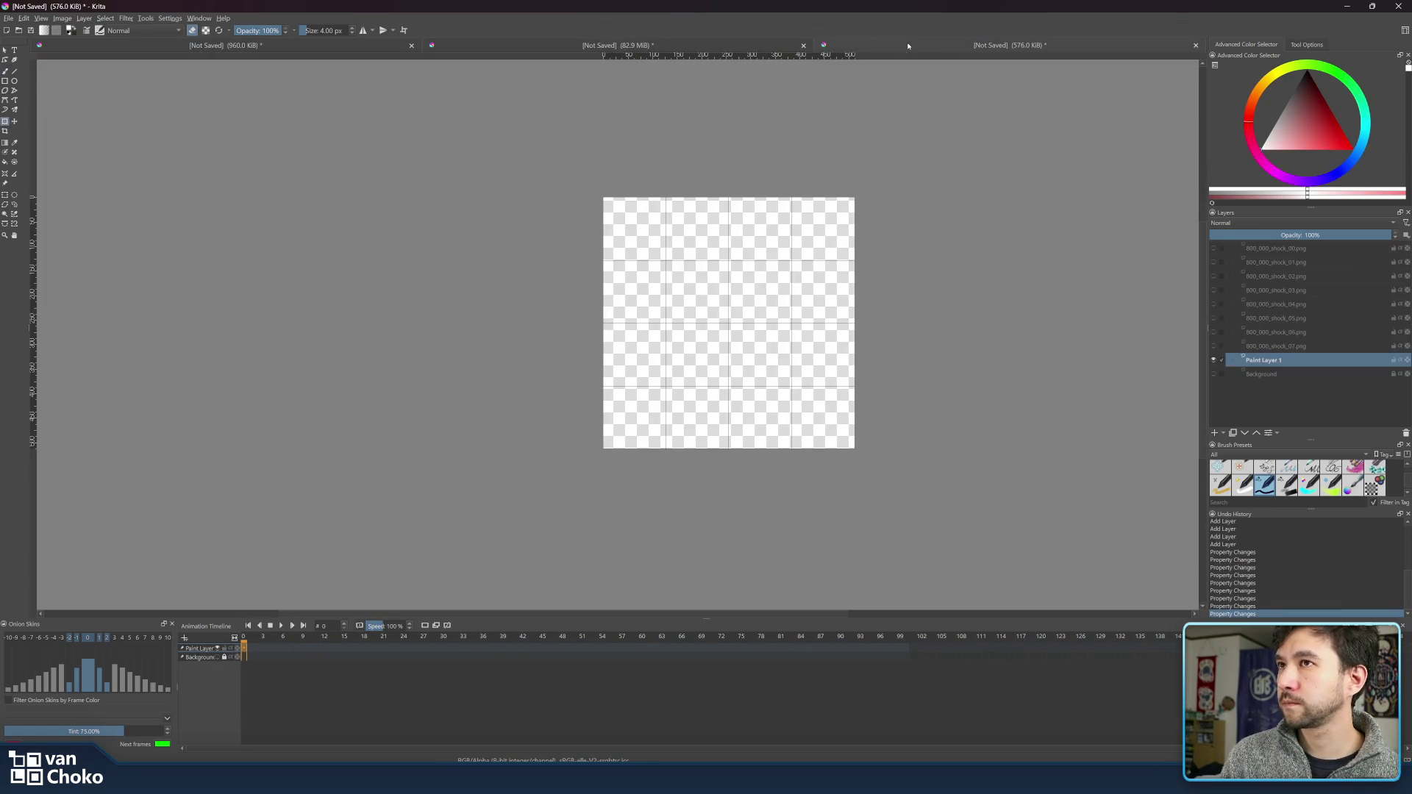
- Insert the rendered 800_000_shock_b0000–b0007 frames into the sprite sheet as separate layers
key(ctrl+t)
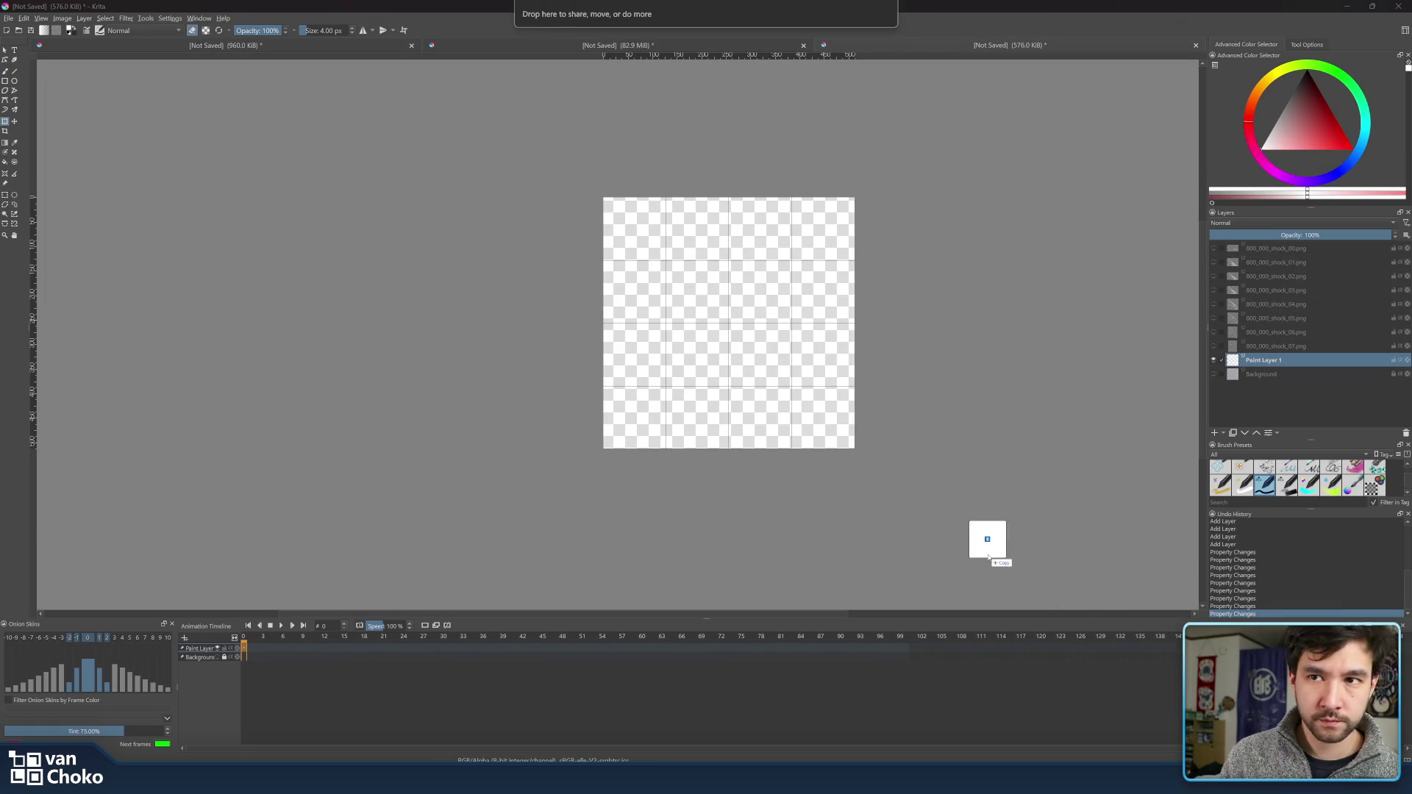
drag(987, 539, 909, 357)
click(980, 424)
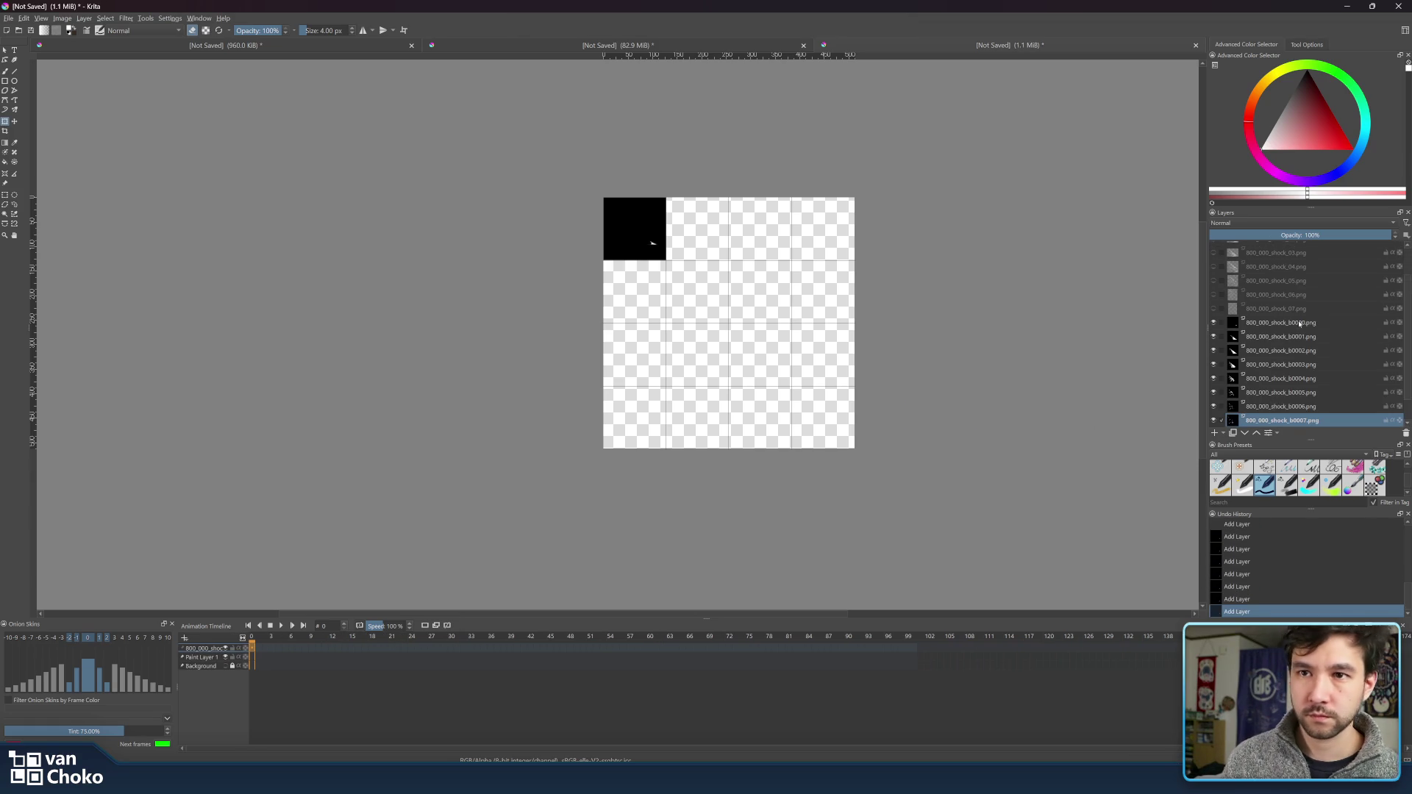
shift+click(1300, 324)
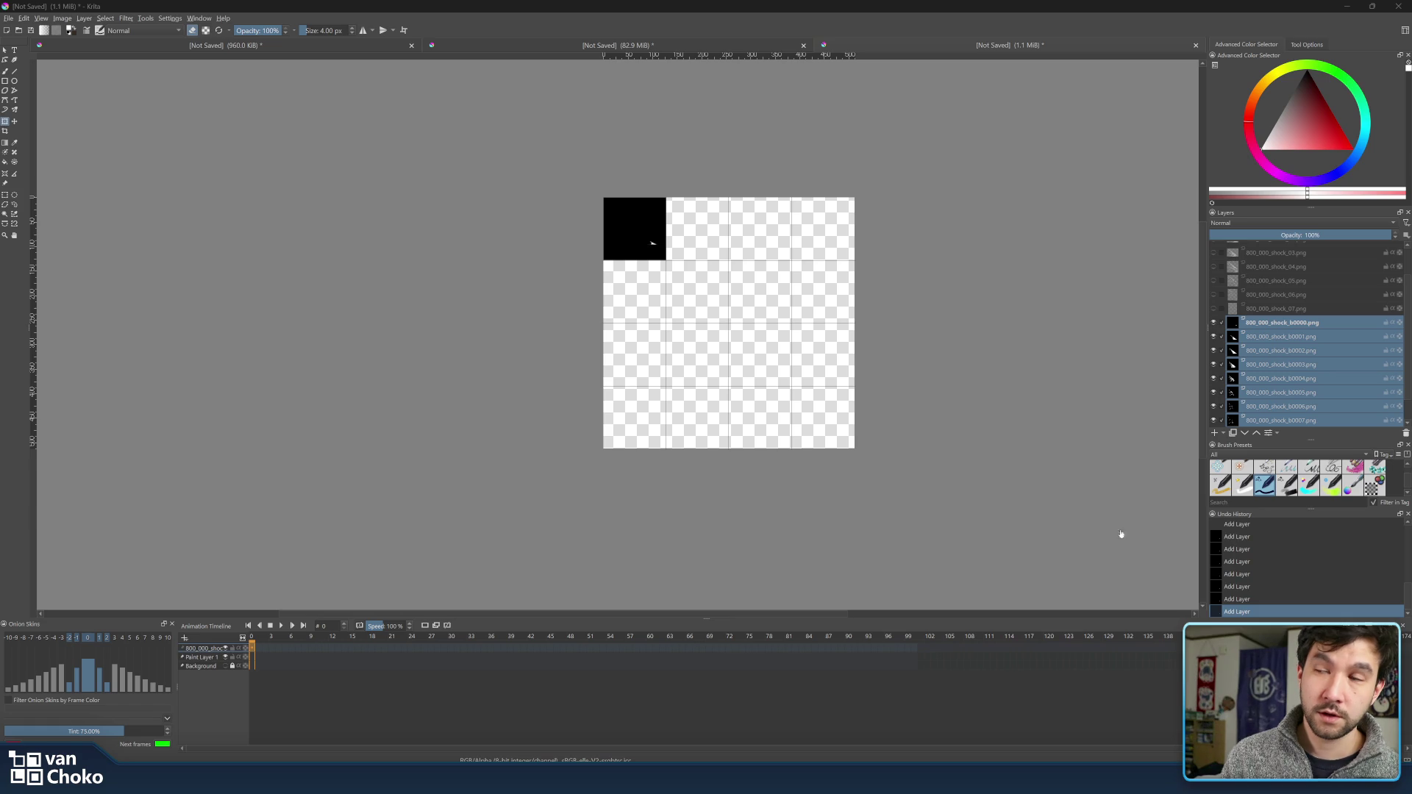
- Play and stop the shock animation preview, then return to the sprite sheet document
click(280, 52)
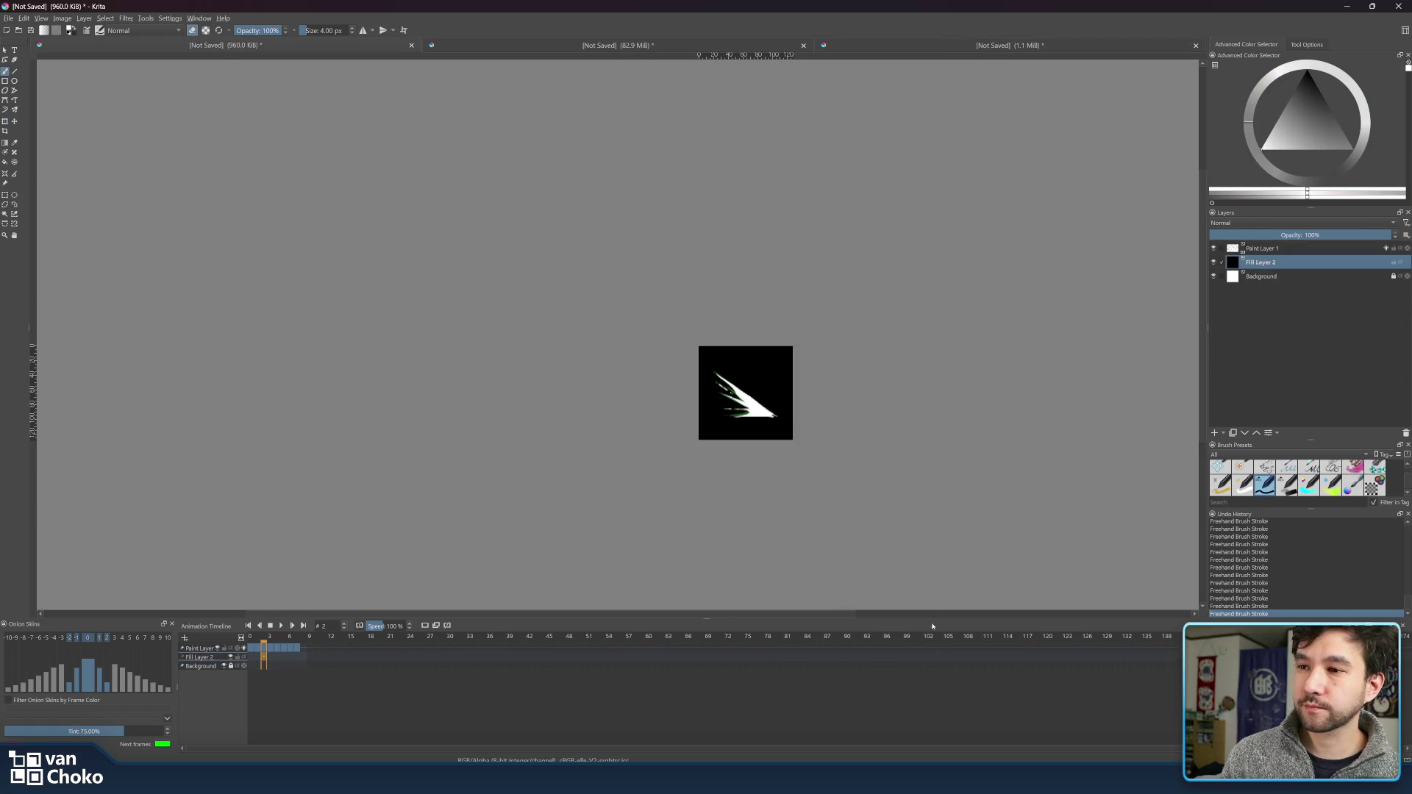
click(281, 625)
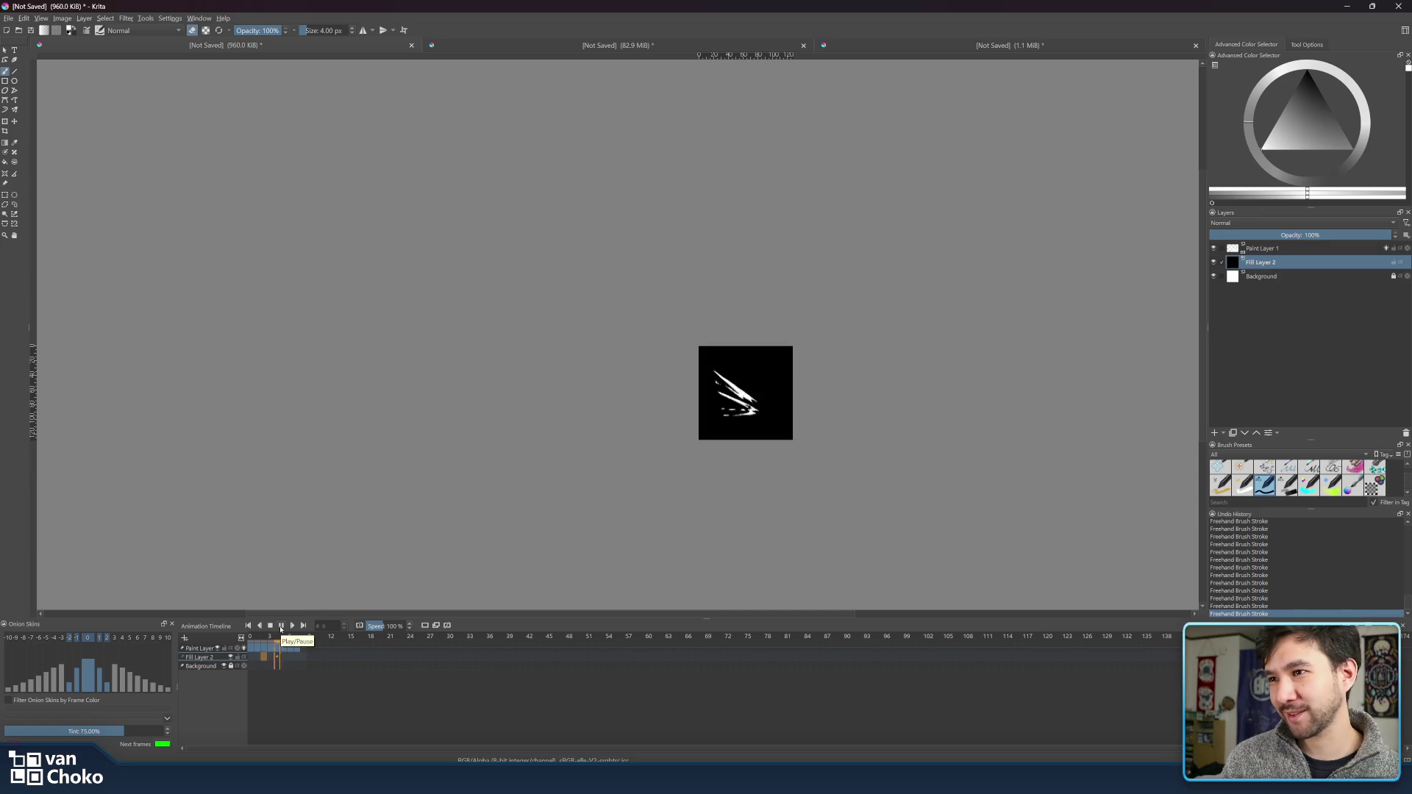
click(281, 626)
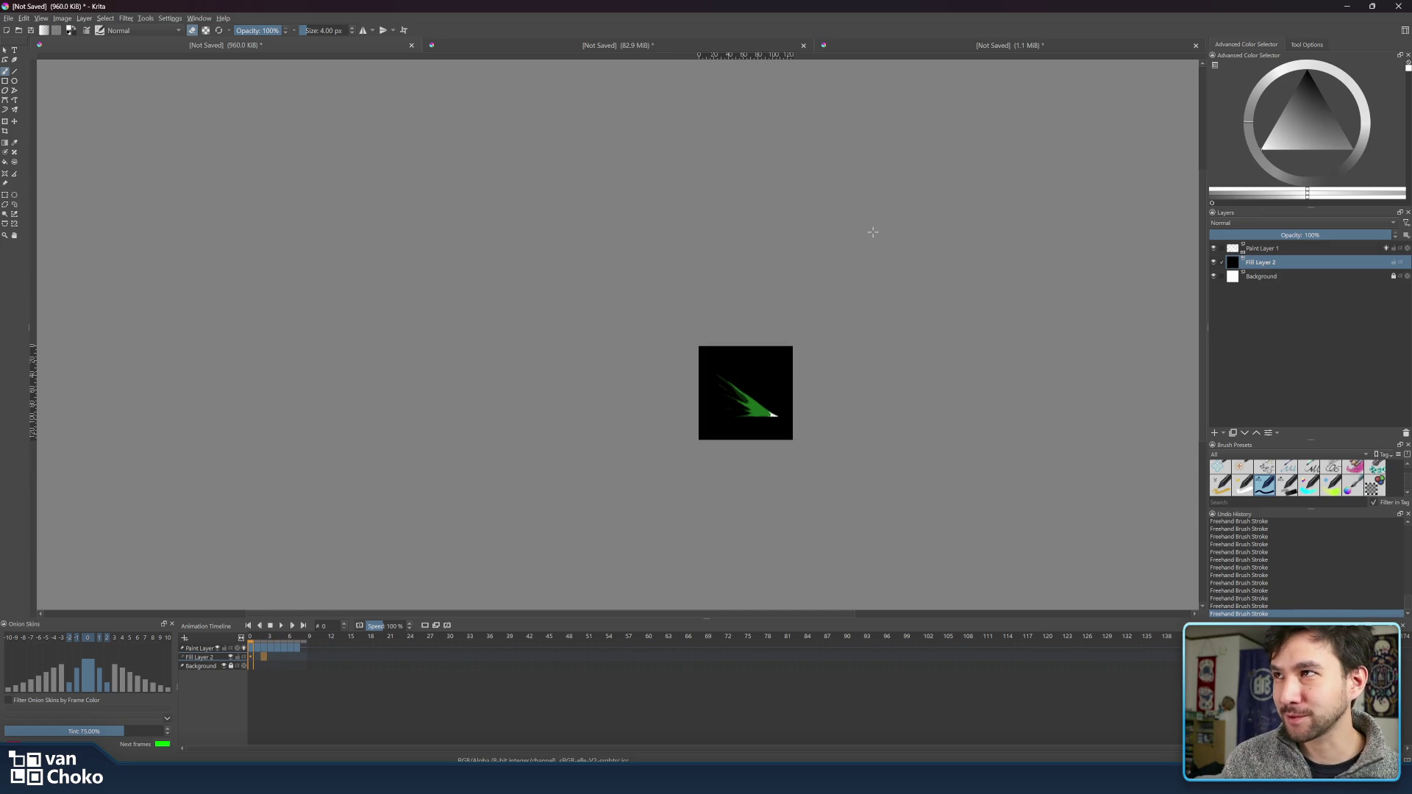
click(983, 45)
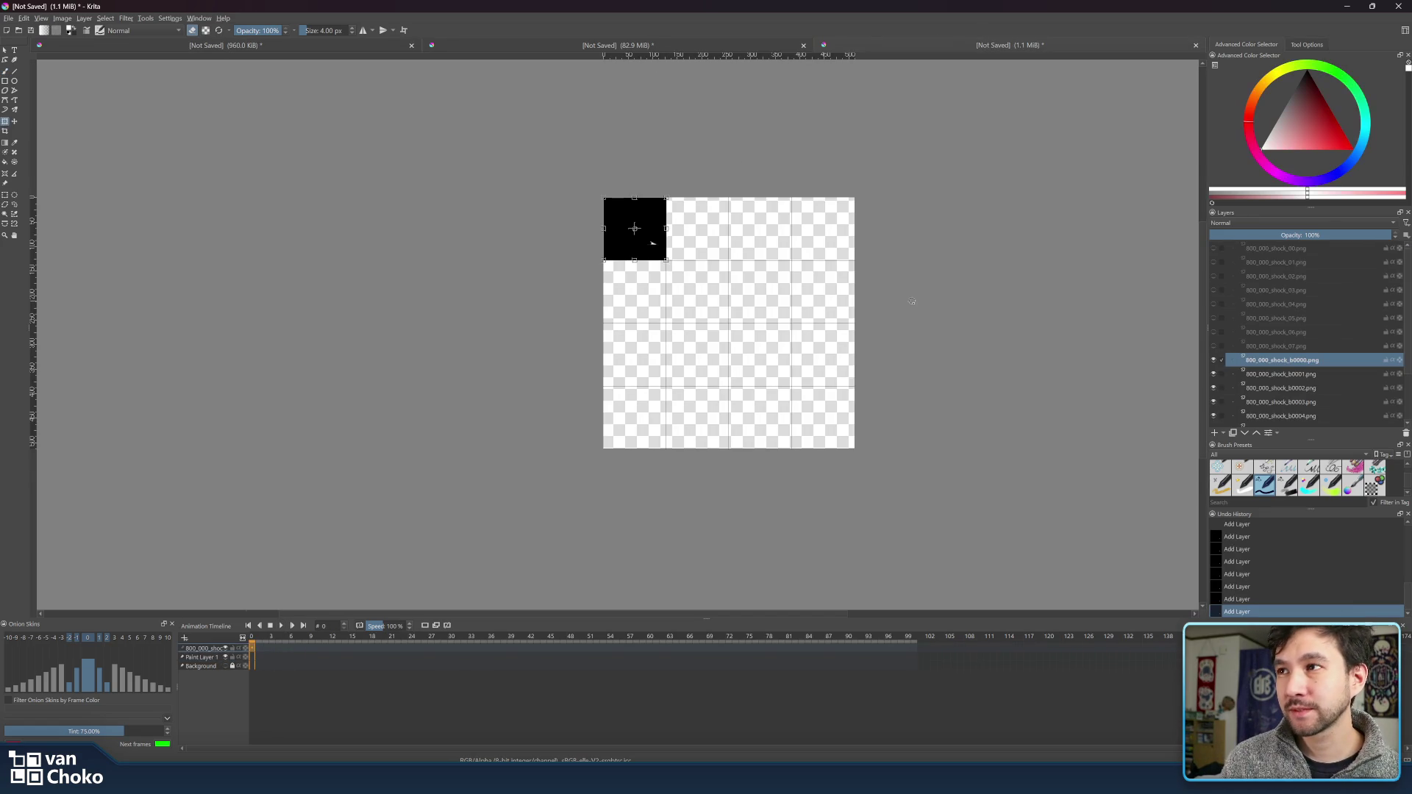
- Move layer 800_000_shock_b0001.png one cell right beside b0000, then select b0002
scroll(699, 274, up, 4)
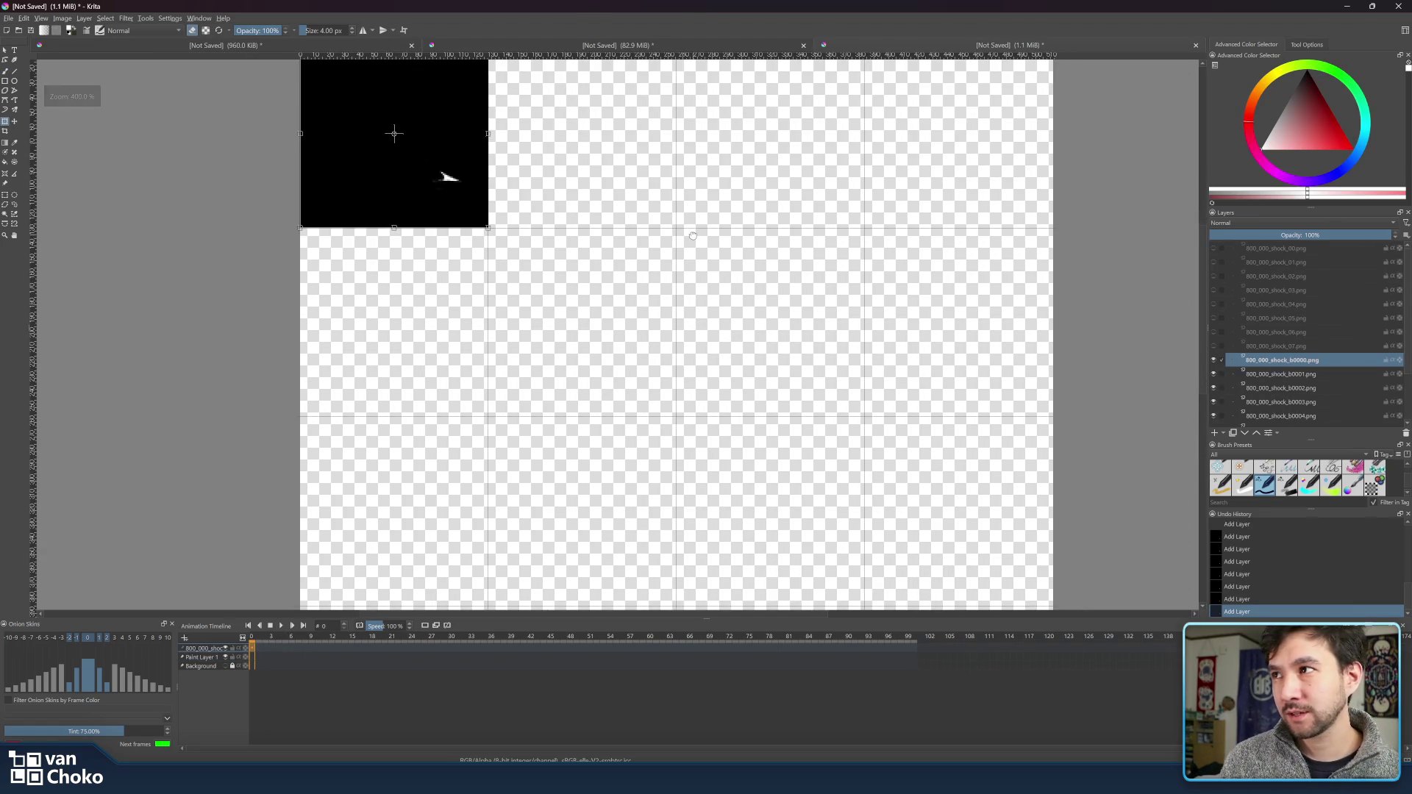
click(1257, 376)
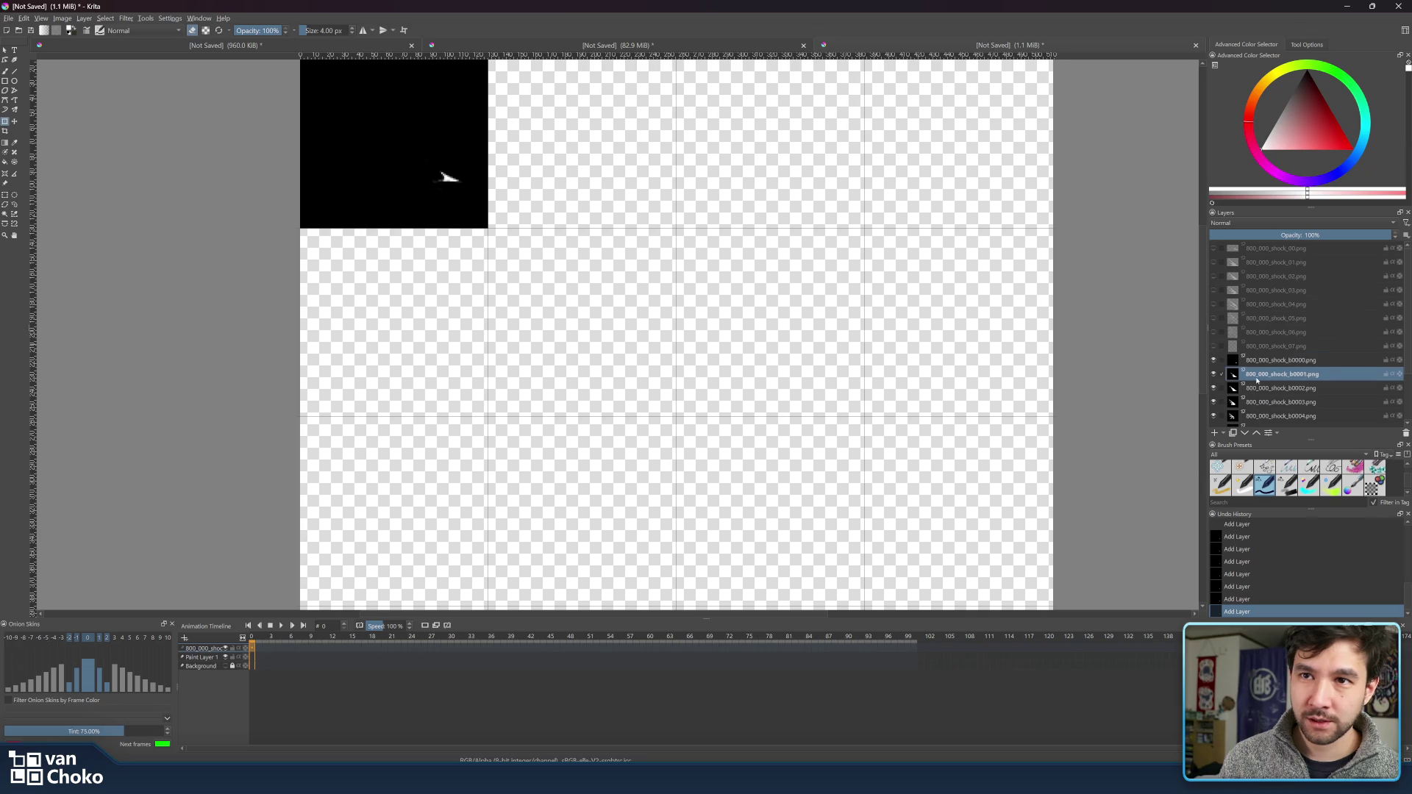
click(14, 122)
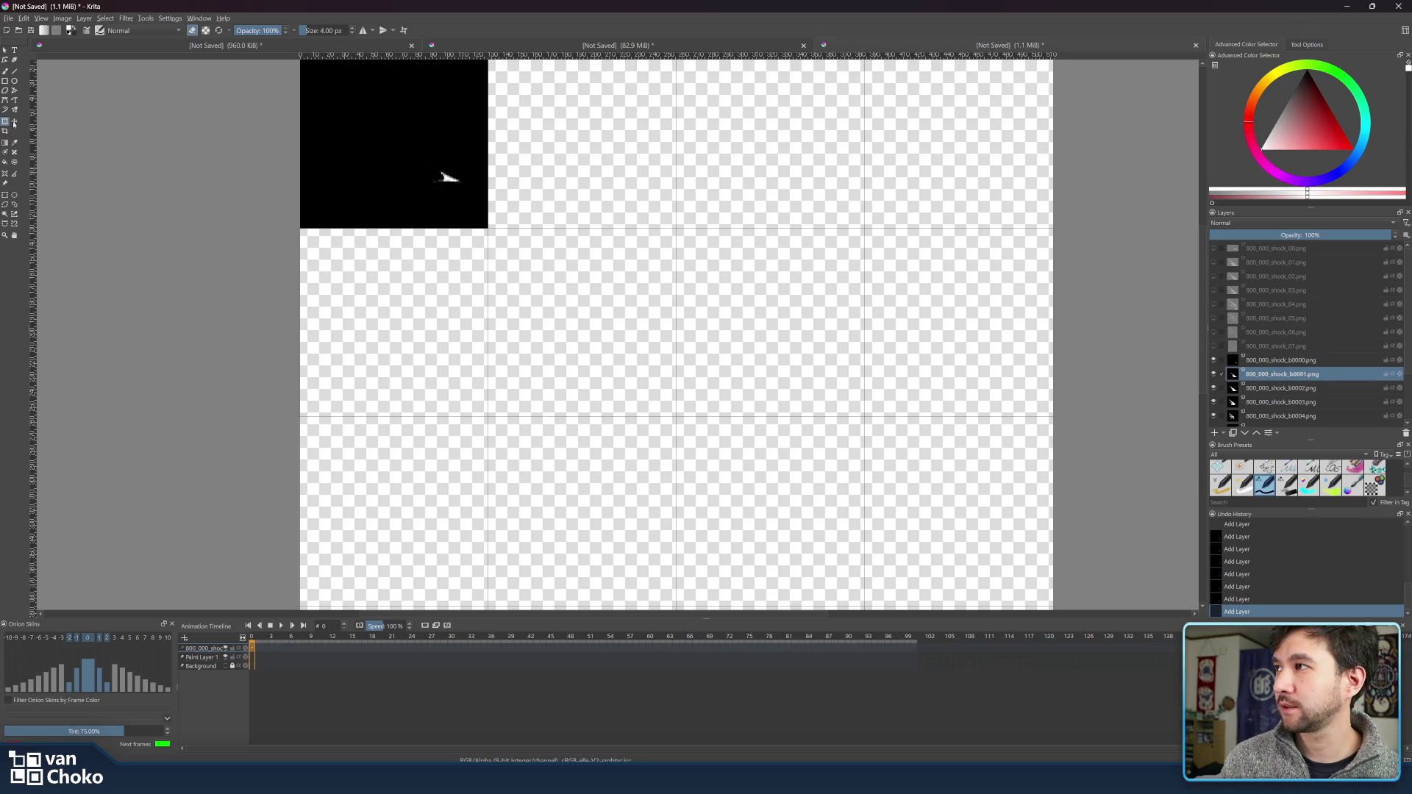
drag(426, 148, 614, 159)
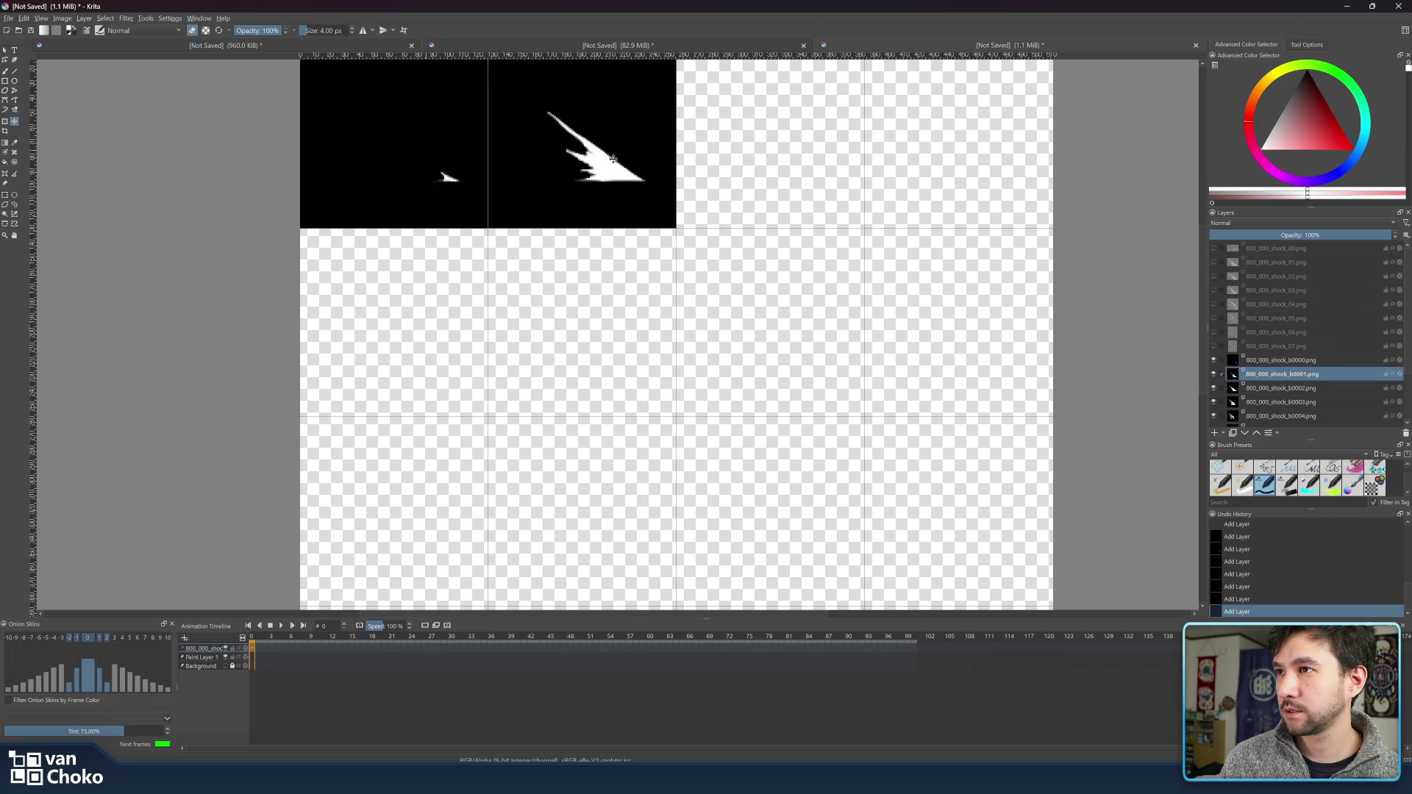
click(1300, 389)
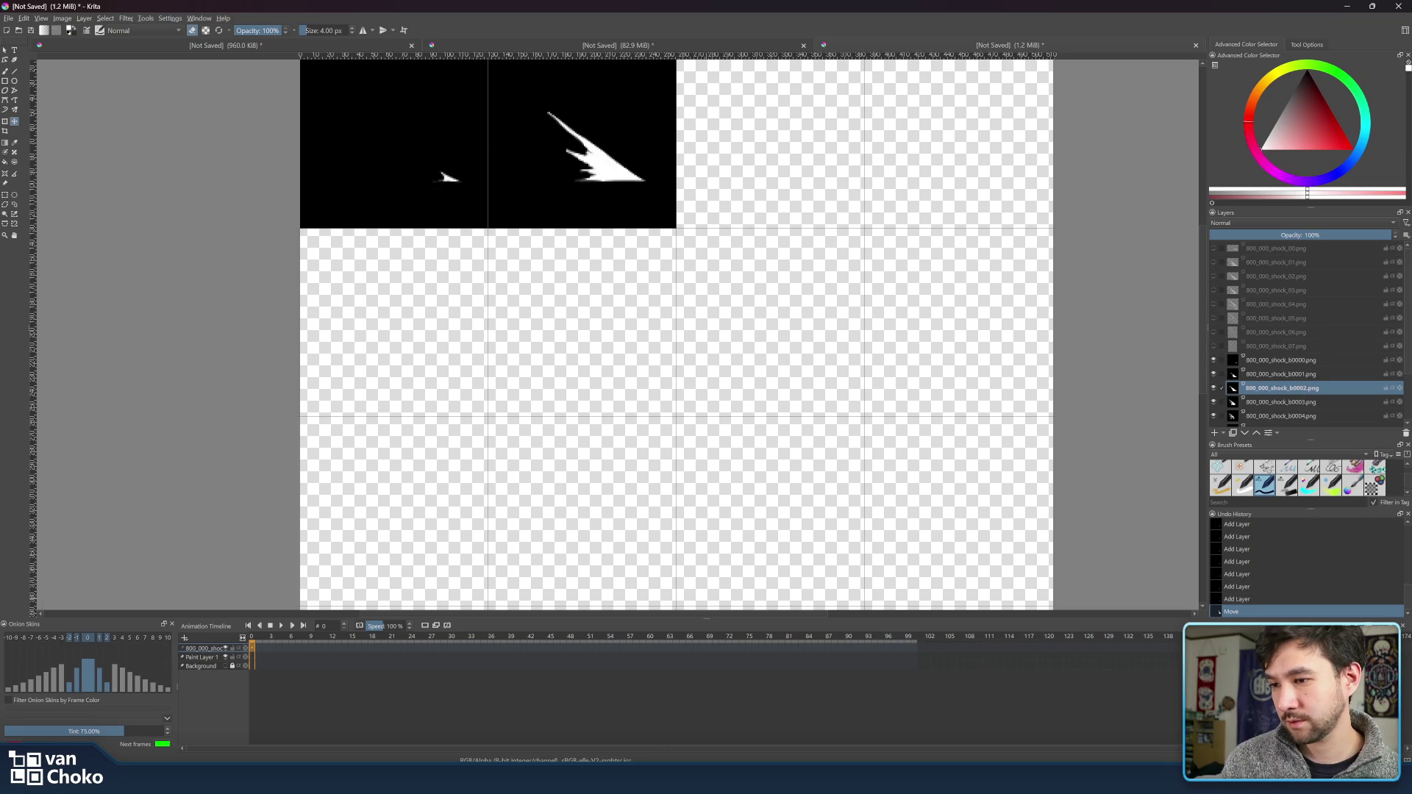
mouse_move(778, 739)
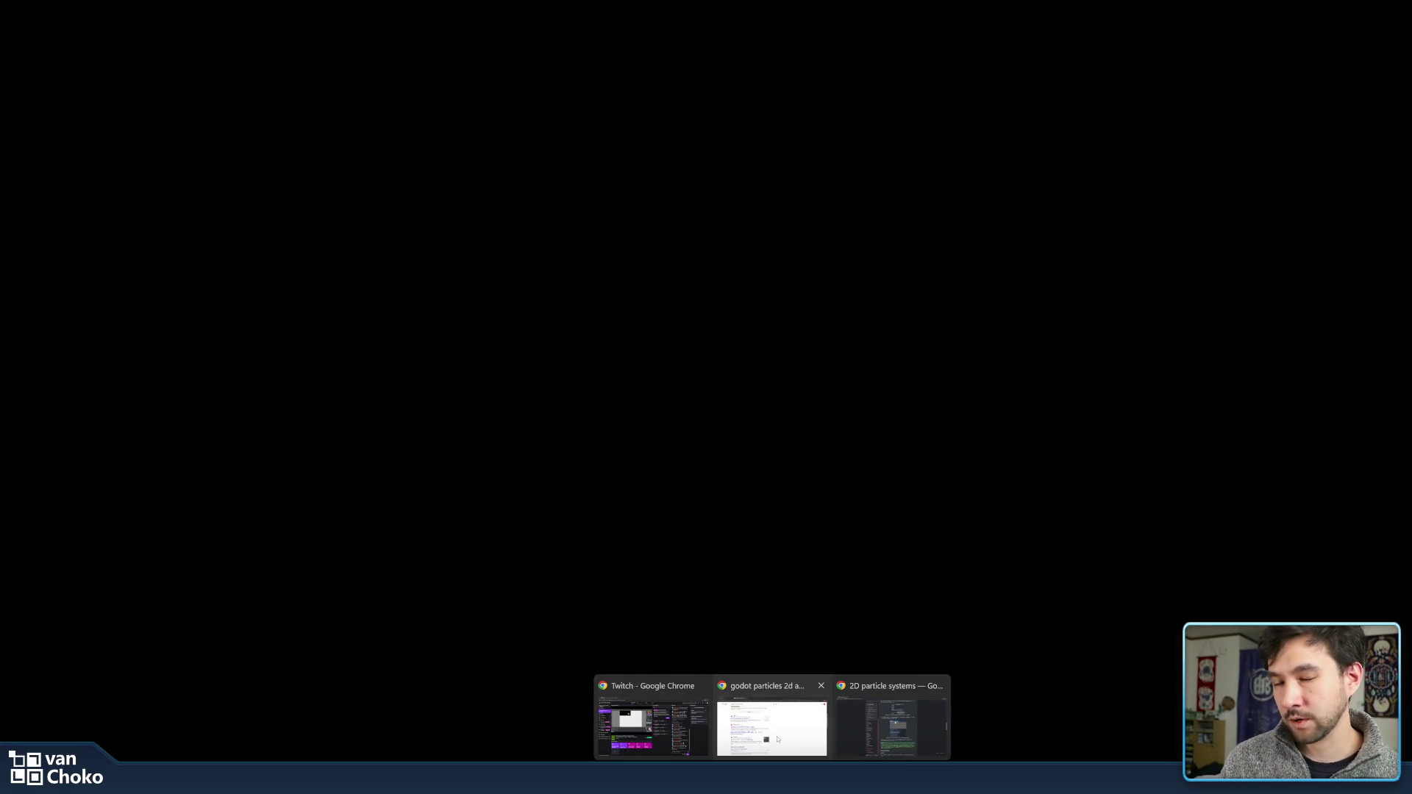
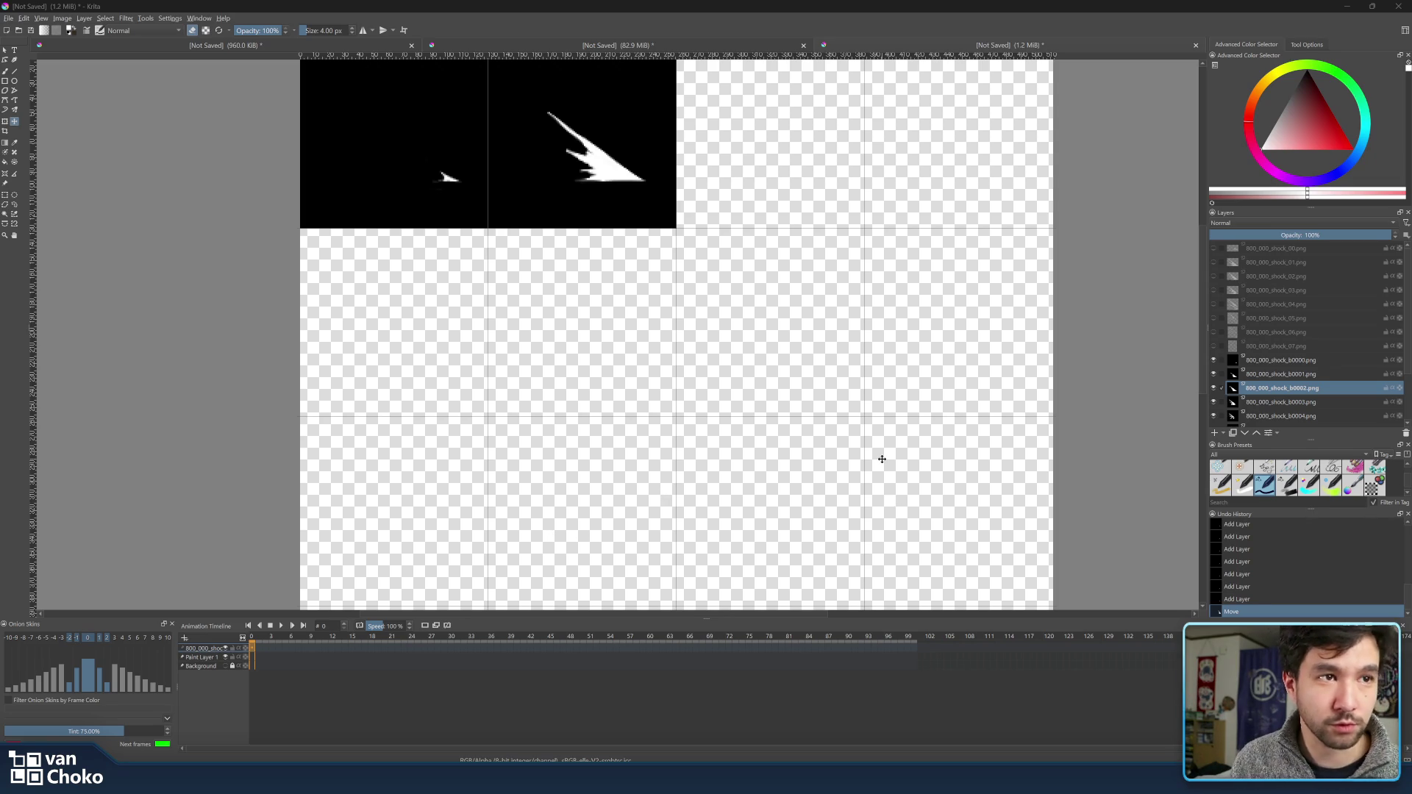
- Move the b0002 shock frame into the third top-row grid cell and nudge it flush
click(1307, 375)
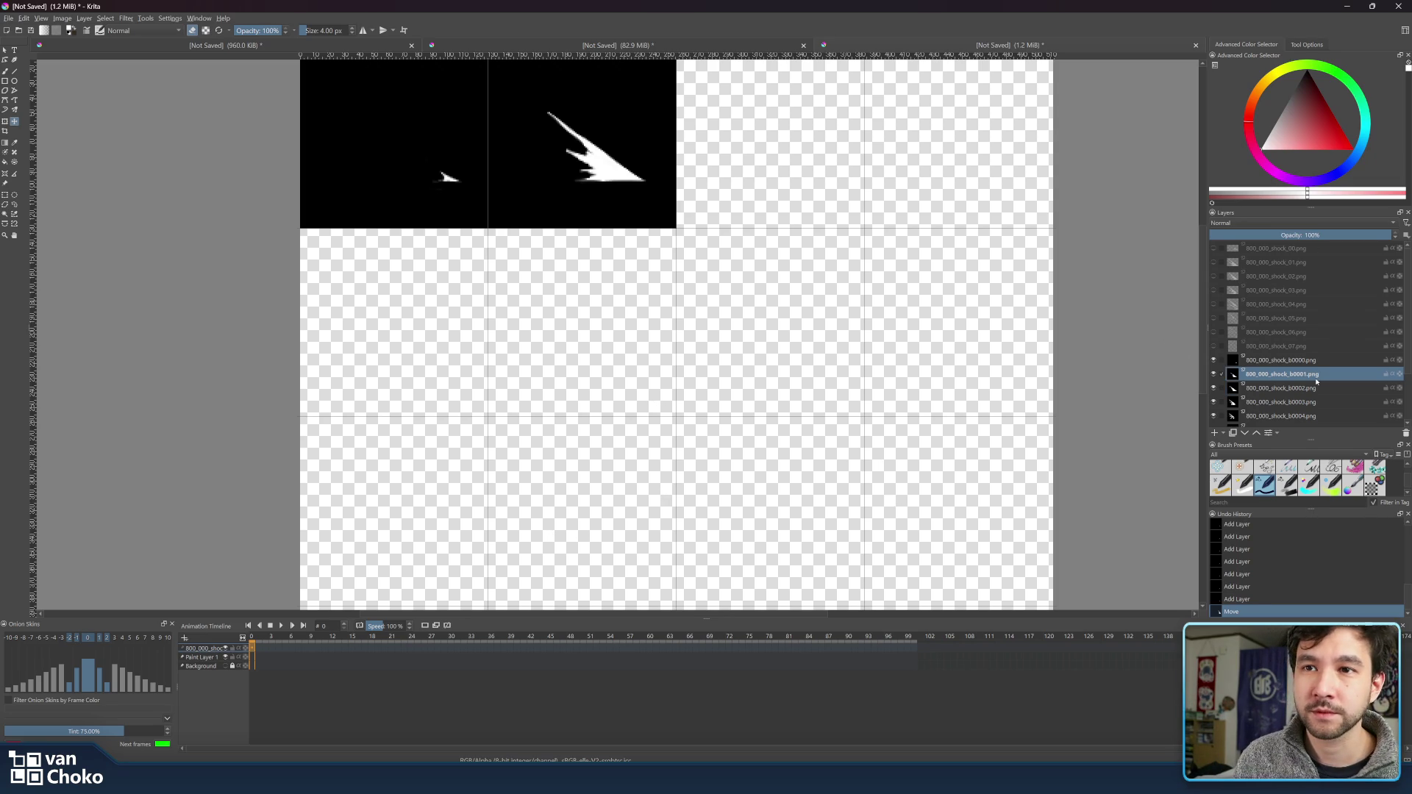
click(1279, 388)
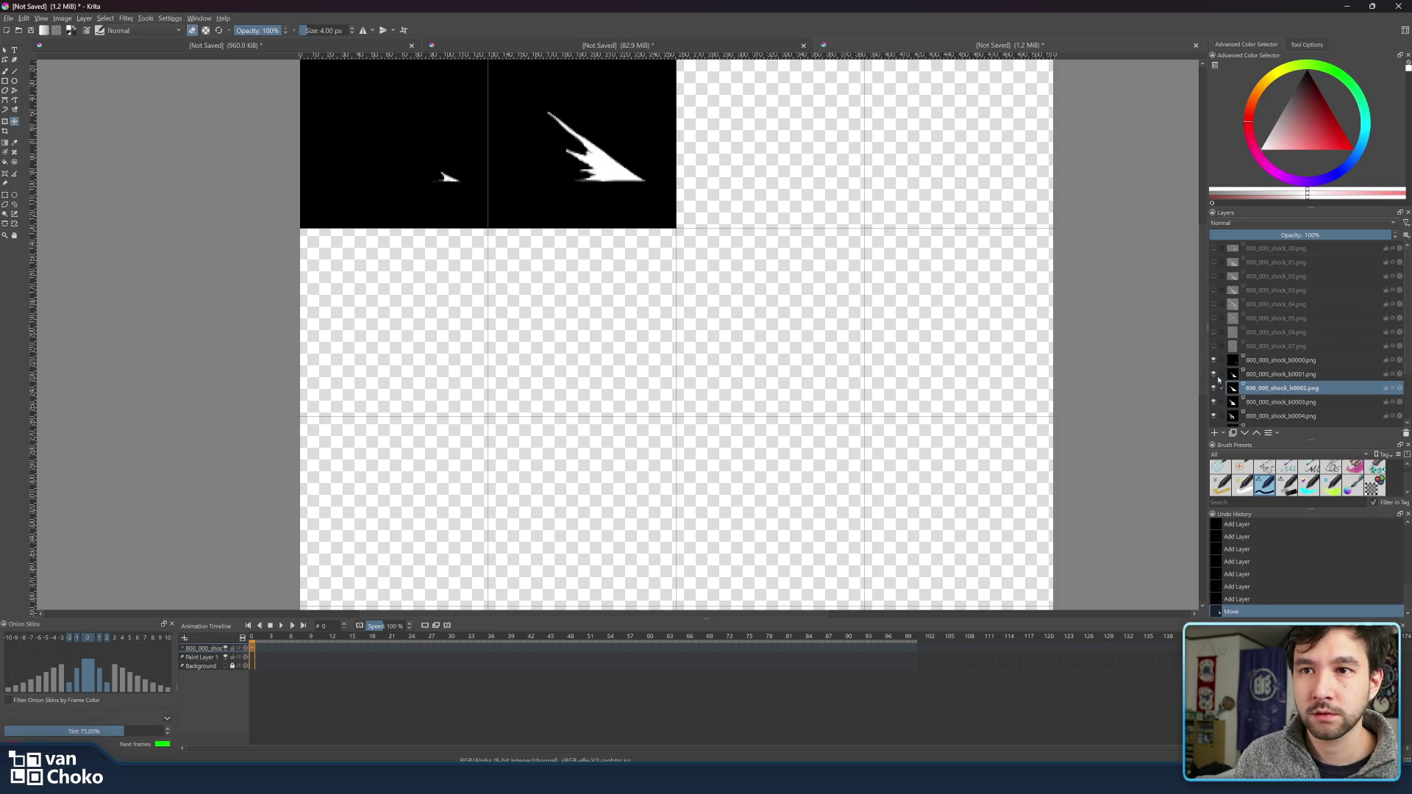
click(1289, 403)
click(1259, 385)
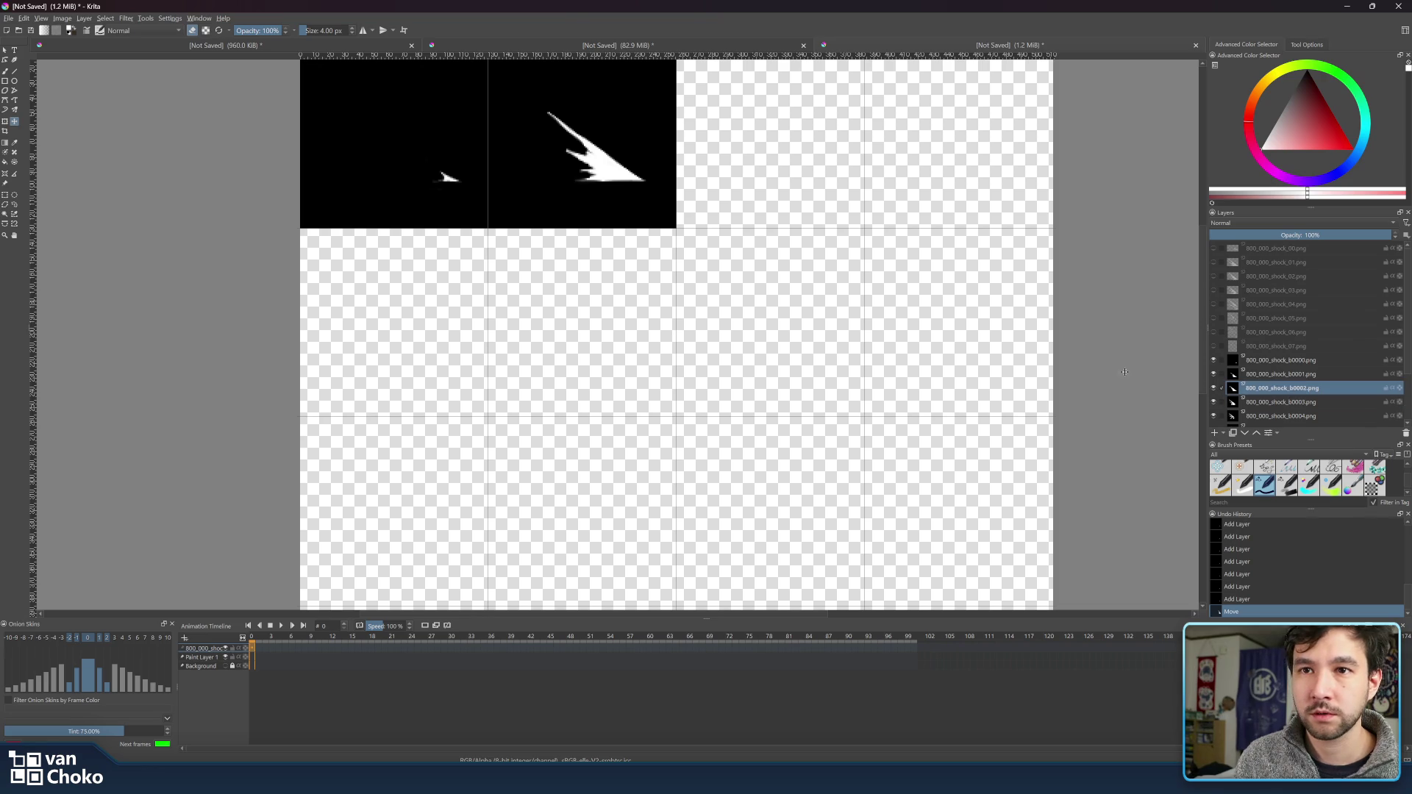
drag(512, 139, 701, 139)
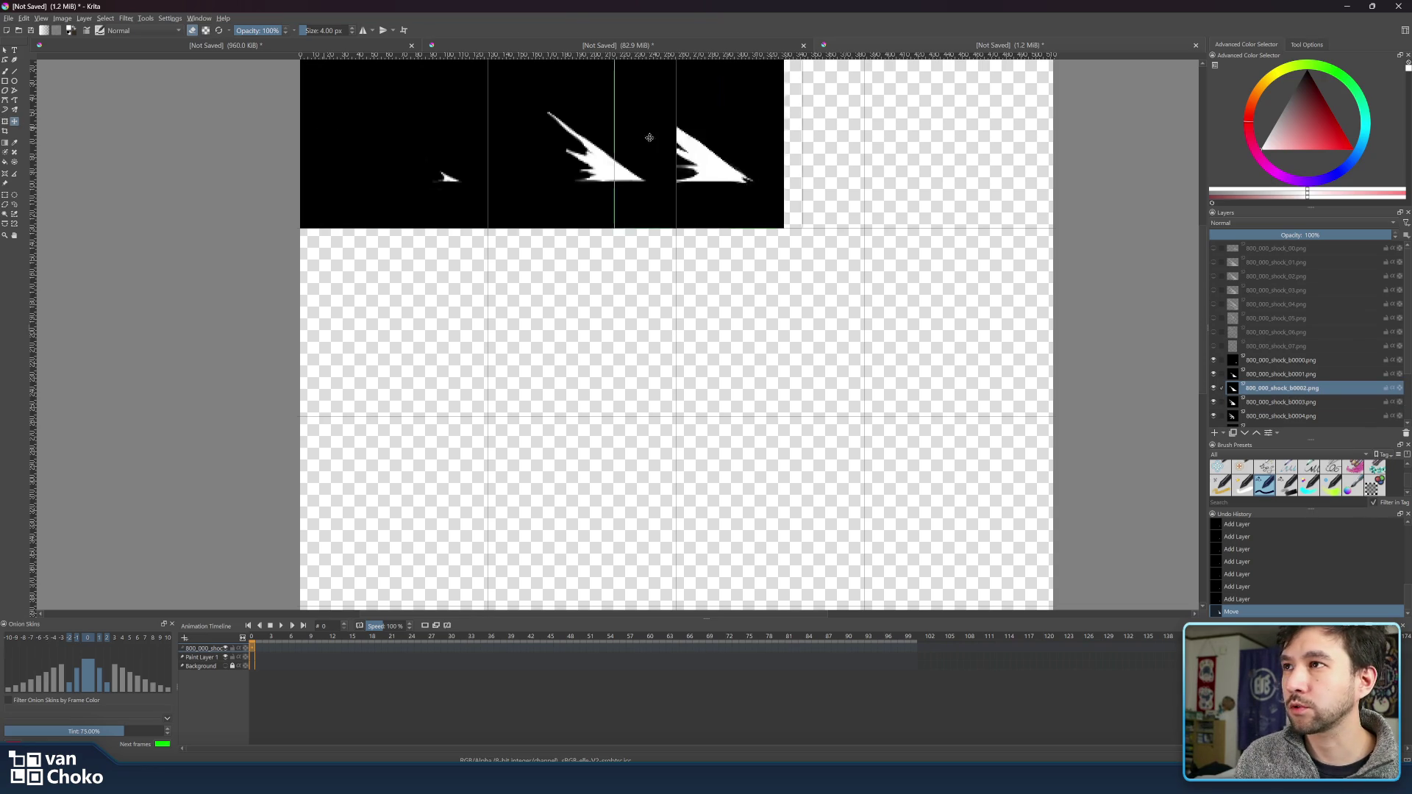
key(Left)
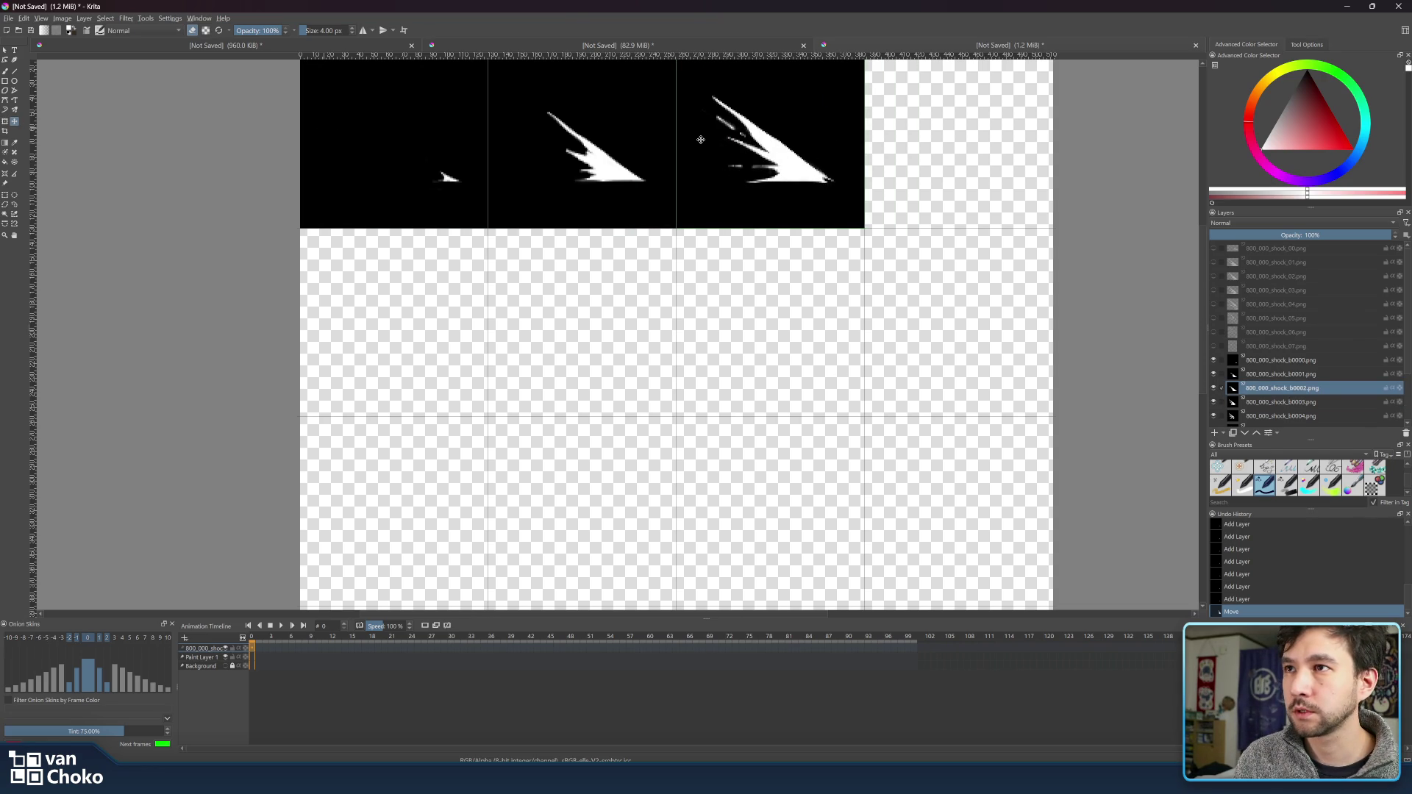
- Move frame b0003 into the fourth top-row cell and b0004 into row two's first cell
click(1280, 402)
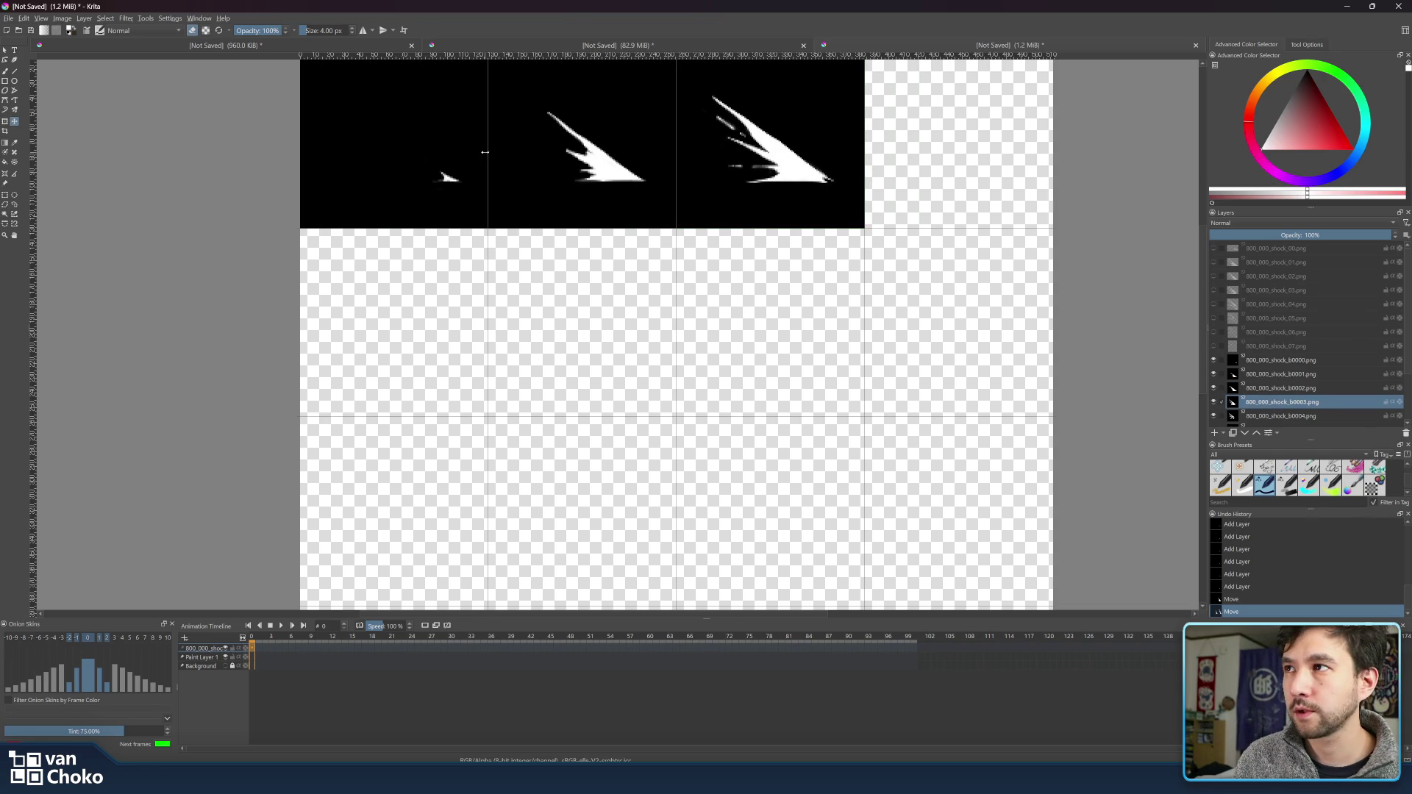
drag(428, 149, 989, 161)
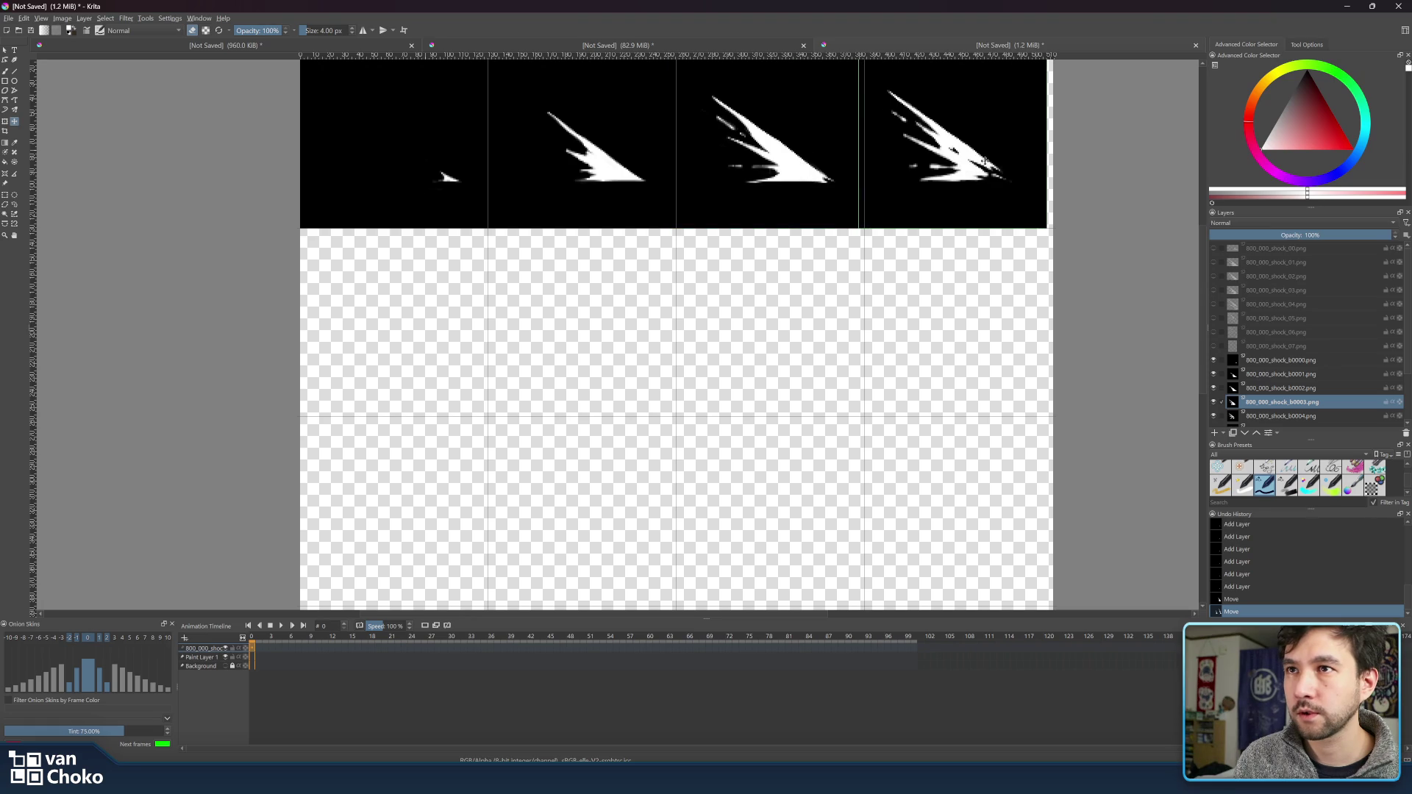
click(1281, 416)
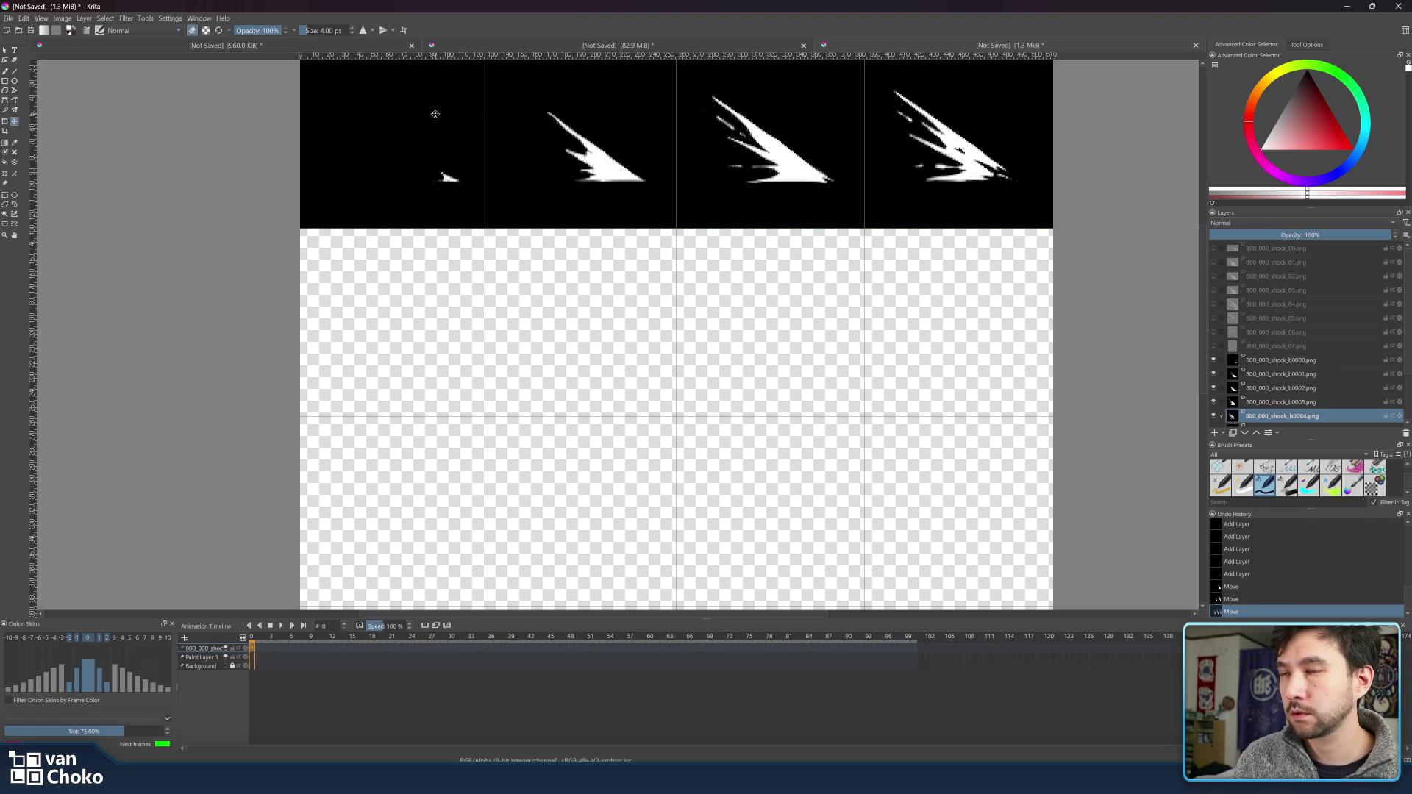
drag(435, 114, 452, 301)
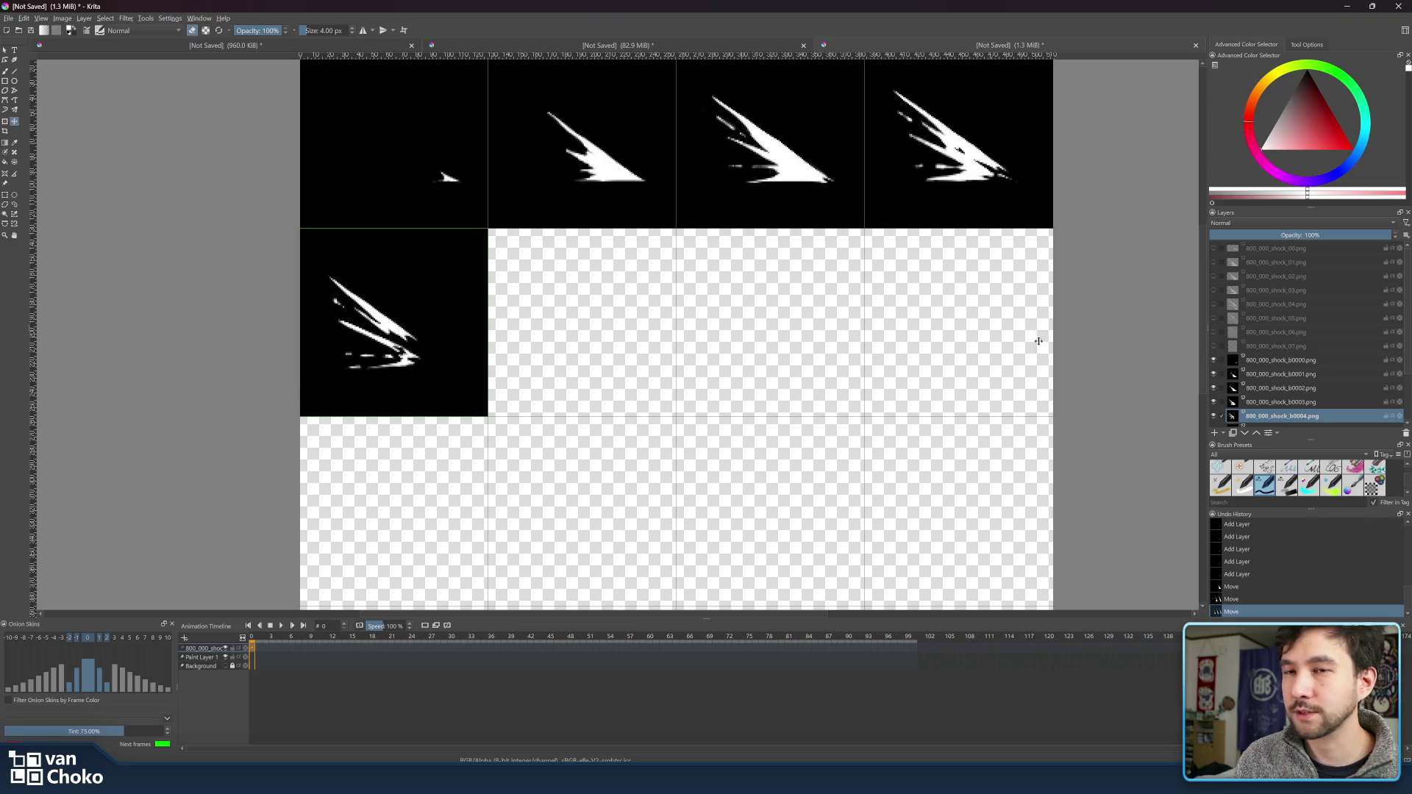
scroll(1297, 355, down, 1)
click(1283, 389)
- Place frames b0005, b0006 and b0007 into cells 2–4 of the second row, nudged flush
drag(384, 135, 388, 221)
drag(435, 323, 616, 320)
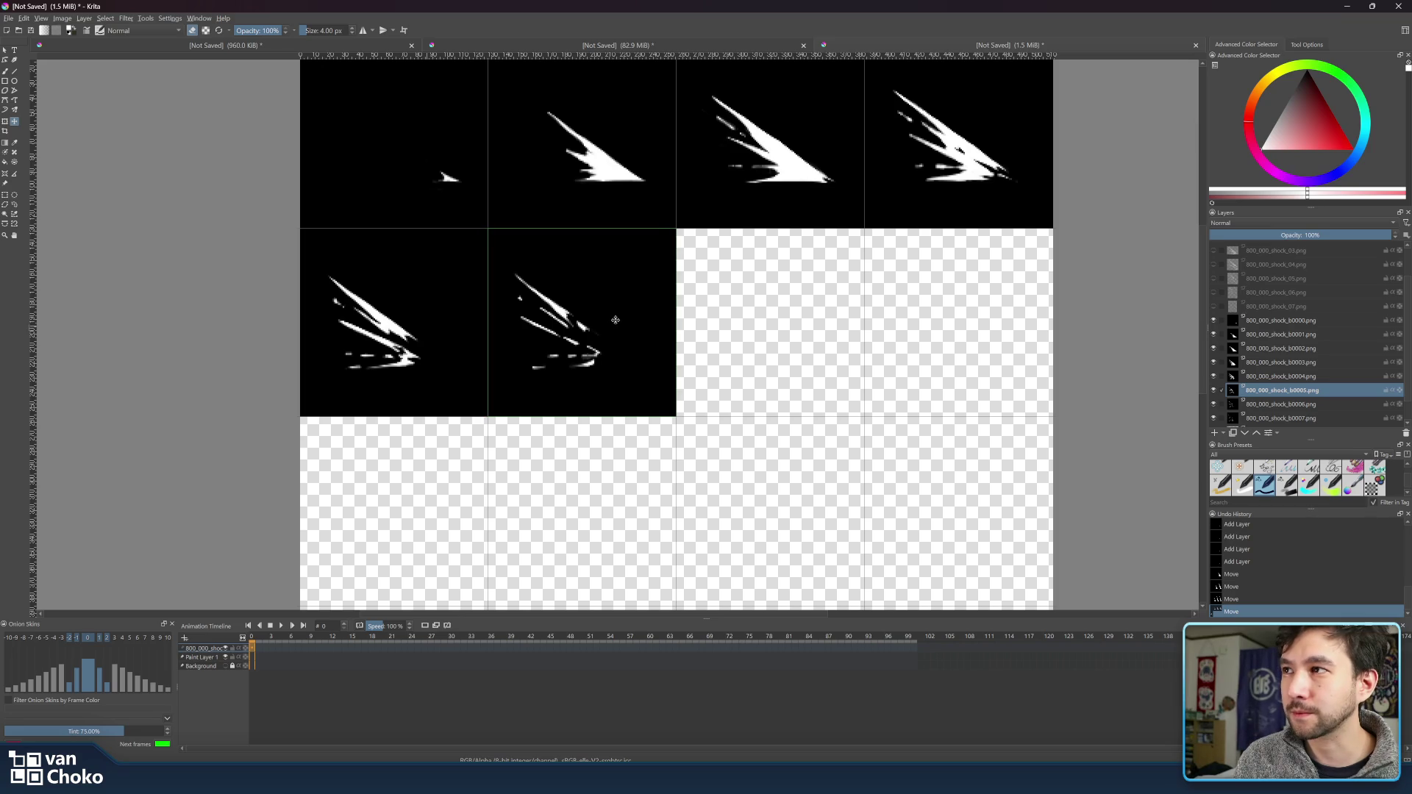
click(1278, 405)
mouse_move(423, 175)
mouse_down()
mouse_move(819, 362)
mouse_move(799, 361)
mouse_up()
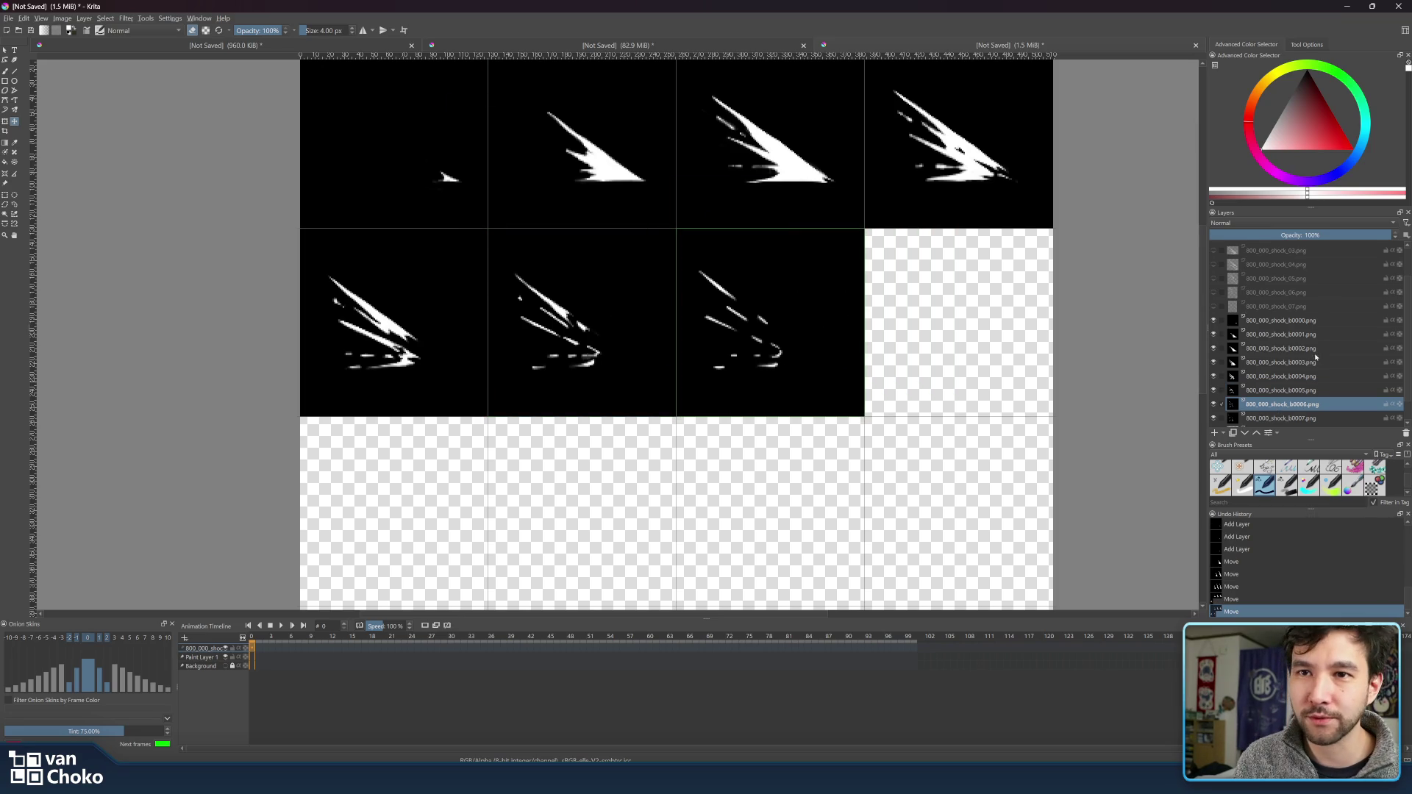
click(1284, 418)
mouse_move(398, 151)
mouse_down()
mouse_move(859, 280)
mouse_move(964, 334)
mouse_up()
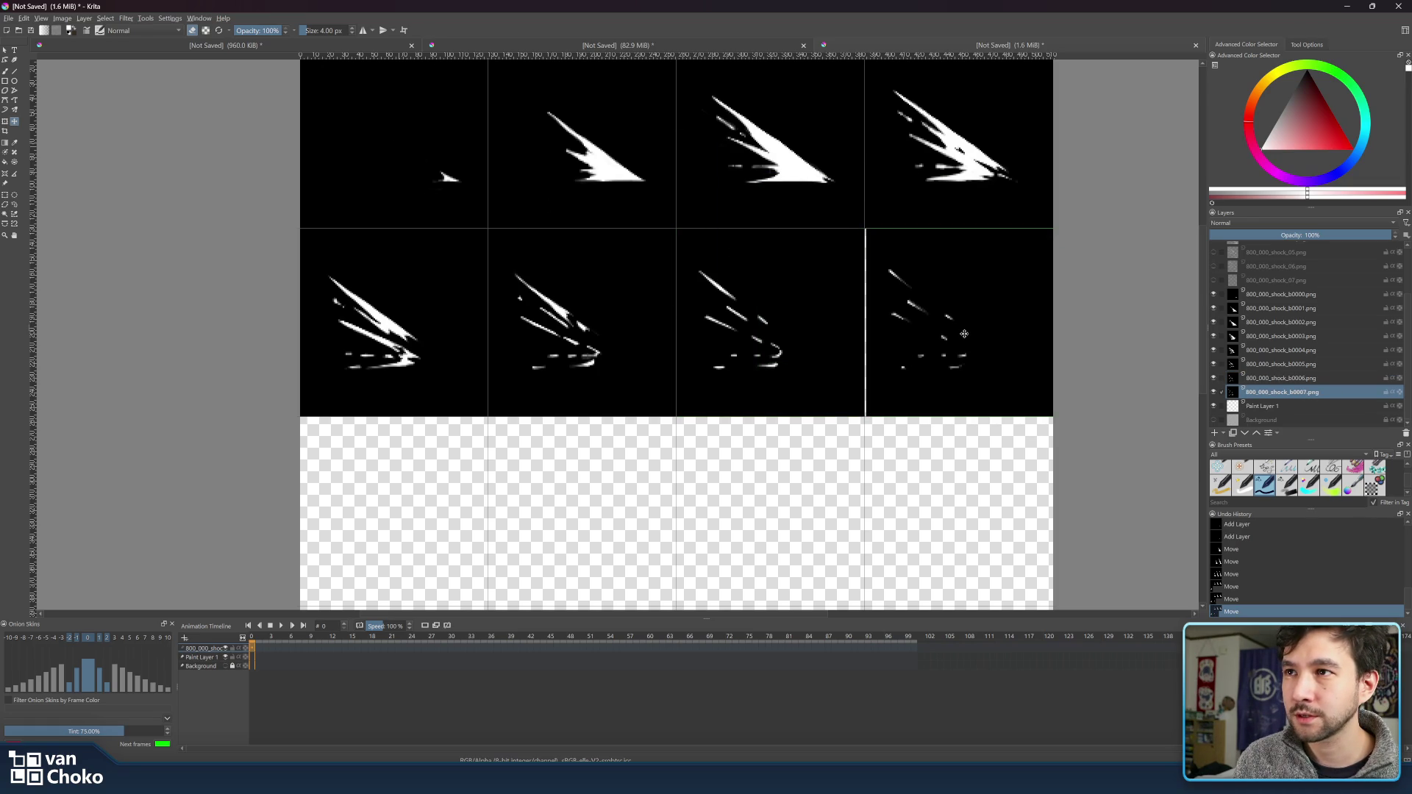
drag(964, 334, 962, 334)
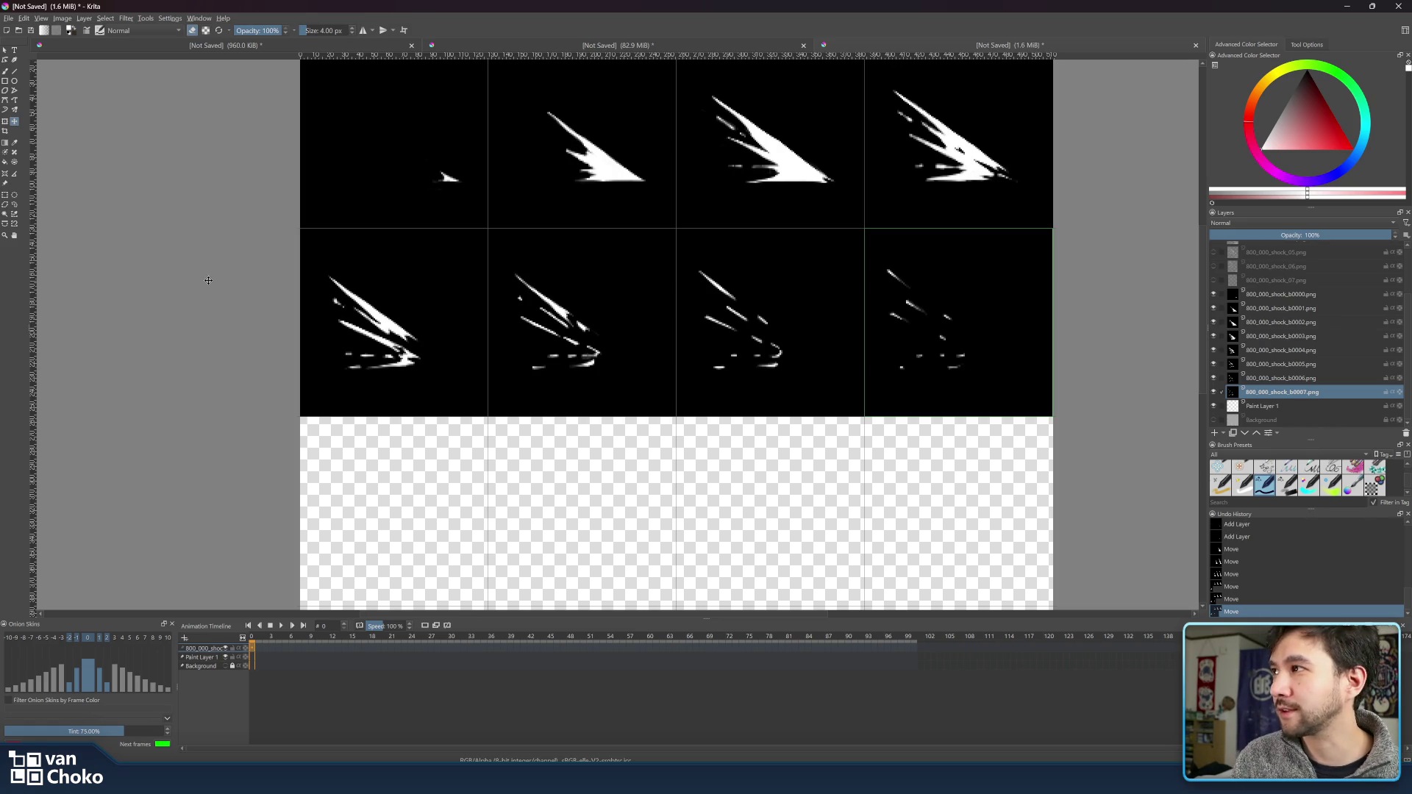
scroll(283, 270, down, 6)
scroll(278, 267, up, 5)
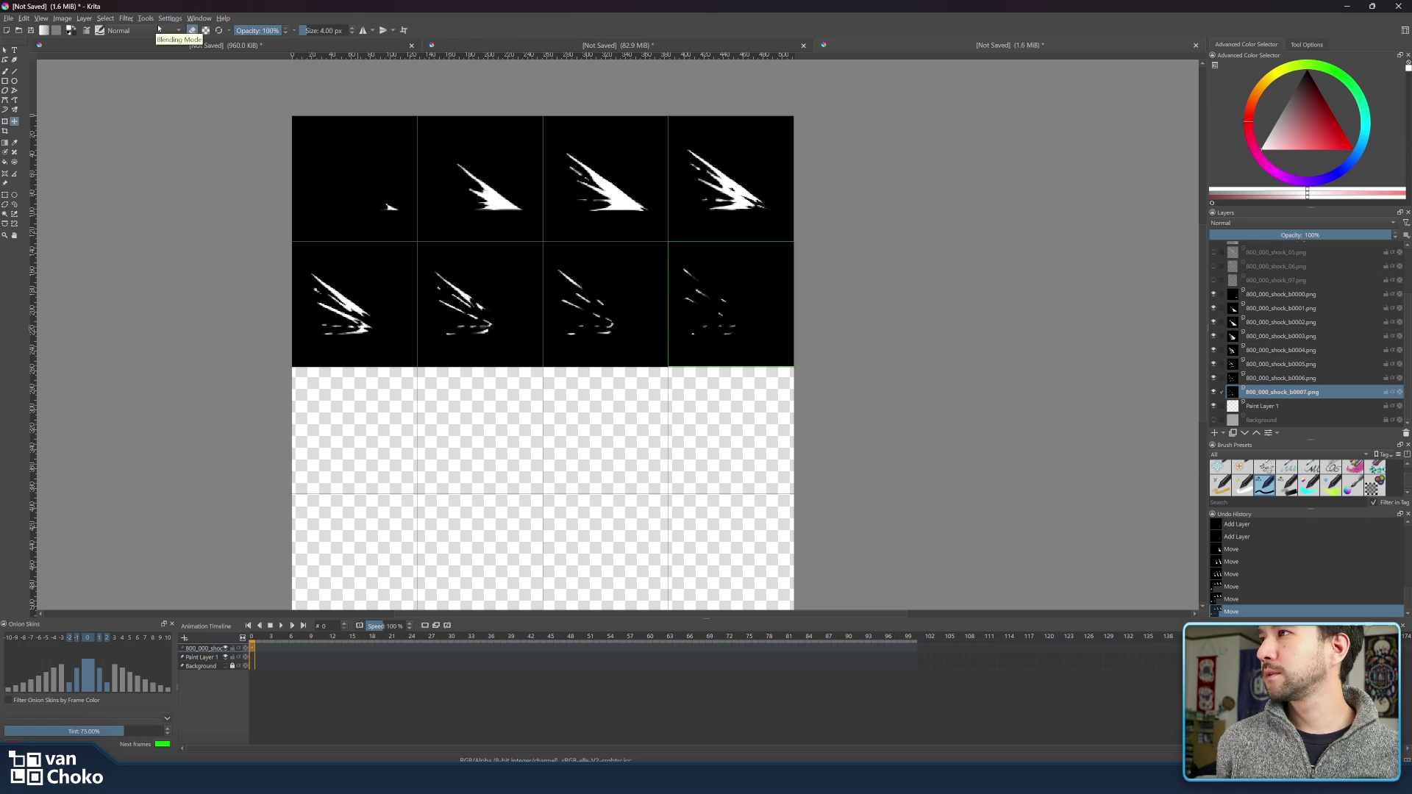
click(85, 18)
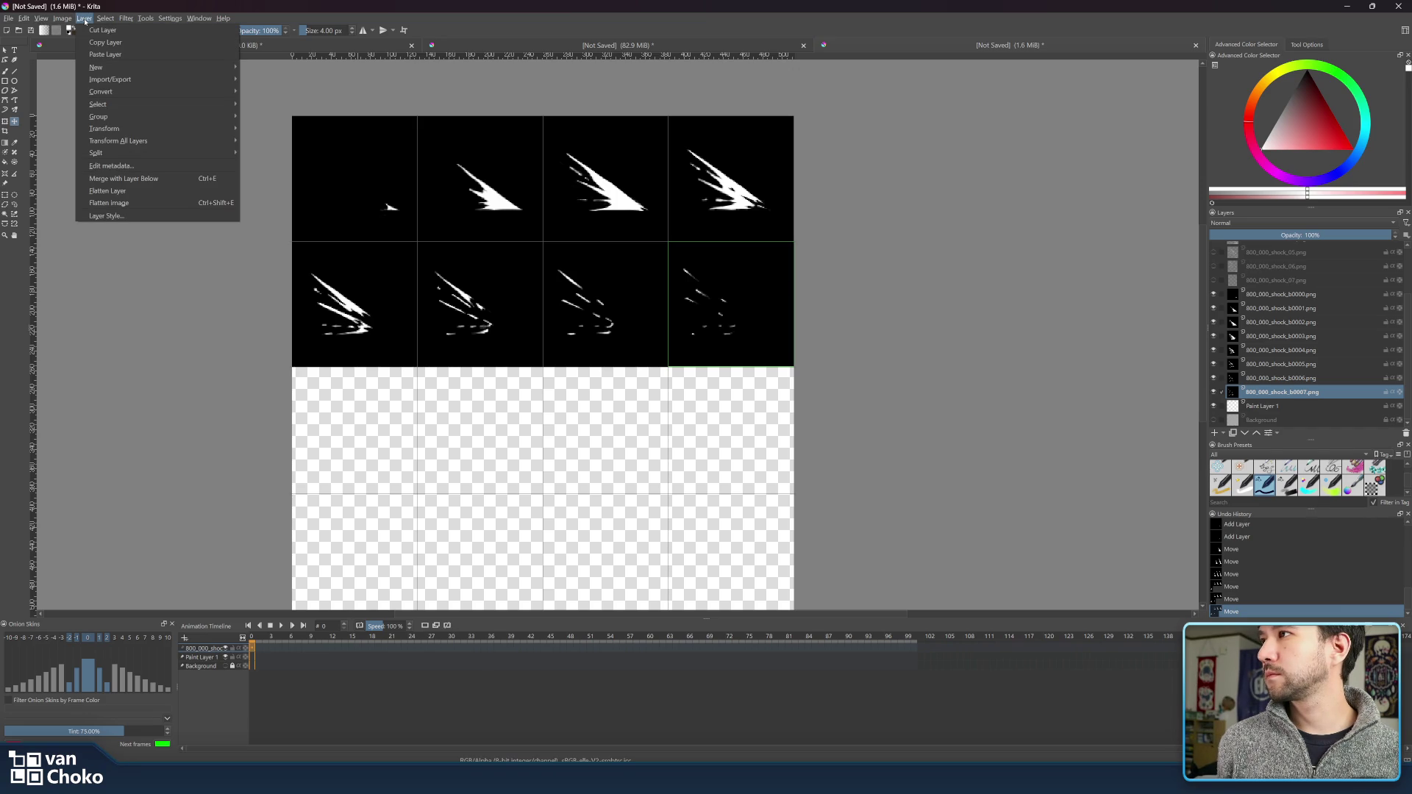
click(85, 21)
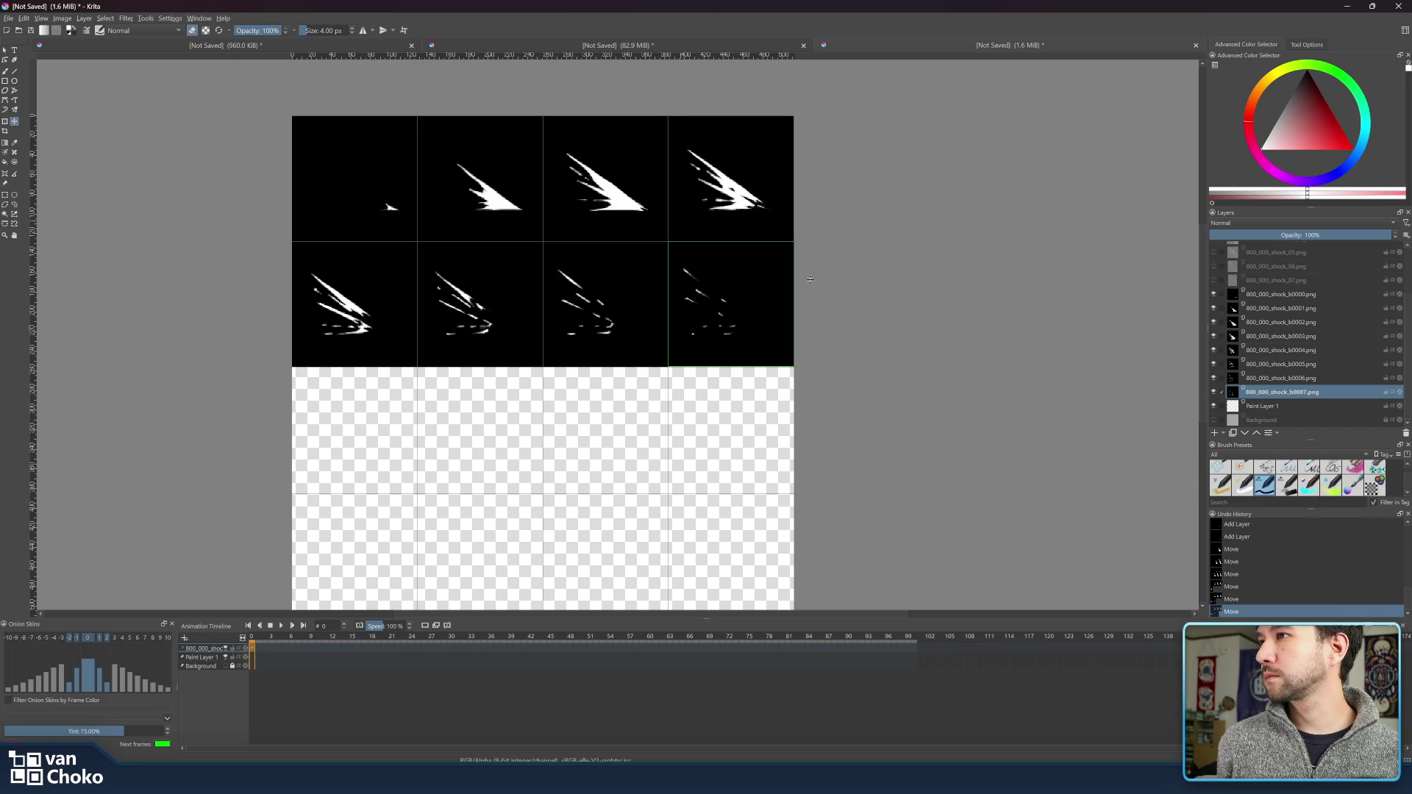
mouse_move(557, 281)
mouse_down()
mouse_move(762, 342)
mouse_move(730, 246)
mouse_up()
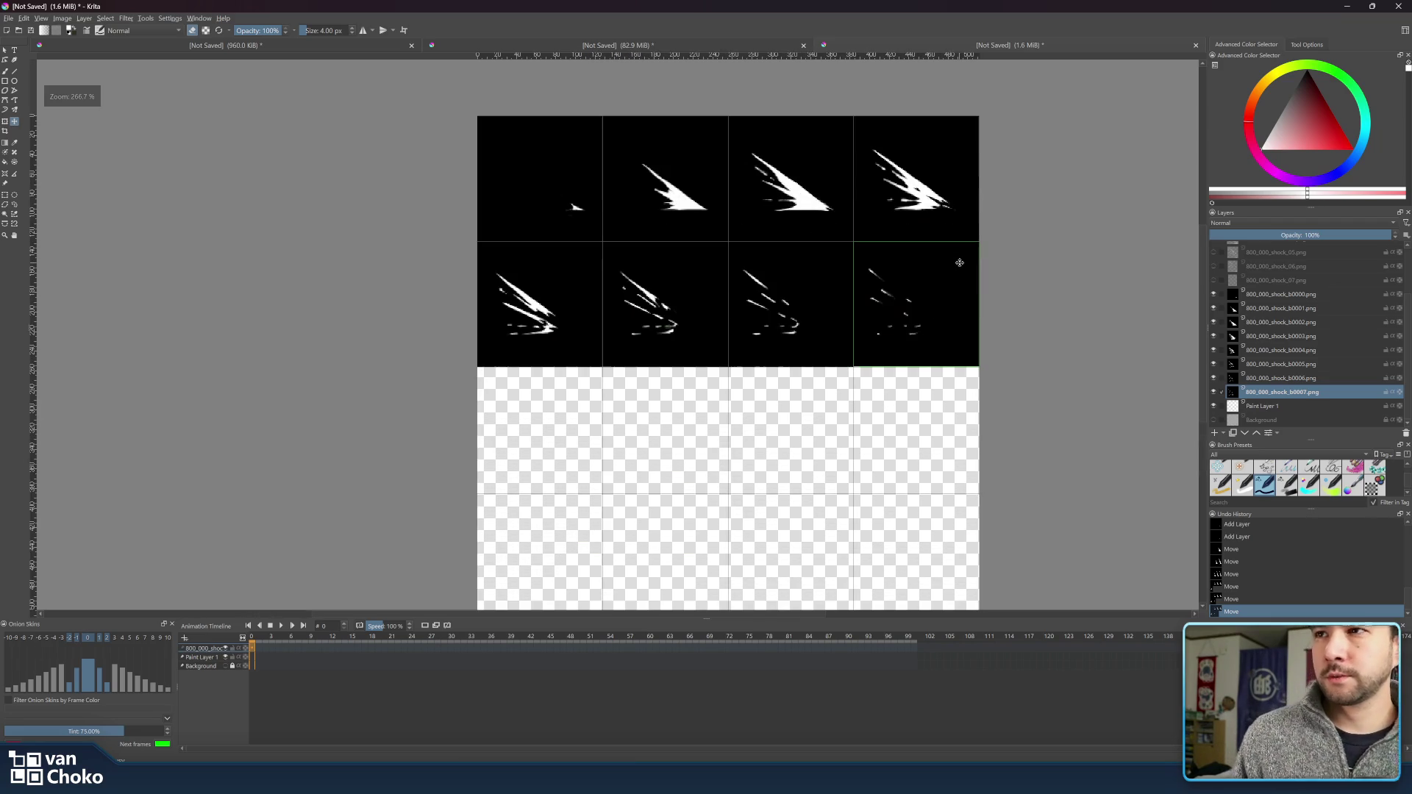
scroll(960, 262, down, 1)
drag(1023, 261, 966, 239)
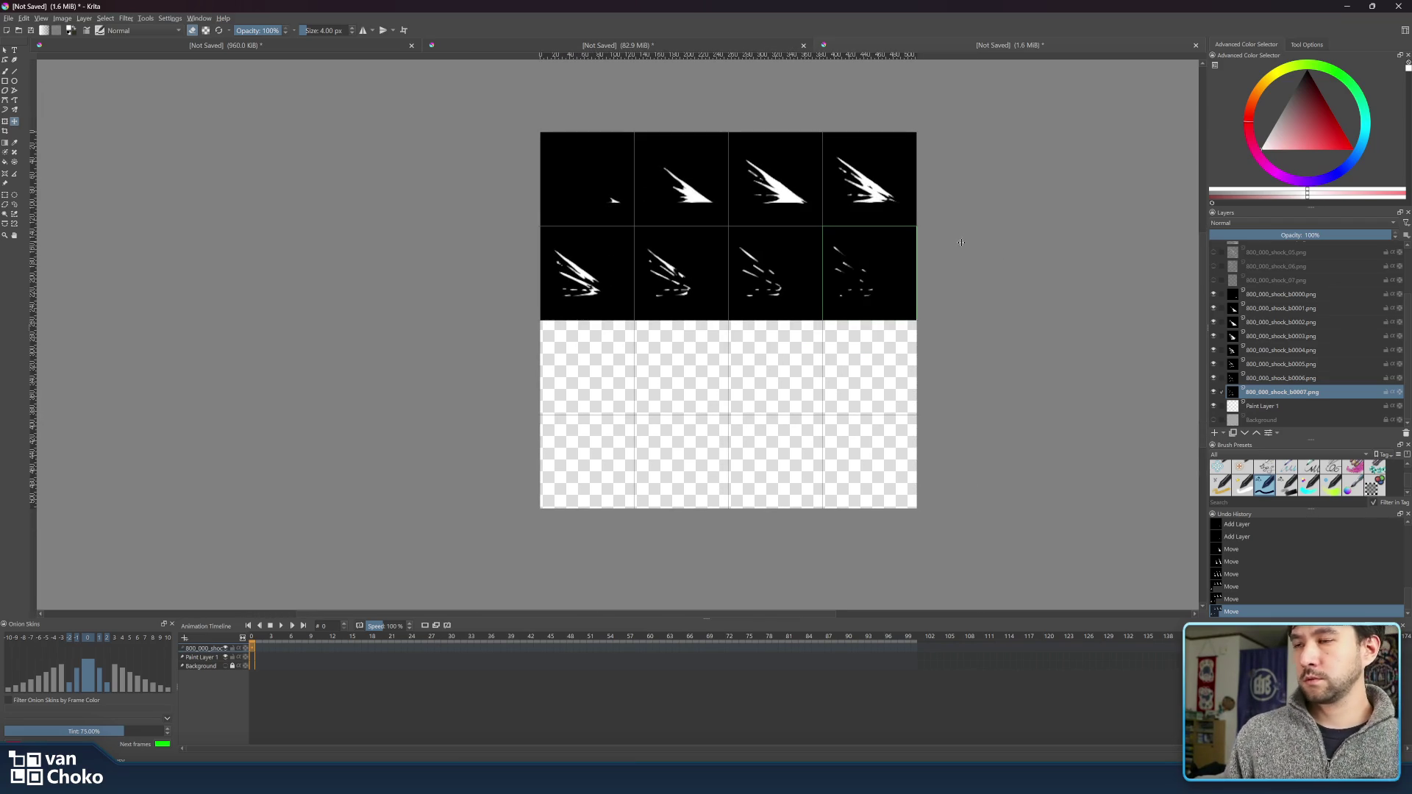
click(4, 51)
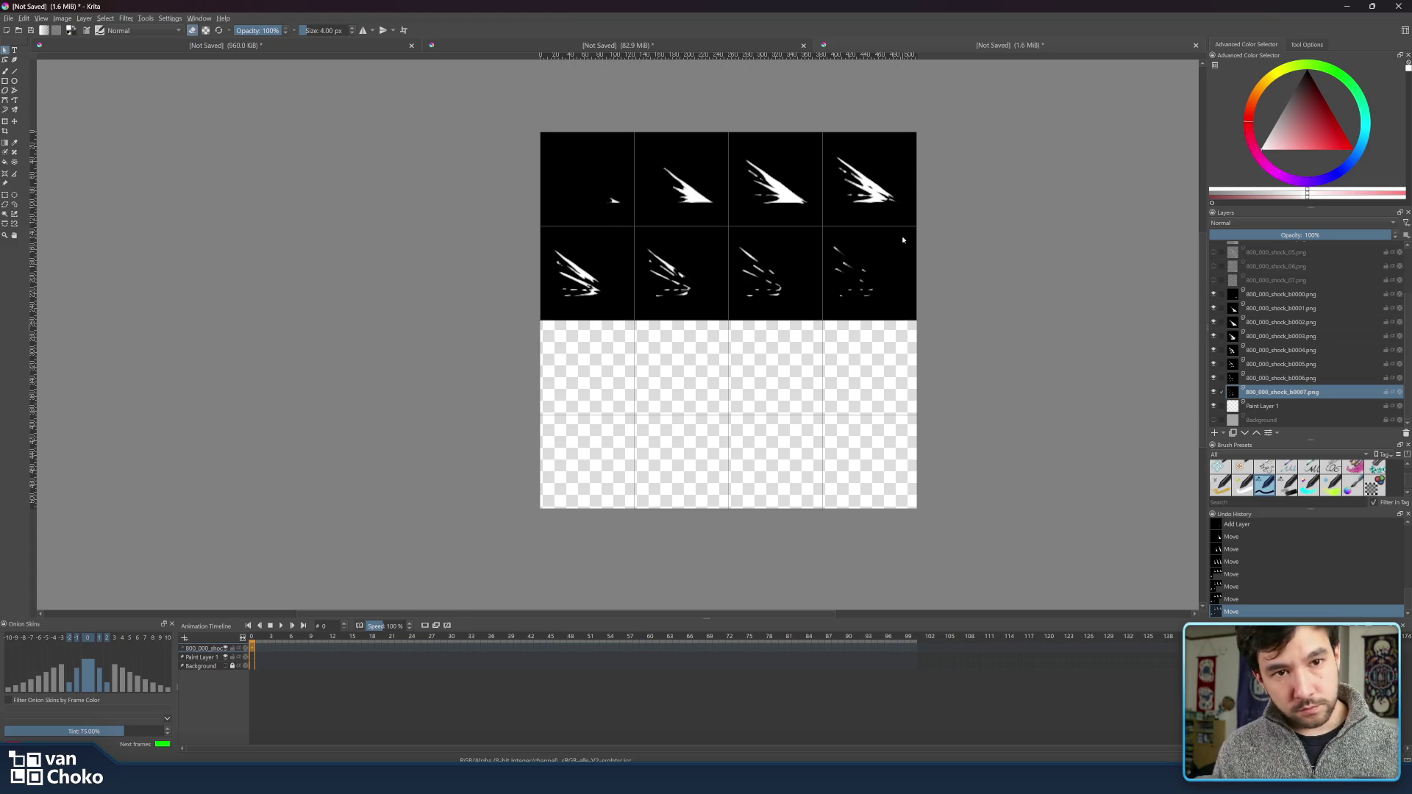
click(249, 178)
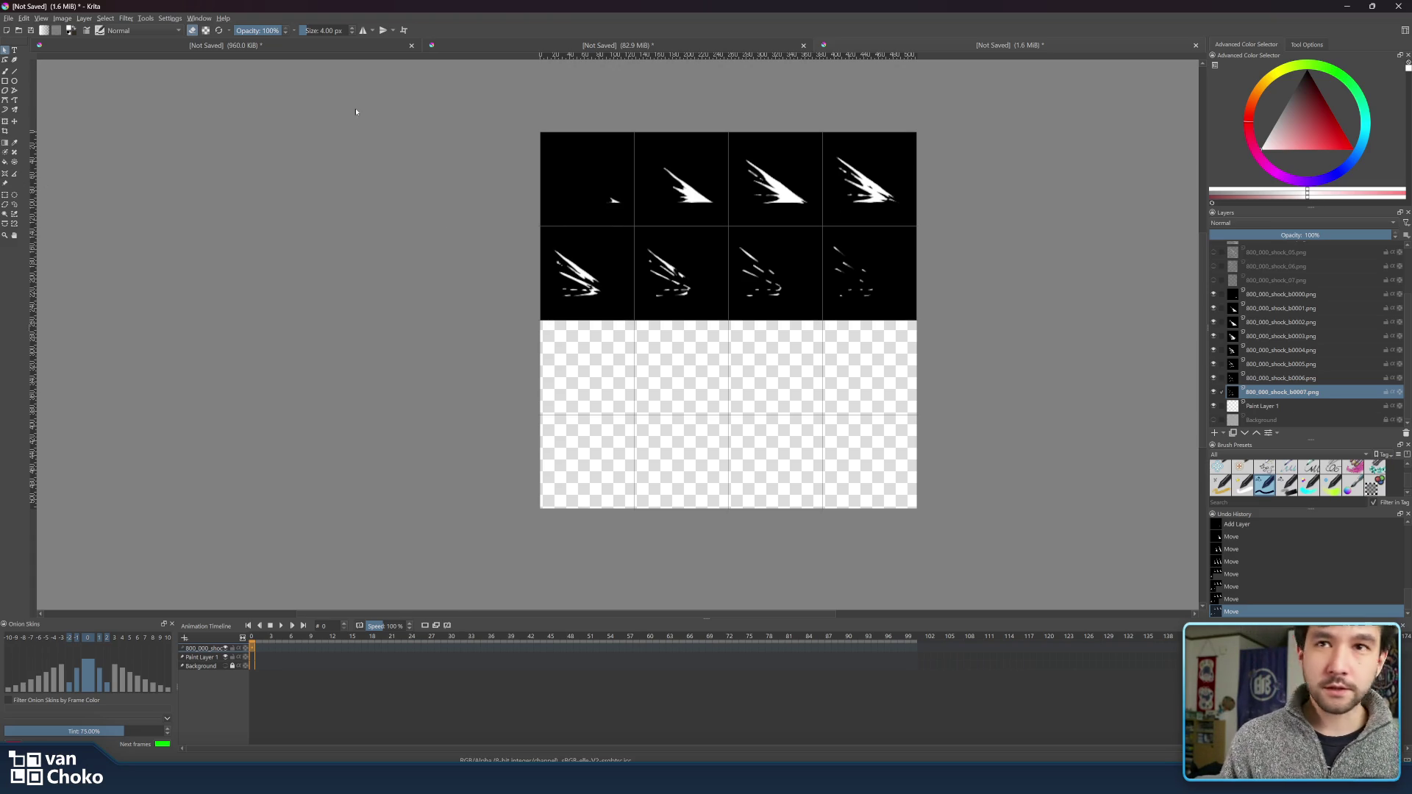
click(587, 47)
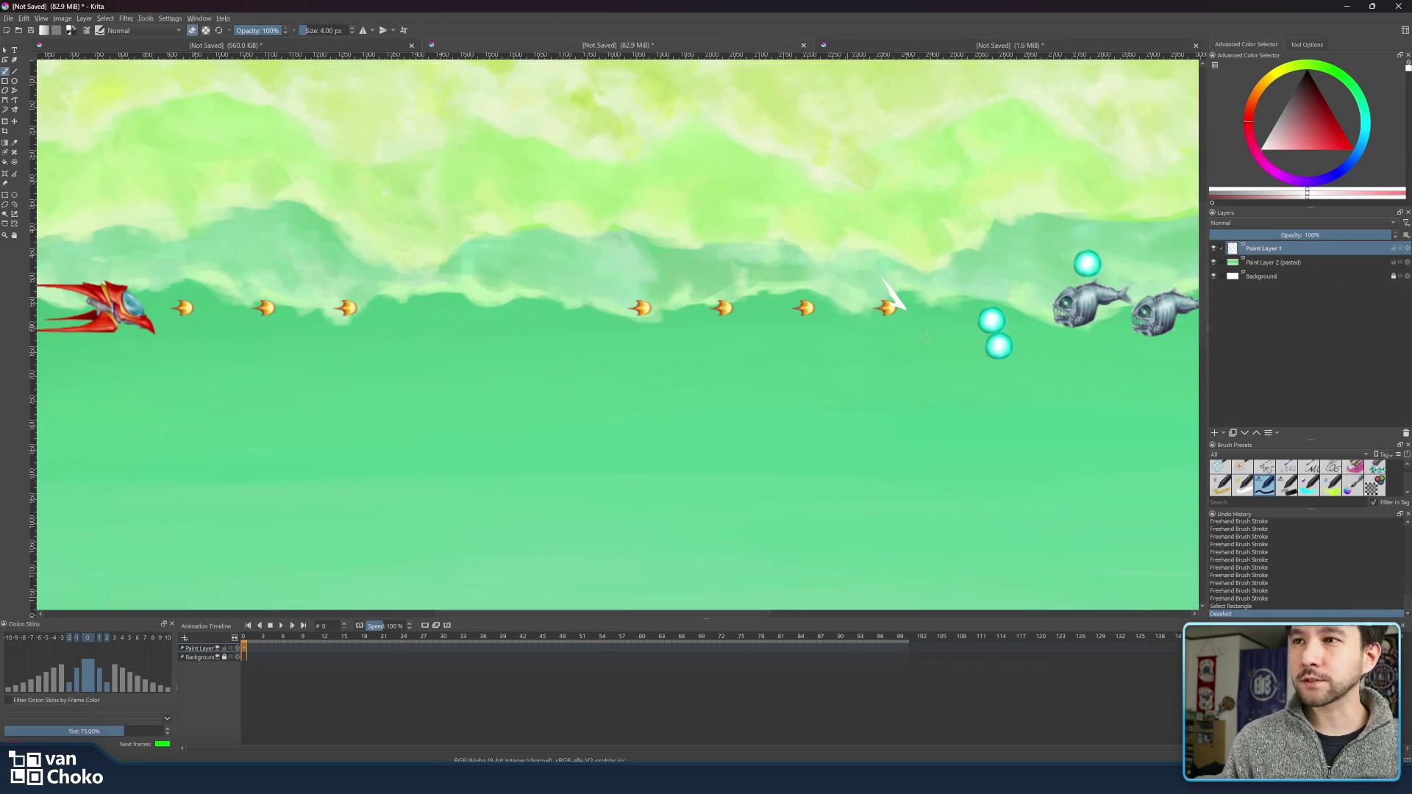
scroll(821, 141, down, 5)
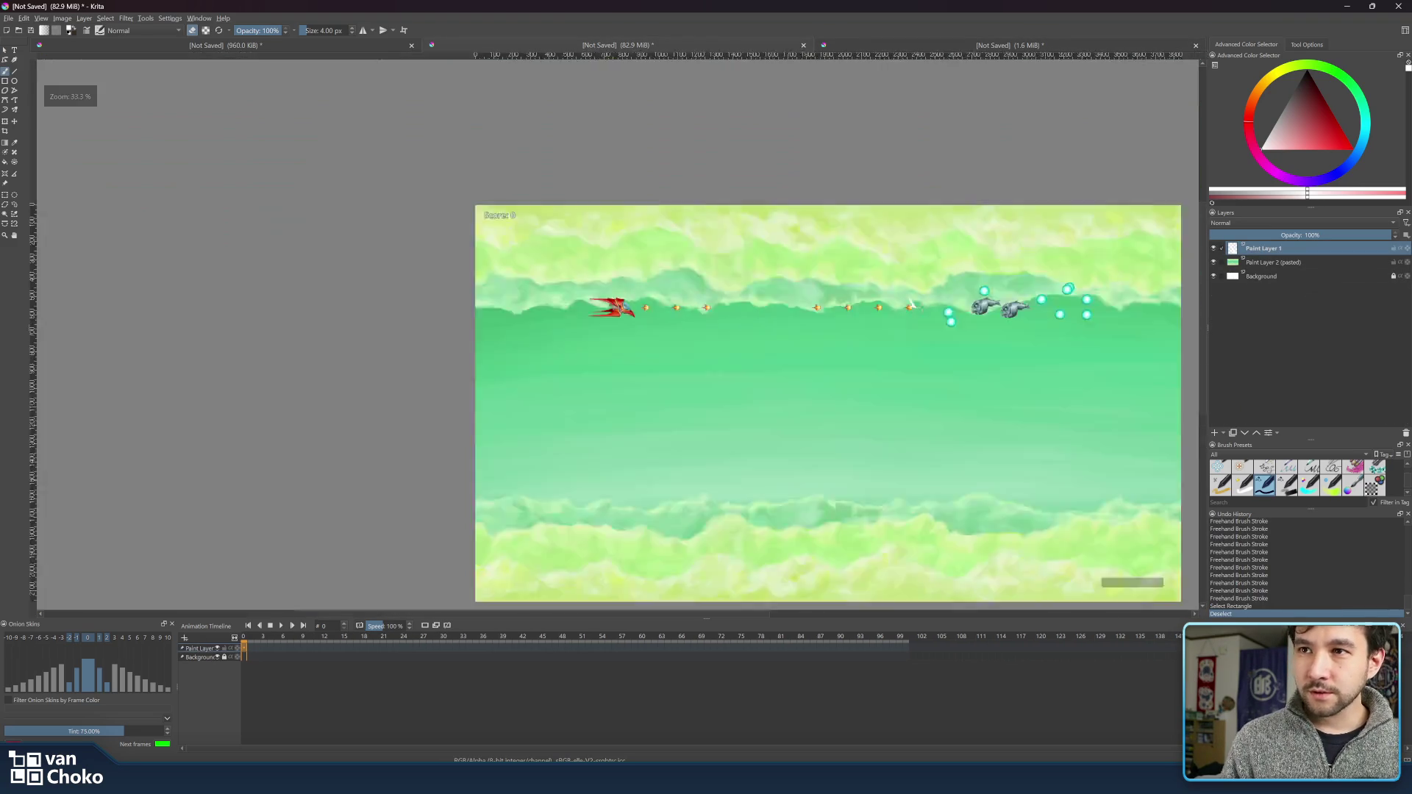
scroll(820, 140, up, 2)
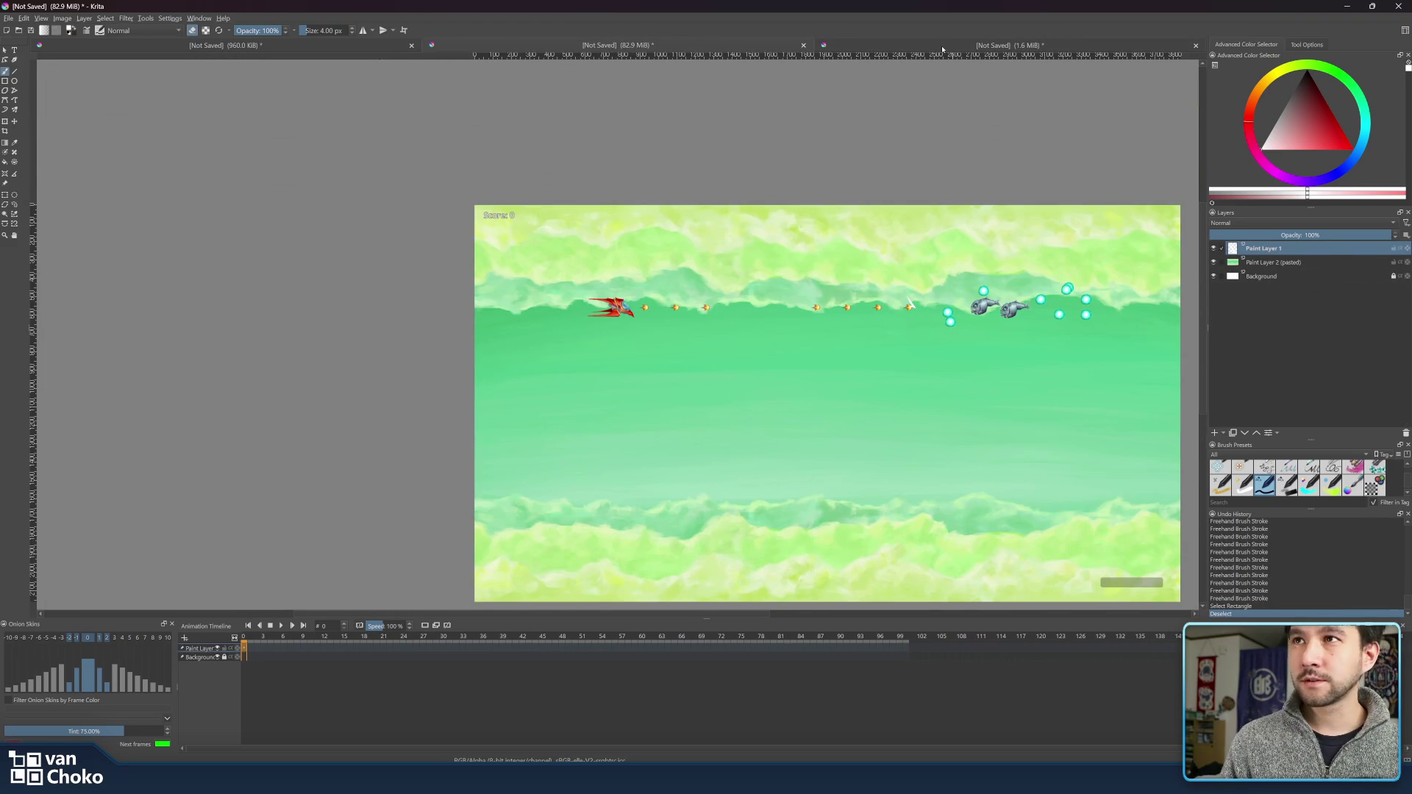
click(943, 47)
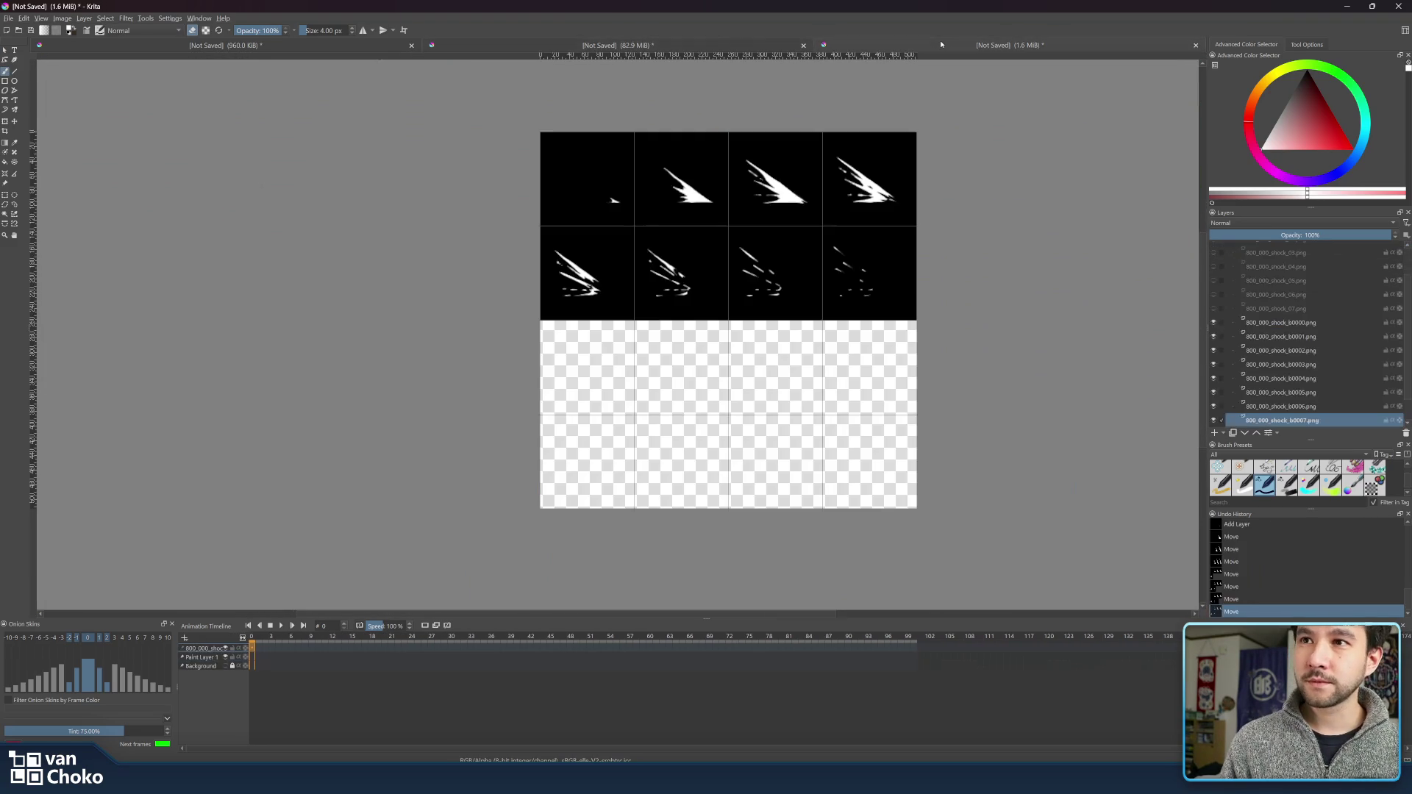
click(6, 122)
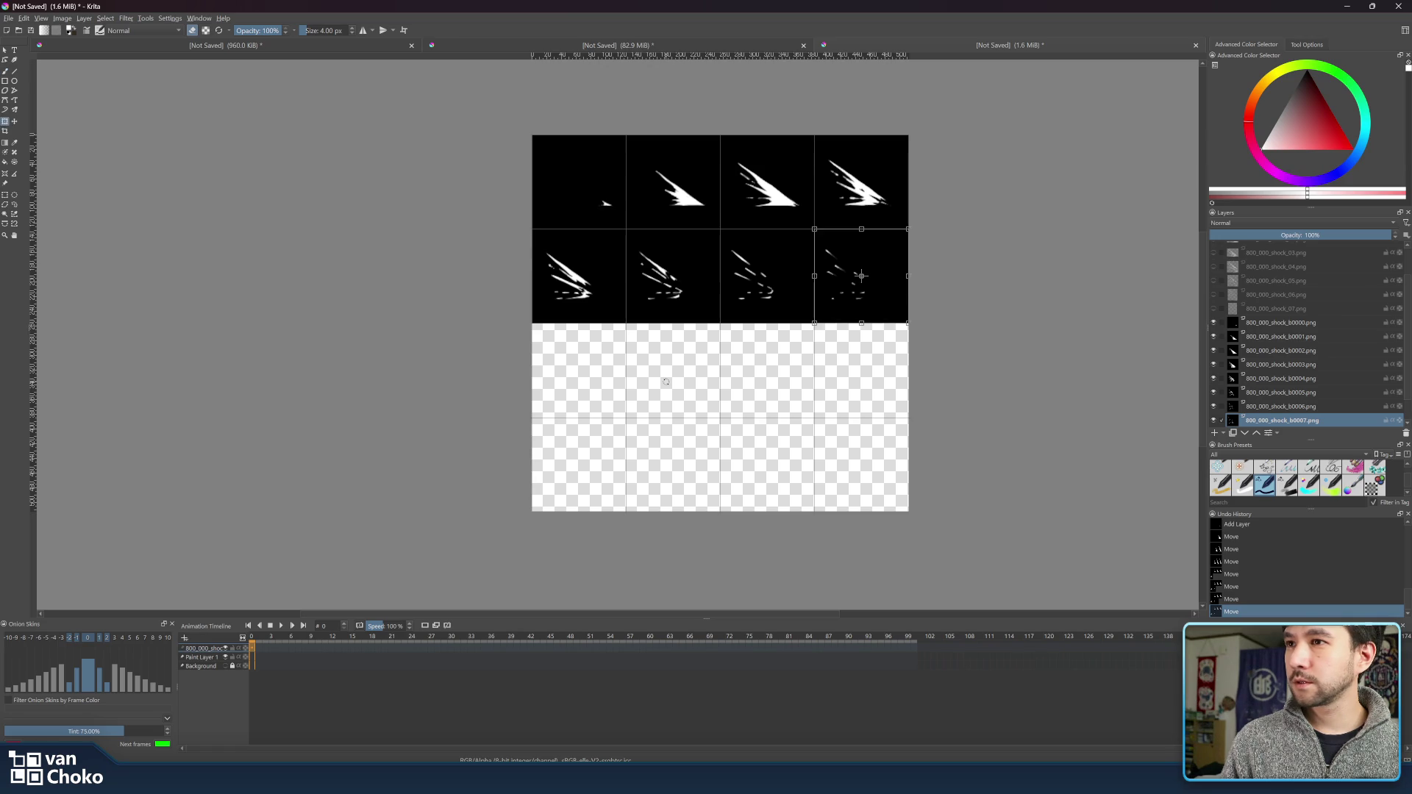
click(5, 196)
click(5, 132)
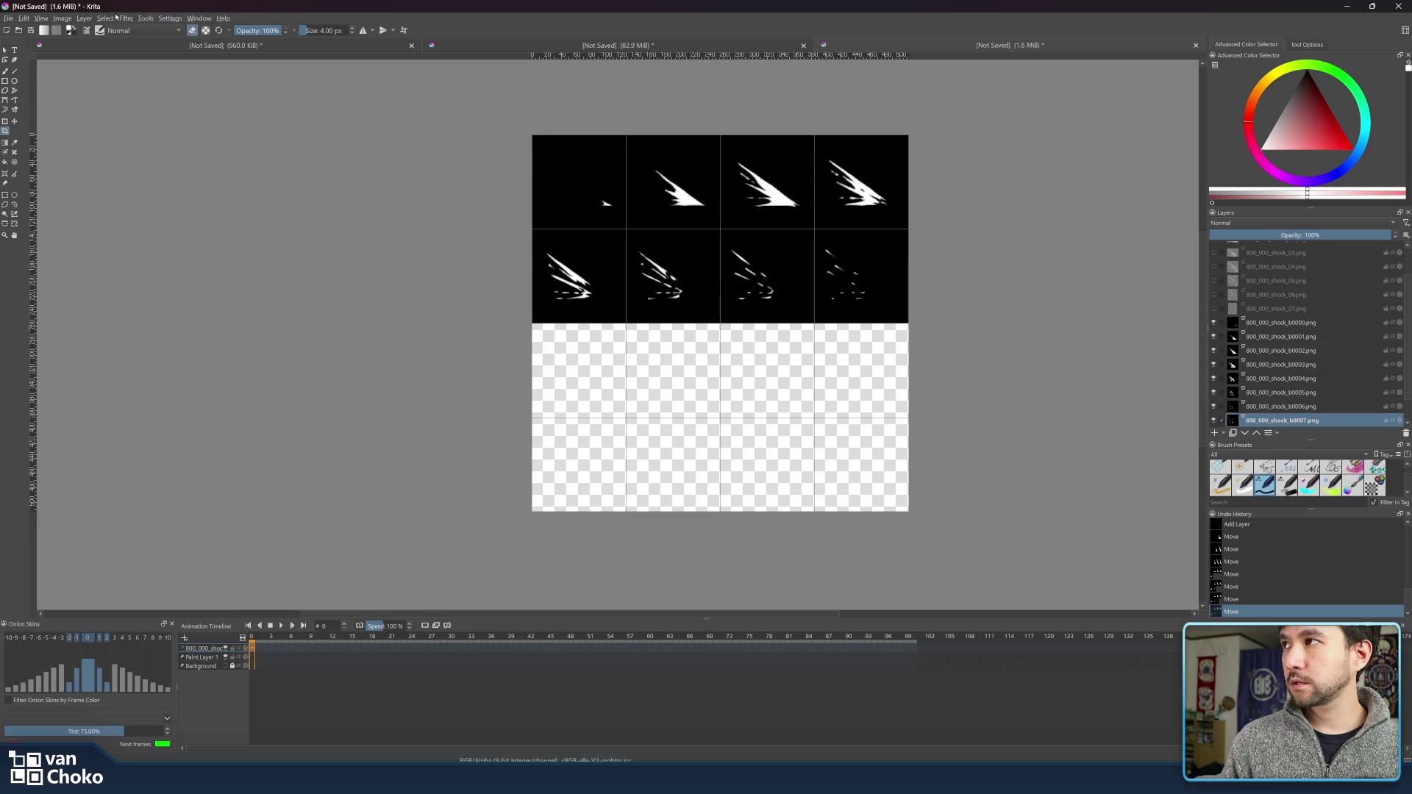
click(79, 19)
mouse_move(63, 18)
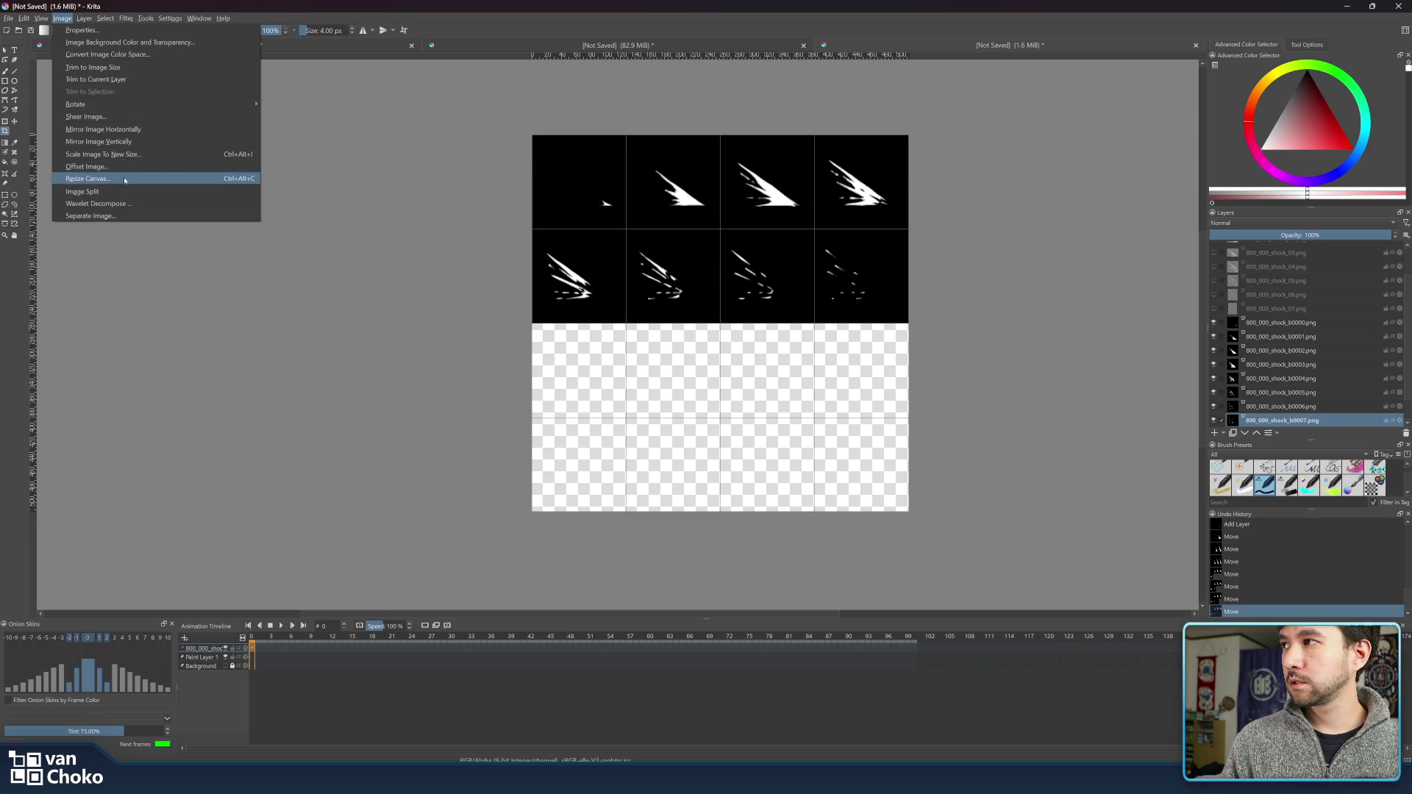
click(123, 182)
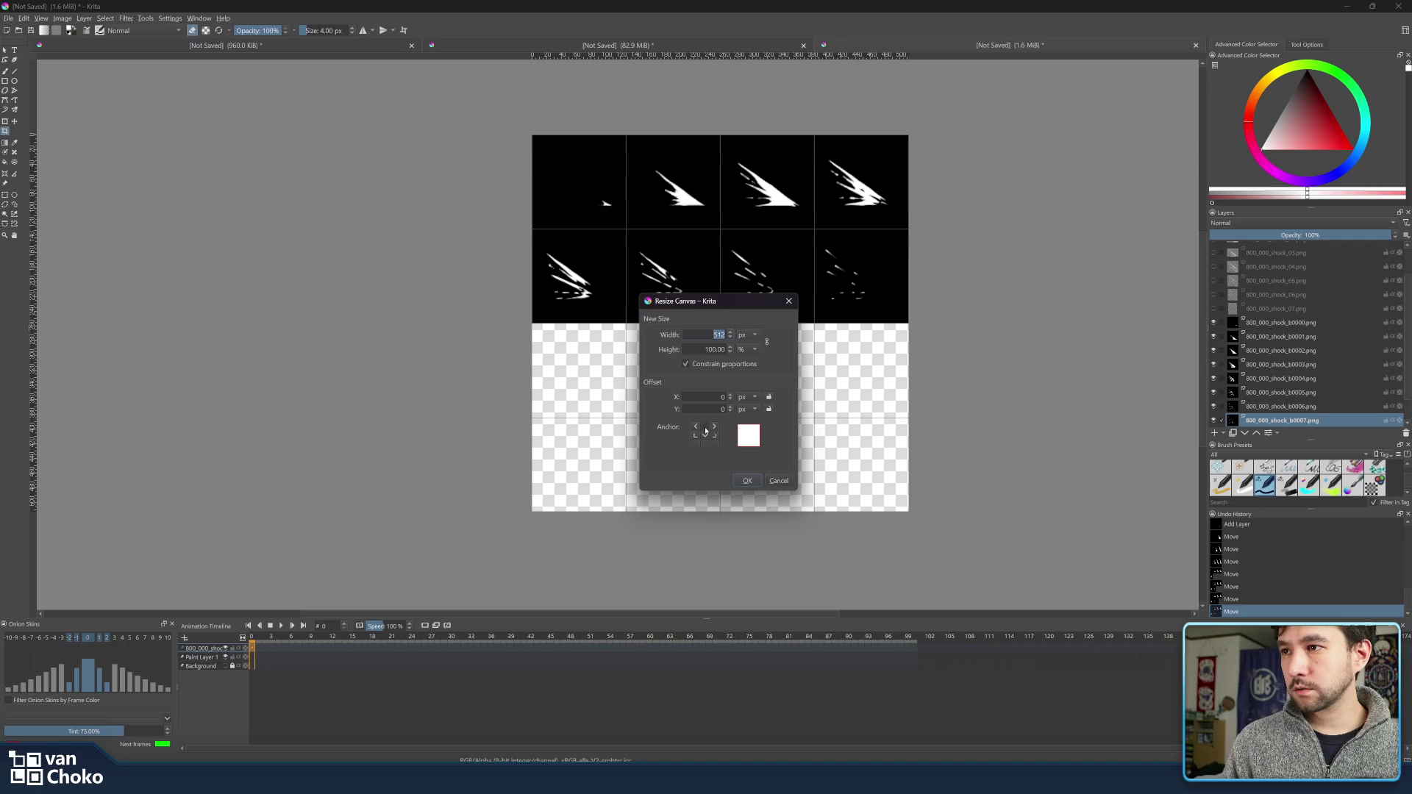
click(750, 349)
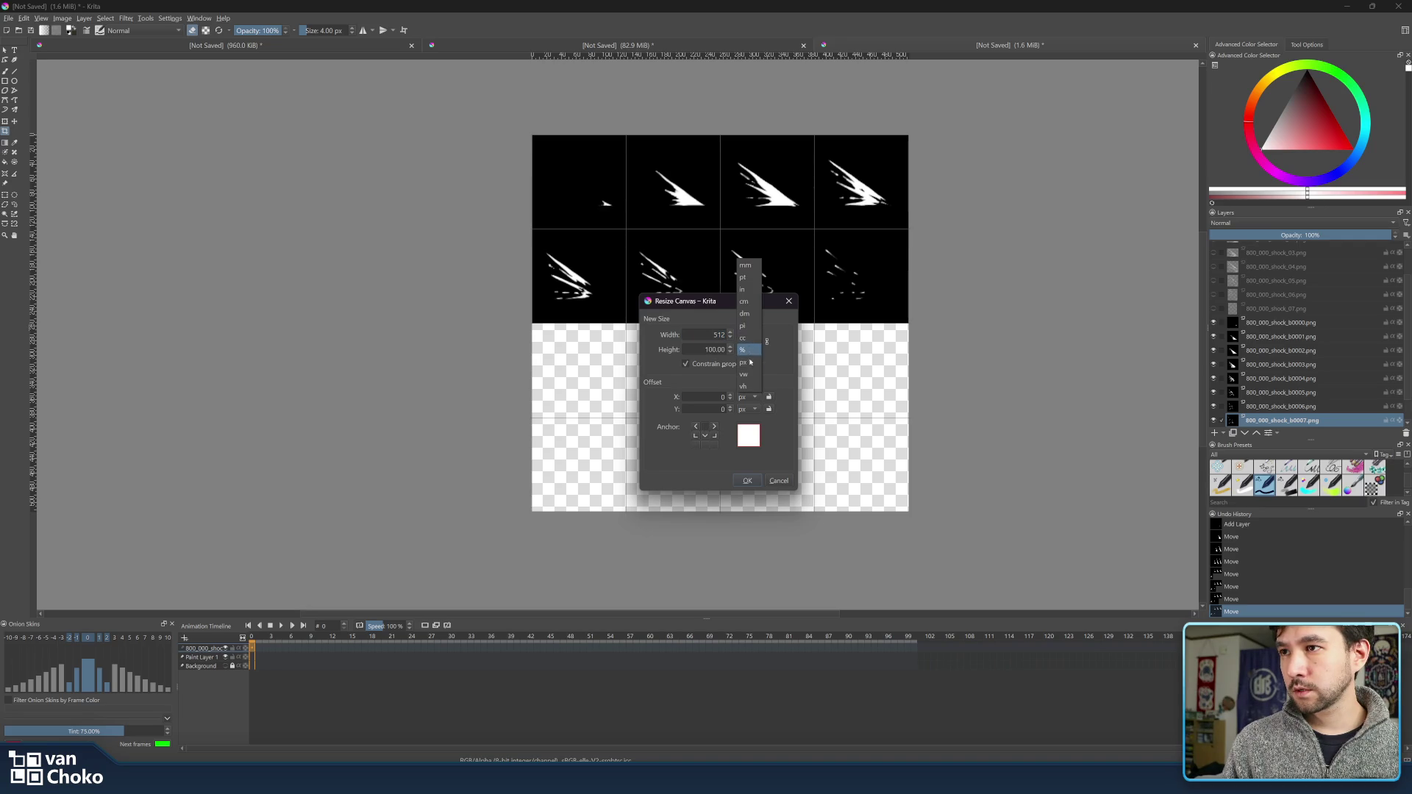
click(748, 368)
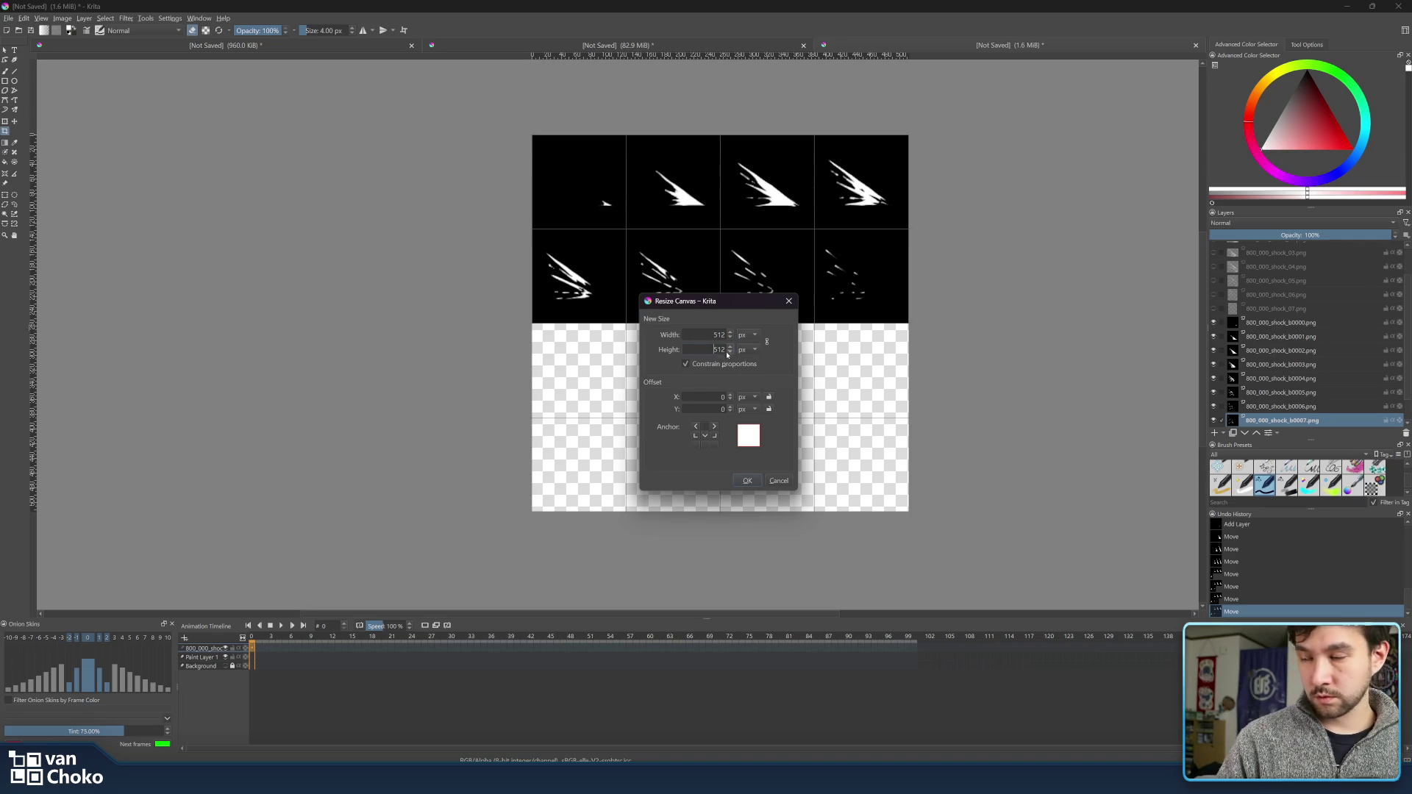
text(/2)
click(706, 335)
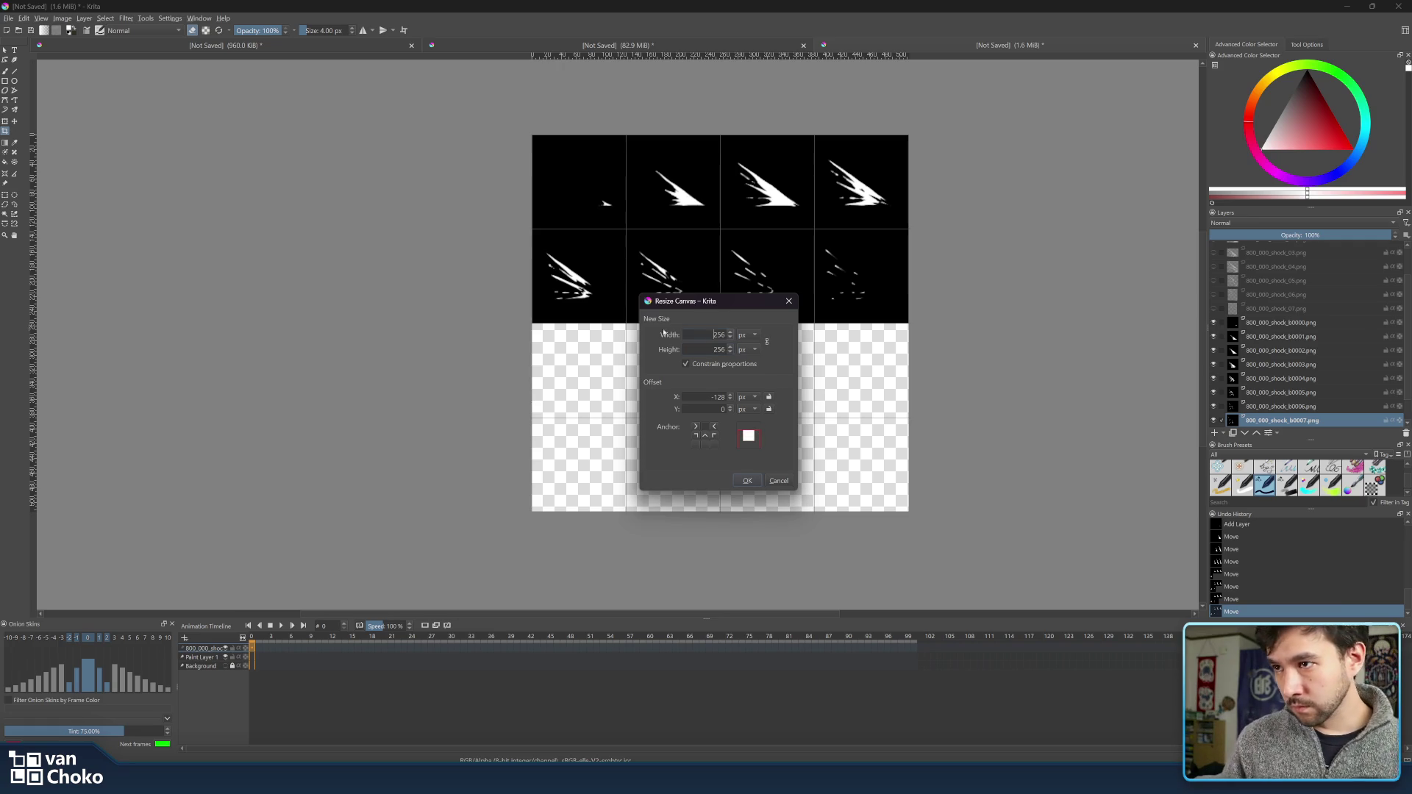
click(747, 480)
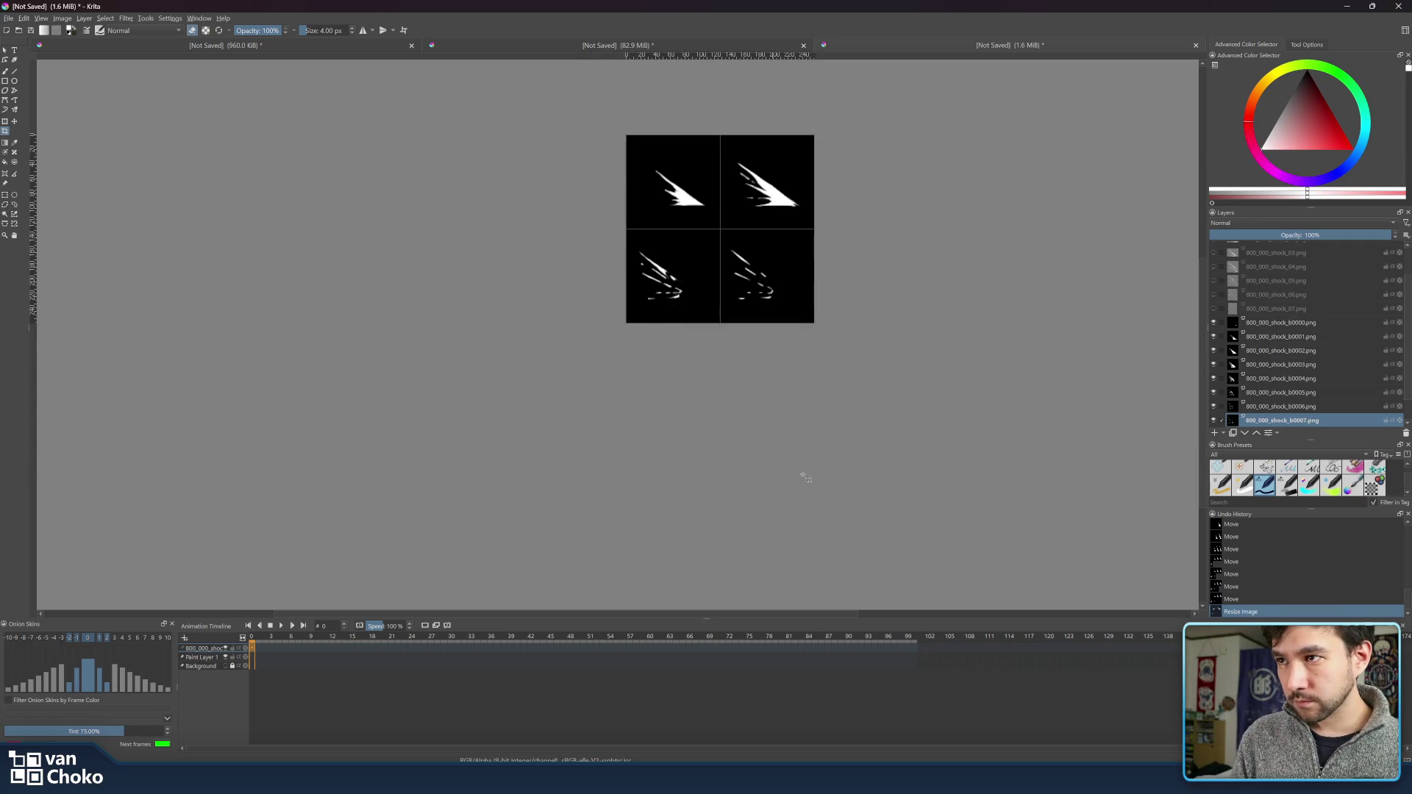
key(ctrl+z)
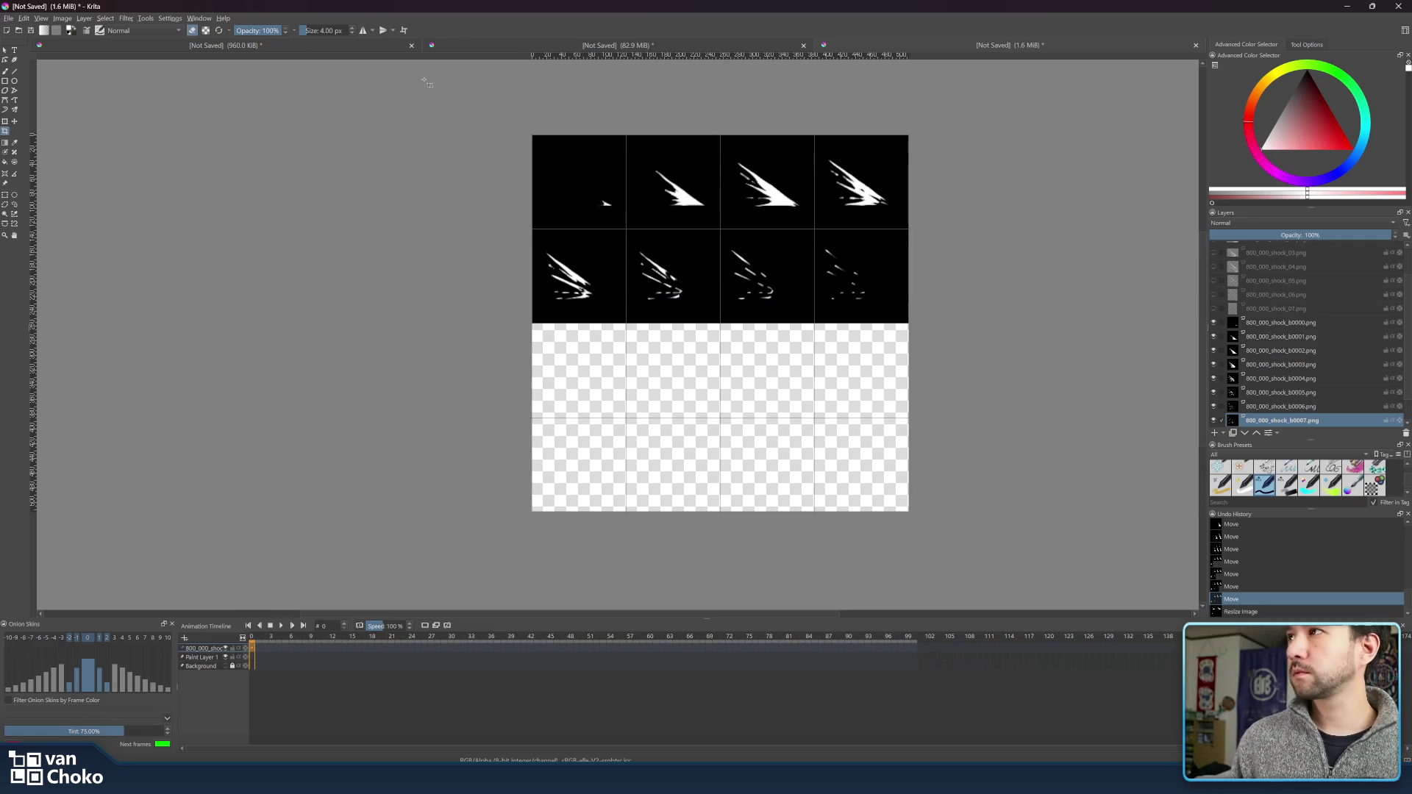
- Resize the canvas to height 512/2 with proportions unlinked, anchored top-centre
click(88, 19)
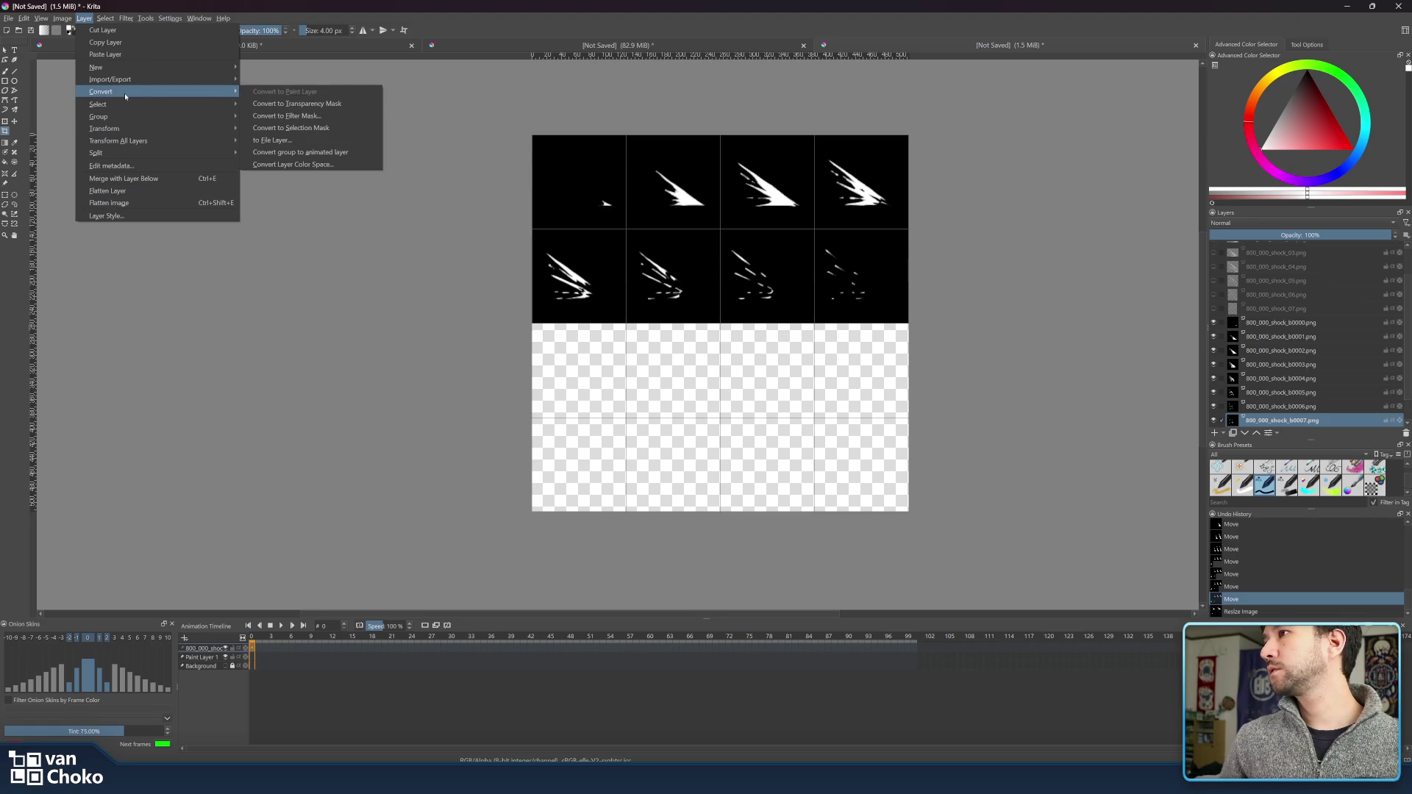
mouse_move(129, 78)
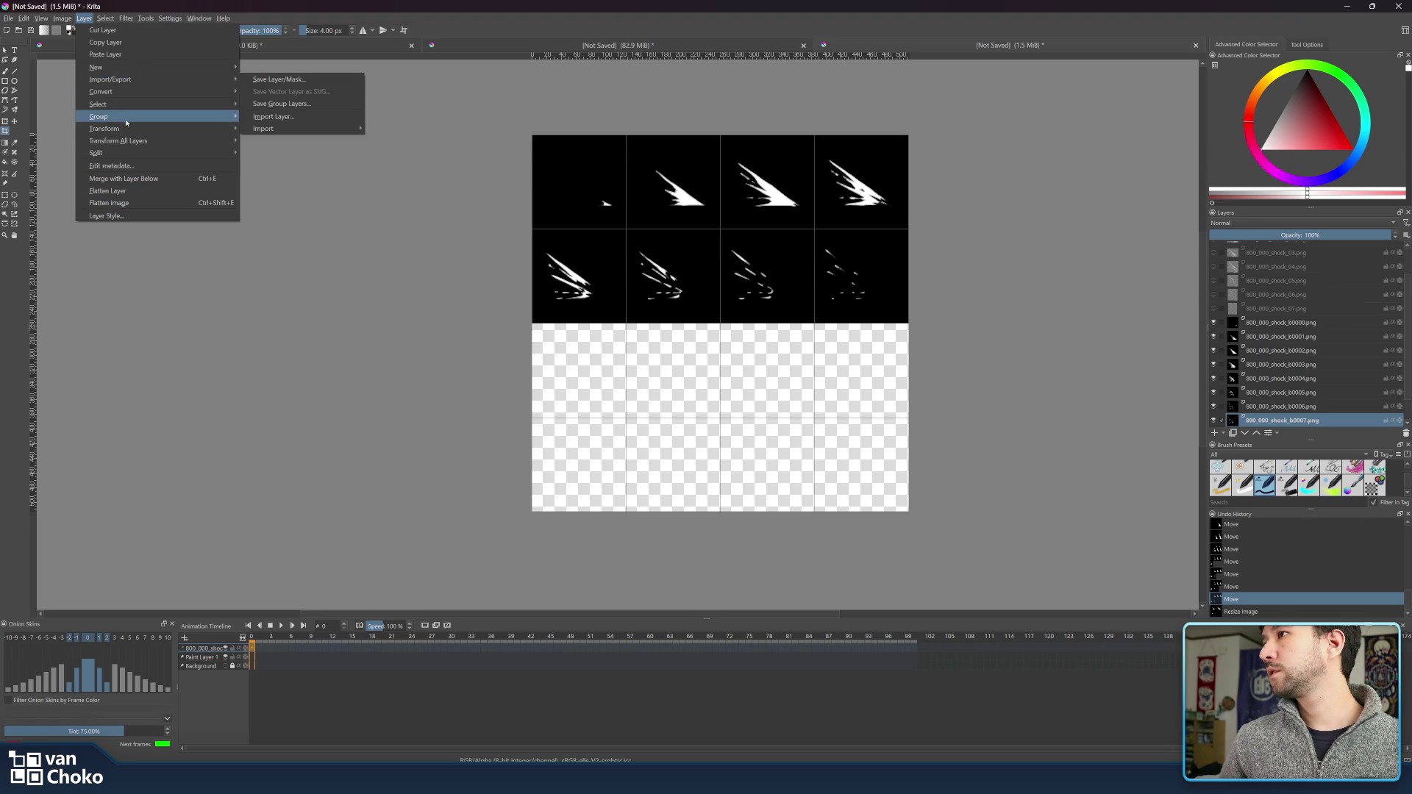
mouse_move(110, 129)
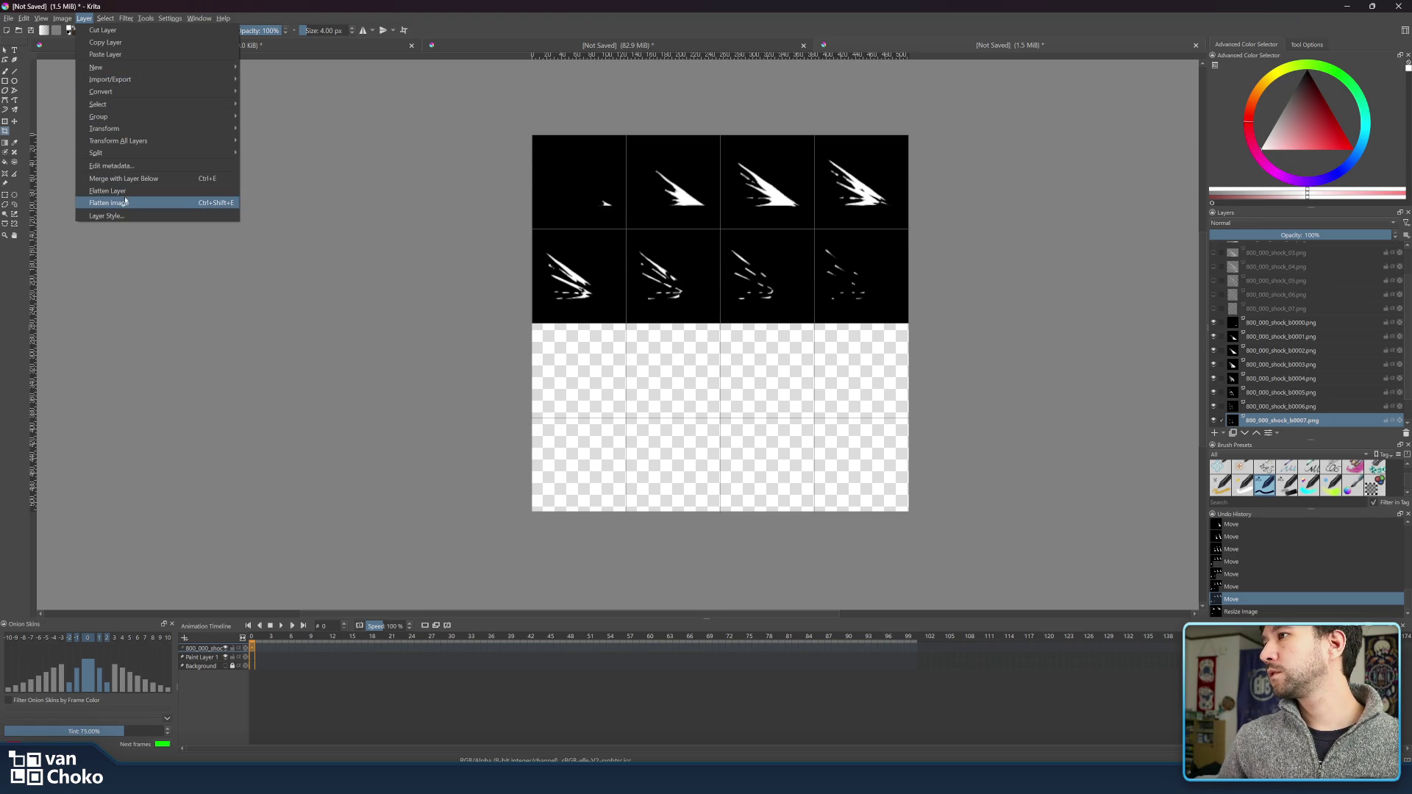
mouse_move(61, 24)
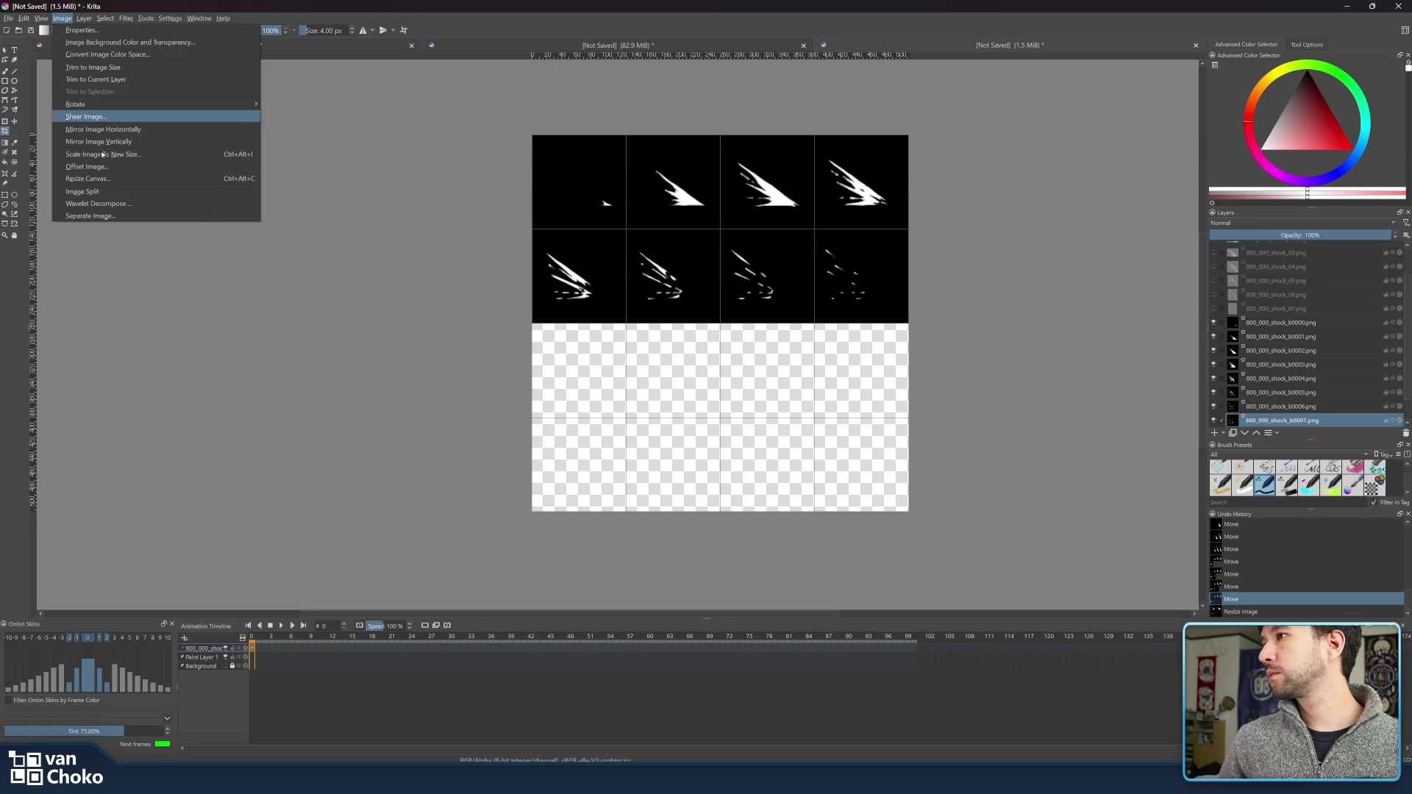
click(87, 179)
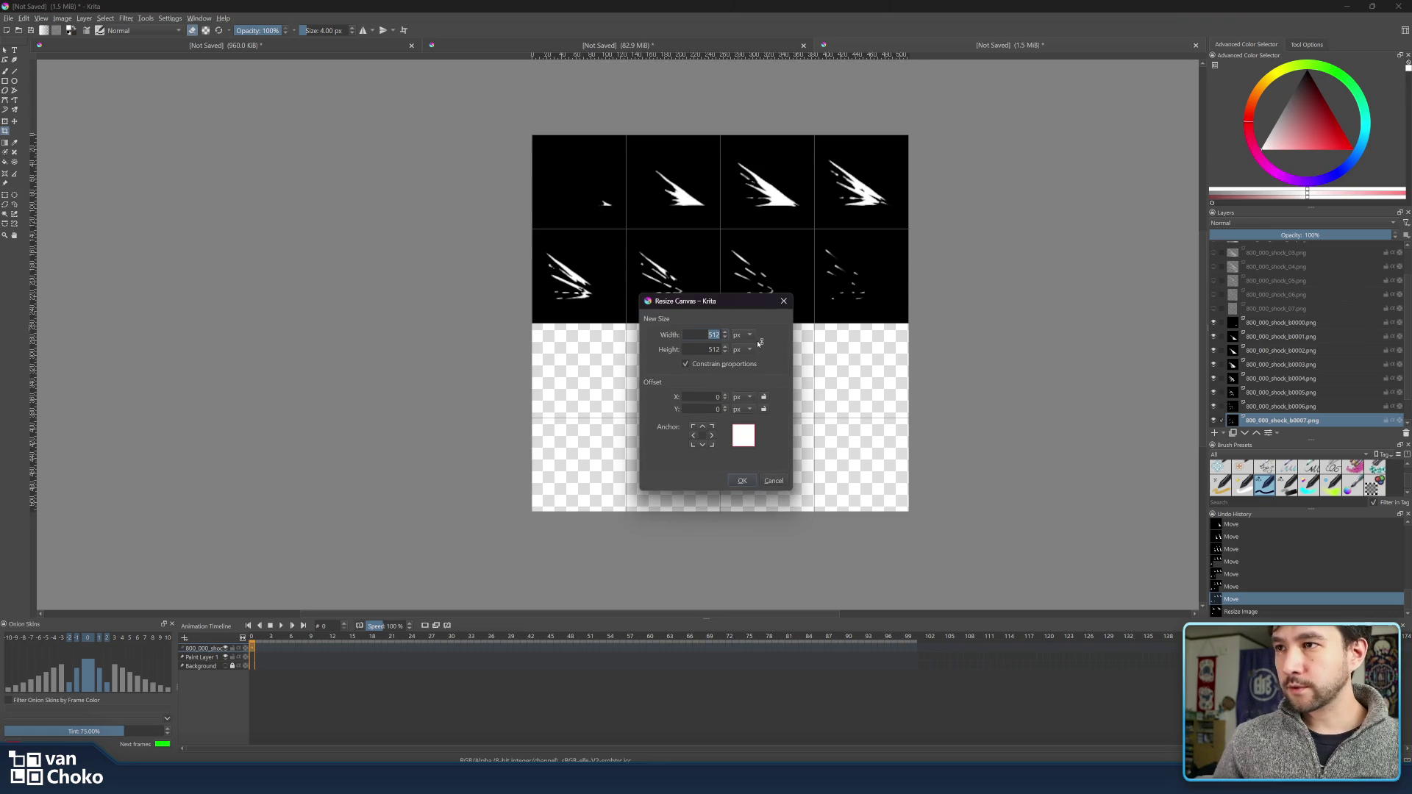
click(720, 350)
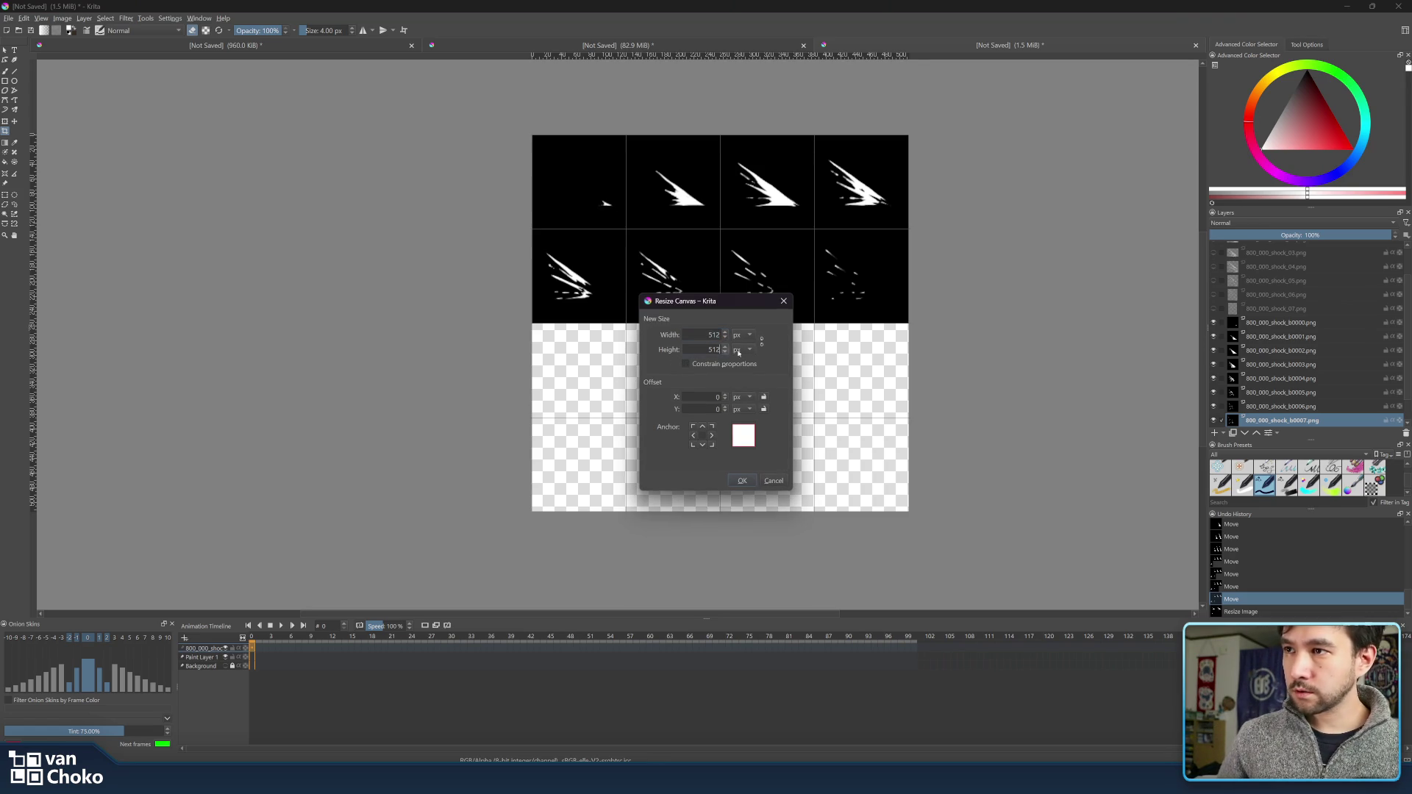
text(/2)
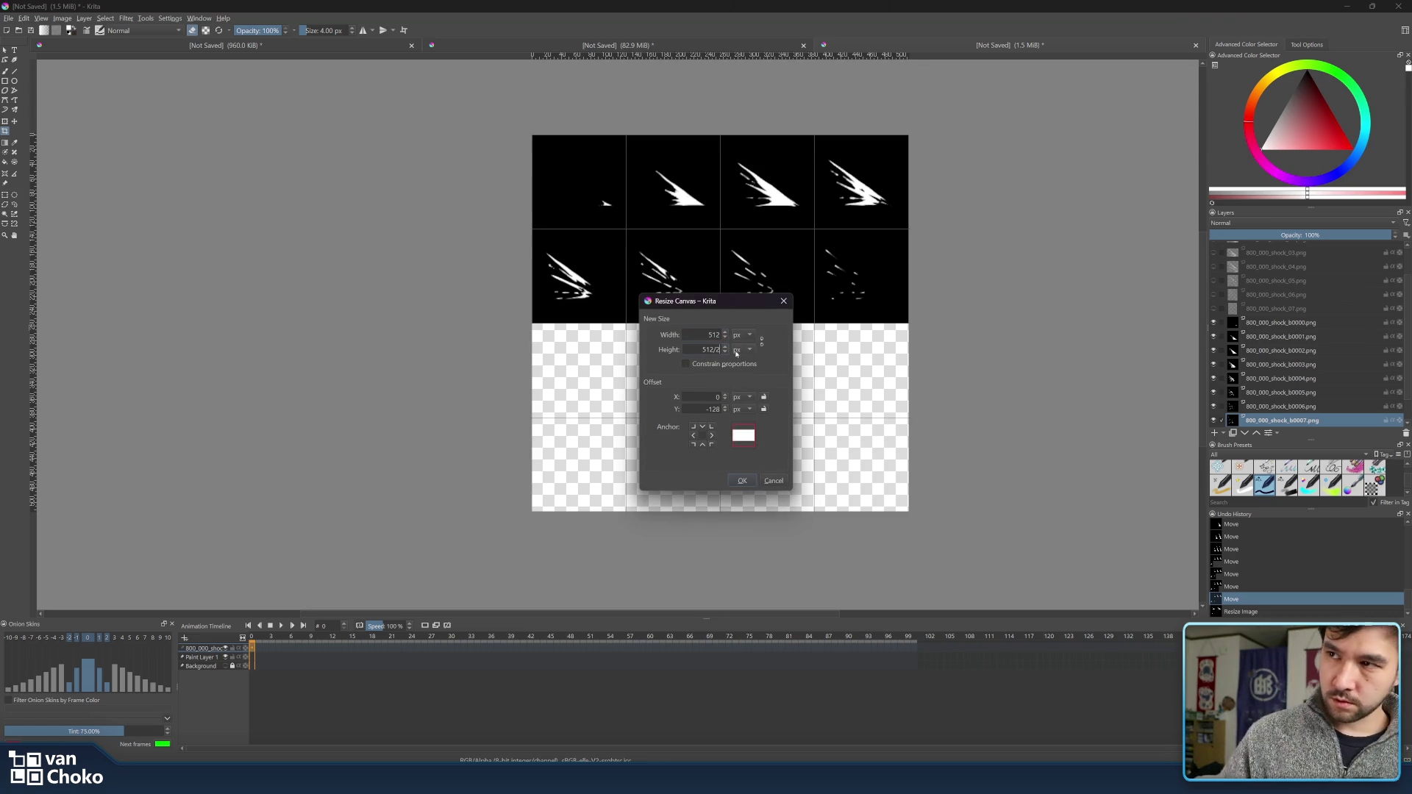
click(703, 427)
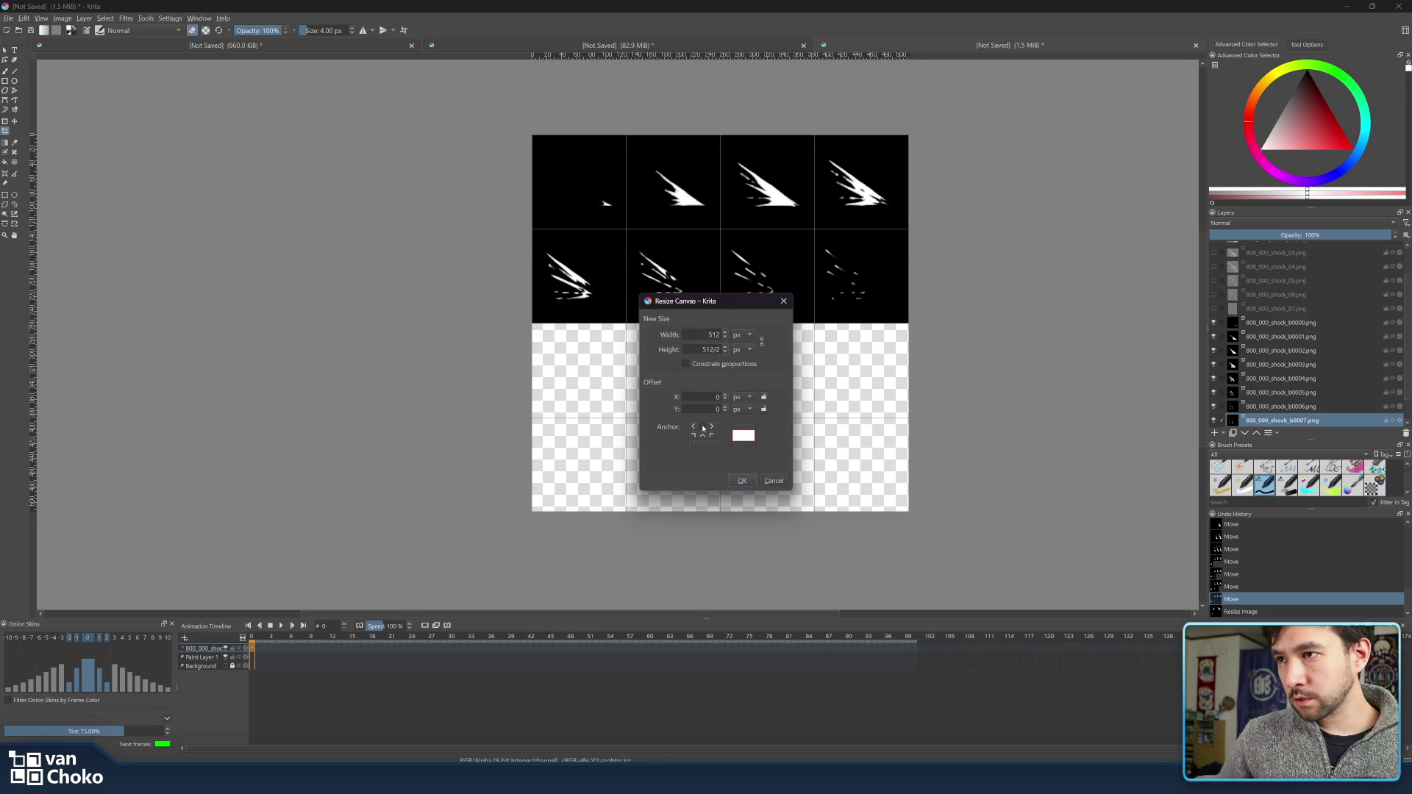
click(742, 482)
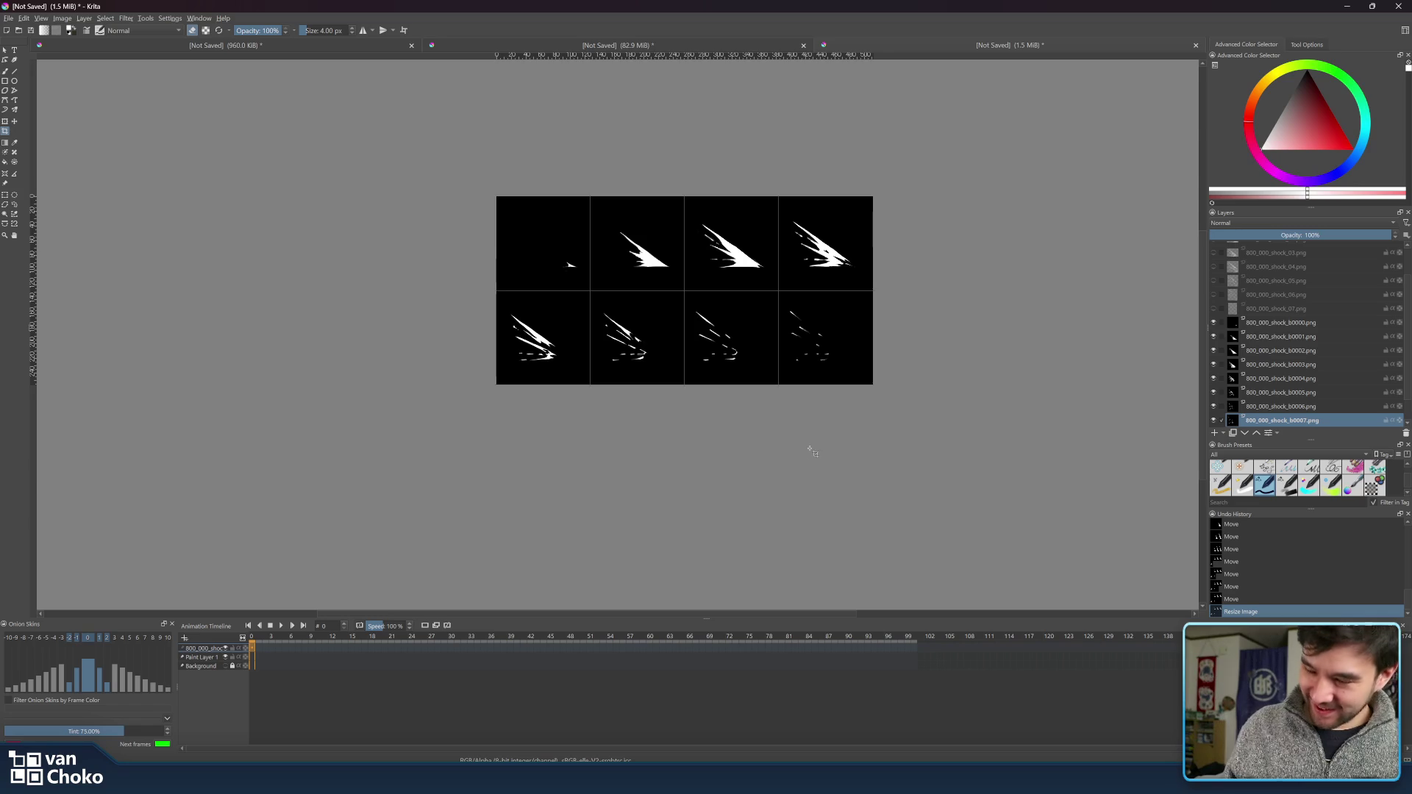
- Zoom in and out on the cropped 512×256 sprite sheet to inspect it
scroll(739, 232, up, 3)
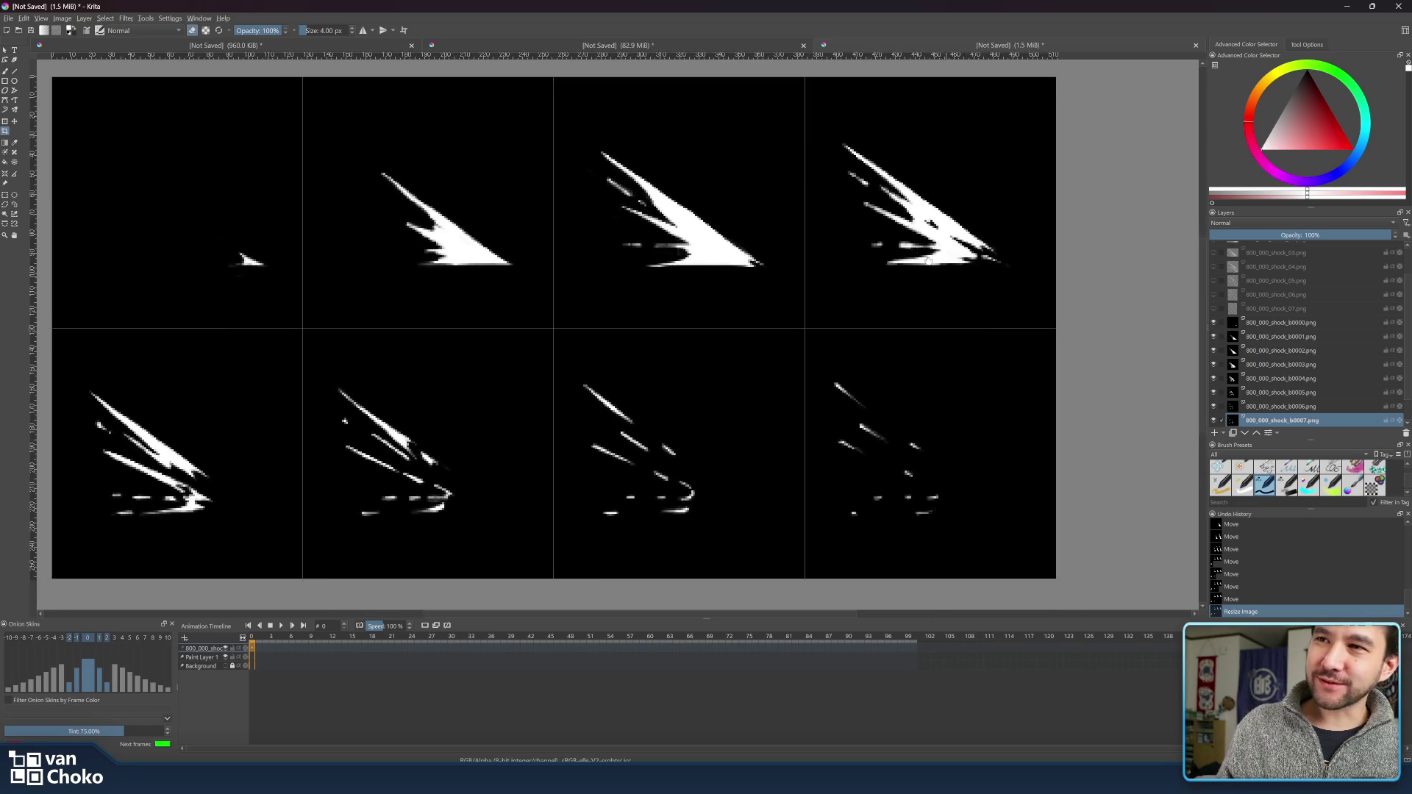
scroll(998, 353, down, 5)
scroll(948, 308, down, 2)
scroll(903, 272, up, 1)
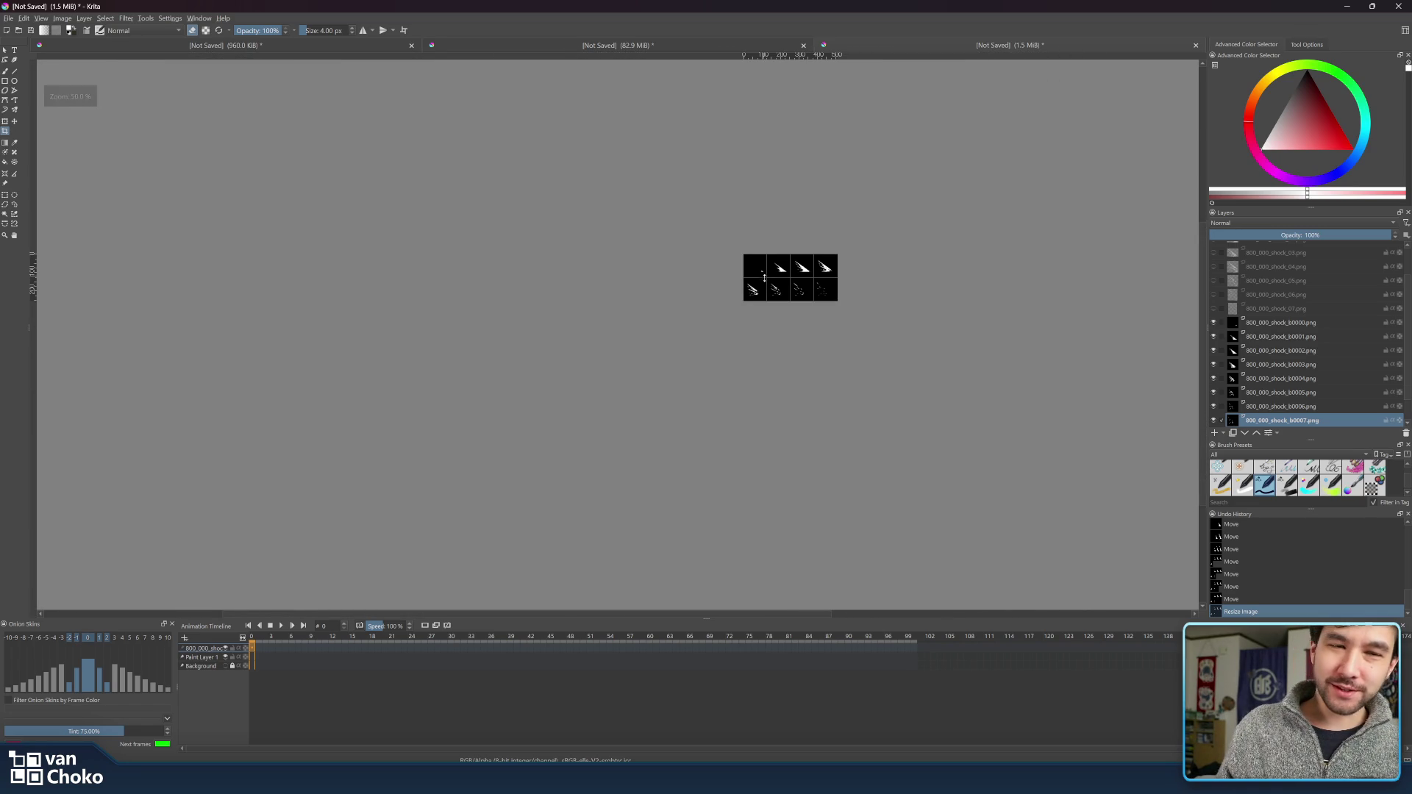
scroll(904, 273, down, 1)
scroll(885, 276, up, 4)
scroll(809, 309, down, 1)
scroll(914, 282, up, 1)
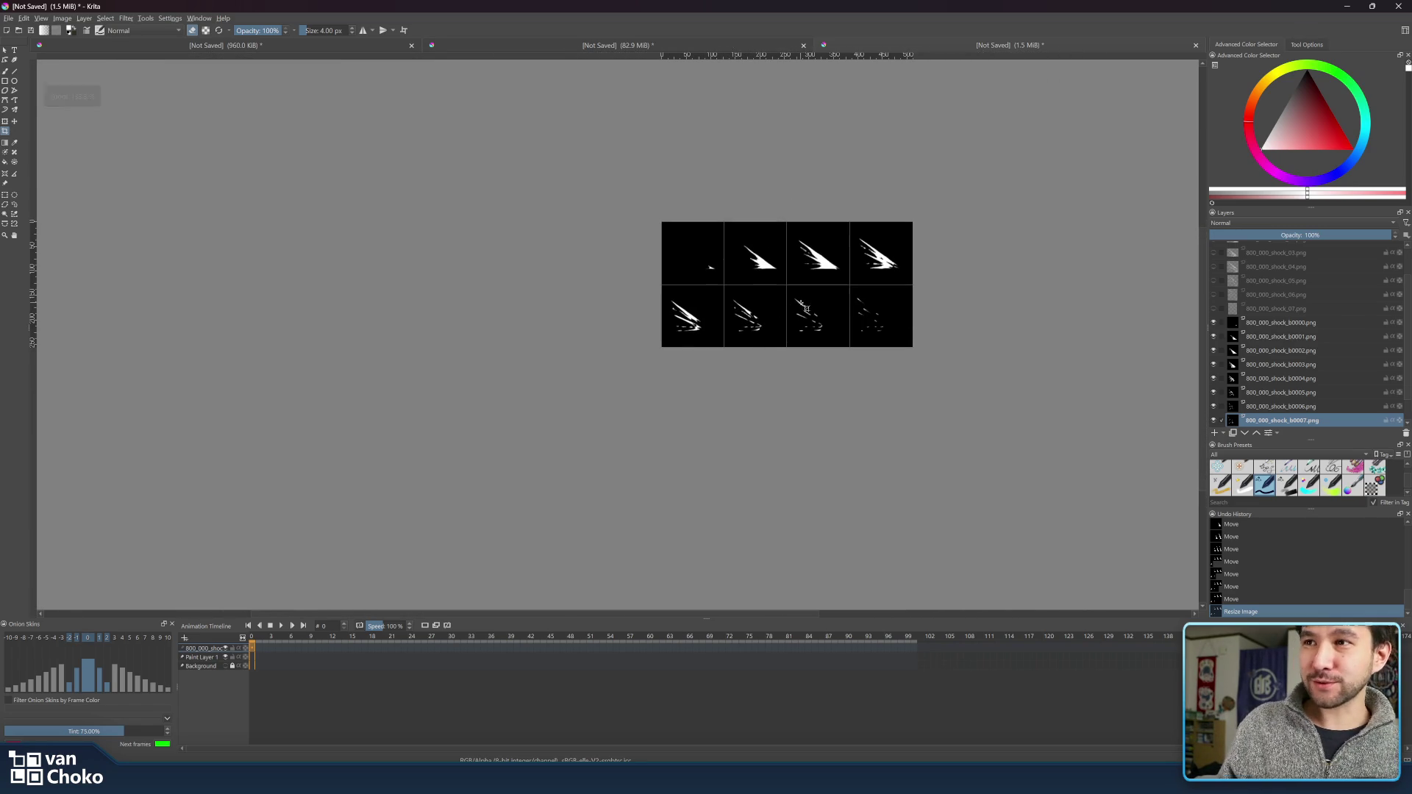
scroll(904, 281, up, 3)
scroll(883, 283, down, 1)
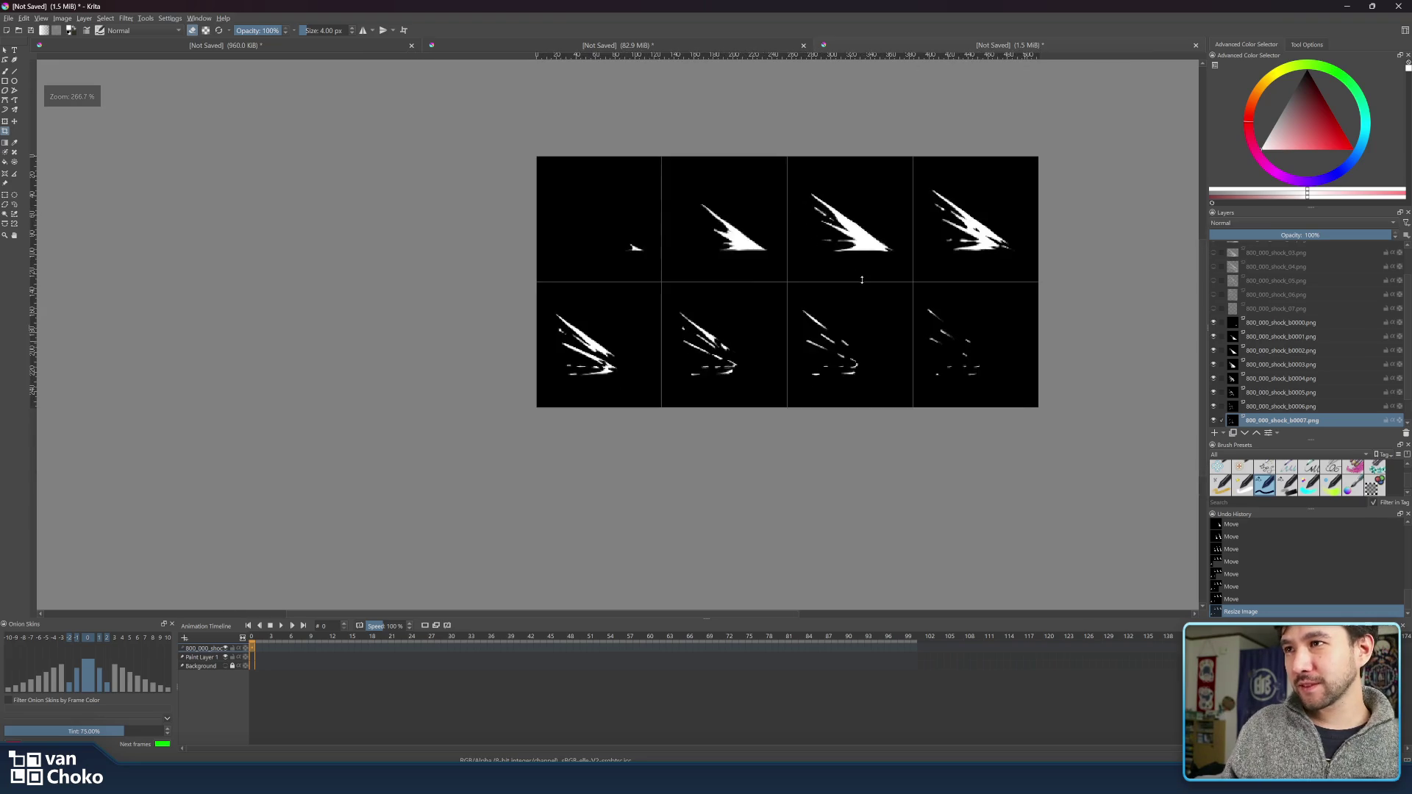
scroll(904, 277, down, 1)
scroll(882, 276, down, 1)
scroll(877, 280, up, 1)
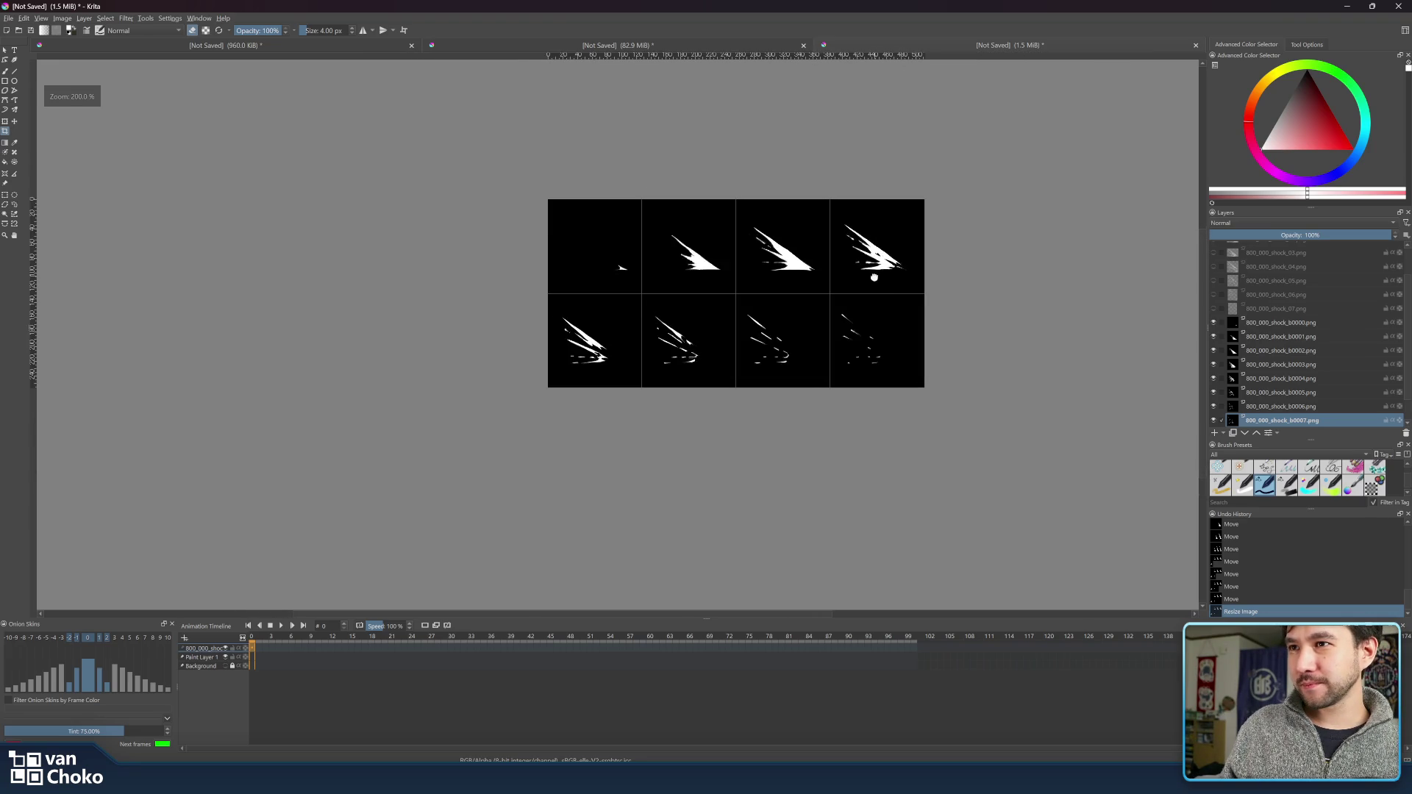
scroll(845, 290, down, 1)
scroll(815, 303, up, 1)
- Switch to the green shock sketch document
click(9, 18)
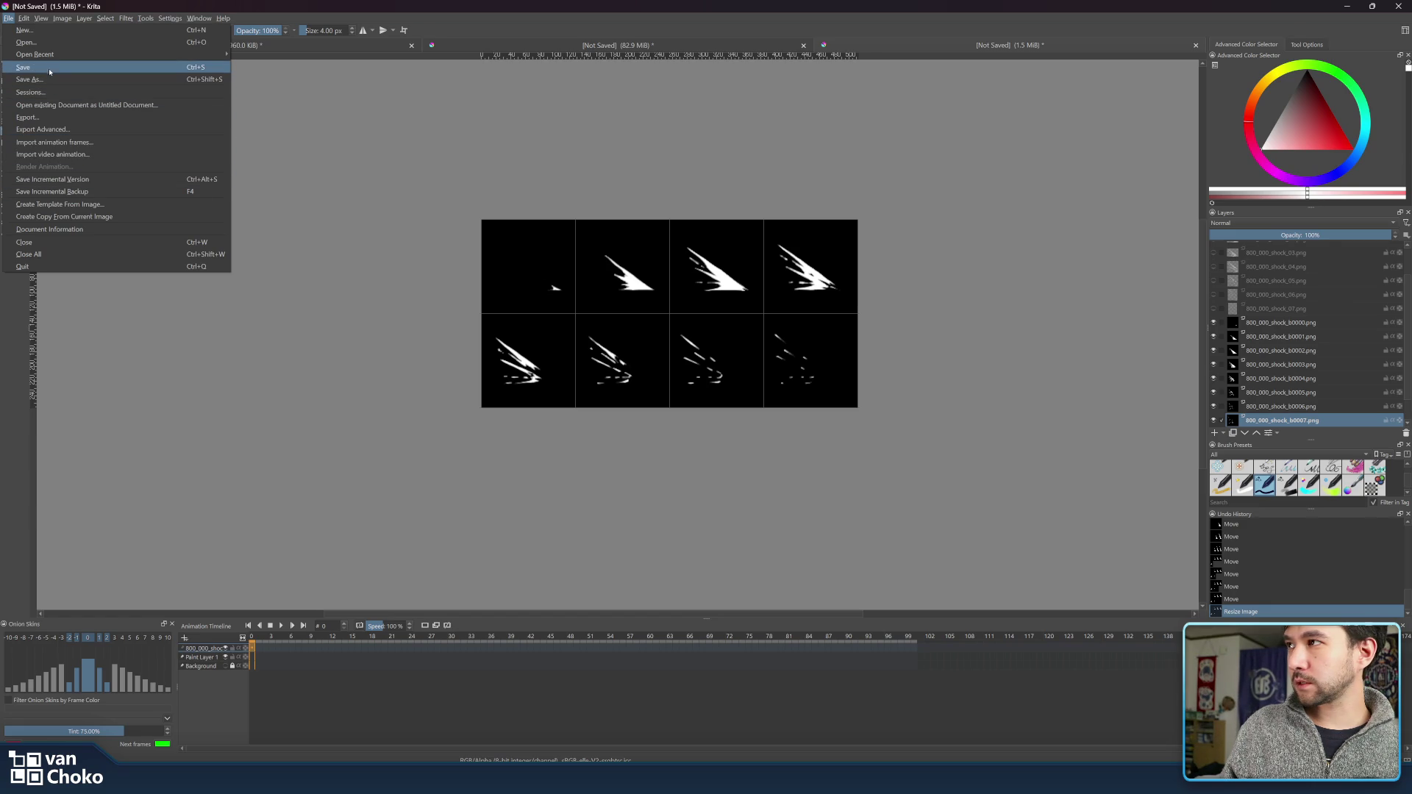
click(943, 4)
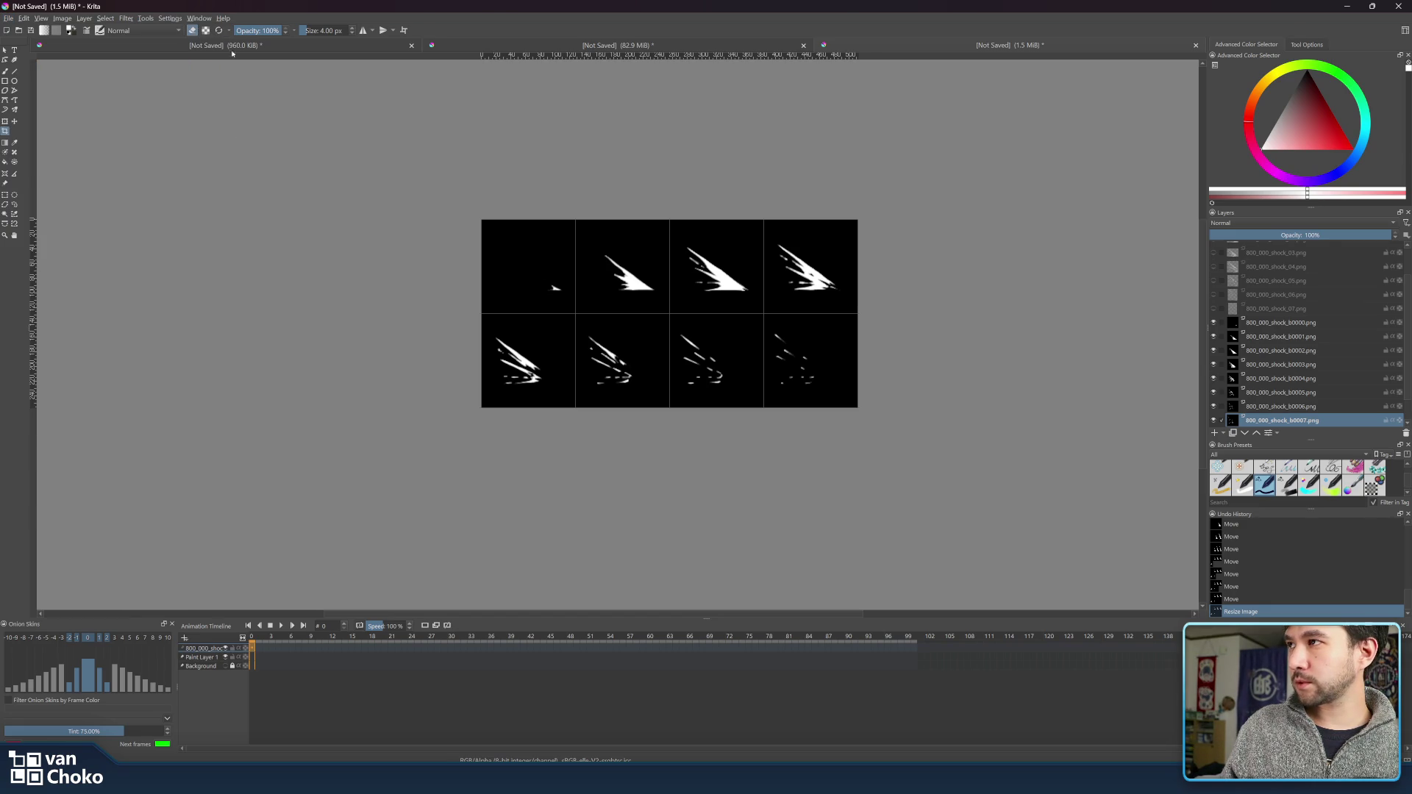
click(234, 49)
click(7, 20)
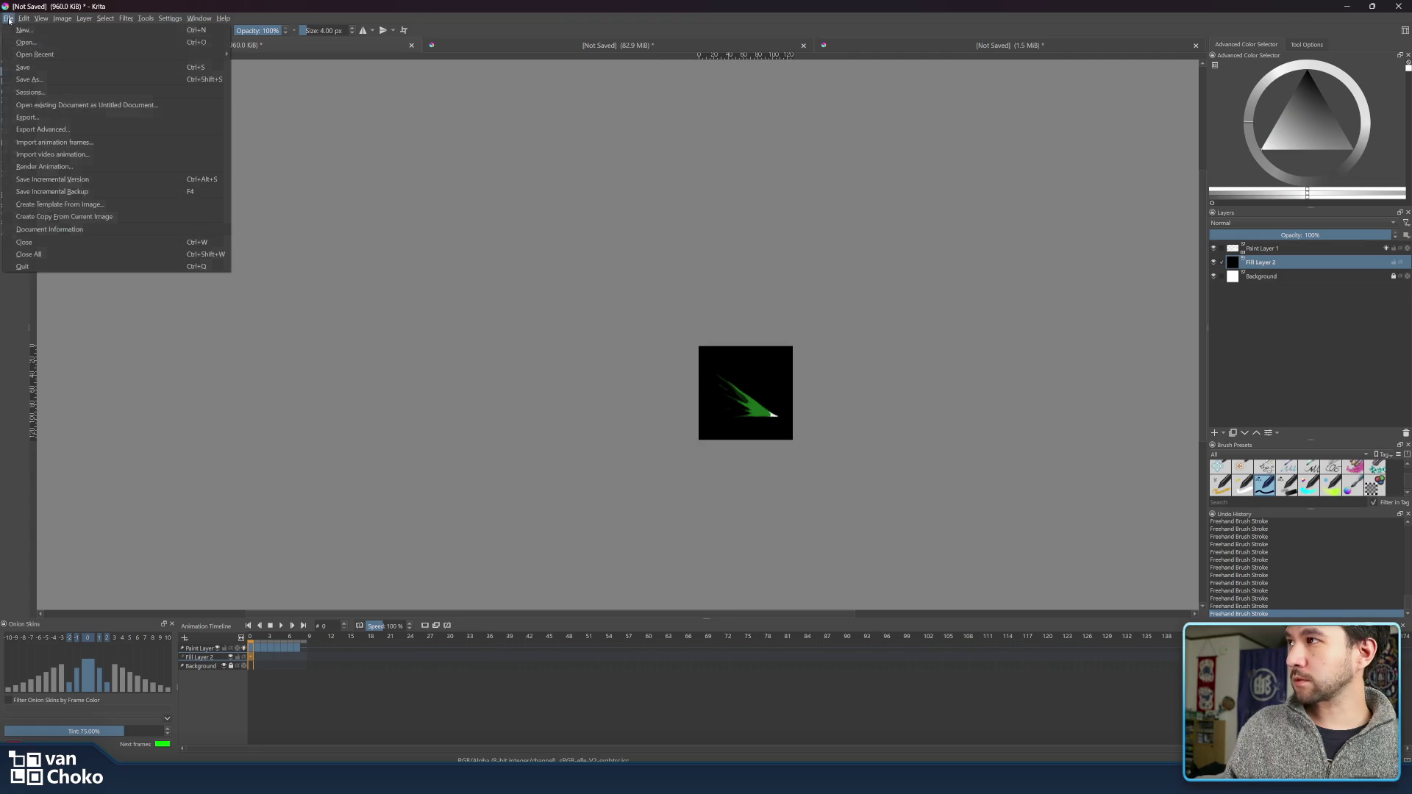
- Save the green sketch as shock.kra, then bring up the 82.9 MiB background document
click(56, 79)
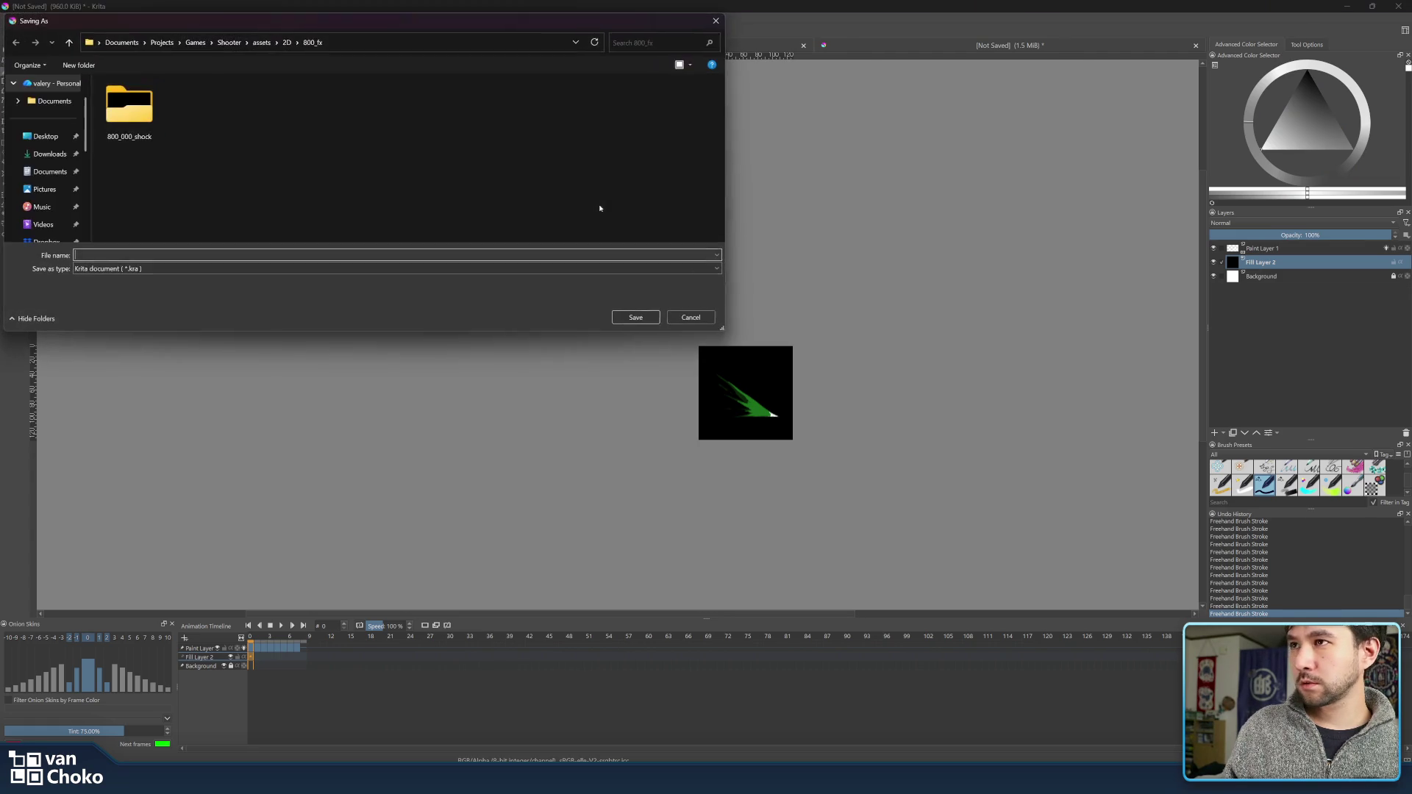
mouse_move(507, 20)
mouse_down()
mouse_move(1228, 482)
mouse_move(1411, 485)
mouse_up()
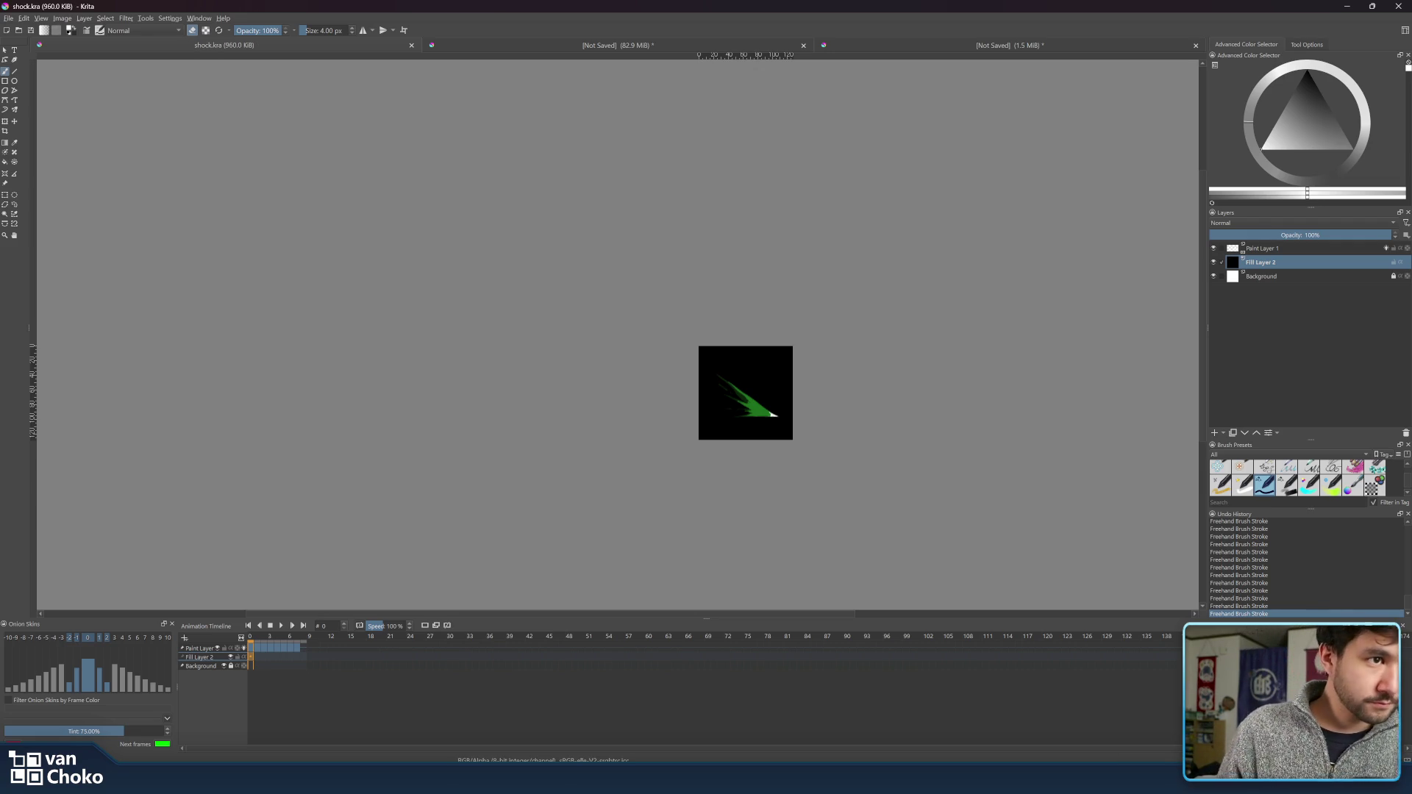
click(616, 42)
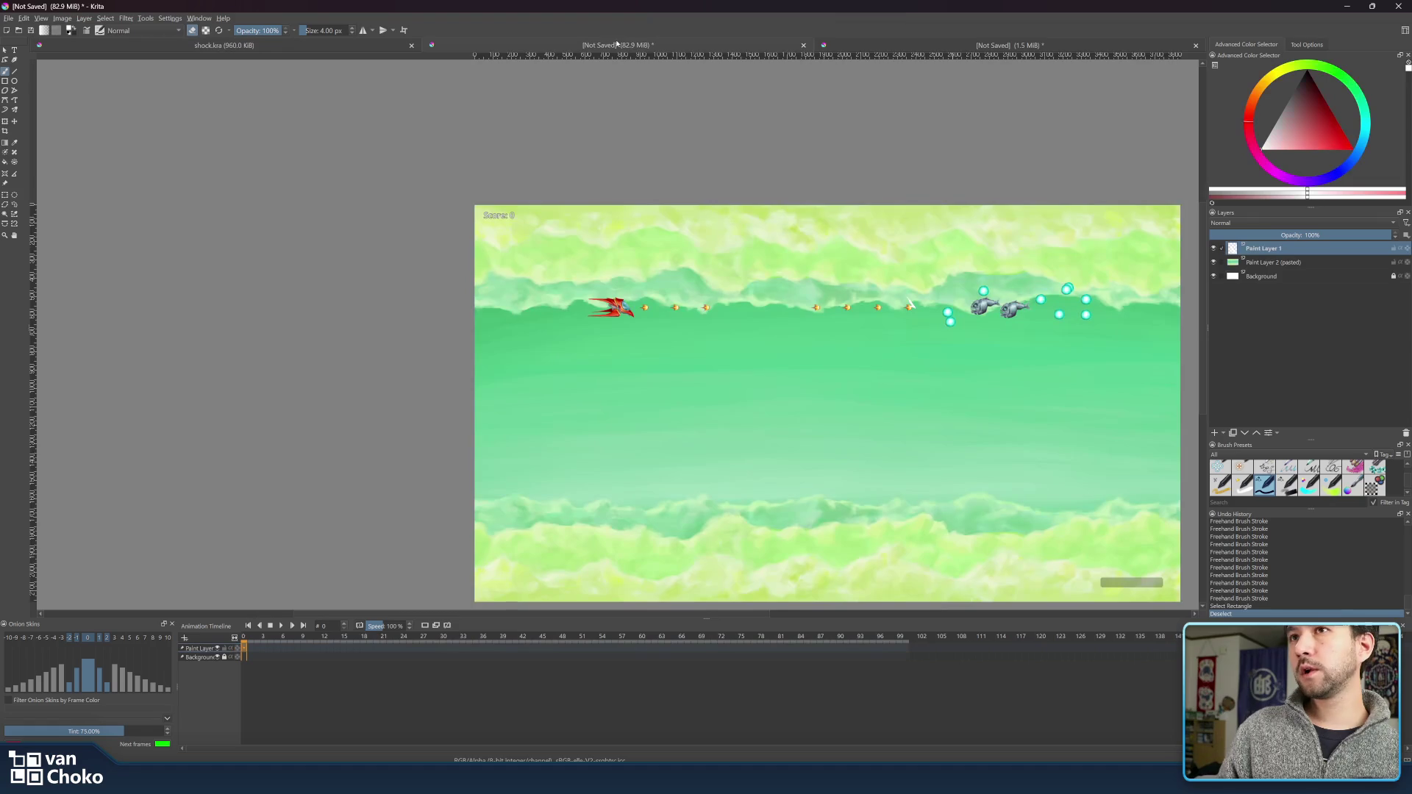
- Switch to the 1.5 MiB shock sprite sheet and save it as 800_000_shock_F8.kra
click(937, 48)
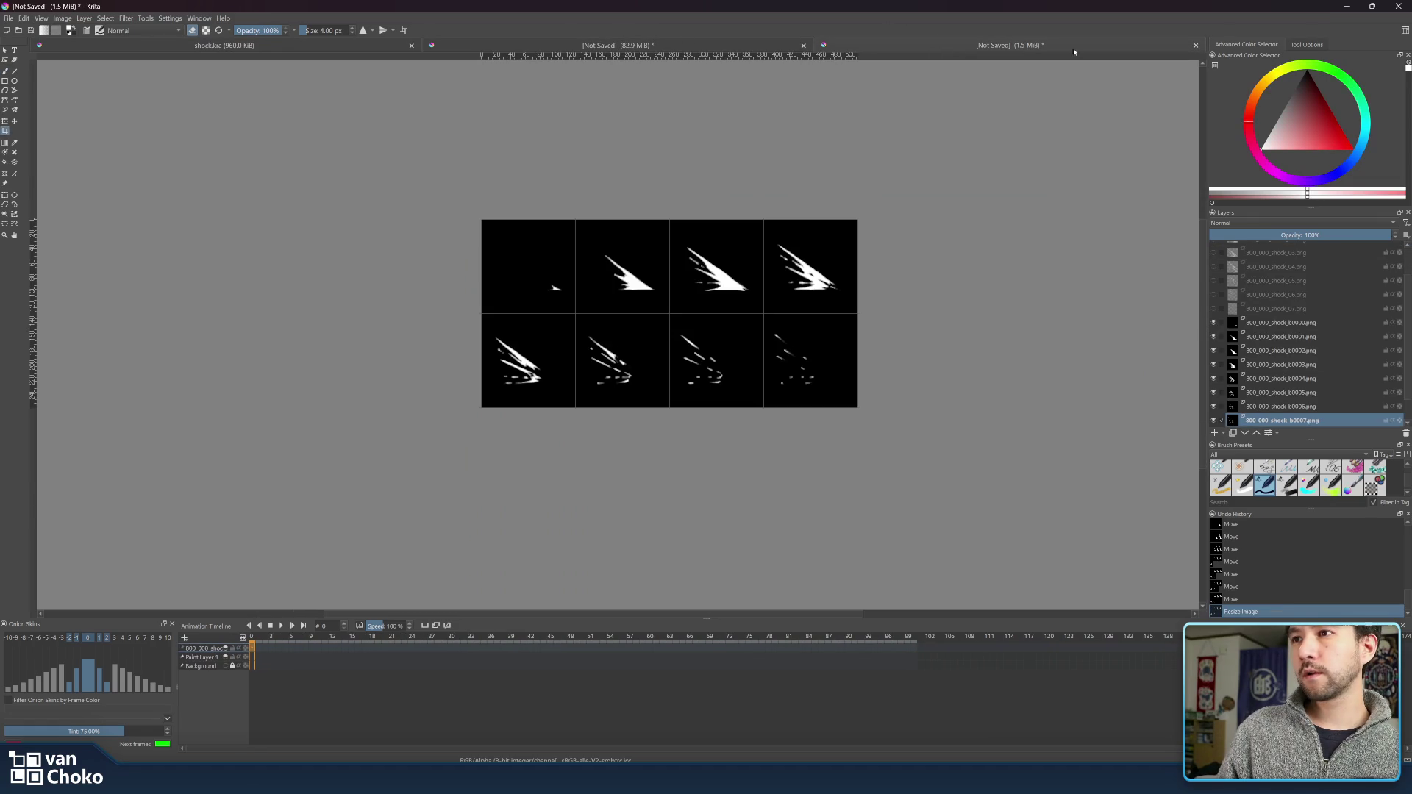
click(10, 18)
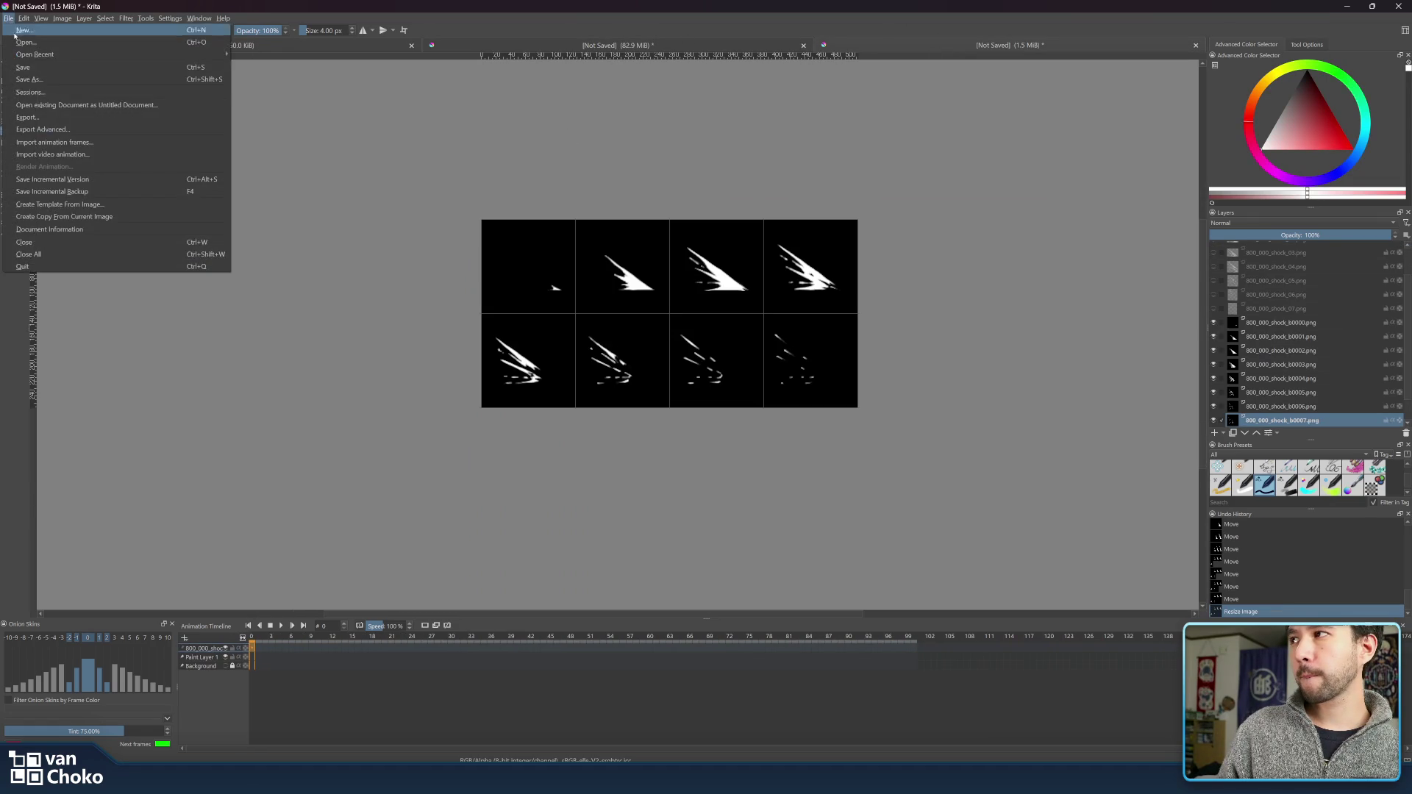
key(Escape)
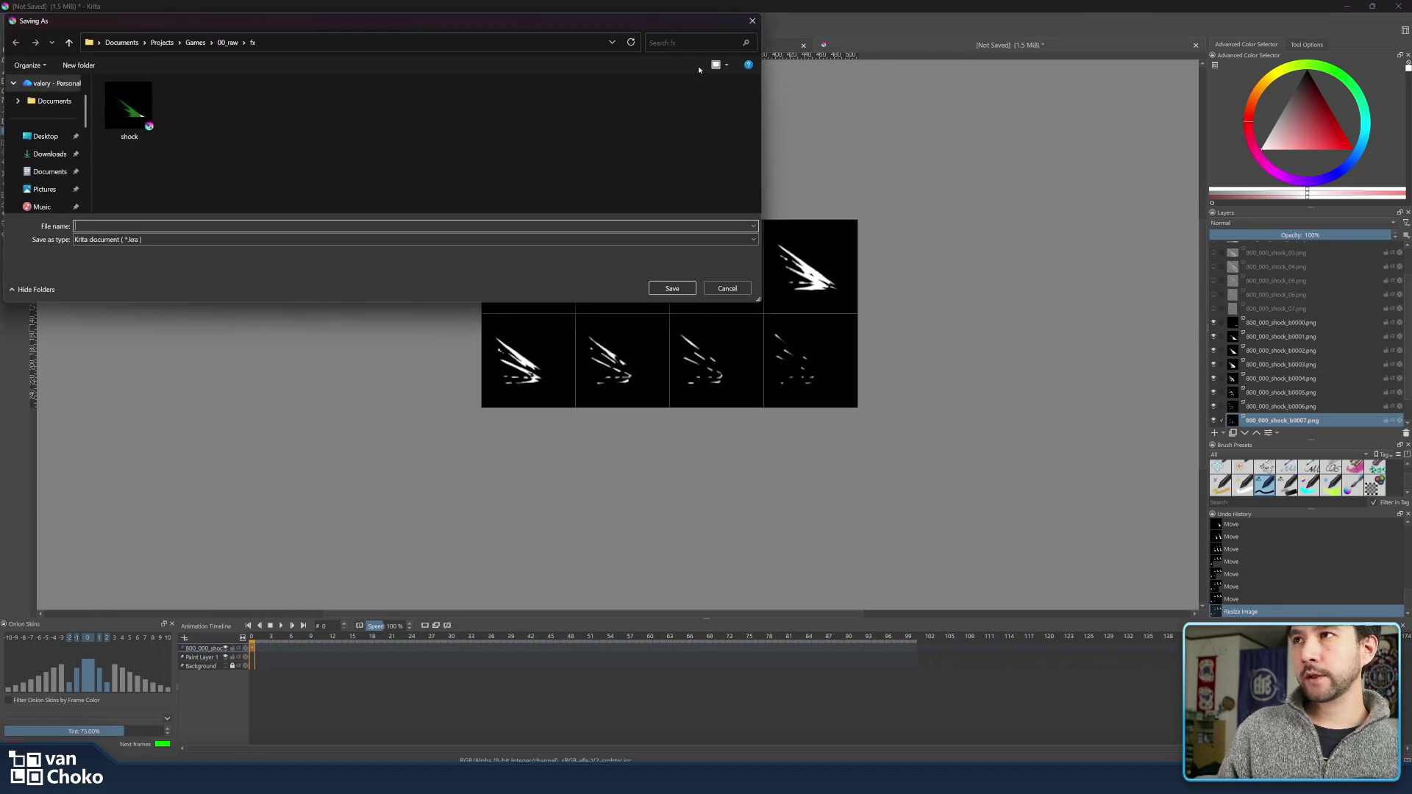
key(Escape)
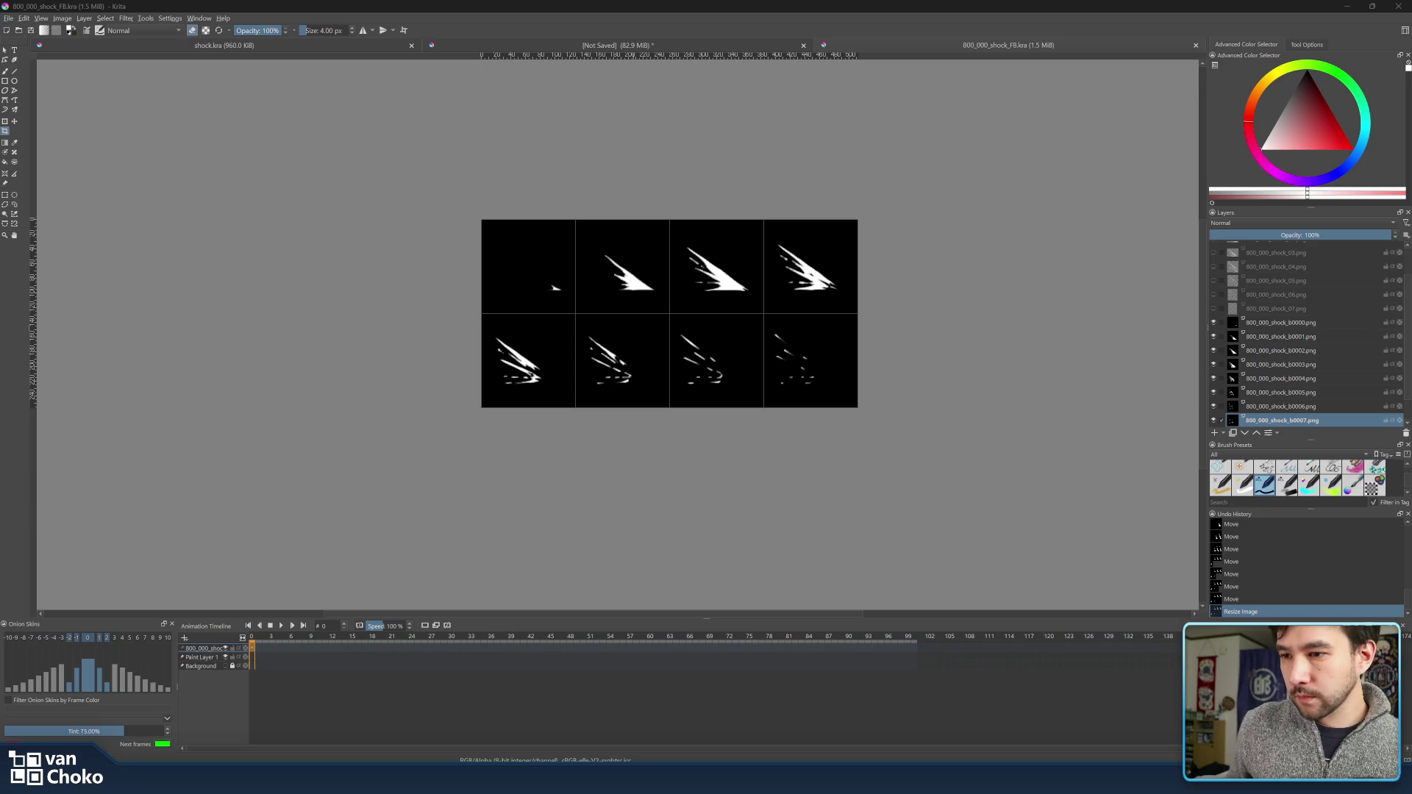
- Close the calculator and switch over to the Godot editor
key(alt+Tab)
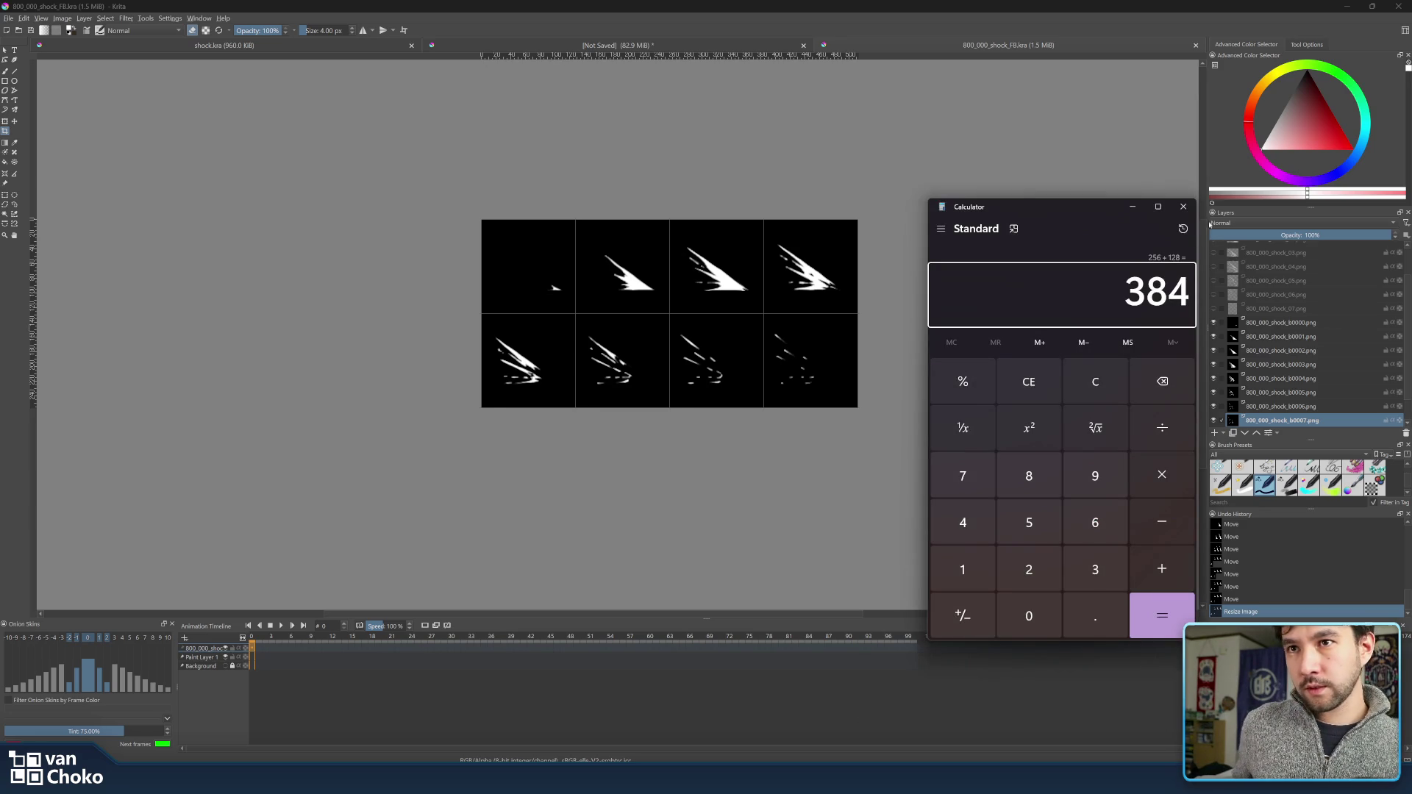
click(1187, 207)
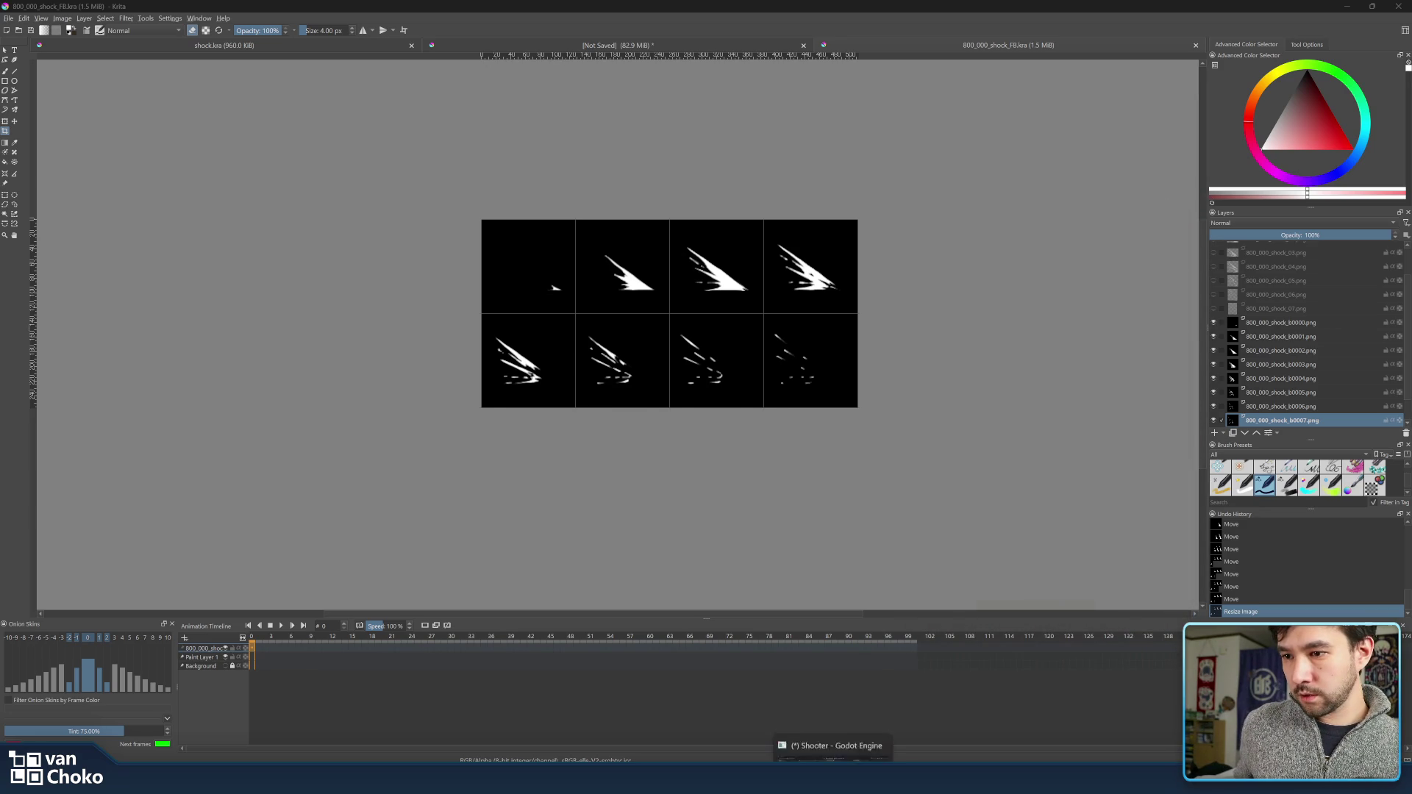
click(832, 780)
scroll(822, 527, down, 5)
scroll(170, 629, down, 3)
scroll(169, 628, down, 1)
scroll(170, 625, down, 2)
scroll(173, 615, down, 3)
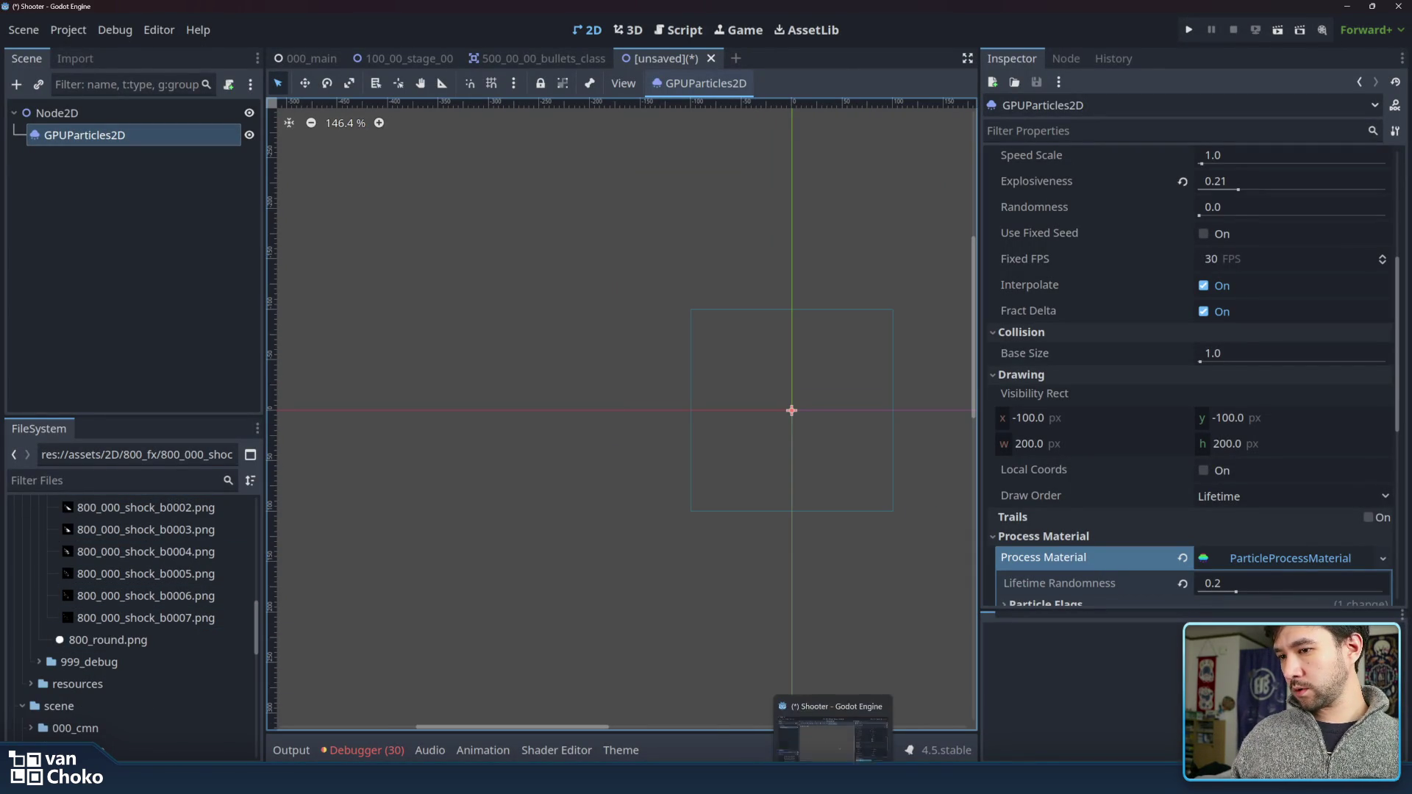
- Zoom in on the Krita sprite sheet, then minimize Krita to reveal Godot
mouse_move(784, 787)
click(735, 695)
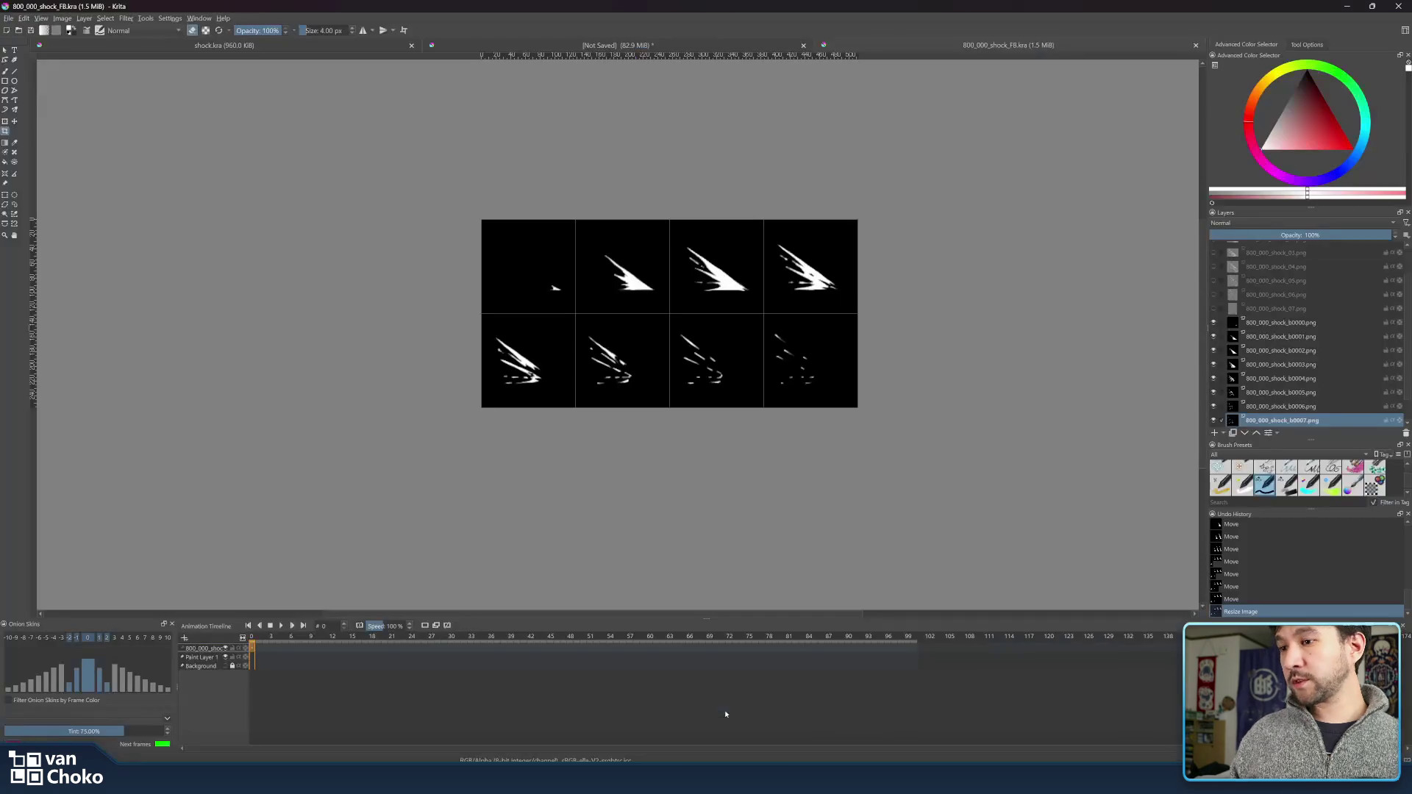
scroll(778, 354, up, 1)
scroll(846, 441, down, 2)
scroll(809, 411, down, 2)
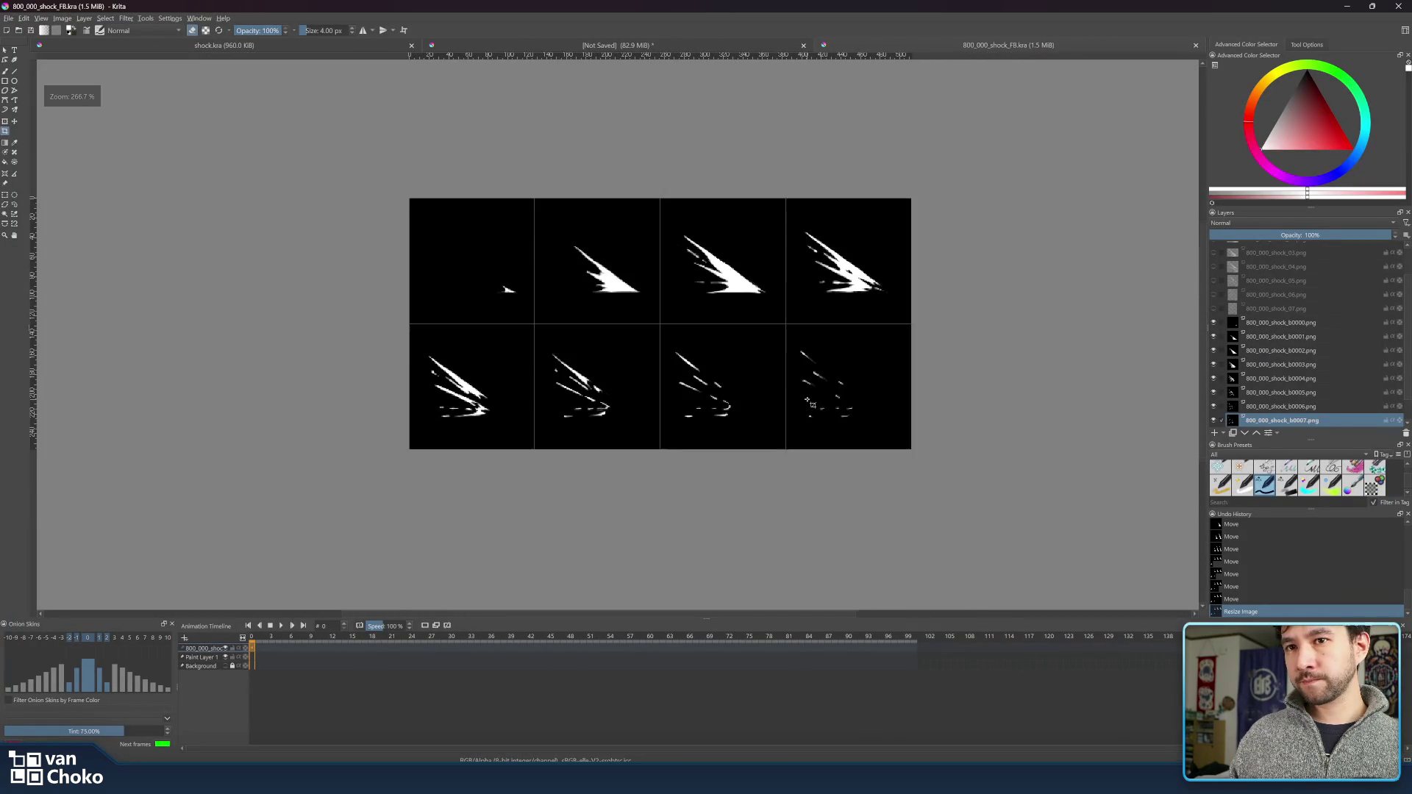
scroll(829, 416, up, 2)
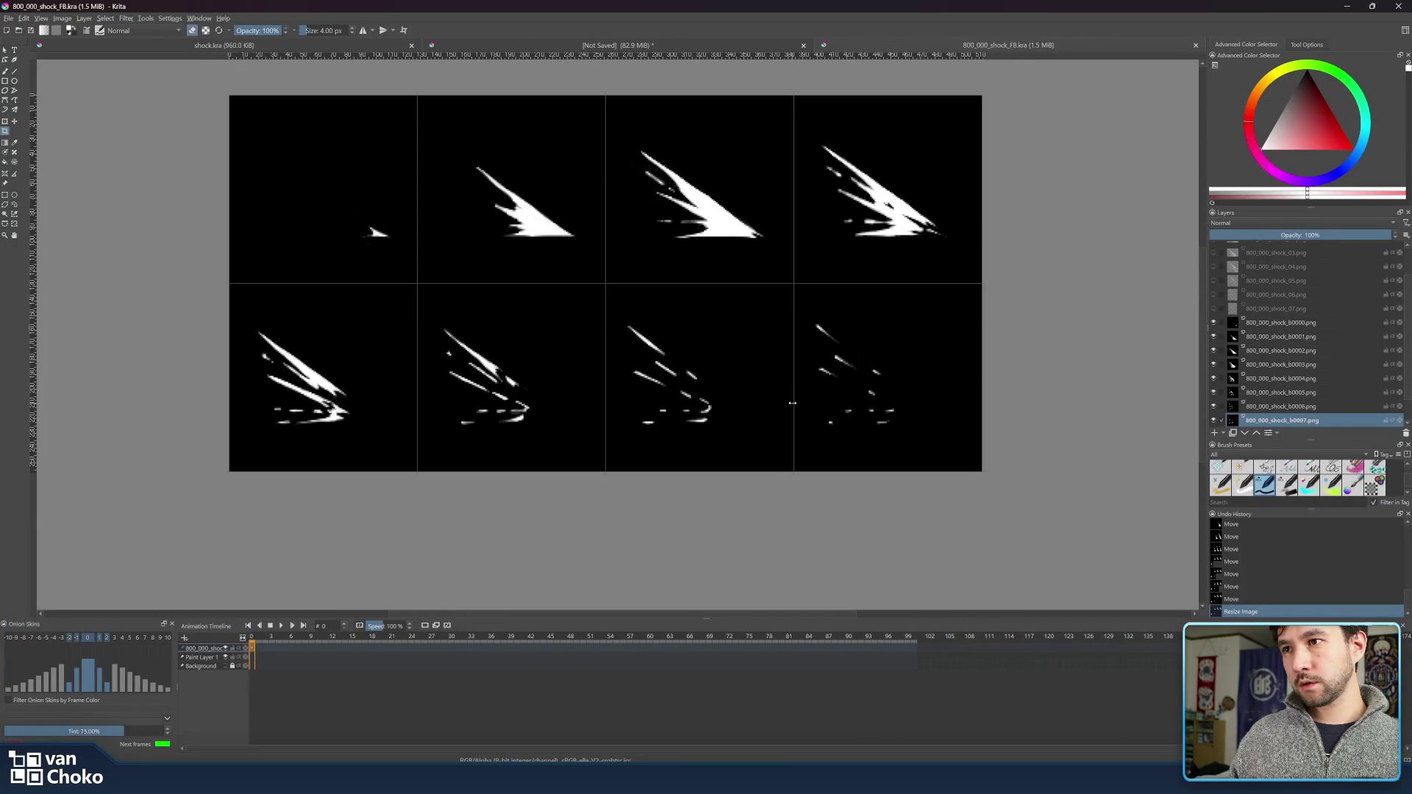
scroll(777, 422, up, 1)
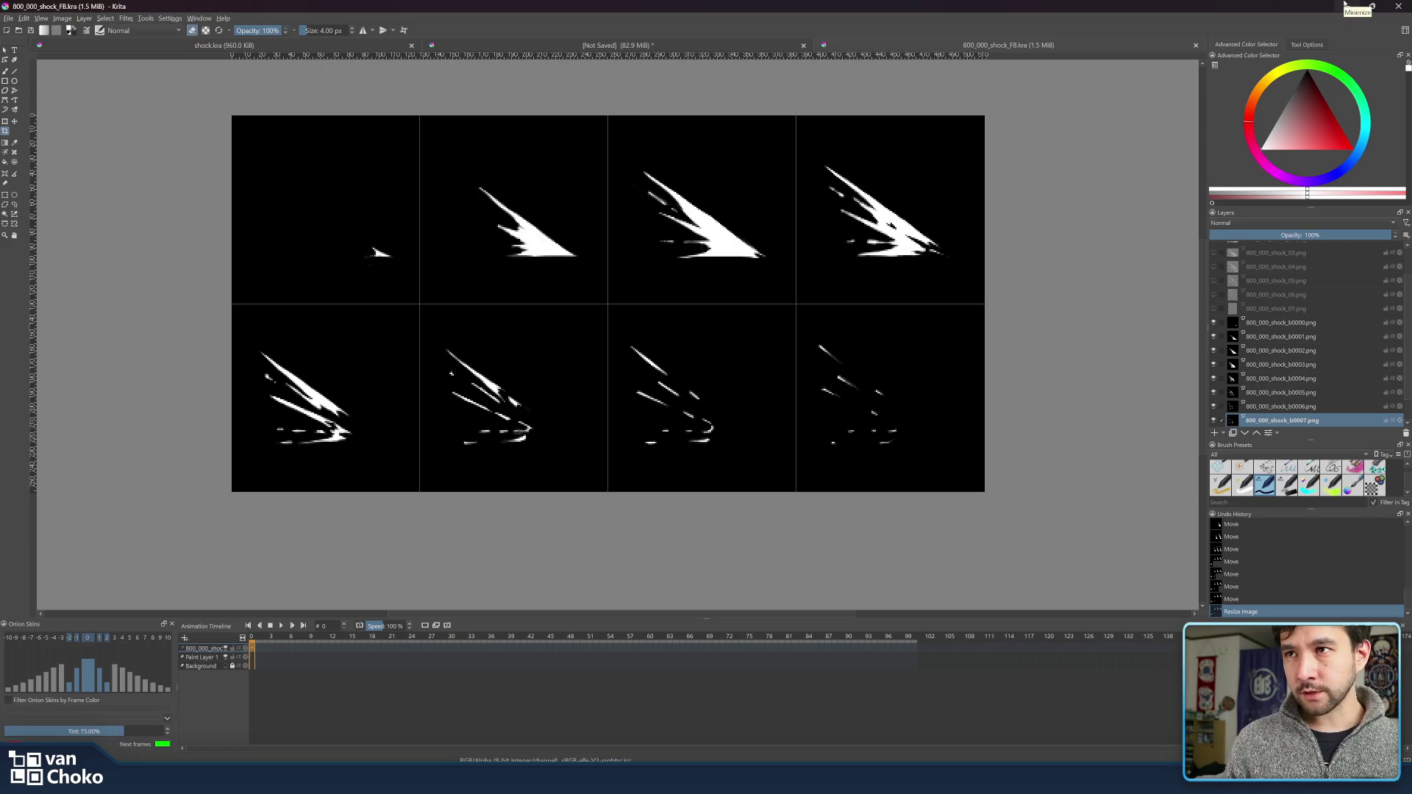
click(1345, 4)
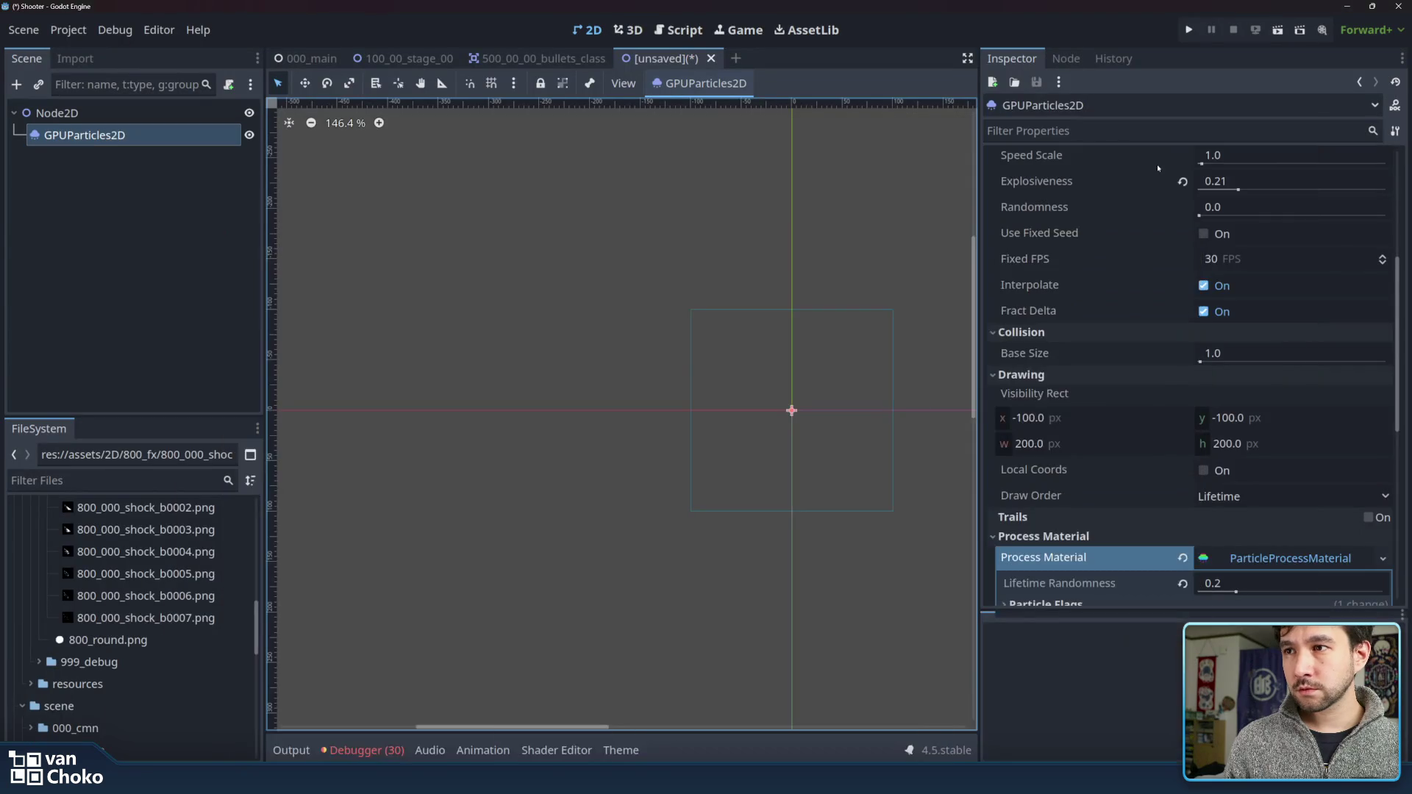
- Pan the 2D view and reset the GPUParticles2D Texture to empty
drag(704, 248, 564, 228)
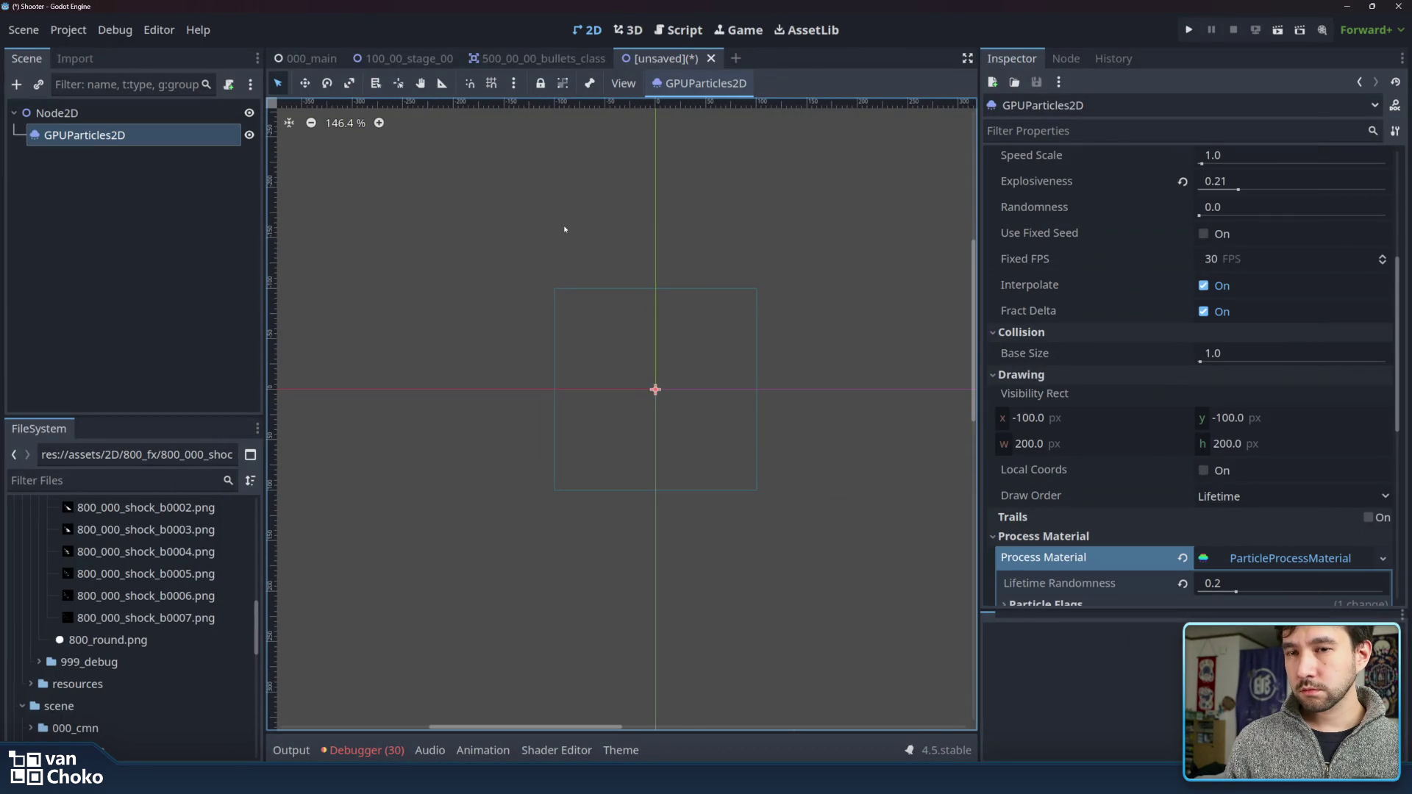
click(1284, 559)
scroll(1284, 368, up, 5)
click(1178, 283)
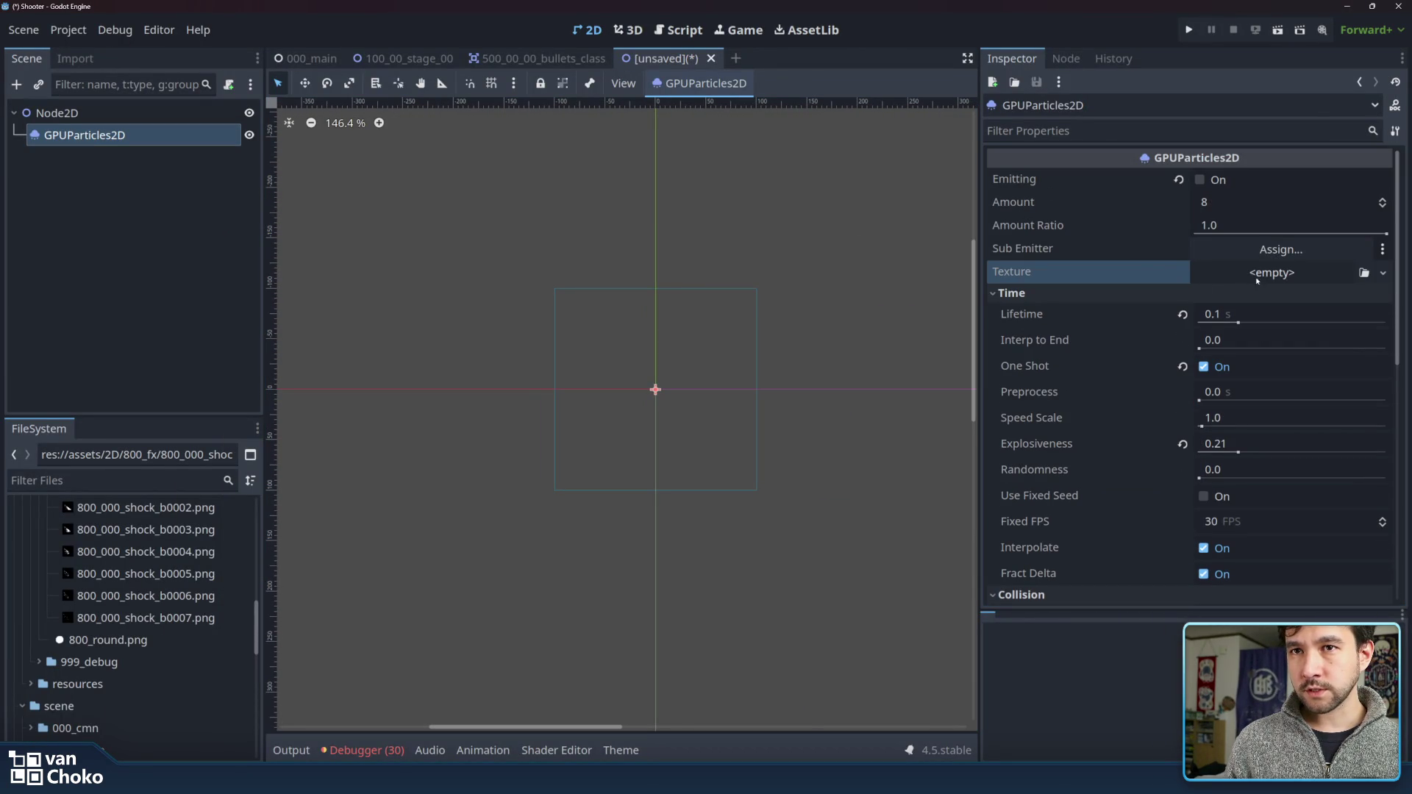
click(1138, 270)
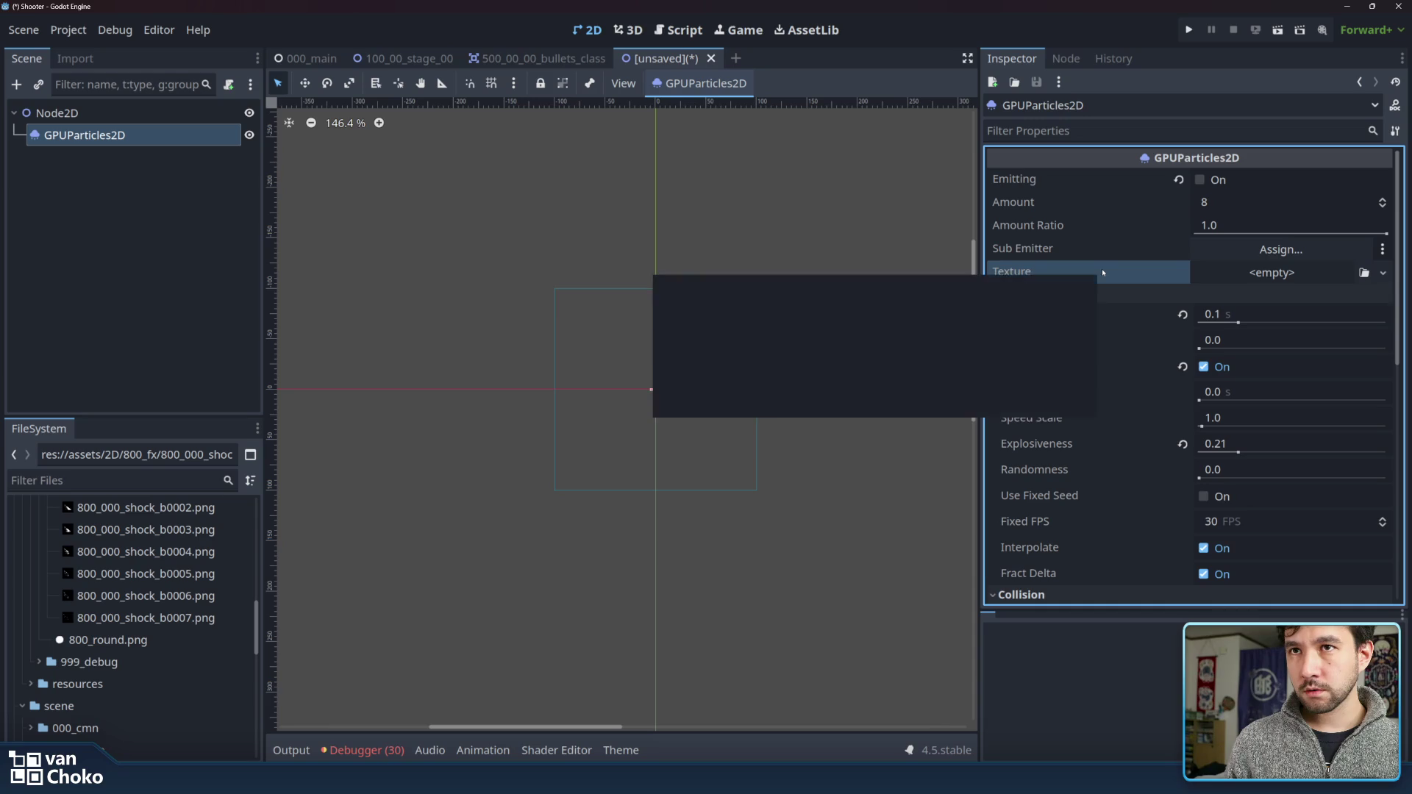
- Collapse the Time, Collision, Drawing and Process Material sections in the Inspector
click(1114, 295)
click(1109, 313)
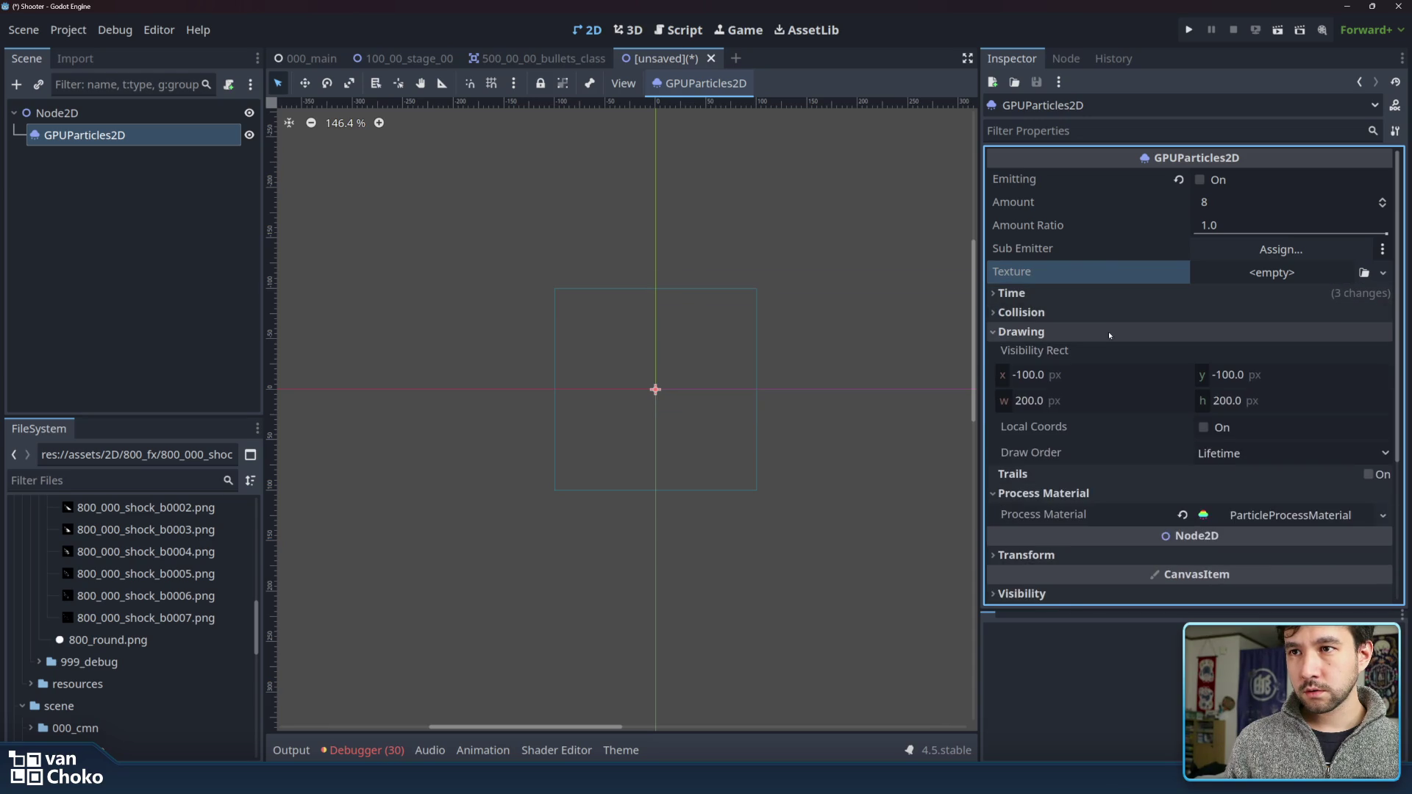
click(1109, 332)
click(1107, 371)
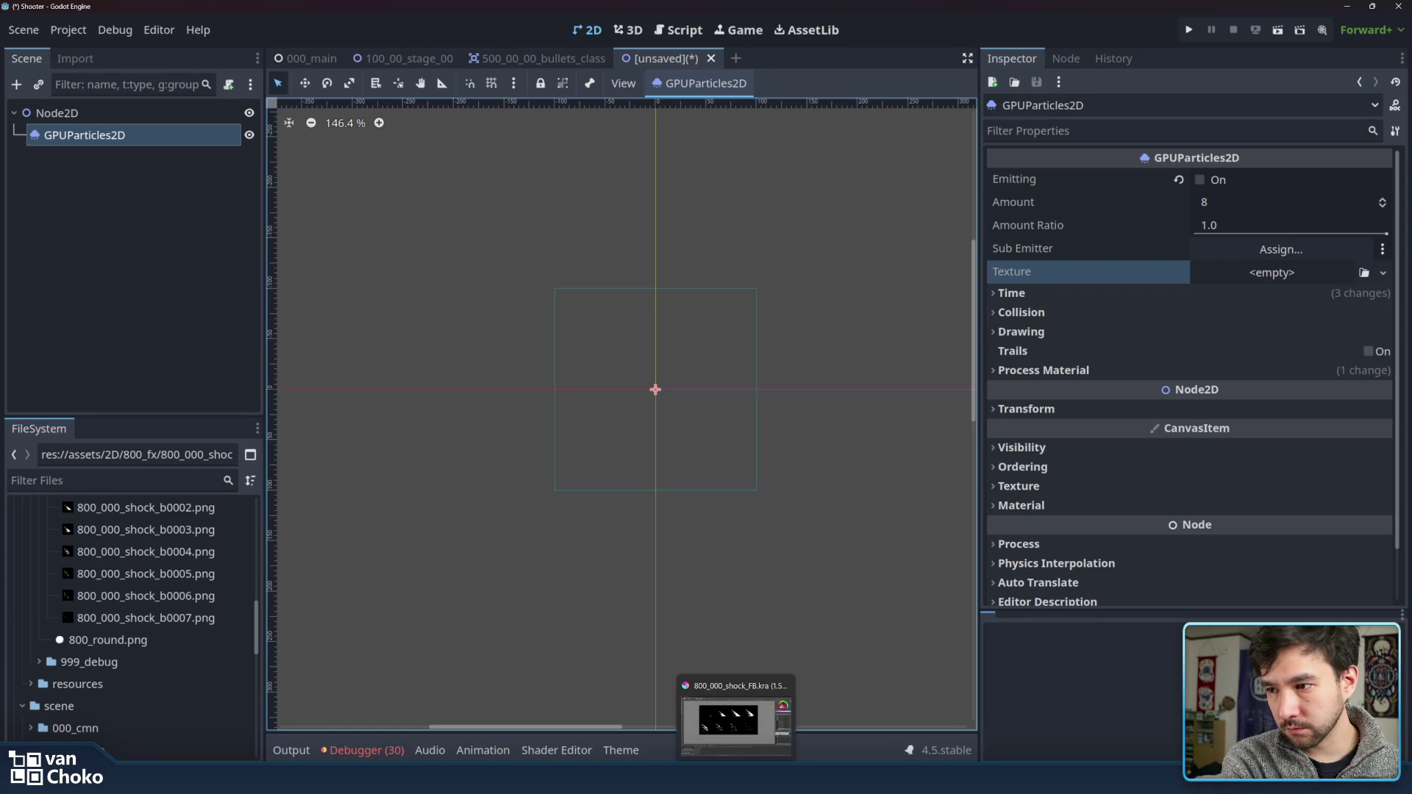
- Bring the Godot docs browser window forward and scroll through the 2D particle systems page
mouse_move(784, 778)
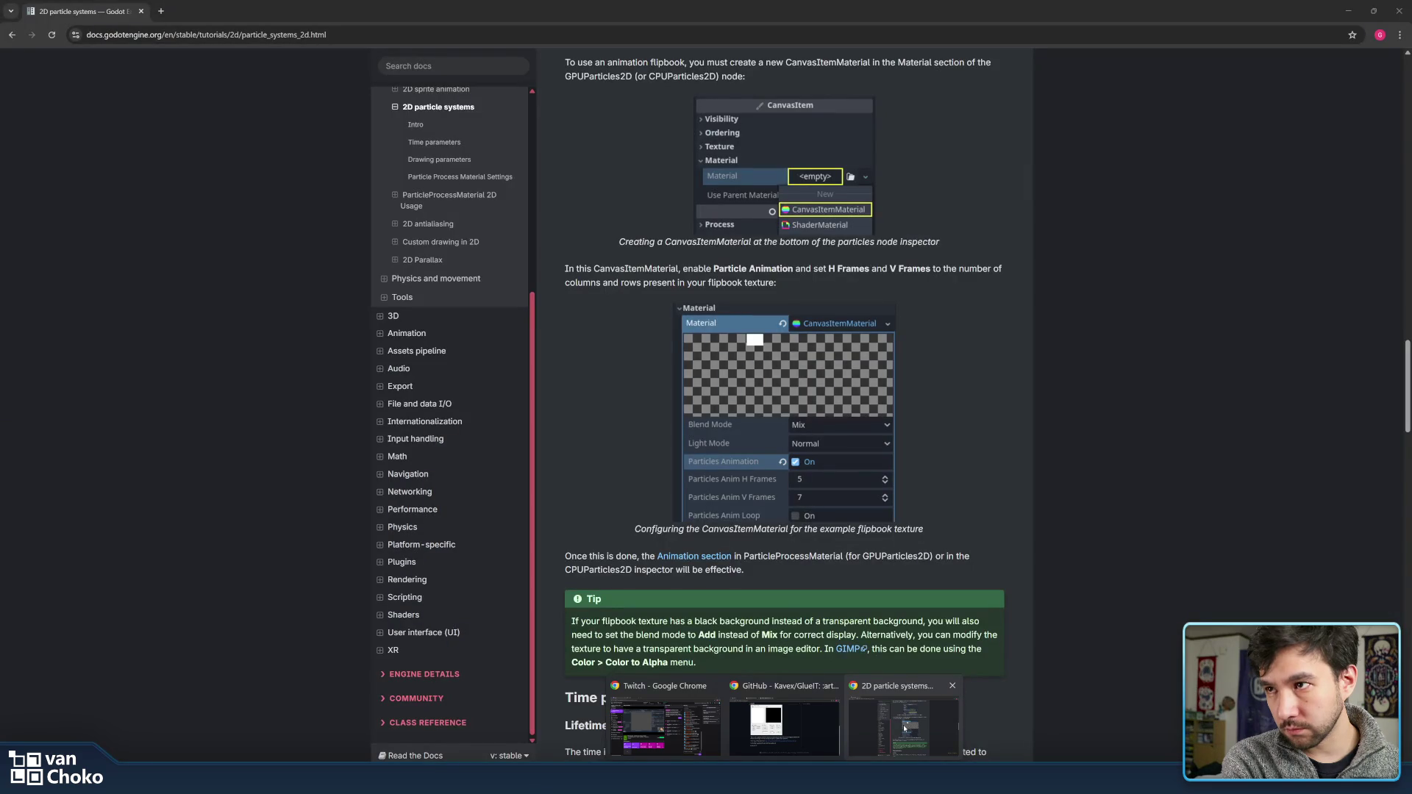
click(906, 728)
triple_click(1001, 283)
click(1002, 280)
scroll(1002, 272, up, 3)
scroll(1003, 252, down, 4)
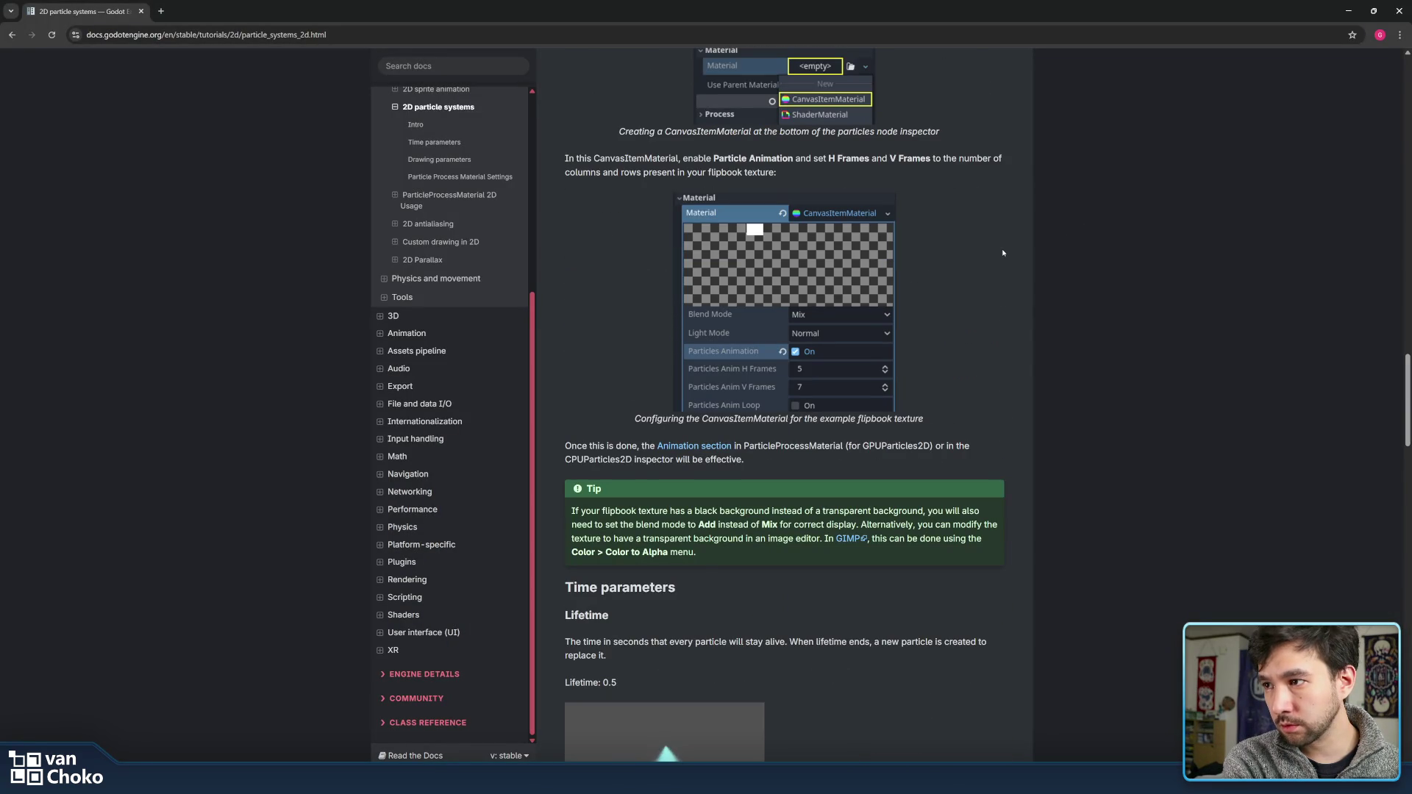
scroll(1003, 252, down, 5)
scroll(1002, 252, up, 5)
scroll(1002, 252, up, 10)
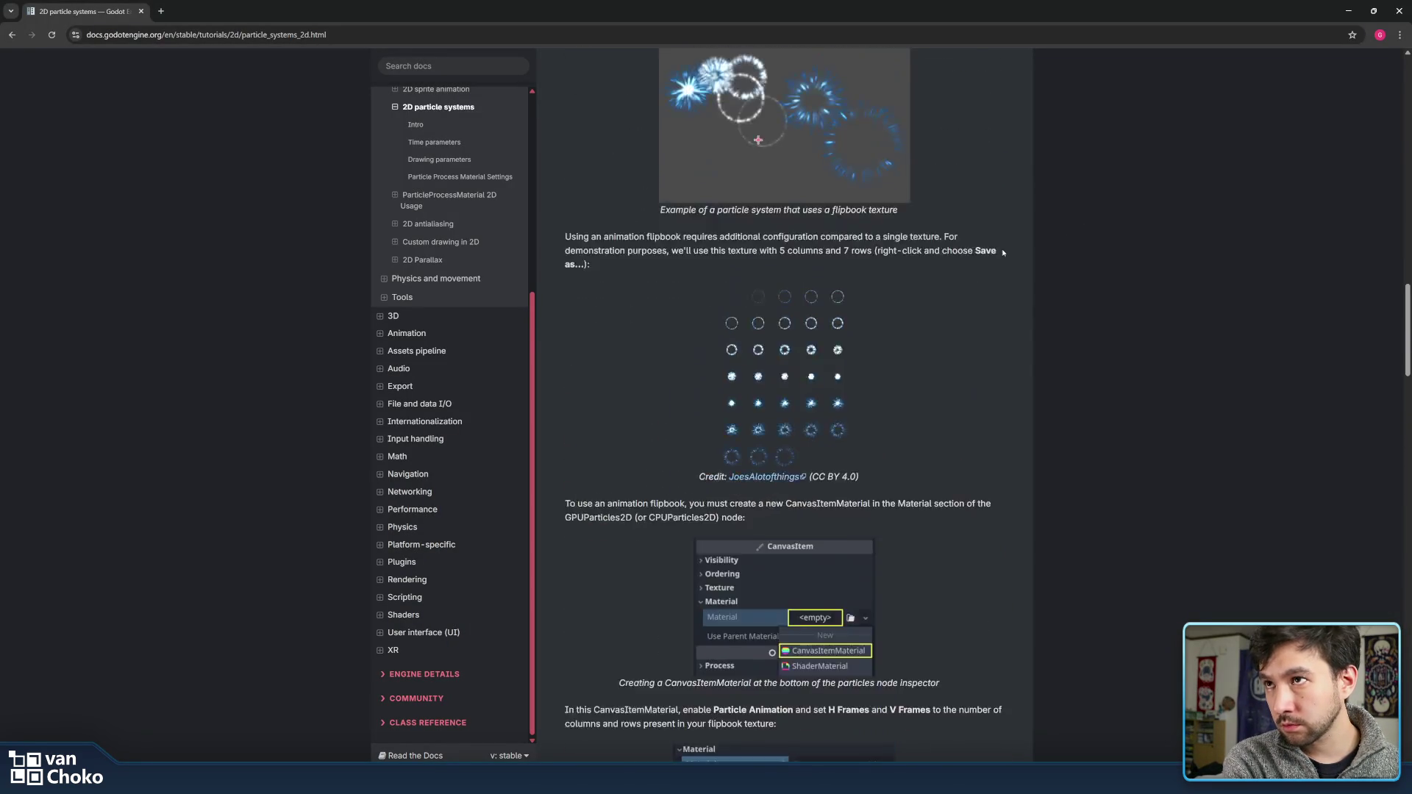
scroll(823, 247, up, 1)
scroll(824, 248, up, 1)
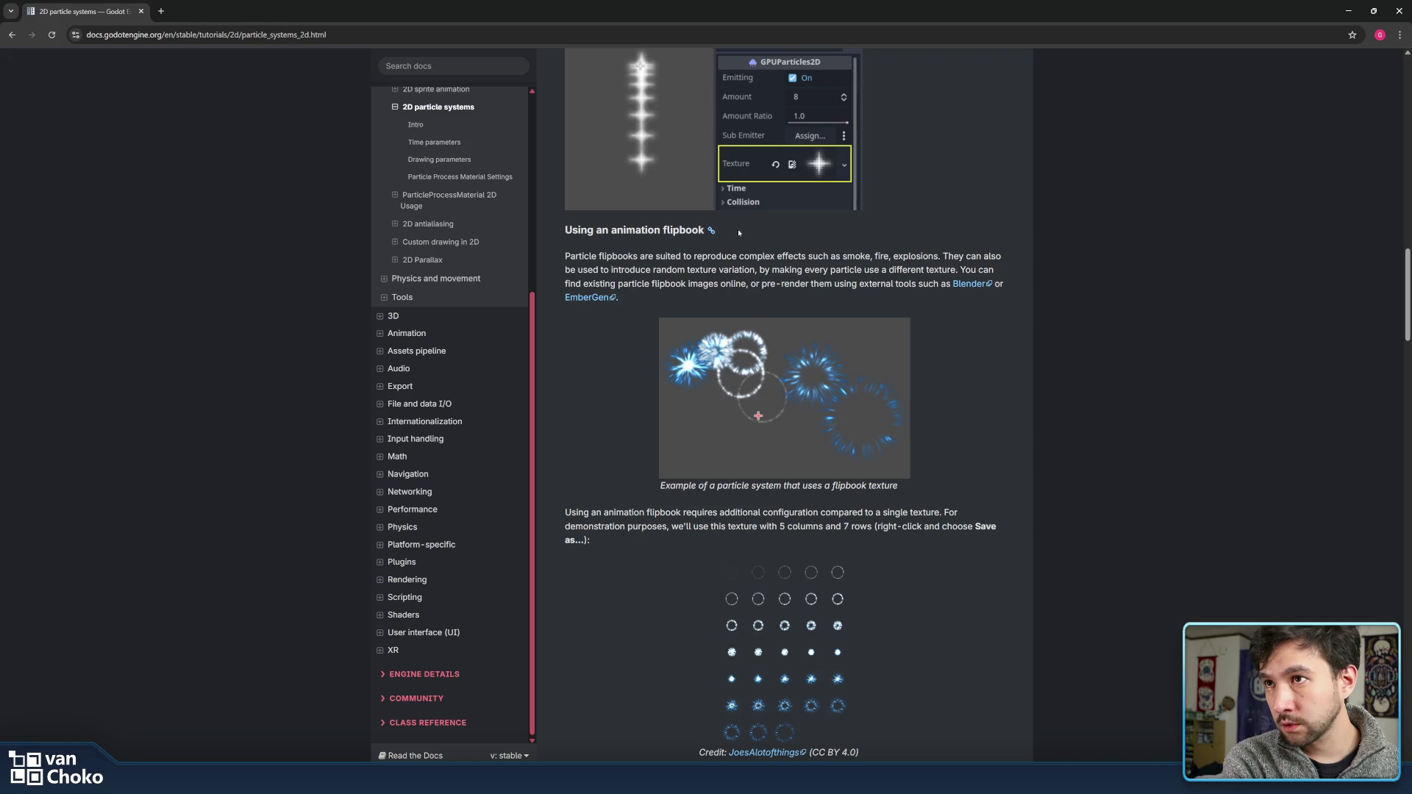
scroll(969, 305, down, 2)
- Read the flipbook section, highlighting the configuration paragraph, Blender link and example texture description
triple_click(956, 381)
click(959, 380)
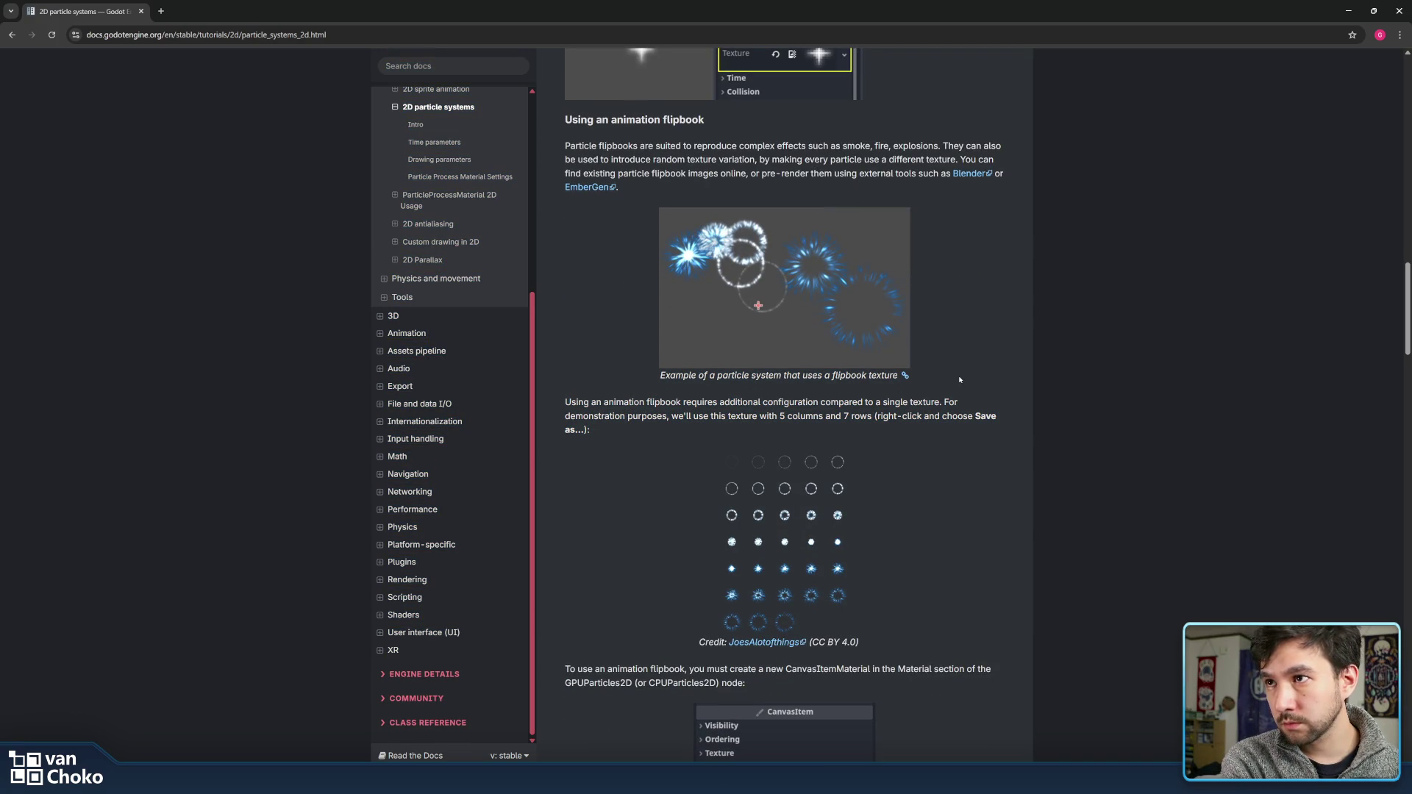
drag(990, 182, 954, 180)
click(953, 181)
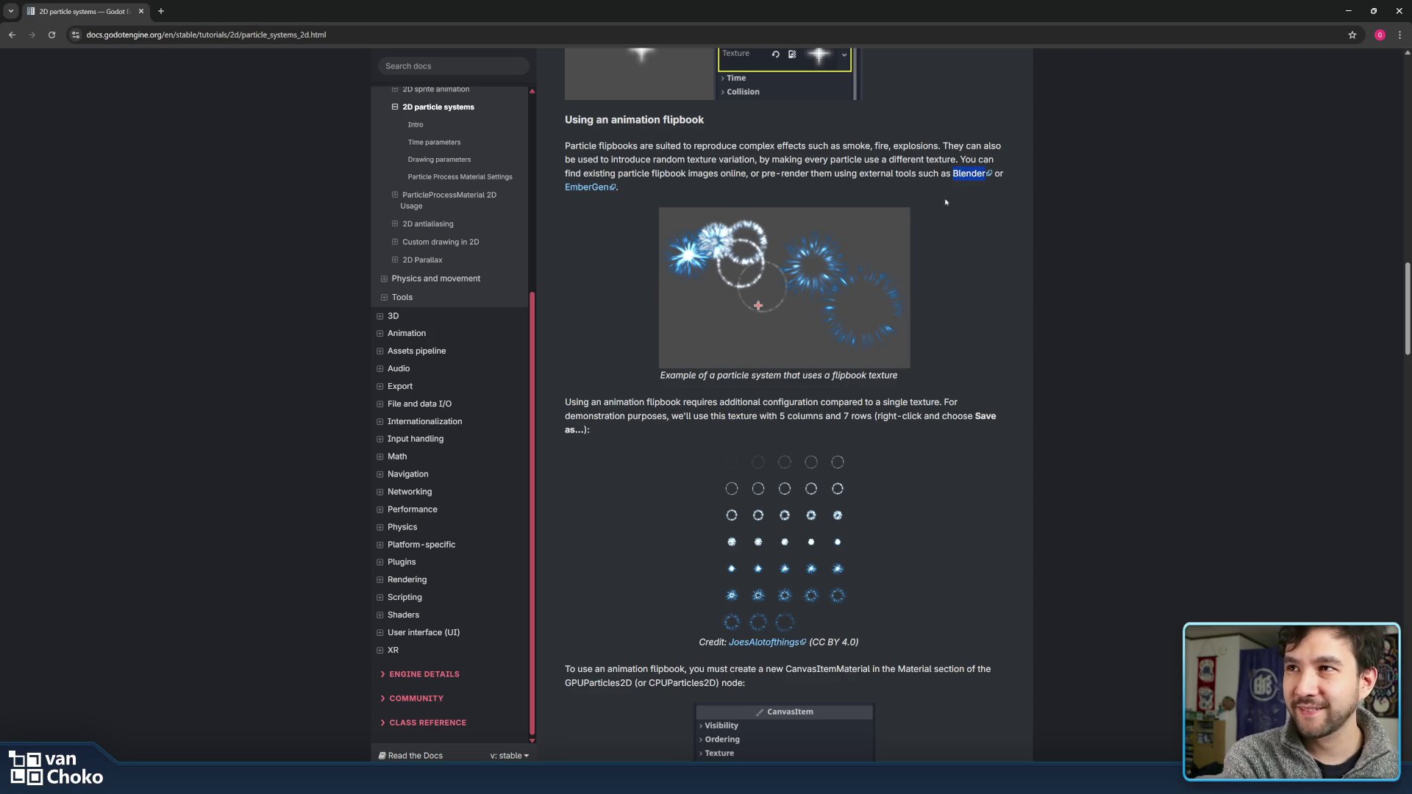
scroll(945, 201, down, 3)
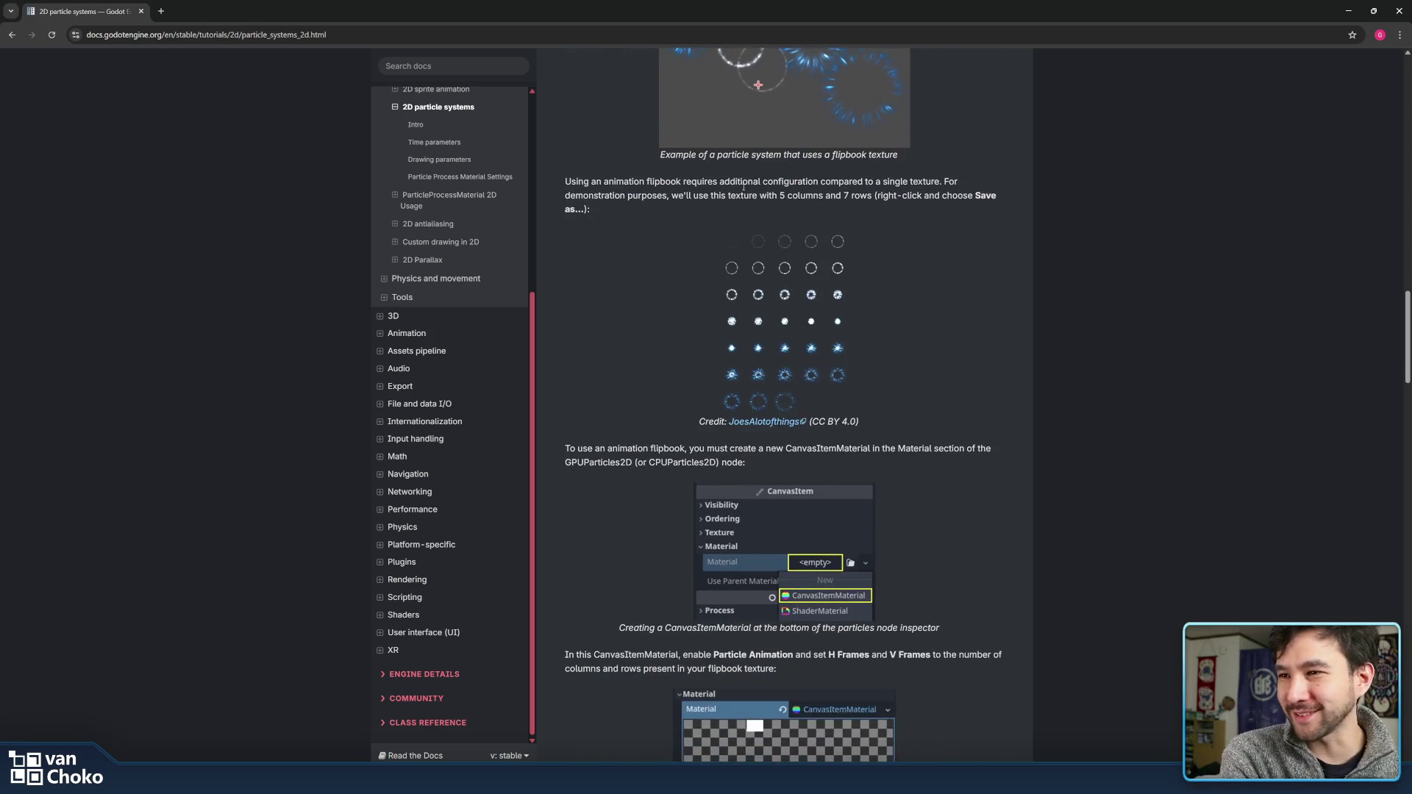
drag(642, 181, 640, 228)
click(640, 228)
triple_click(611, 181)
click(610, 181)
- Highlight the instruction to create a CanvasItemMaterial for the flipbook
scroll(599, 332, down, 2)
drag(599, 332, 599, 370)
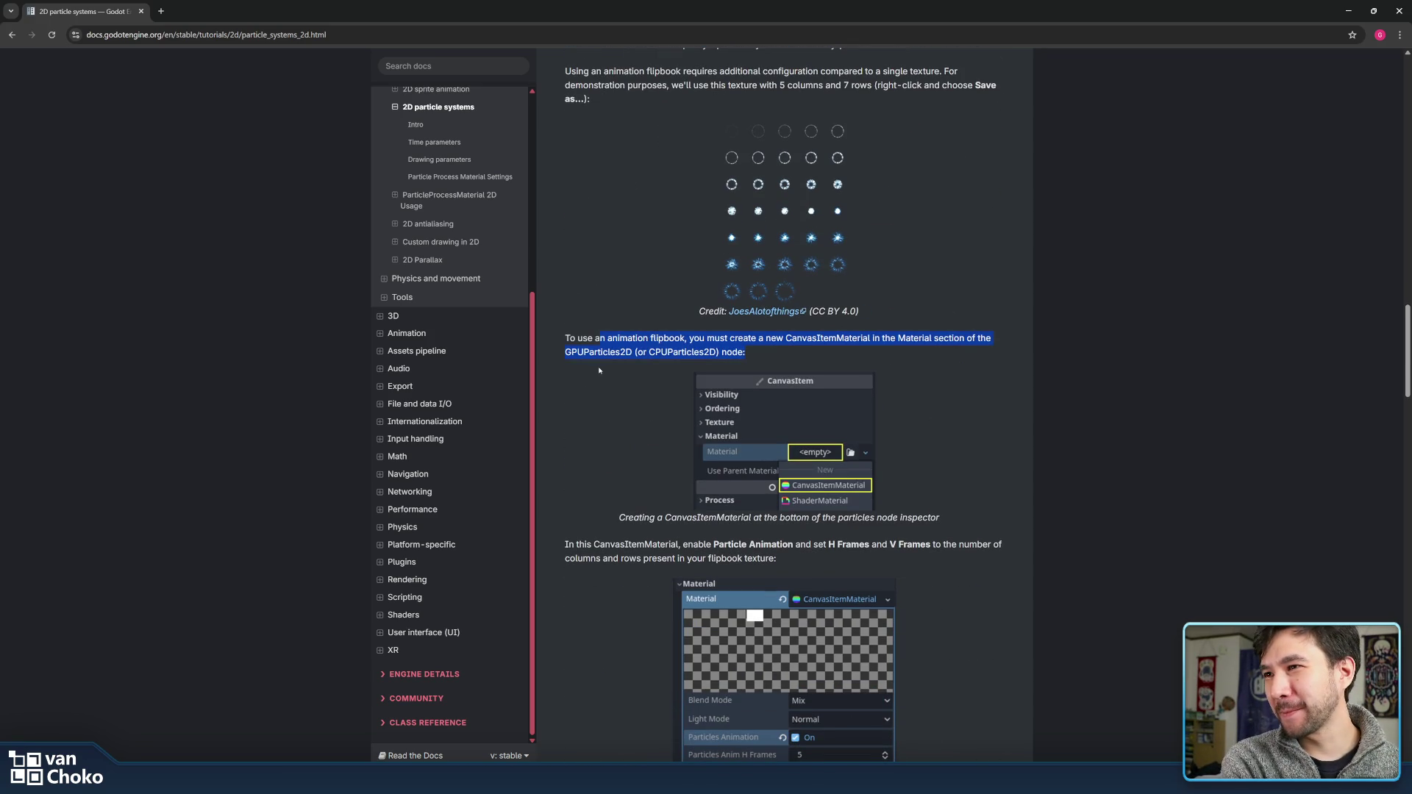
click(599, 370)
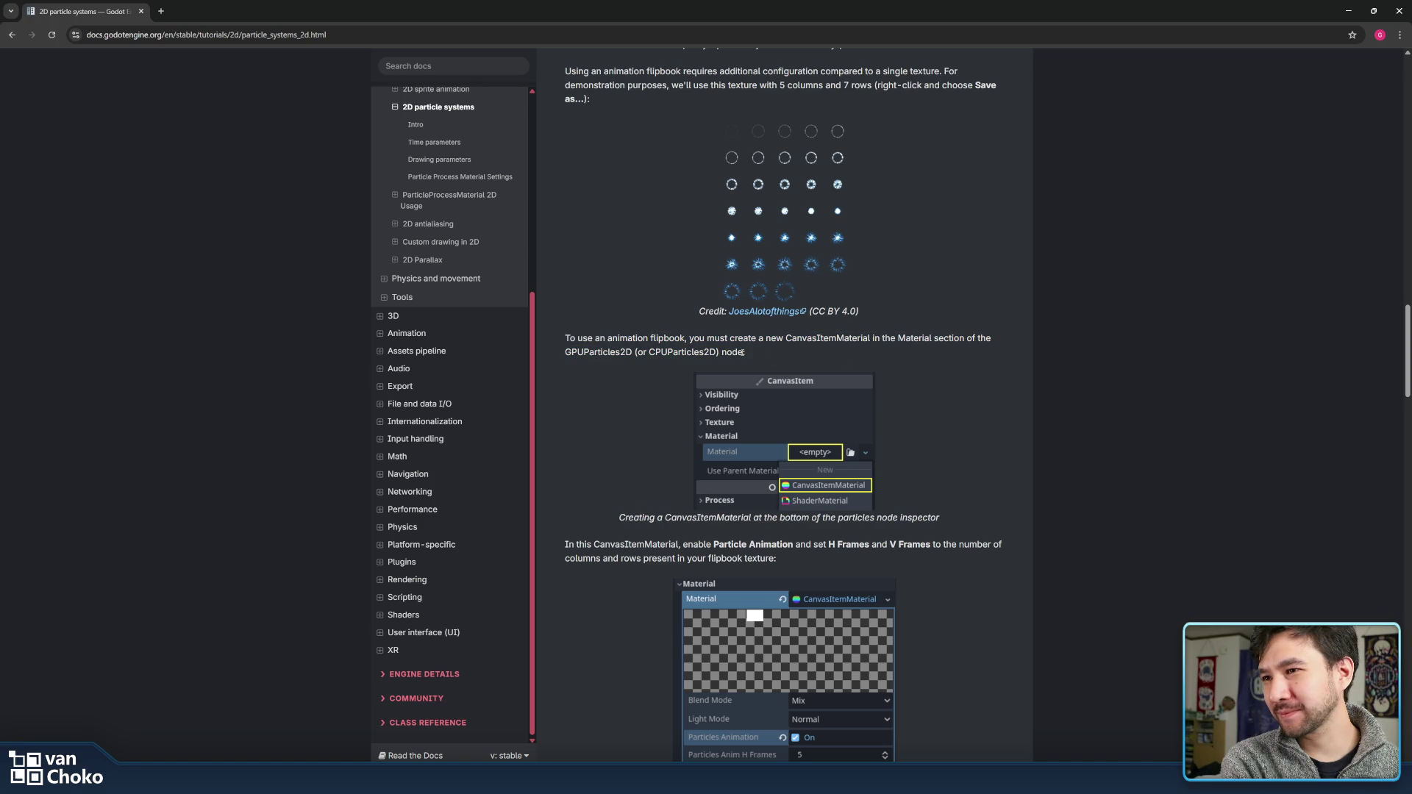
drag(580, 338, 581, 352)
click(581, 352)
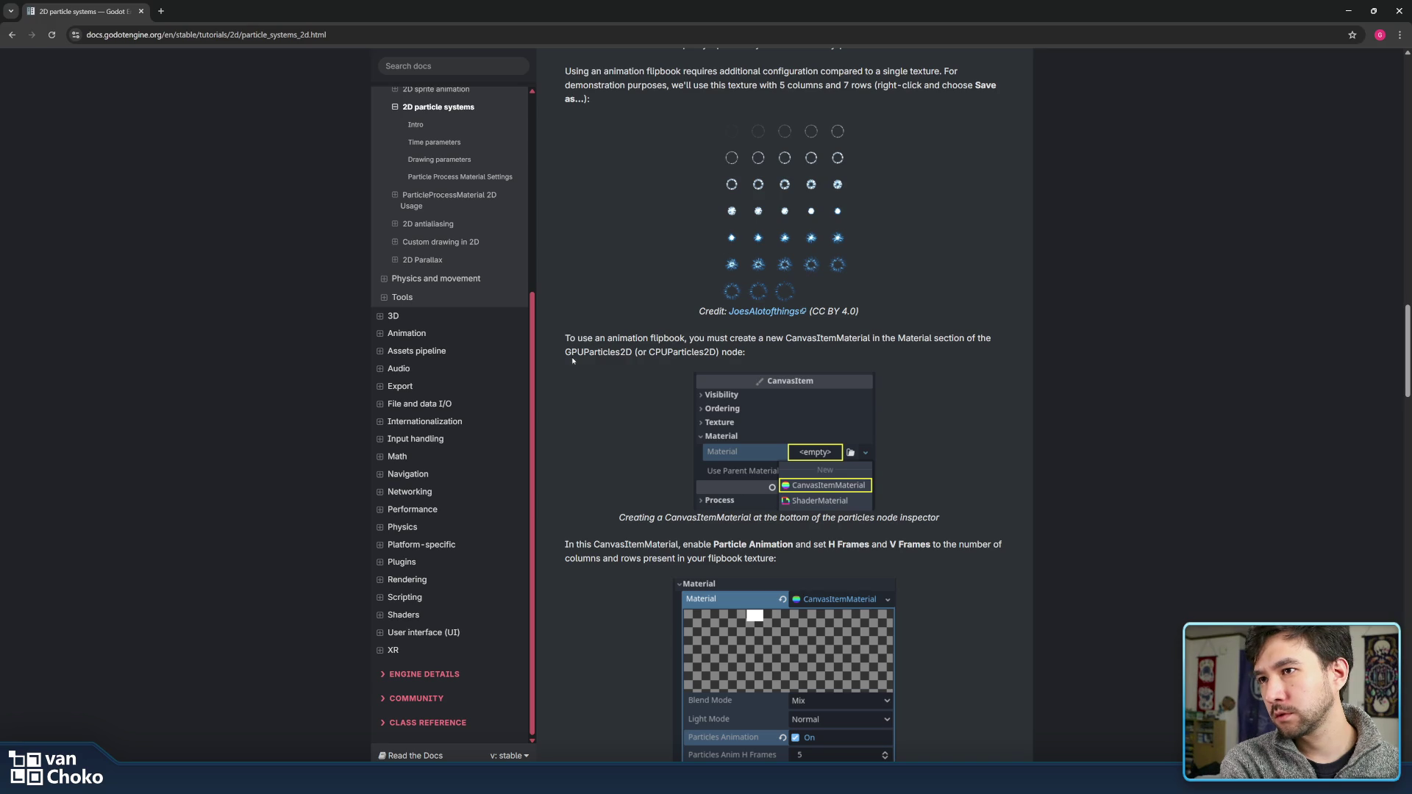
drag(573, 349, 573, 342)
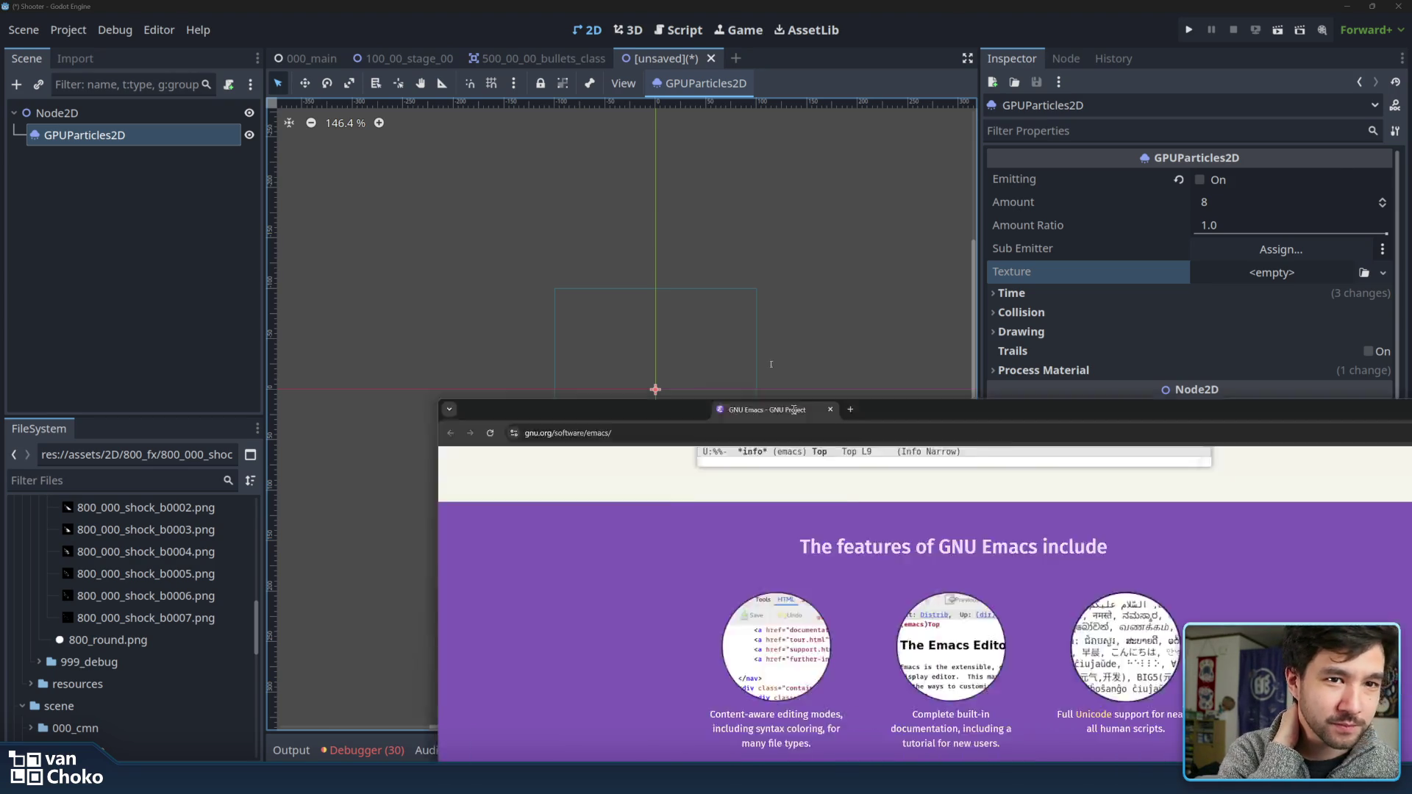
- Focus the GNU Emacs page and scroll down to the Emacs 30.2 and 30.1 release notes
scroll(1084, 350, down, 4)
scroll(1086, 353, up, 4)
scroll(1087, 355, up, 5)
scroll(1089, 357, up, 4)
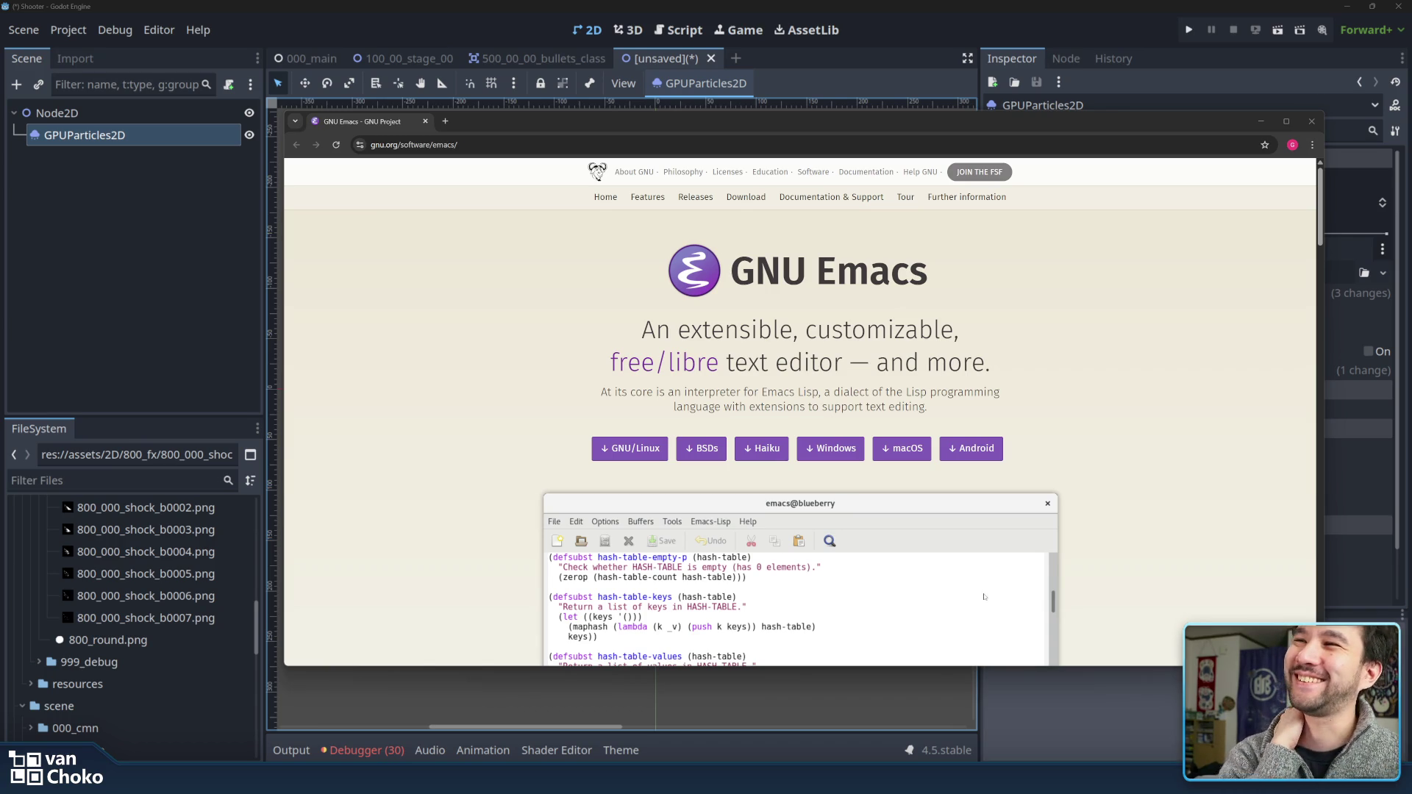
click(1160, 368)
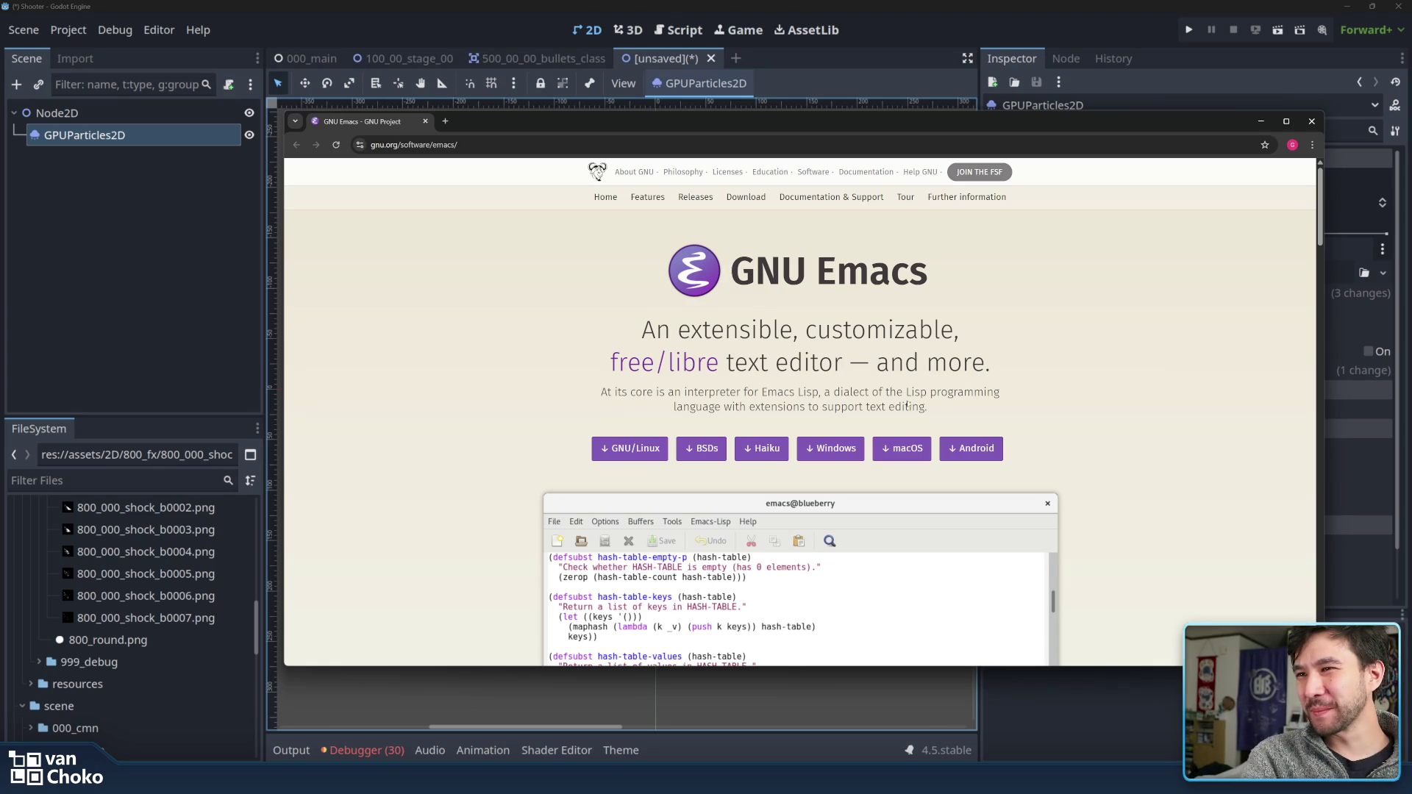
drag(974, 409, 806, 407)
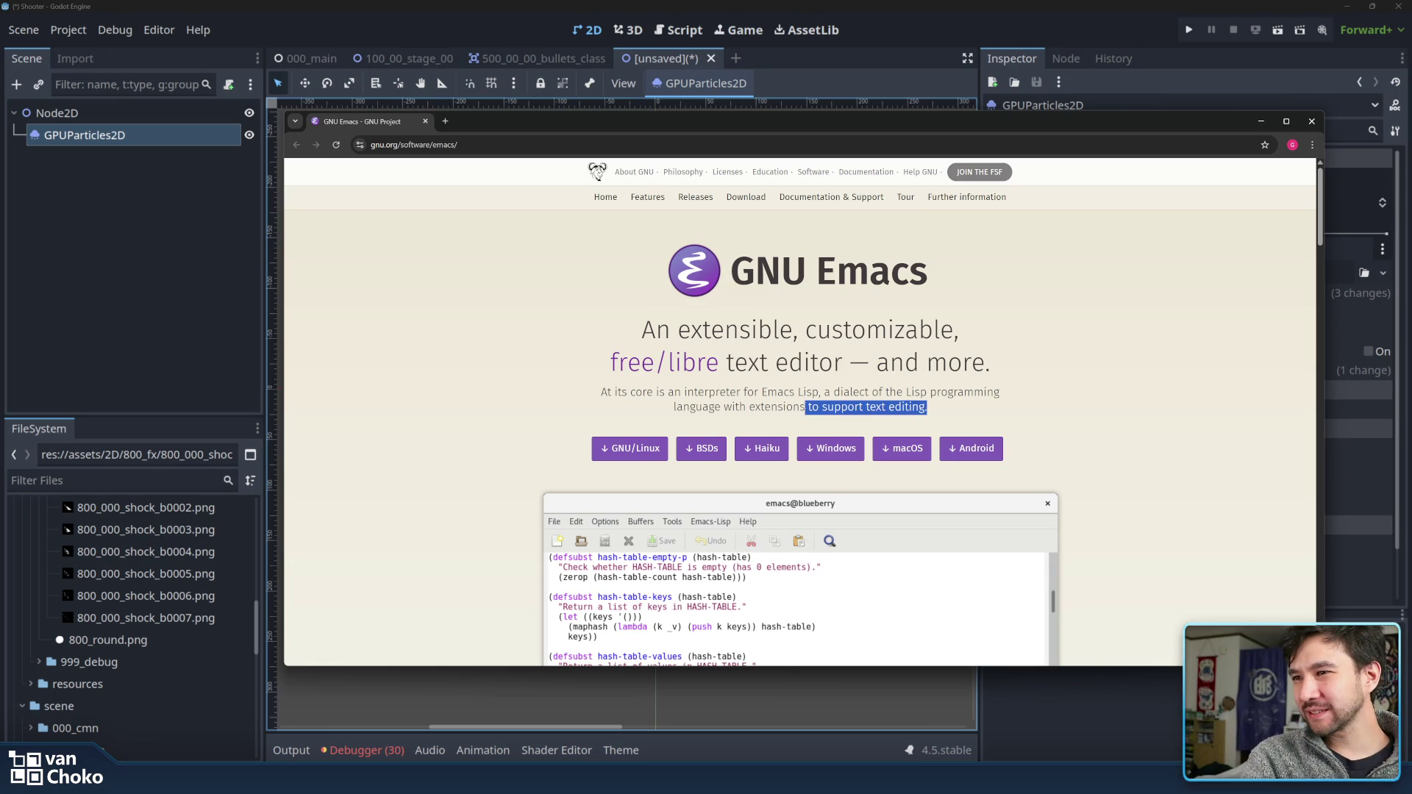
click(791, 434)
scroll(790, 435, down, 5)
scroll(790, 436, down, 5)
scroll(791, 435, down, 5)
scroll(790, 435, down, 3)
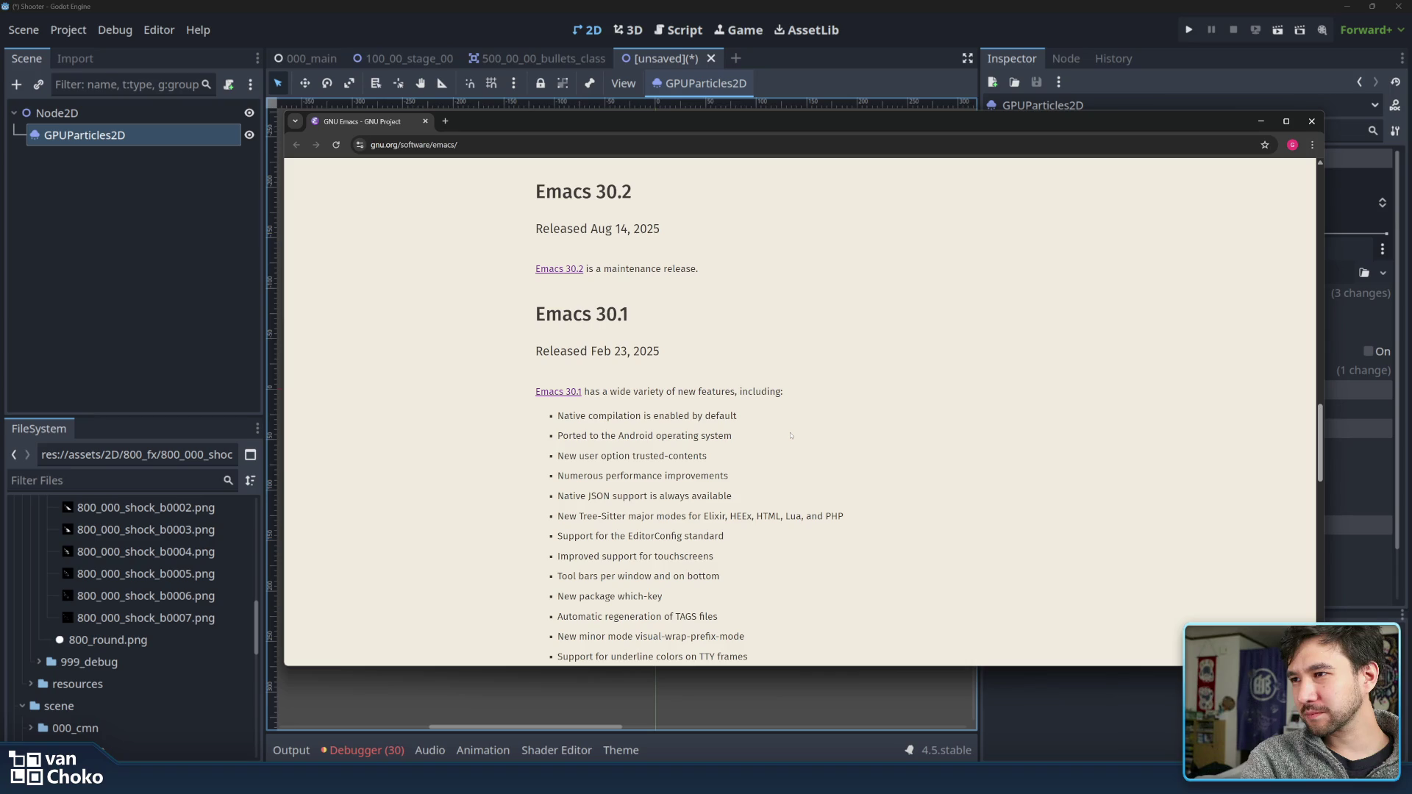
- Drag the Emacs Chrome window off the bottom-right of the screen to reveal the Godot editor
drag(513, 126, 1408, 309)
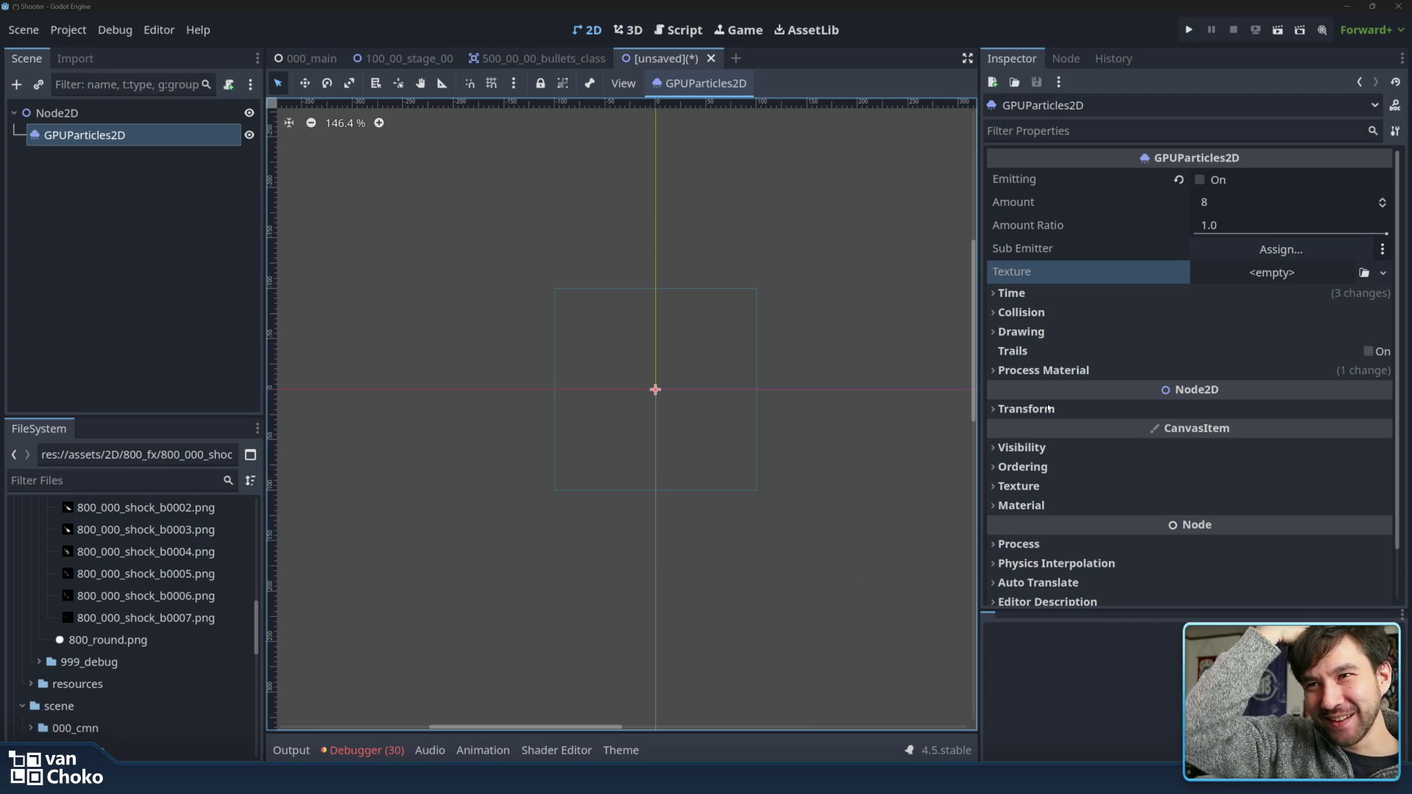
- Give the GPUParticles2D a new CanvasItemMaterial in its Material slot and expand it
scroll(1003, 368, down, 2)
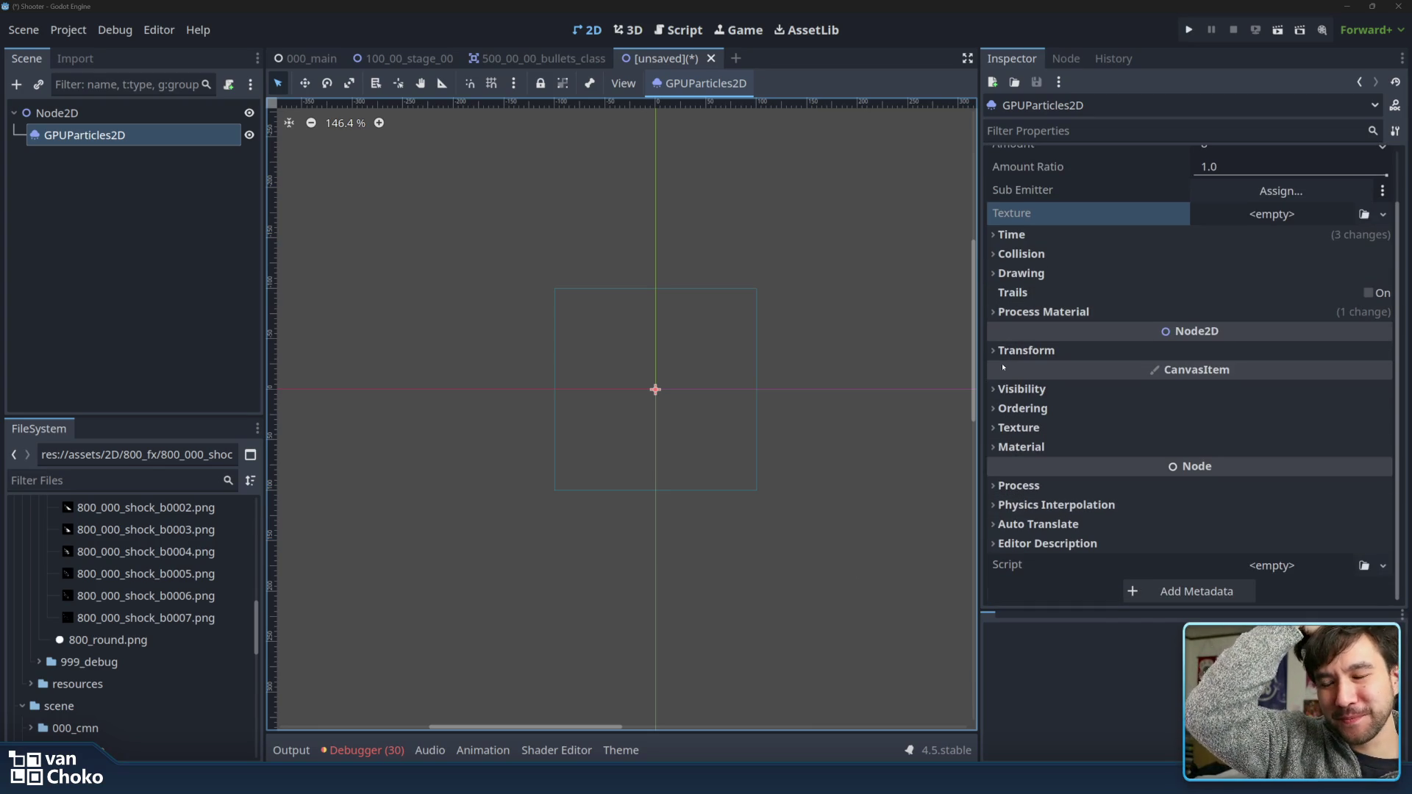
click(1126, 447)
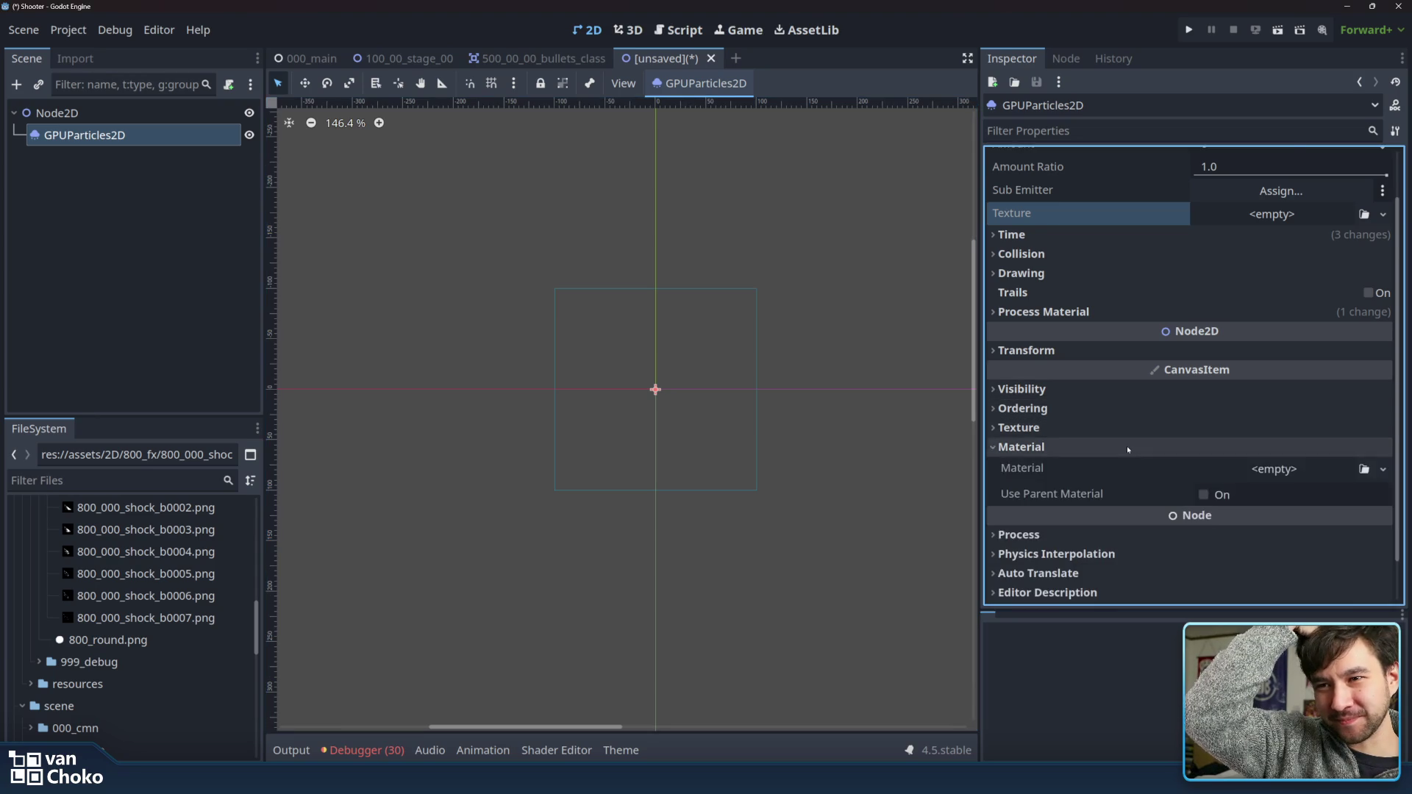
scroll(1126, 447, down, 1)
click(1262, 420)
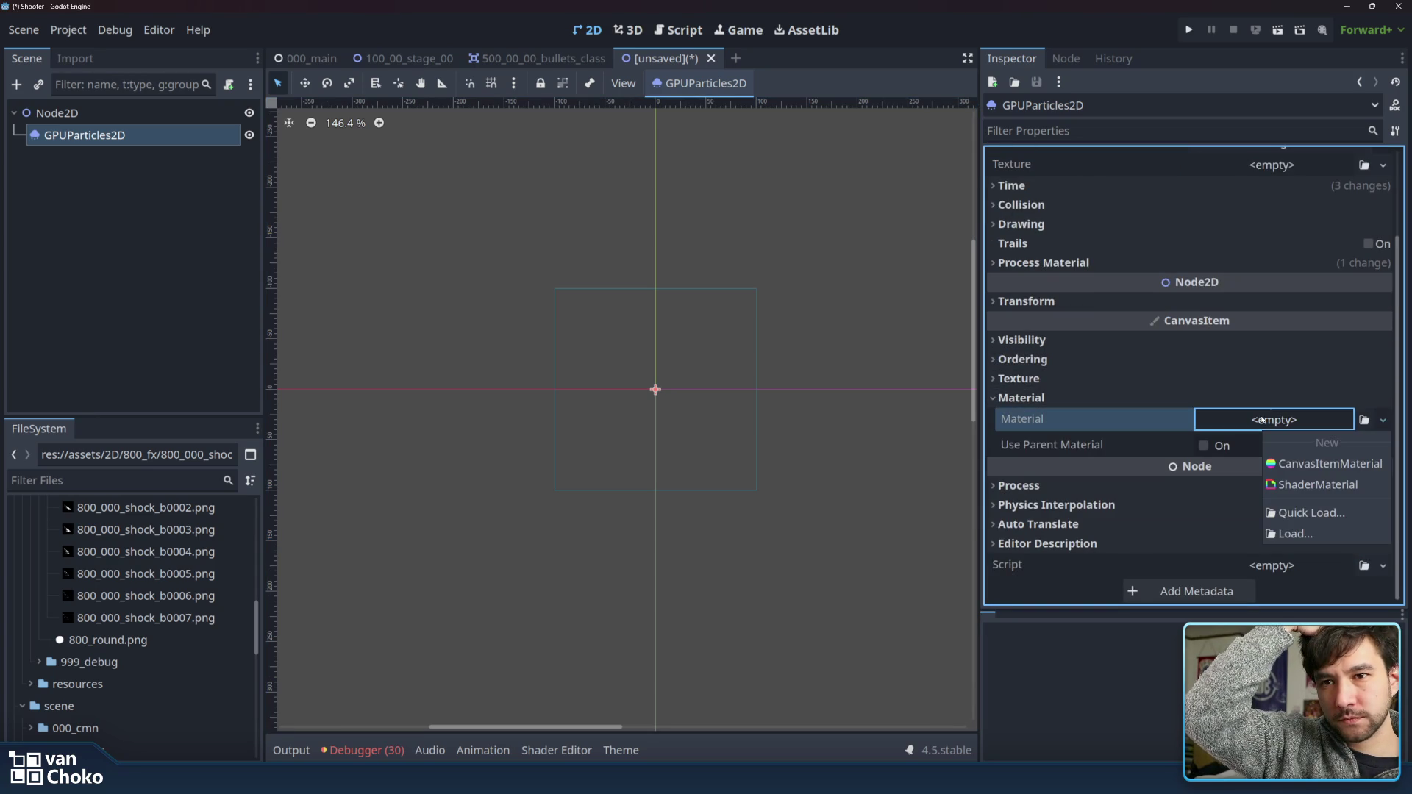
click(1294, 465)
click(1249, 417)
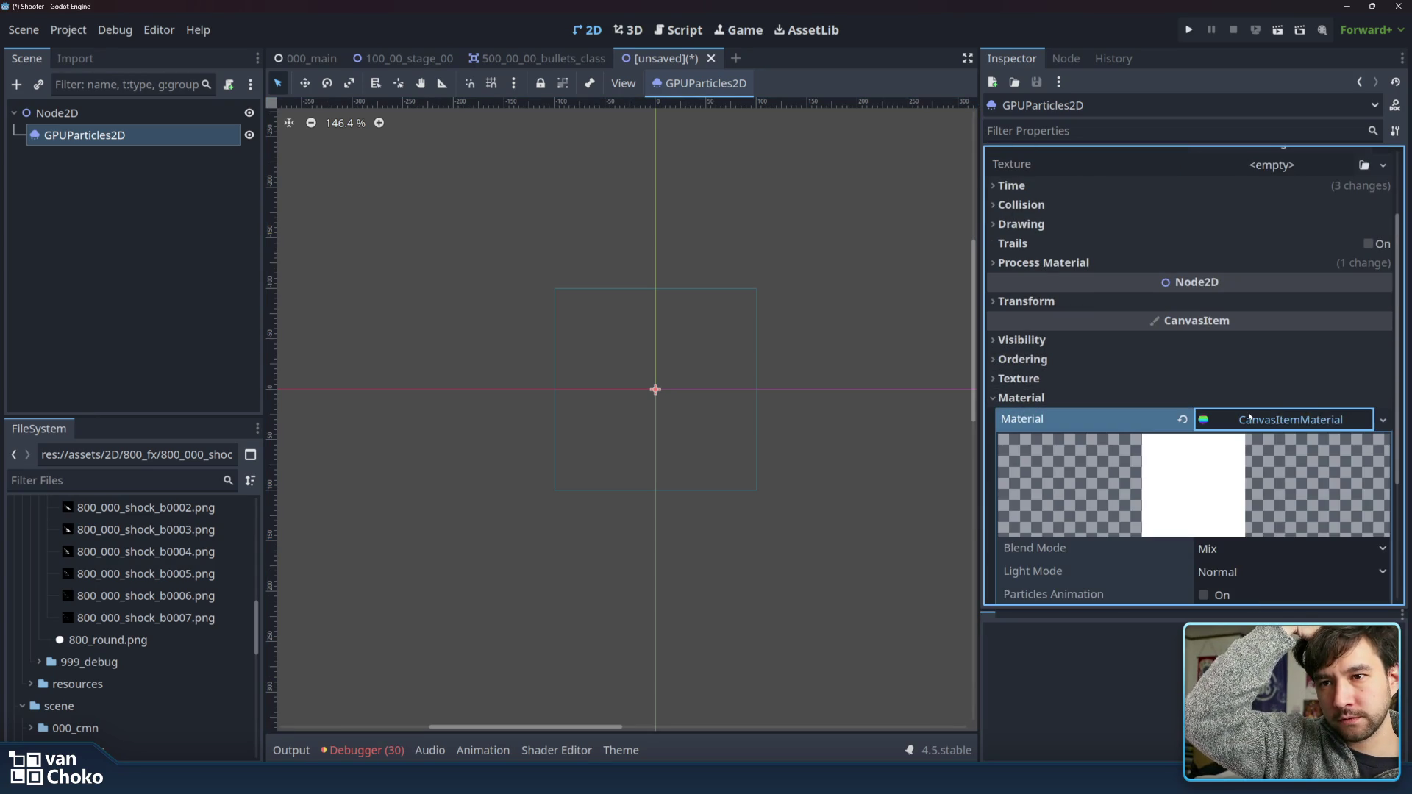
- Enable Particles Animation on the material and raise H Frames to 2
scroll(1290, 476, down, 2)
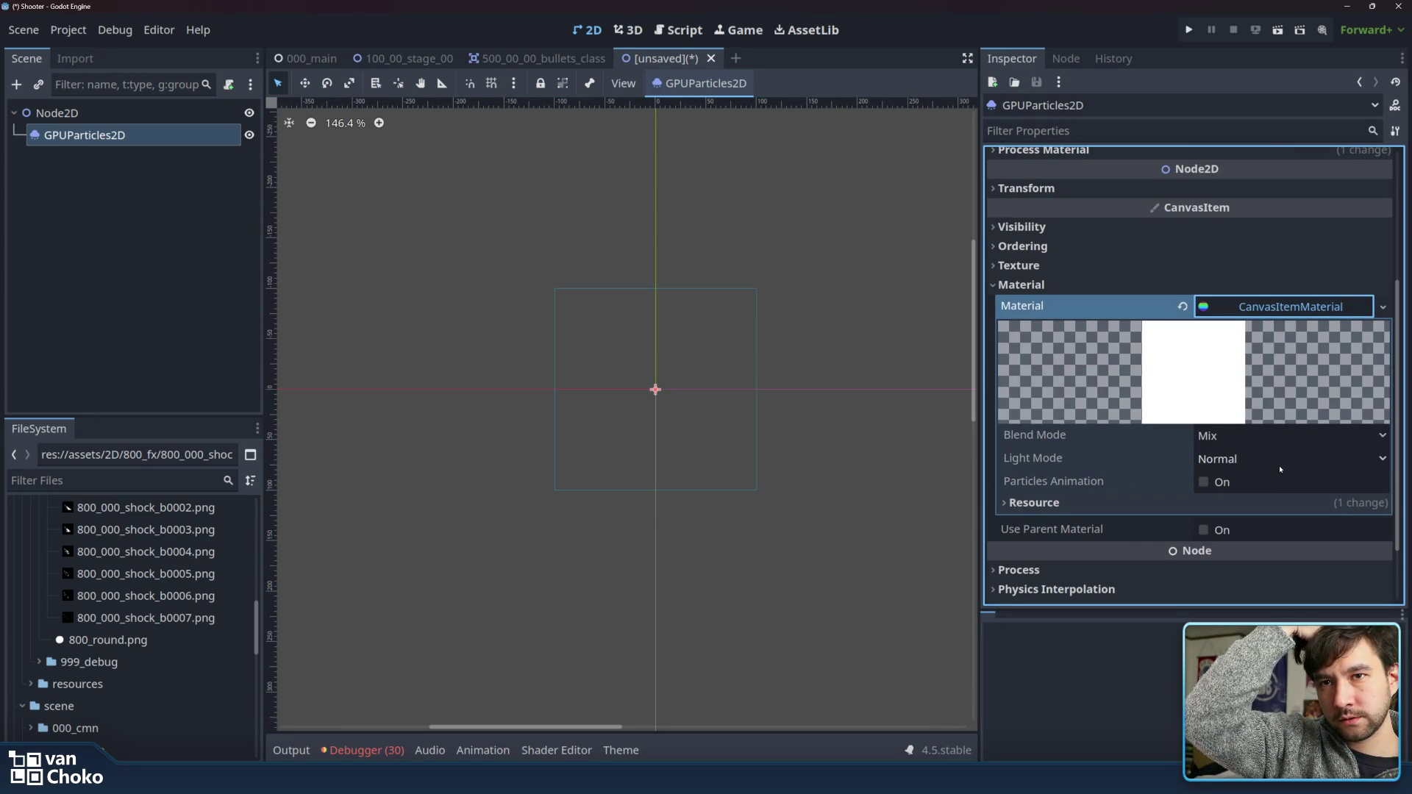
click(1163, 505)
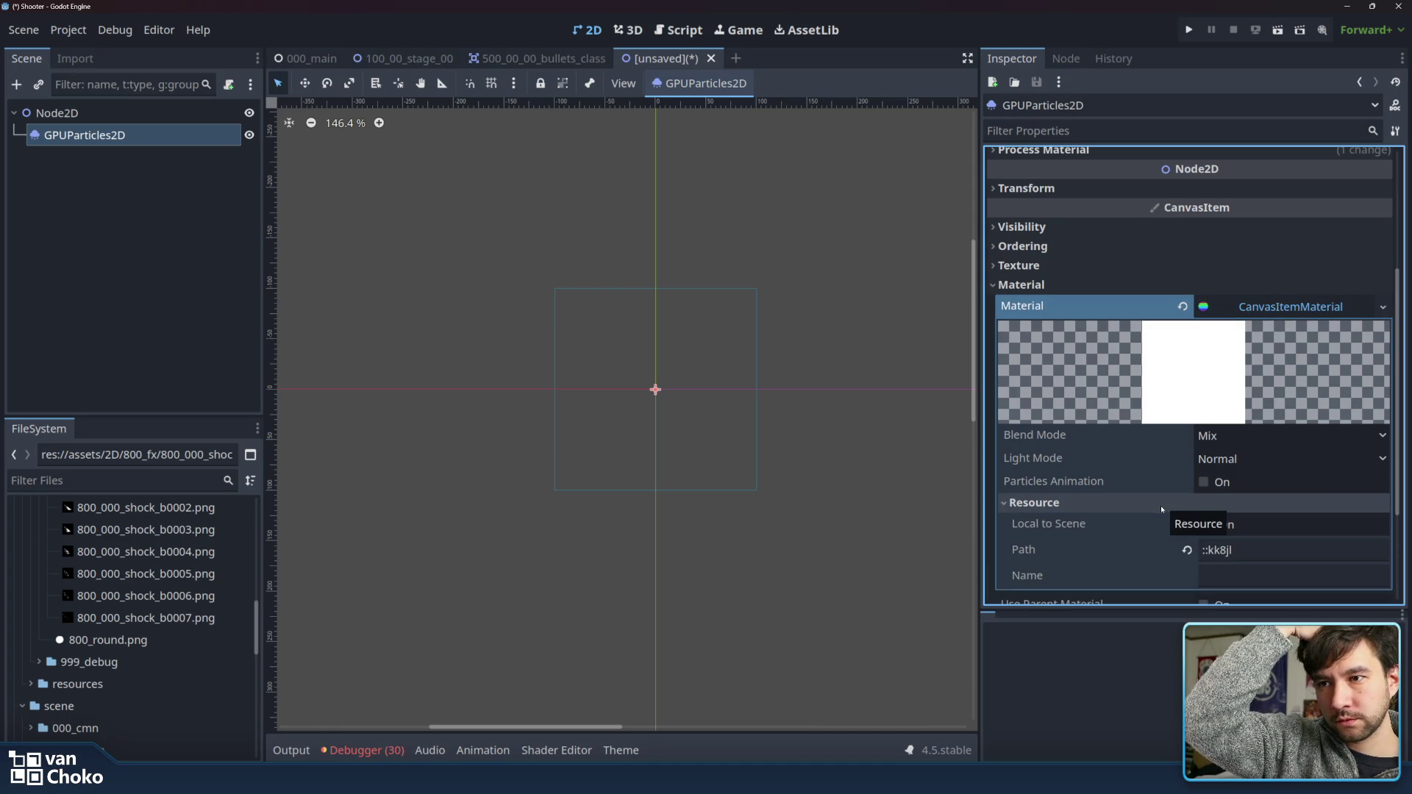
click(1111, 505)
click(1203, 483)
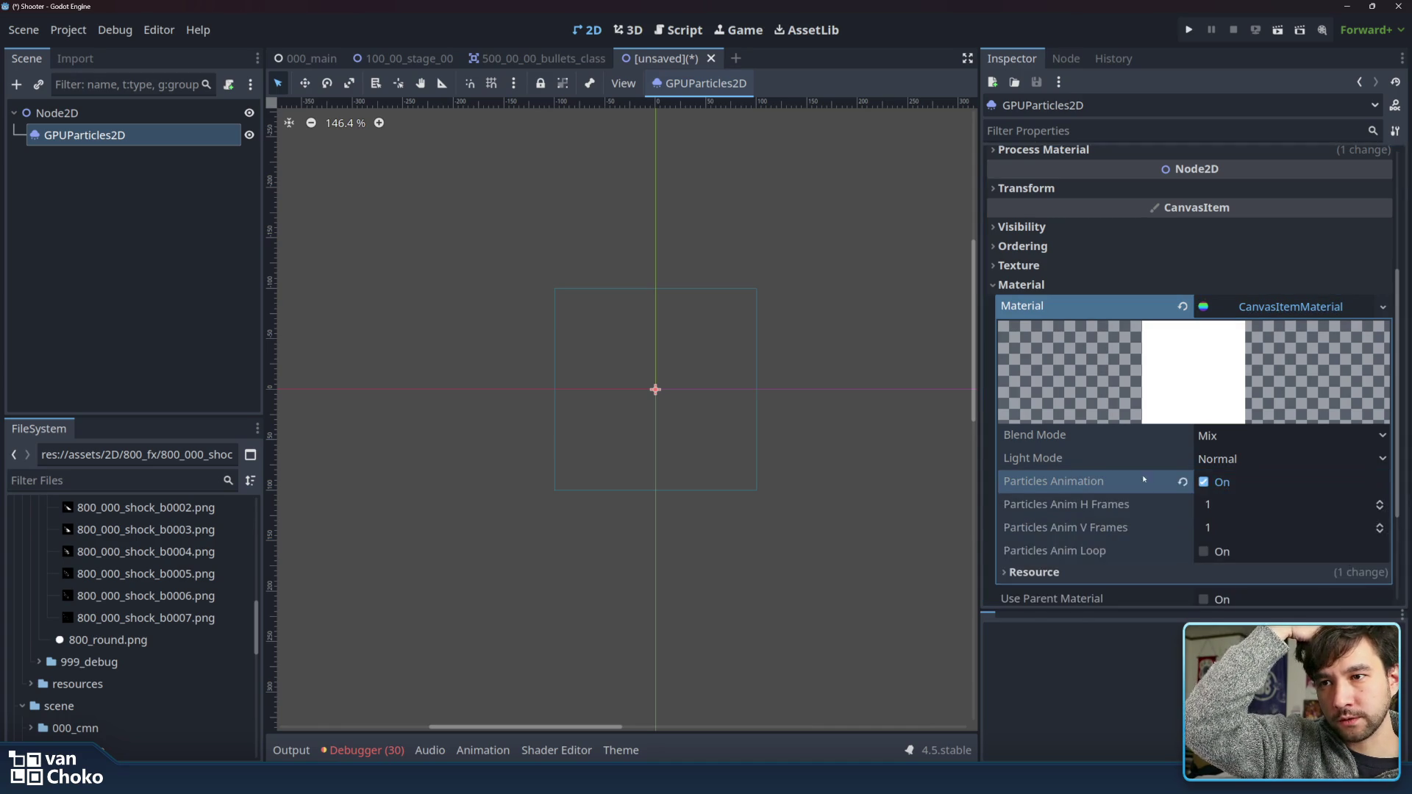
scroll(1177, 471, down, 1)
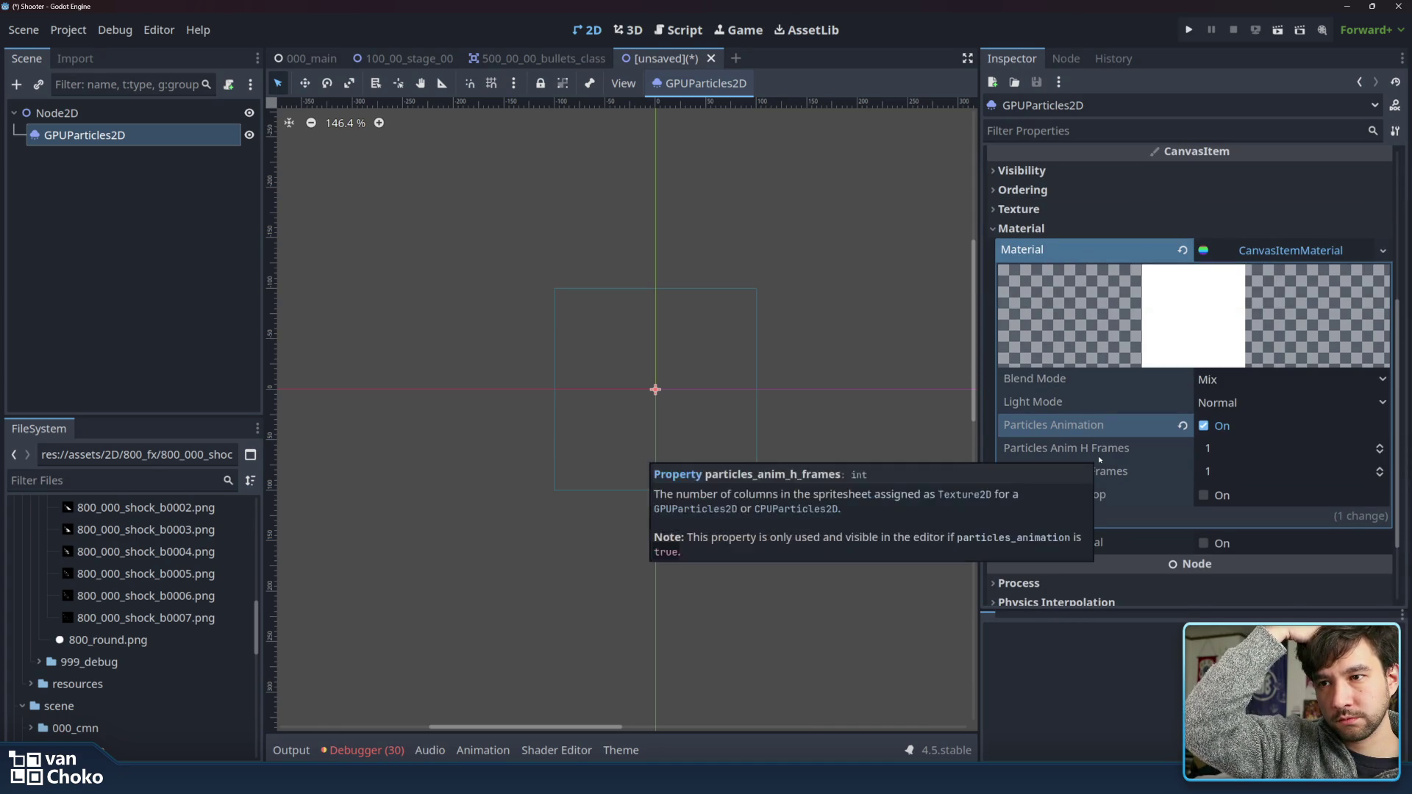
mouse_move(832, 780)
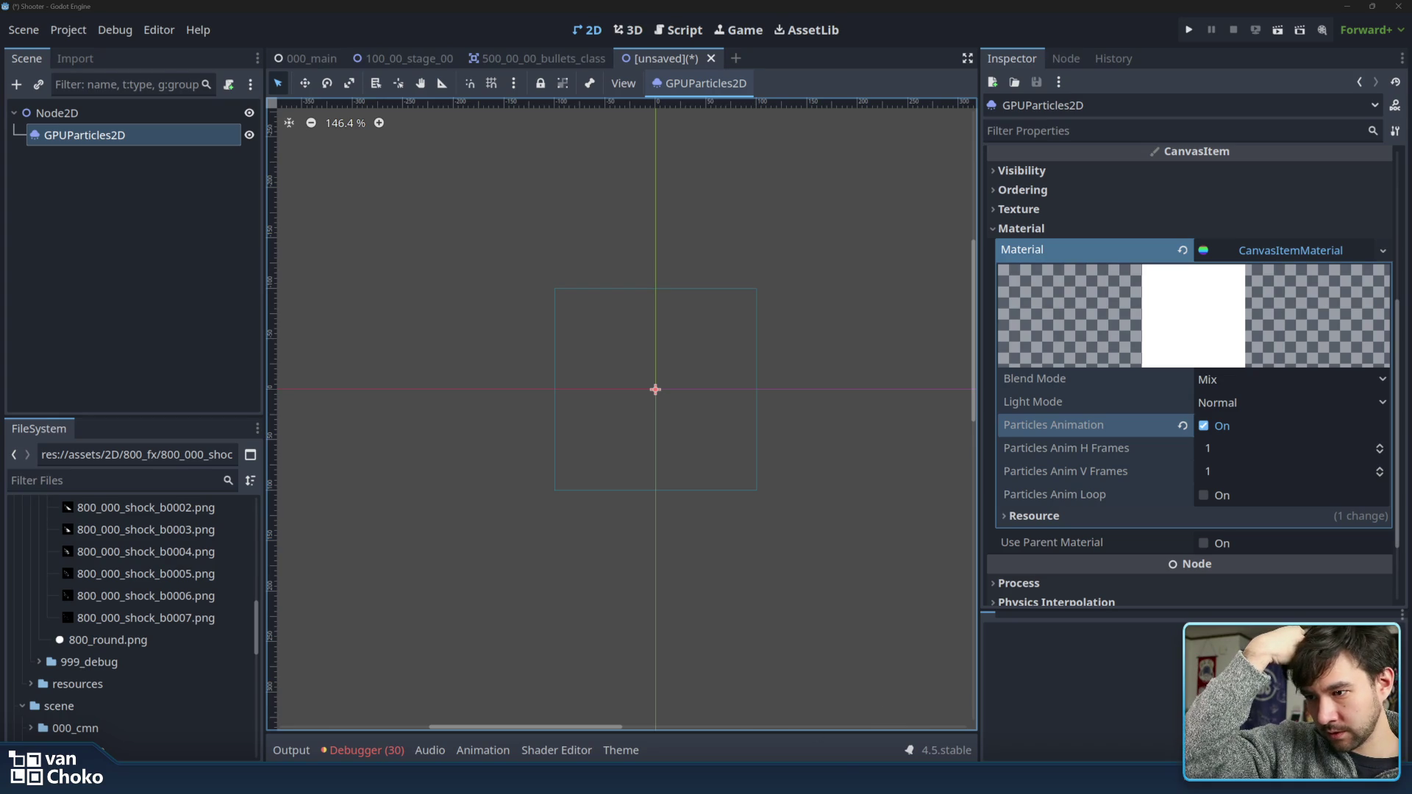
mouse_move(784, 779)
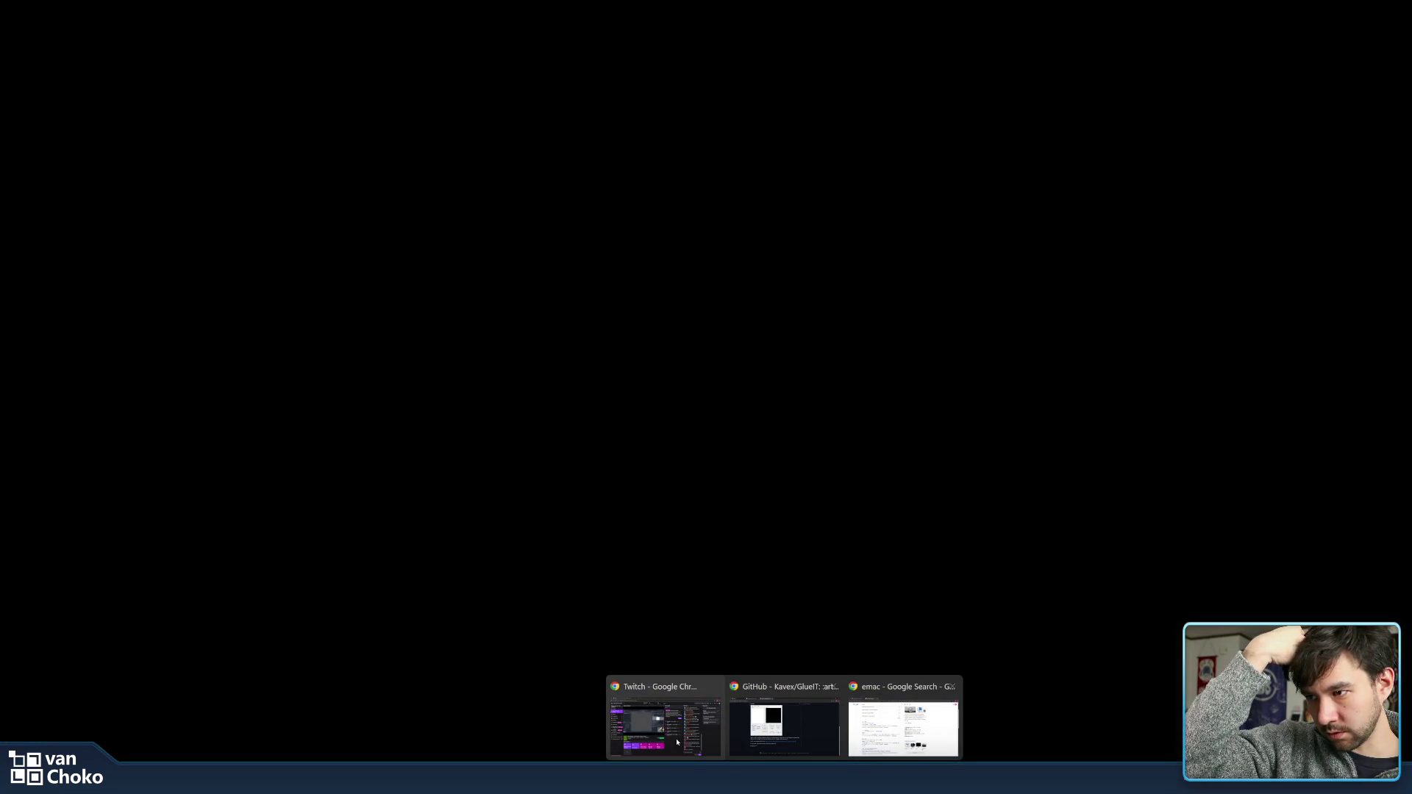
click(900, 748)
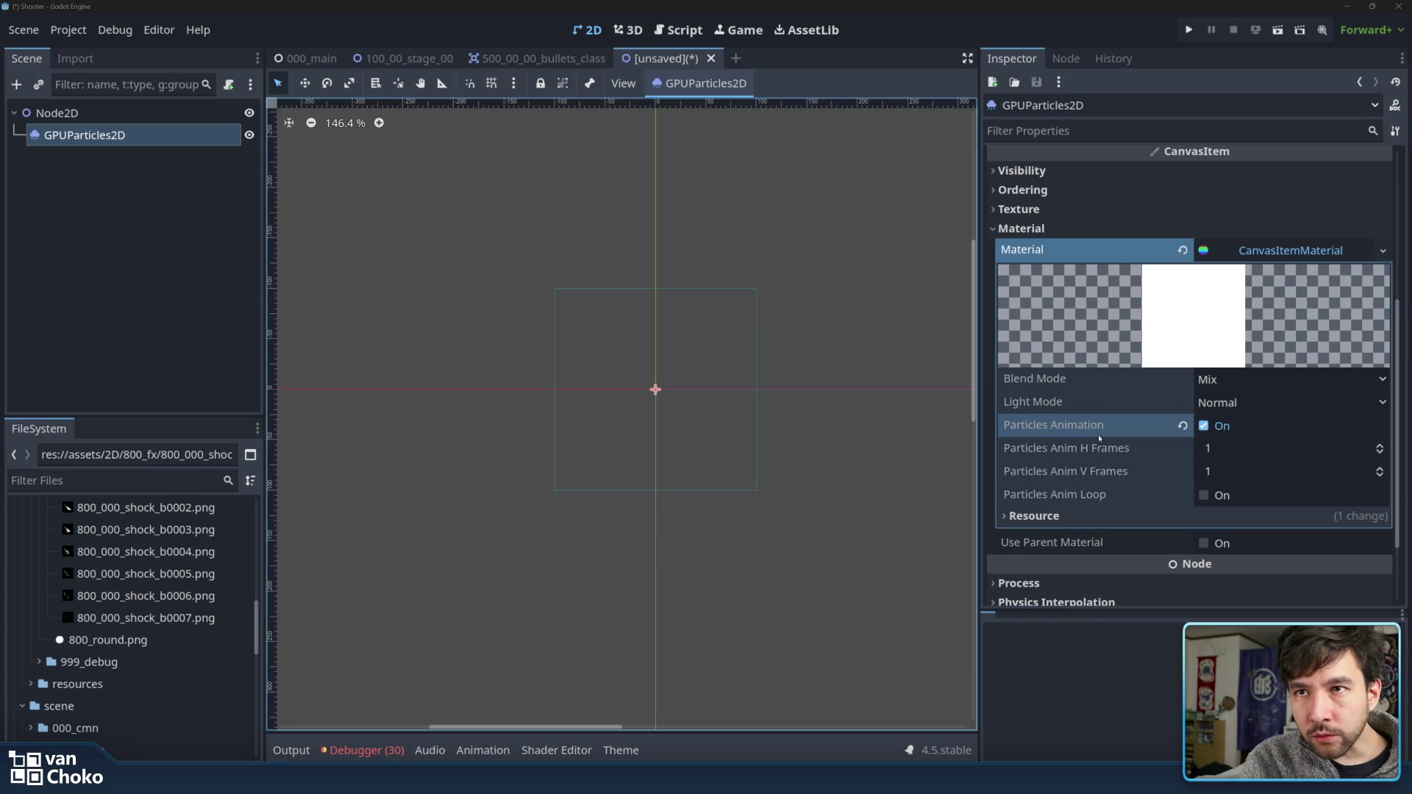
click(1379, 446)
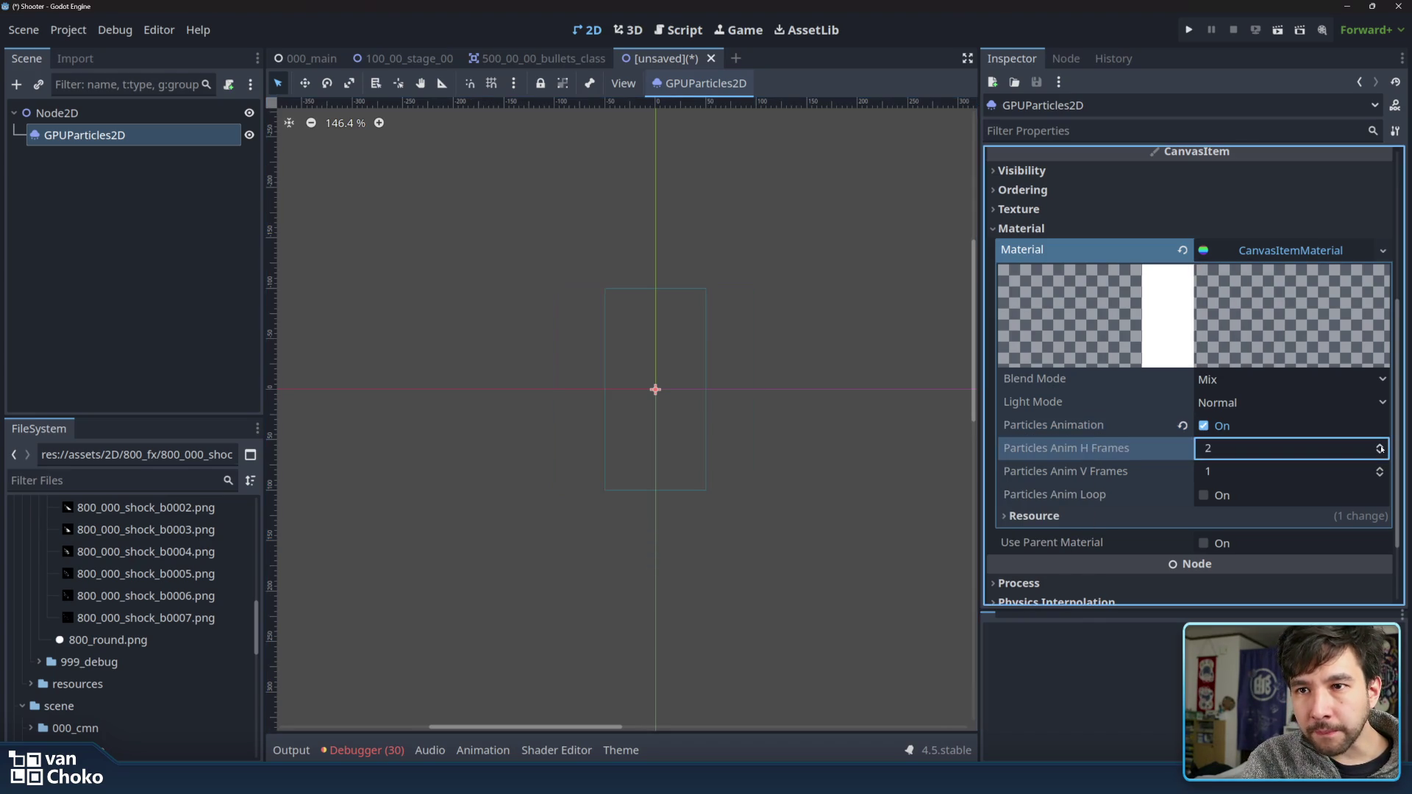
- Set the flipbook to 4 horizontal frames and 2 vertical frames
click(1379, 446)
click(1380, 446)
click(1379, 445)
click(1380, 446)
click(1379, 446)
click(1381, 452)
click(1381, 452)
click(1380, 451)
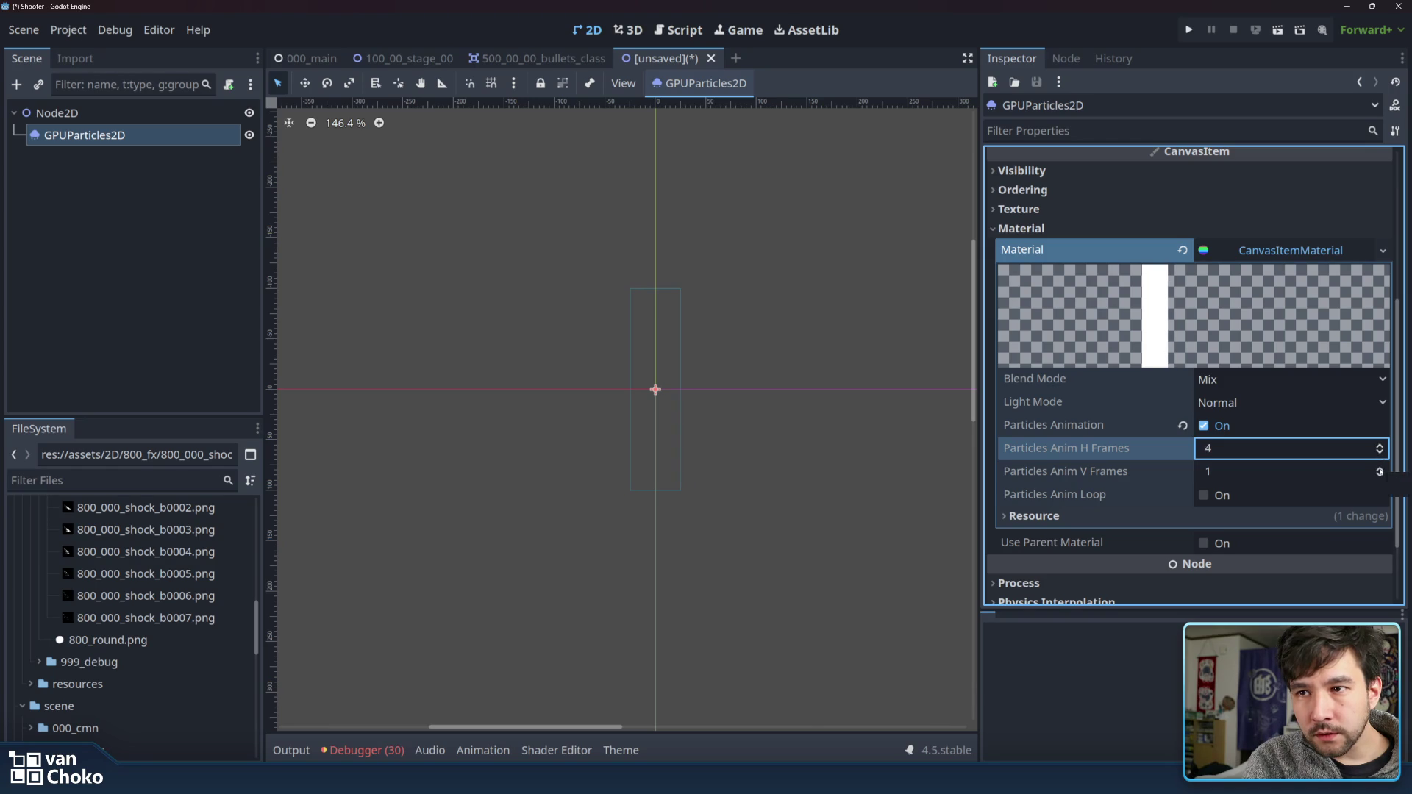
click(1380, 469)
- Collapse the 800_000_shock folder in FileSystem and switch to Krita
scroll(1276, 398, up, 5)
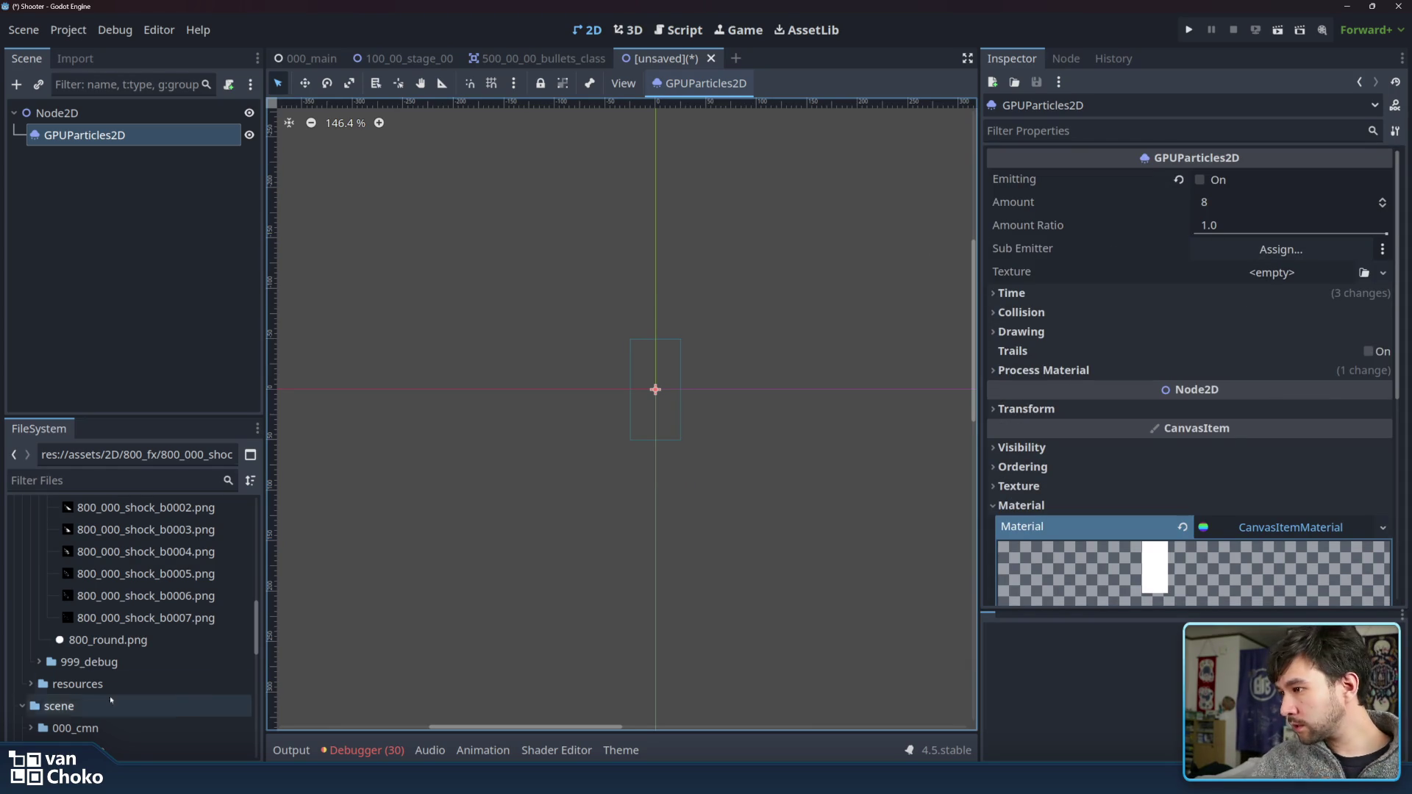
scroll(147, 625, up, 4)
scroll(118, 596, up, 3)
scroll(109, 584, up, 2)
click(108, 558)
key(Left)
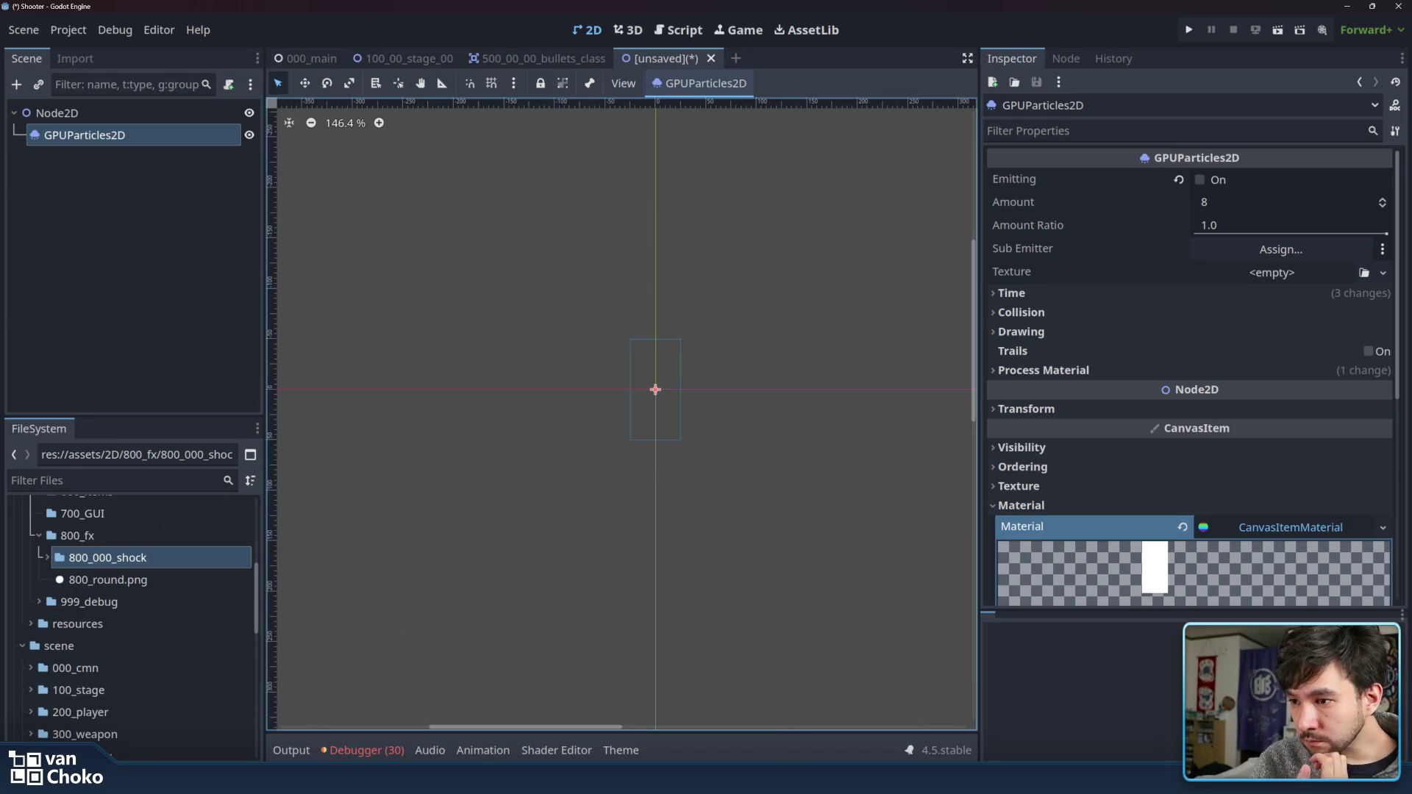
click(733, 709)
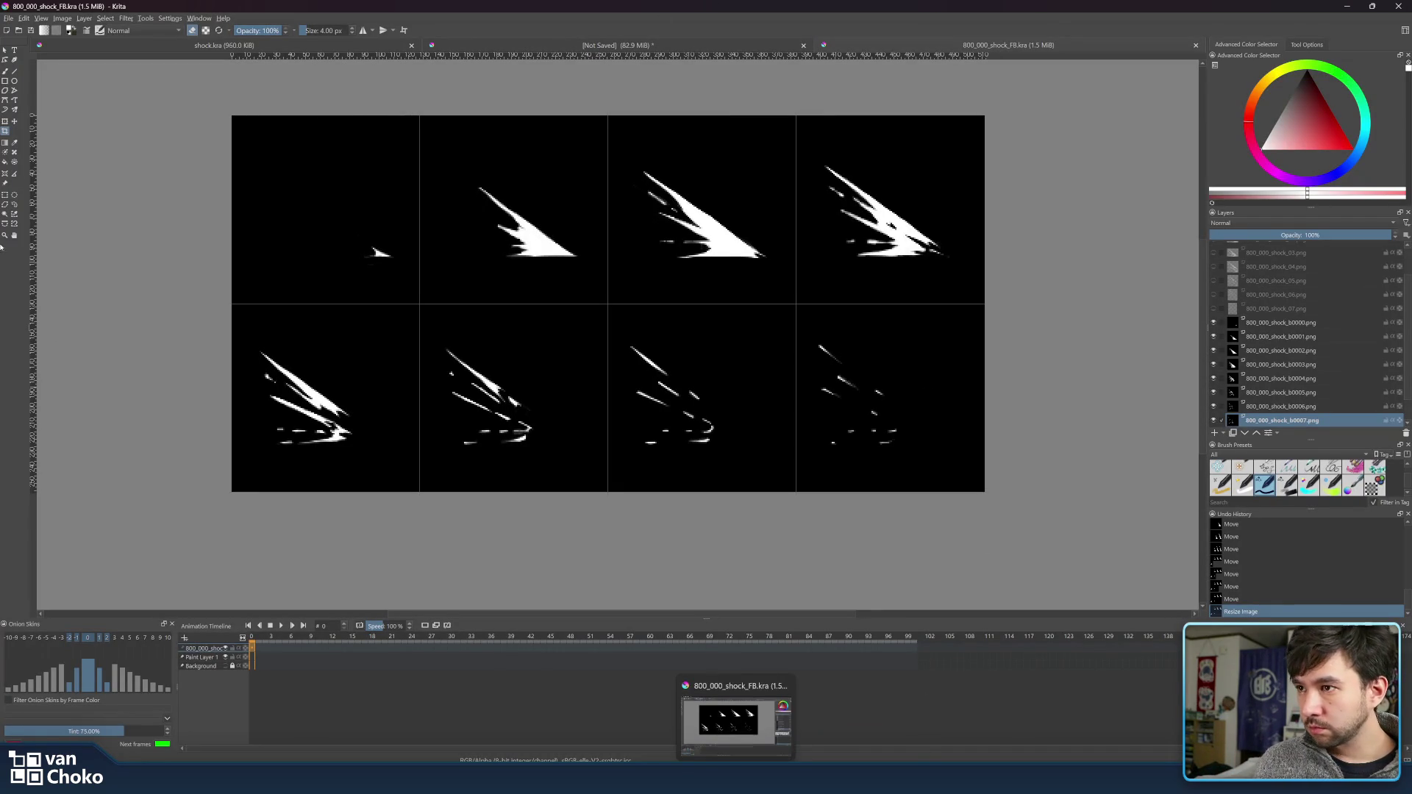
- Save the Krita sheet as PNG 800_000_shock_FB.png with the default PNG options
key(ctrl+shift+s)
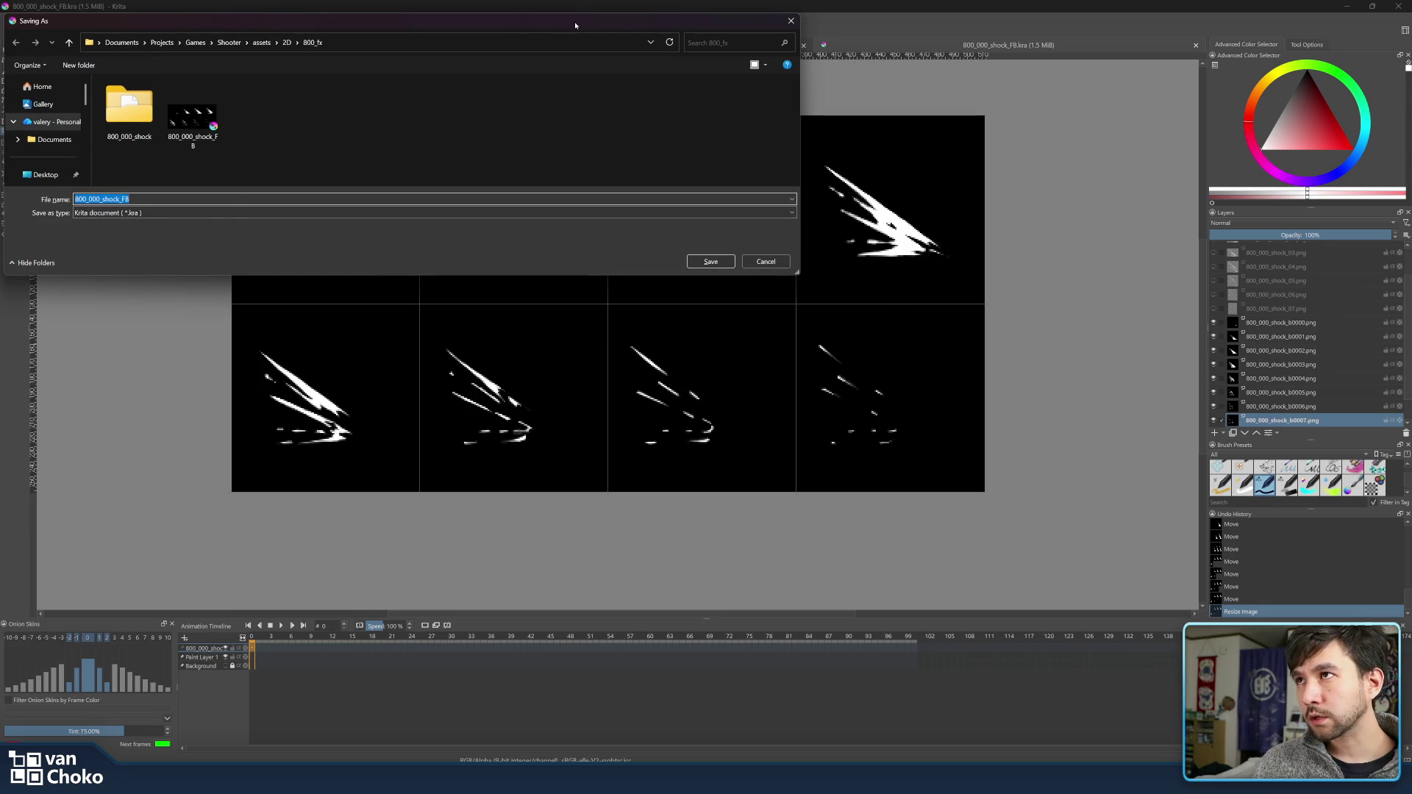
drag(577, 26, 1411, 456)
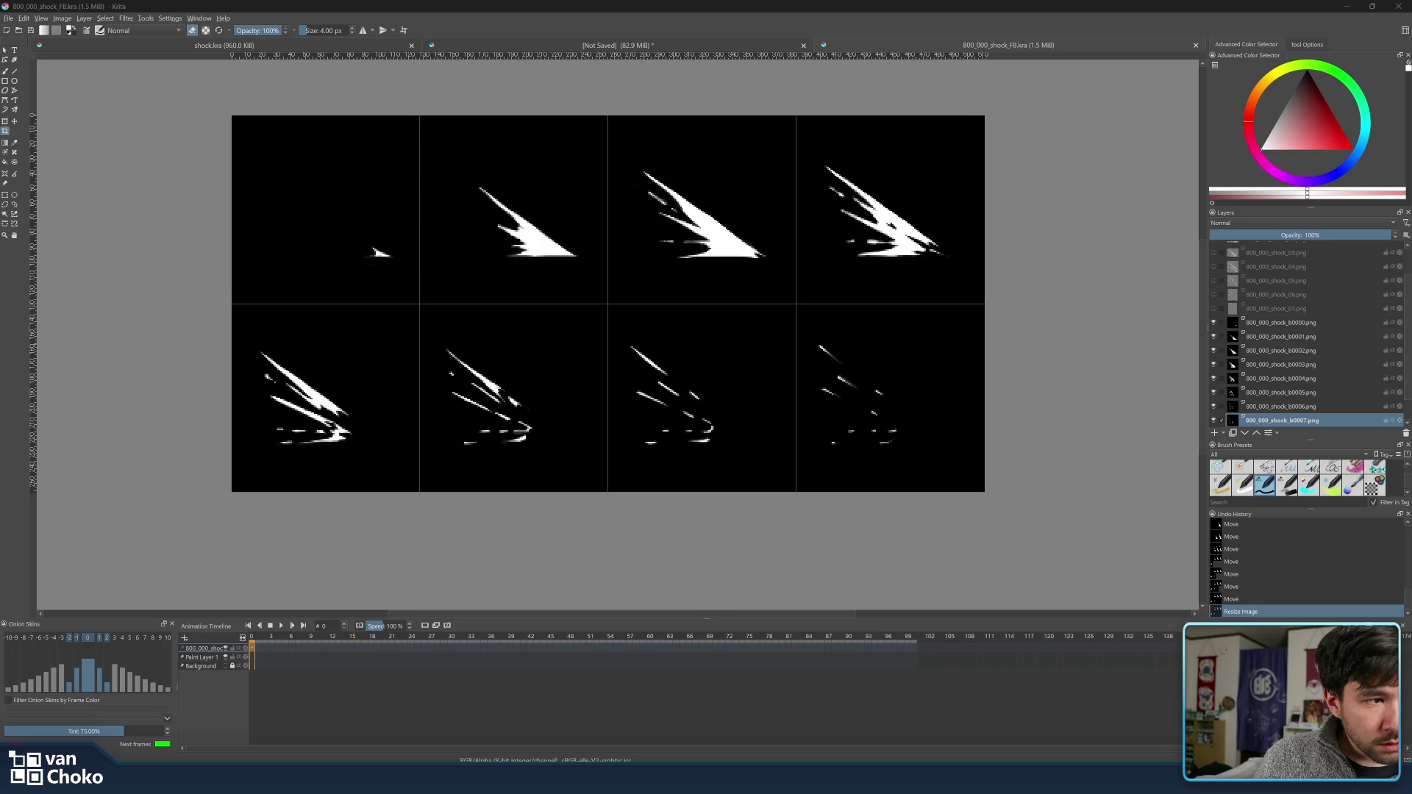
key(Return)
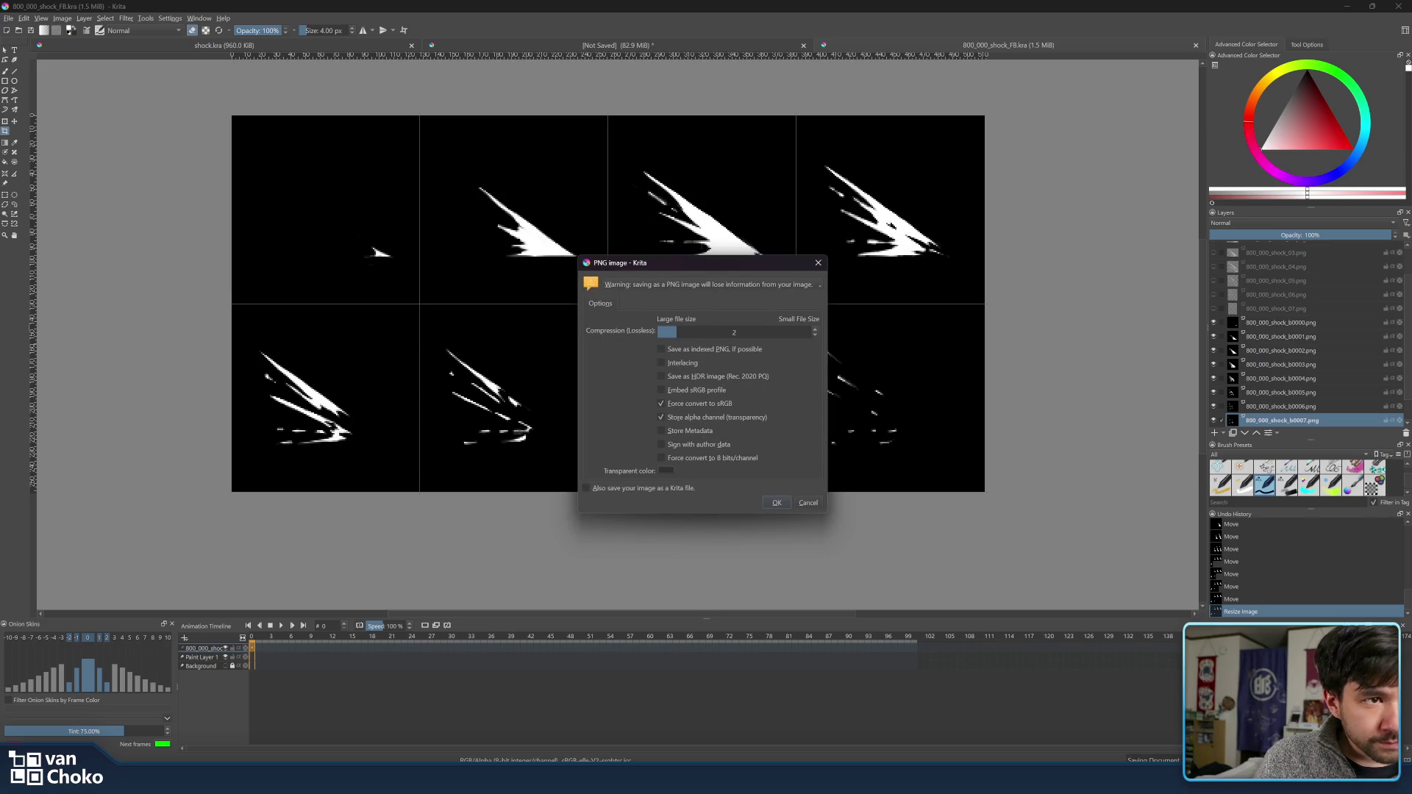
click(779, 502)
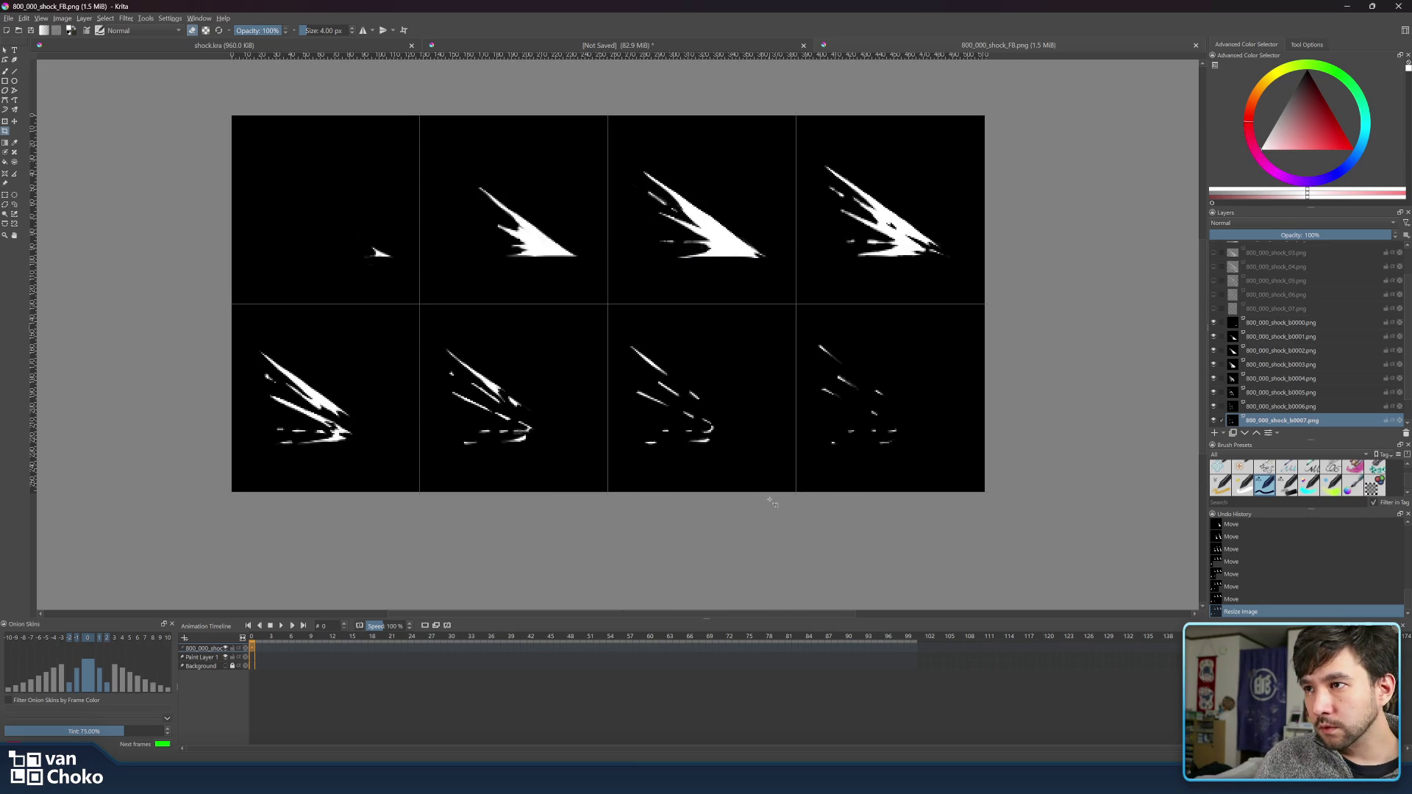
- Minimize Krita and drop 800_000_shock_FB.png into the GPUParticles2D Texture slot
click(1347, 6)
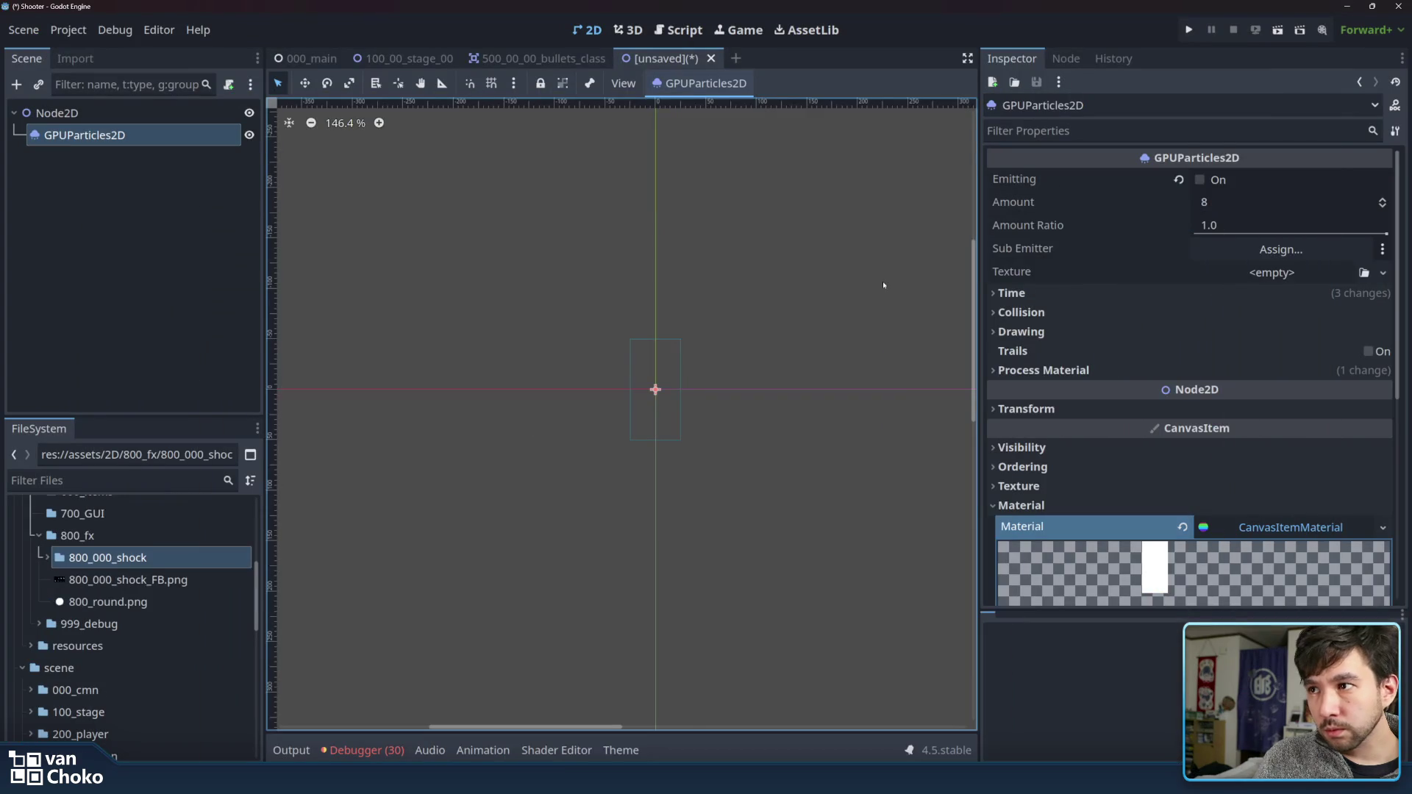
click(123, 579)
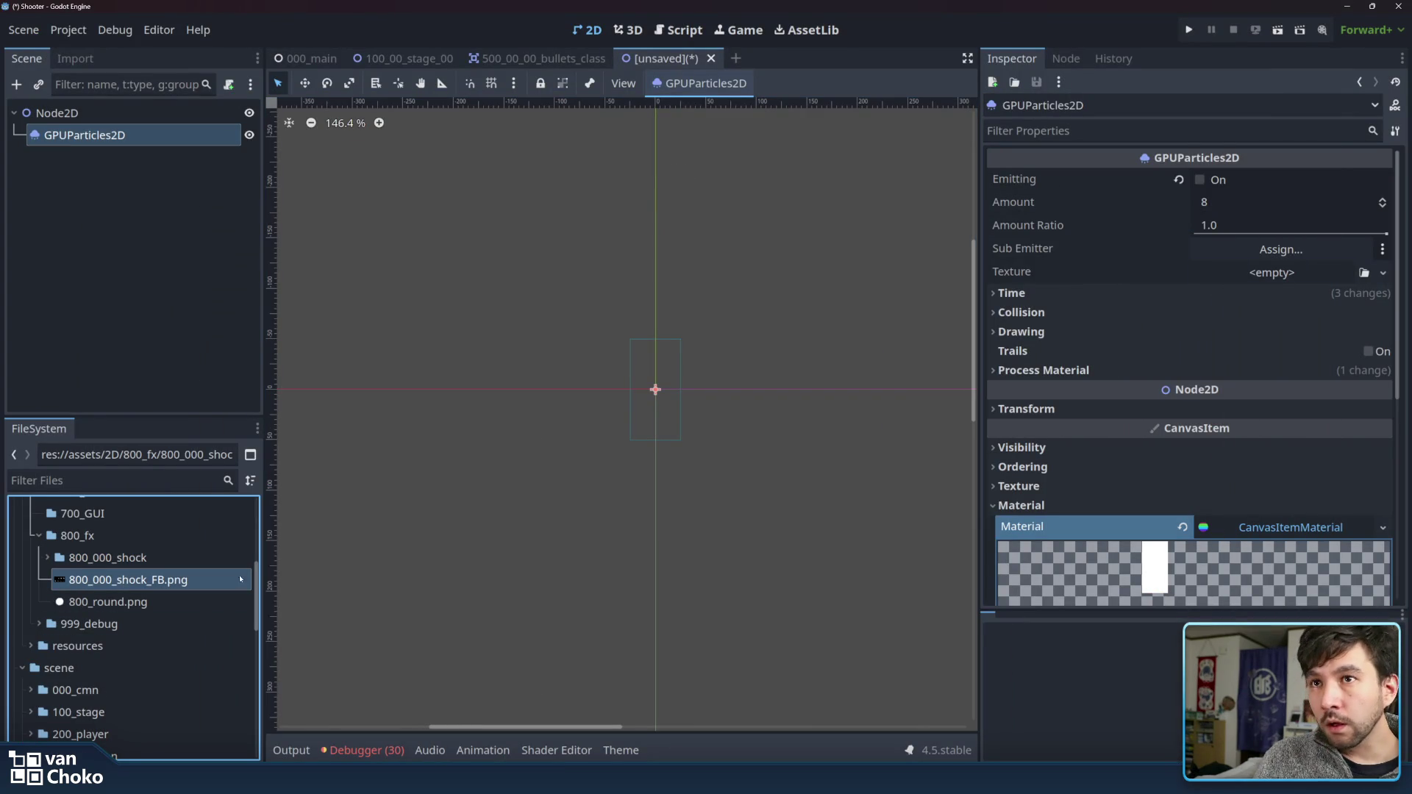
drag(144, 581, 1232, 272)
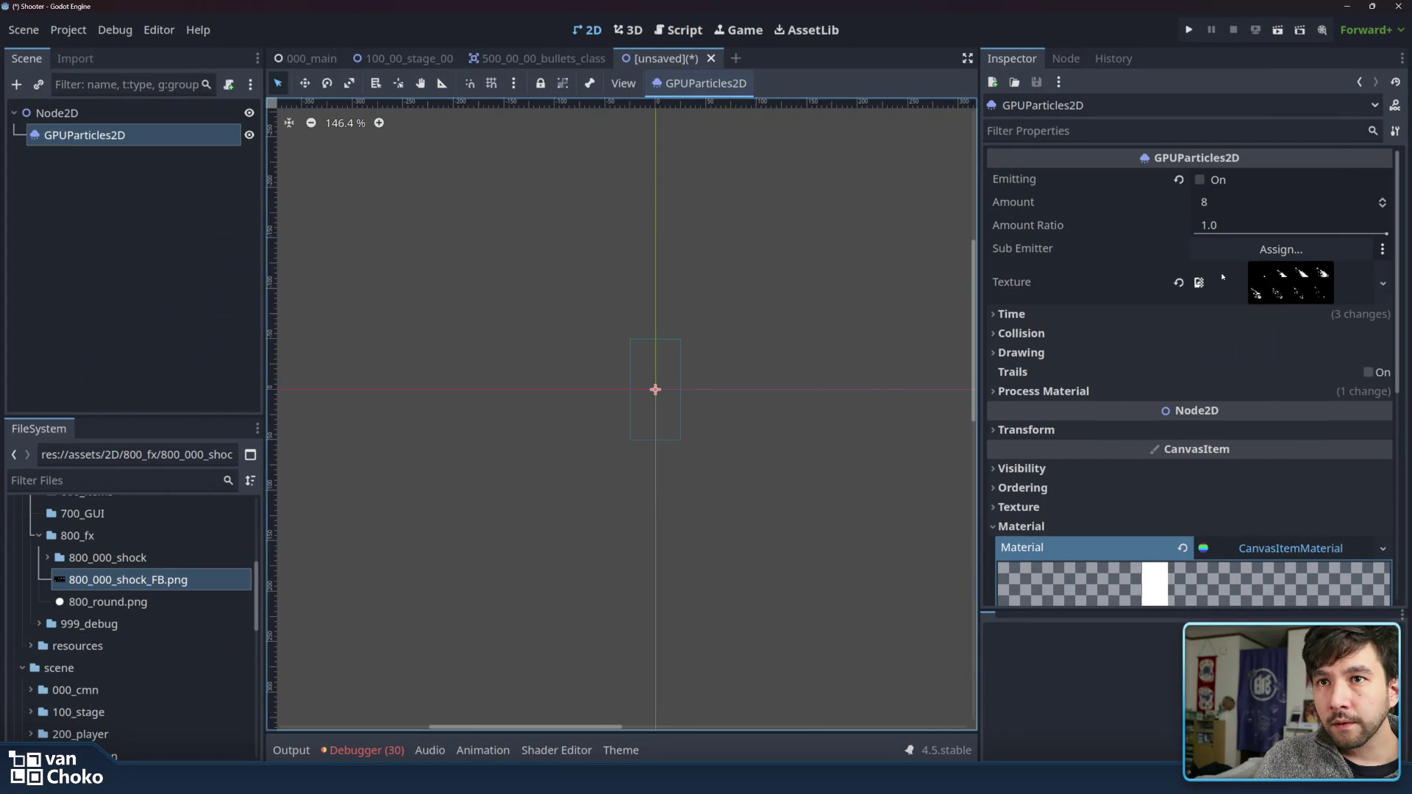
- Toggle Emitting on and off repeatedly to preview the shock burst
scroll(1109, 475, down, 5)
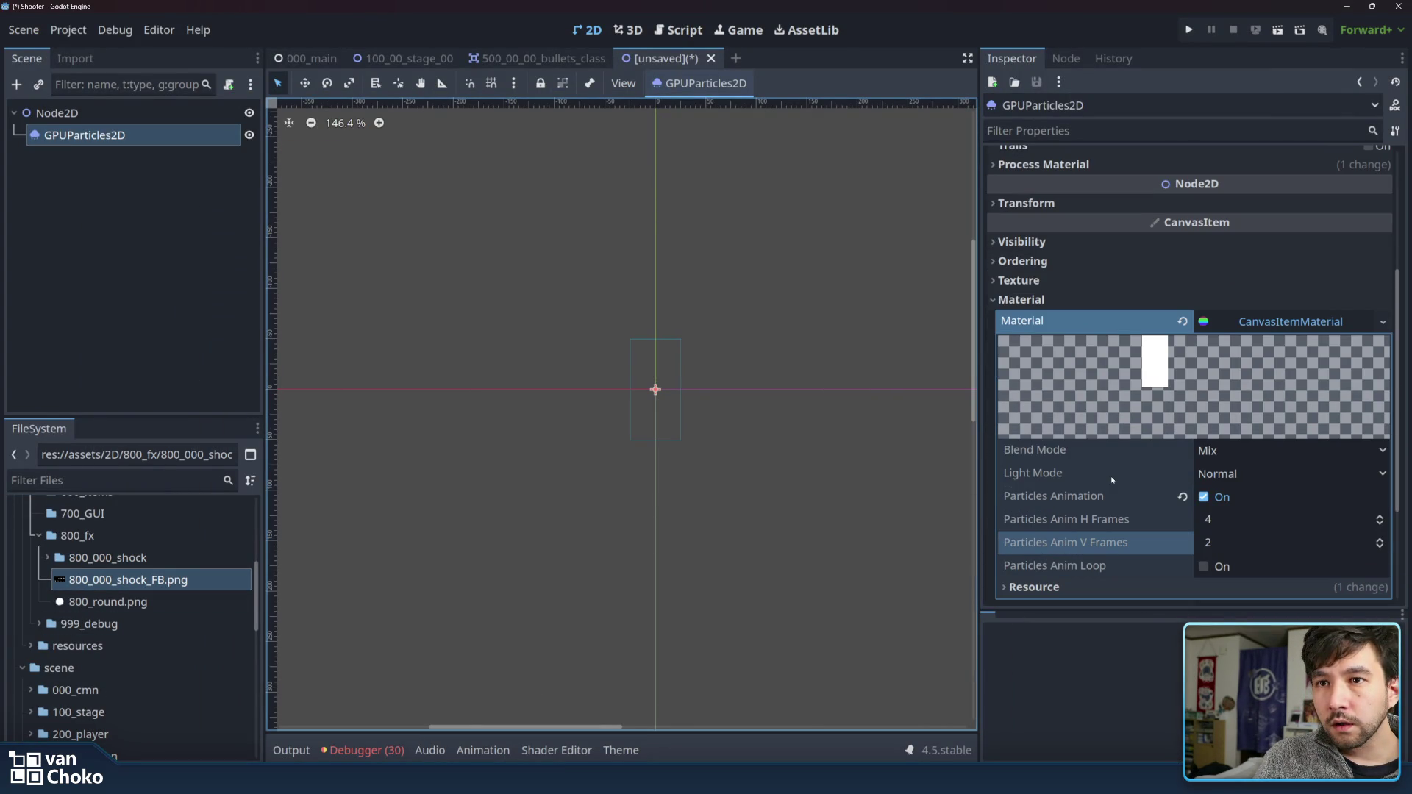
scroll(690, 405, up, 5)
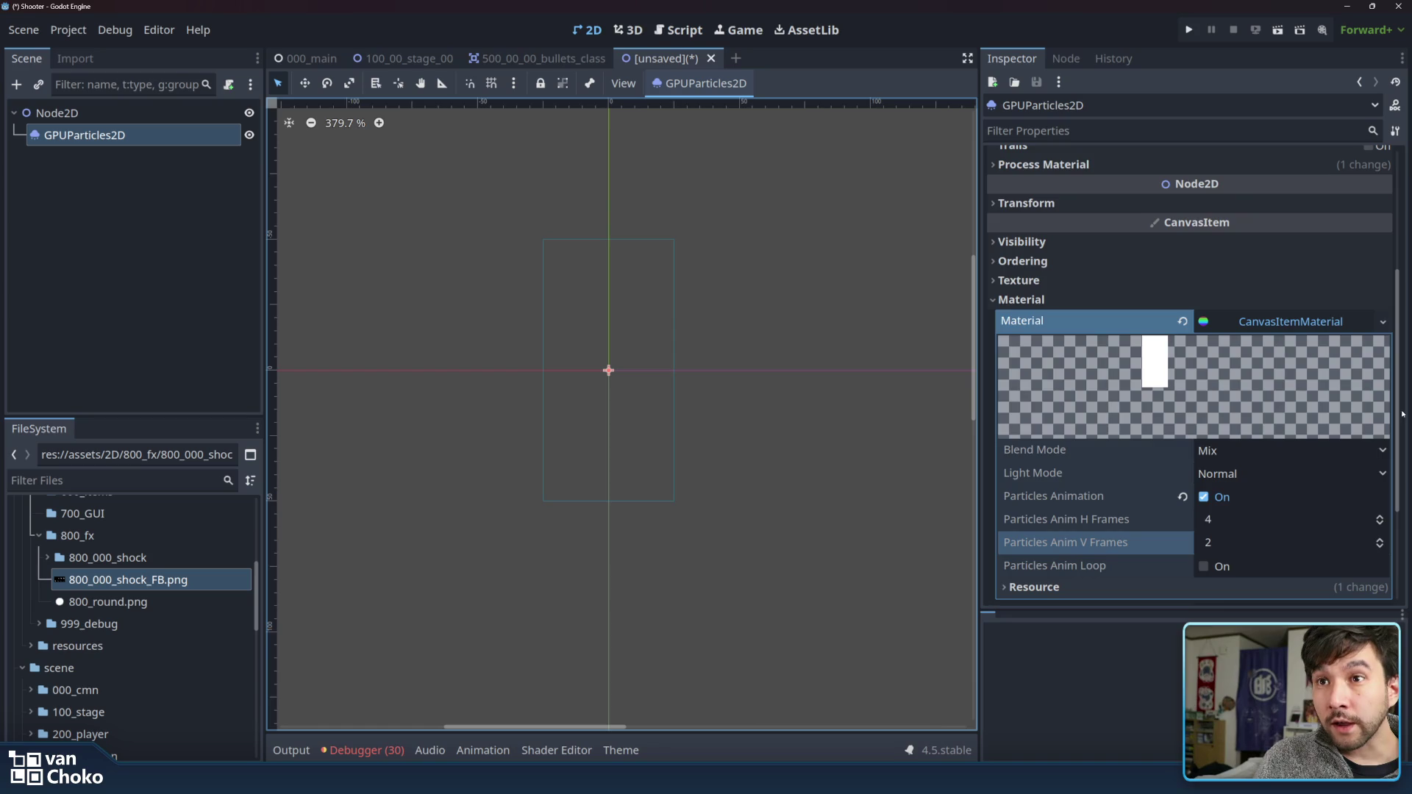
scroll(1218, 394, up, 4)
scroll(1218, 394, up, 1)
click(1210, 185)
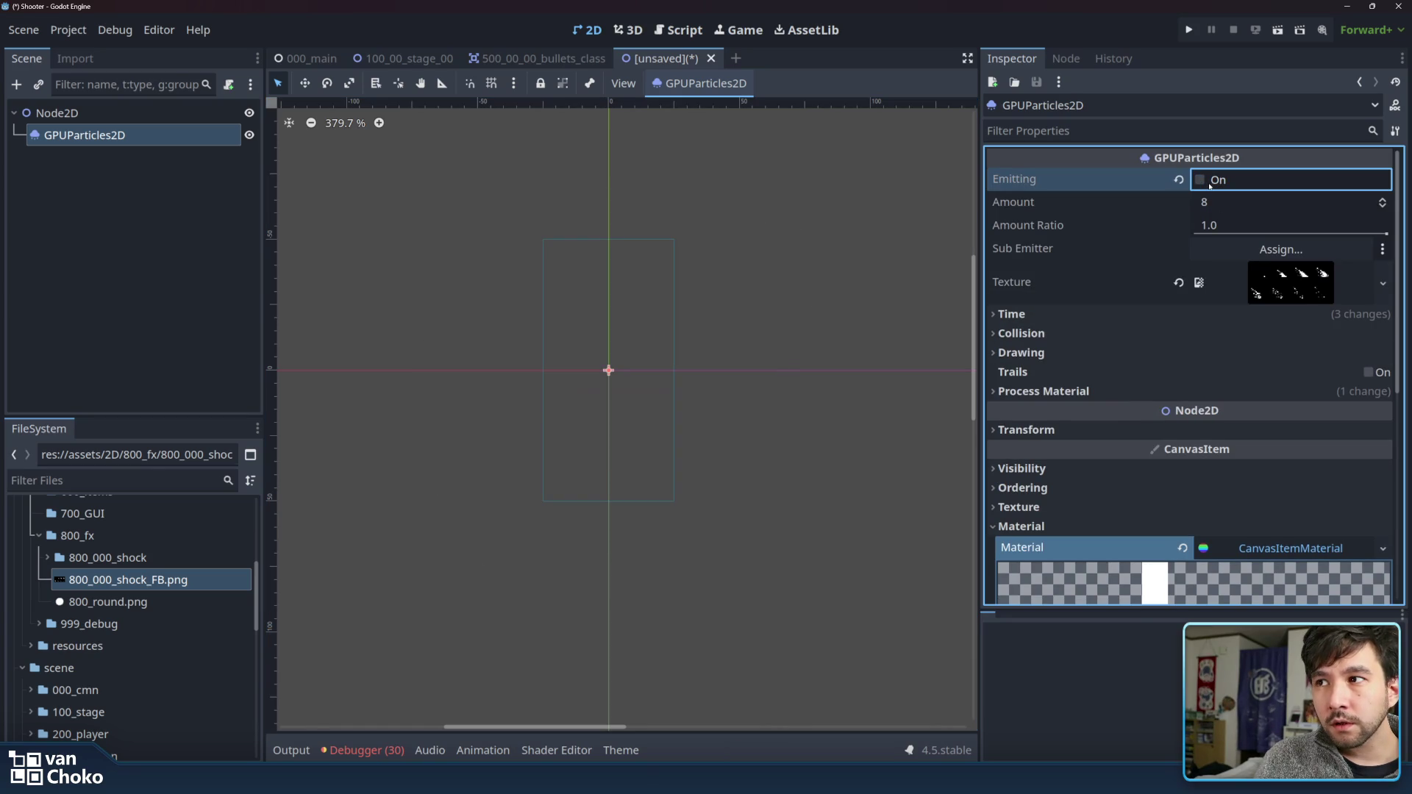
click(1210, 186)
click(1210, 186)
click(1209, 185)
click(1210, 185)
click(1210, 185)
scroll(1136, 322, down, 3)
scroll(1163, 384, down, 6)
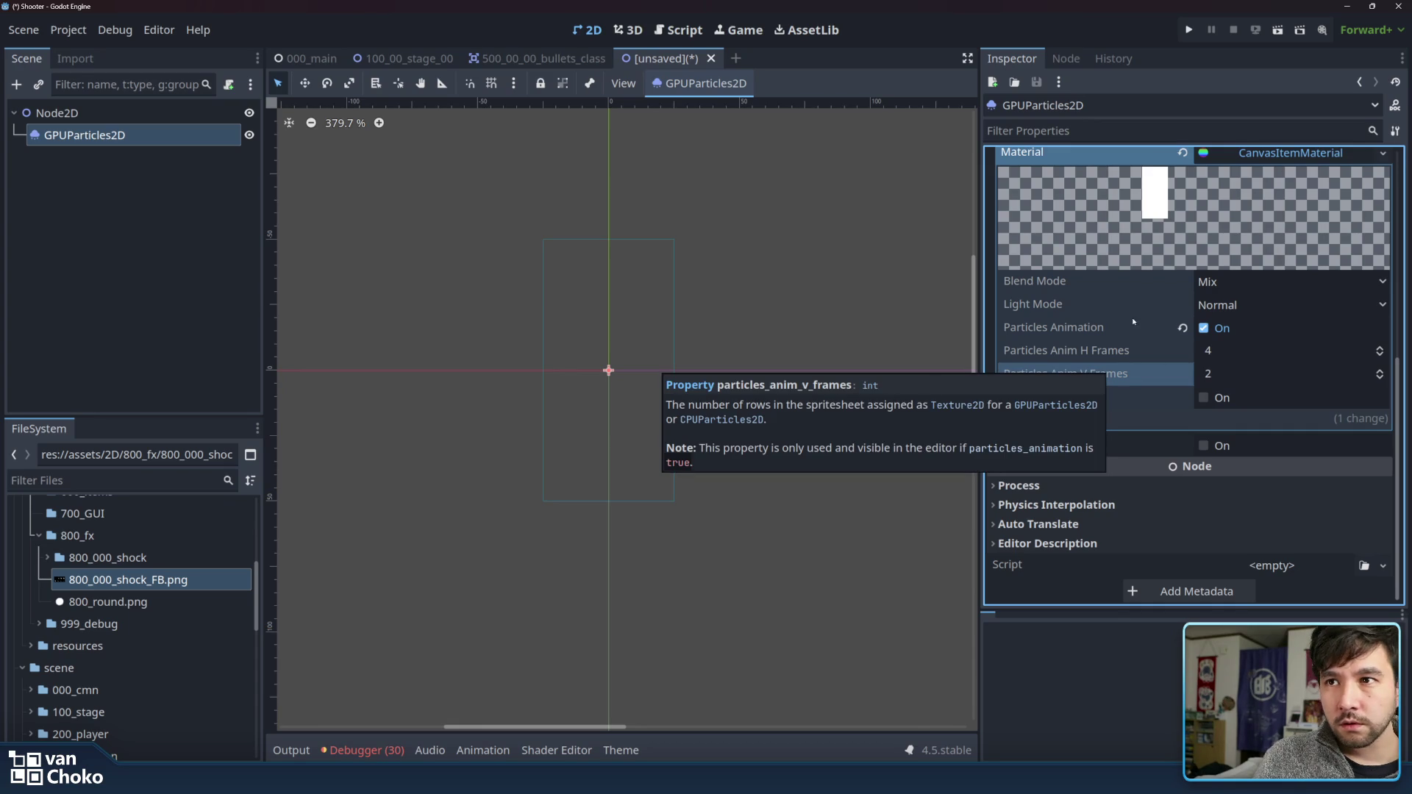
- Set the CanvasItemMaterial's Blend Mode to Add
click(1228, 305)
click(1221, 328)
click(1226, 281)
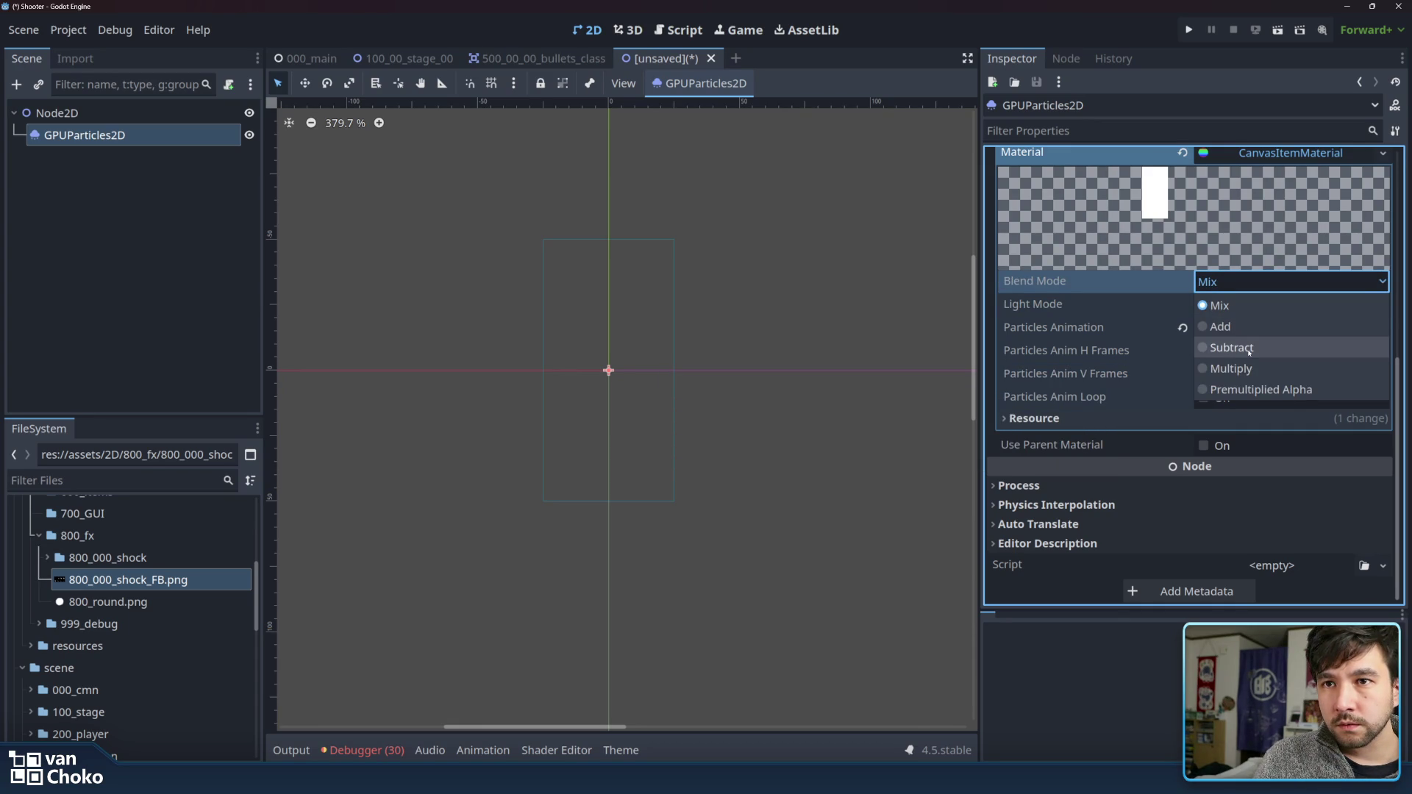
click(1248, 326)
- Toggle Emitting on and off to replay the additive burst
scroll(1115, 276, up, 5)
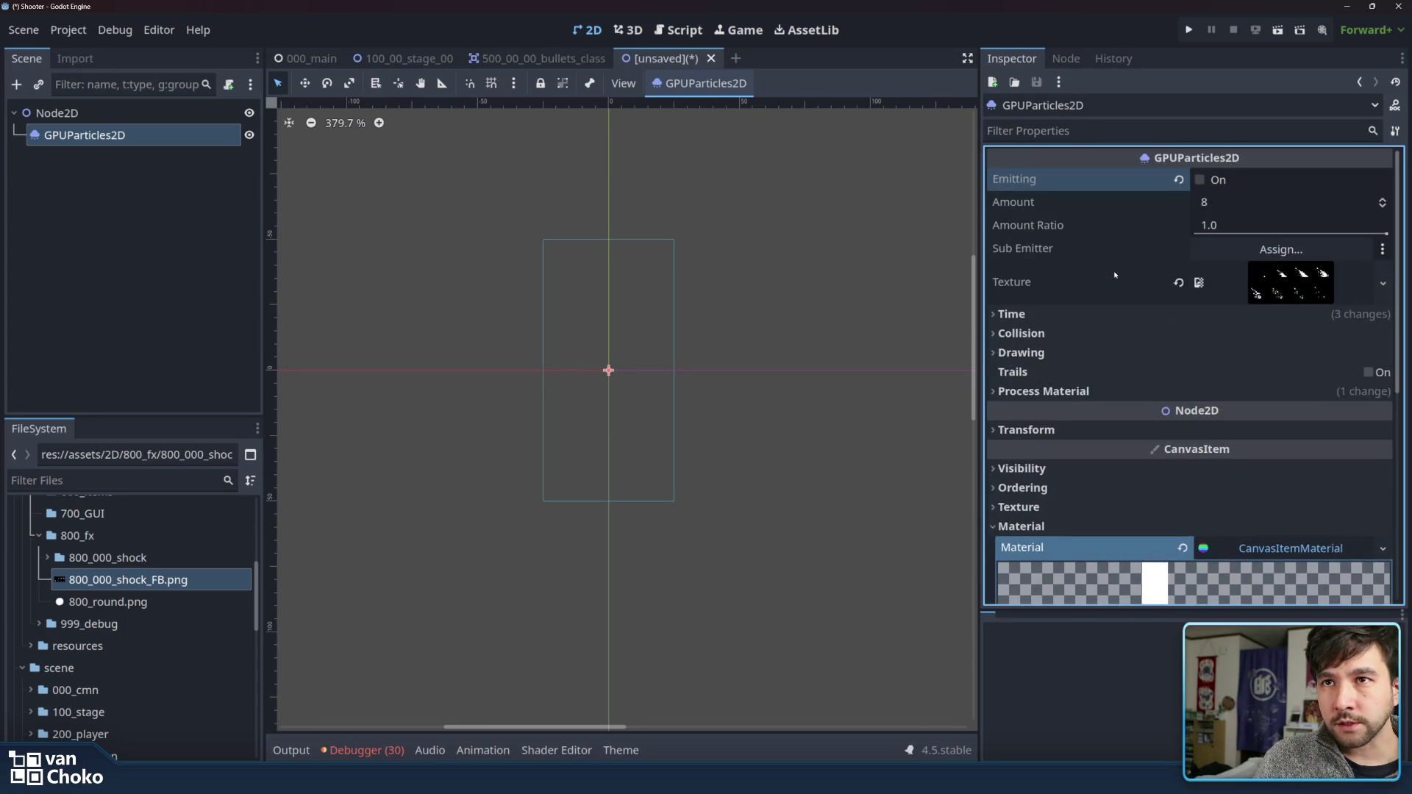
click(1202, 180)
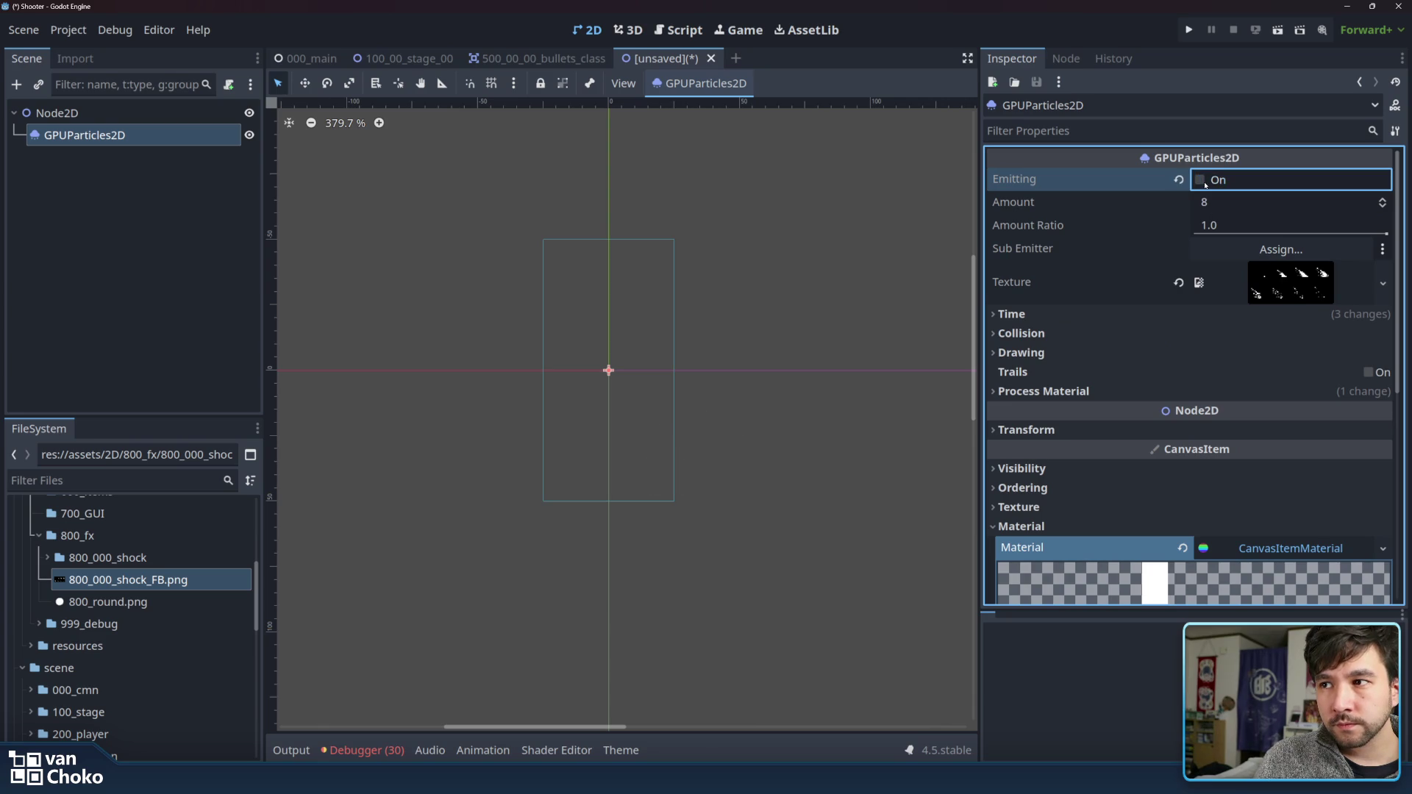
click(1200, 180)
click(1200, 180)
click(1200, 180)
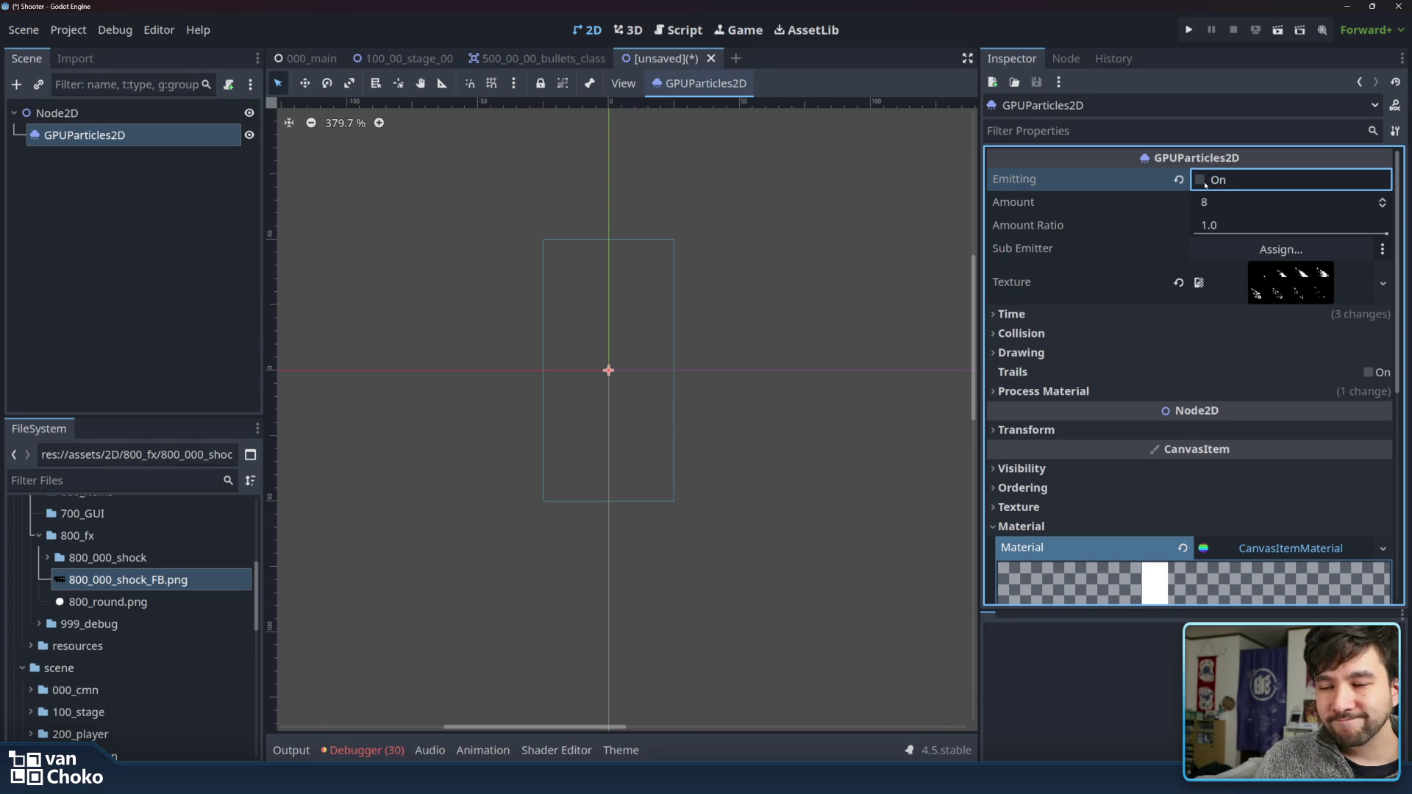
click(1200, 180)
click(1200, 180)
click(1201, 180)
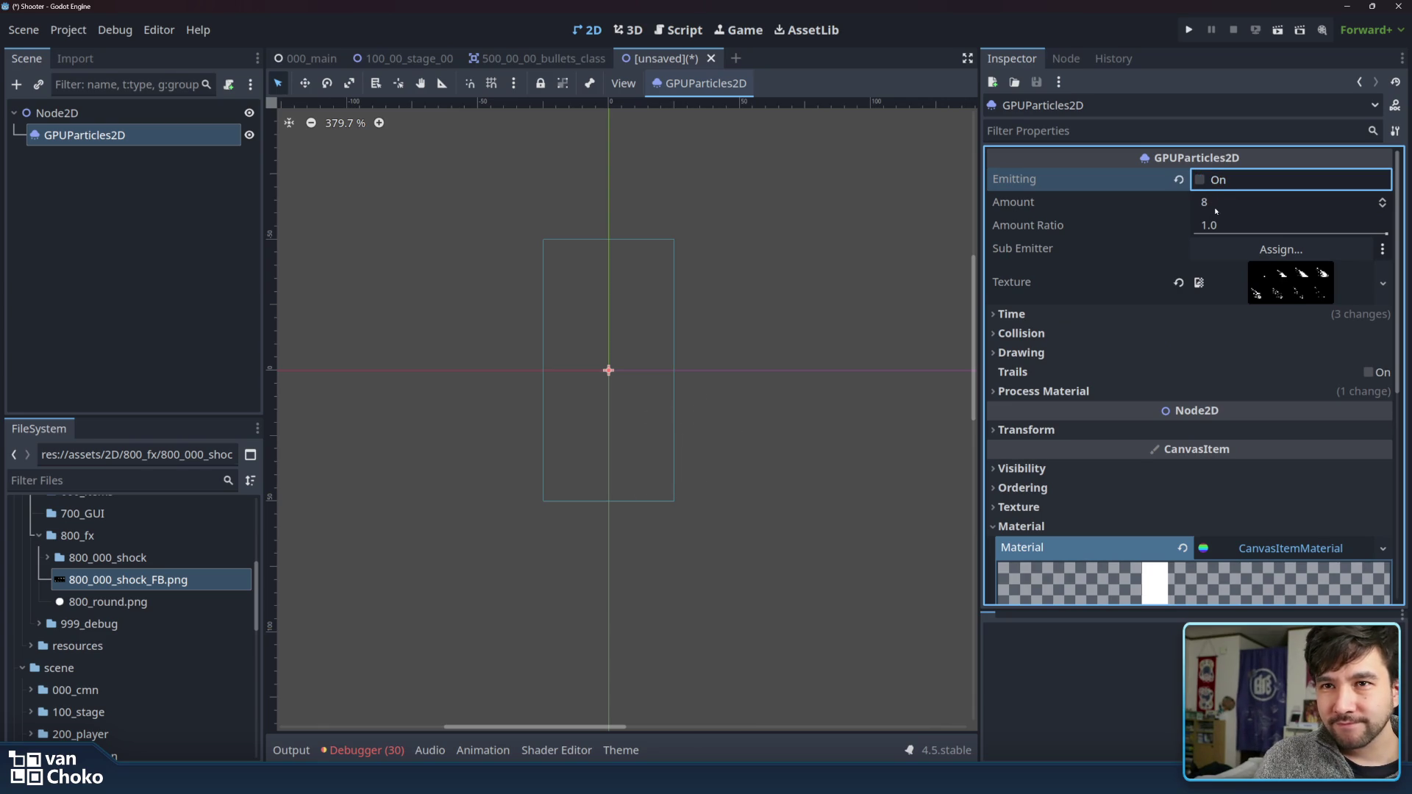
- Inspect the material's Resource settings, leaving Local to Scene off
scroll(1293, 441, down, 4)
scroll(1293, 485, down, 2)
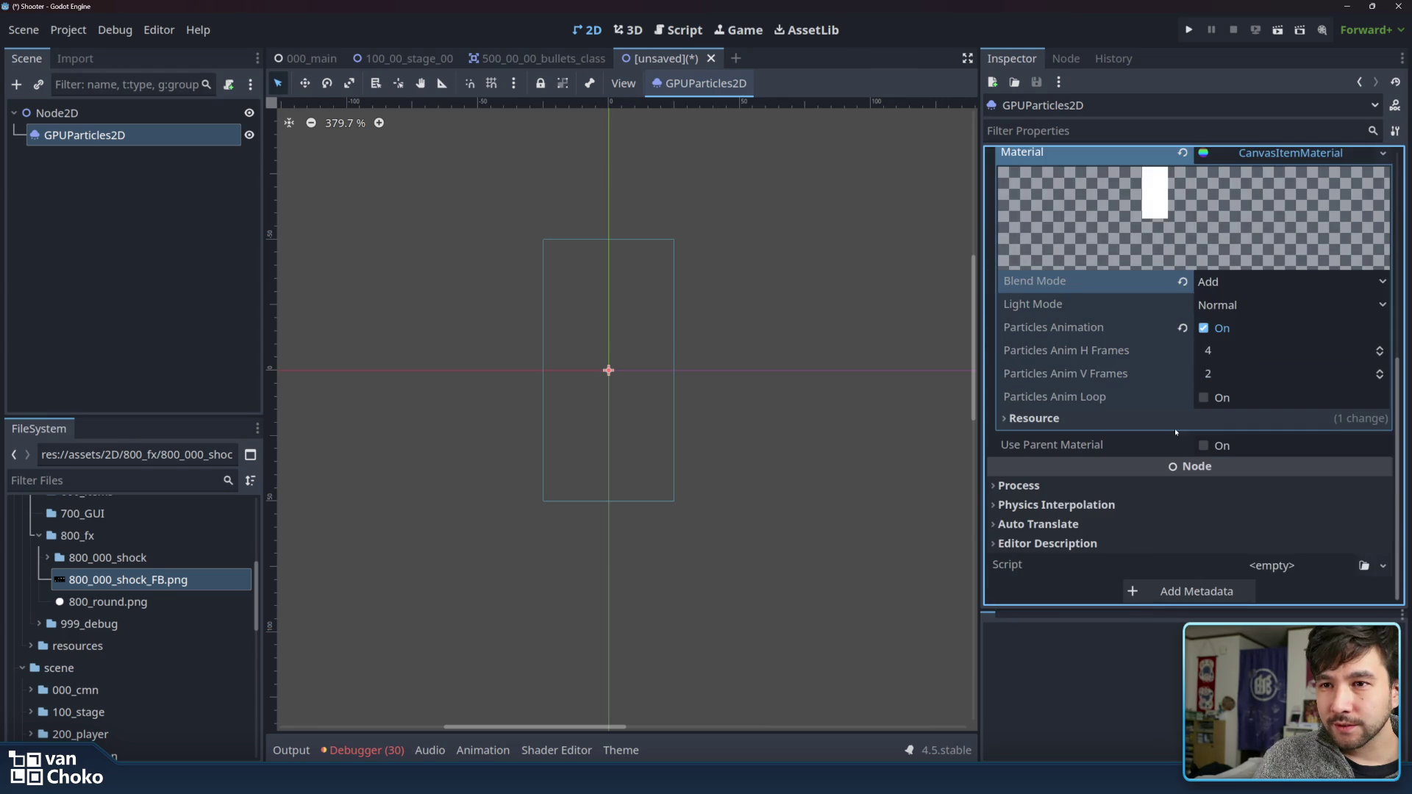
scroll(1290, 482, up, 1)
scroll(1290, 483, down, 1)
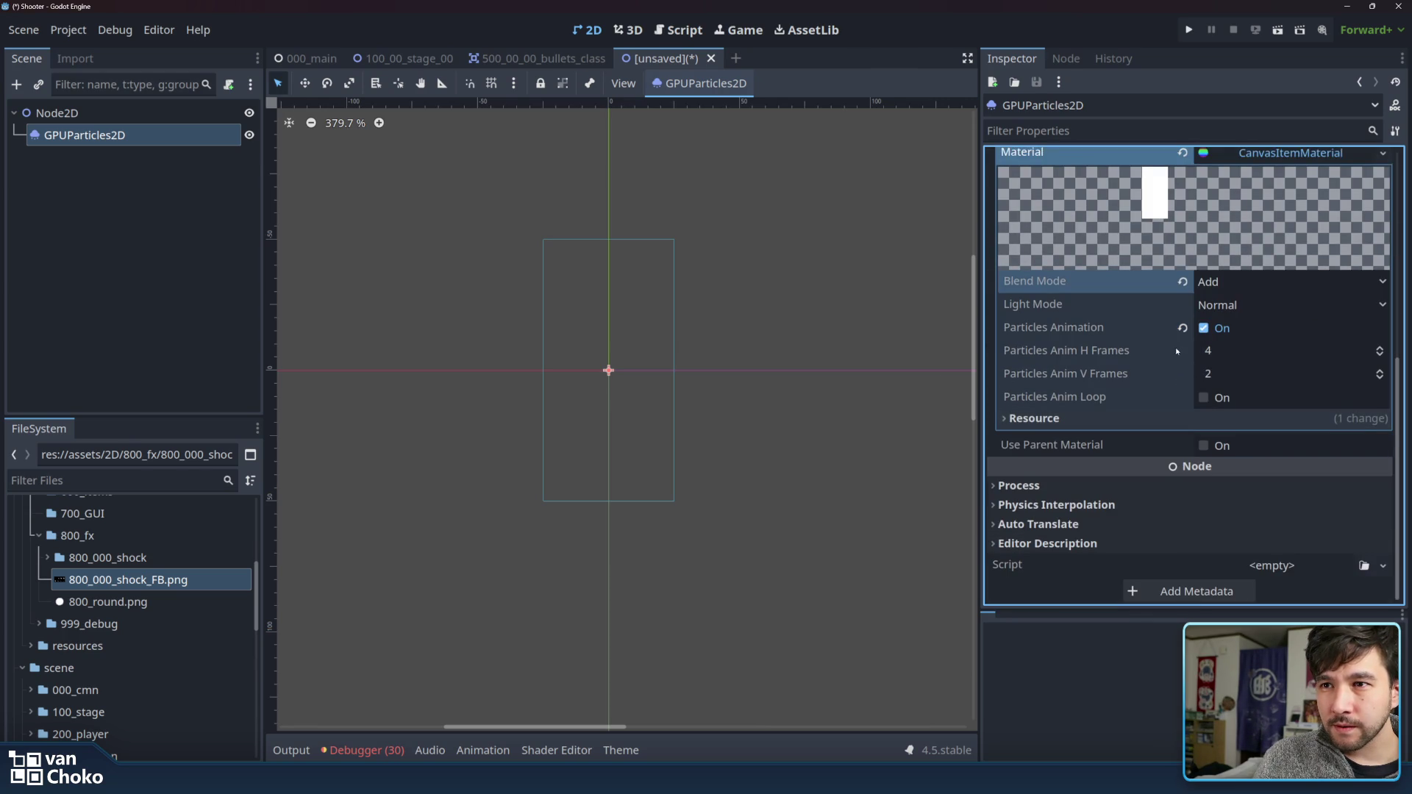
click(1185, 416)
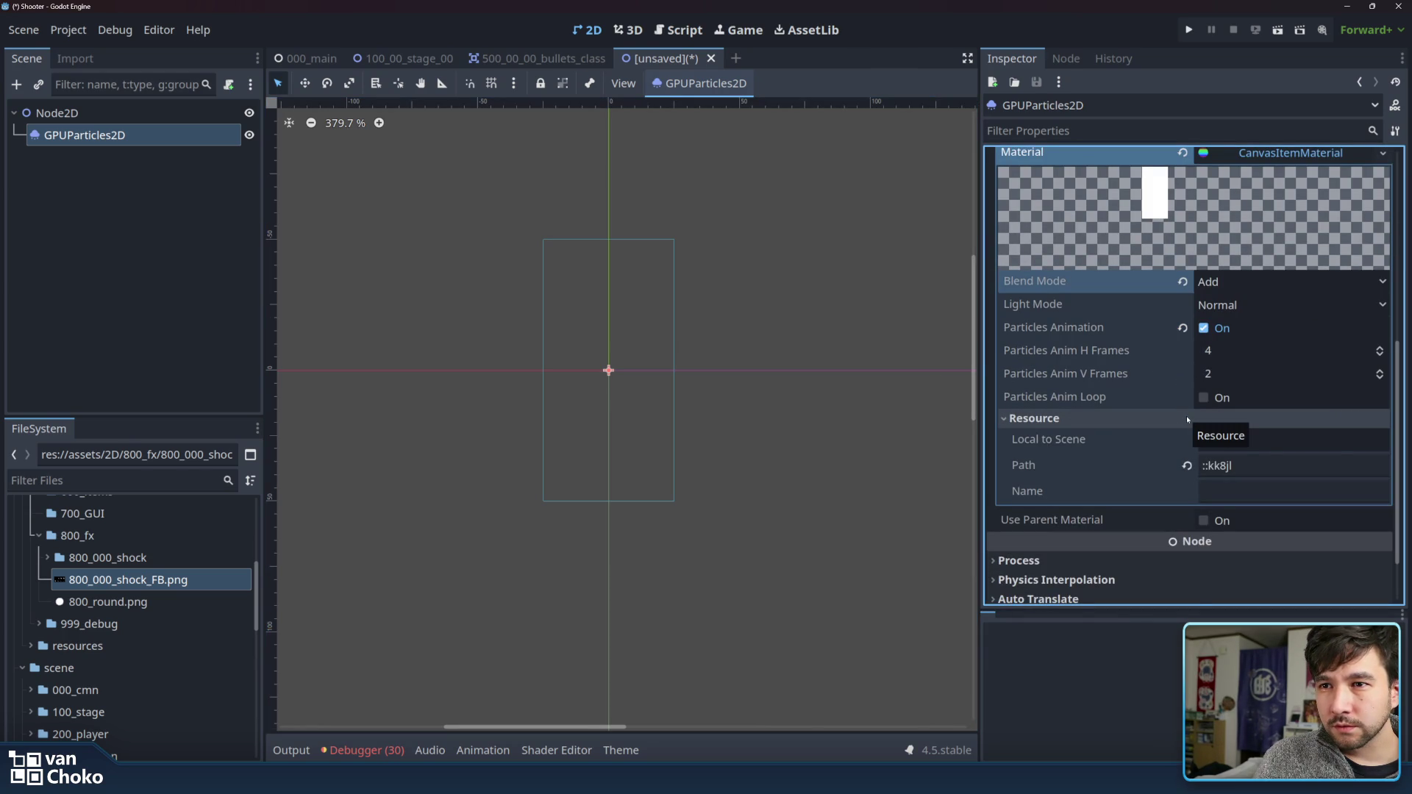
click(1328, 444)
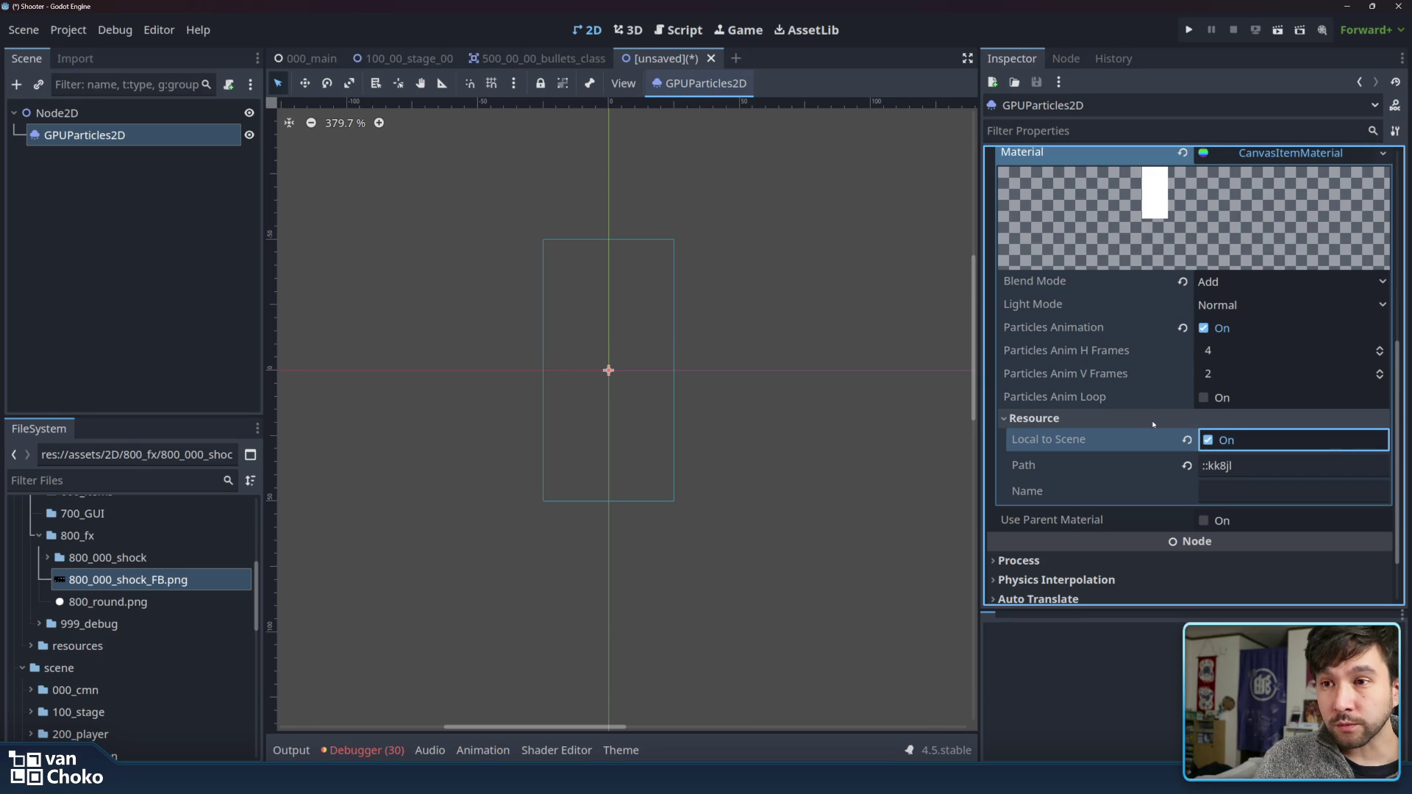
click(1320, 441)
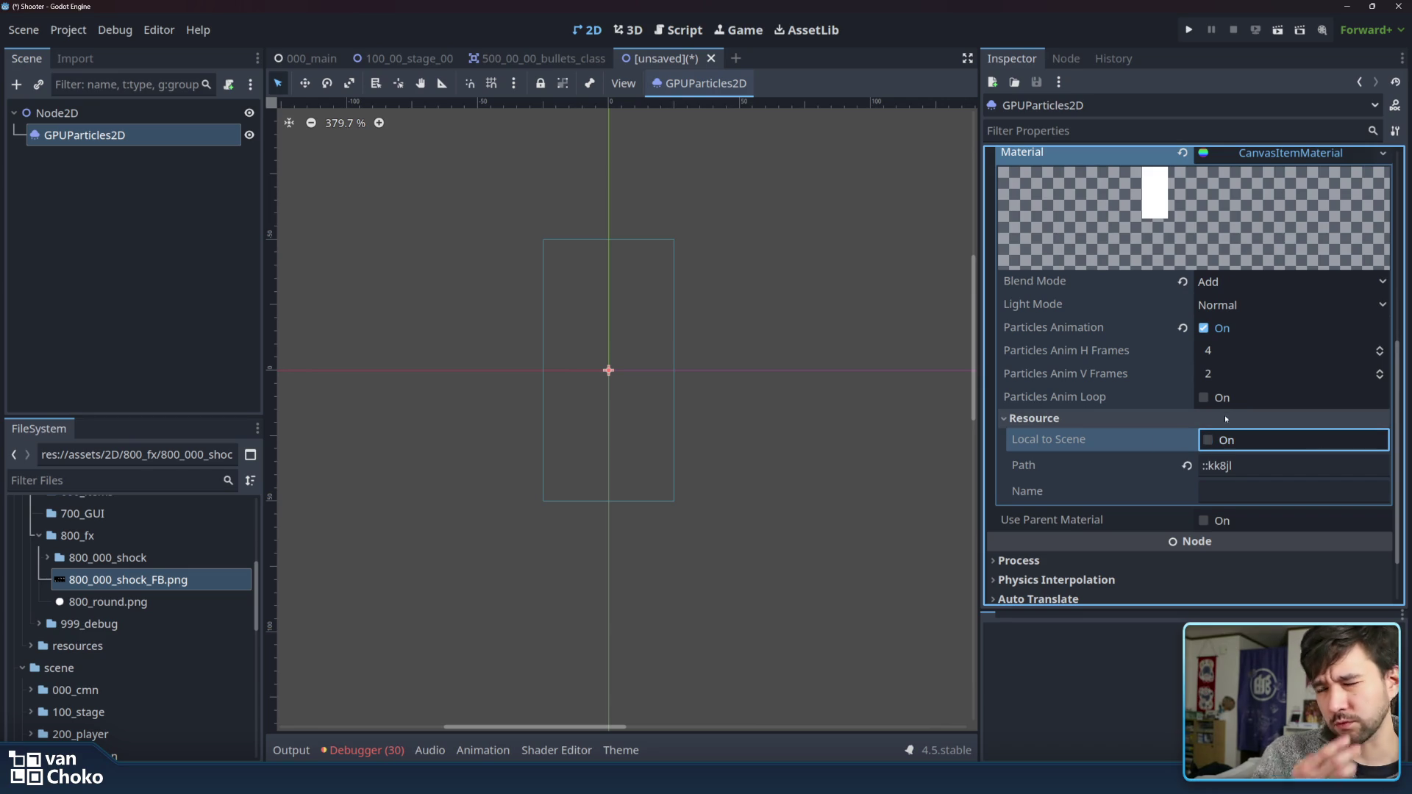
click(1185, 419)
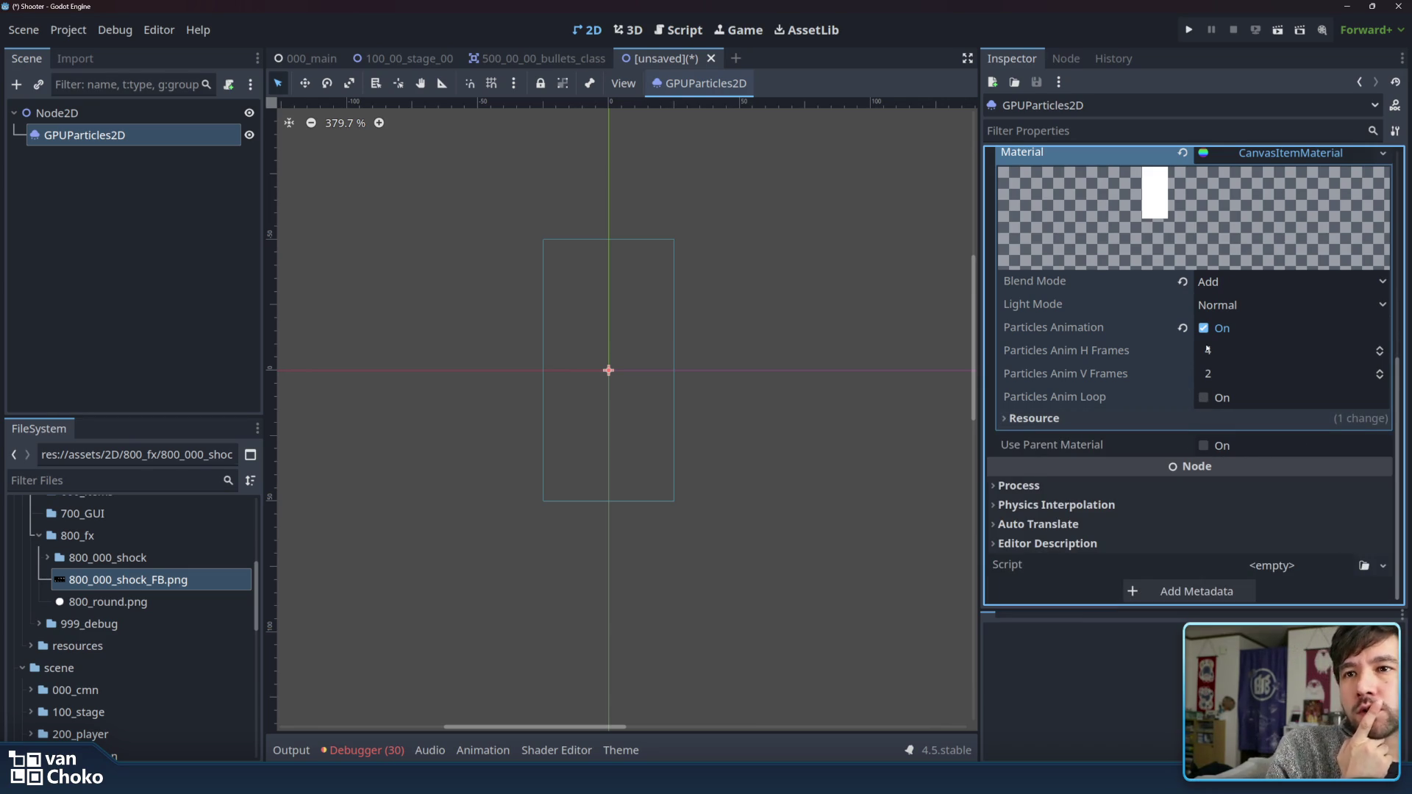
- Set the material's Light Mode to Unshaded and collapse the Material section
click(1223, 311)
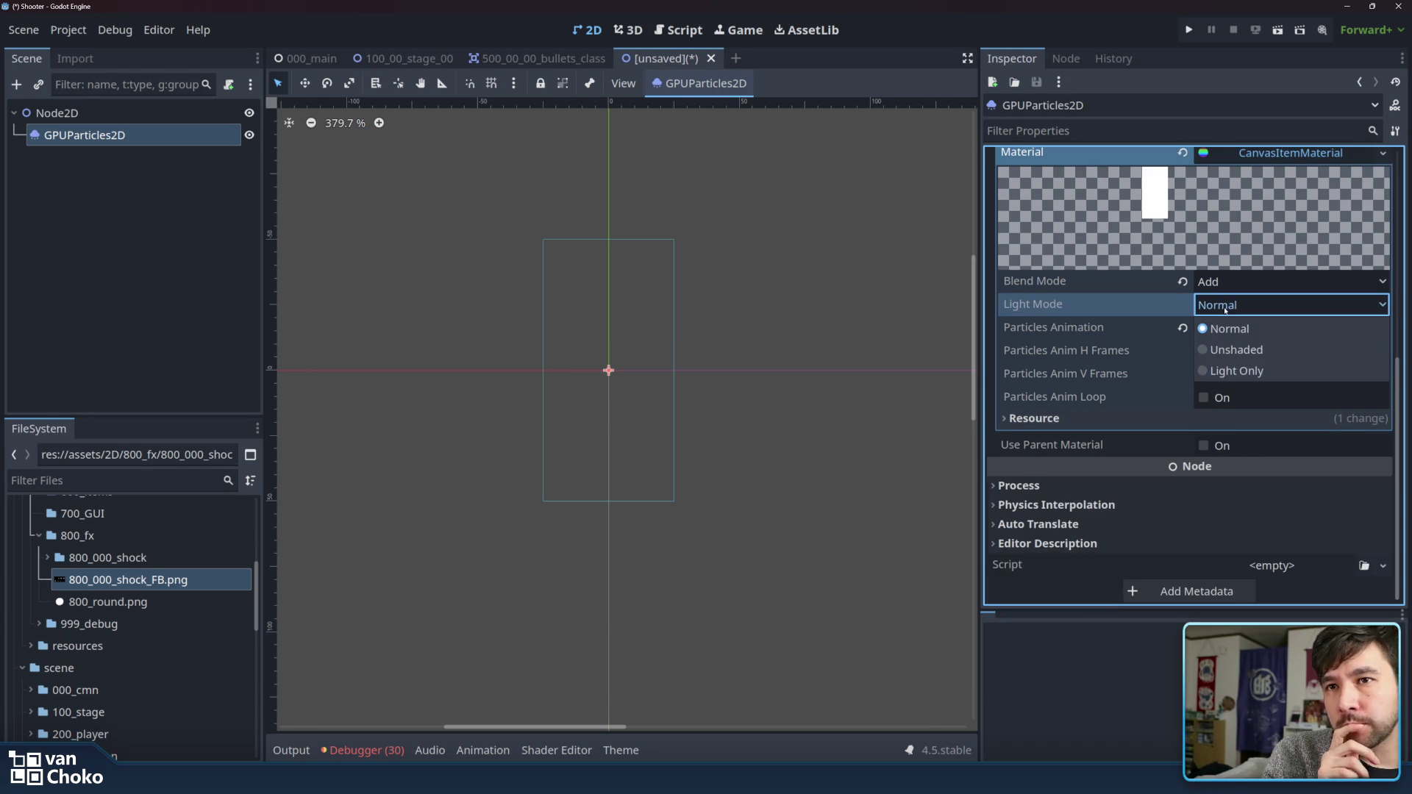
click(1248, 350)
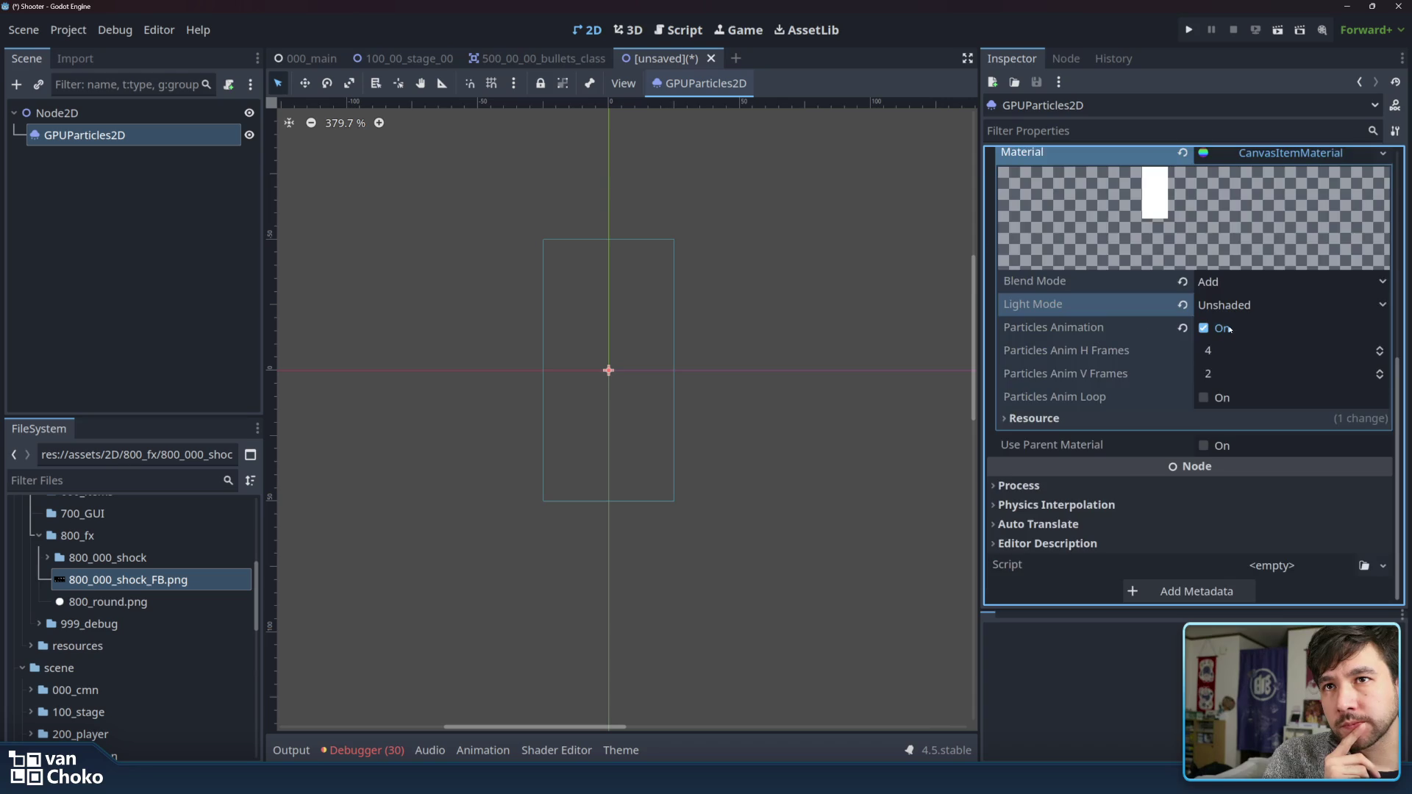
scroll(1251, 377, up, 3)
click(1250, 378)
click(1053, 394)
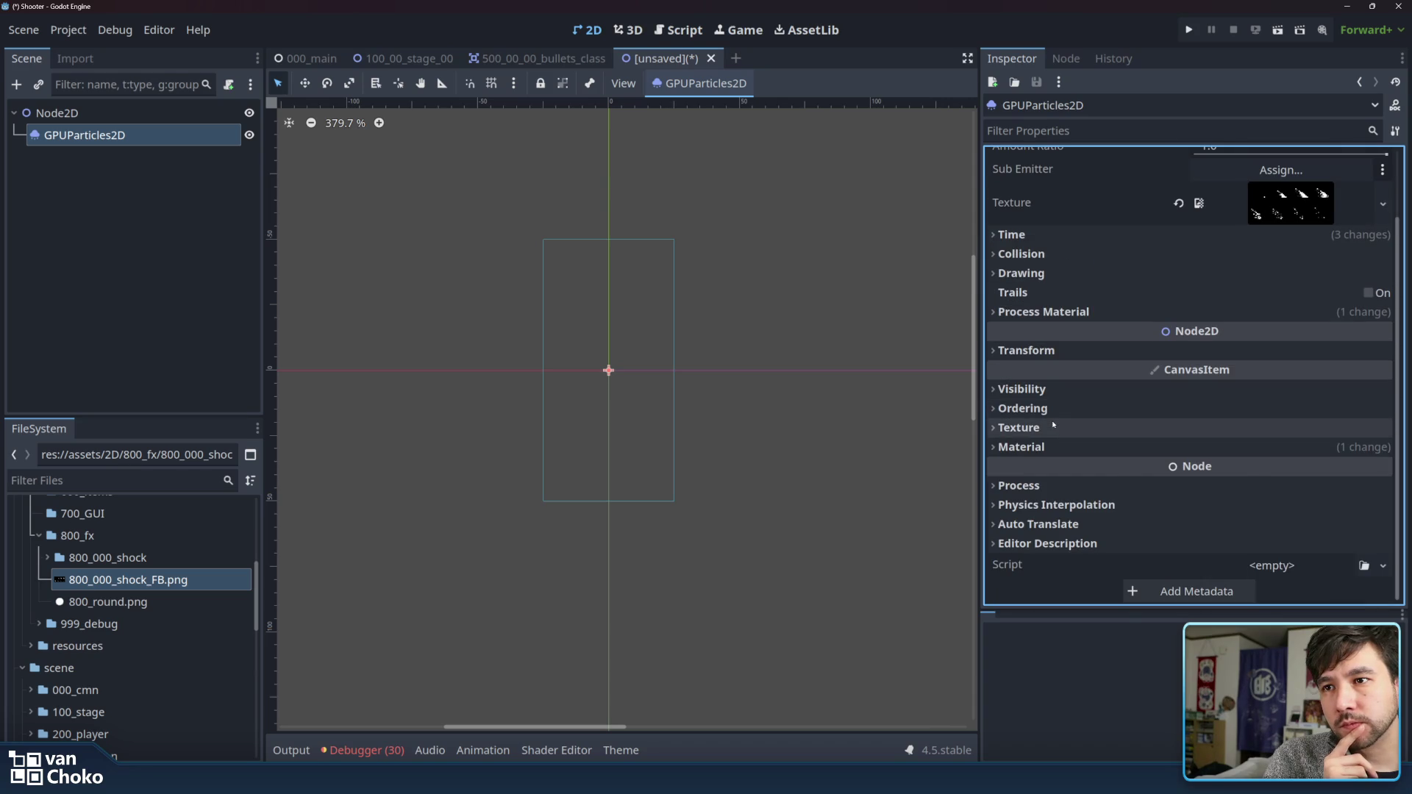
click(1053, 426)
click(1053, 427)
click(1054, 409)
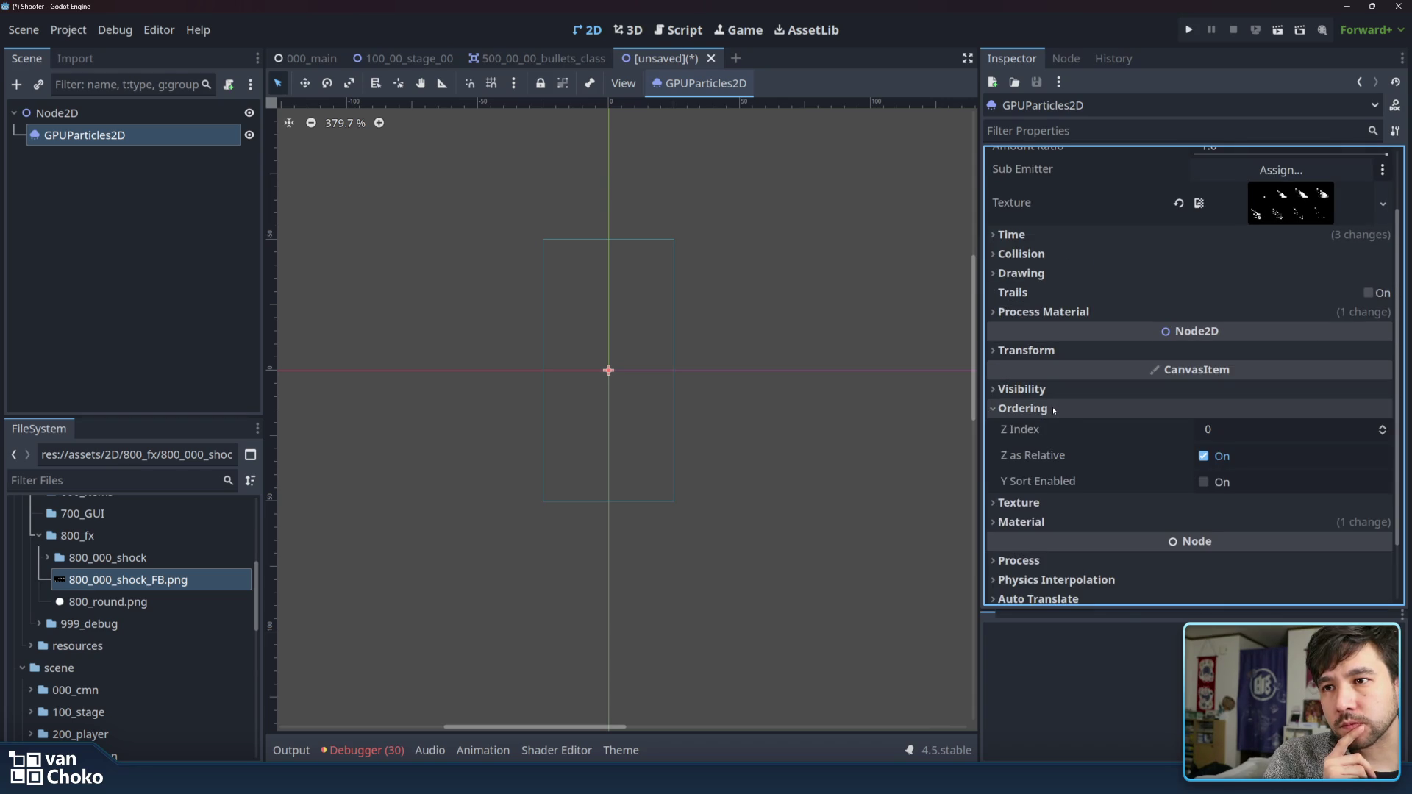
click(1053, 409)
click(1052, 389)
click(1052, 389)
scroll(1134, 312, up, 1)
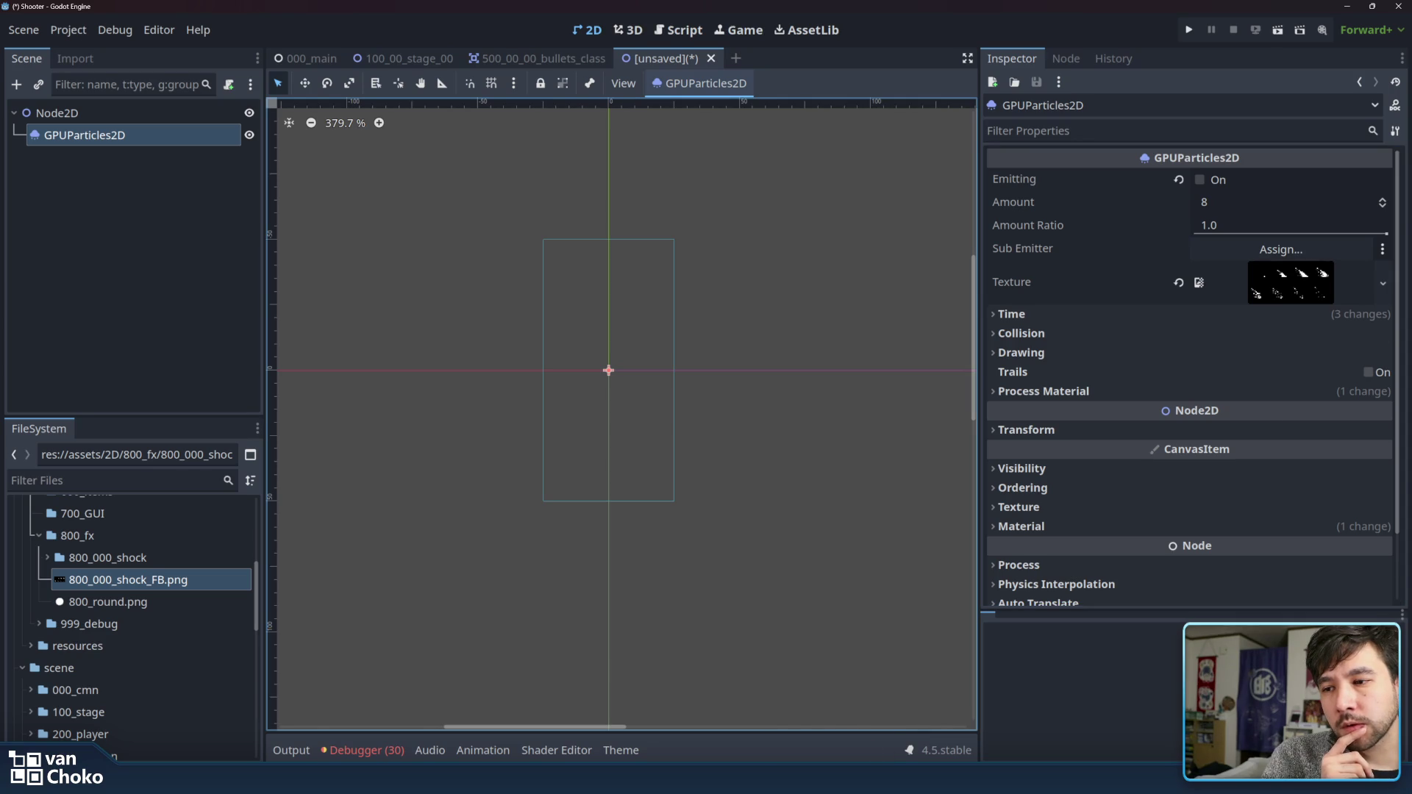
mouse_move(783, 778)
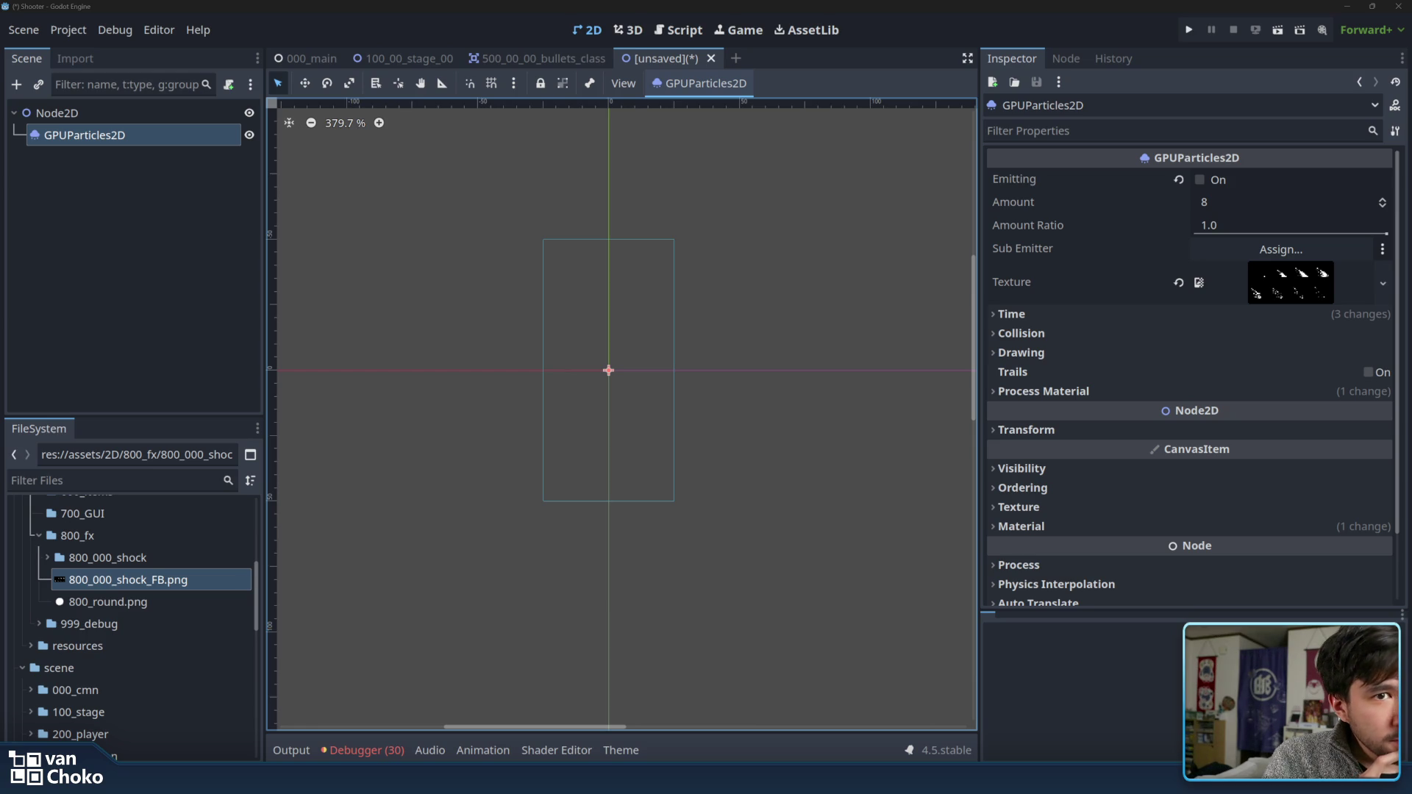
- Expand the ParticleProcessMaterial properties, widen the Inspector dock, and peek at Animated Velocity
click(1103, 394)
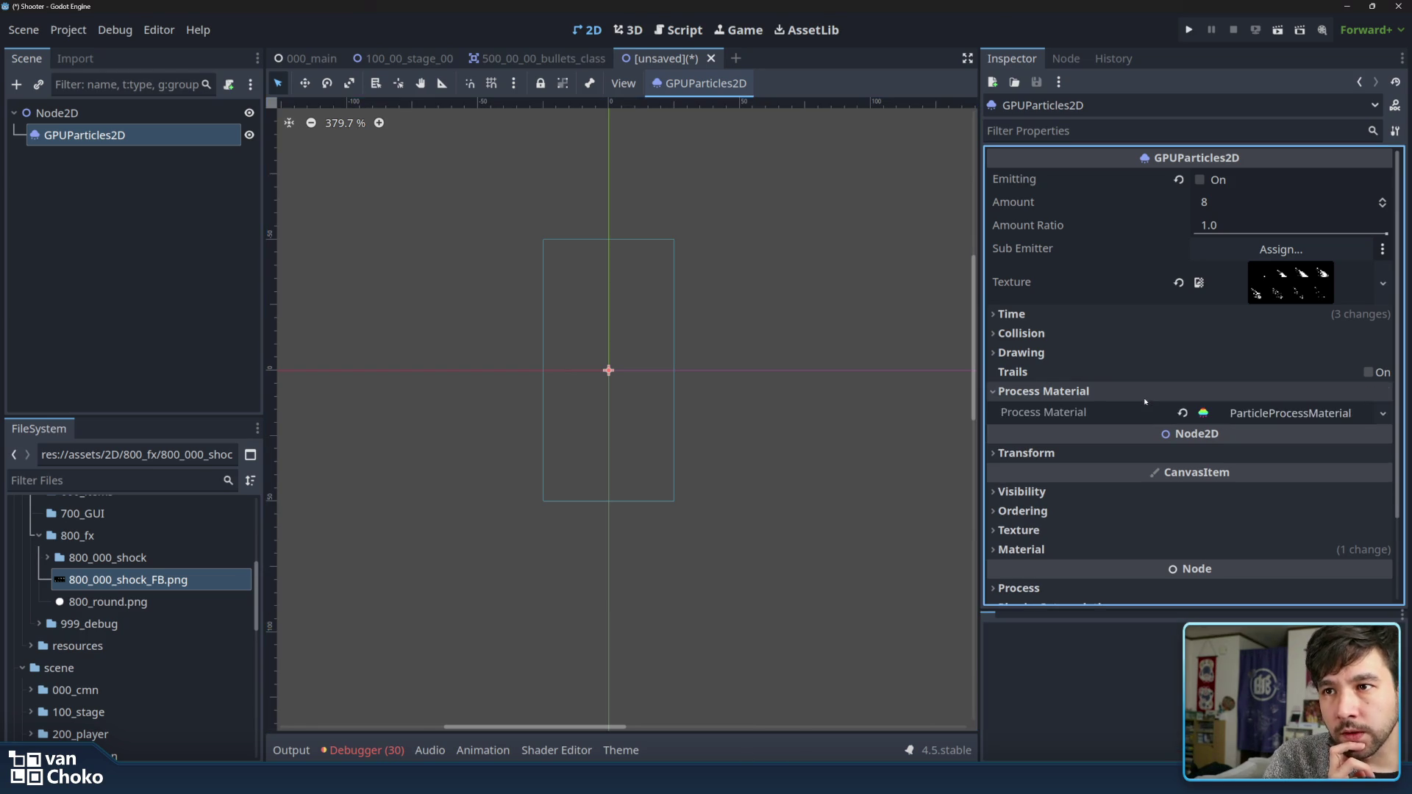
click(1239, 412)
scroll(1052, 337, down, 4)
scroll(1053, 337, up, 2)
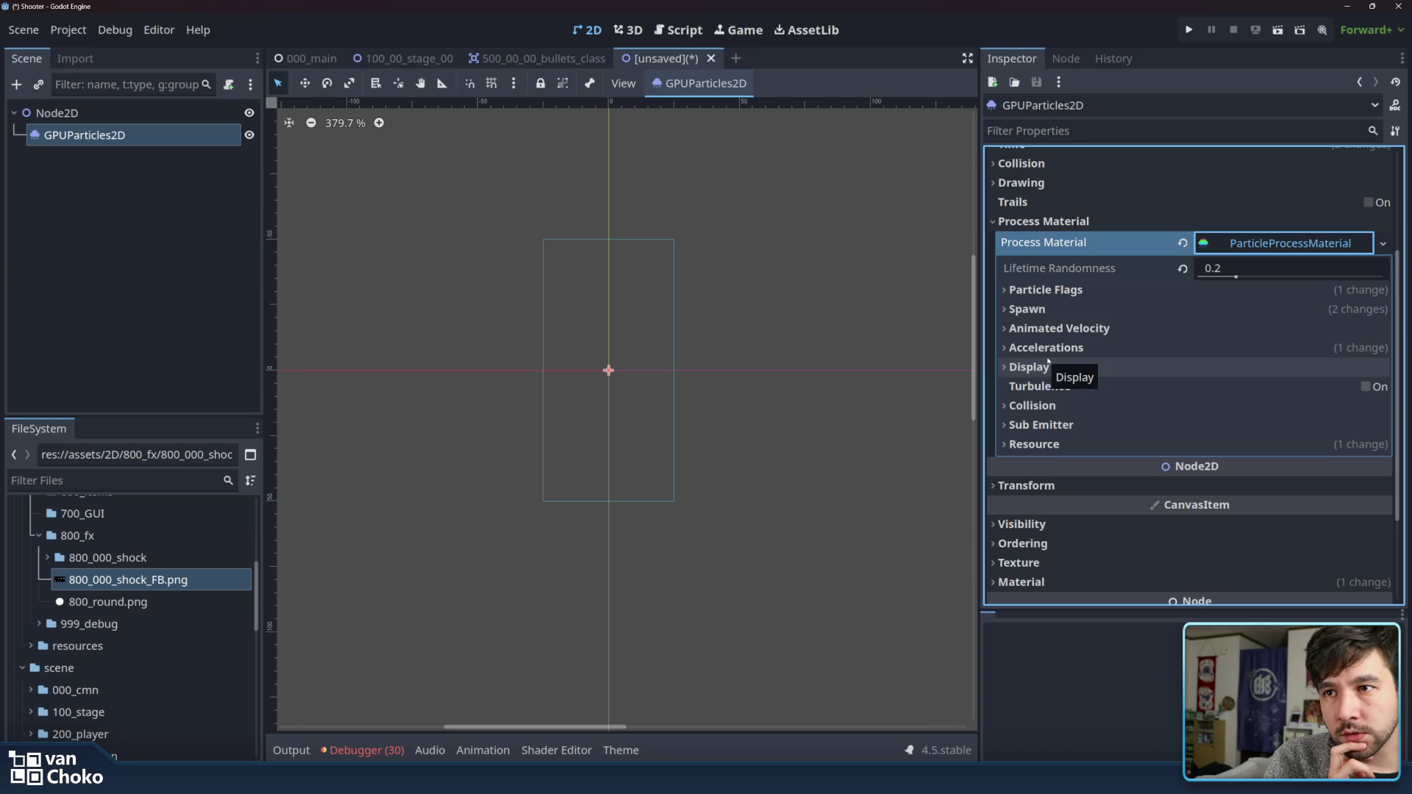
drag(980, 346, 949, 346)
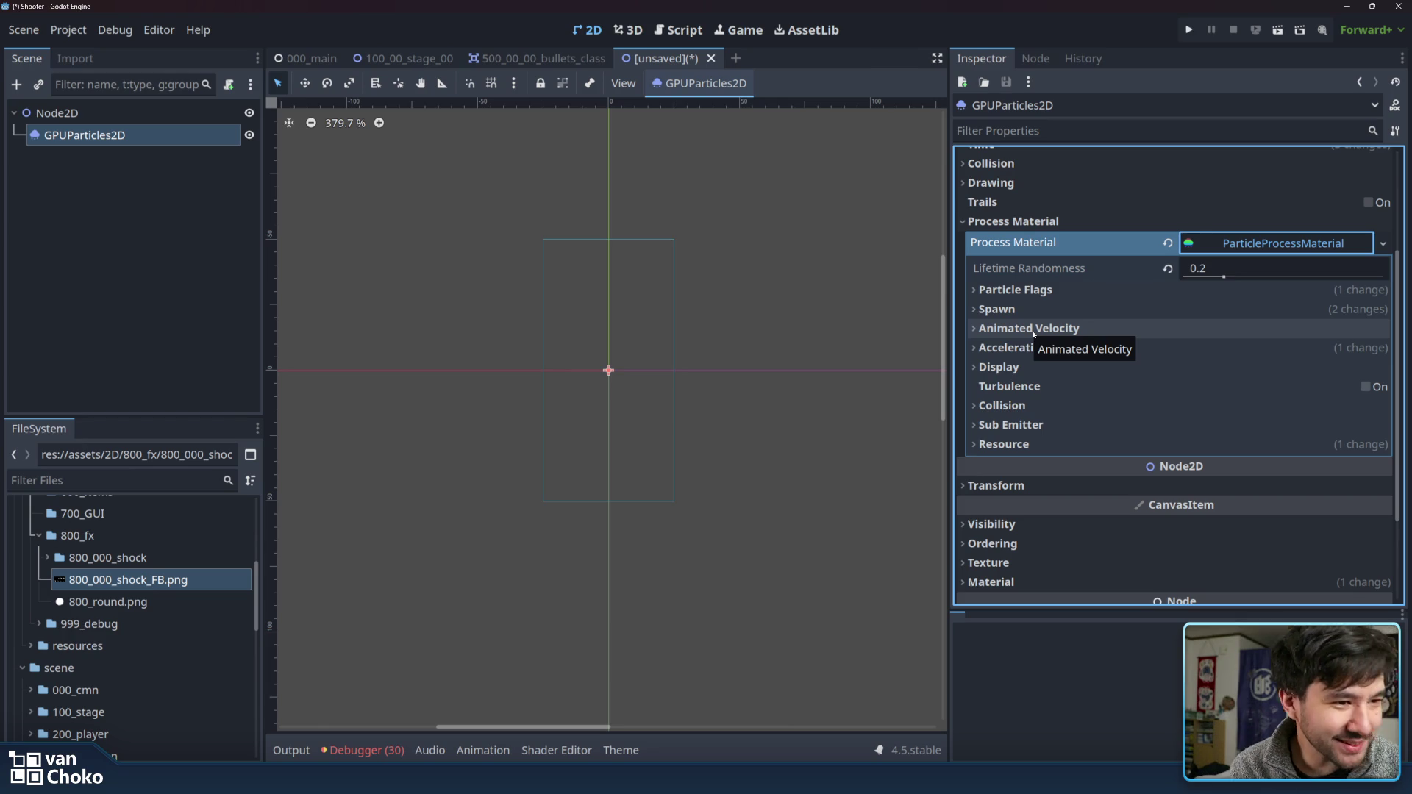
click(1103, 330)
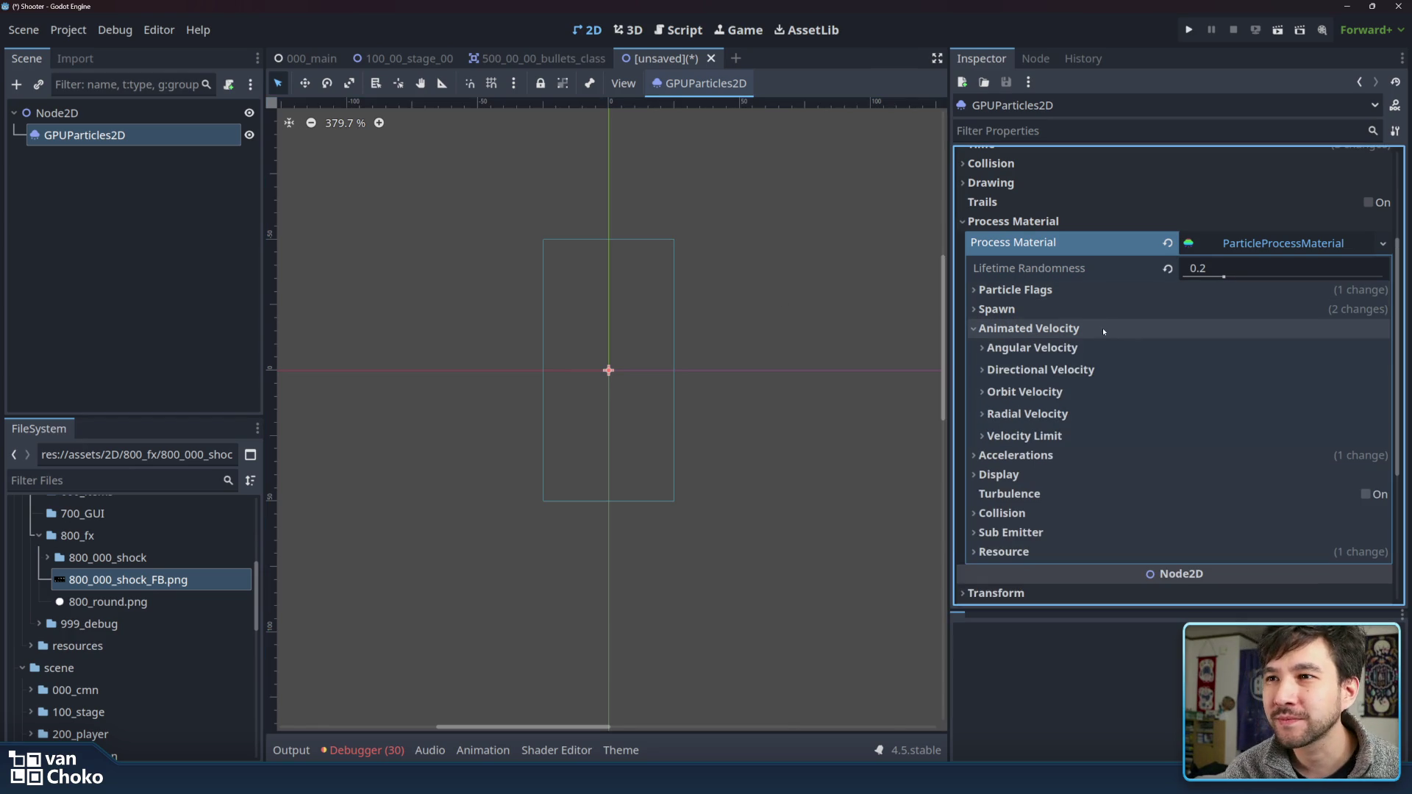
click(1061, 334)
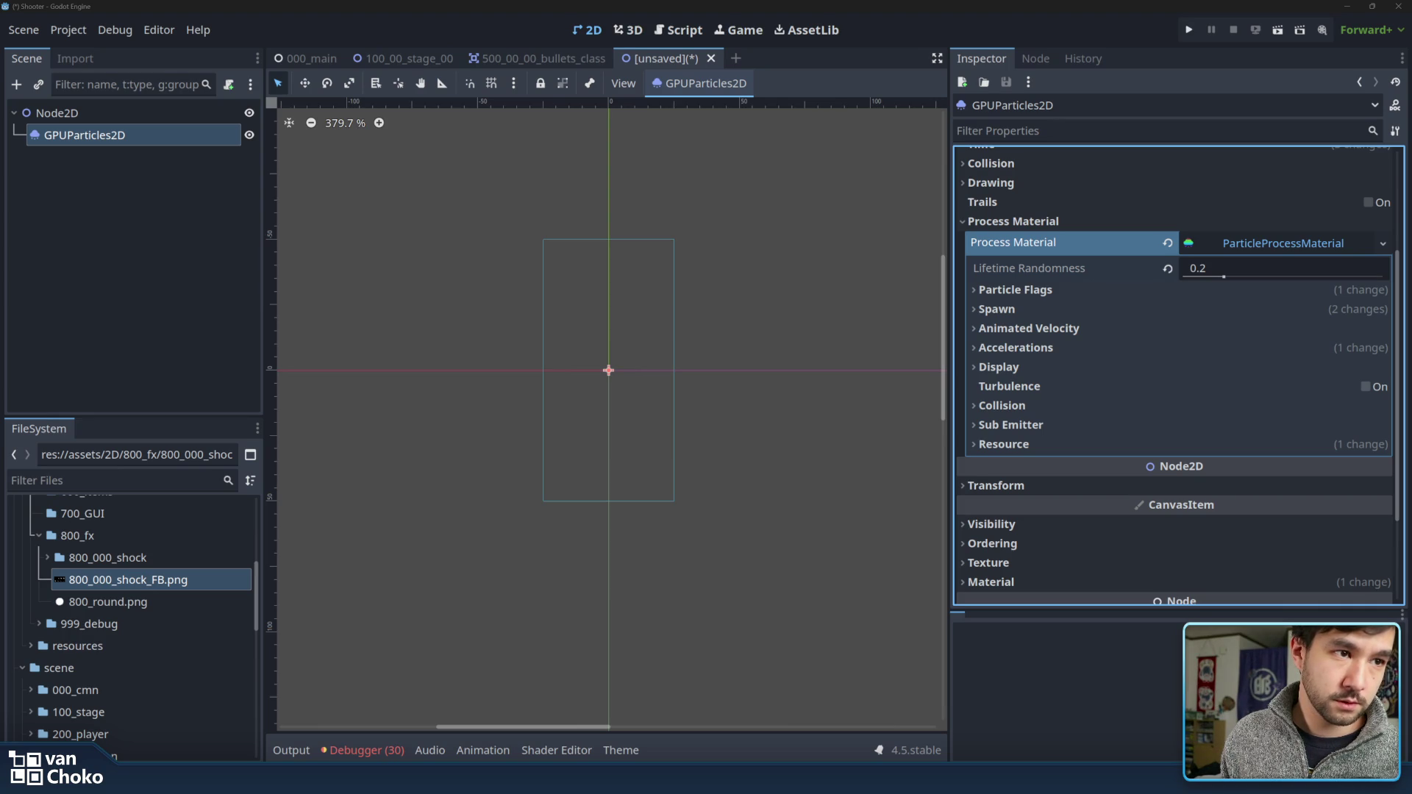
- Scroll down through the affinity.studio homepage and back up
scroll(812, 322, down, 2)
scroll(996, 397, down, 2)
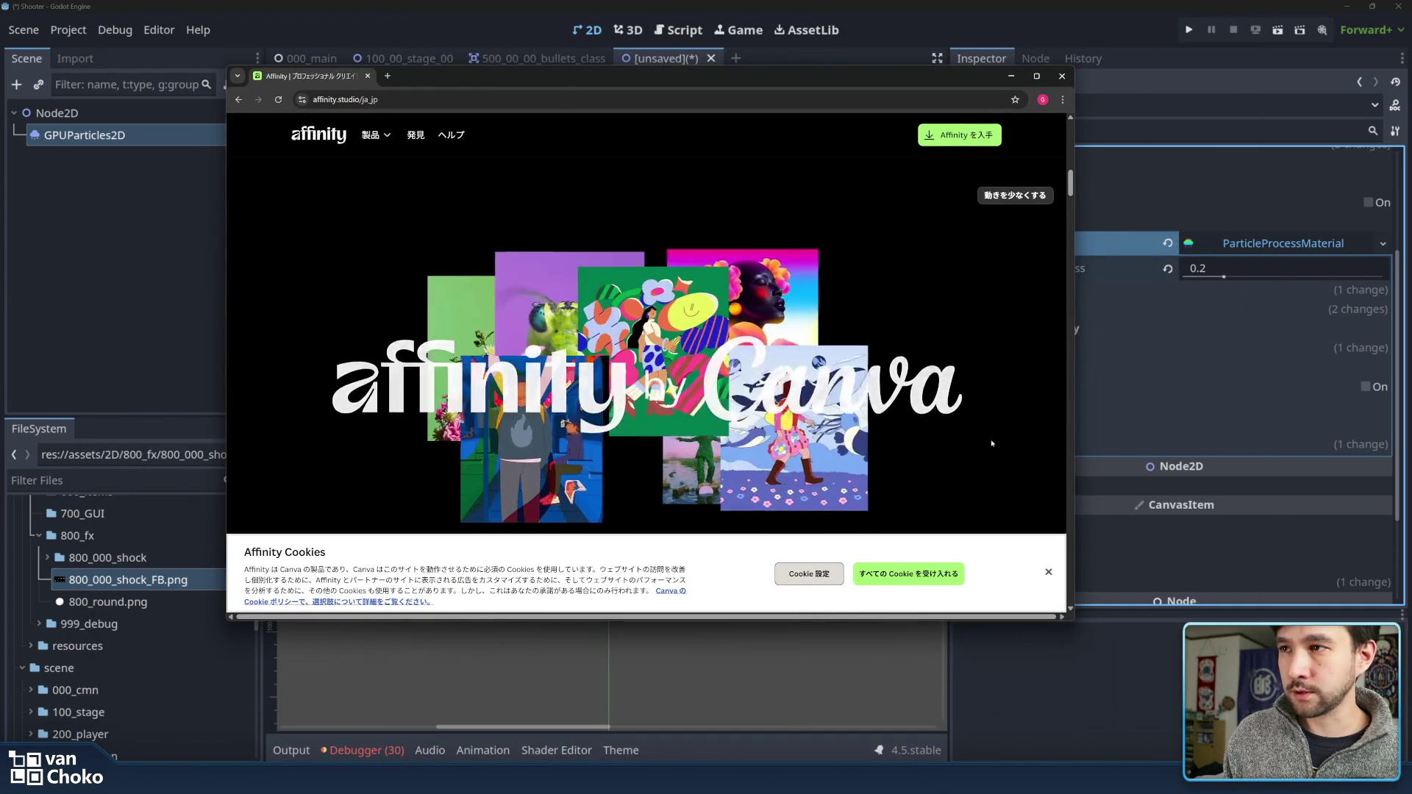
scroll(998, 454, down, 3)
drag(1071, 249, 1071, 452)
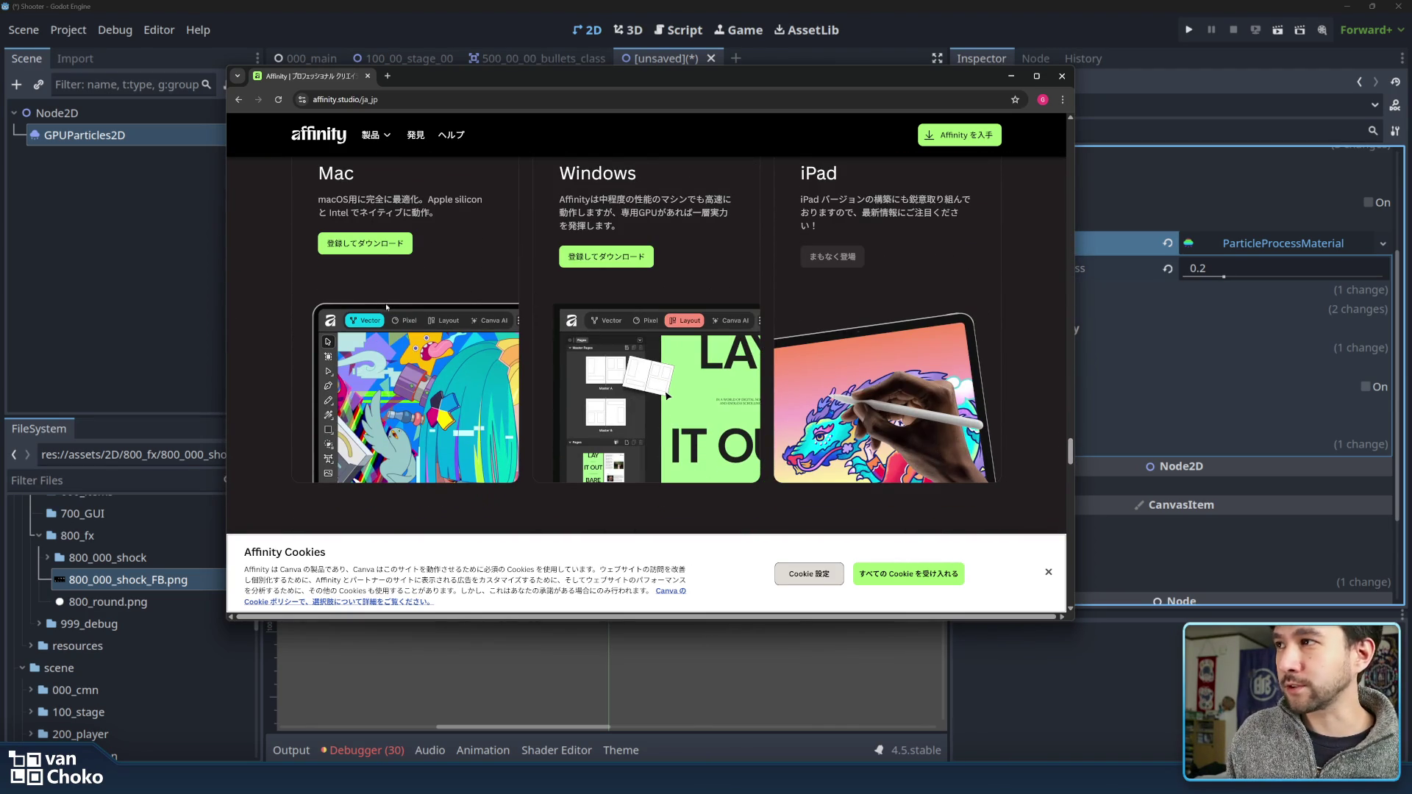
scroll(543, 341, down, 3)
scroll(574, 335, down, 3)
scroll(616, 329, down, 3)
scroll(615, 329, down, 3)
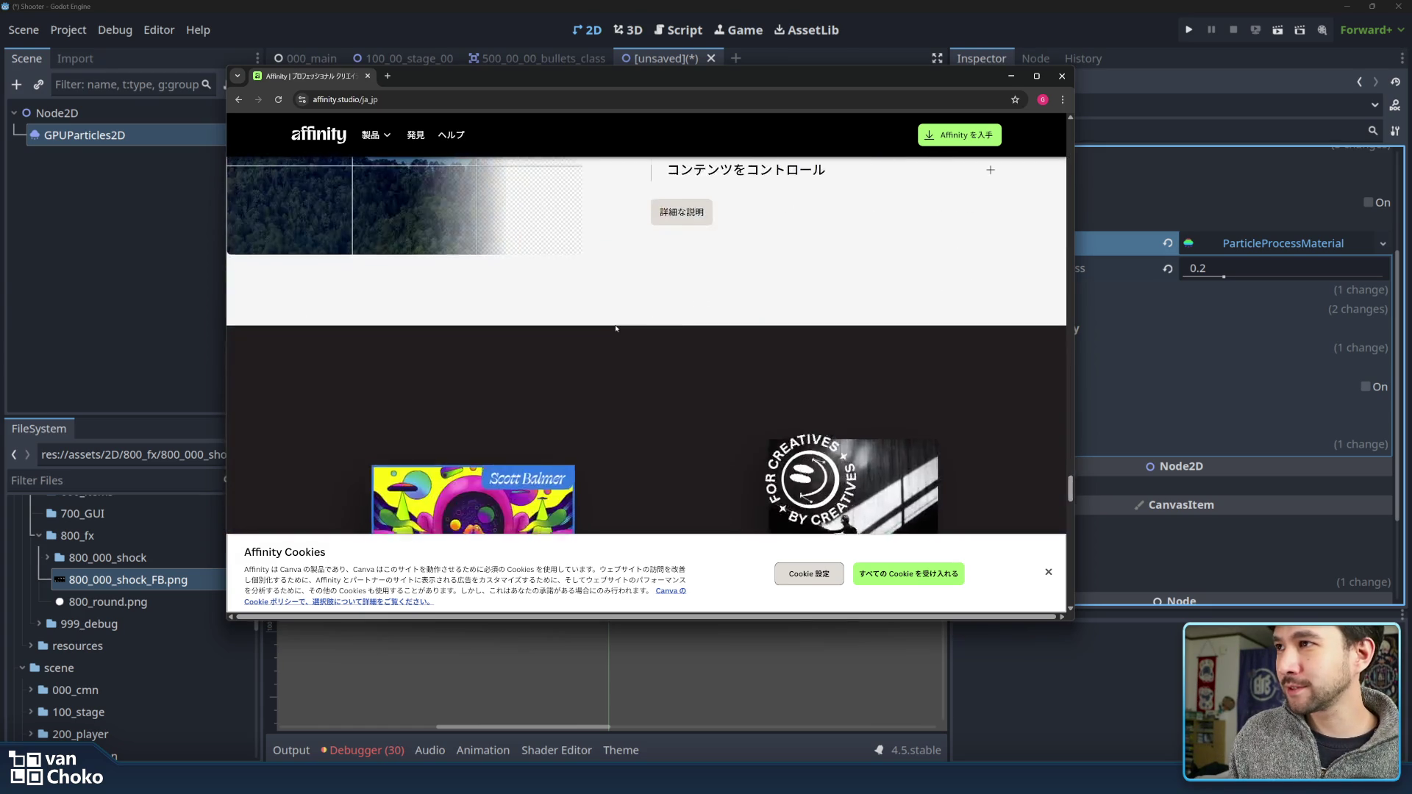
scroll(616, 329, down, 3)
scroll(616, 328, down, 3)
scroll(617, 329, down, 3)
scroll(616, 328, down, 5)
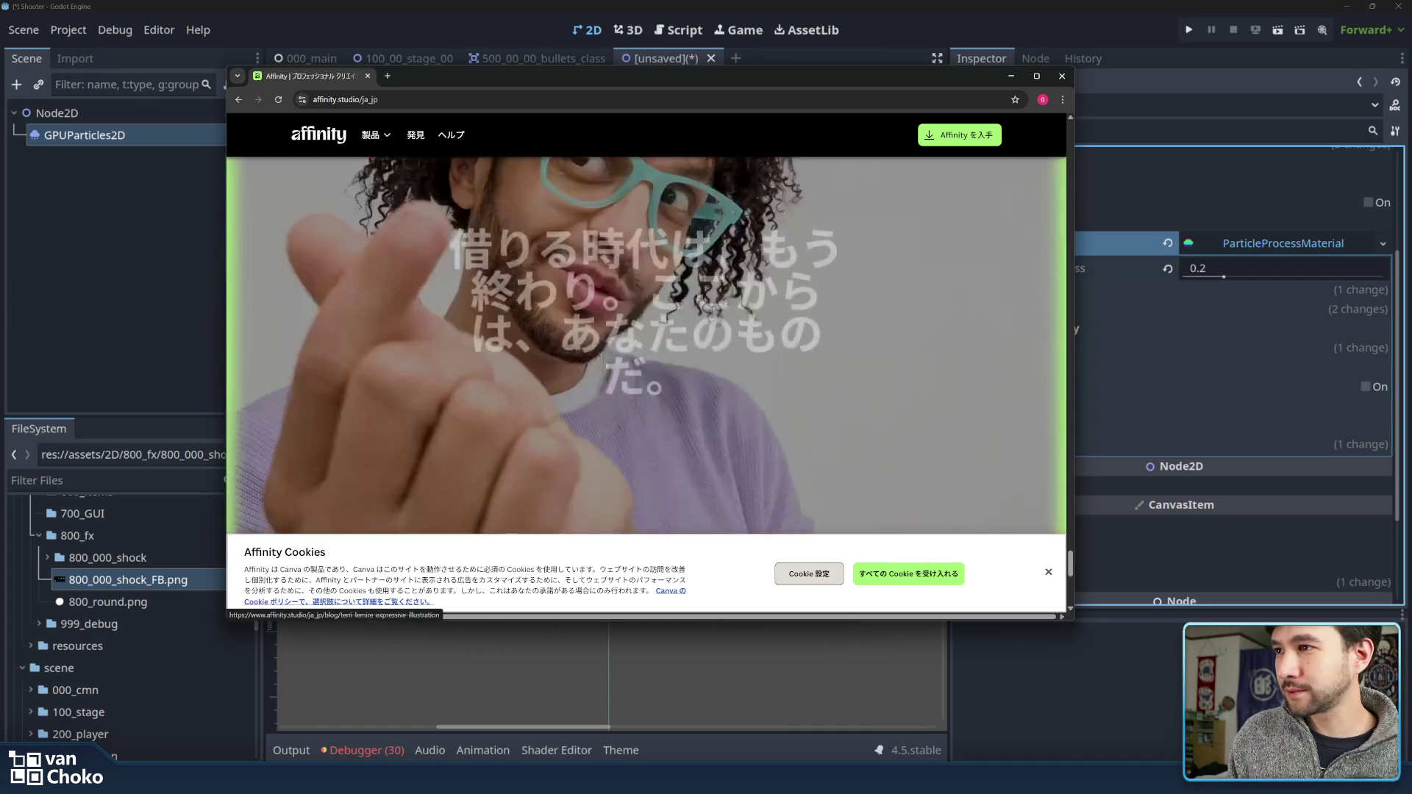
scroll(616, 328, down, 5)
scroll(616, 329, up, 5)
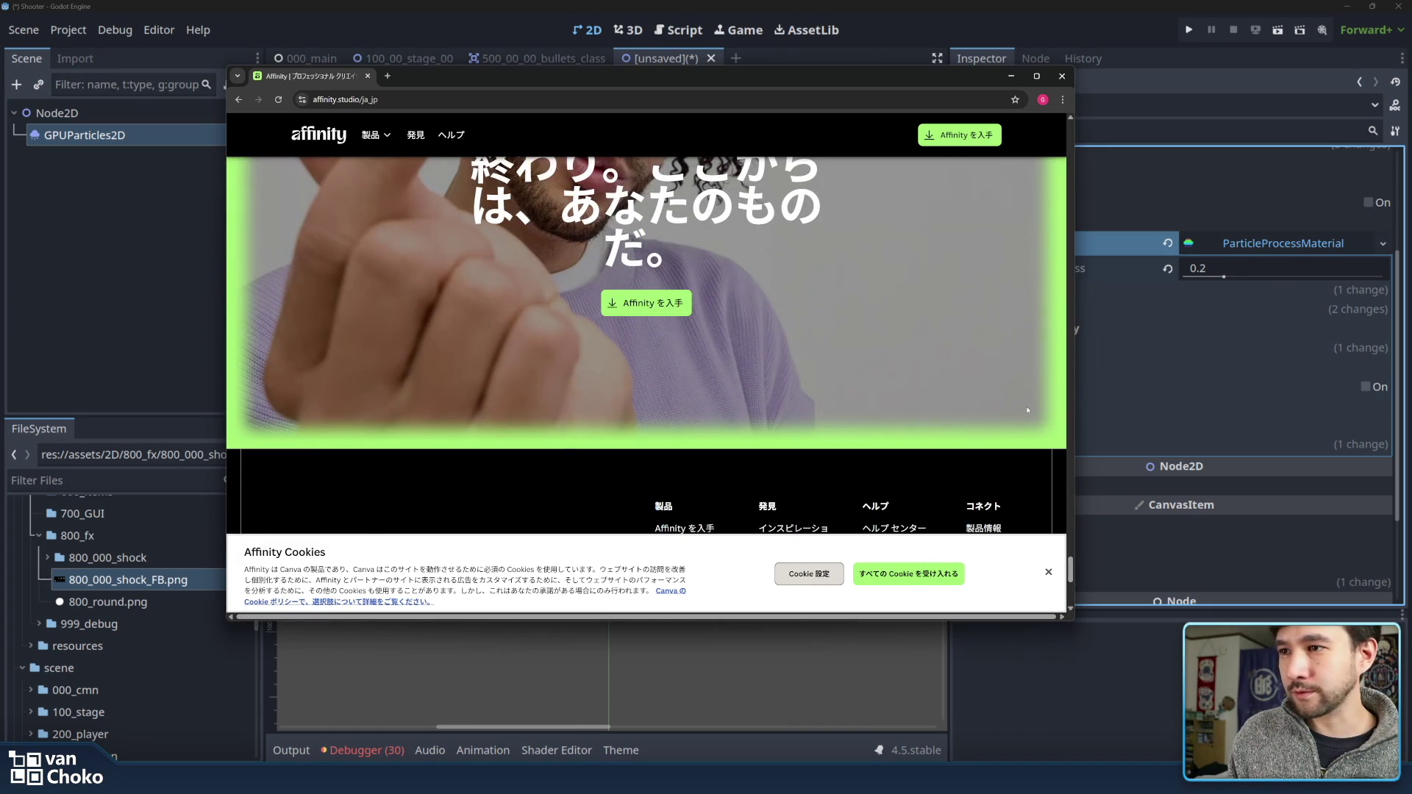
- Nudge the Affinity browser window aside, then close it
drag(1073, 321, 1062, 158)
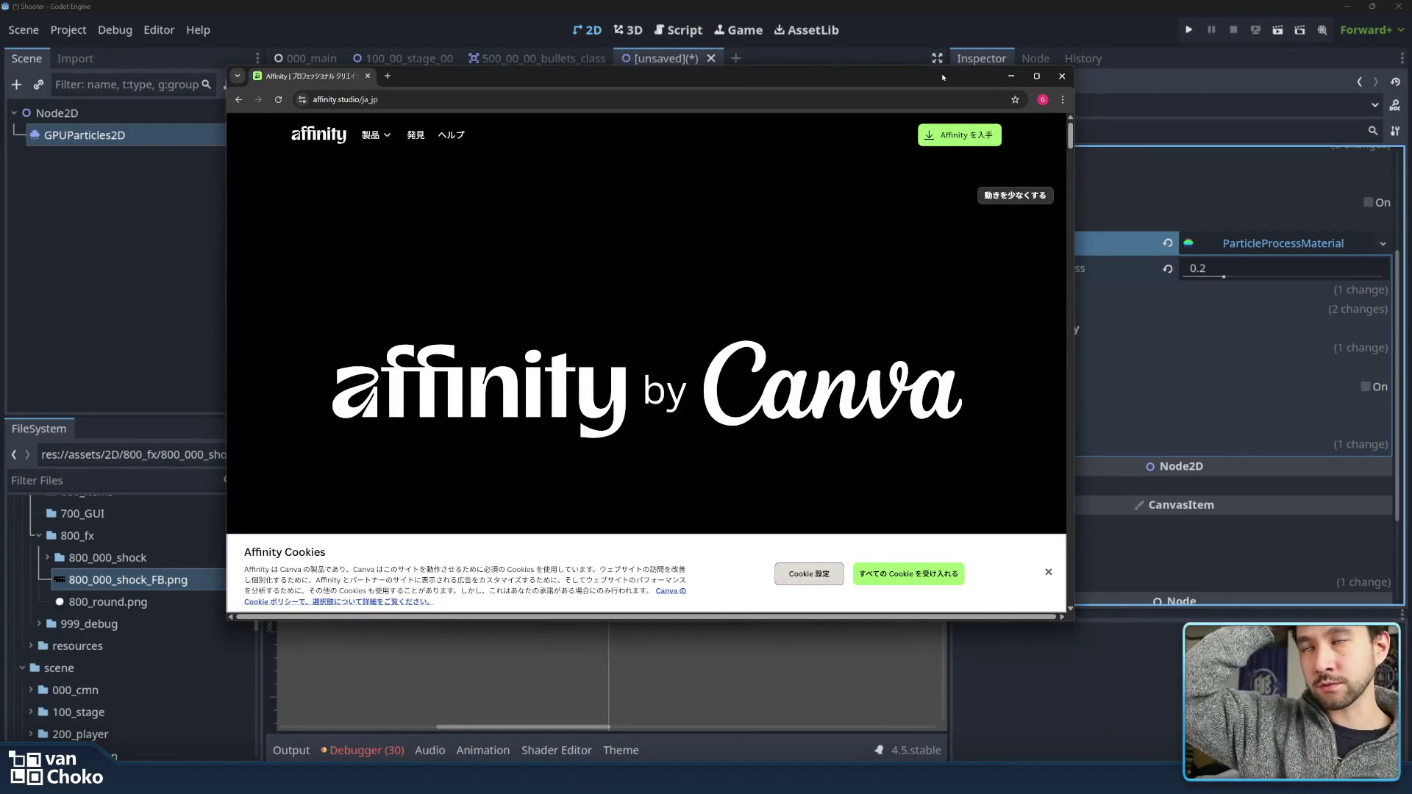
drag(942, 79, 978, 89)
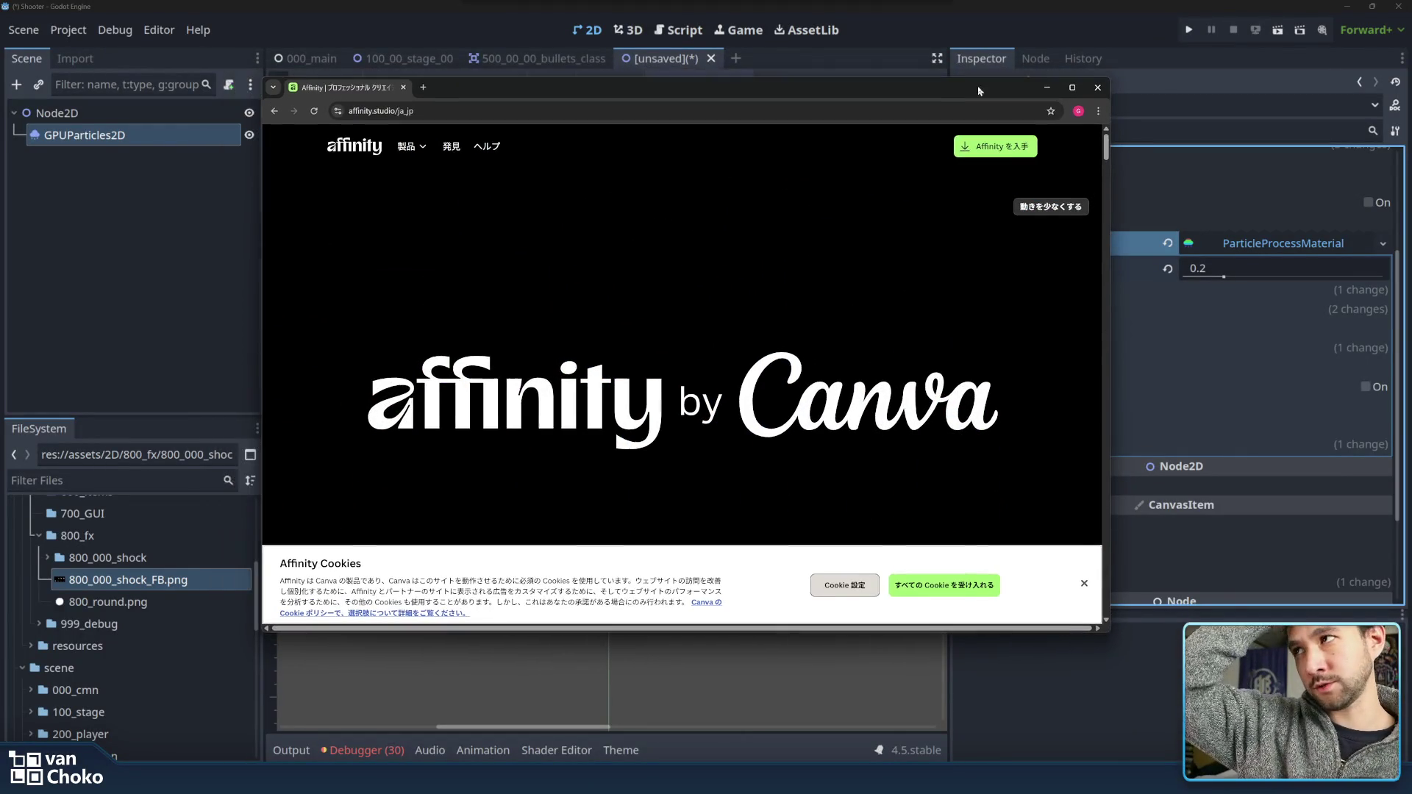
click(1099, 87)
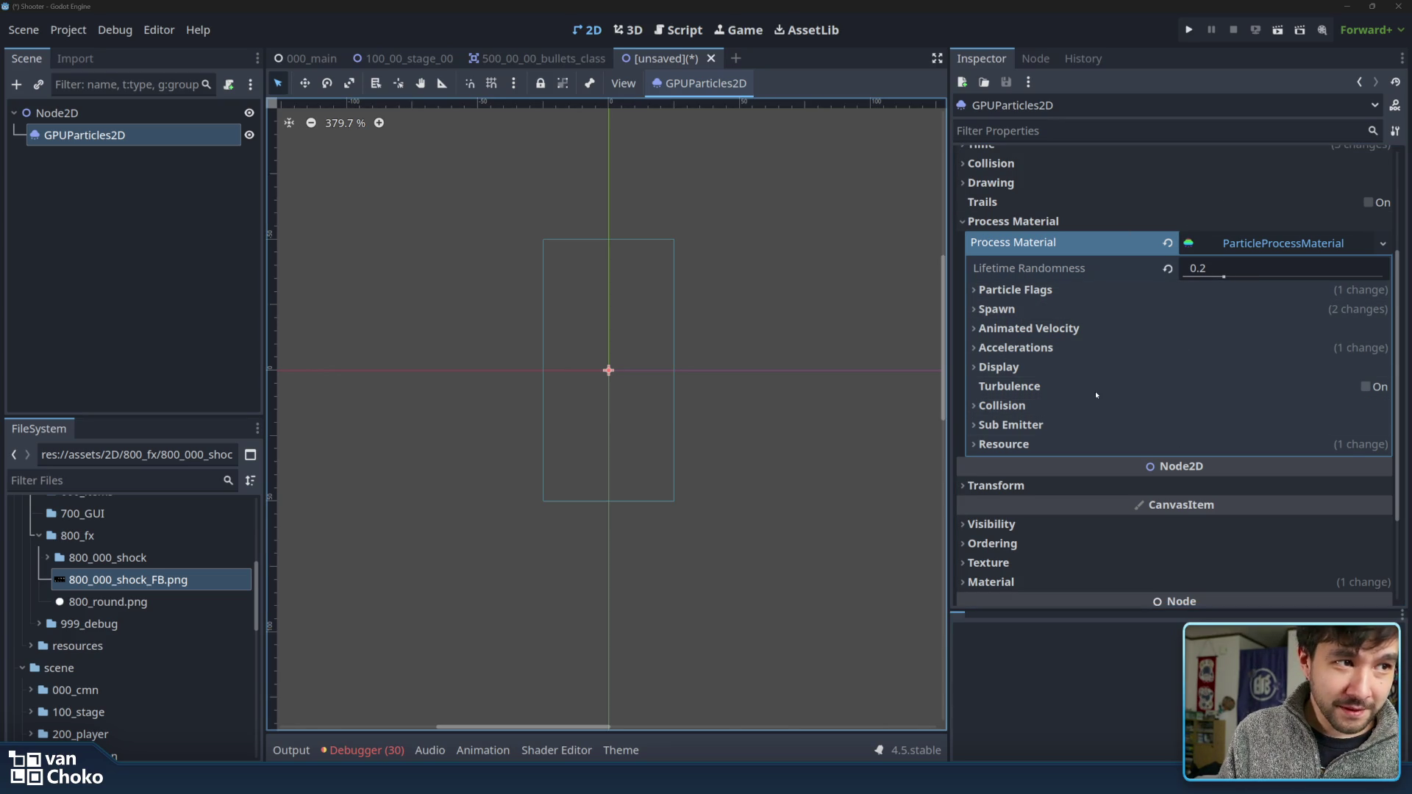
- Scroll the Inspector to the GPUParticles2D Emitting, Amount and Texture properties
scroll(1095, 395, down, 2)
scroll(1118, 403, up, 4)
scroll(1118, 403, up, 1)
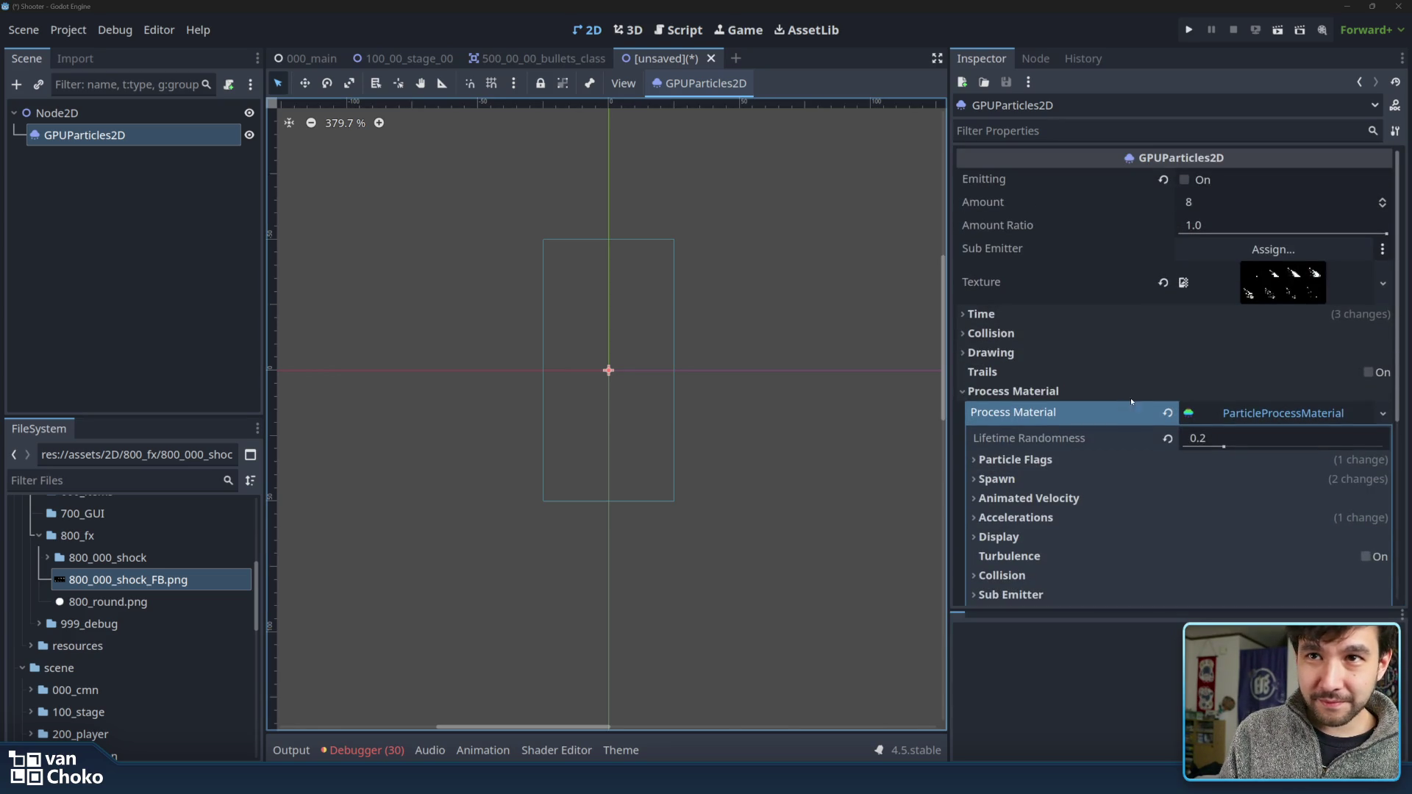
scroll(1118, 403, down, 3)
scroll(1103, 397, down, 1)
scroll(1081, 390, up, 2)
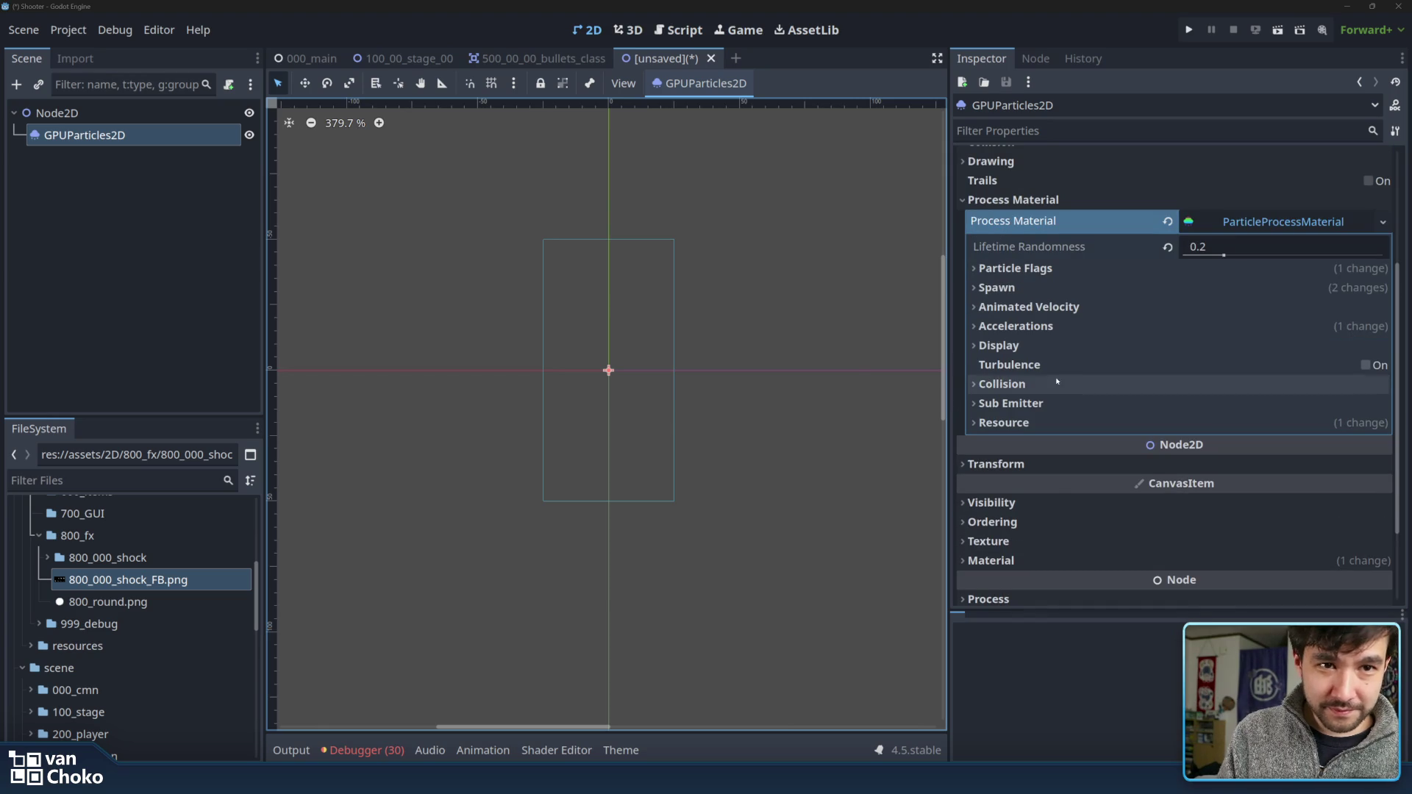
scroll(1191, 220, up, 3)
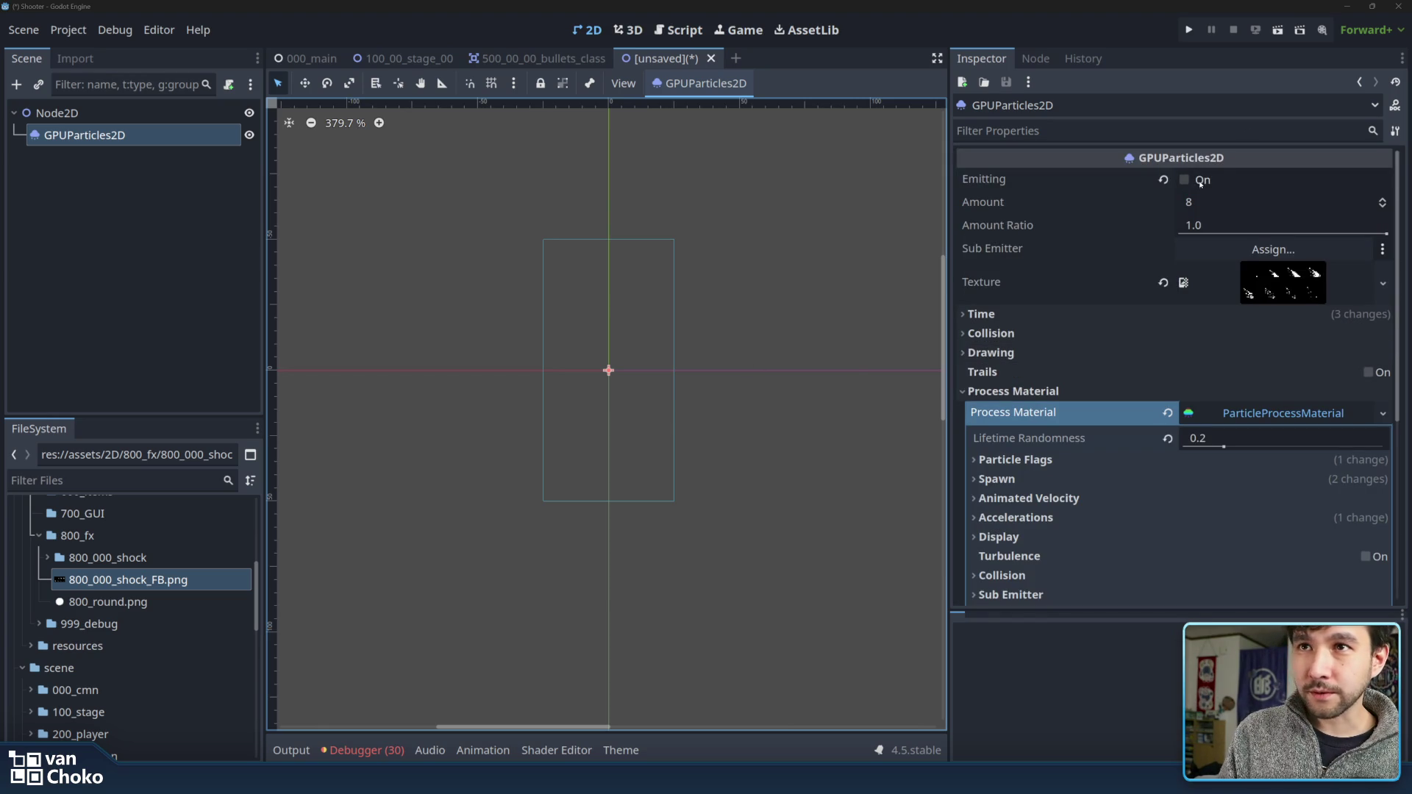
- Toggle Emitting several times to replay the shock slash burst
click(1193, 180)
click(1195, 181)
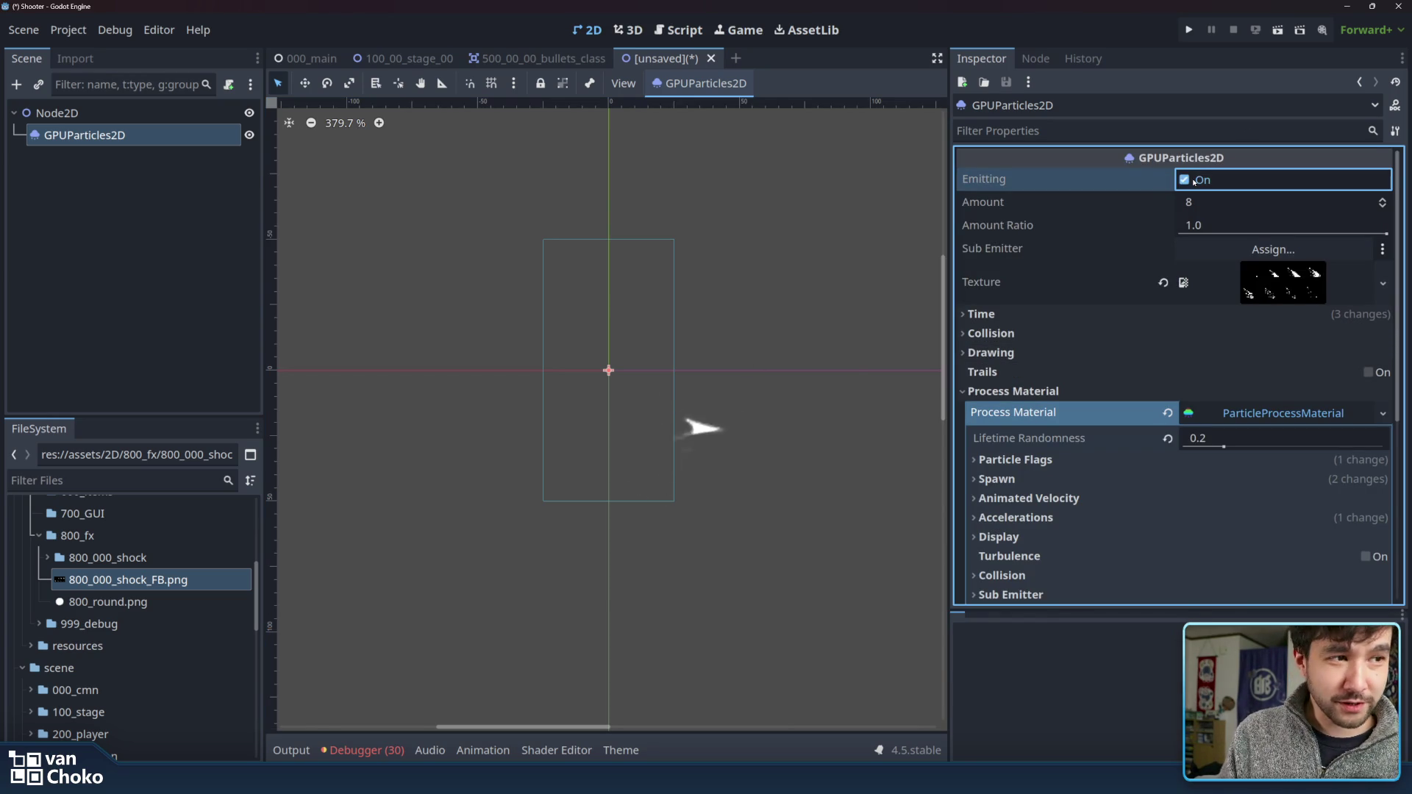
click(1194, 181)
click(1194, 182)
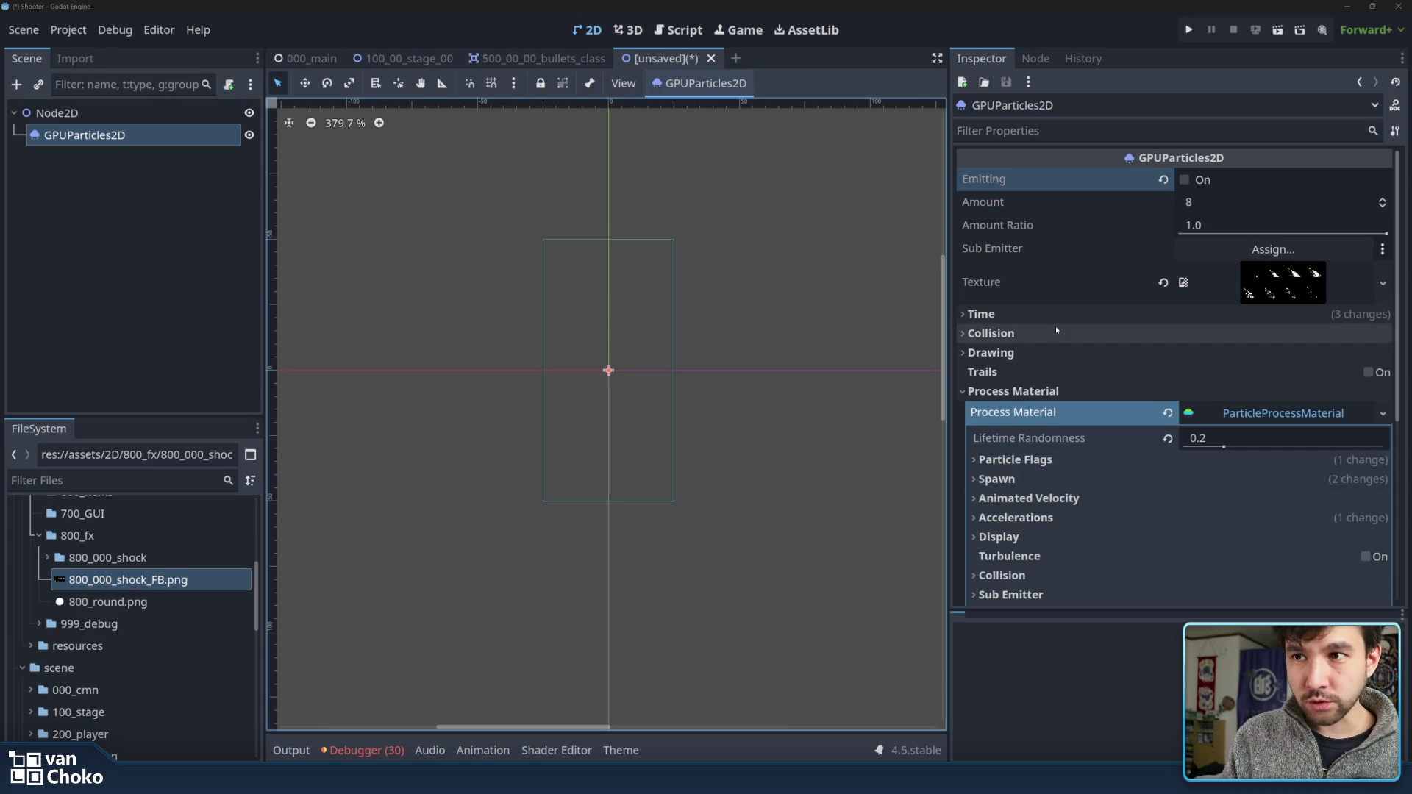
- Reselect the GPUParticles2D node and briefly expand then collapse Animated Velocity
click(225, 205)
click(110, 113)
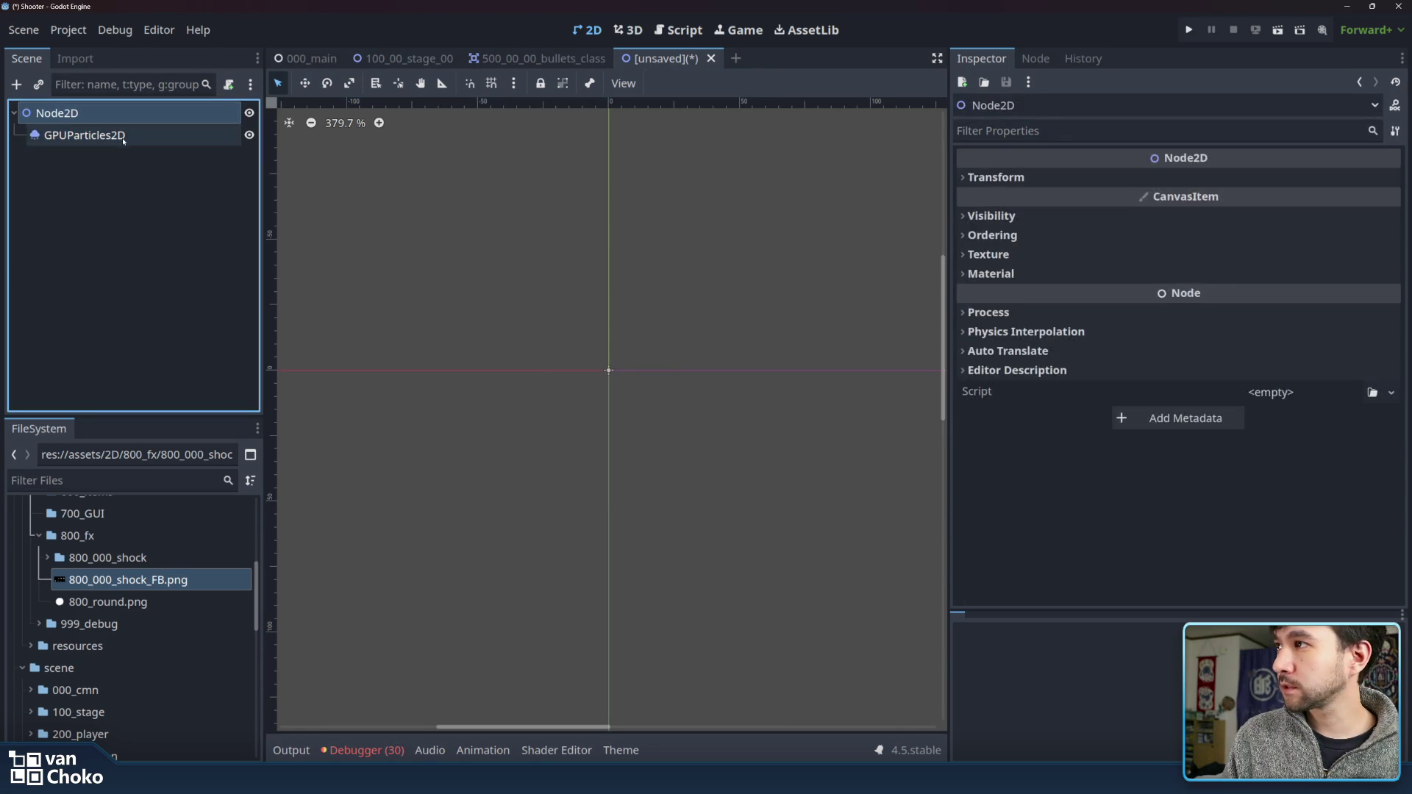
click(49, 136)
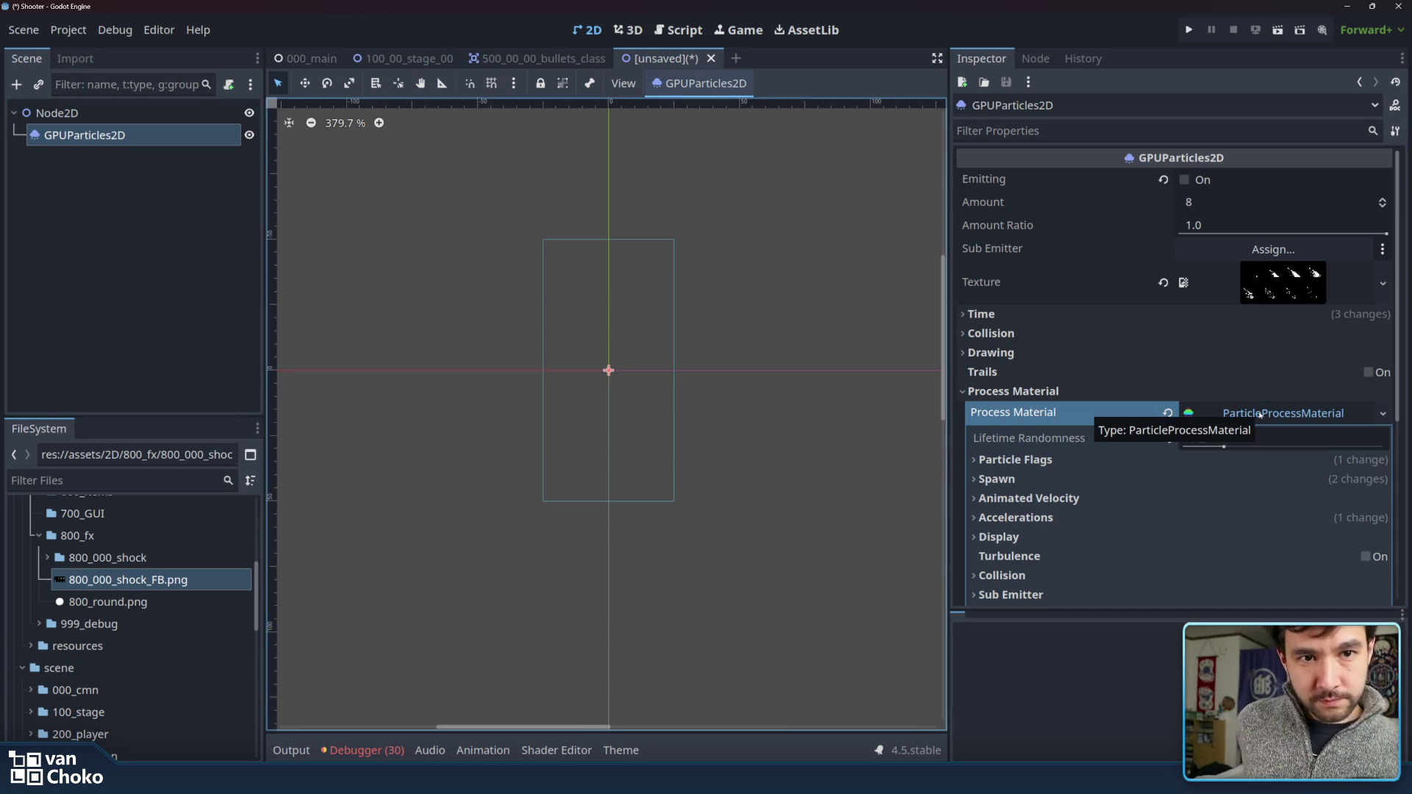
scroll(1196, 362, down, 3)
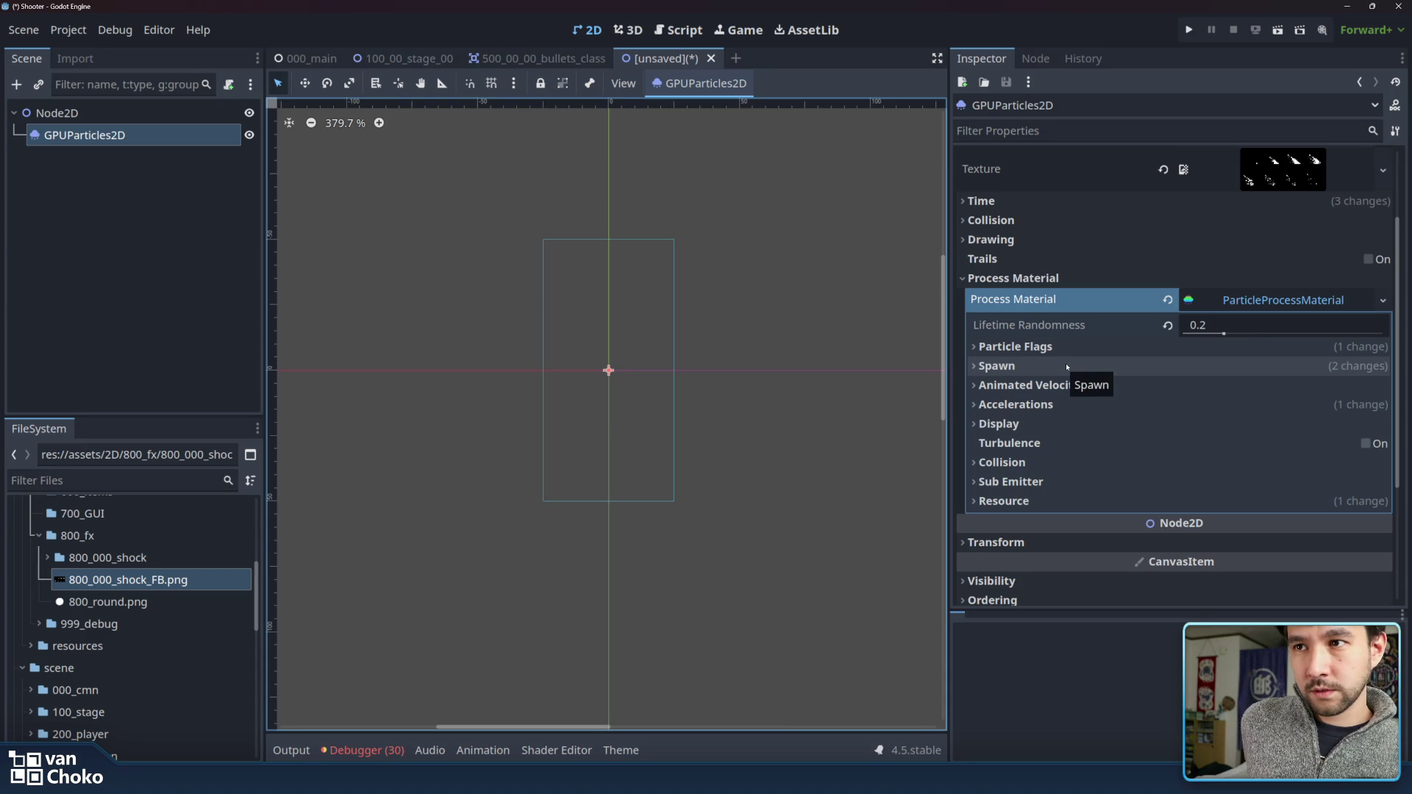
click(1072, 385)
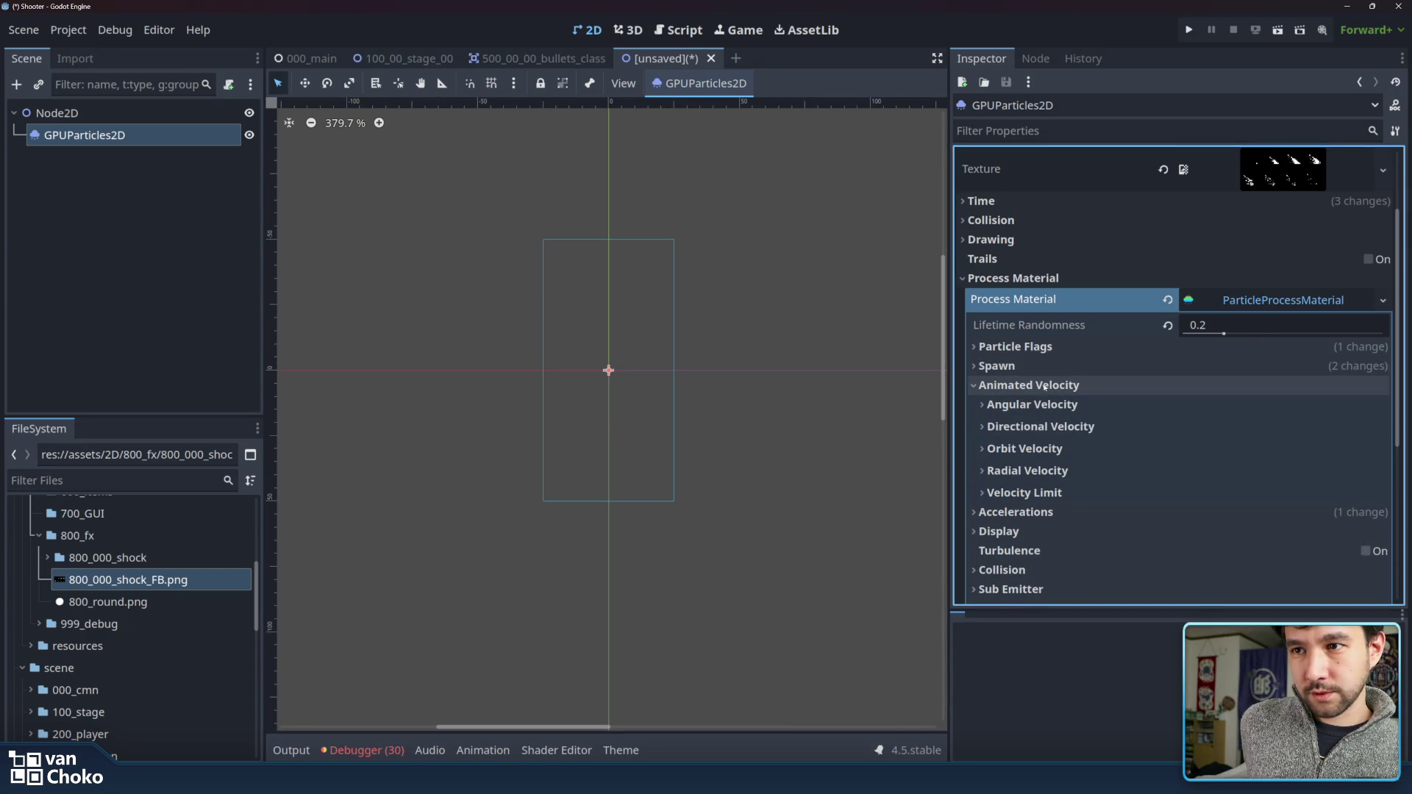
click(1043, 387)
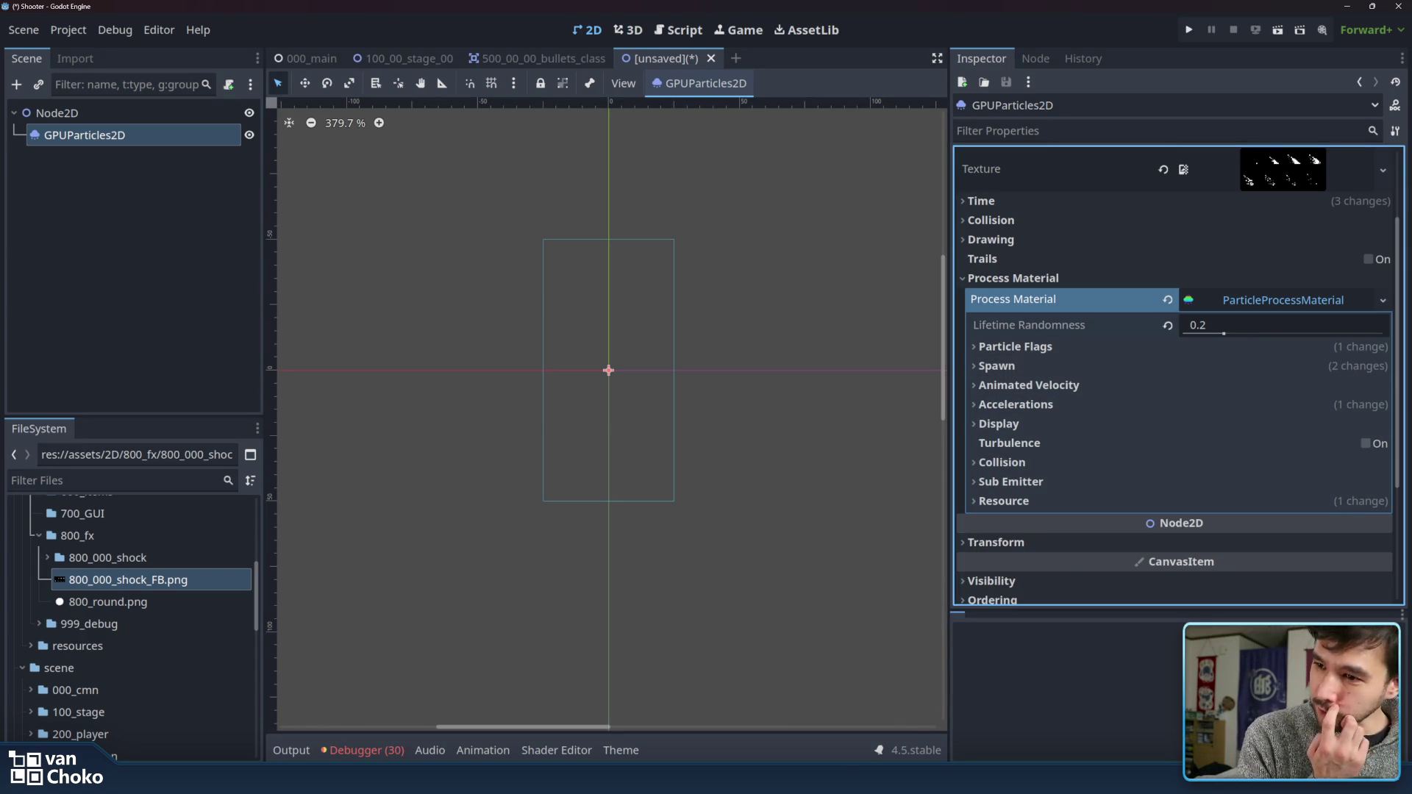
mouse_move(783, 778)
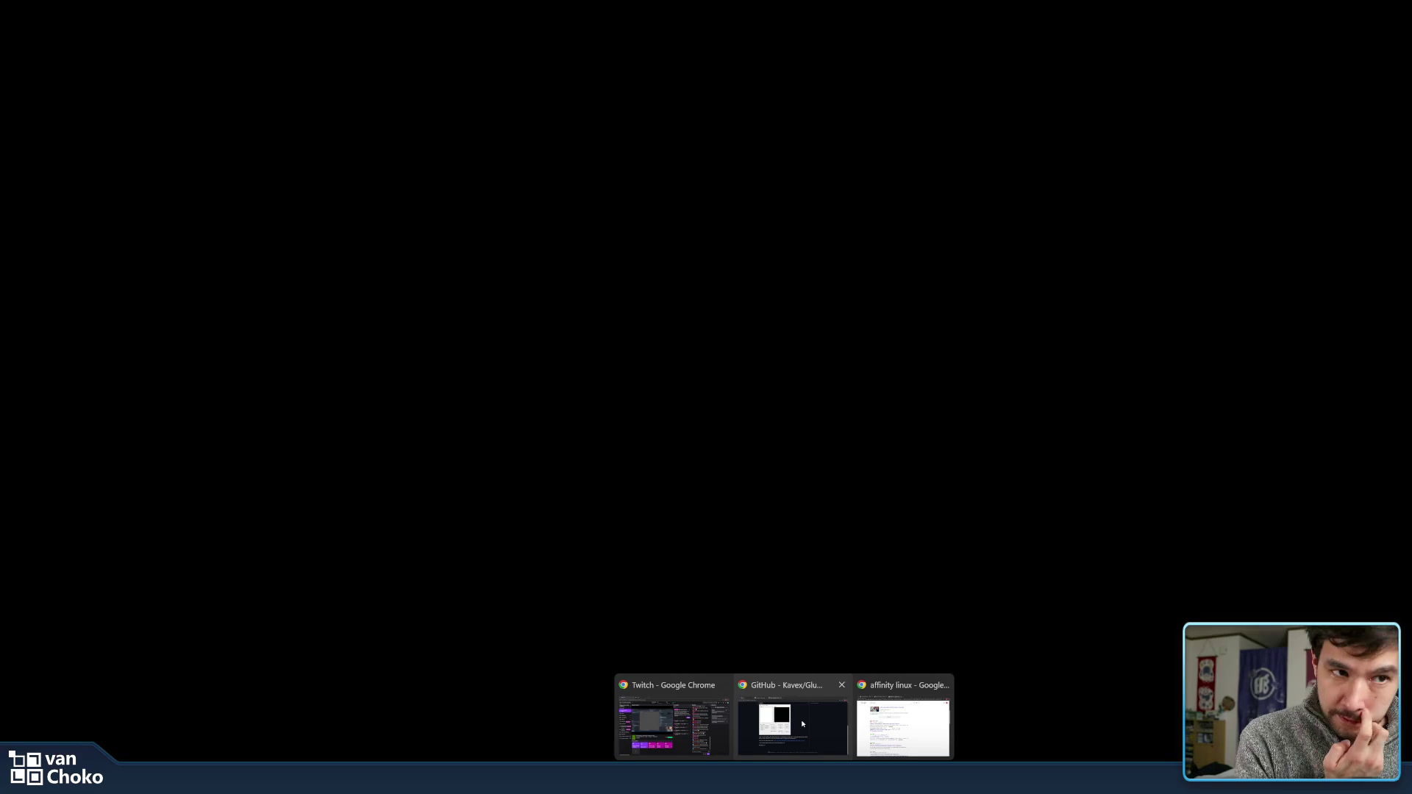
click(803, 724)
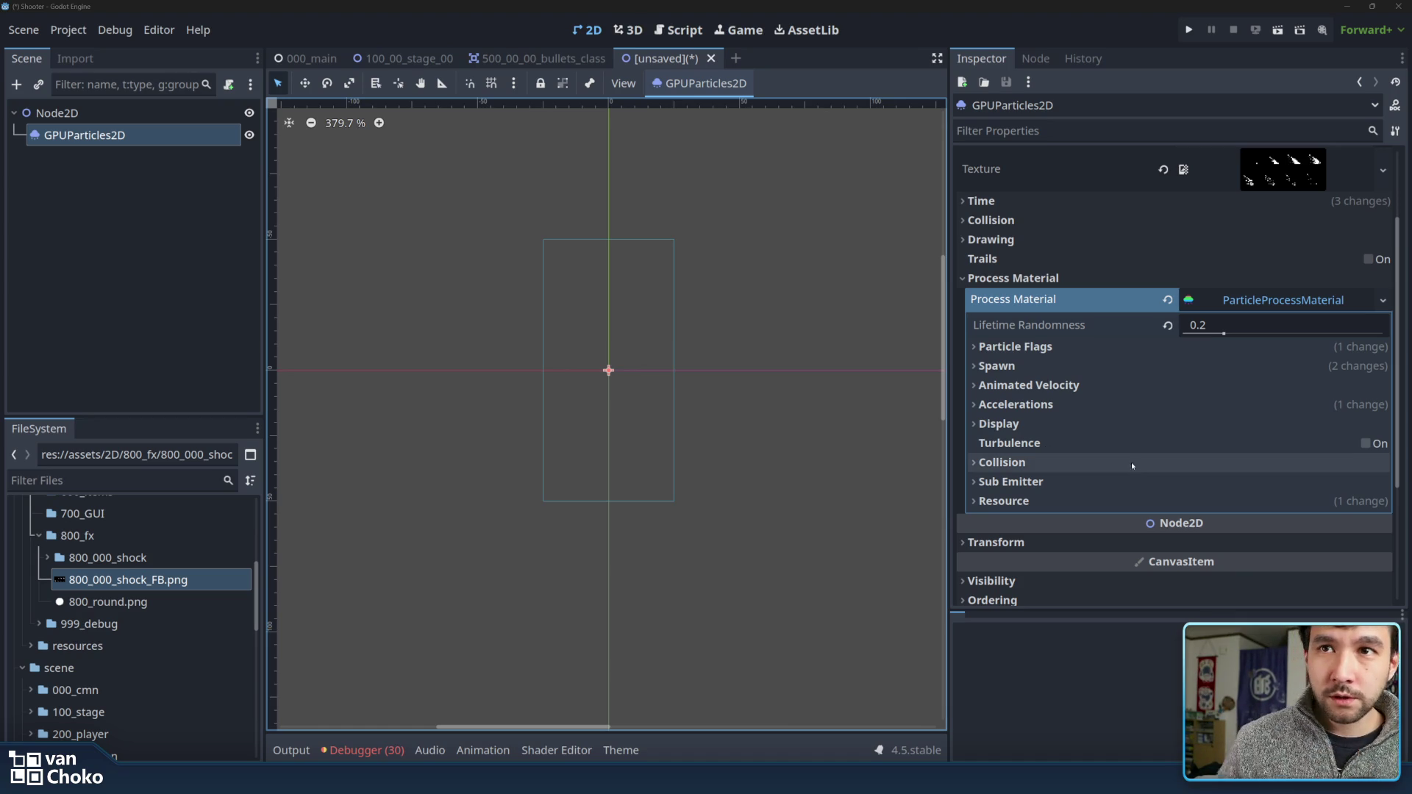
scroll(1029, 280, up, 3)
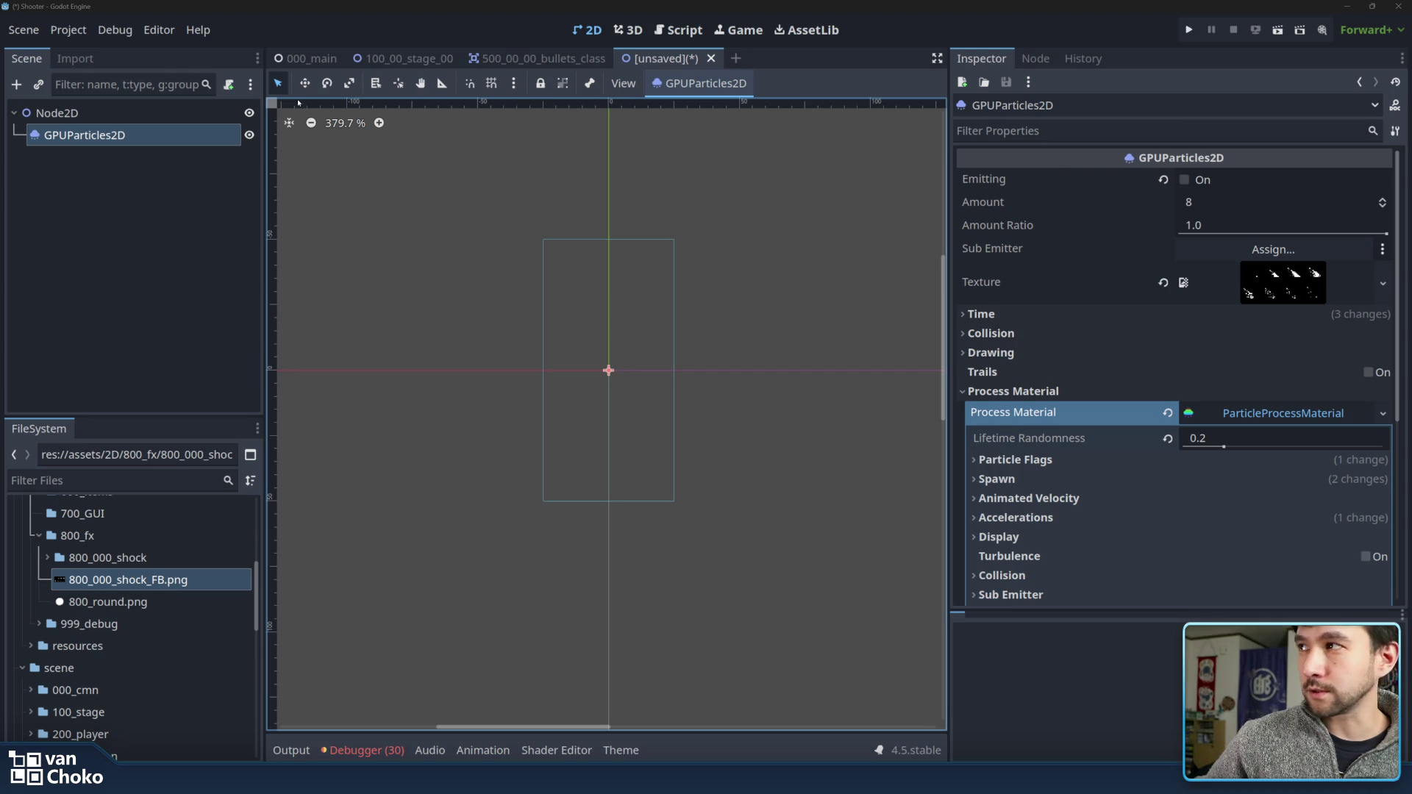
click(132, 133)
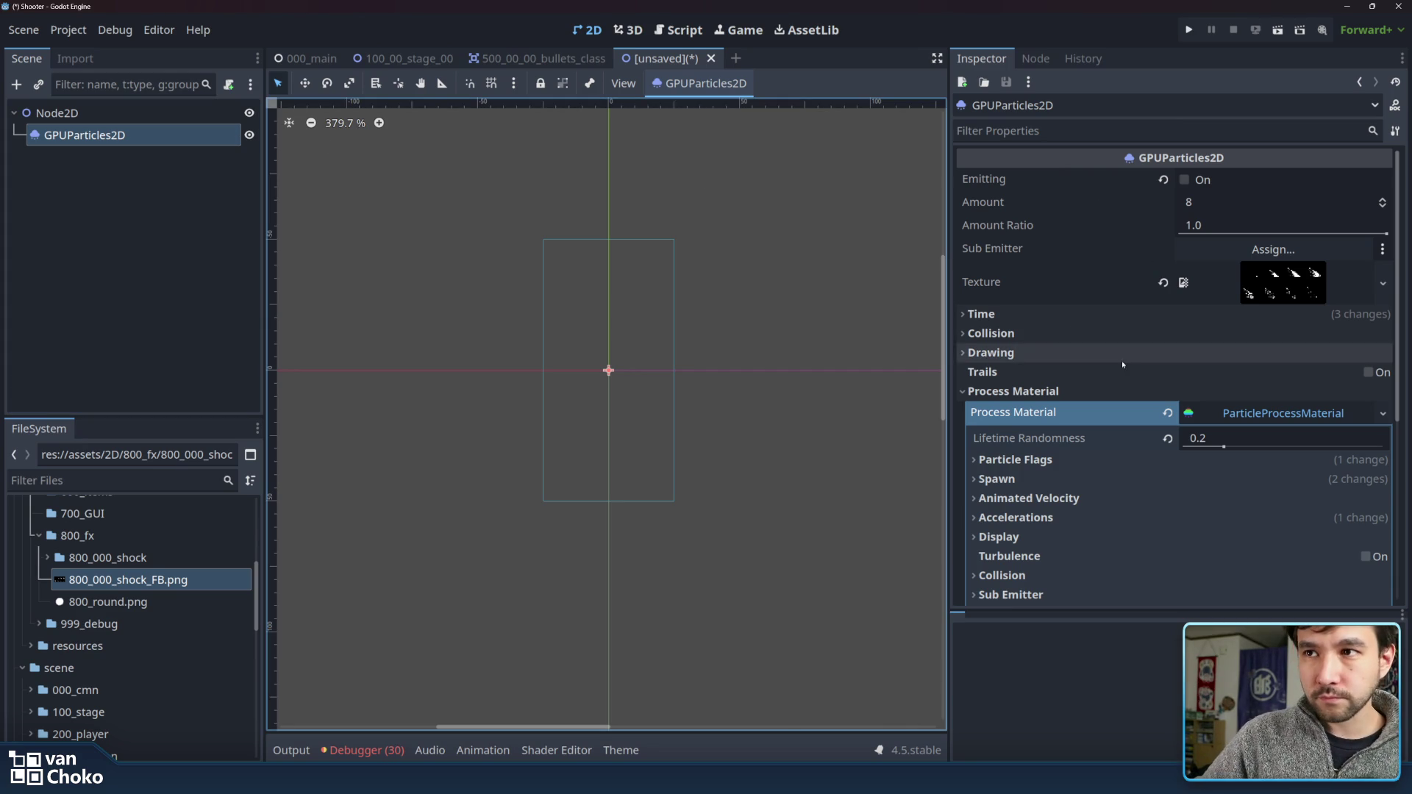
click(1096, 390)
click(1096, 390)
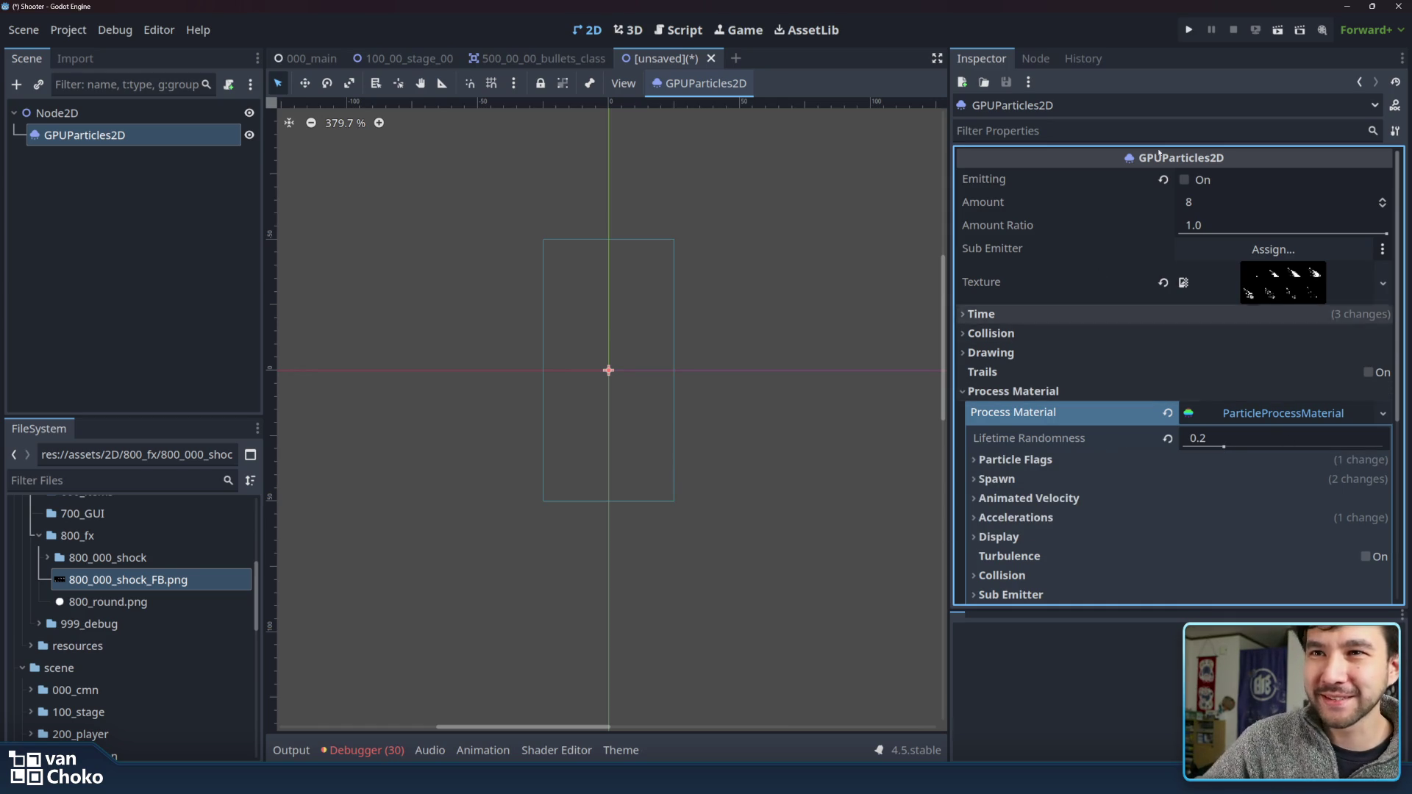
scroll(1077, 338, down, 3)
scroll(1077, 340, up, 3)
scroll(1085, 380, down, 4)
scroll(1086, 379, down, 1)
scroll(1085, 380, up, 4)
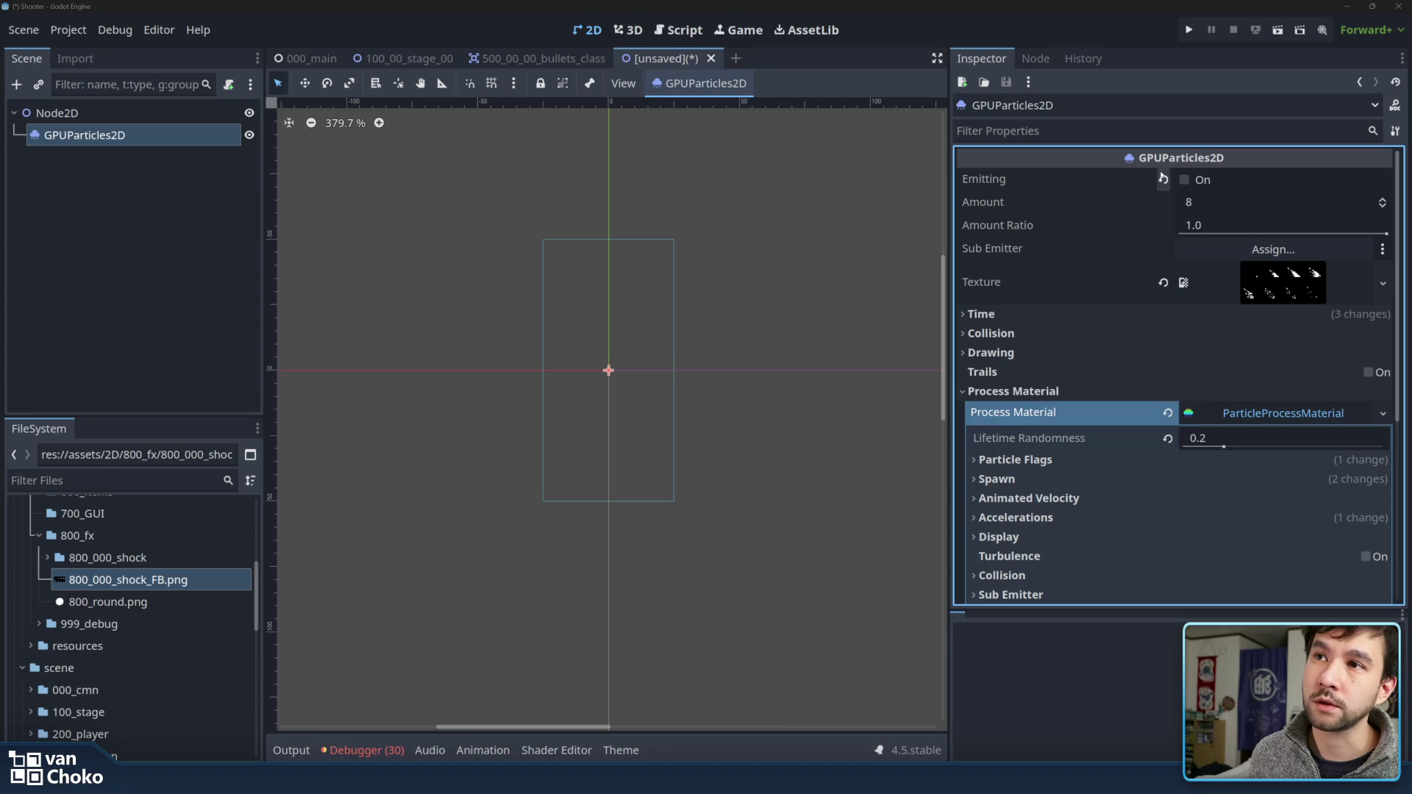
- Widen the Inspector dock to give the ParticleProcessMaterial settings more room
click(1278, 413)
click(1278, 414)
click(1277, 413)
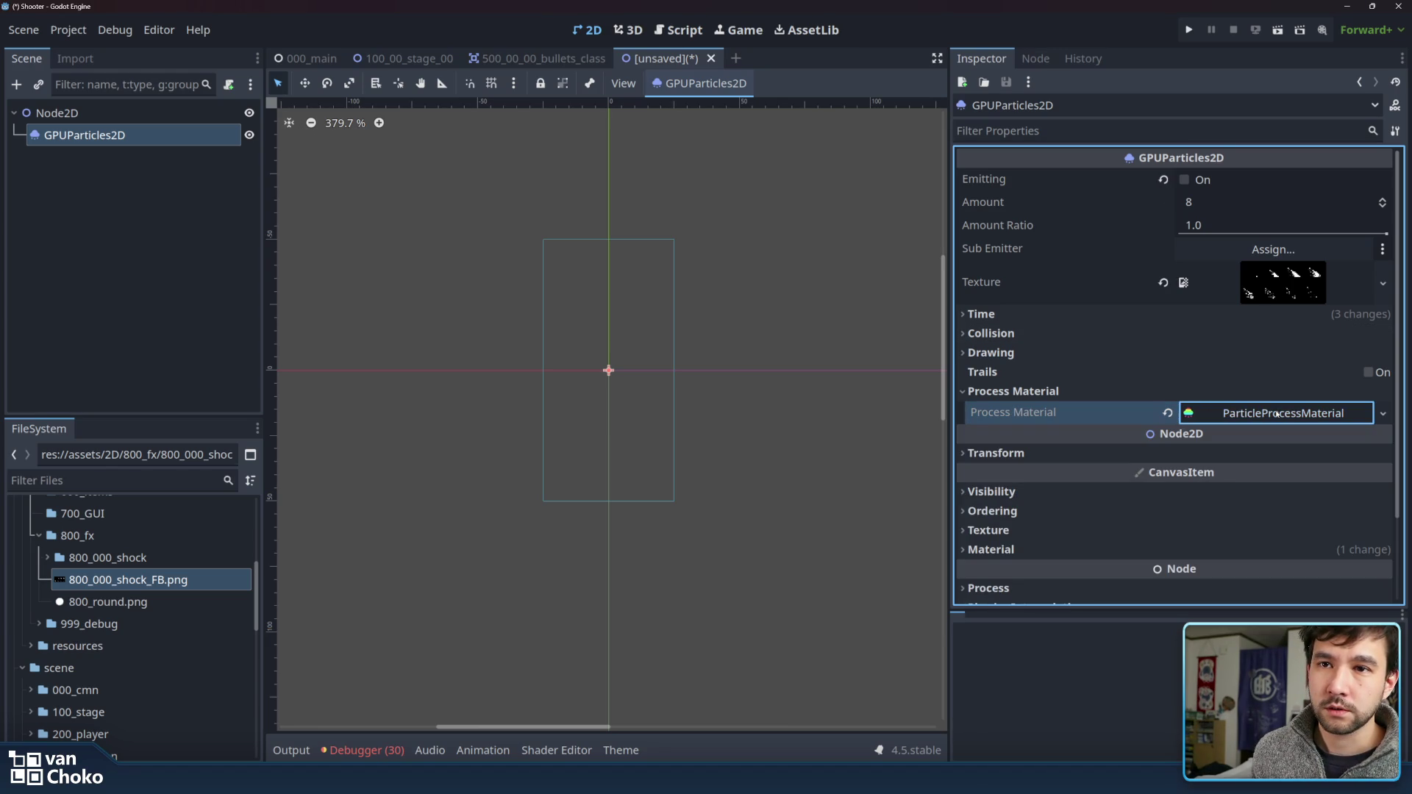
click(1275, 414)
scroll(1294, 415, down, 3)
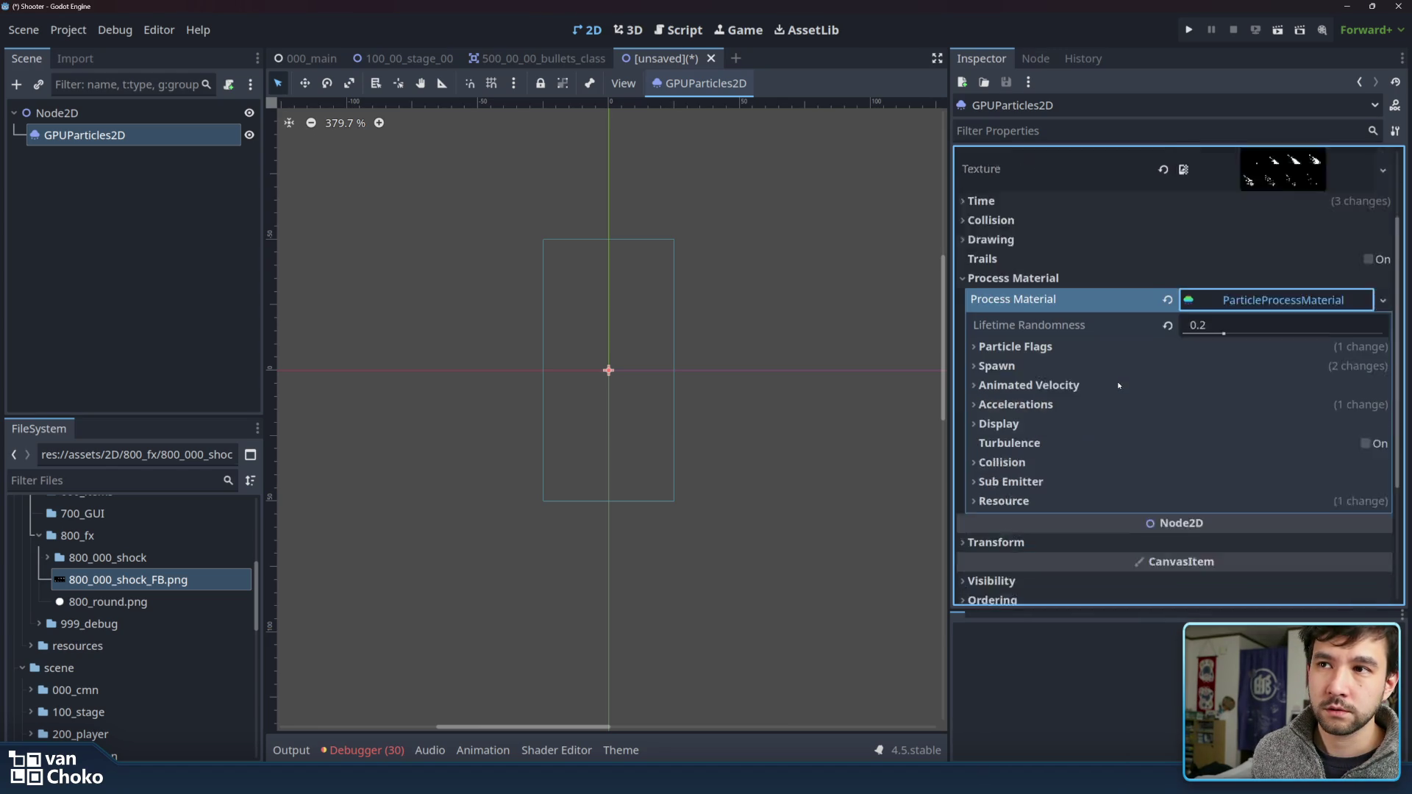
scroll(1315, 414, down, 1)
drag(947, 404, 815, 402)
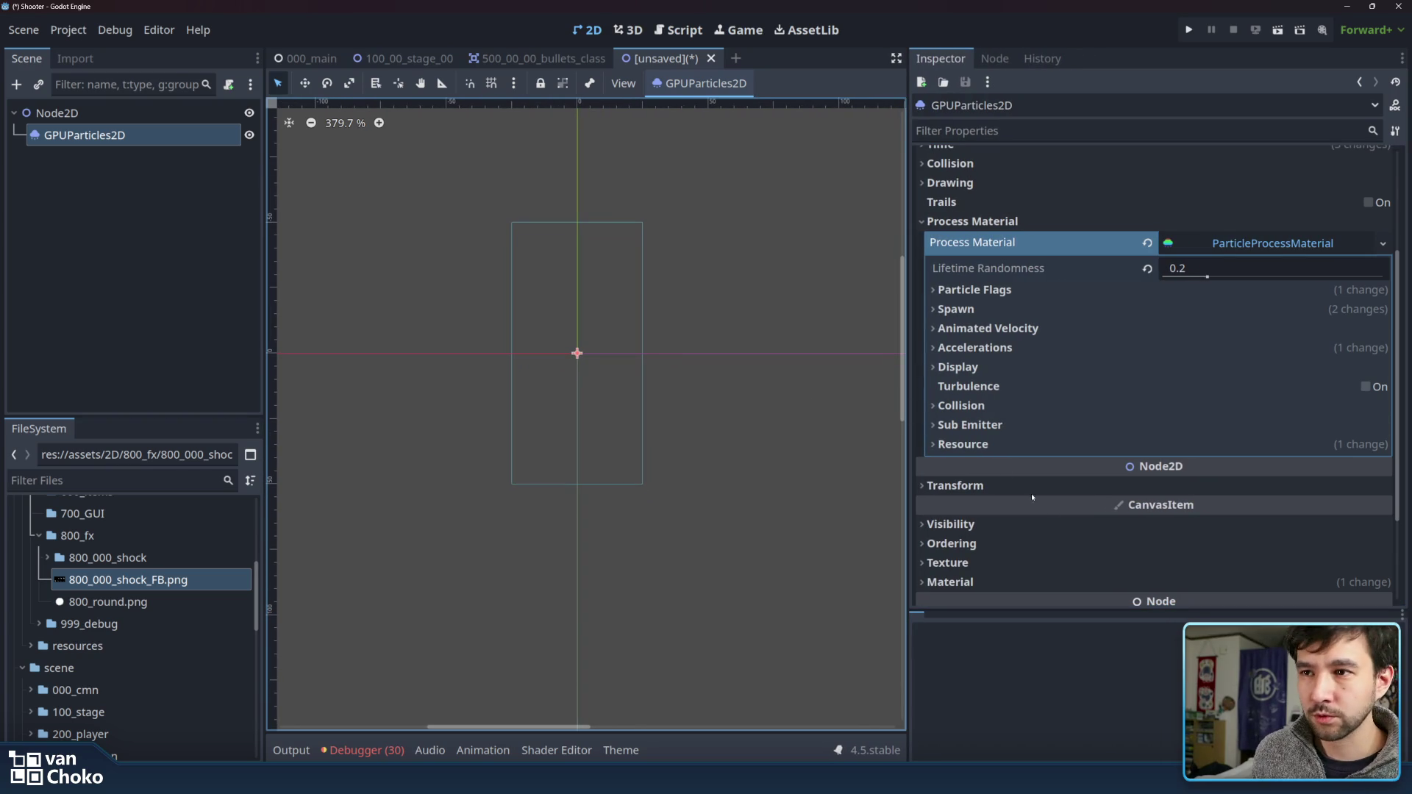
scroll(1075, 518, down, 2)
scroll(1091, 515, up, 1)
scroll(1092, 515, up, 3)
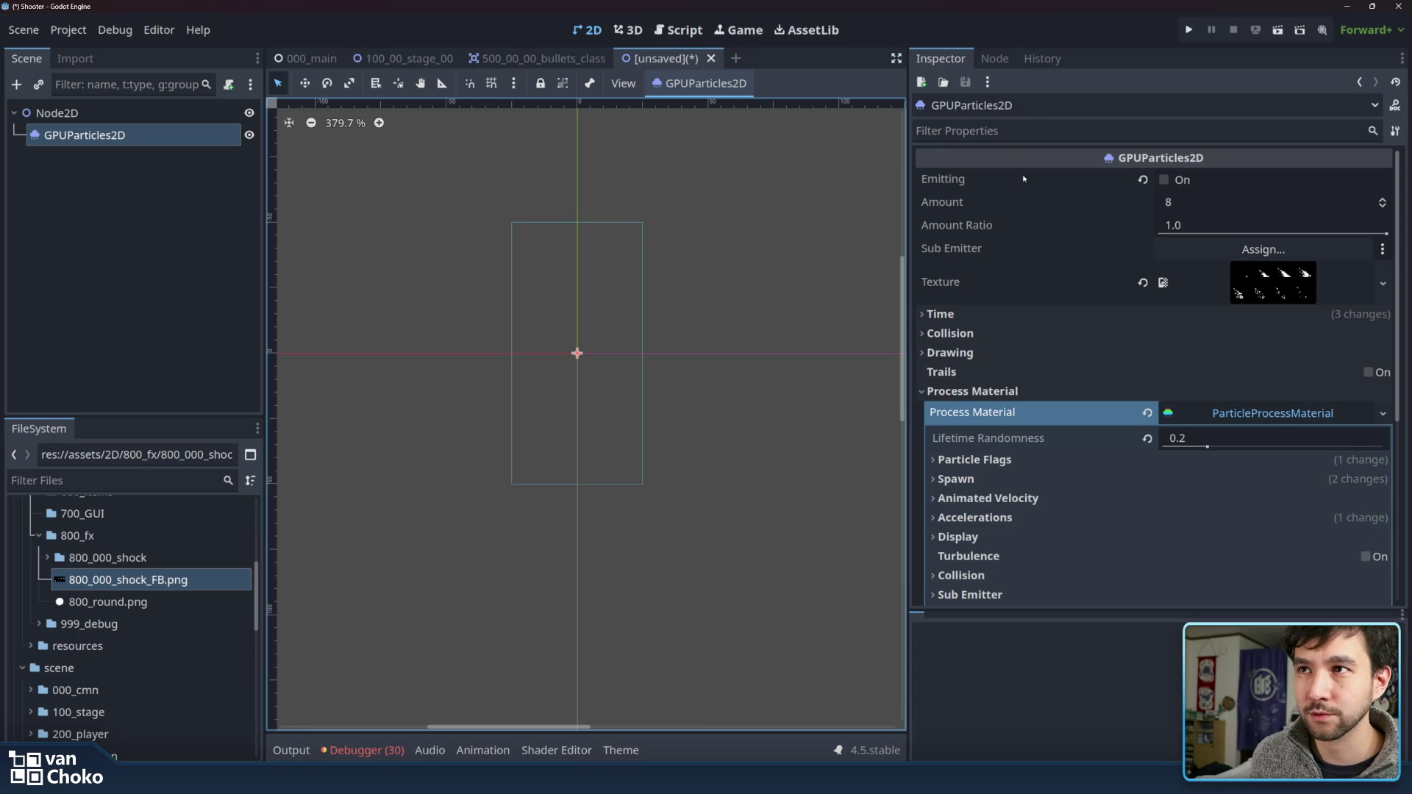
- Preview a one-shot burst and inspect the flipbook sprite sheet texture
click(1165, 180)
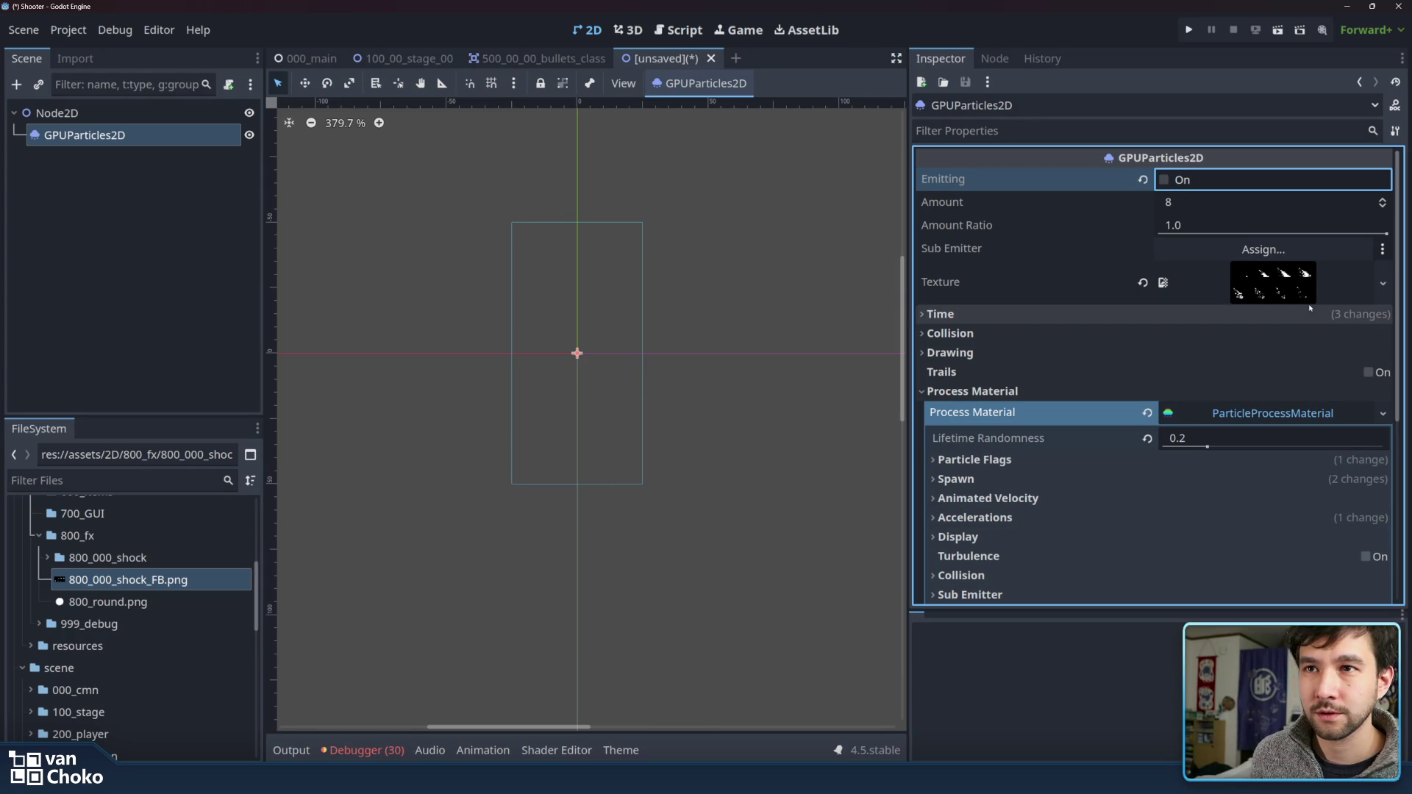
click(1289, 290)
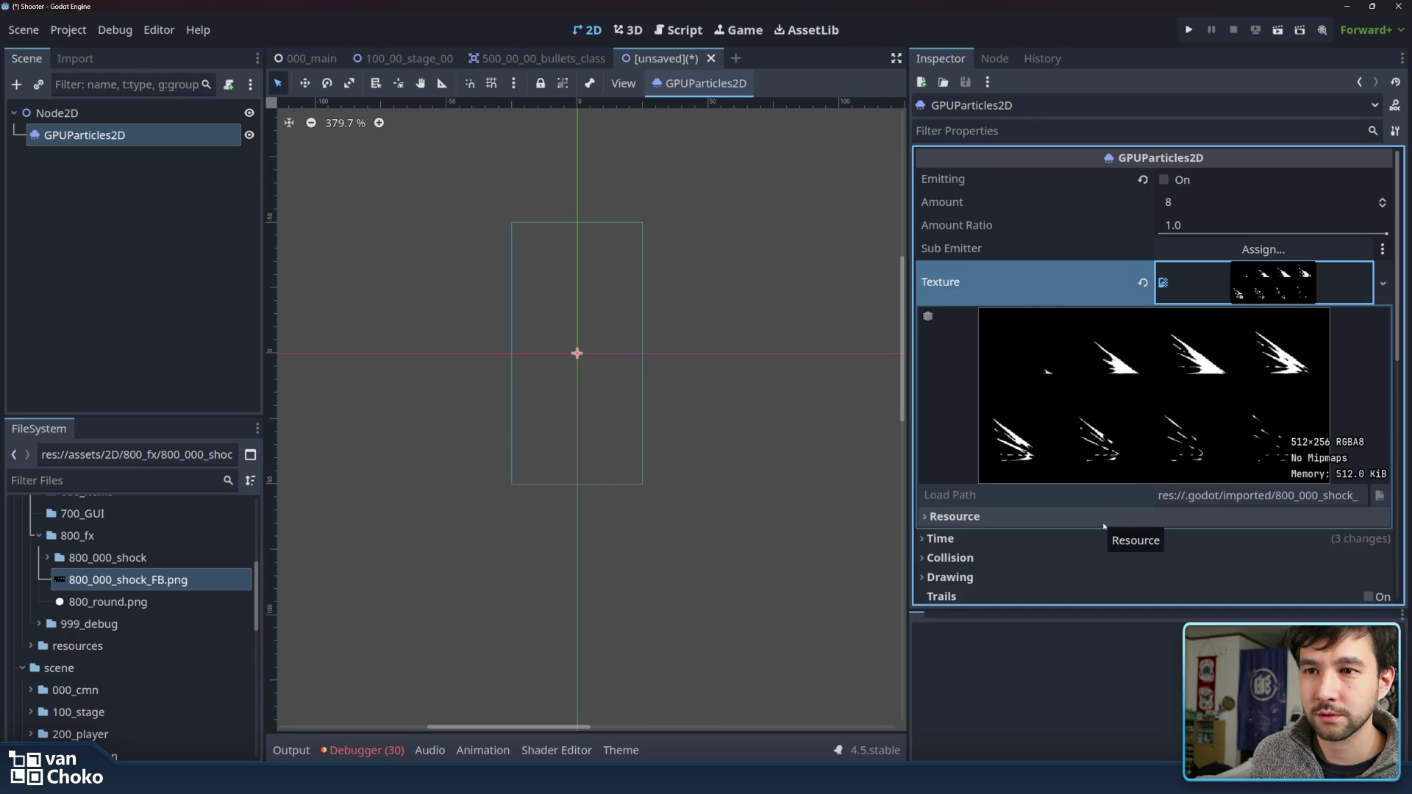
click(1015, 517)
click(1015, 518)
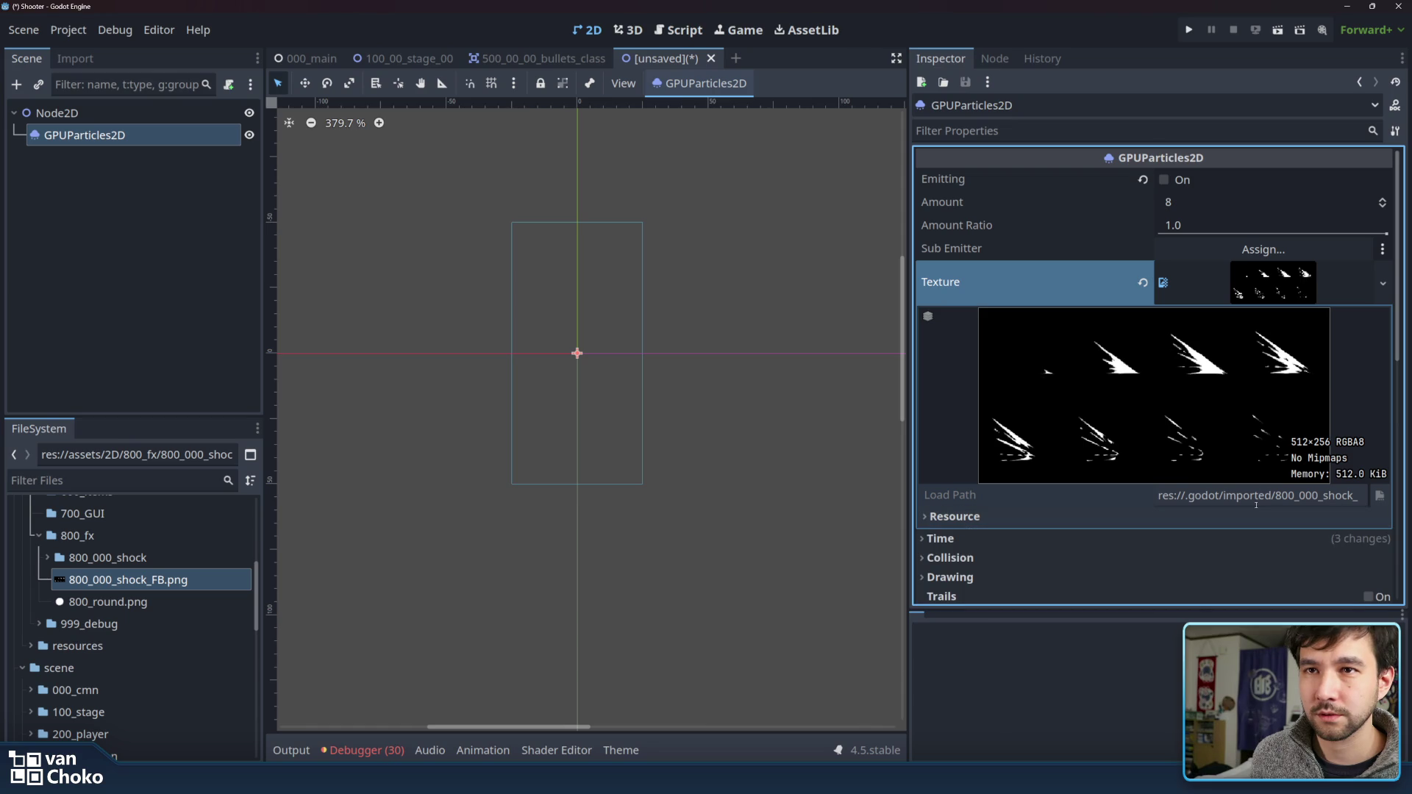
click(1308, 291)
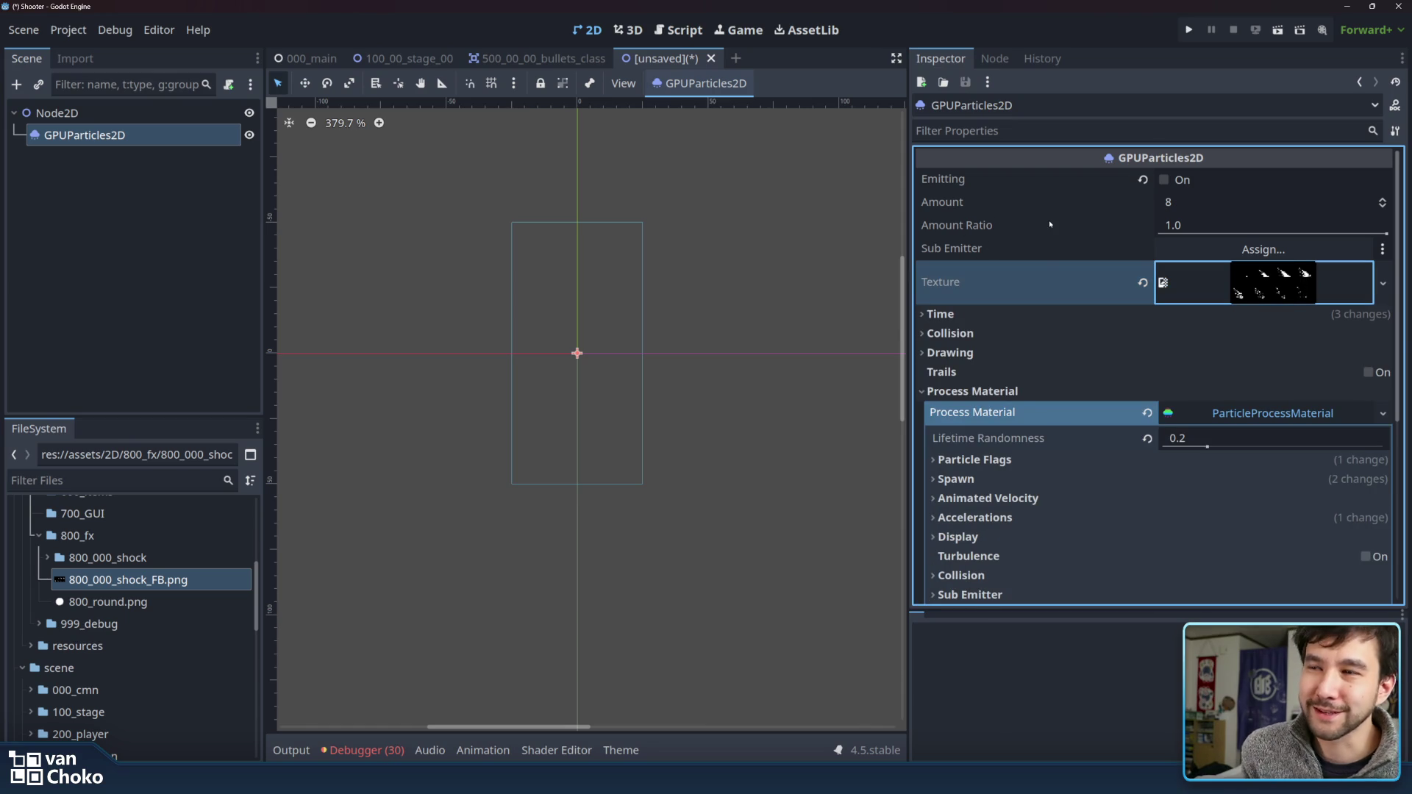
- Revert One Shot to off under Time and turn on Emitting
scroll(1049, 224, down, 3)
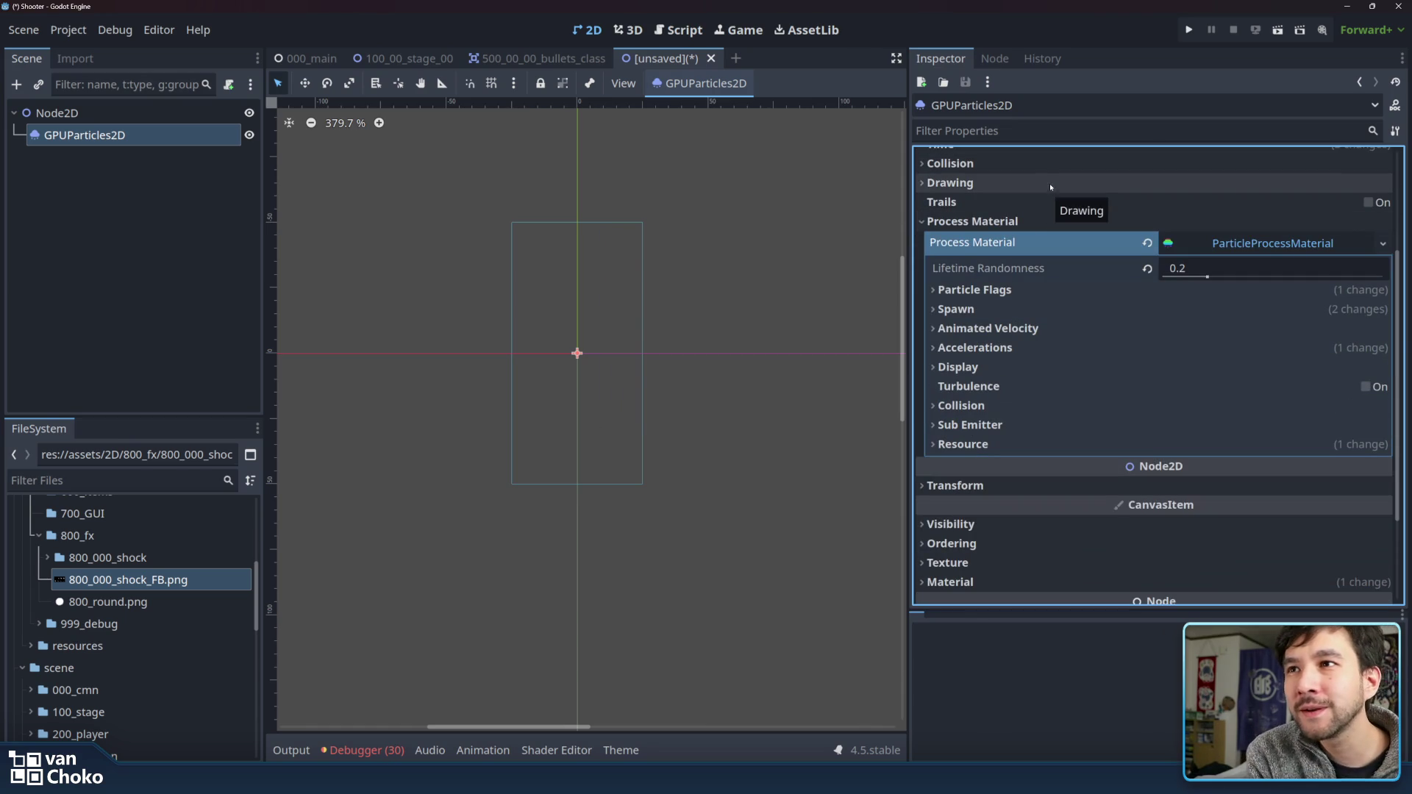
scroll(1052, 267, up, 3)
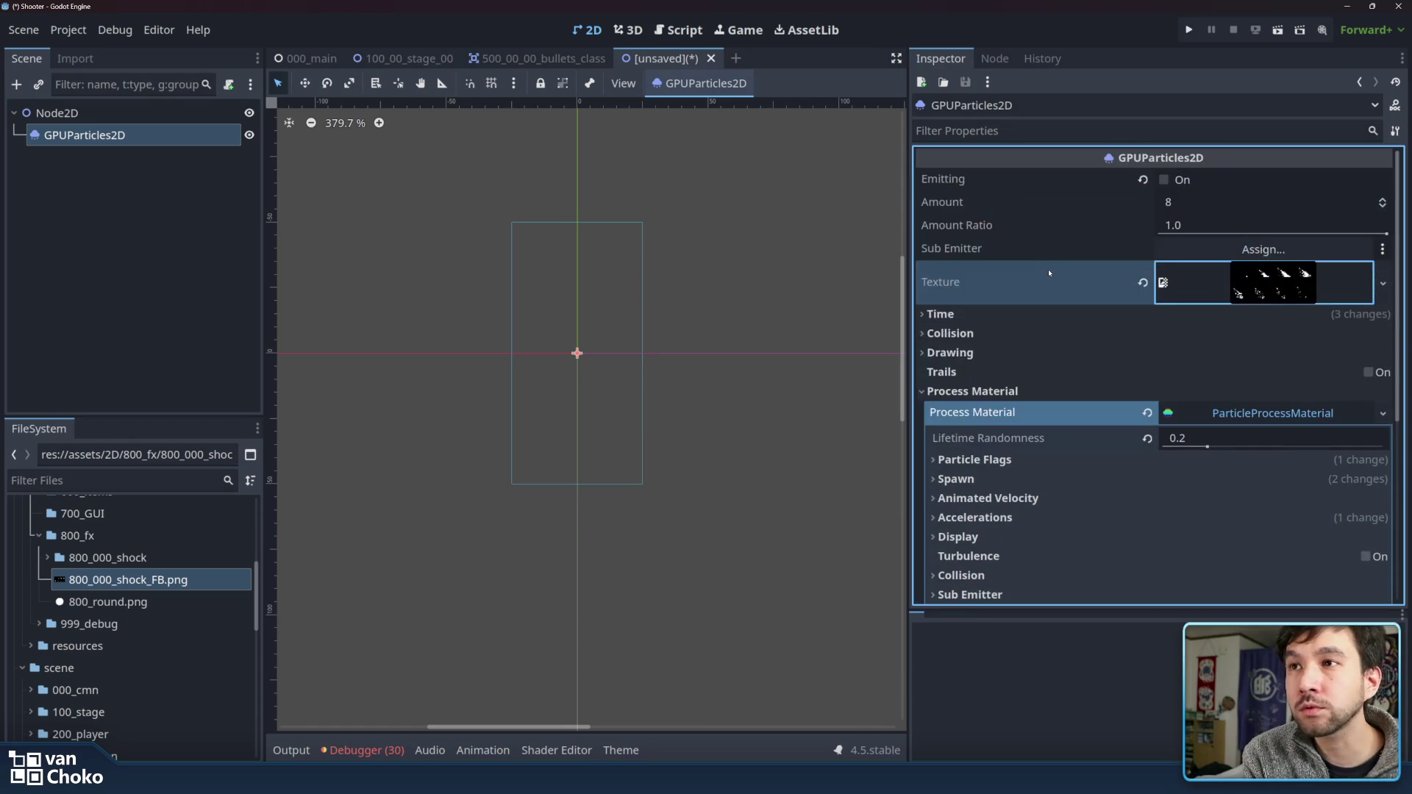
click(1048, 316)
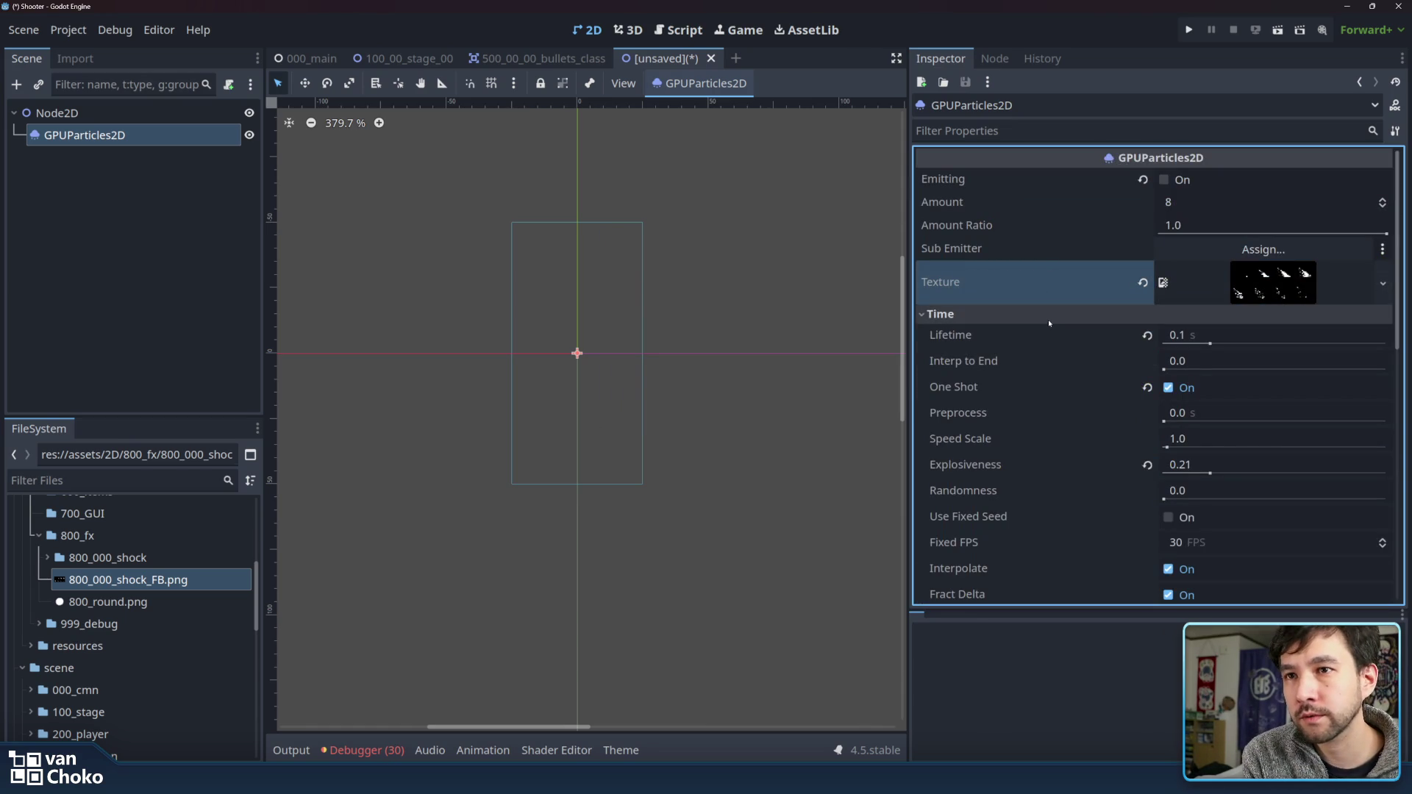
click(1147, 387)
click(1195, 314)
click(1166, 180)
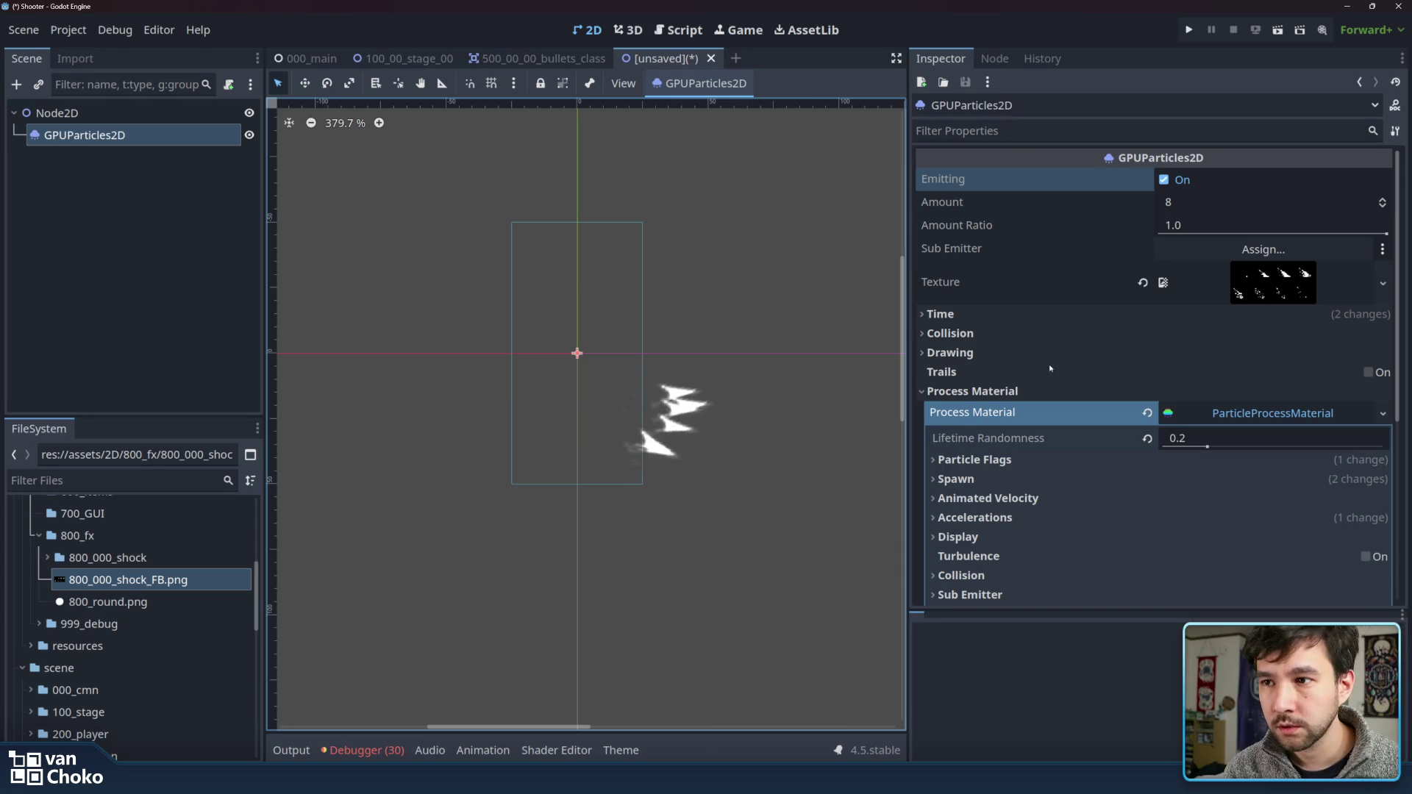
- Try raising the maximum animation speed under Display > Animation
scroll(1050, 368, down, 3)
scroll(1034, 363, down, 2)
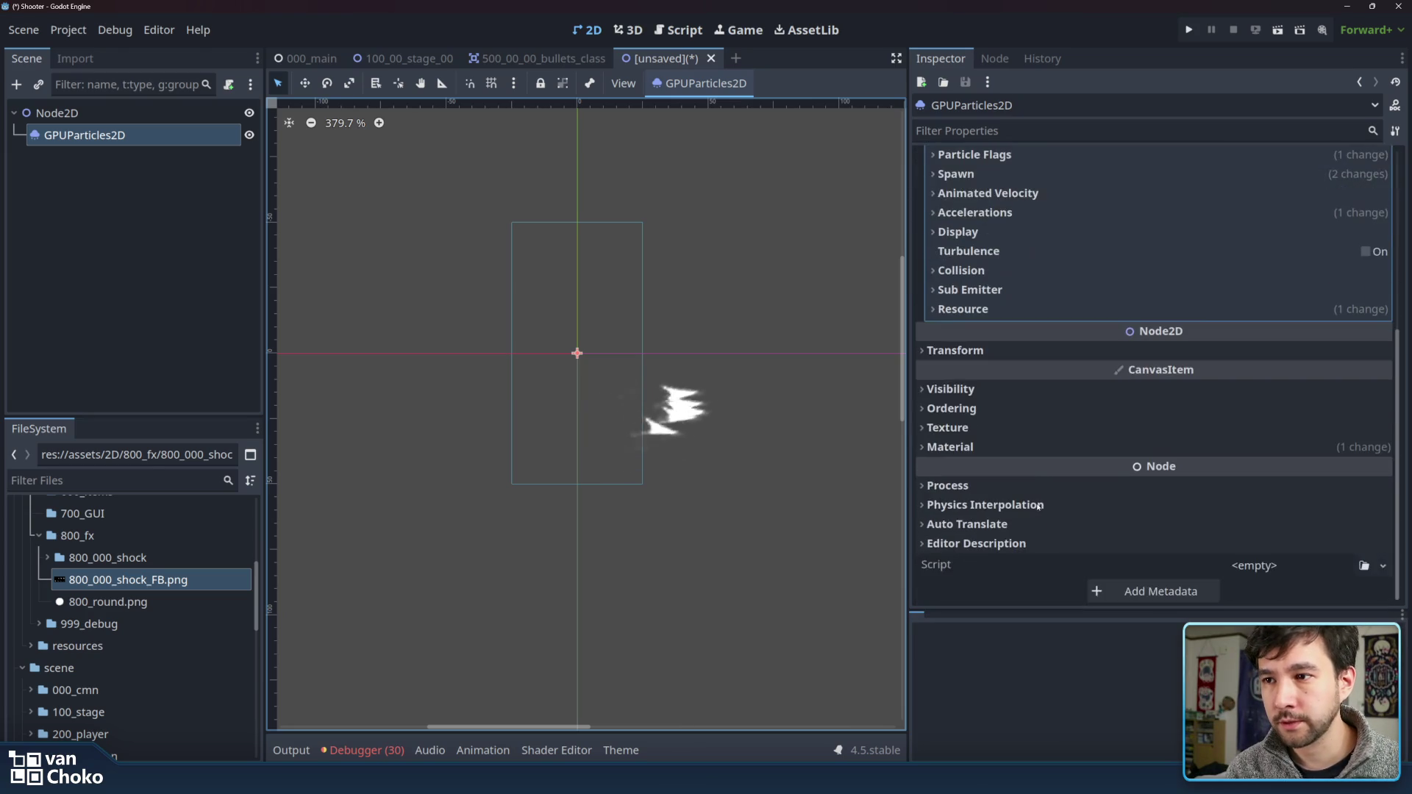
scroll(1038, 507, up, 3)
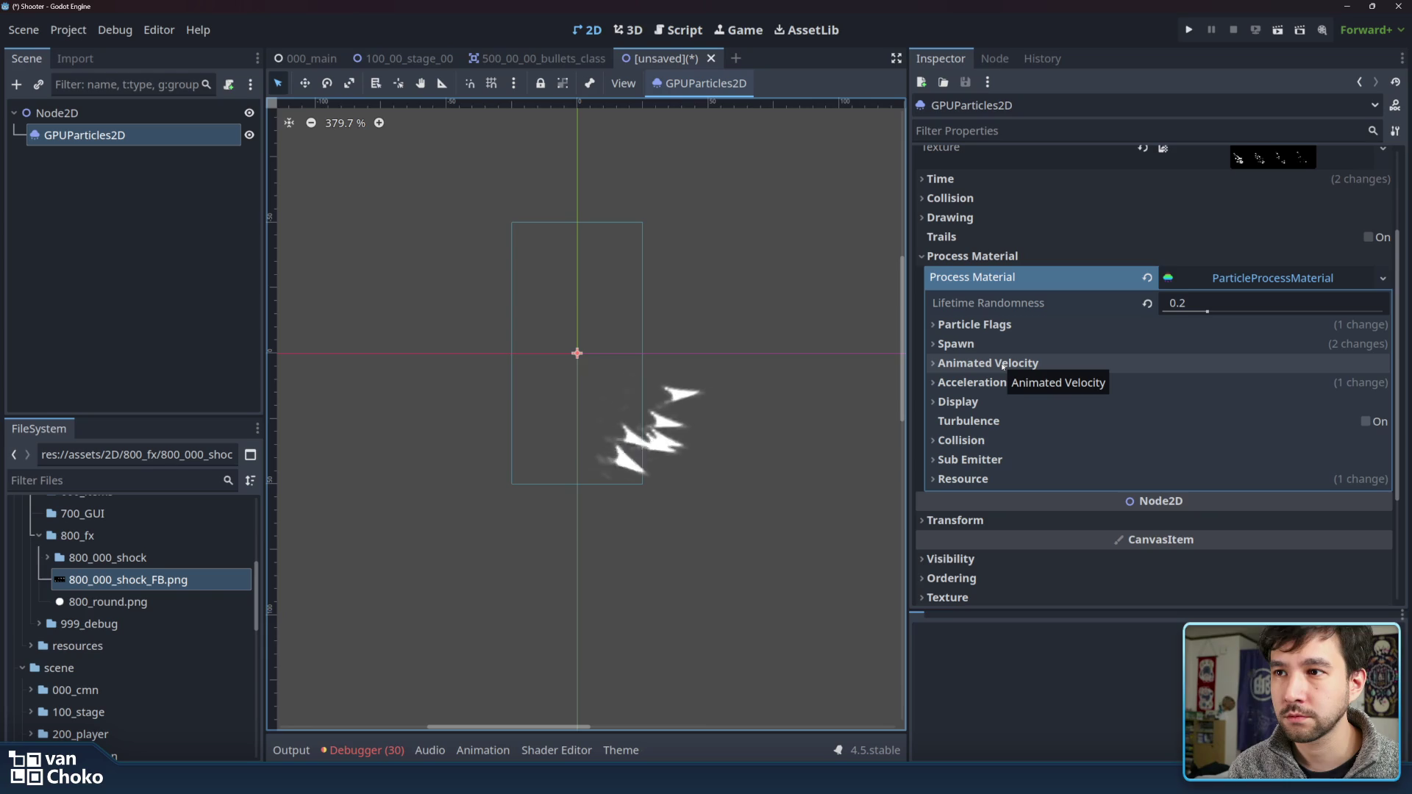
click(1004, 403)
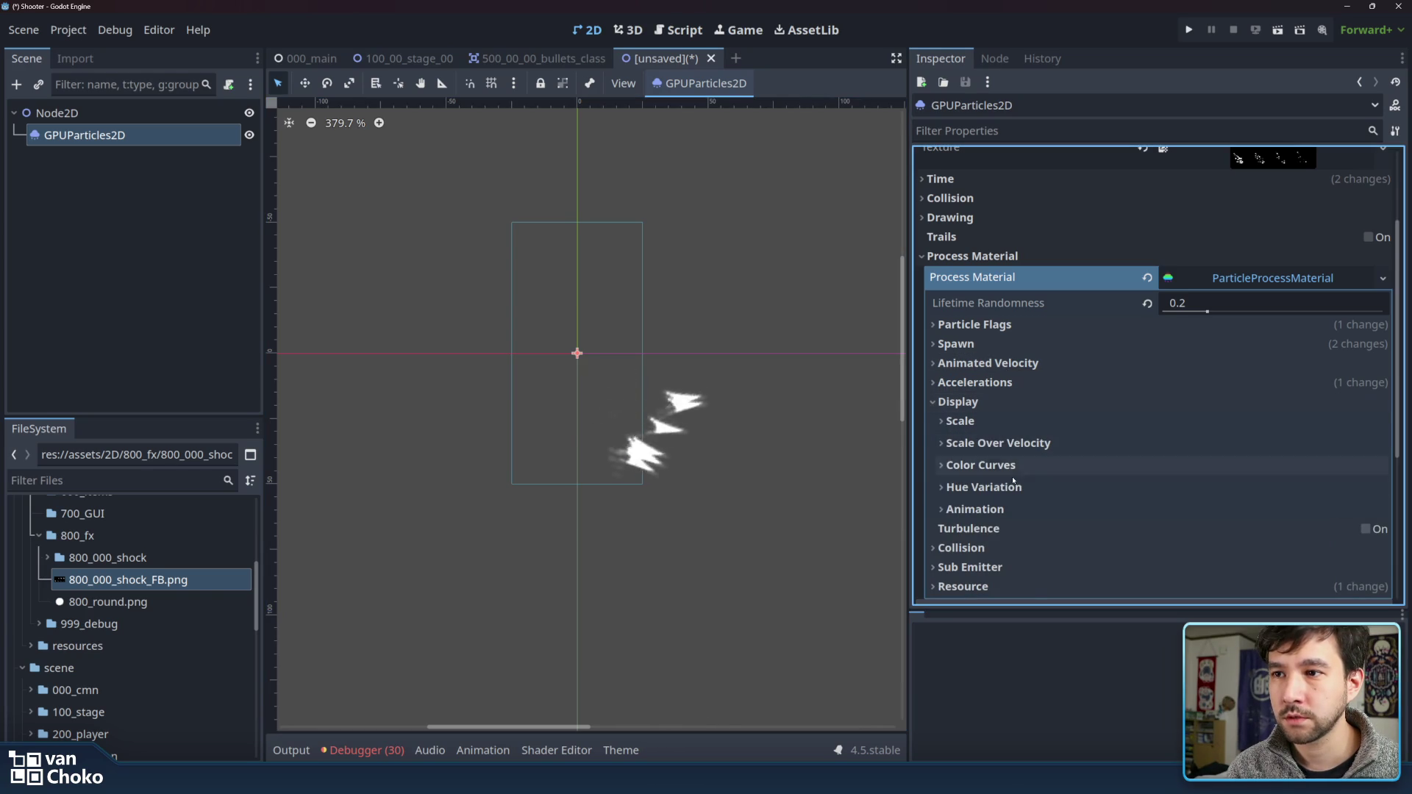
click(1013, 506)
scroll(1094, 391, down, 3)
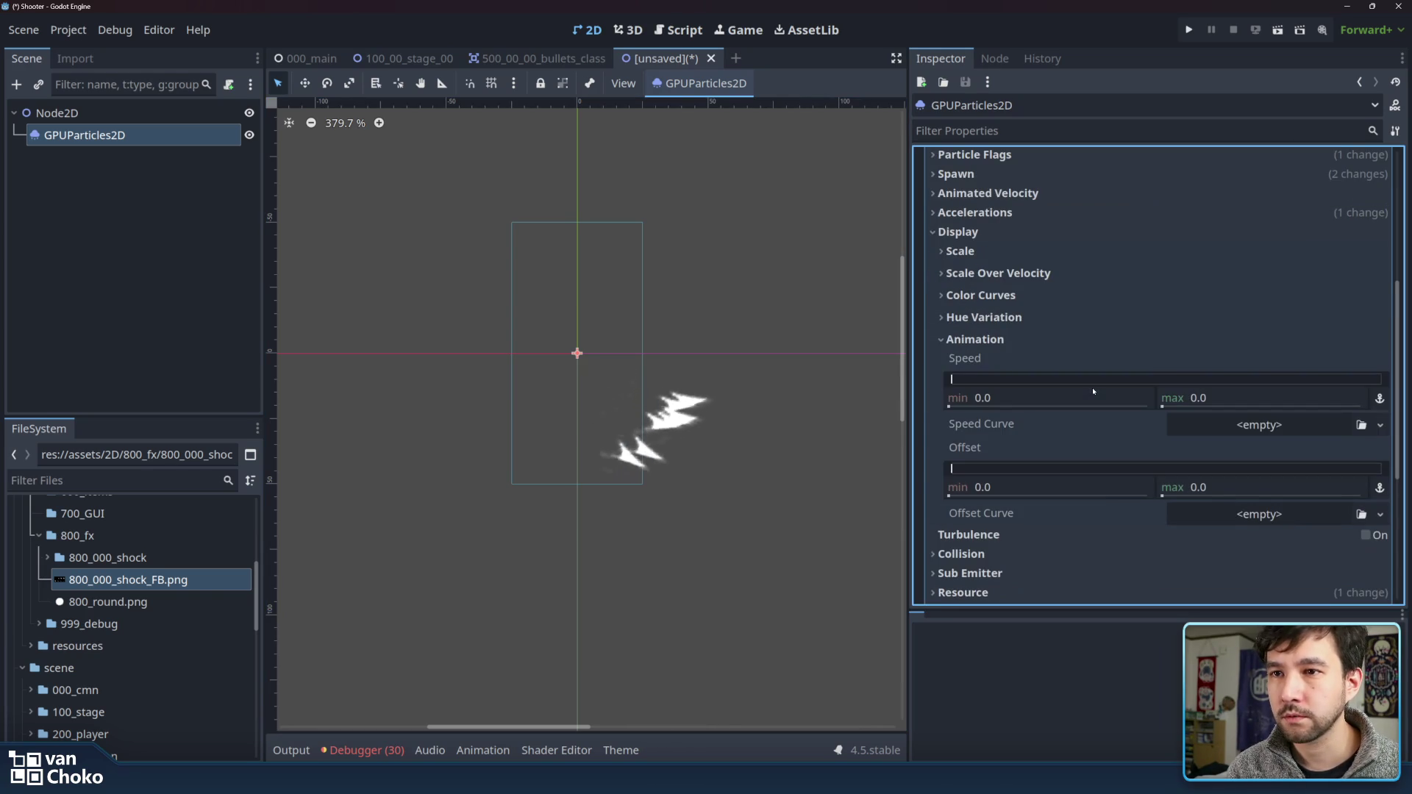
mouse_move(956, 379)
mouse_down()
mouse_move(1109, 379)
mouse_move(963, 381)
mouse_up()
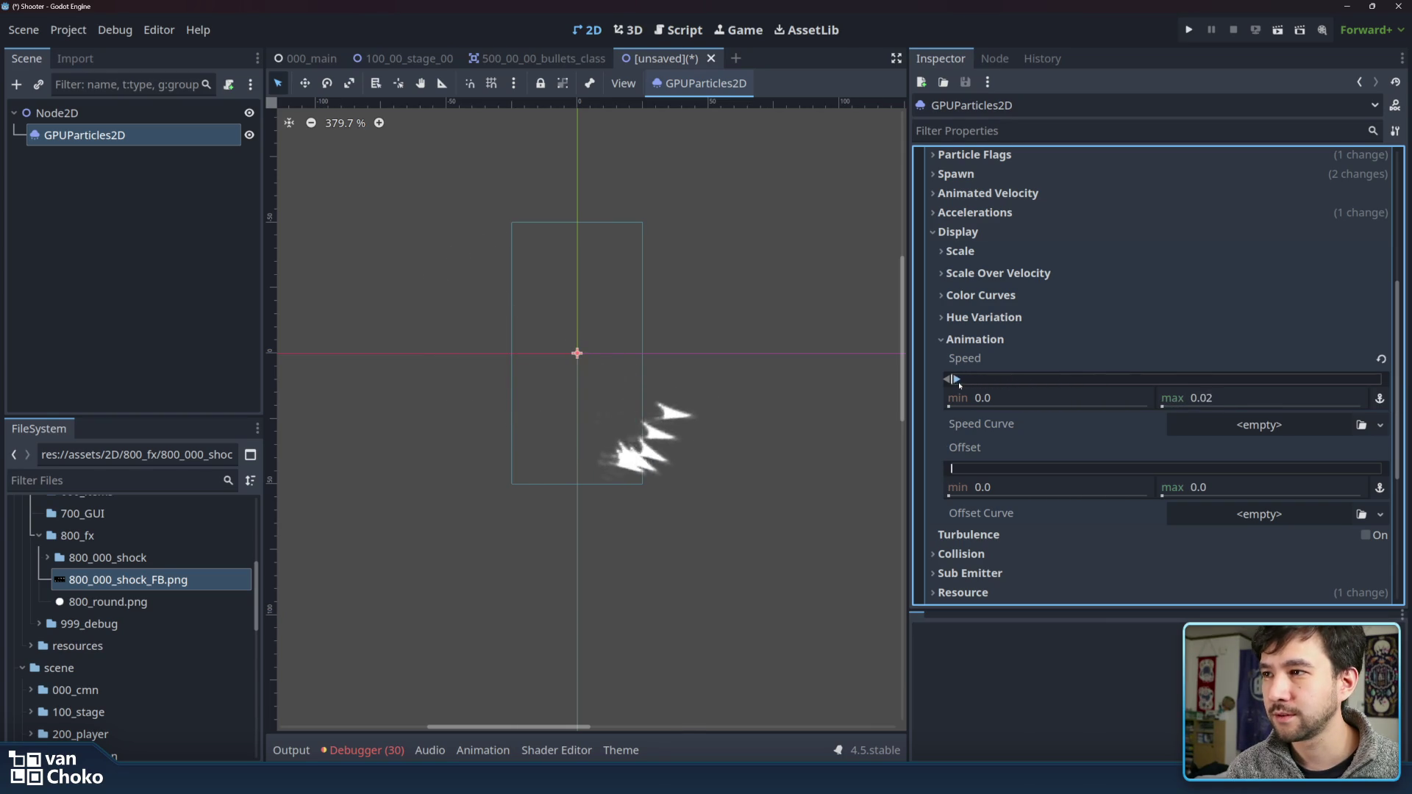
scroll(1093, 267, up, 5)
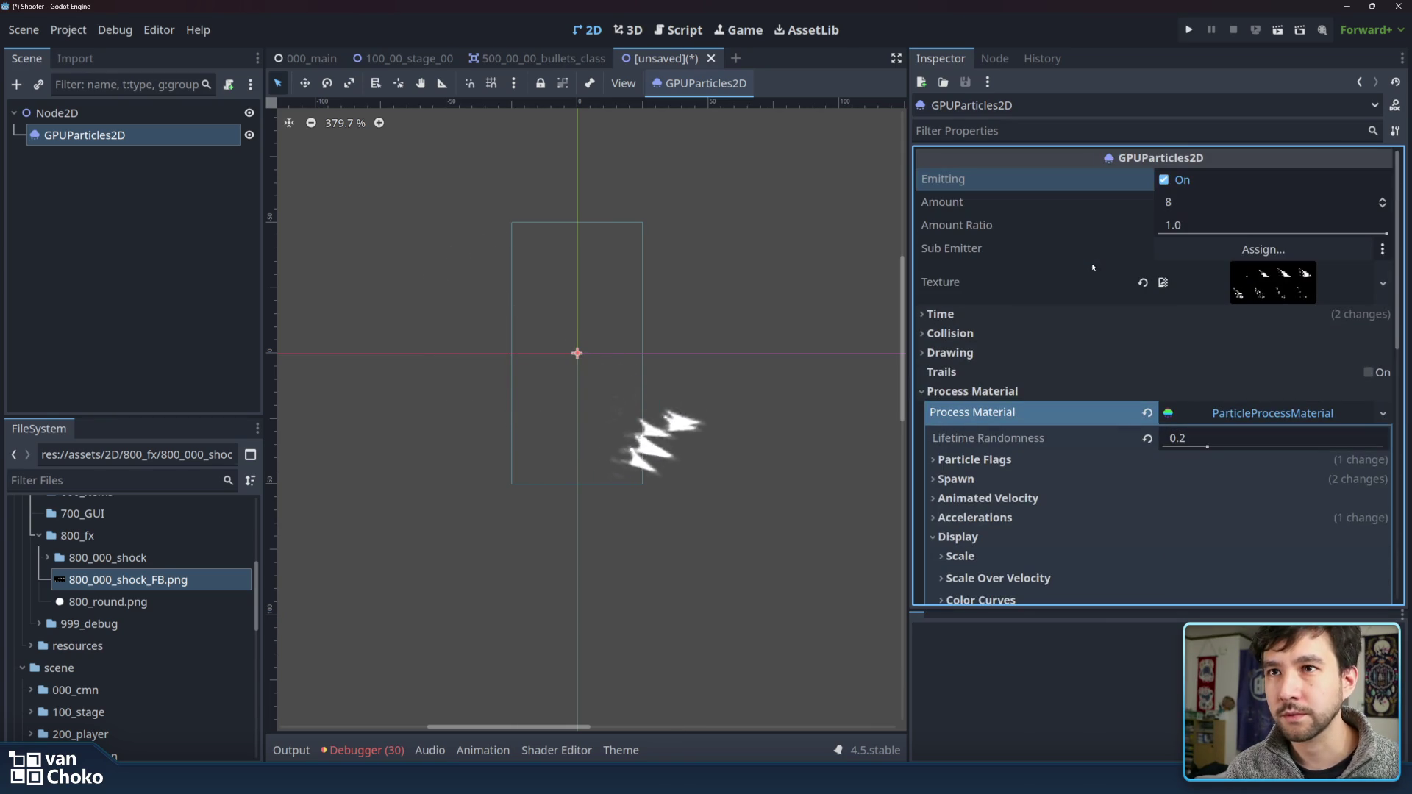
- Set the particle Amount to 2 and the Lifetime to 0.5 seconds
click(1206, 201)
text(2)
key(Return)
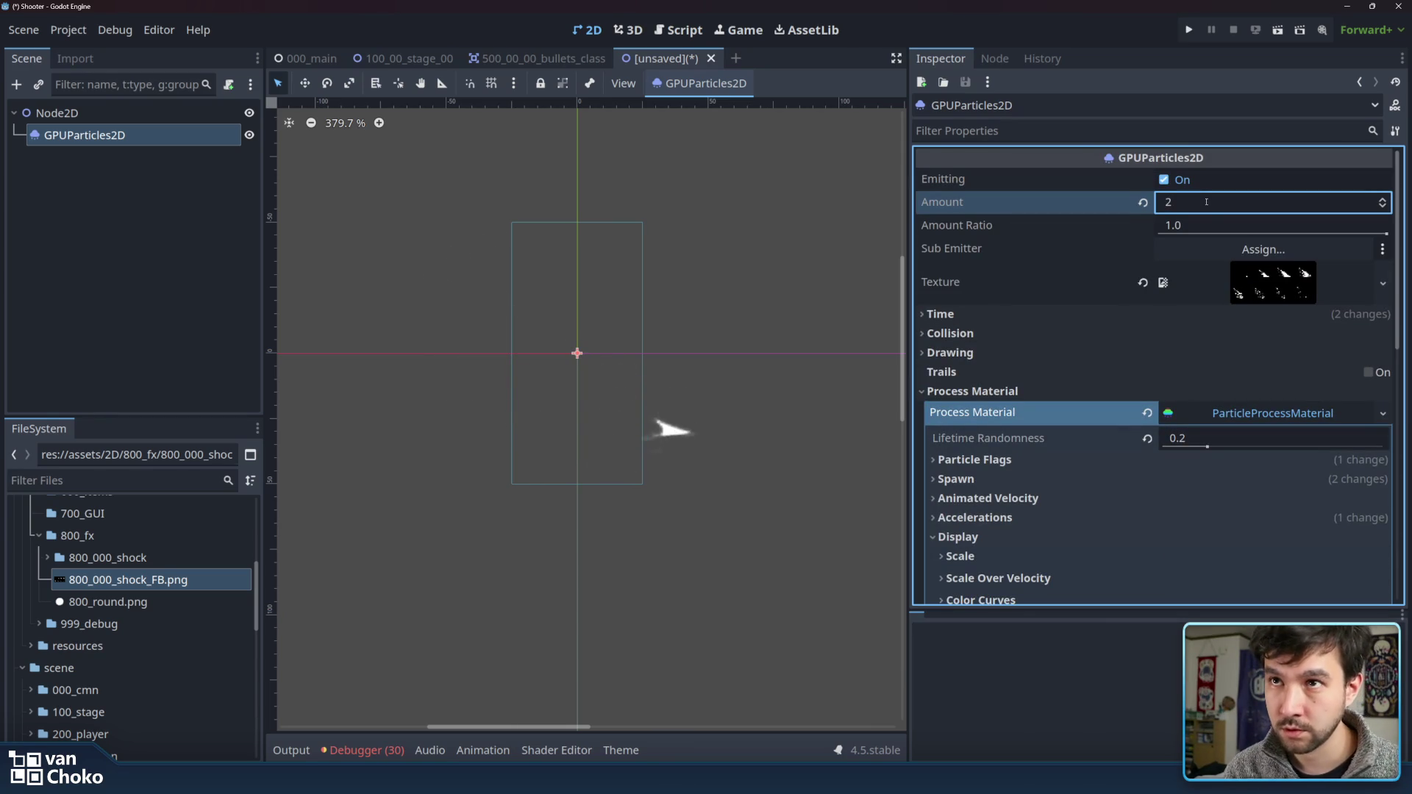
click(1031, 316)
mouse_move(1210, 341)
mouse_down()
mouse_move(1226, 343)
mouse_move(1161, 336)
mouse_up()
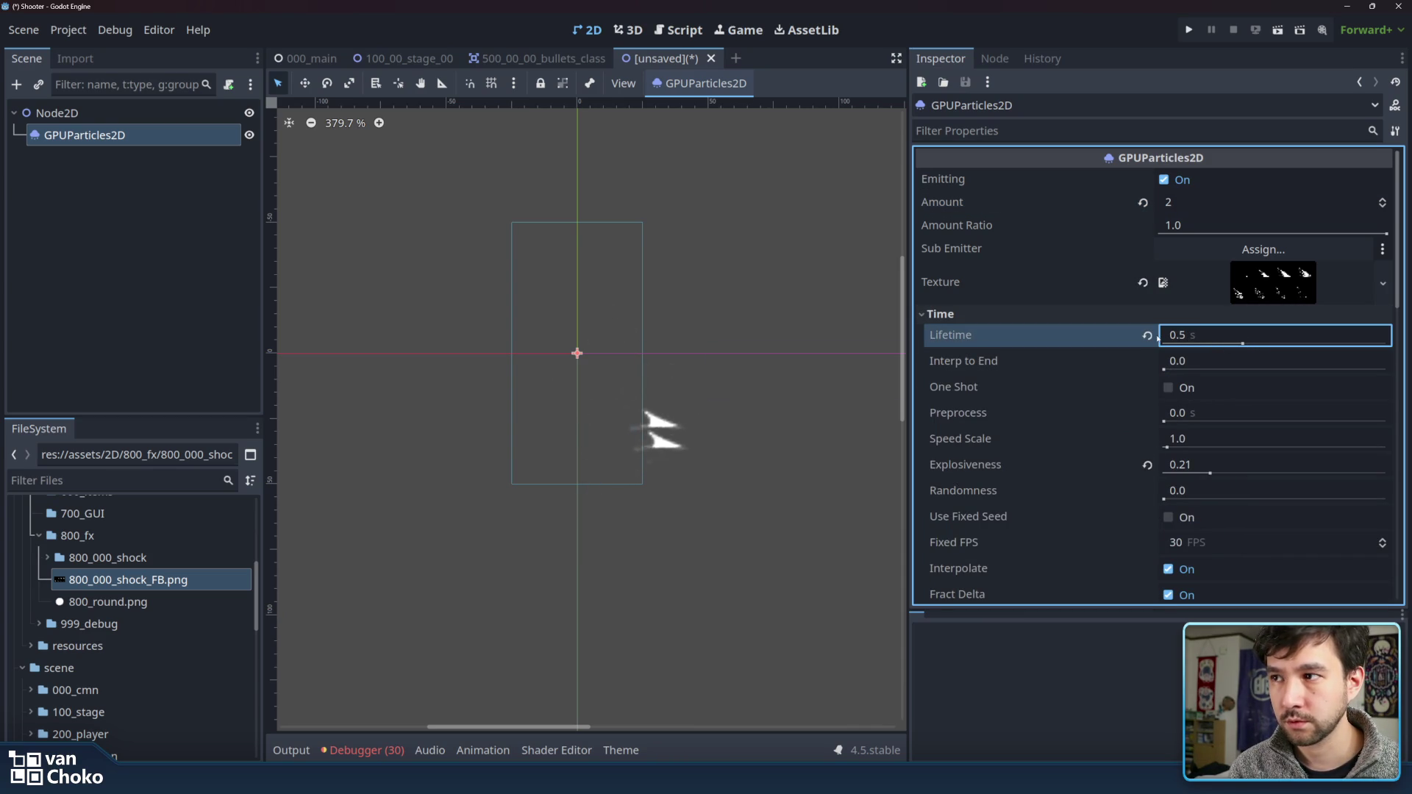
scroll(1073, 329, down, 5)
scroll(1073, 329, down, 4)
scroll(1073, 329, down, 1)
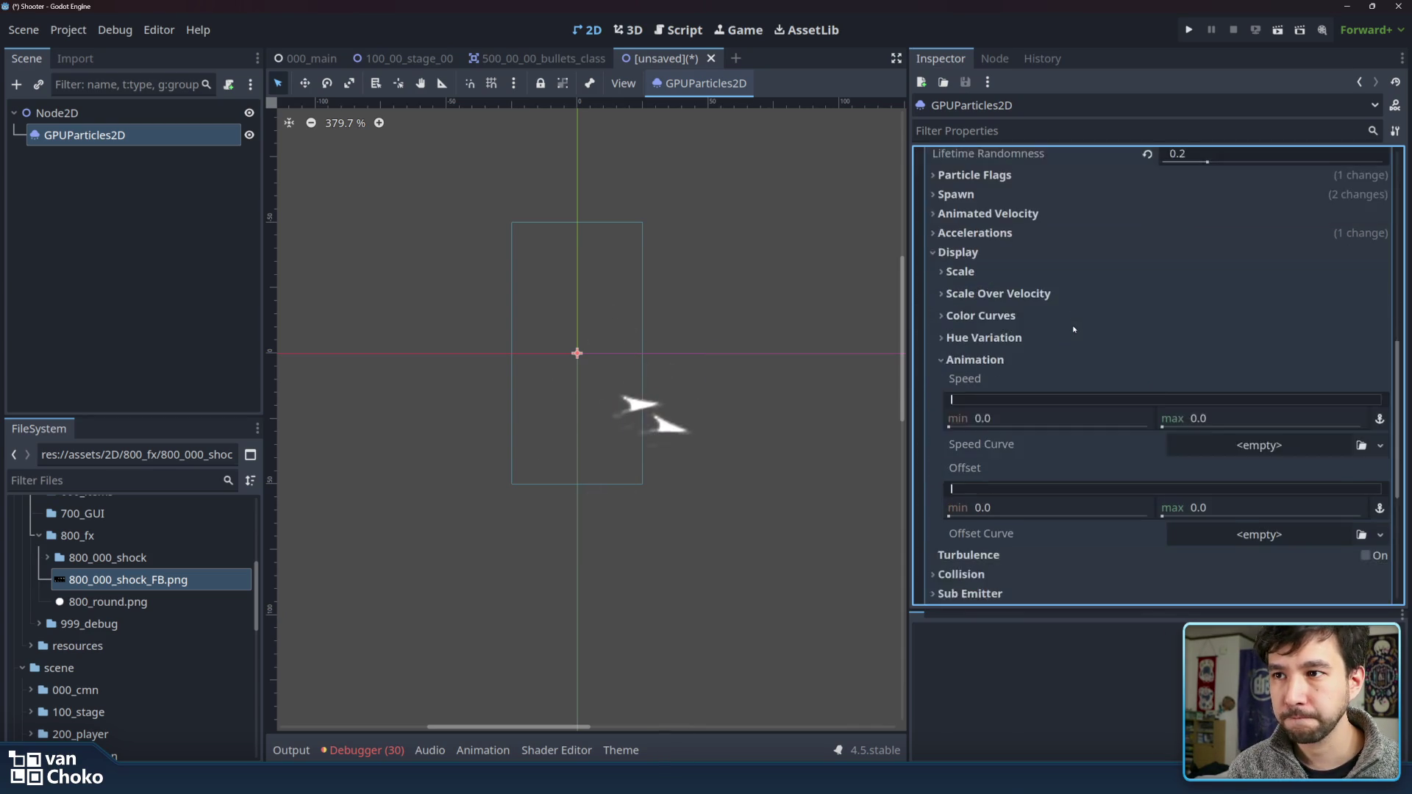
scroll(1073, 328, down, 1)
scroll(1048, 306, up, 4)
scroll(1049, 306, down, 1)
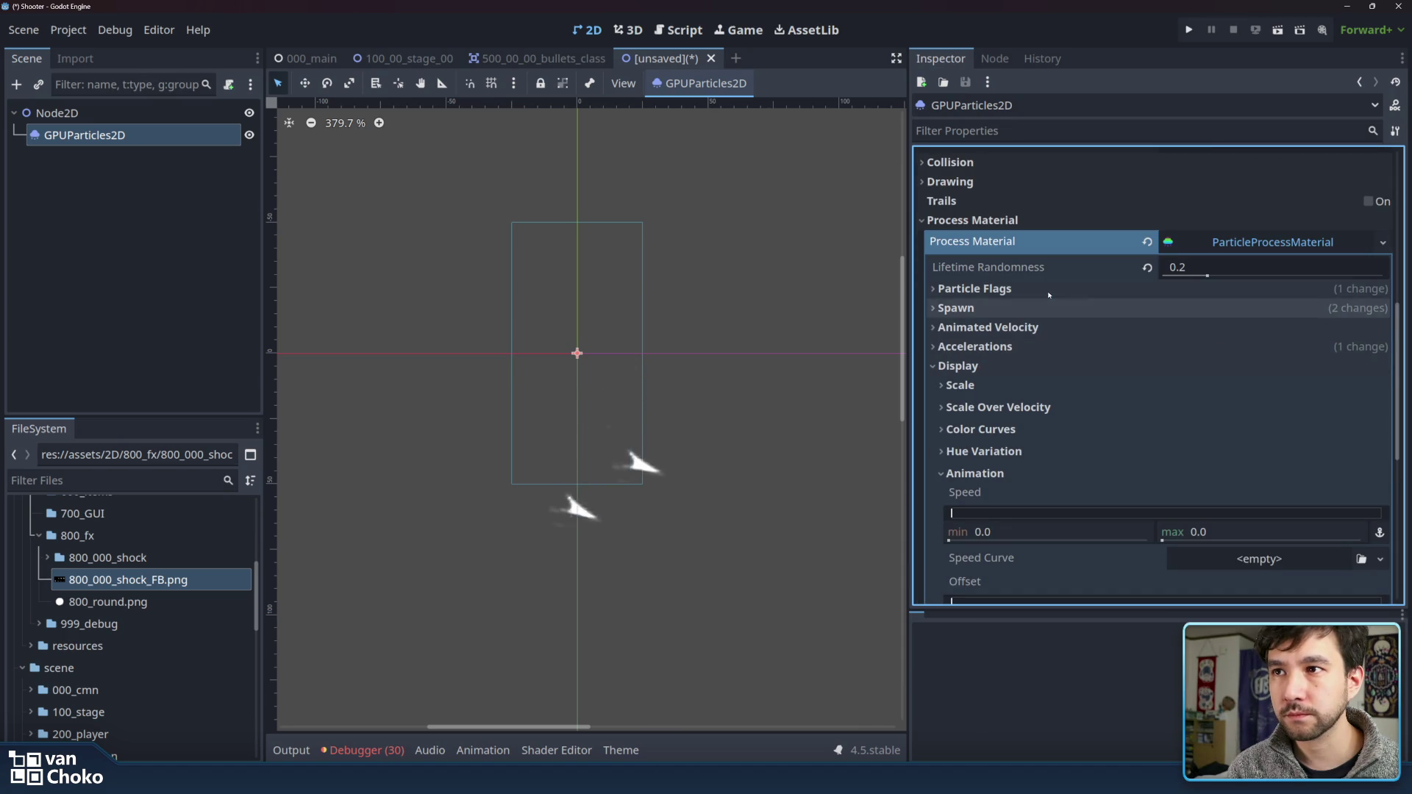
- Under Spawn > Position, try emission offset x values of 0 and 64
click(1051, 308)
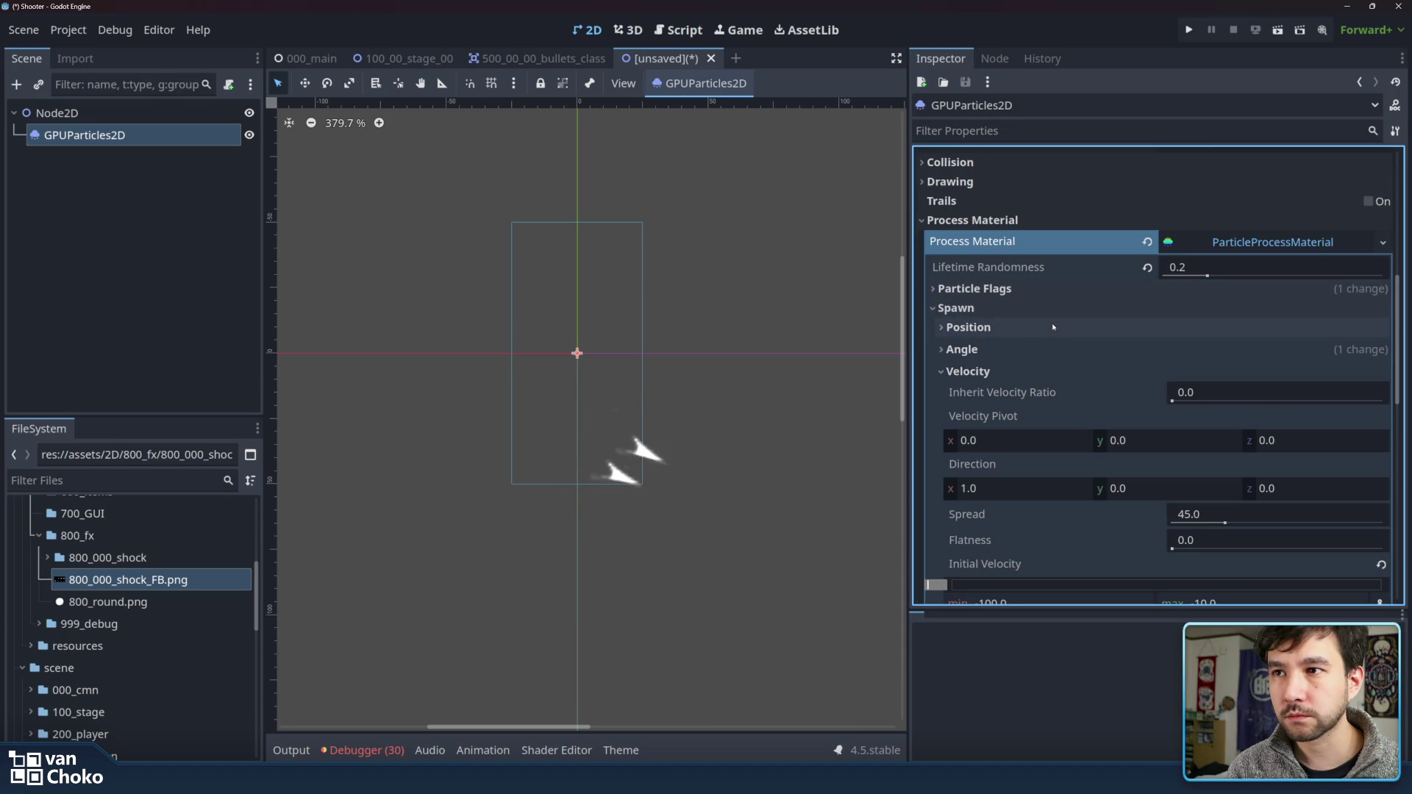
click(1053, 326)
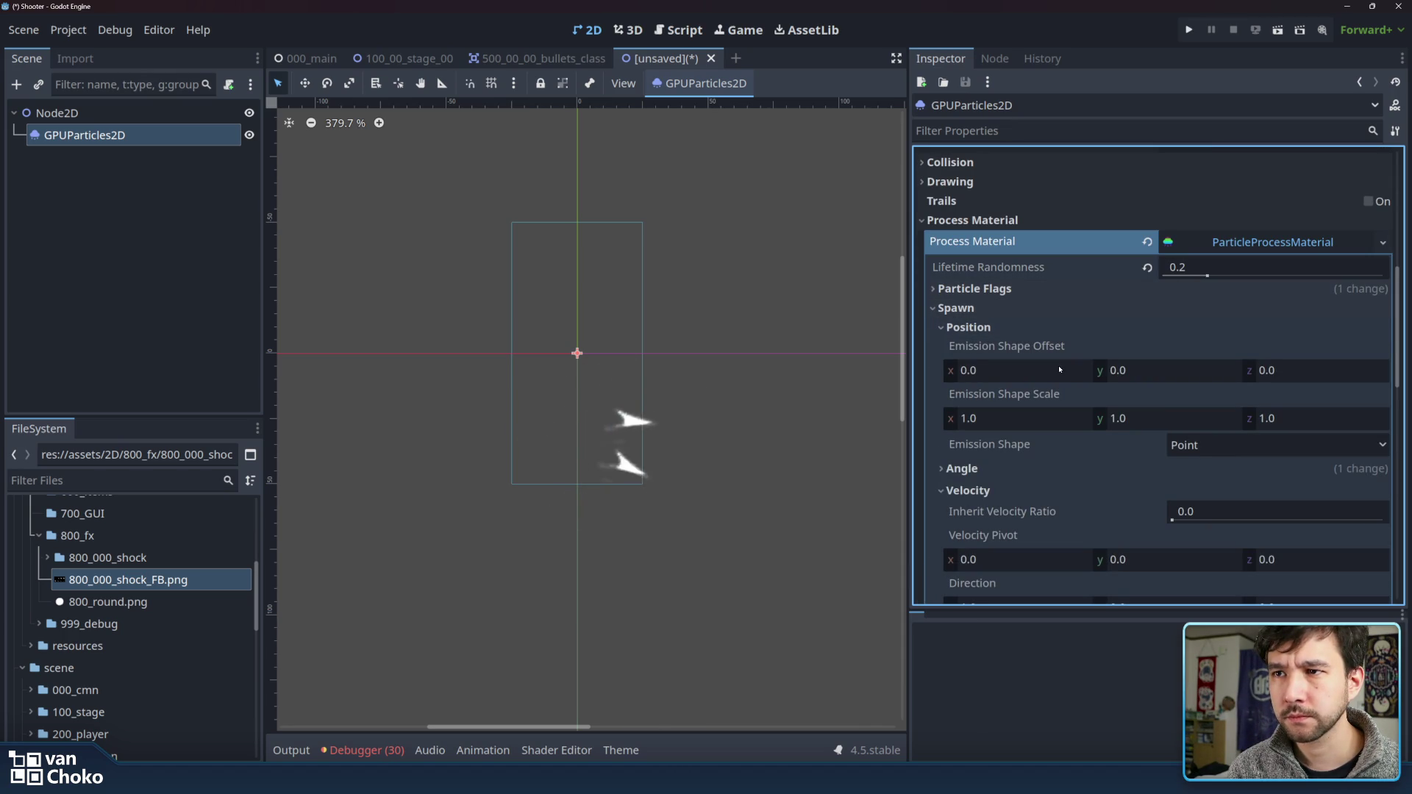
drag(1070, 379, 1085, 378)
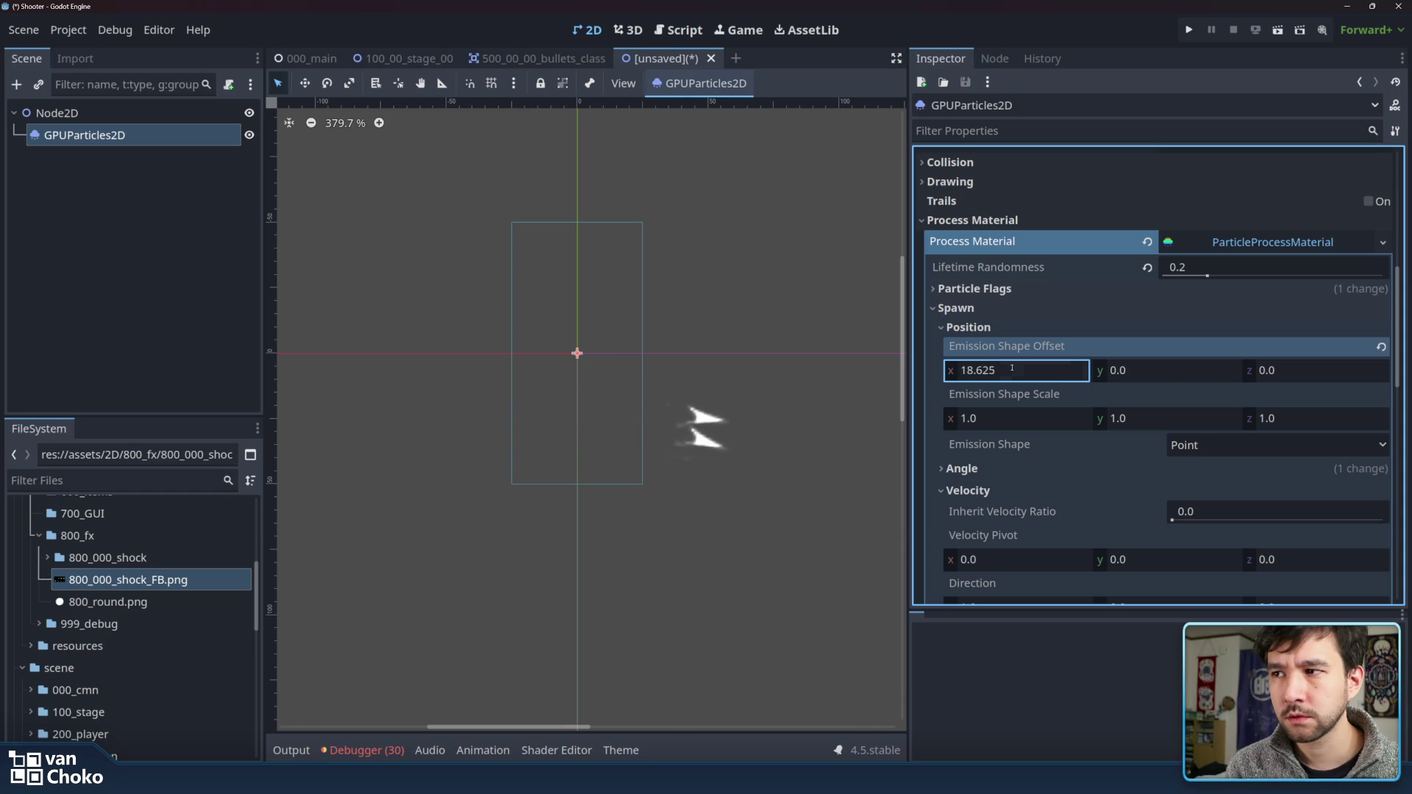
click(1012, 370)
text(0)
key(Return)
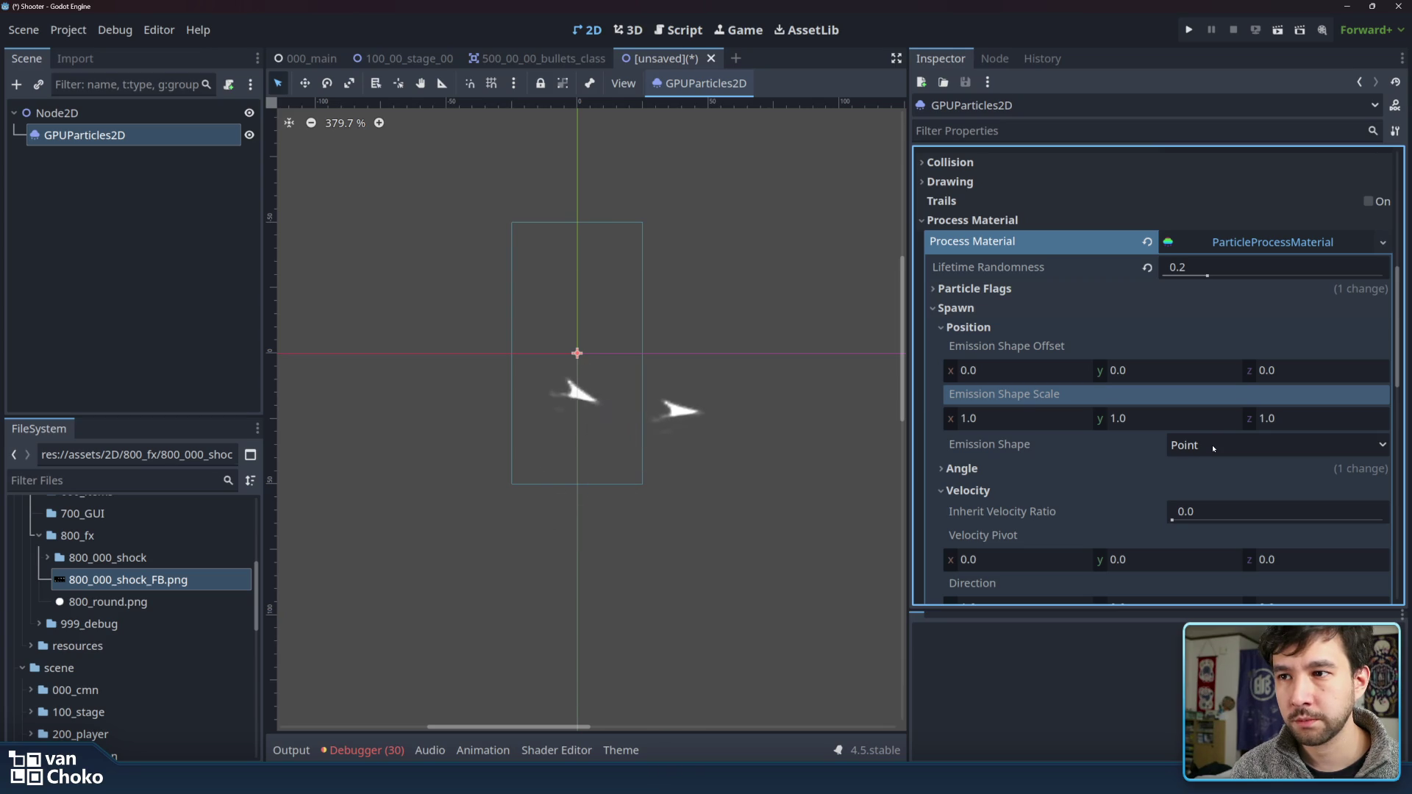
click(1013, 369)
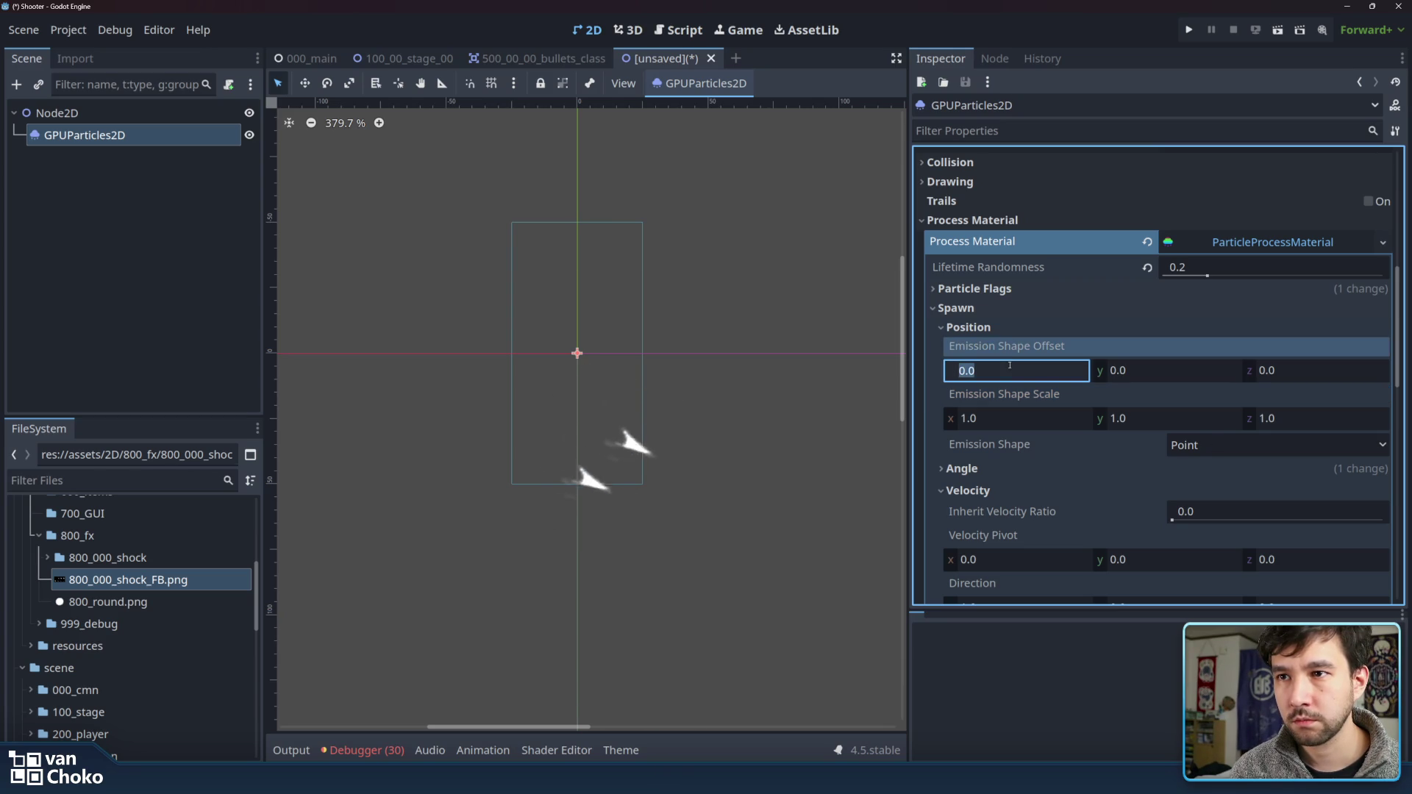
text(64)
key(Return)
- Set the emission shape offset to x -64 and y -64
click(1035, 370)
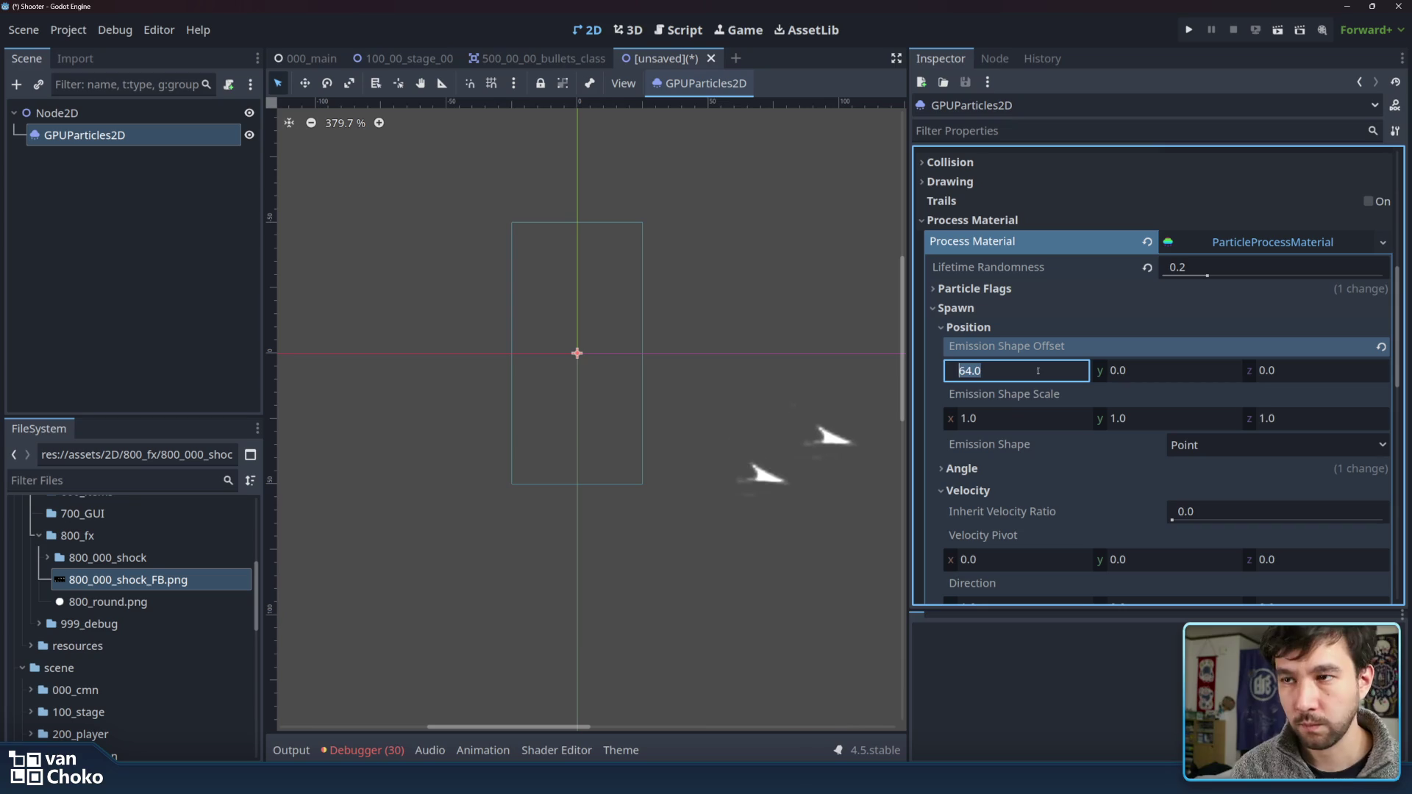
text(-64)
key(Return)
click(1151, 373)
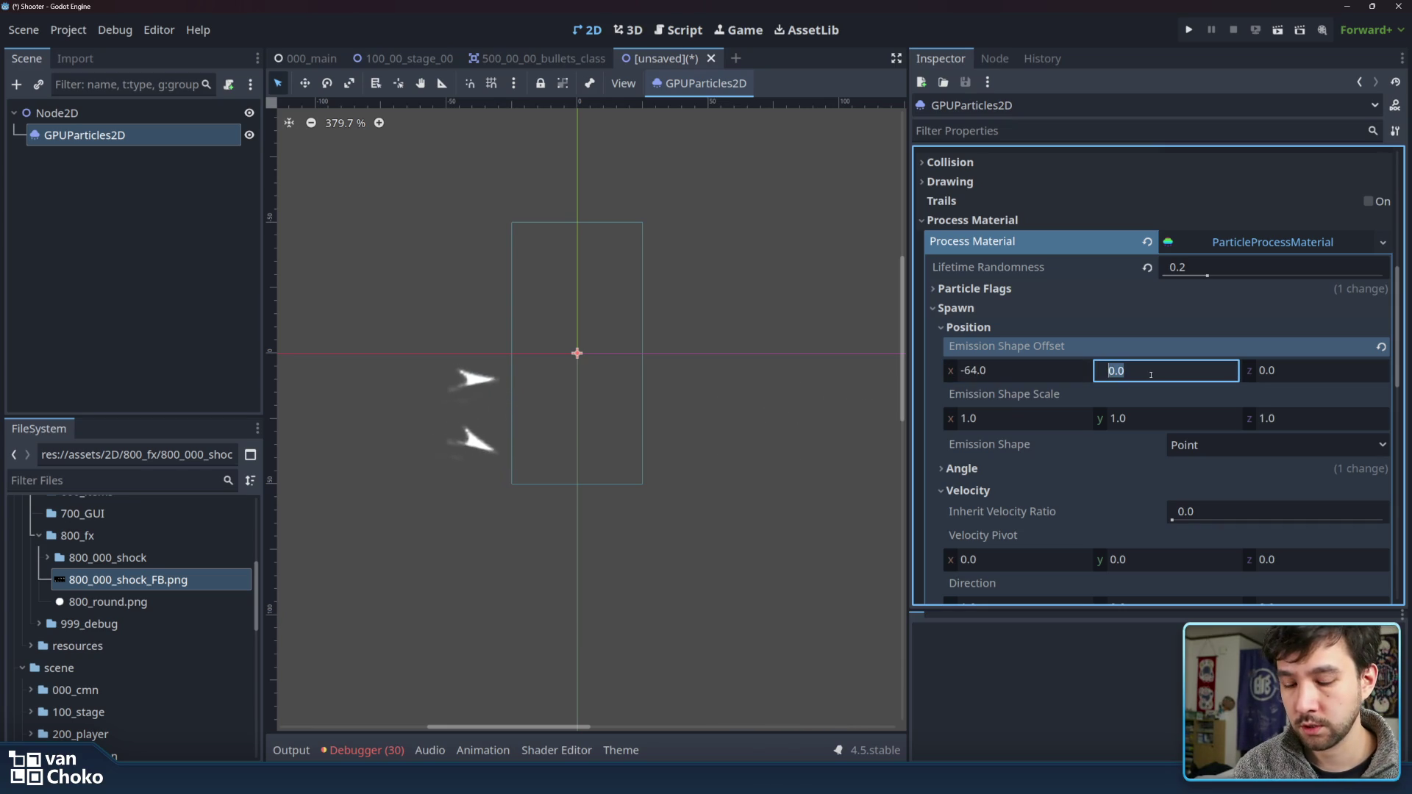
text(64)
key(Return)
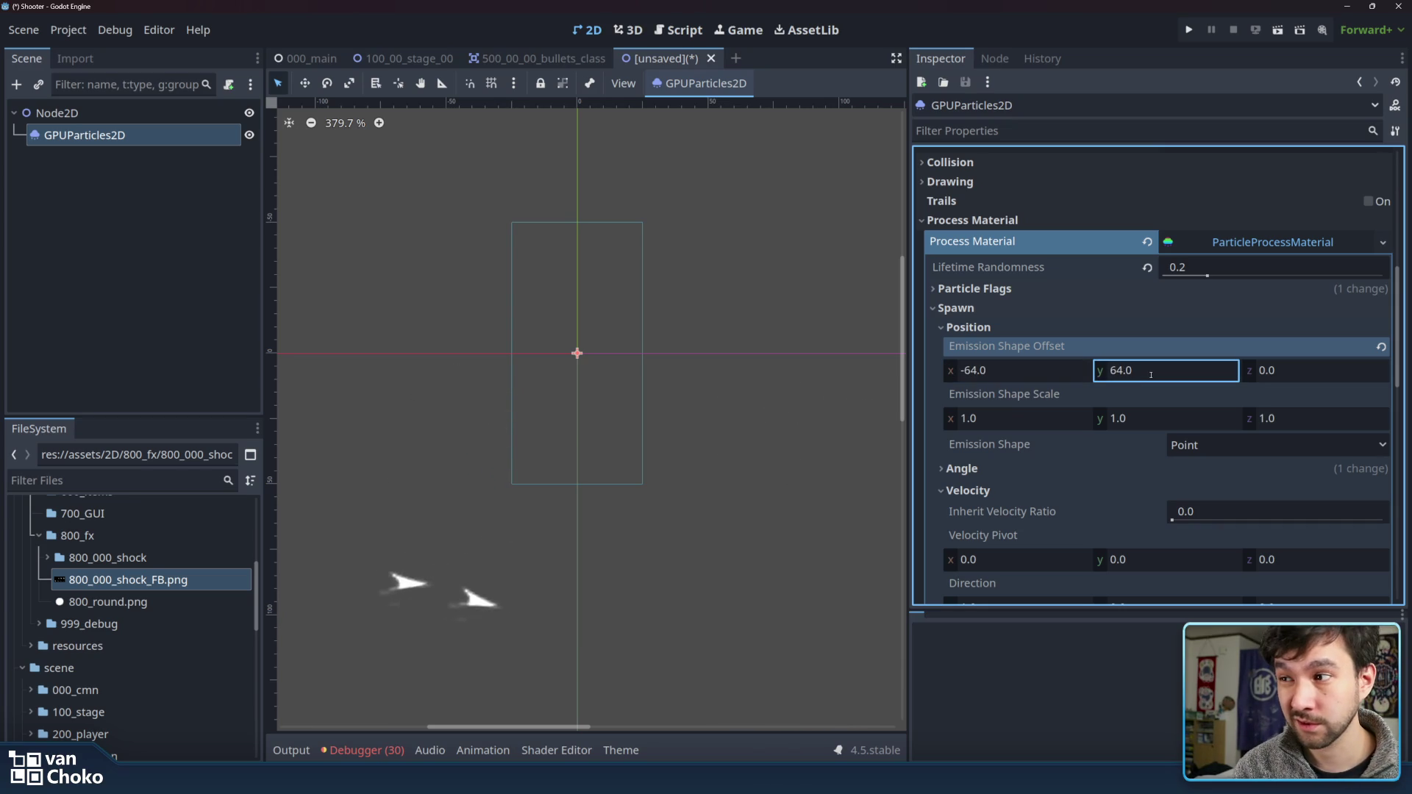
key(BackSpace)
key(BackSpace)
key(BackSpace)
key(BackSpace)
text(-64)
key(Return)
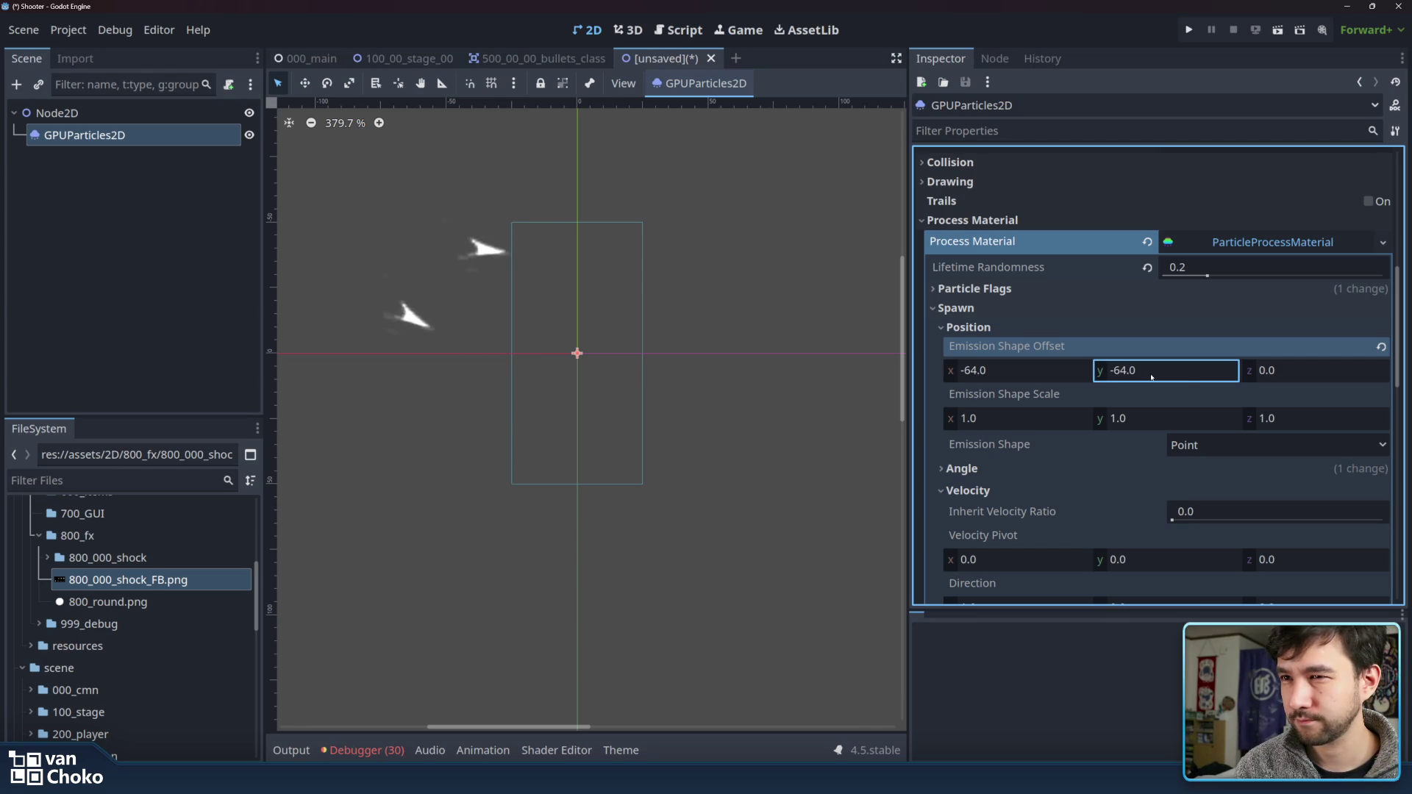
- Change the emission offset x to -32, keeping y at -64
double_click(1151, 371)
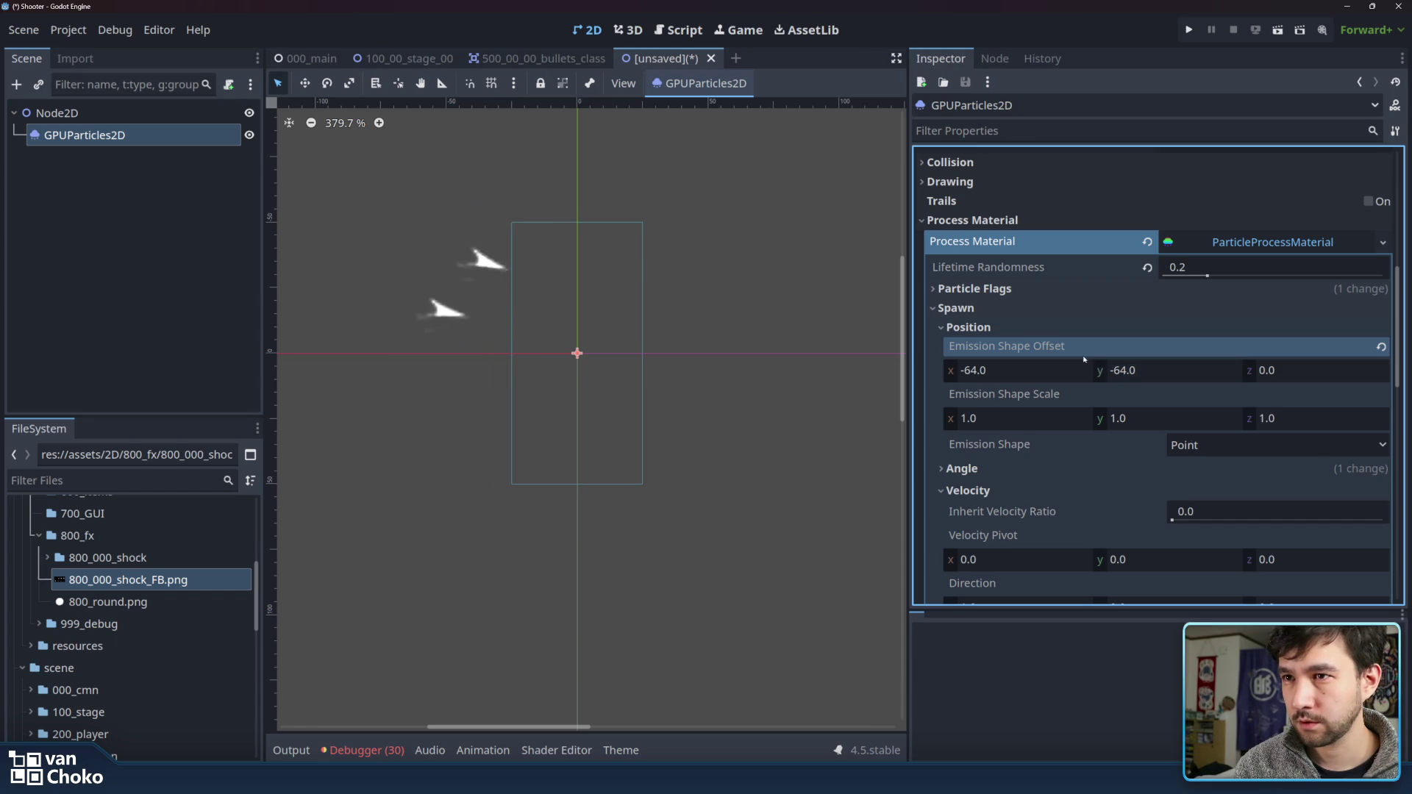
click(1051, 371)
drag(1050, 371, 966, 373)
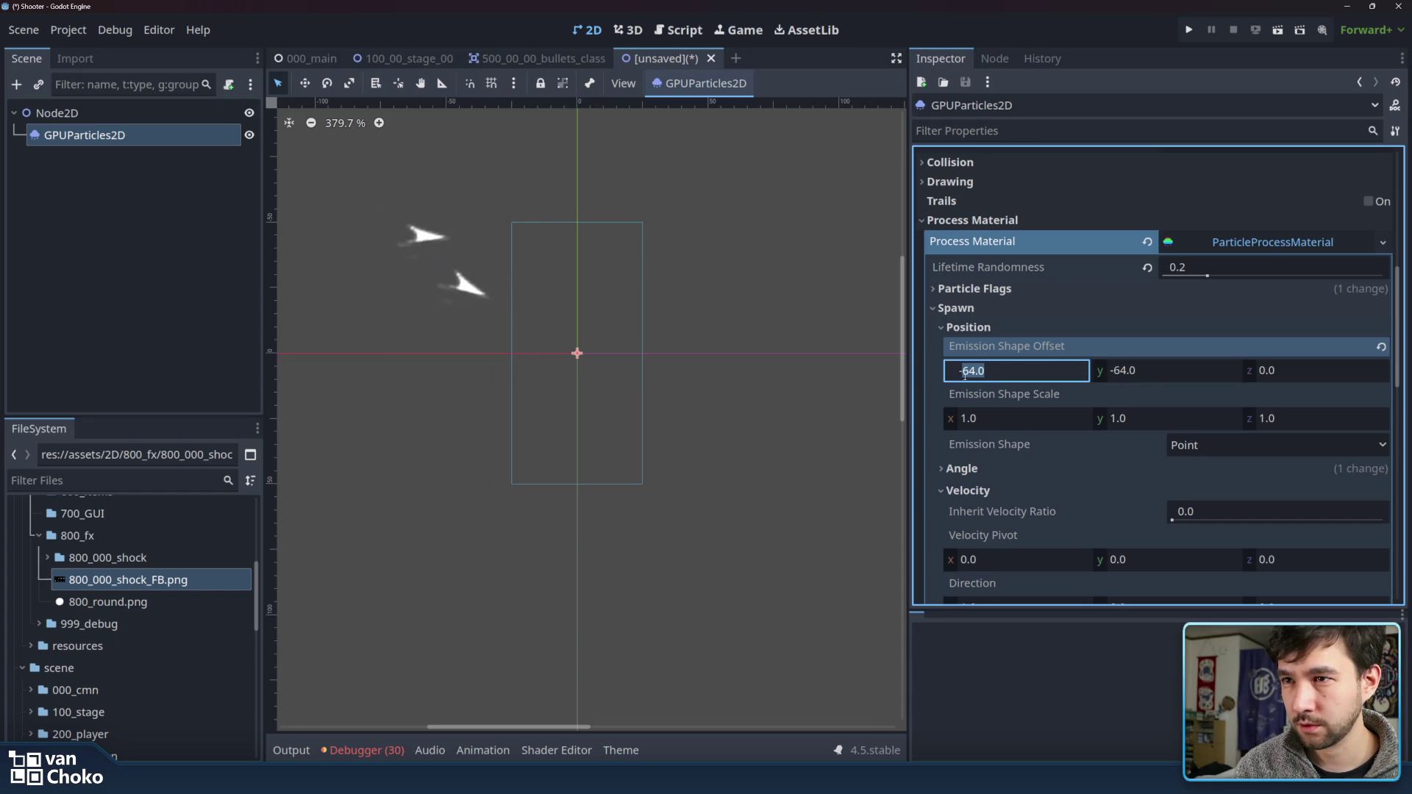
text(32)
key(Return)
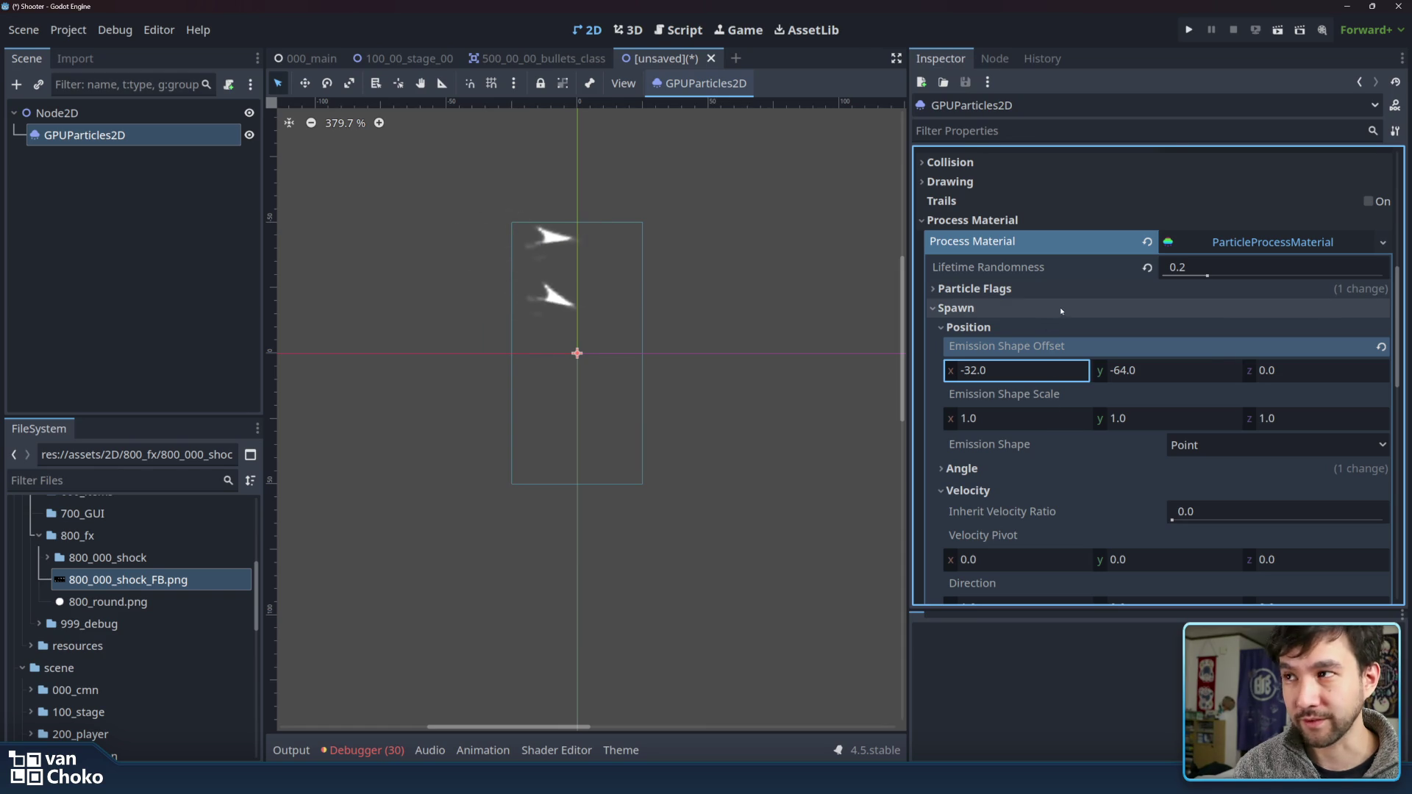
- Look through the Display, Acceleration and Velocity groups of the process material
scroll(1059, 309, up, 5)
scroll(1059, 315, down, 4)
scroll(1059, 317, down, 4)
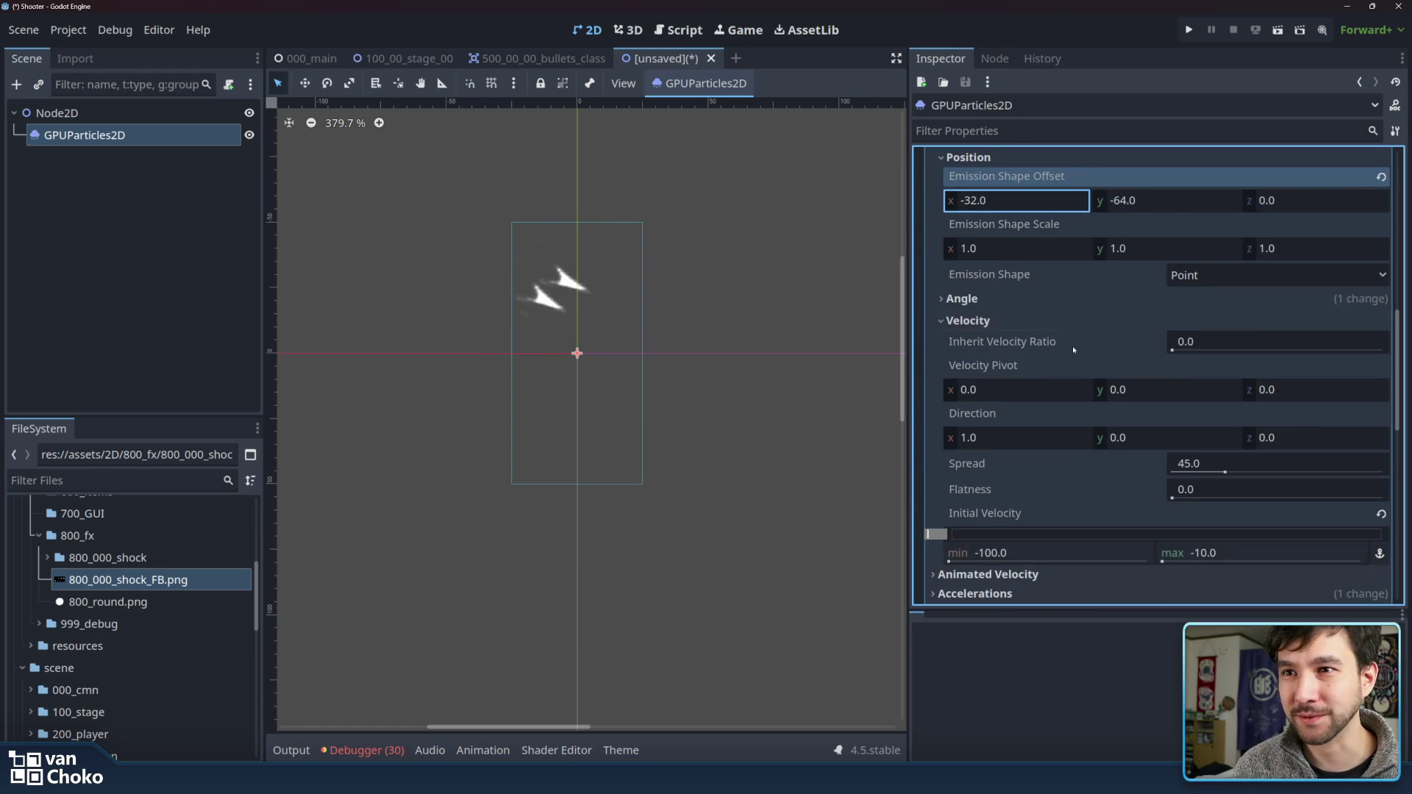
scroll(1070, 345, down, 2)
scroll(967, 350, down, 2)
click(967, 386)
click(967, 370)
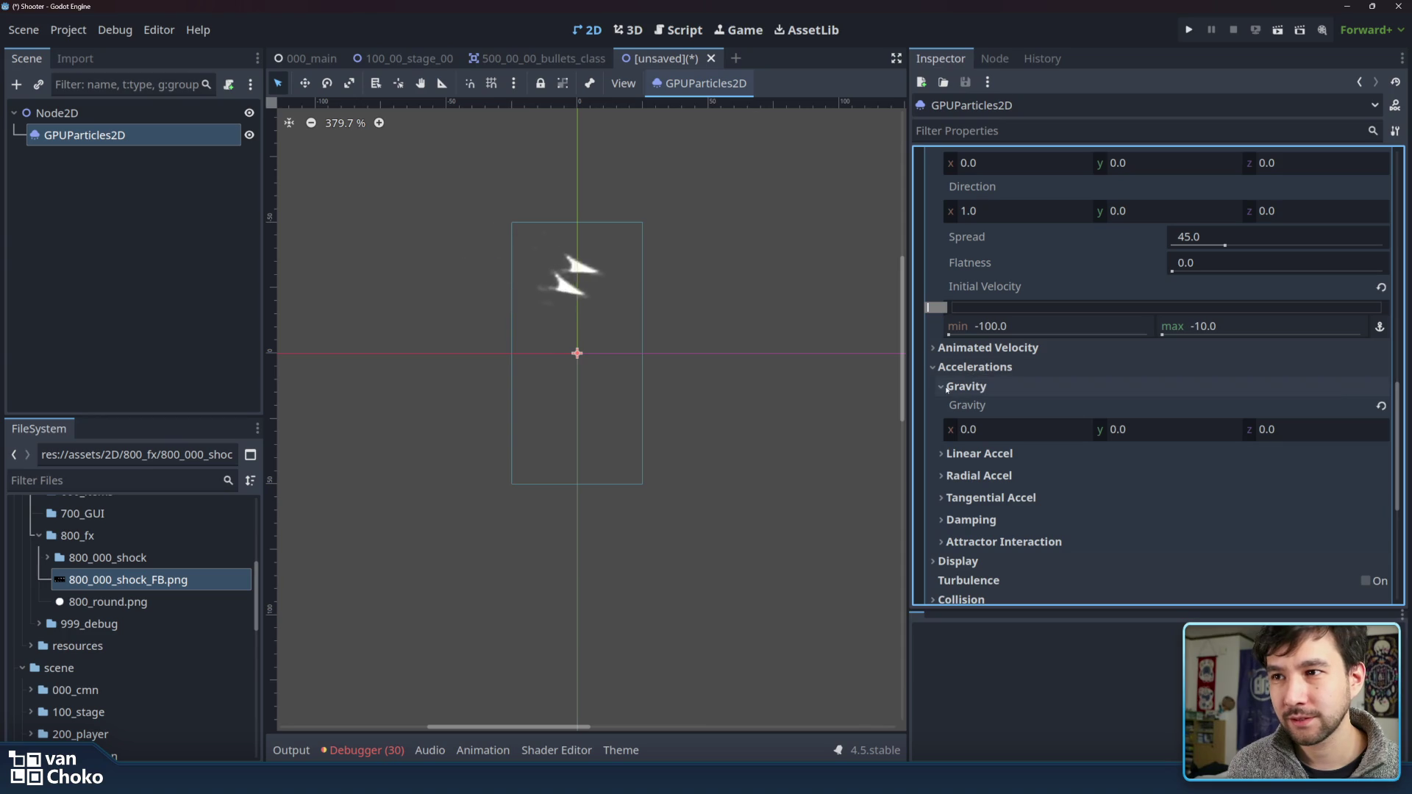
click(981, 386)
click(975, 367)
click(986, 347)
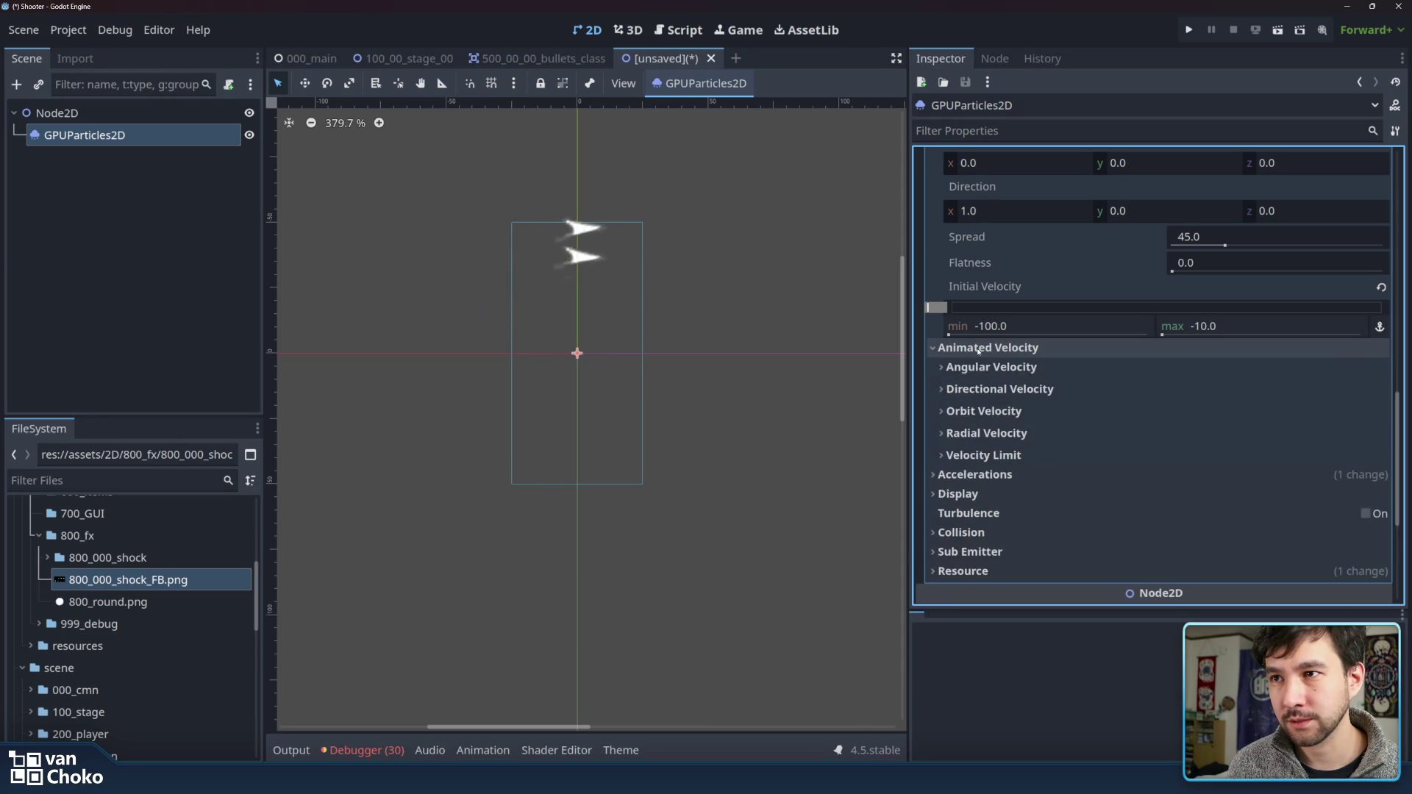
click(990, 366)
click(1028, 368)
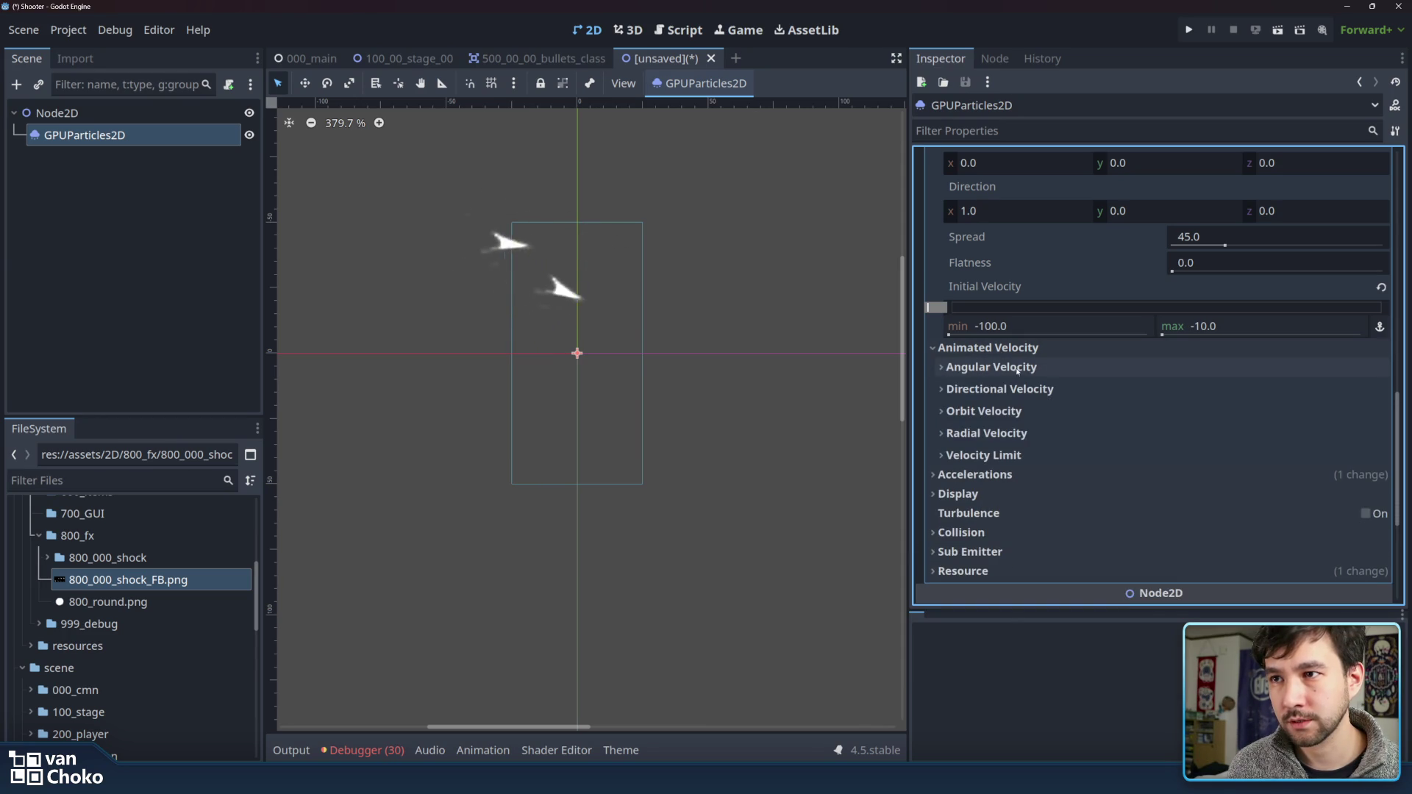
- Zero the initial velocity, spread and angle range so the slashes fly straight
scroll(1029, 373, up, 3)
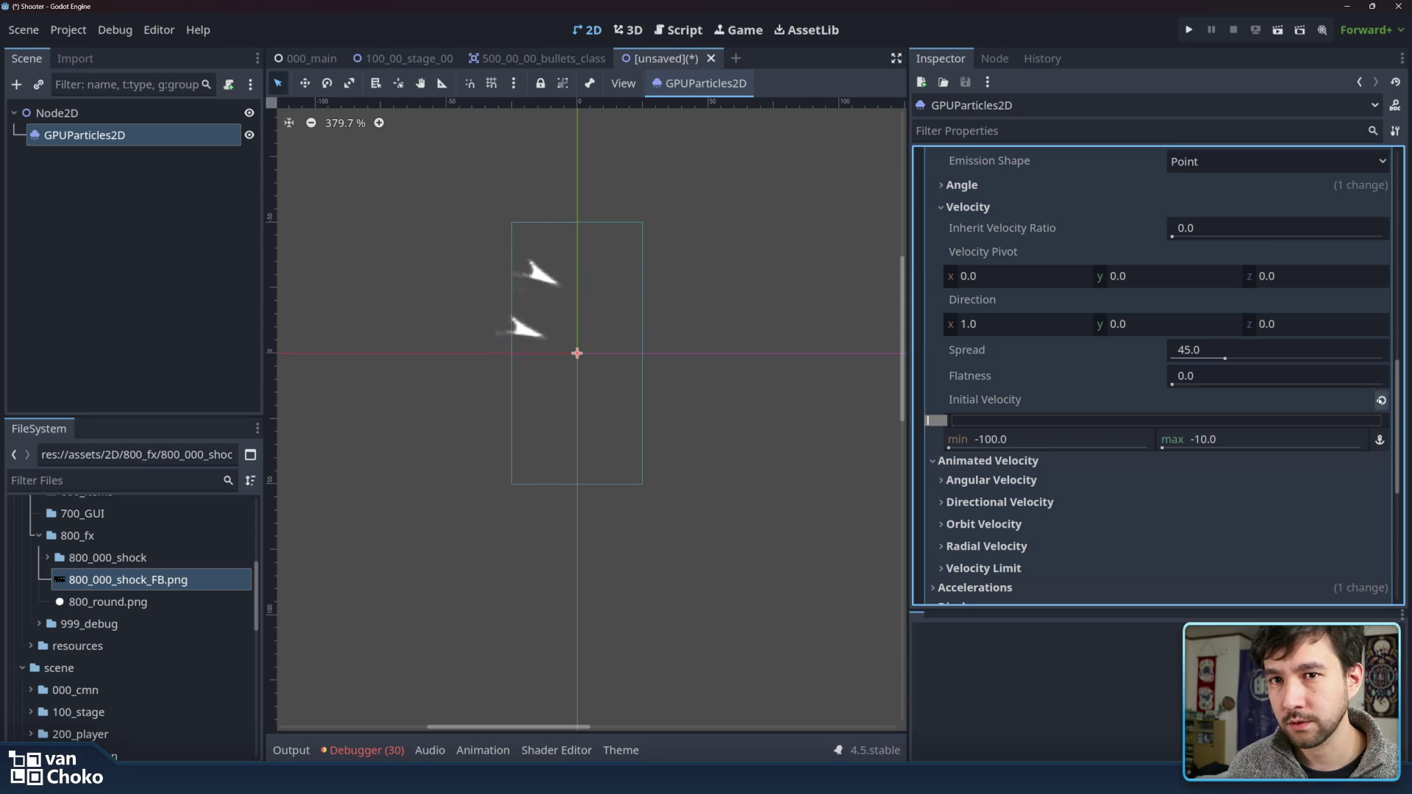
click(1381, 401)
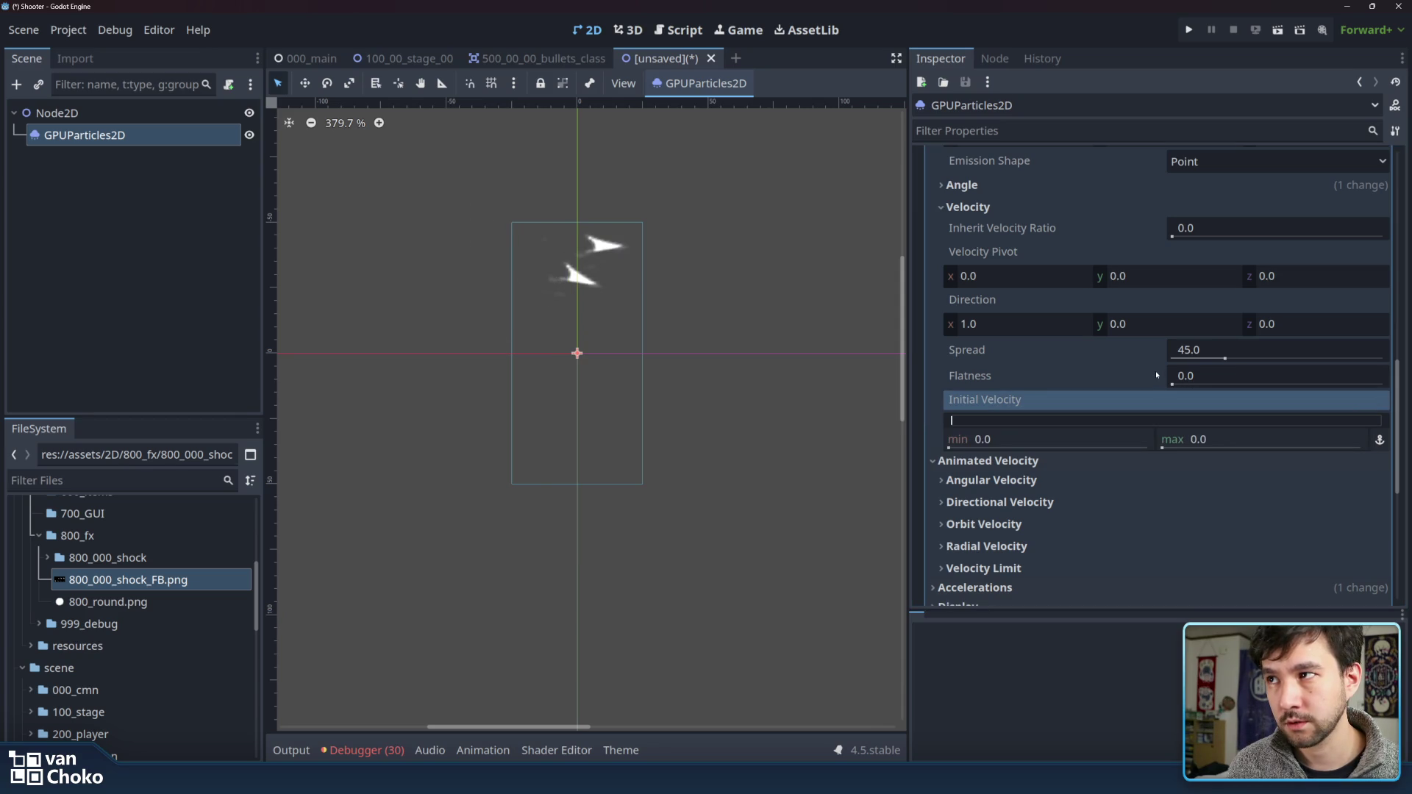
scroll(1082, 375, up, 3)
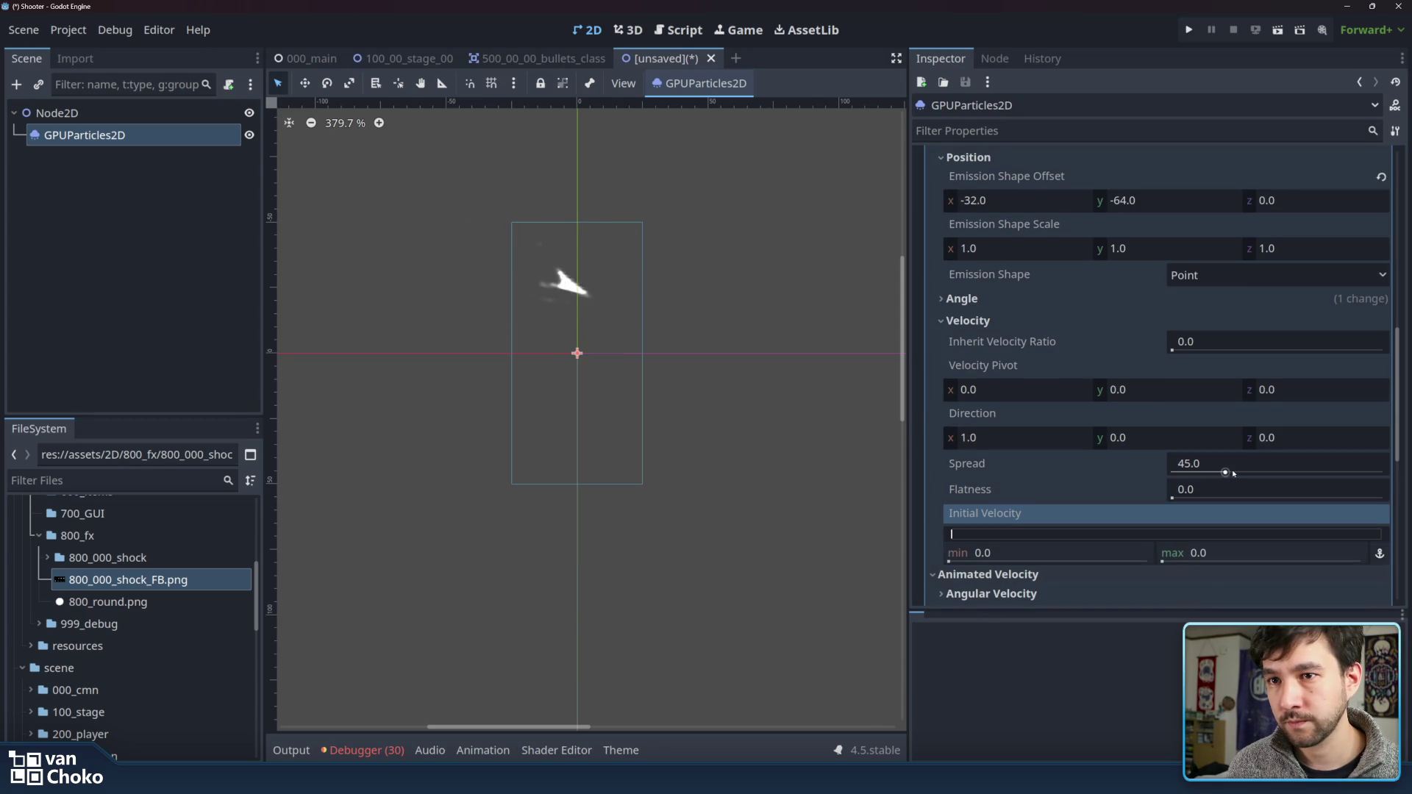
drag(1225, 471, 1147, 466)
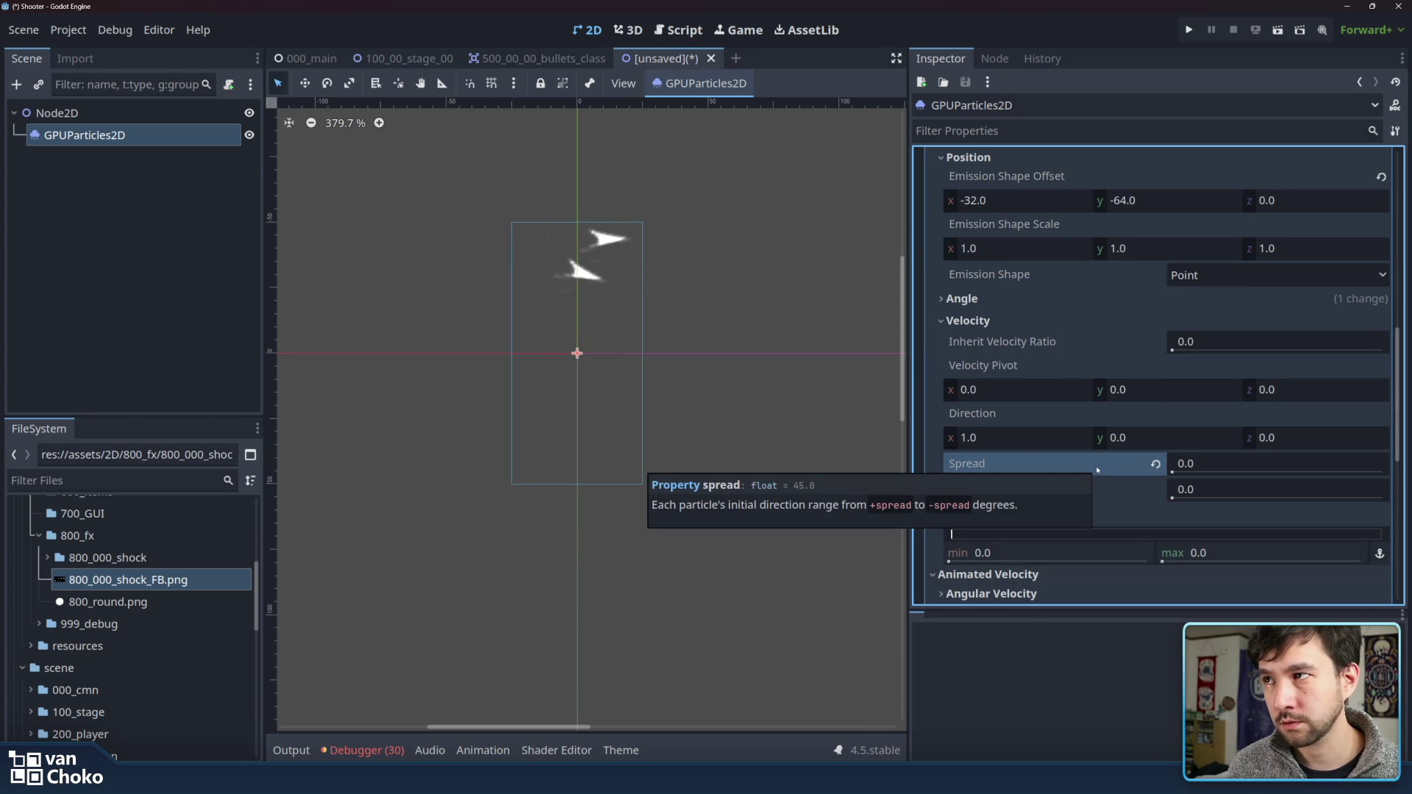
click(1029, 299)
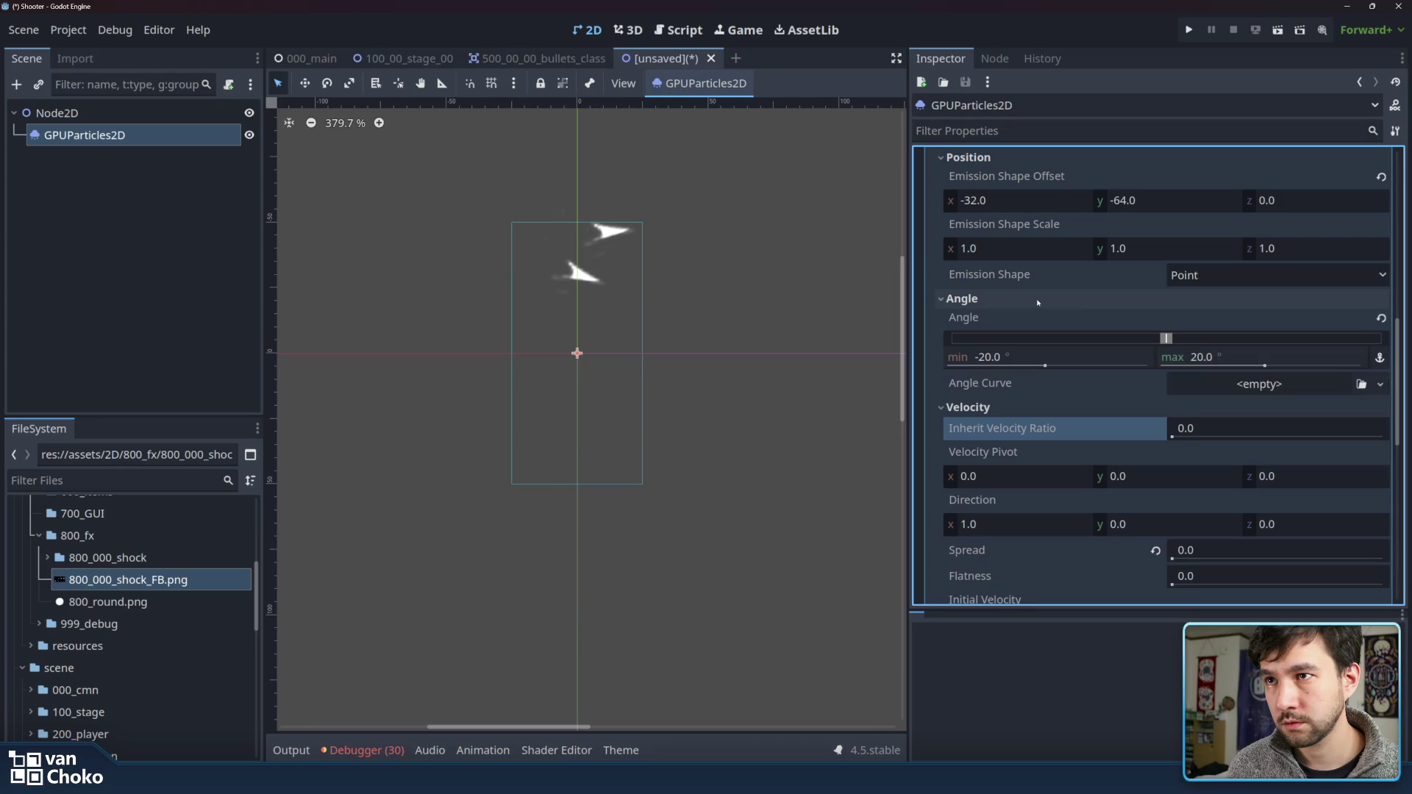
click(1381, 318)
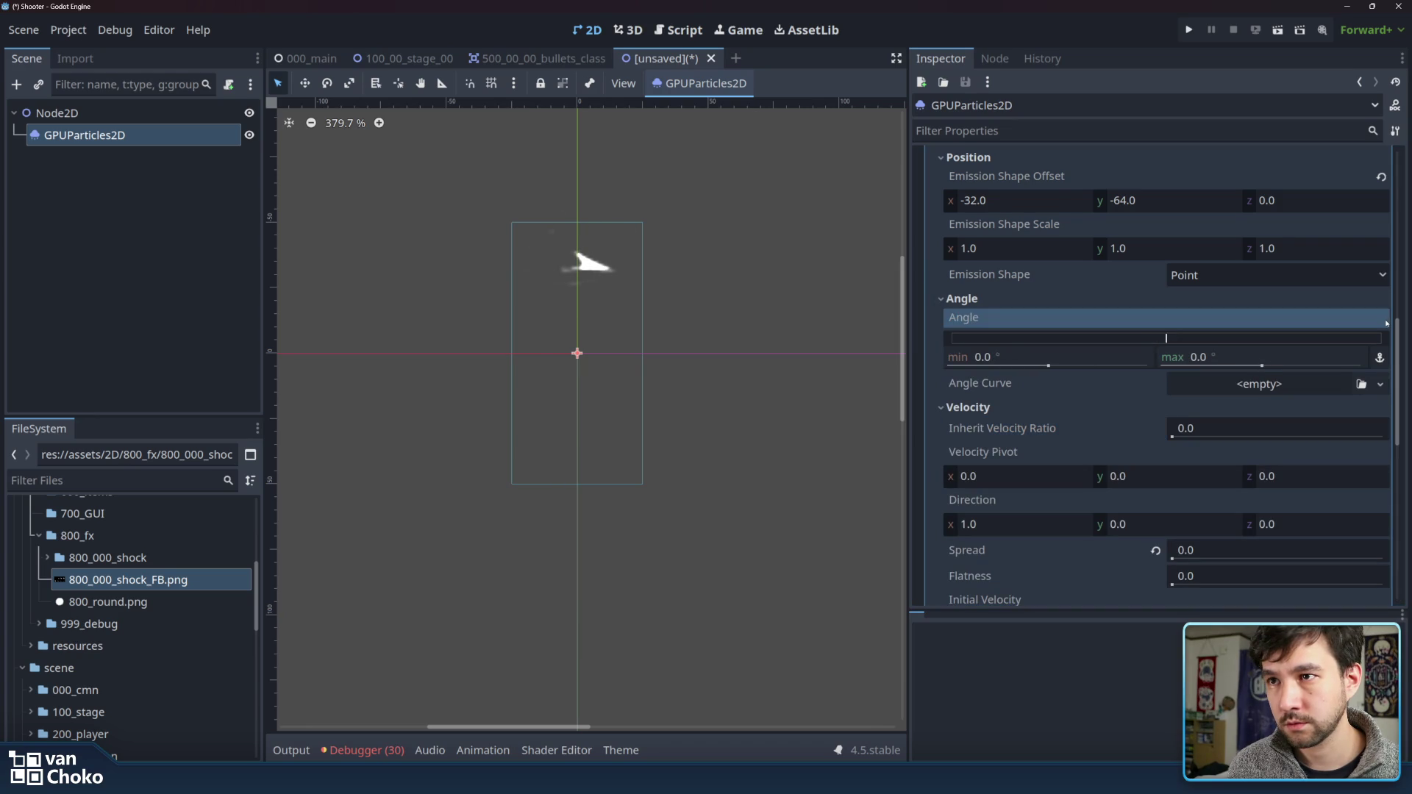
click(1042, 303)
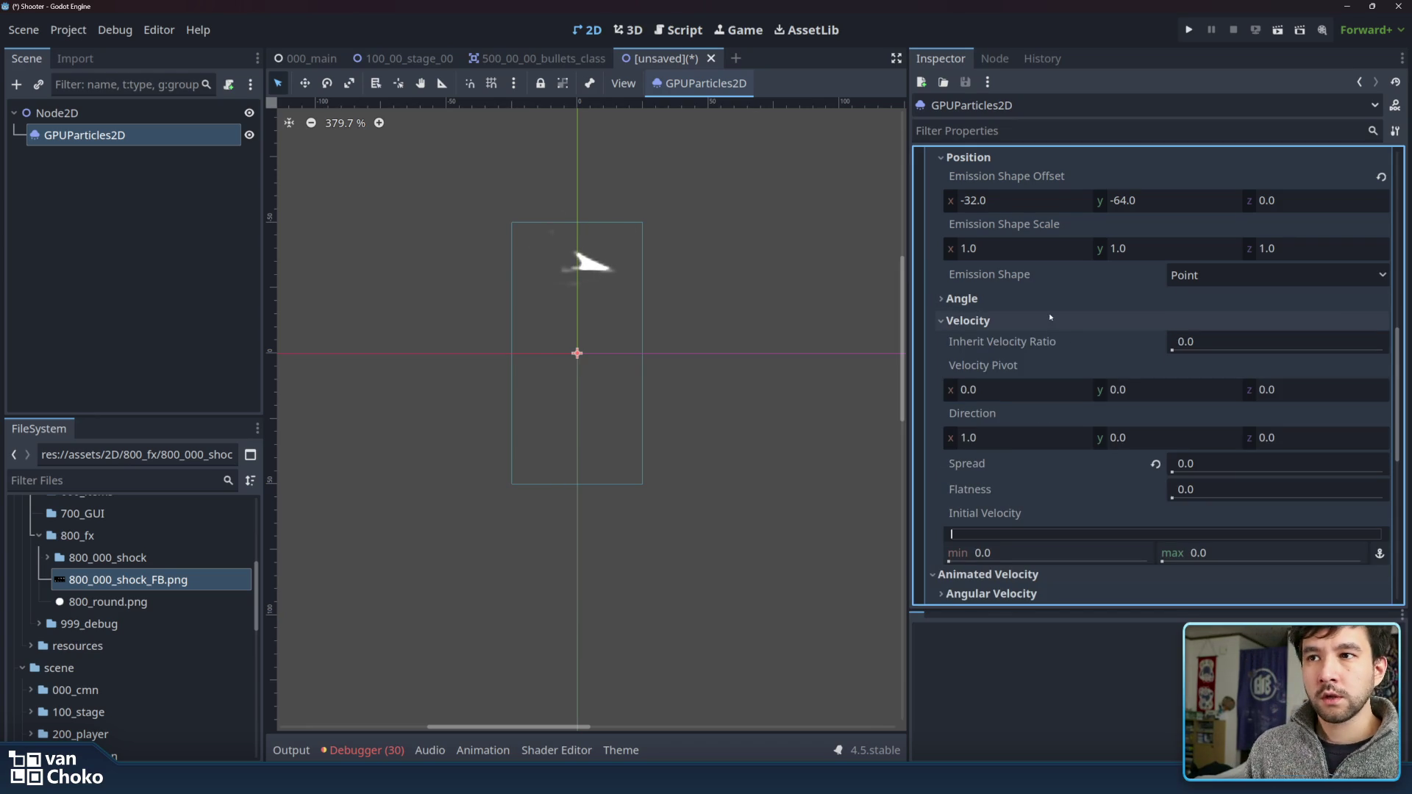
click(1050, 321)
click(1172, 200)
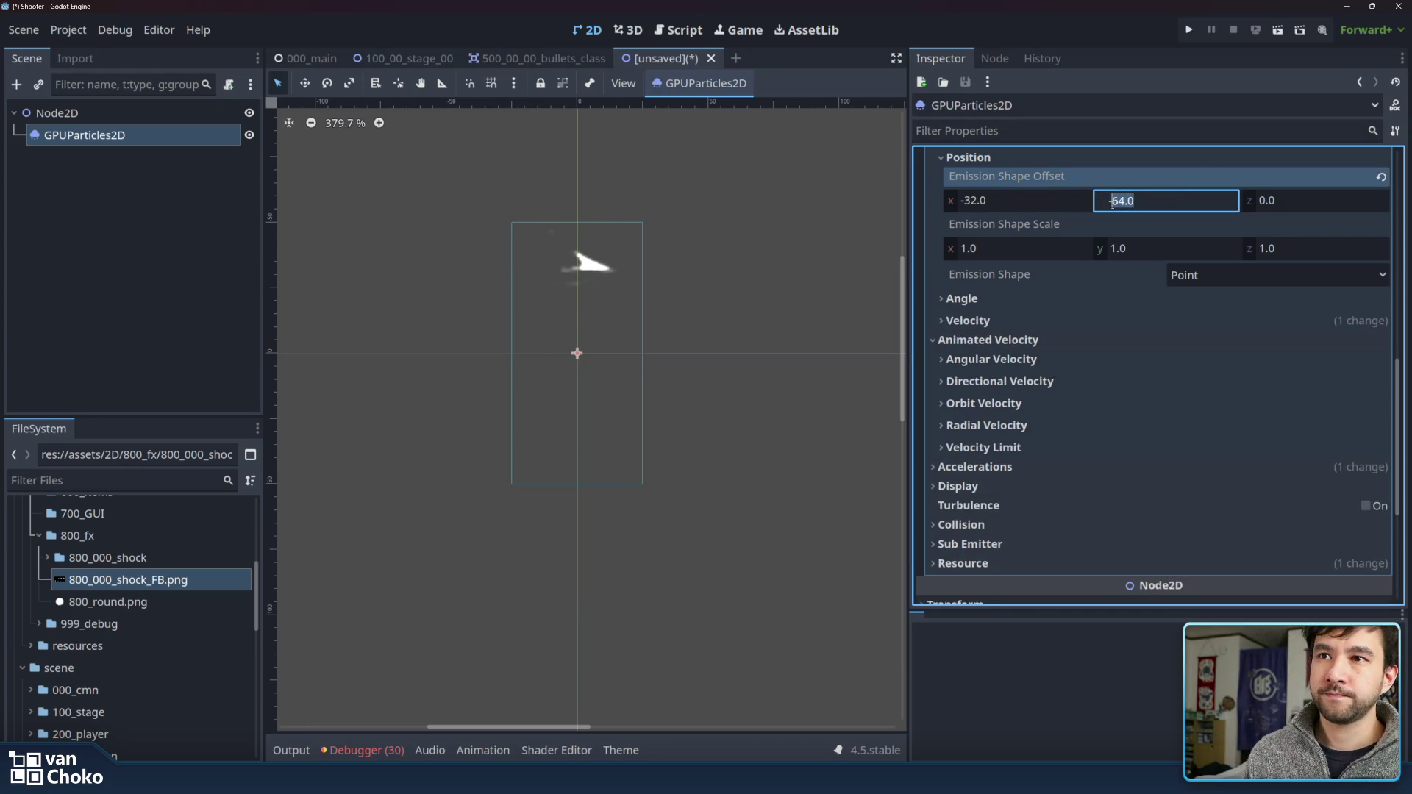
text(-32)
- Set the emission shape offset to y -32 and x -44
key(Return)
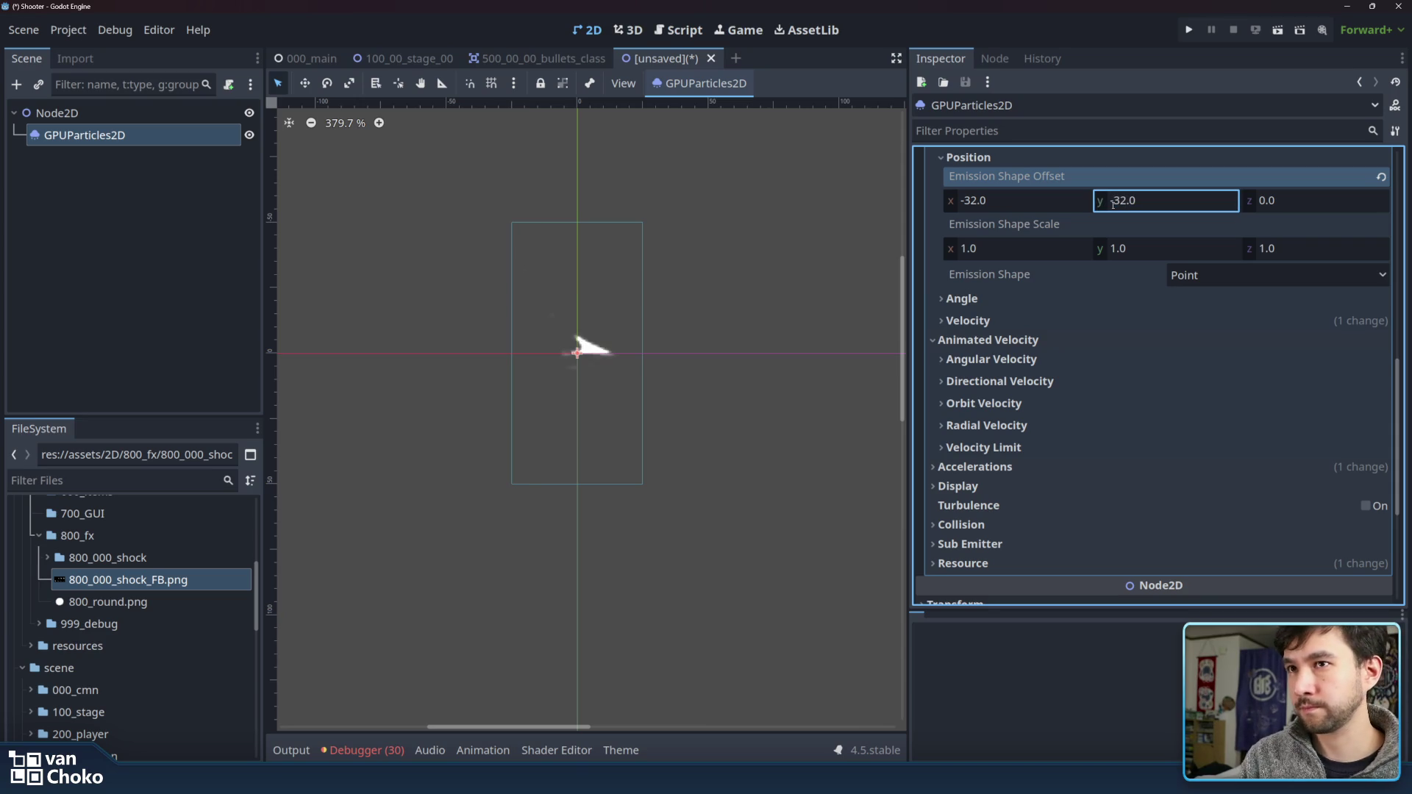
click(1046, 203)
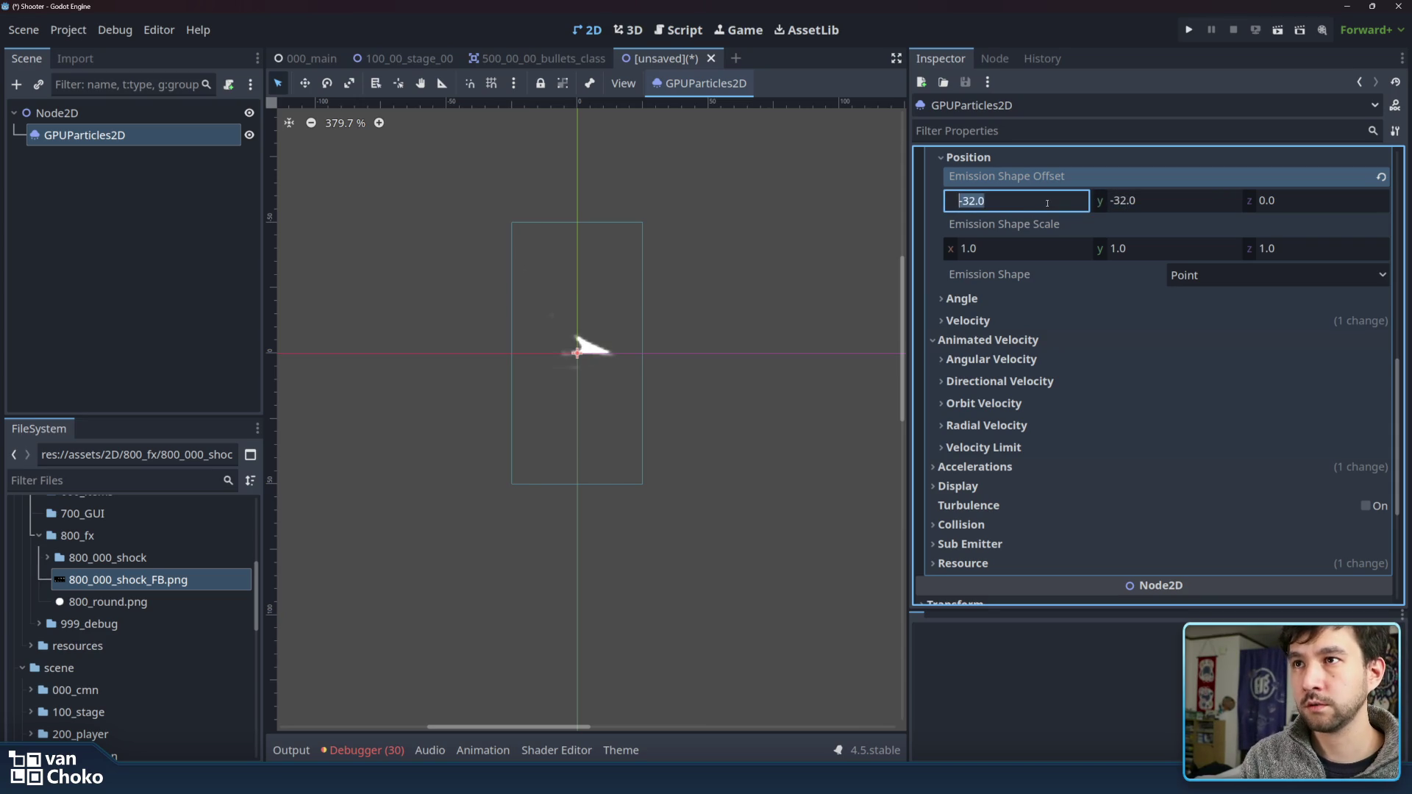
mouse_move(1044, 200)
mouse_down()
mouse_move(956, 200)
mouse_move(1026, 200)
mouse_up()
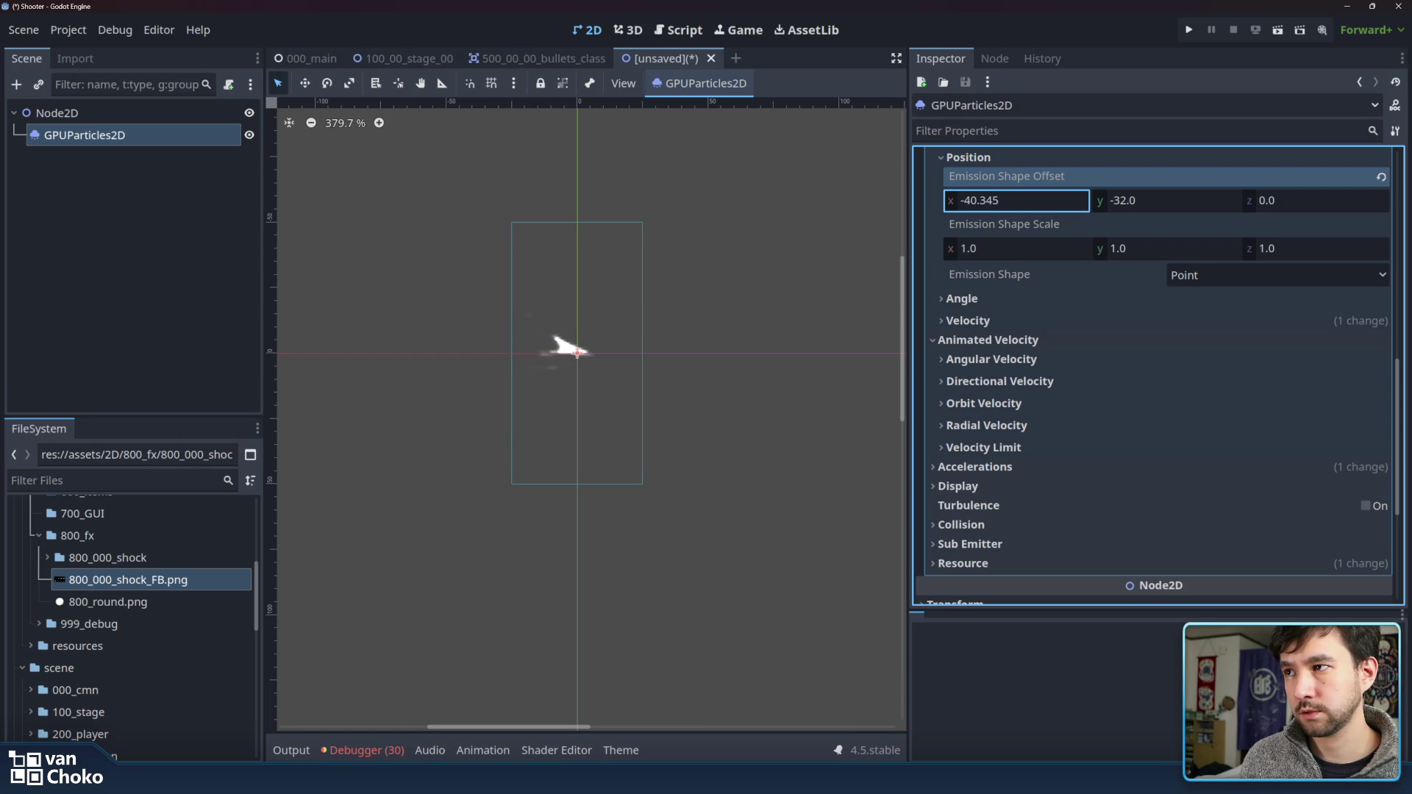
drag(1015, 200, 1008, 200)
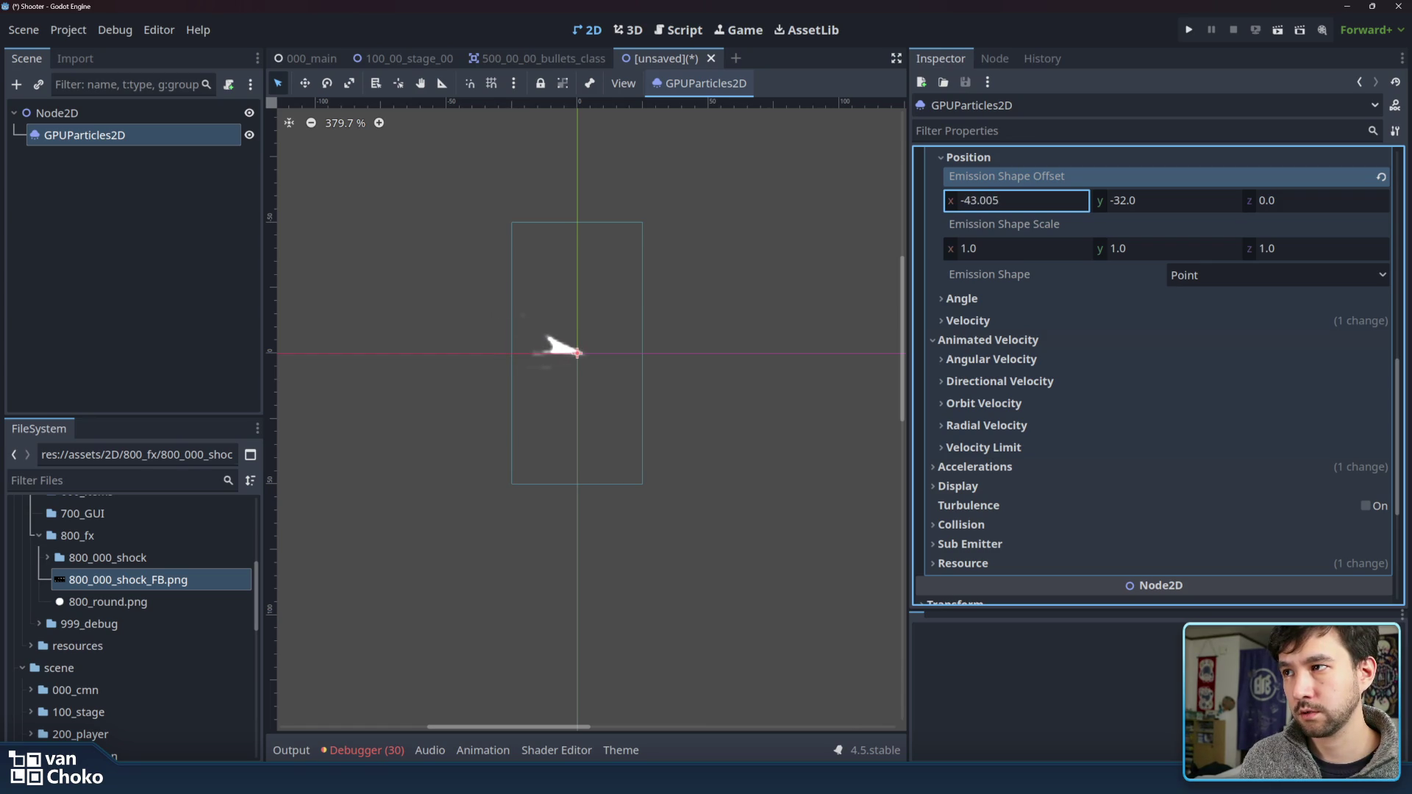
click(1033, 201)
text(-43.4)
drag(982, 201, 968, 201)
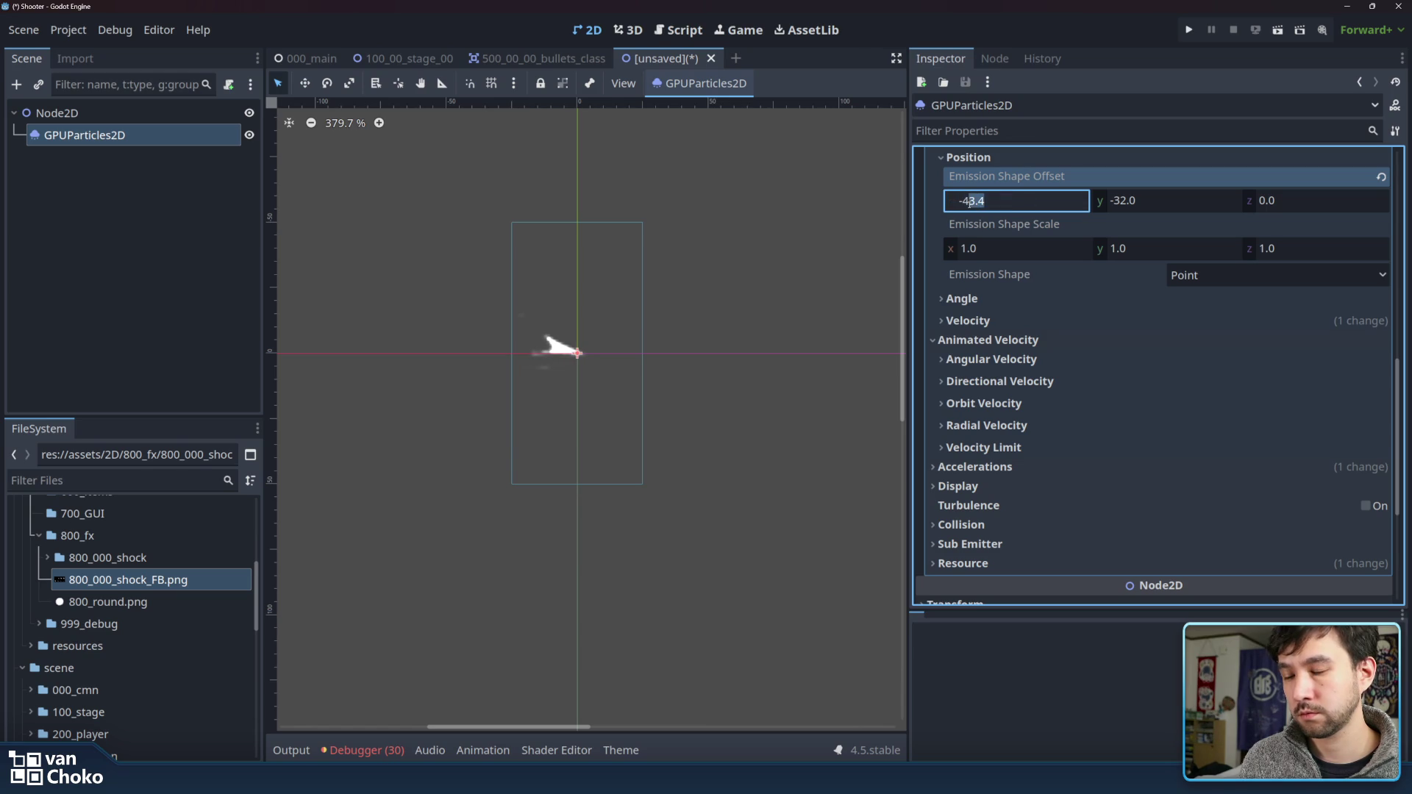
text(4)
key(Return)
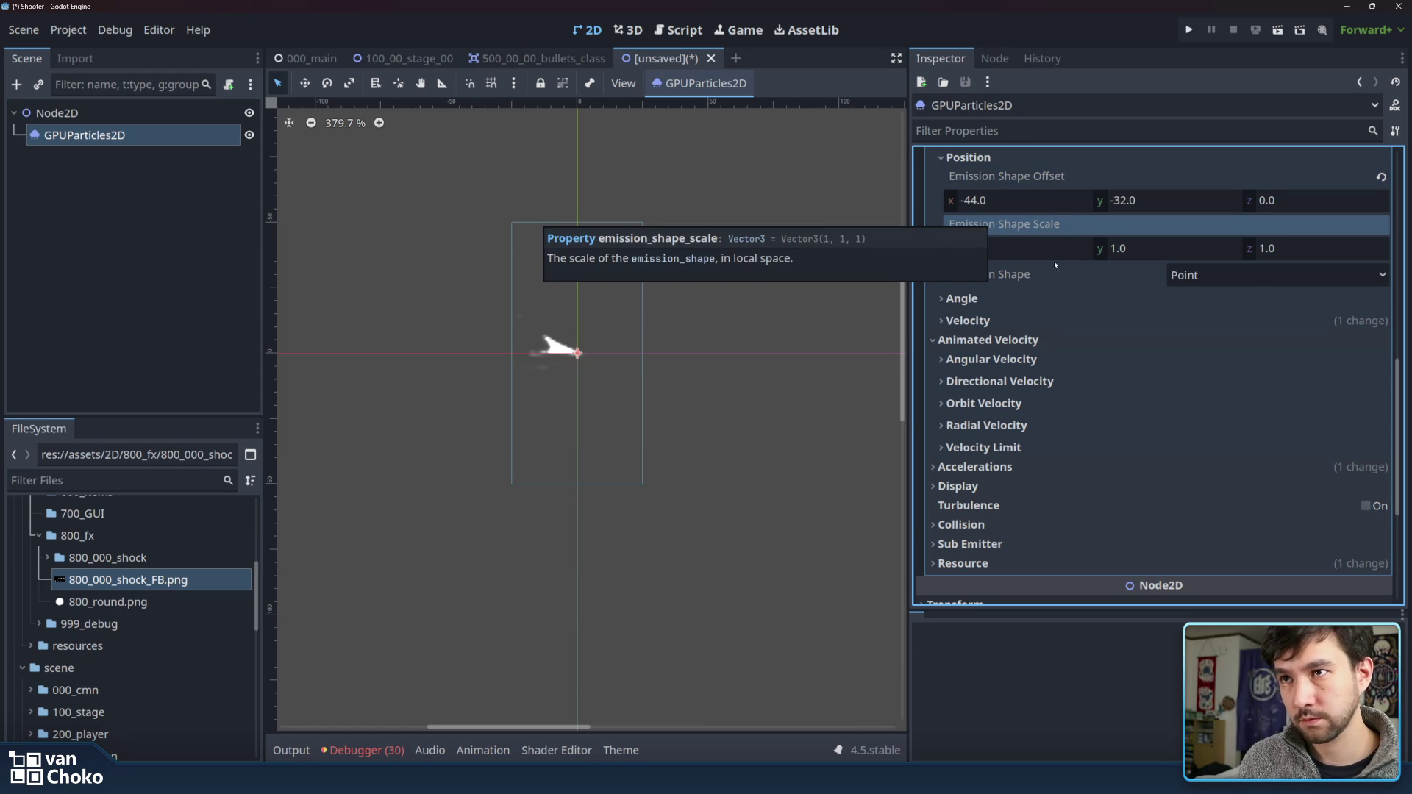
- Review the Angle, Velocity, Accelerations and Velocity Limit groups, then expand Display
click(994, 299)
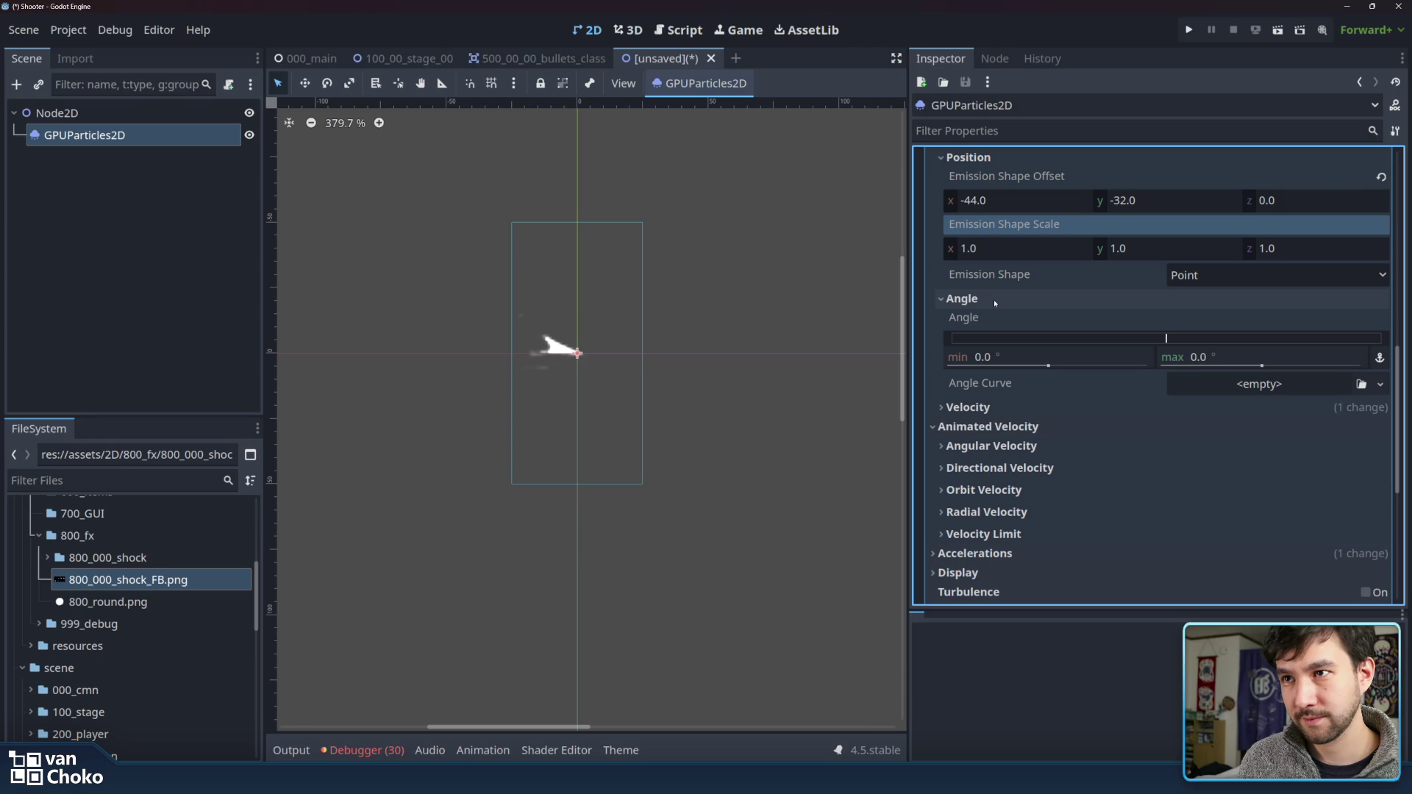
click(1042, 403)
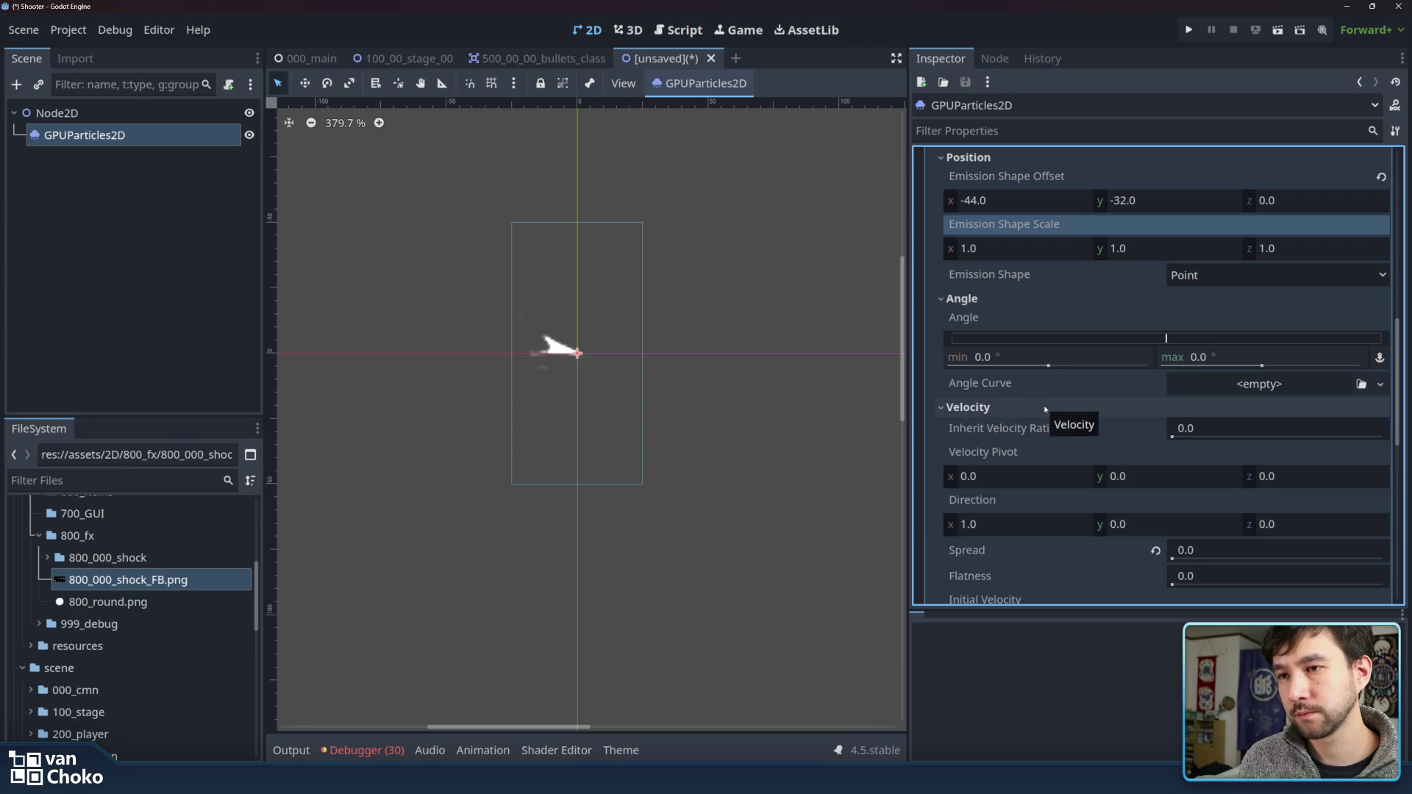
scroll(1045, 409, down, 3)
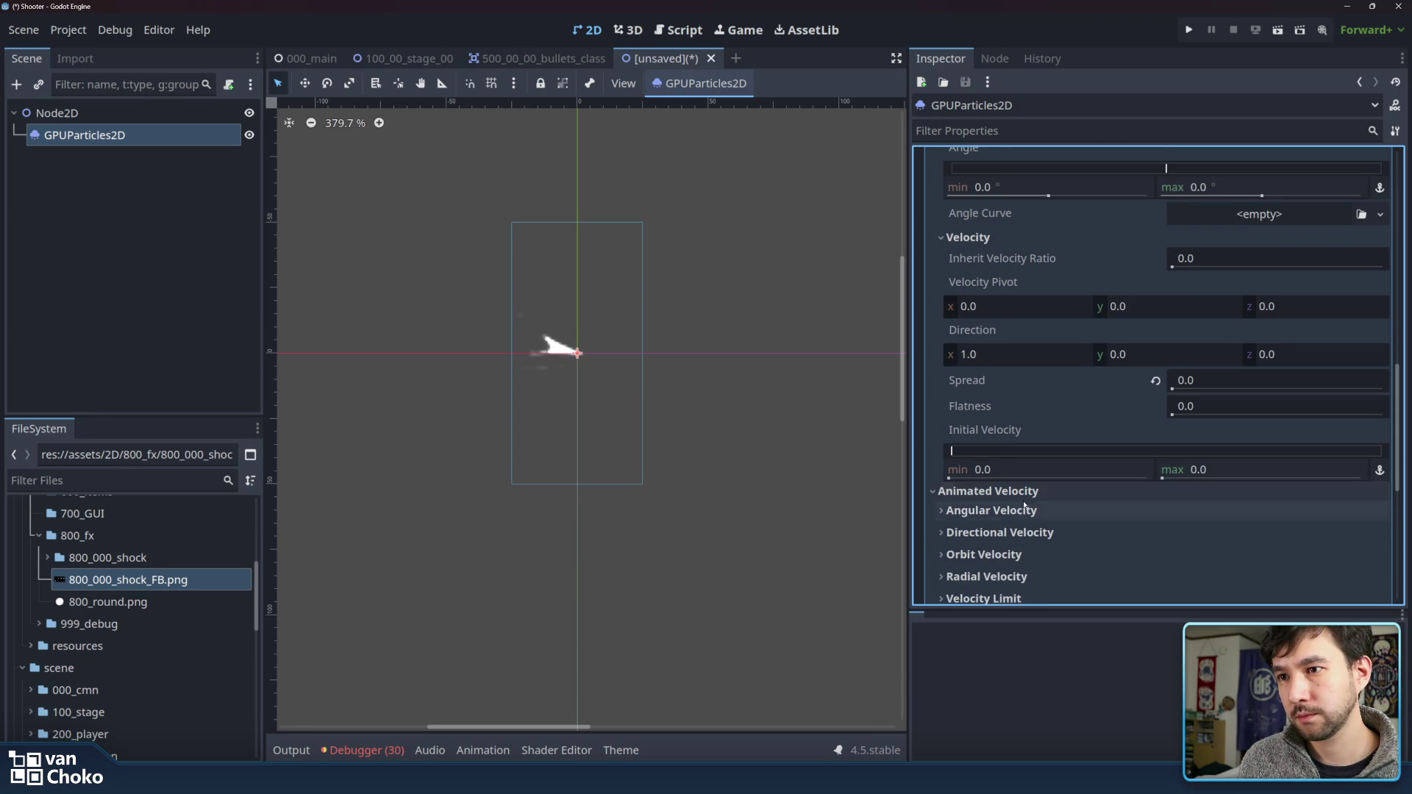
scroll(1024, 498, down, 3)
click(978, 451)
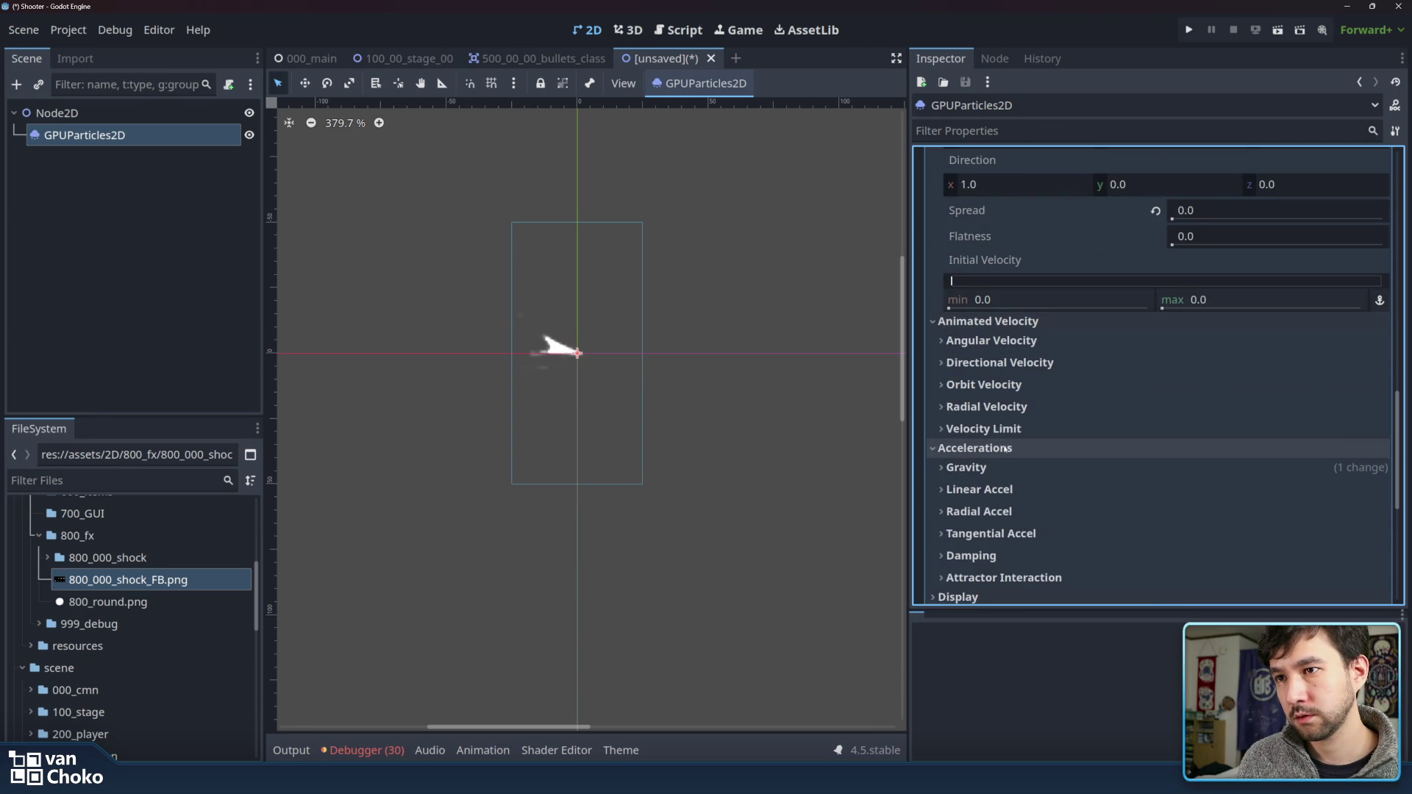
click(978, 450)
click(1008, 429)
click(1008, 429)
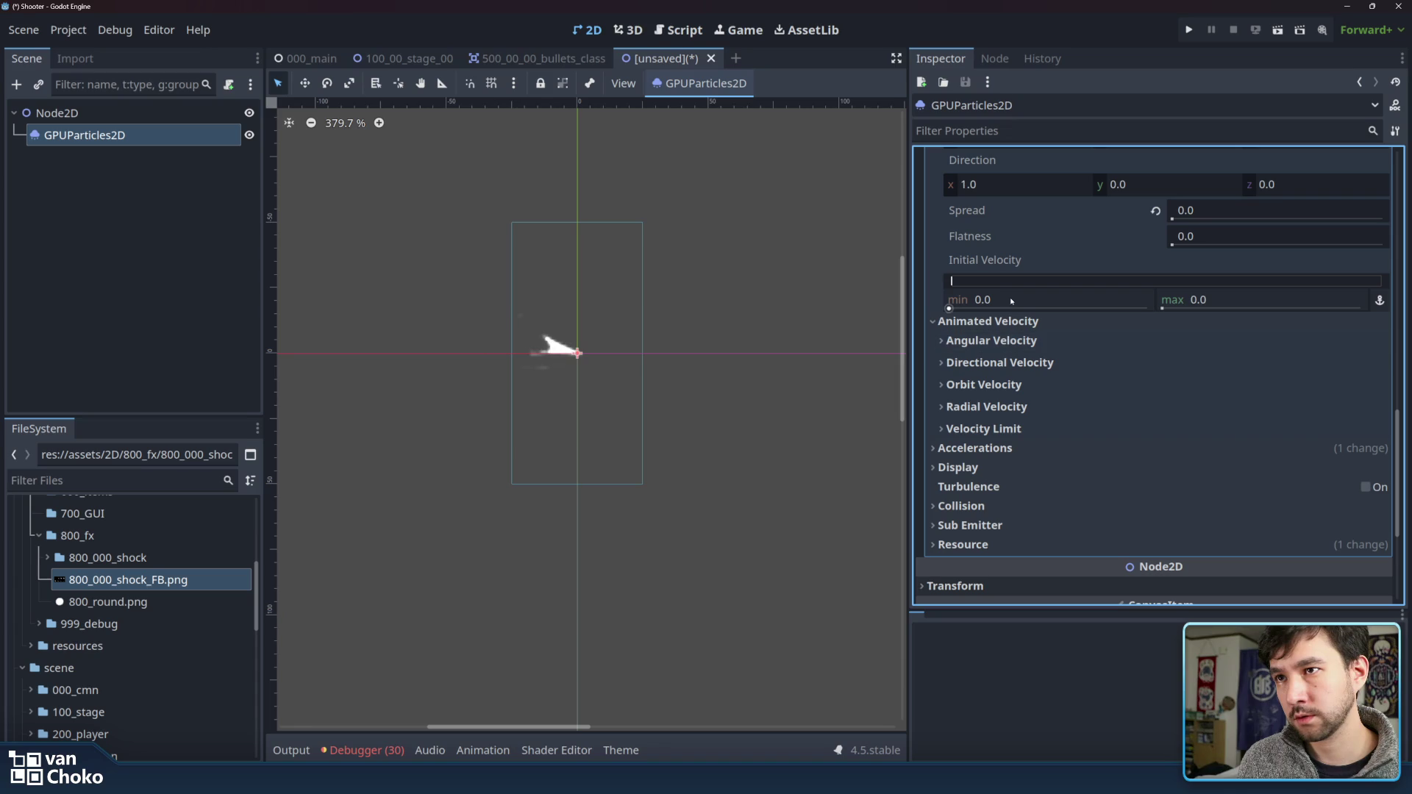
scroll(1072, 287, up, 1)
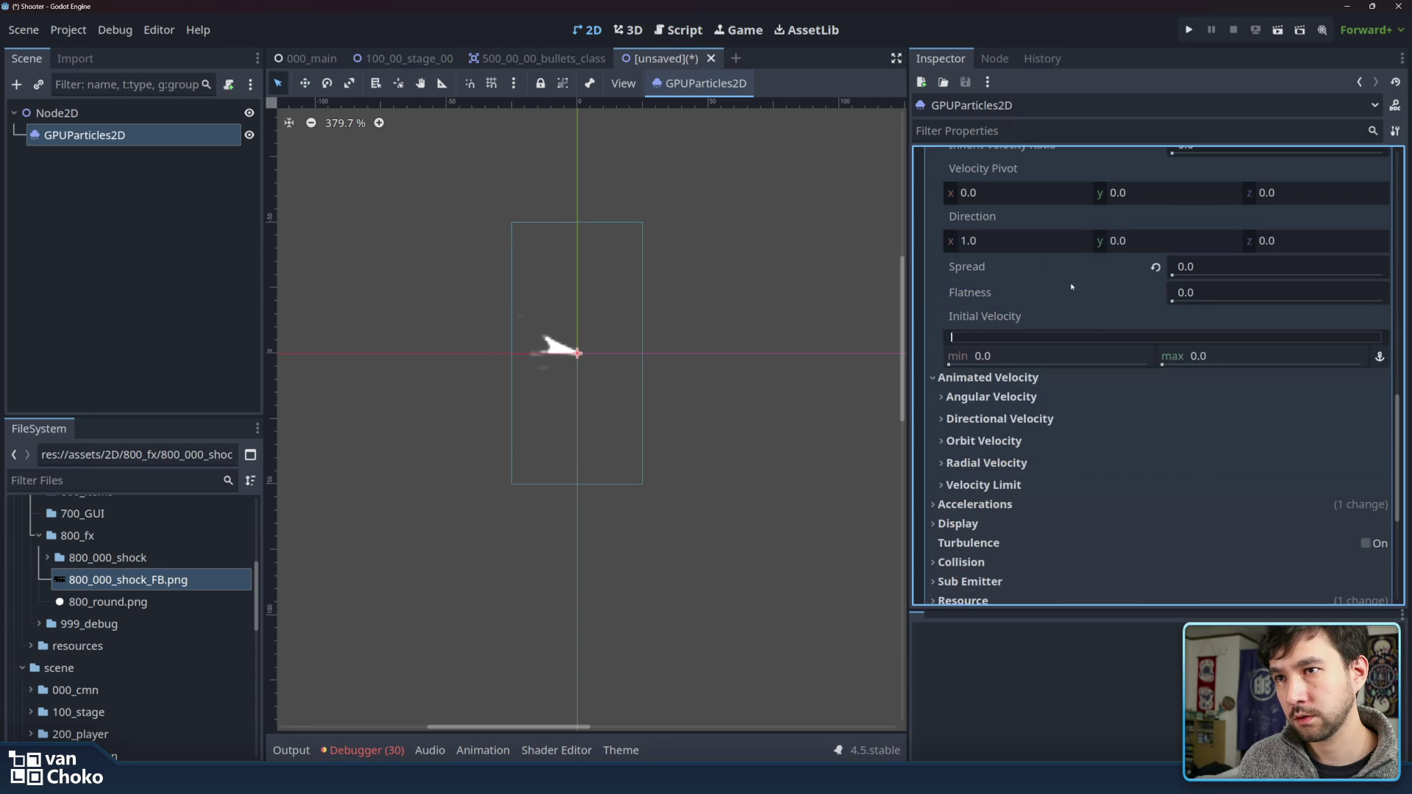
scroll(974, 392, down, 2)
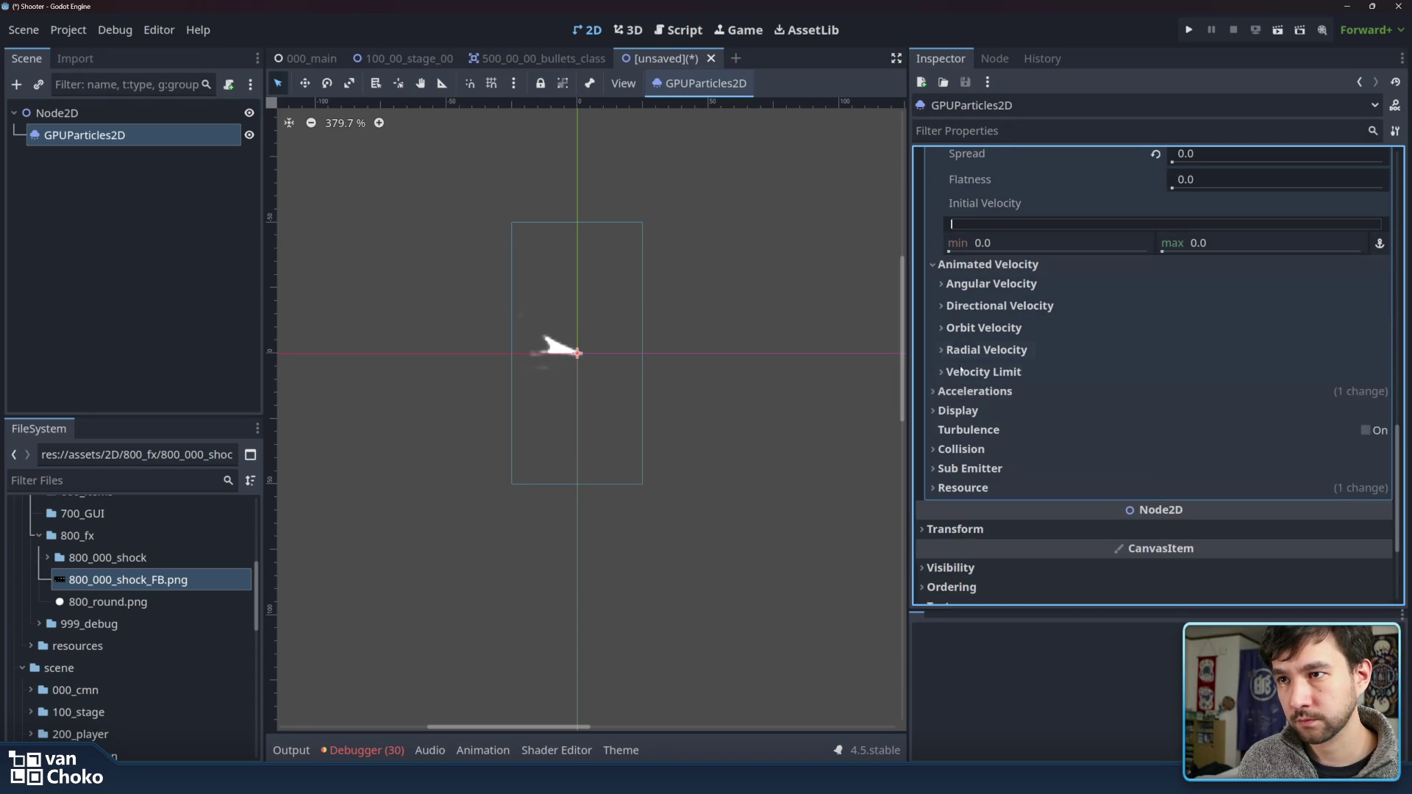
click(971, 411)
scroll(1052, 428, down, 2)
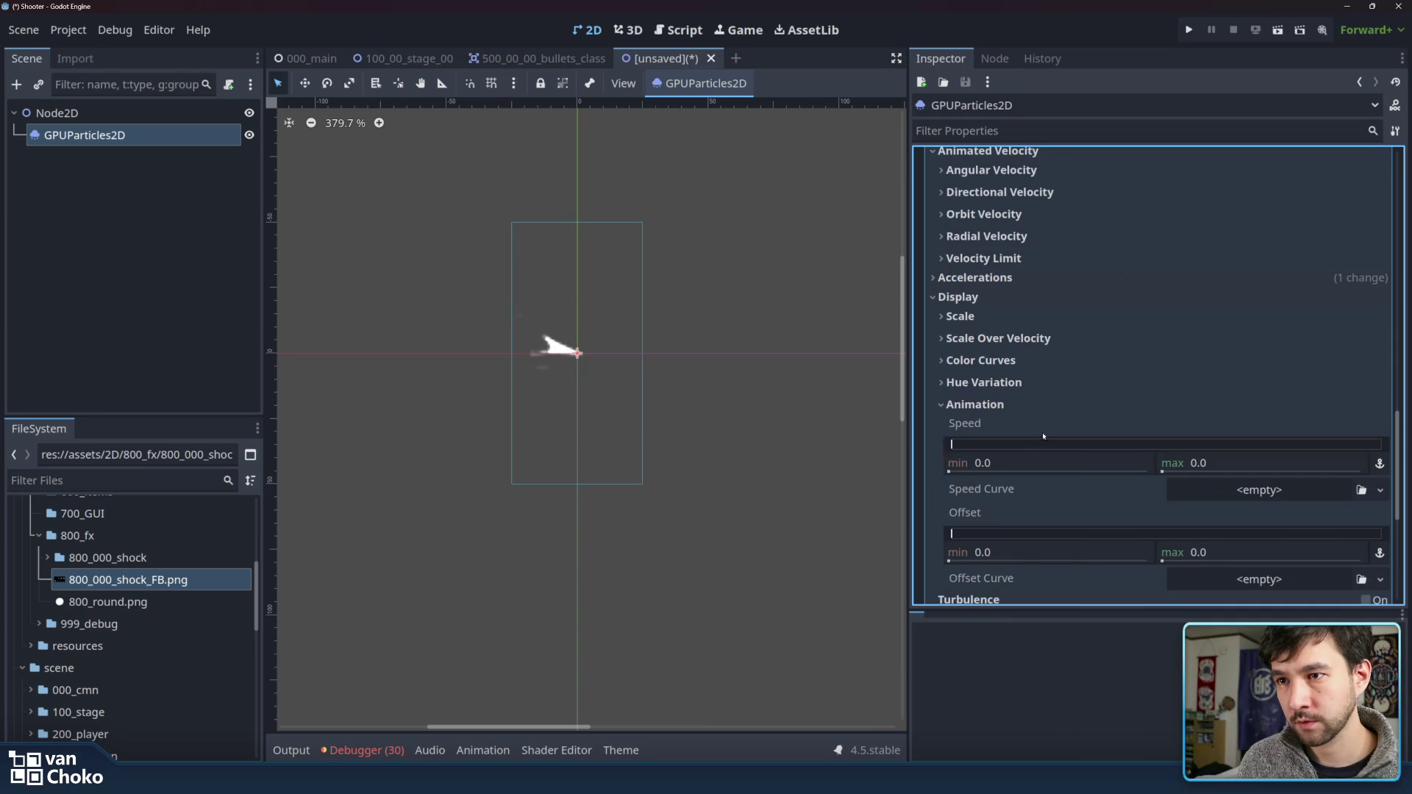
- Set the flipbook animation speed min and max to 1.0
drag(988, 446, 1026, 445)
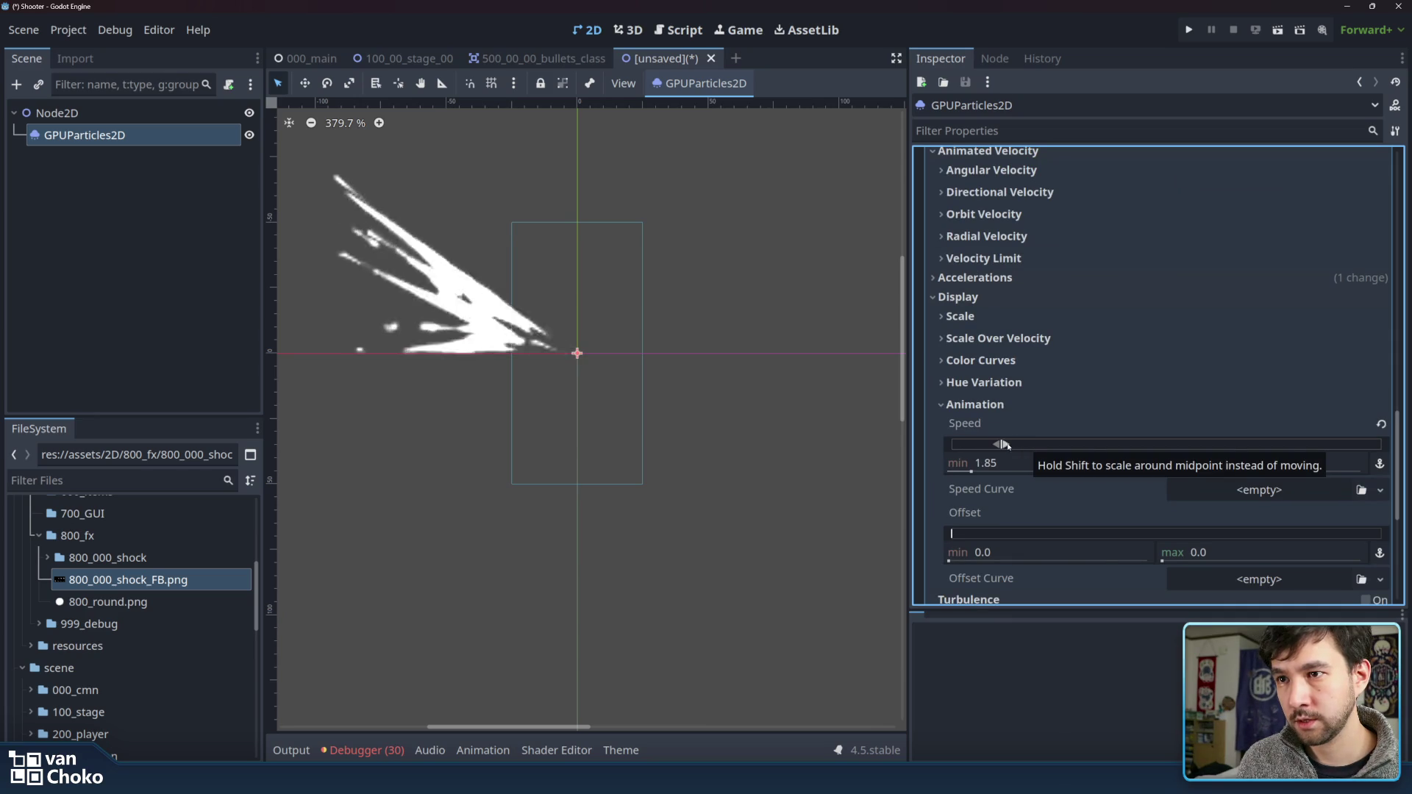
drag(1062, 446, 1043, 444)
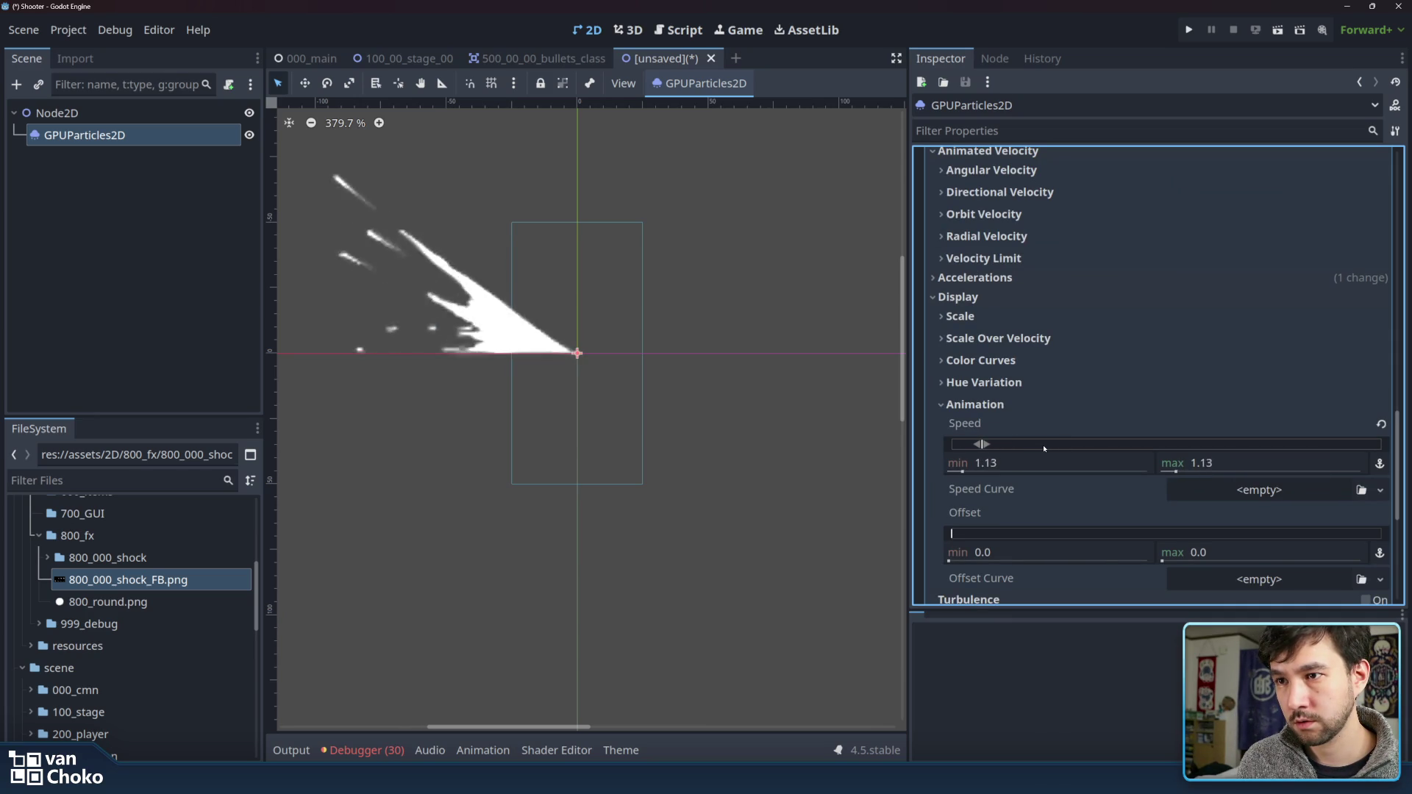
scroll(1069, 494, down, 3)
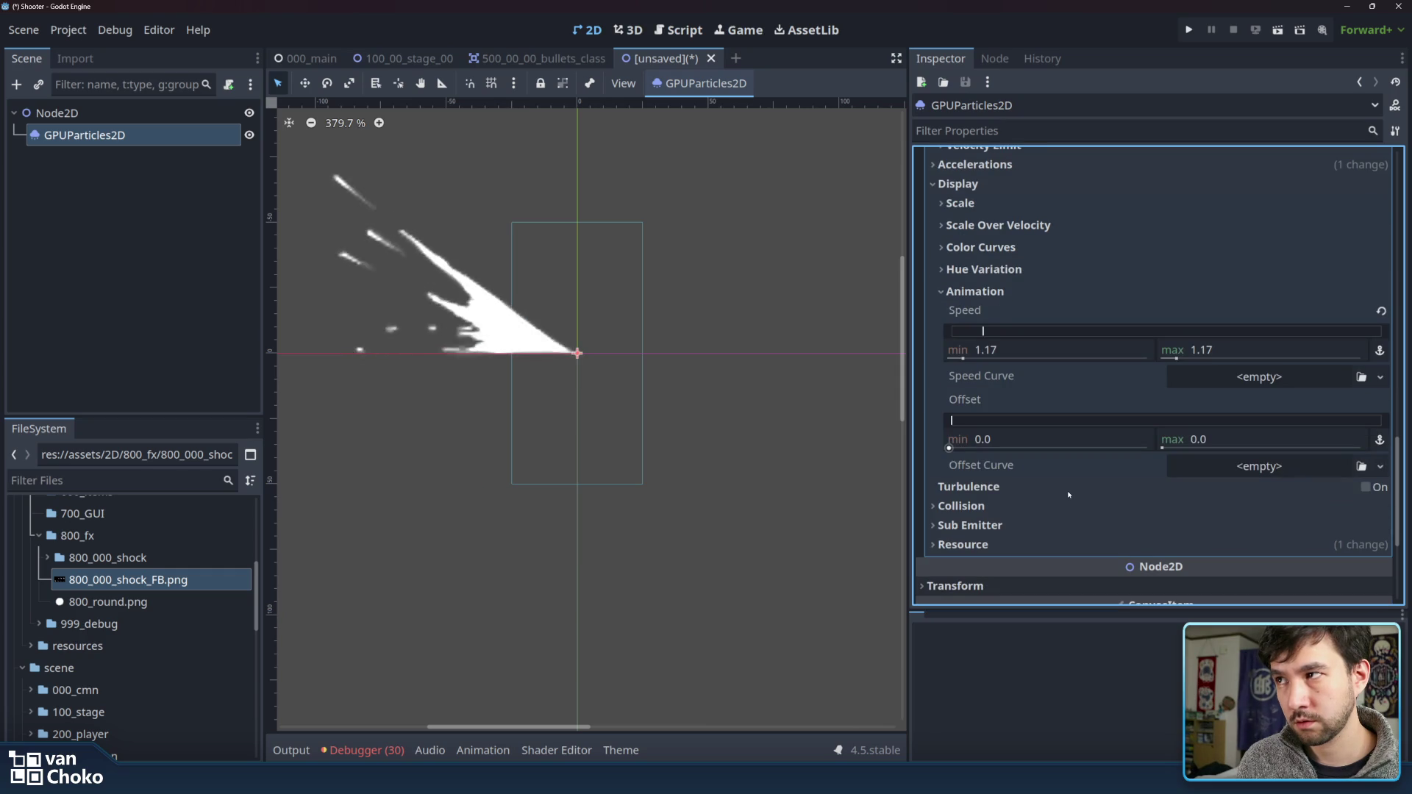
click(989, 352)
text(1)
key(Tab)
text(1)
key(Return)
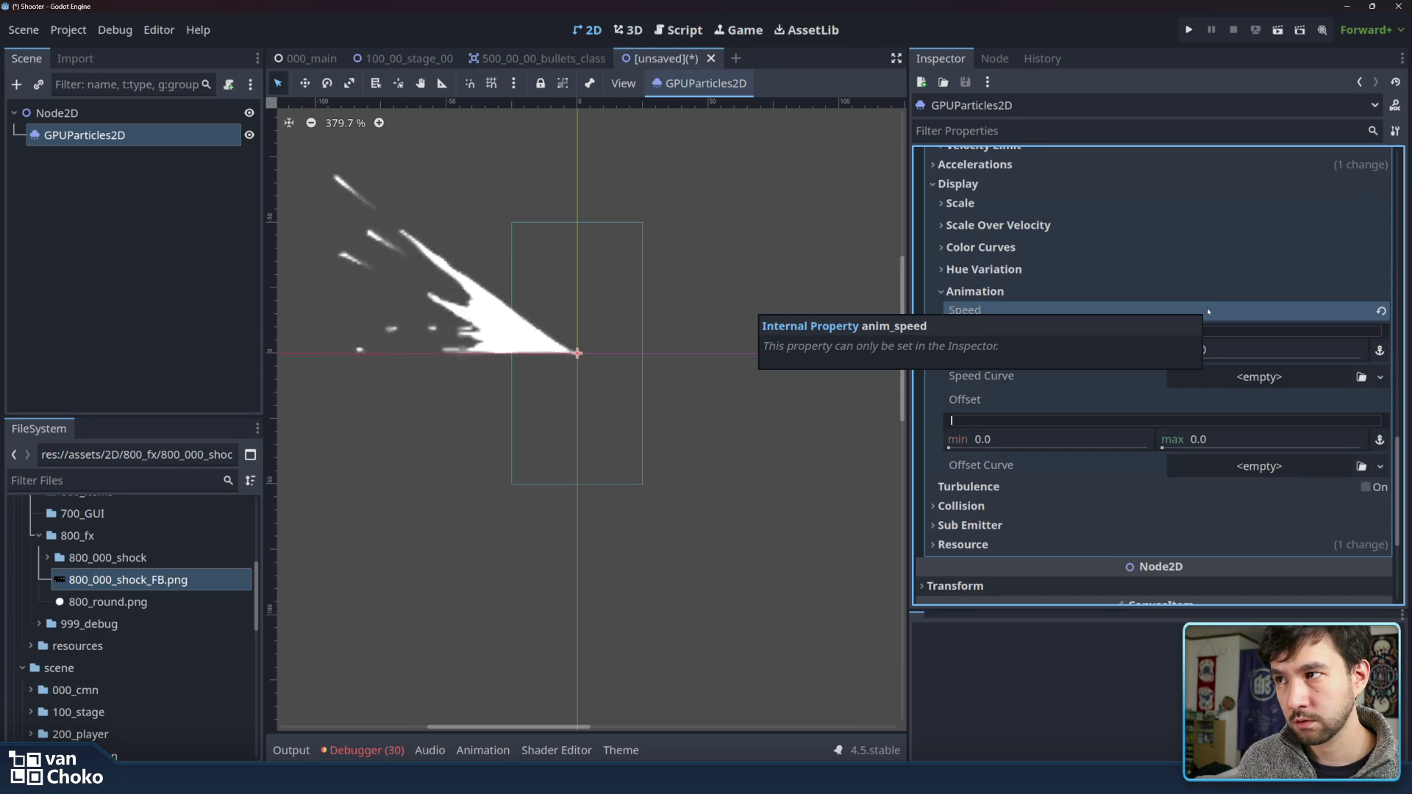
- Reduce the GPUParticles2D Amount from 2 to 1
scroll(1206, 308, up, 5)
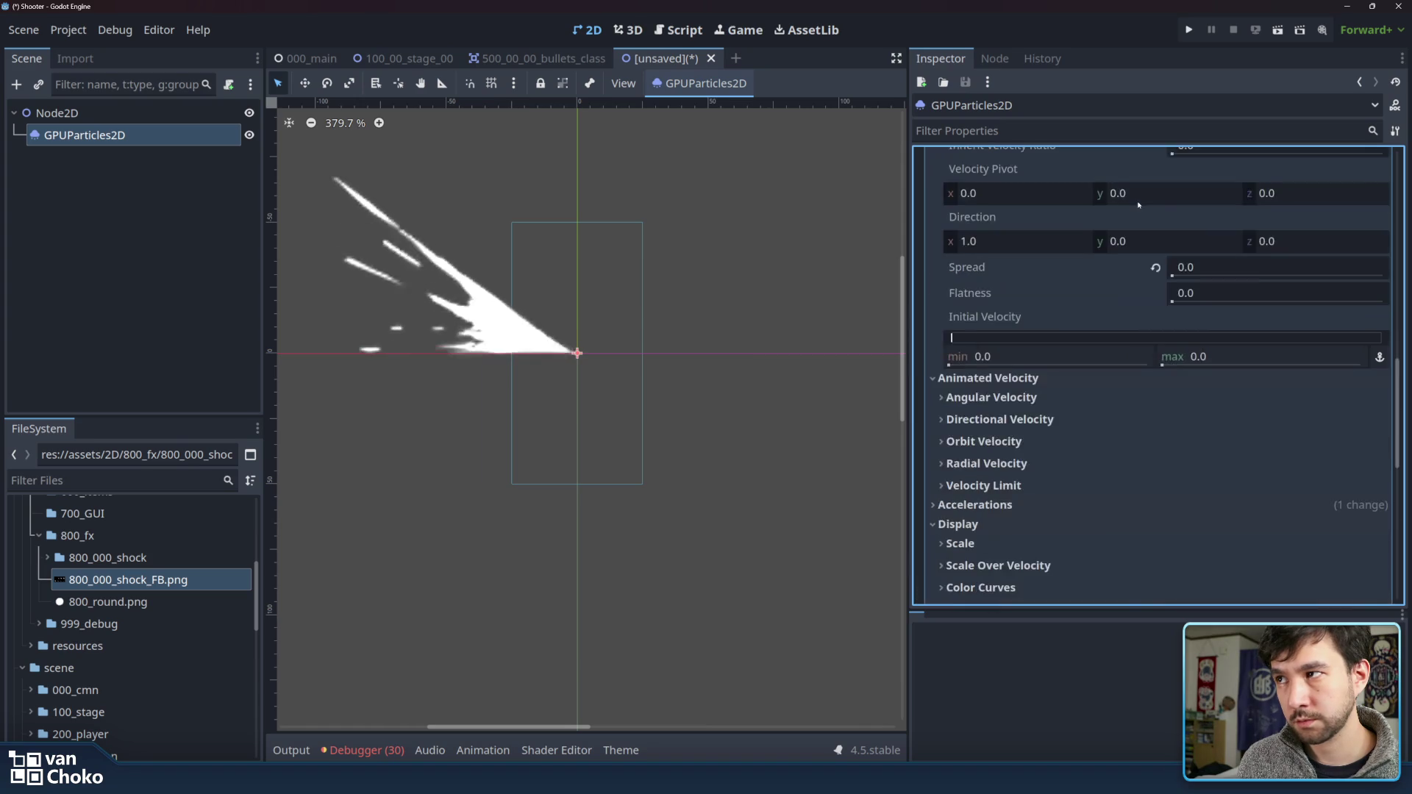
scroll(1236, 258, up, 5)
scroll(1269, 209, up, 5)
scroll(1272, 228, up, 3)
scroll(1279, 257, up, 5)
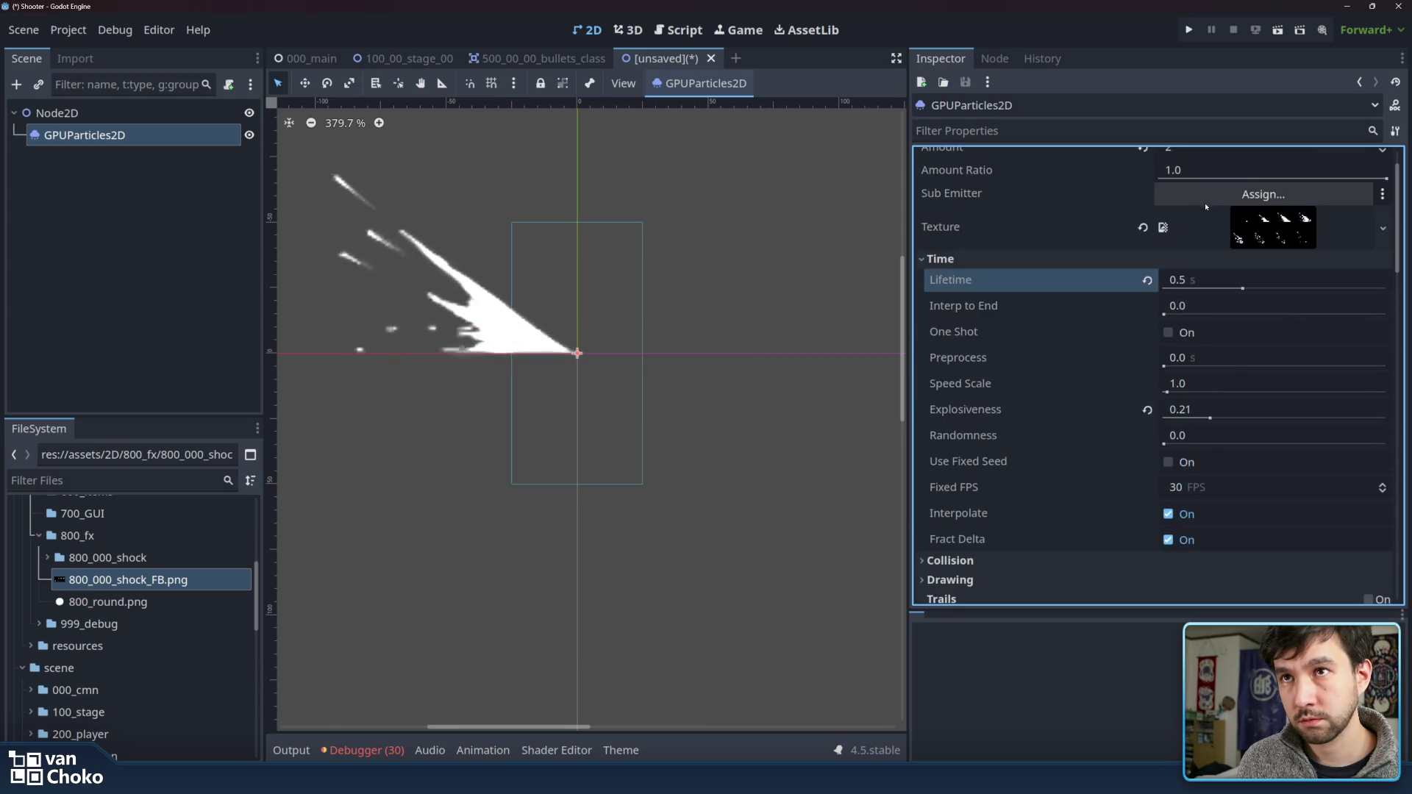
scroll(1287, 294, up, 2)
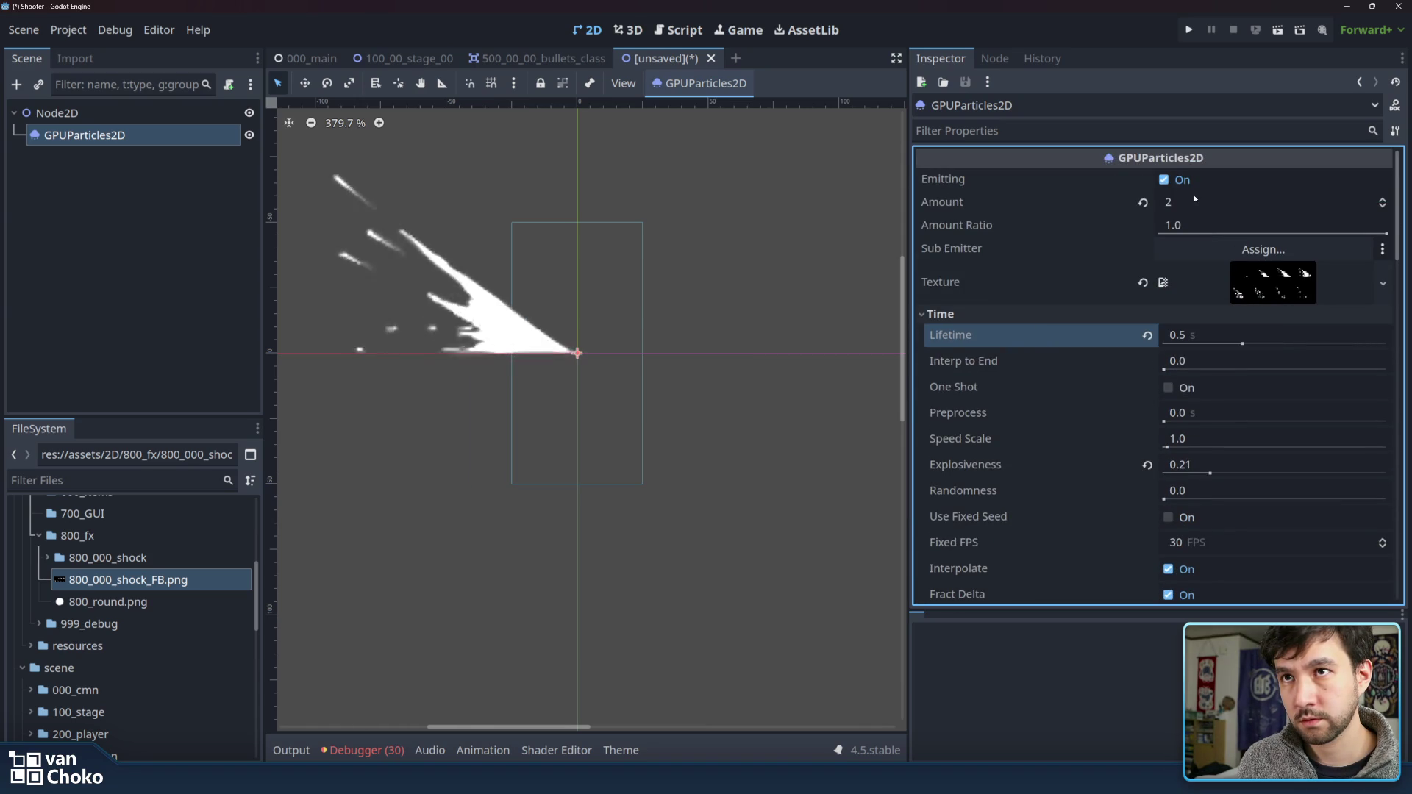
click(1173, 202)
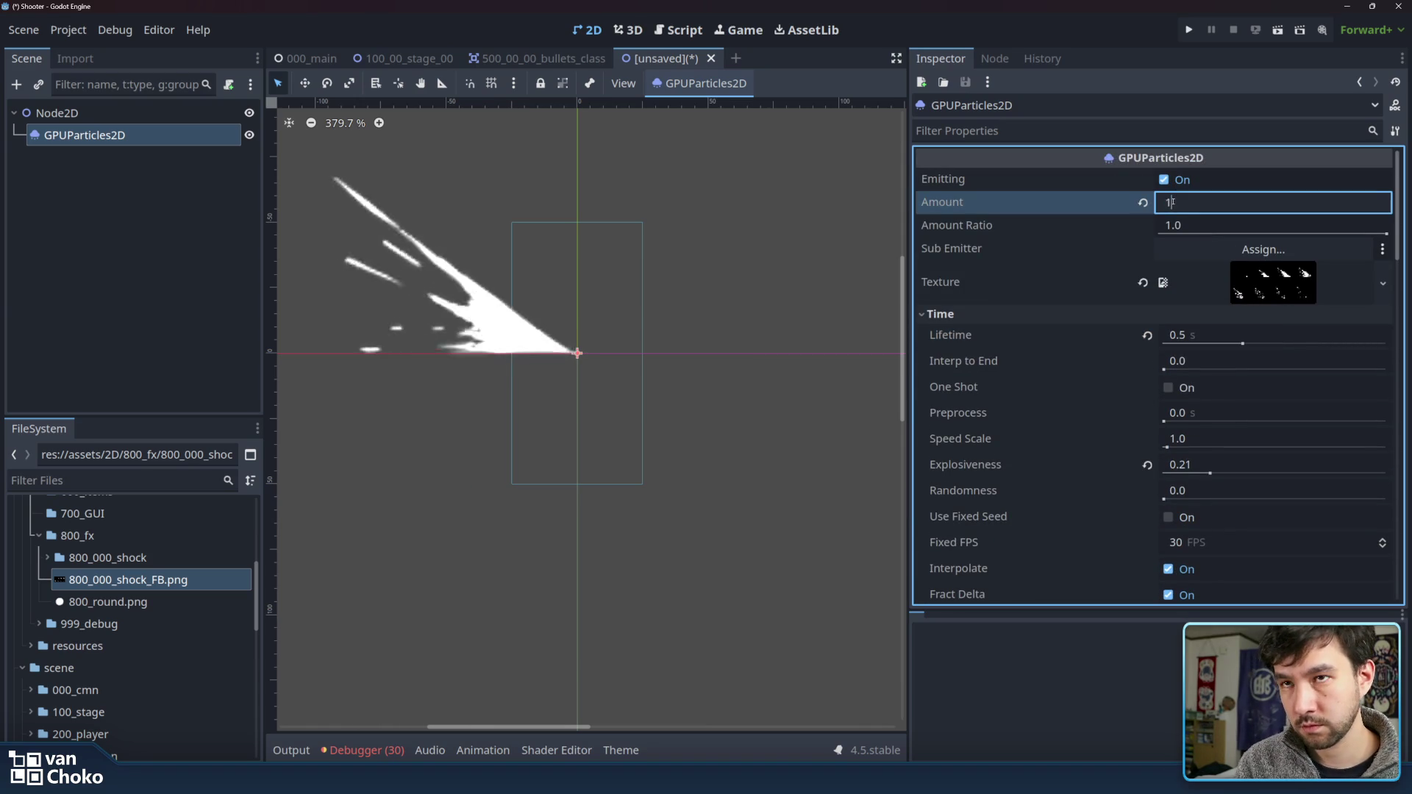
text(1)
key(Return)
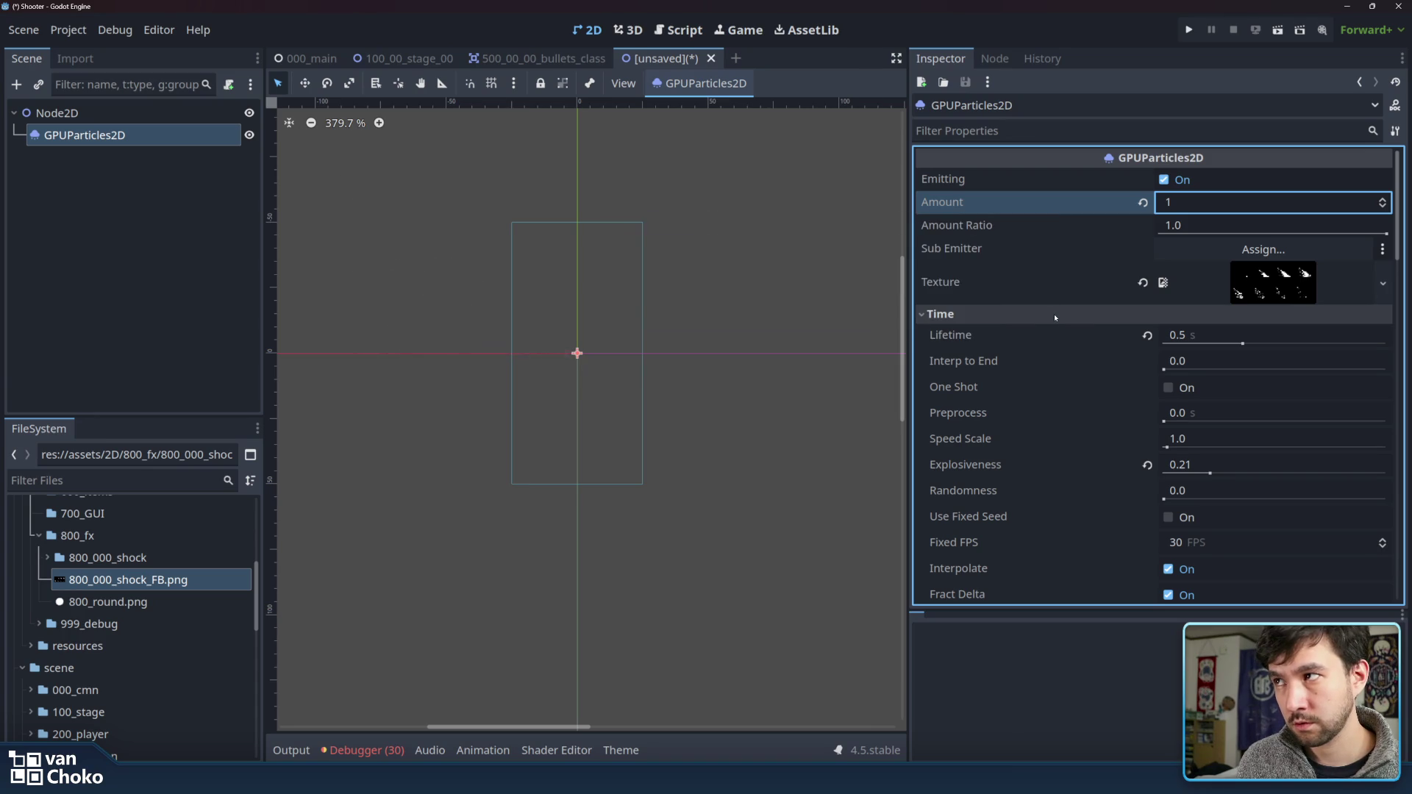
scroll(1055, 317, down, 5)
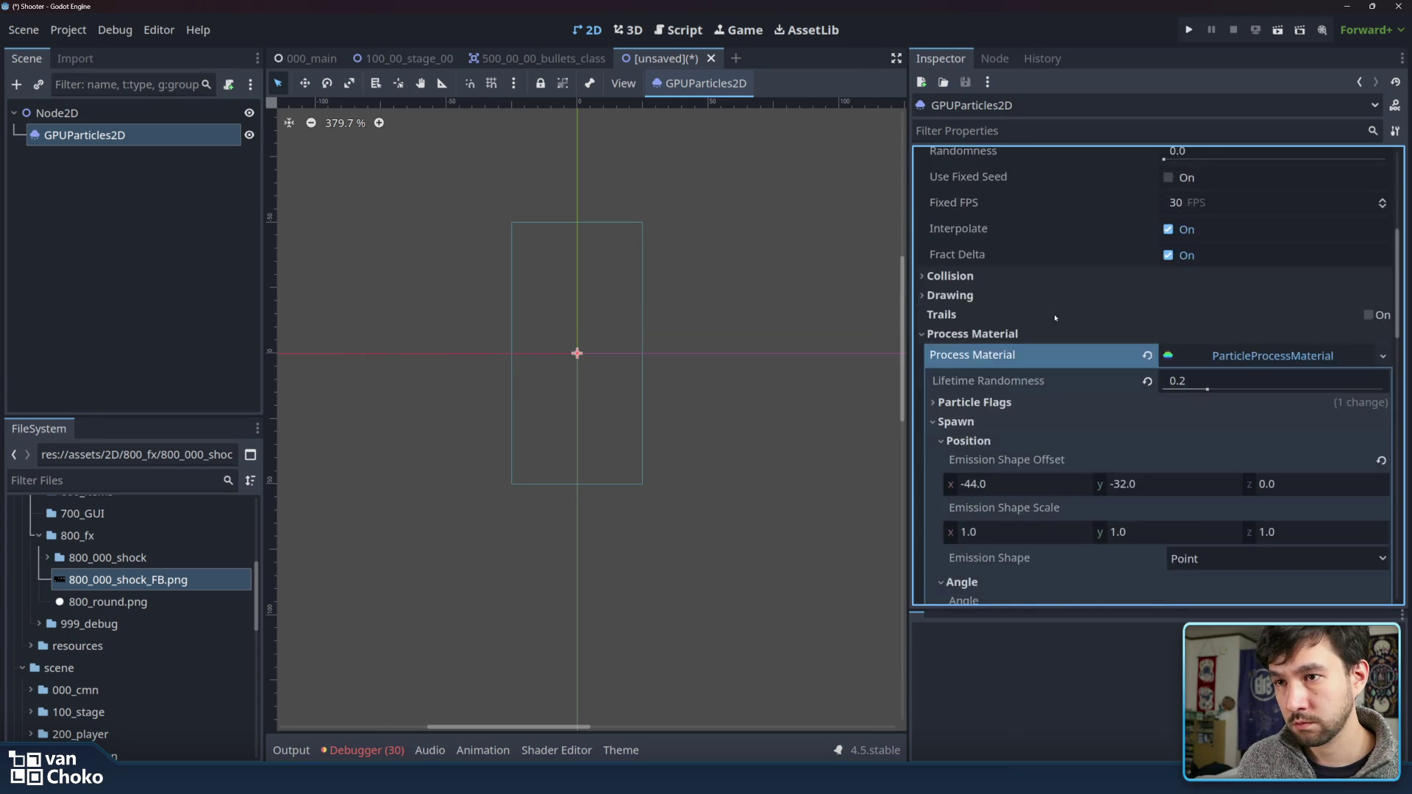
scroll(1055, 317, down, 3)
scroll(1054, 318, down, 2)
scroll(1054, 317, down, 2)
scroll(1055, 318, down, 4)
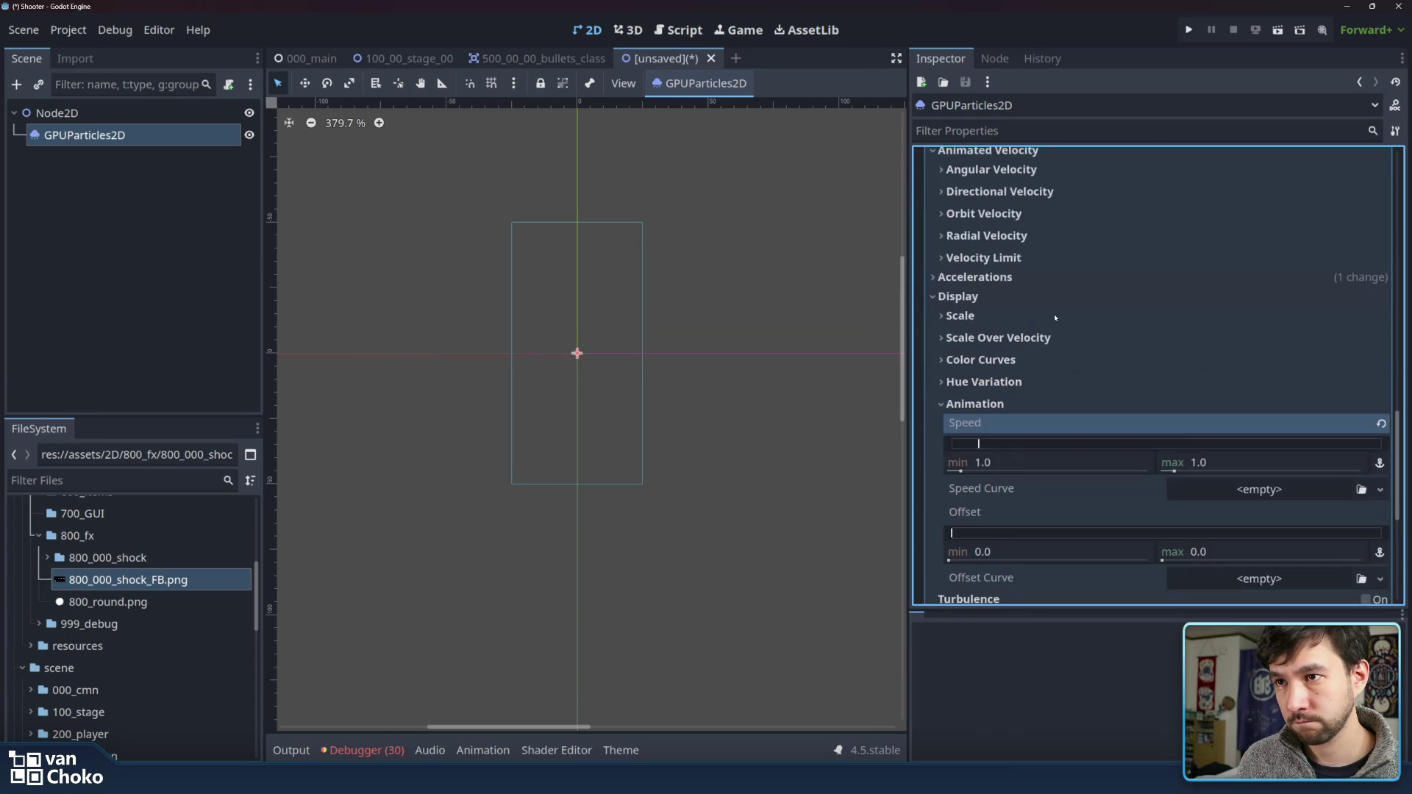
scroll(1053, 315, down, 2)
scroll(1053, 315, down, 2)
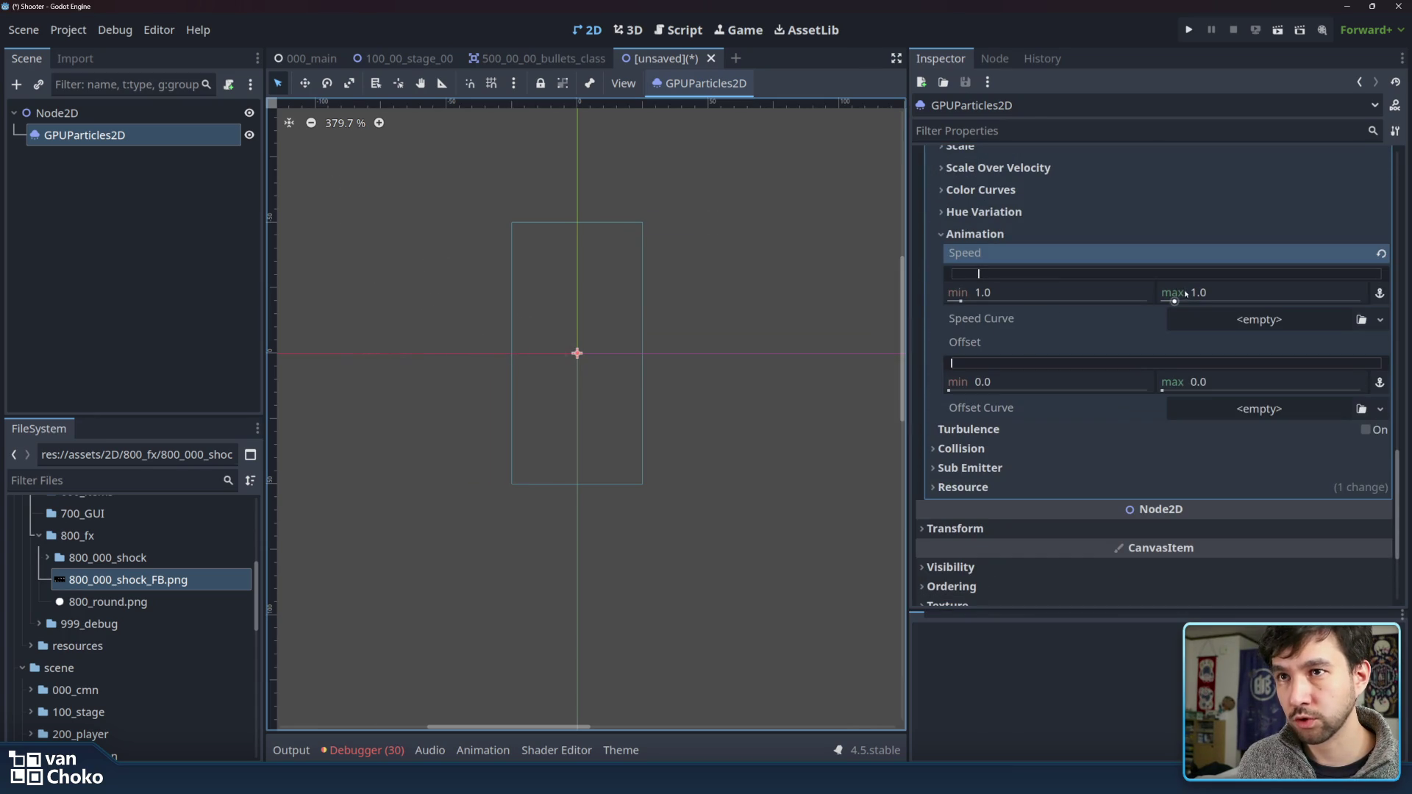